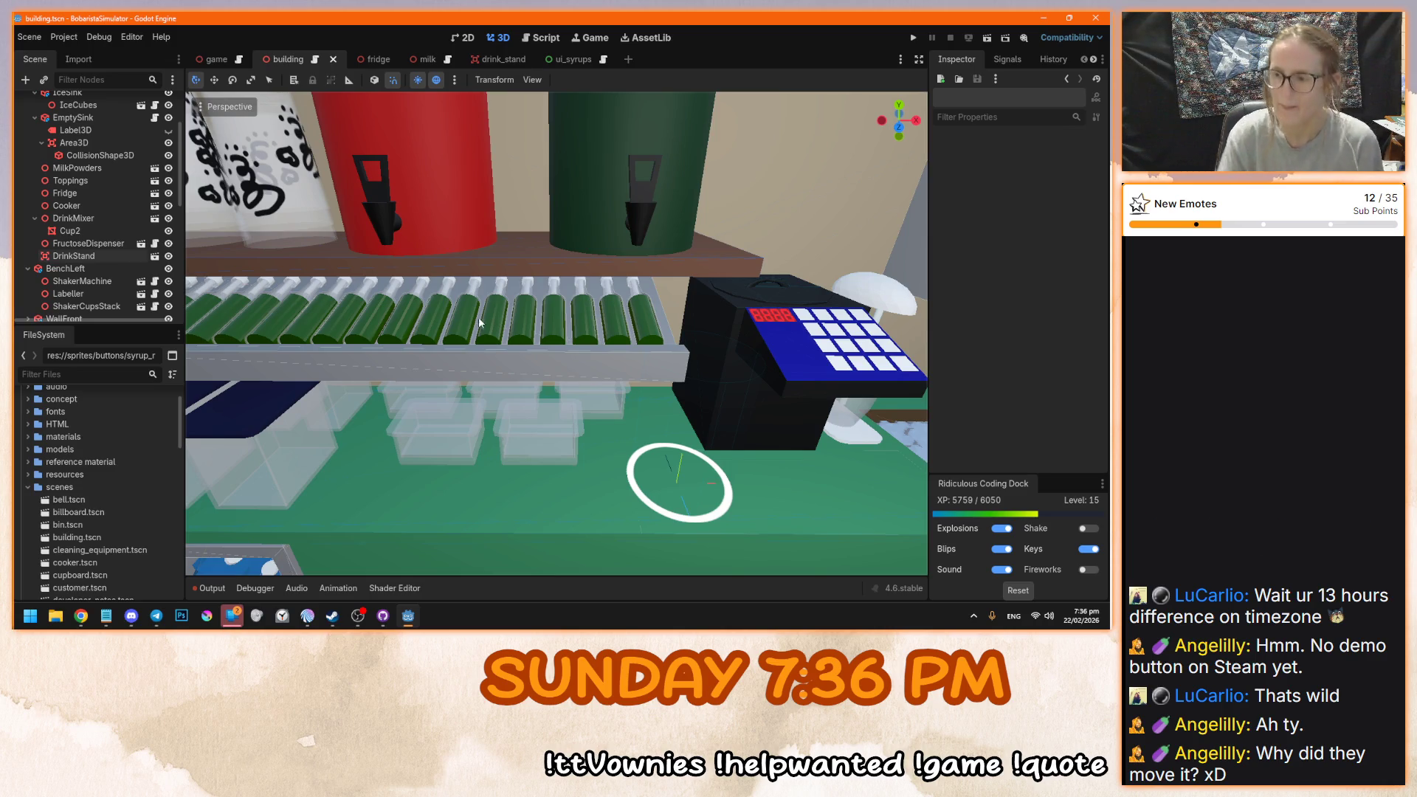
- Orbit and scroll the Godot view around the drink stand
{"action": "left_click_drag", "start_coordinate": [558, 361], "coordinate": [513, 339]}
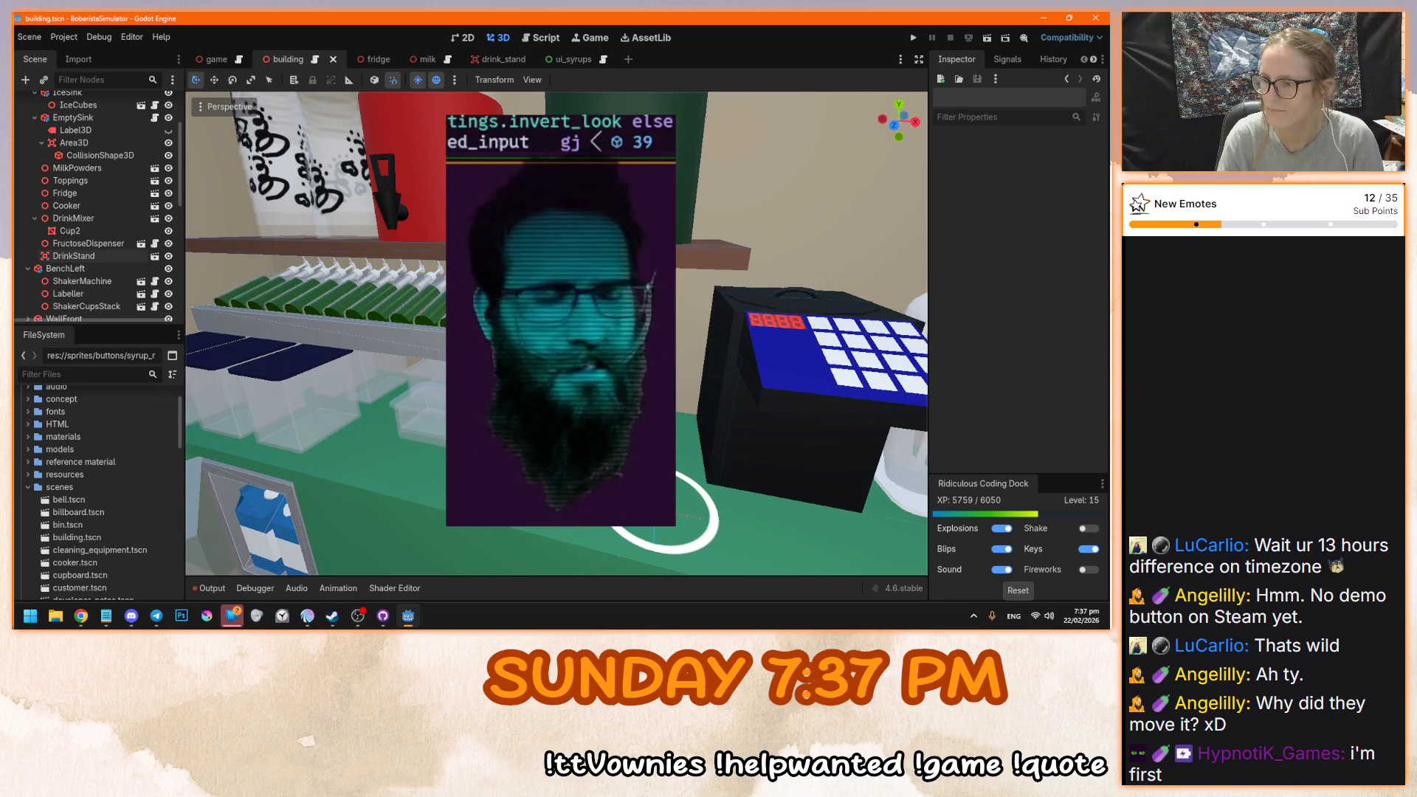
{"action": "scroll", "coordinate": [514, 391], "scroll_direction": "down", "scroll_amount": 10}
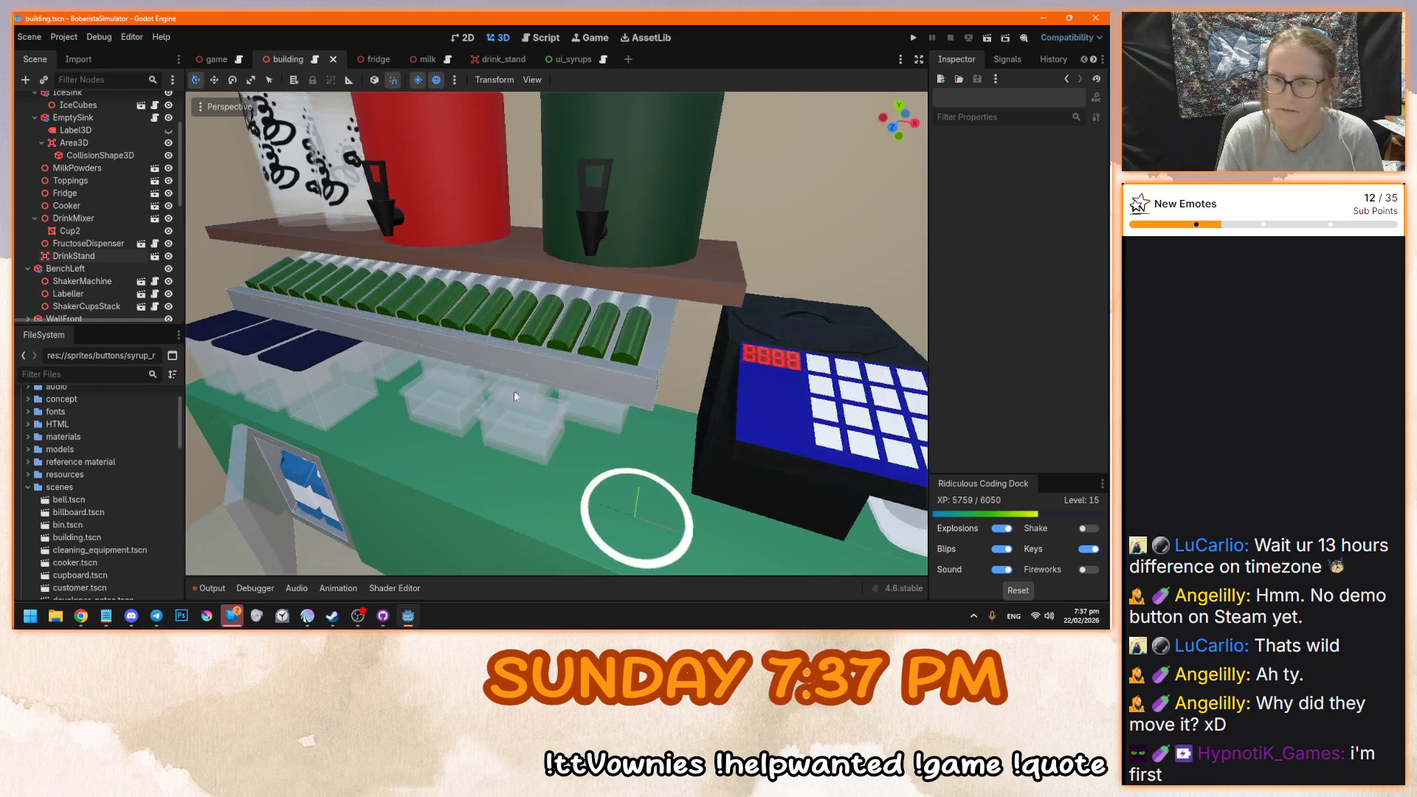
{"action": "scroll", "coordinate": [354, 407], "scroll_direction": "down", "scroll_amount": 2}
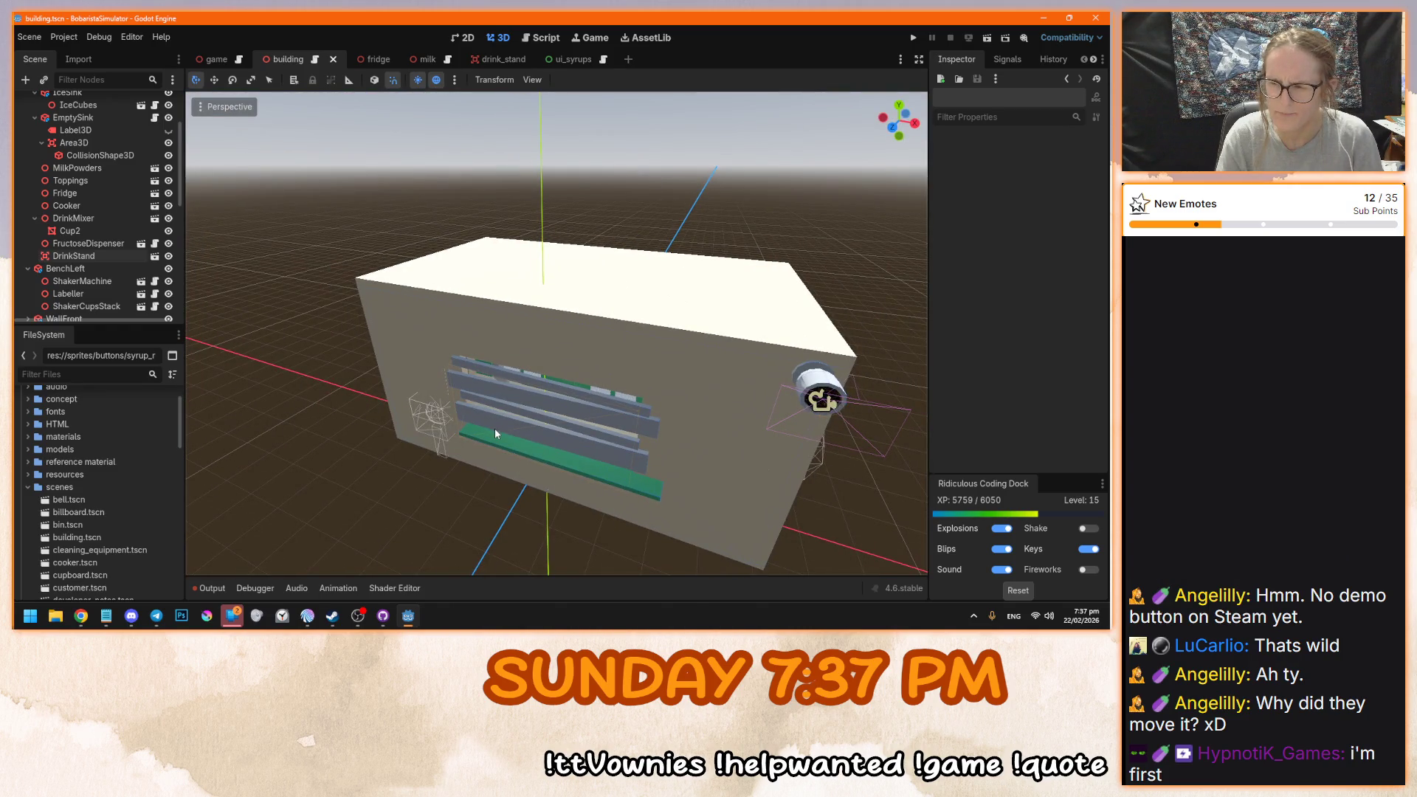
{"action": "scroll", "coordinate": [495, 432], "scroll_direction": "up", "scroll_amount": 10}
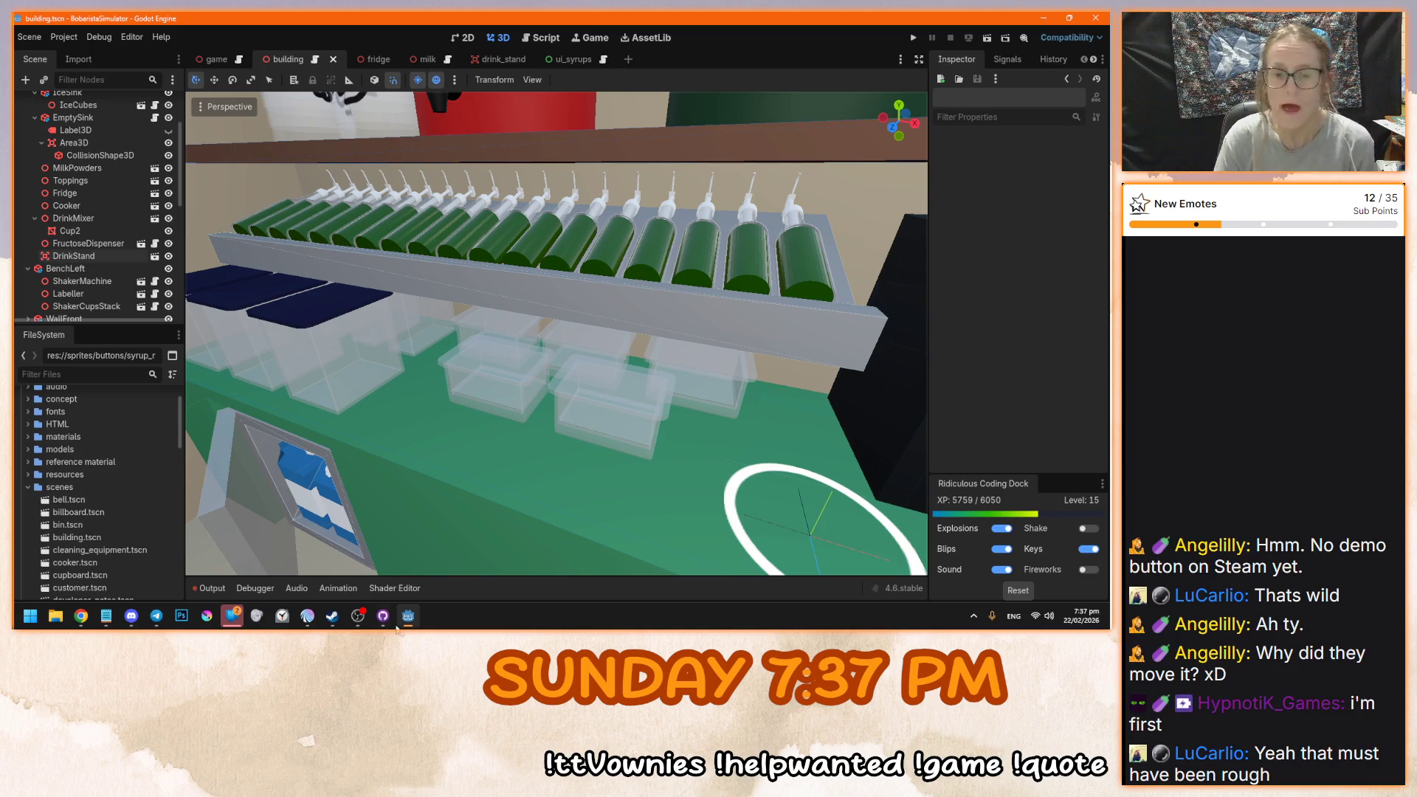
- Browse the Bobble Shop Simulator store page in Steam, then return to the library and Godot
{"action": "left_click", "coordinate": [332, 616]}
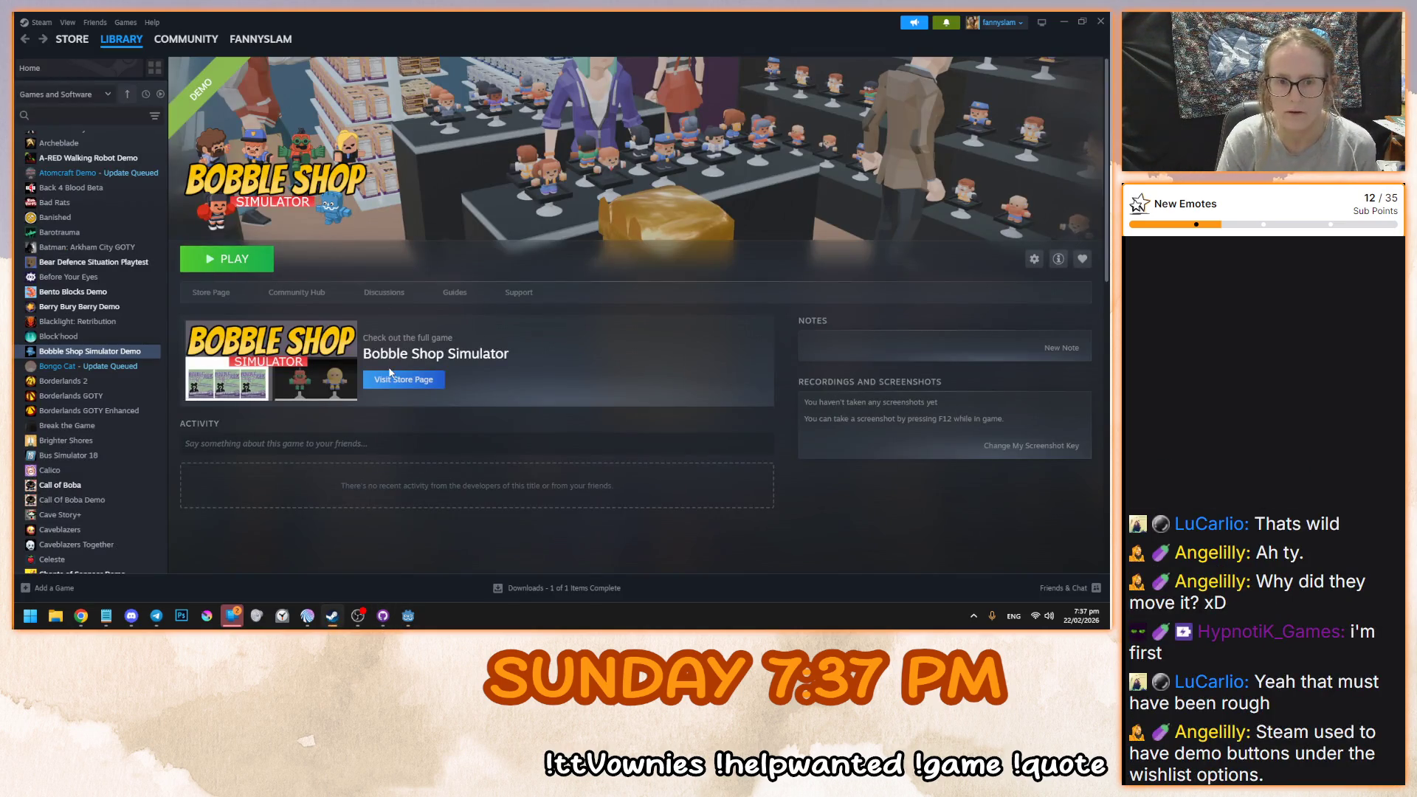
{"action": "left_click", "coordinate": [390, 378]}
{"action": "scroll", "coordinate": [156, 375], "scroll_direction": "down", "scroll_amount": 5}
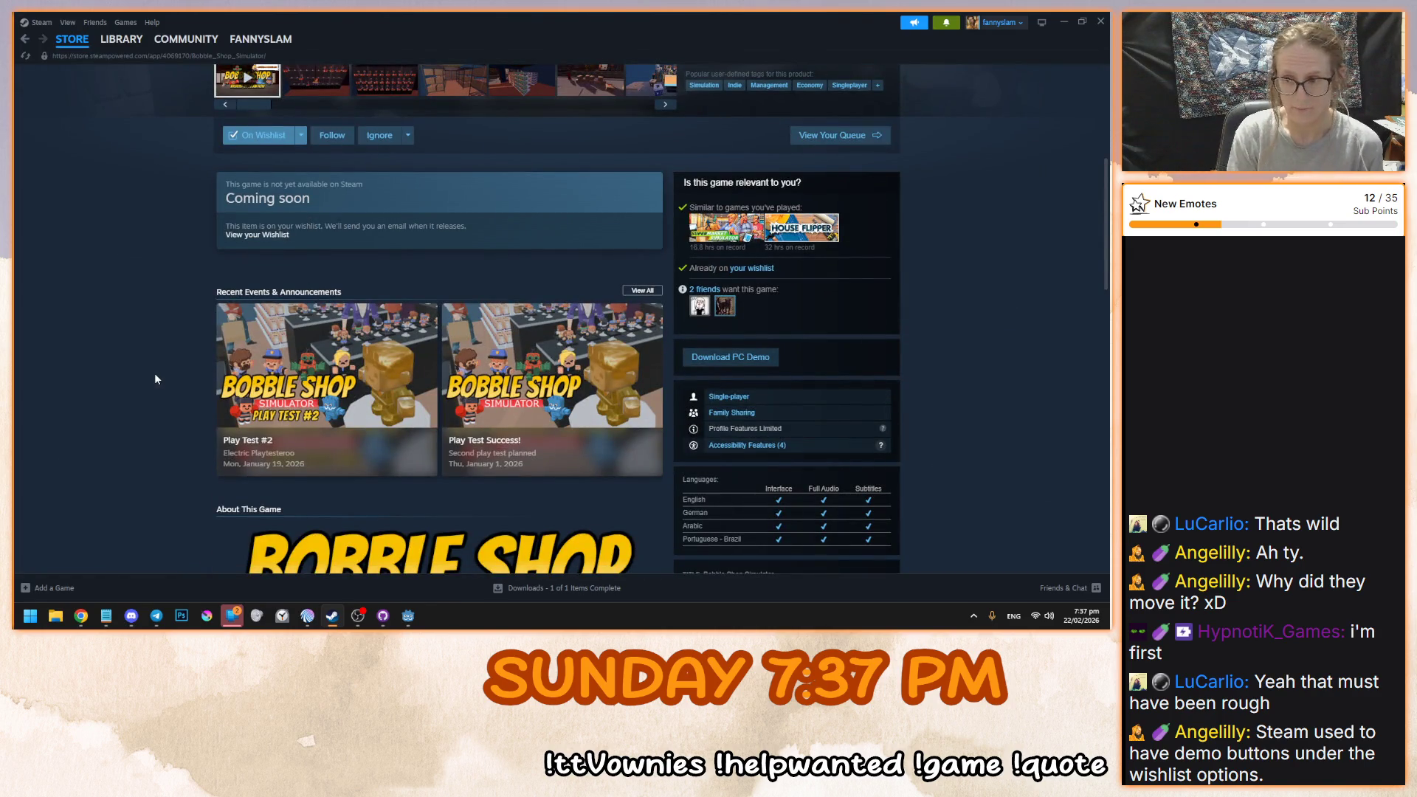
{"action": "scroll", "coordinate": [317, 270], "scroll_direction": "up", "scroll_amount": 2}
{"action": "left_click_drag", "start_coordinate": [246, 298], "coordinate": [584, 360]}
{"action": "left_click", "coordinate": [582, 316]}
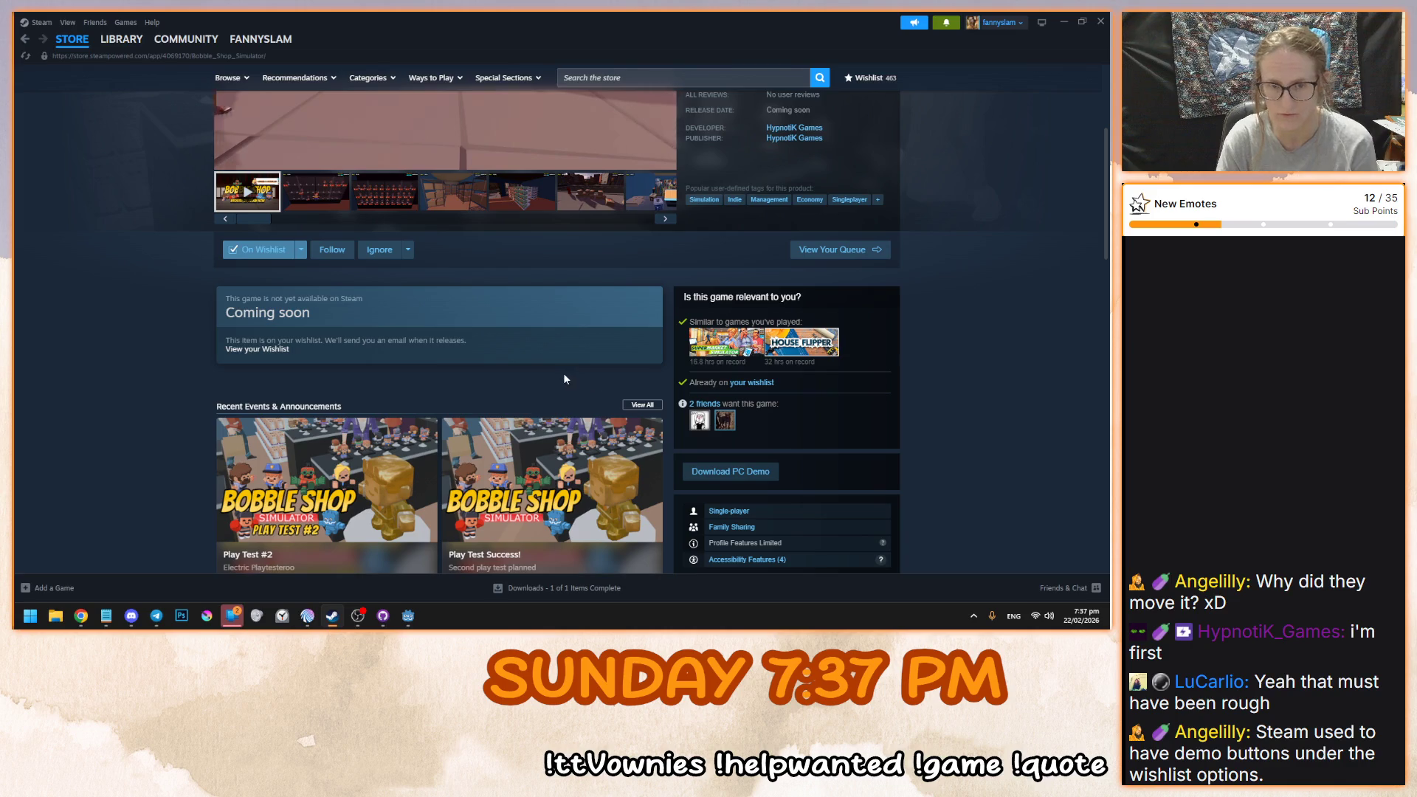
{"action": "scroll", "coordinate": [146, 397], "scroll_direction": "down", "scroll_amount": 5}
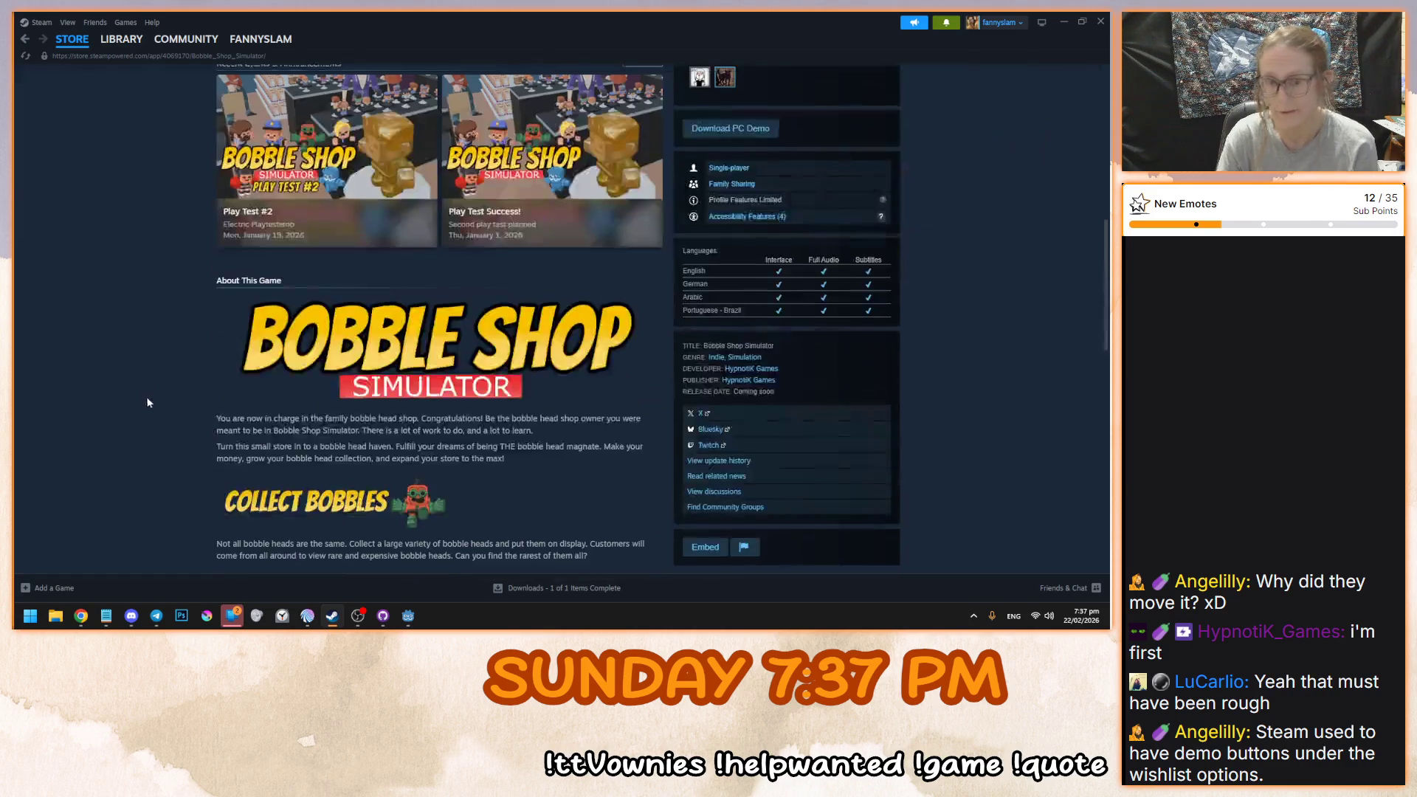
{"action": "scroll", "coordinate": [154, 408], "scroll_direction": "up", "scroll_amount": 5}
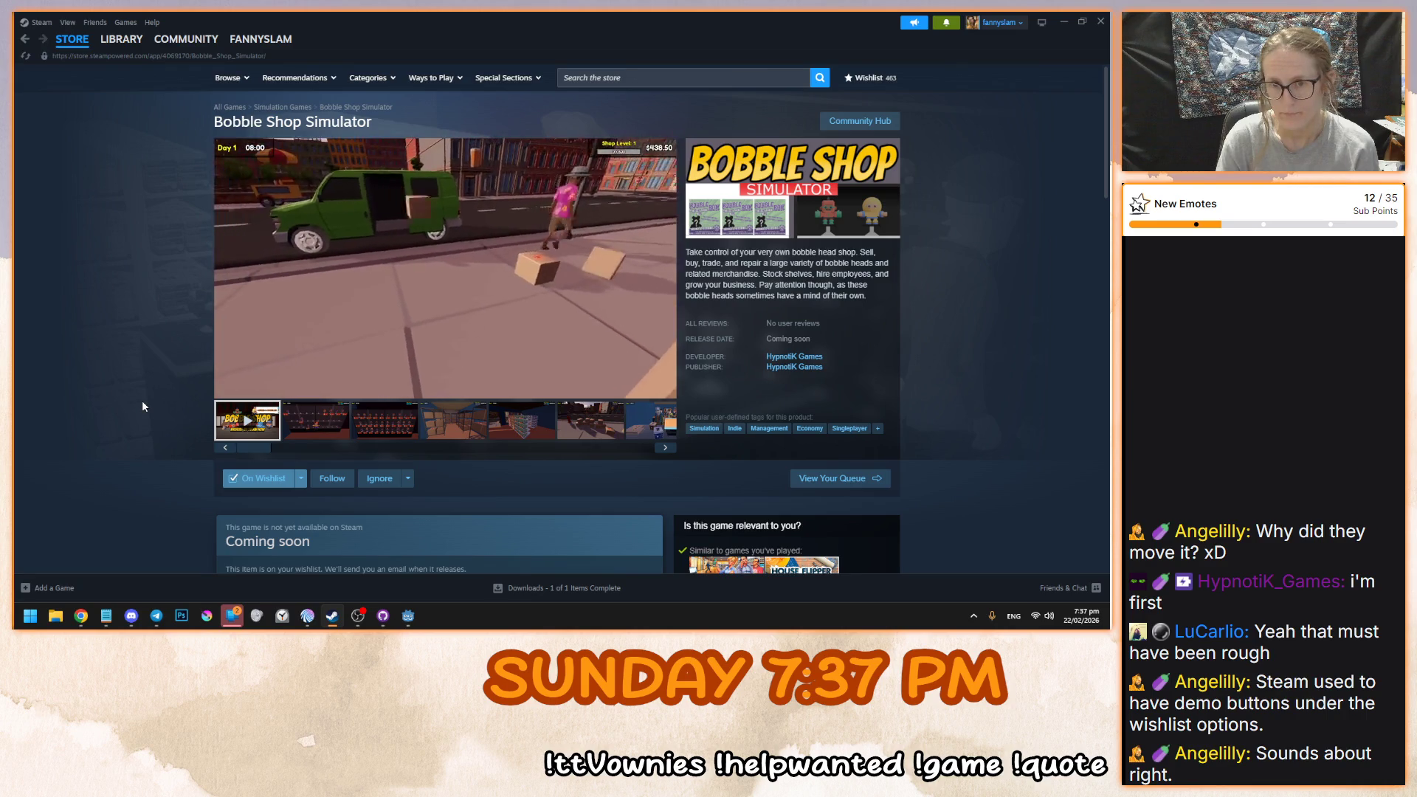
{"action": "left_click", "coordinate": [121, 39]}
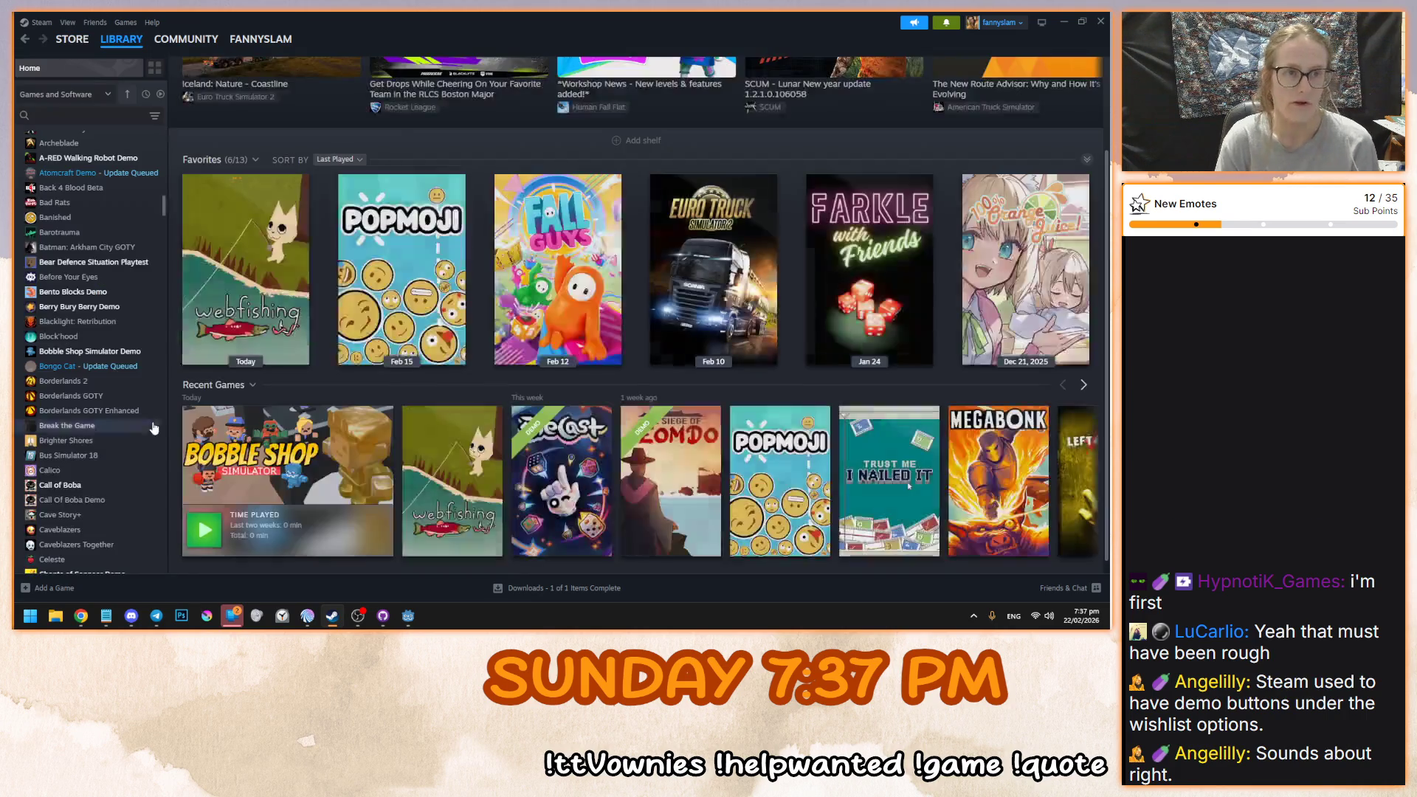
{"action": "left_click", "coordinate": [408, 615]}
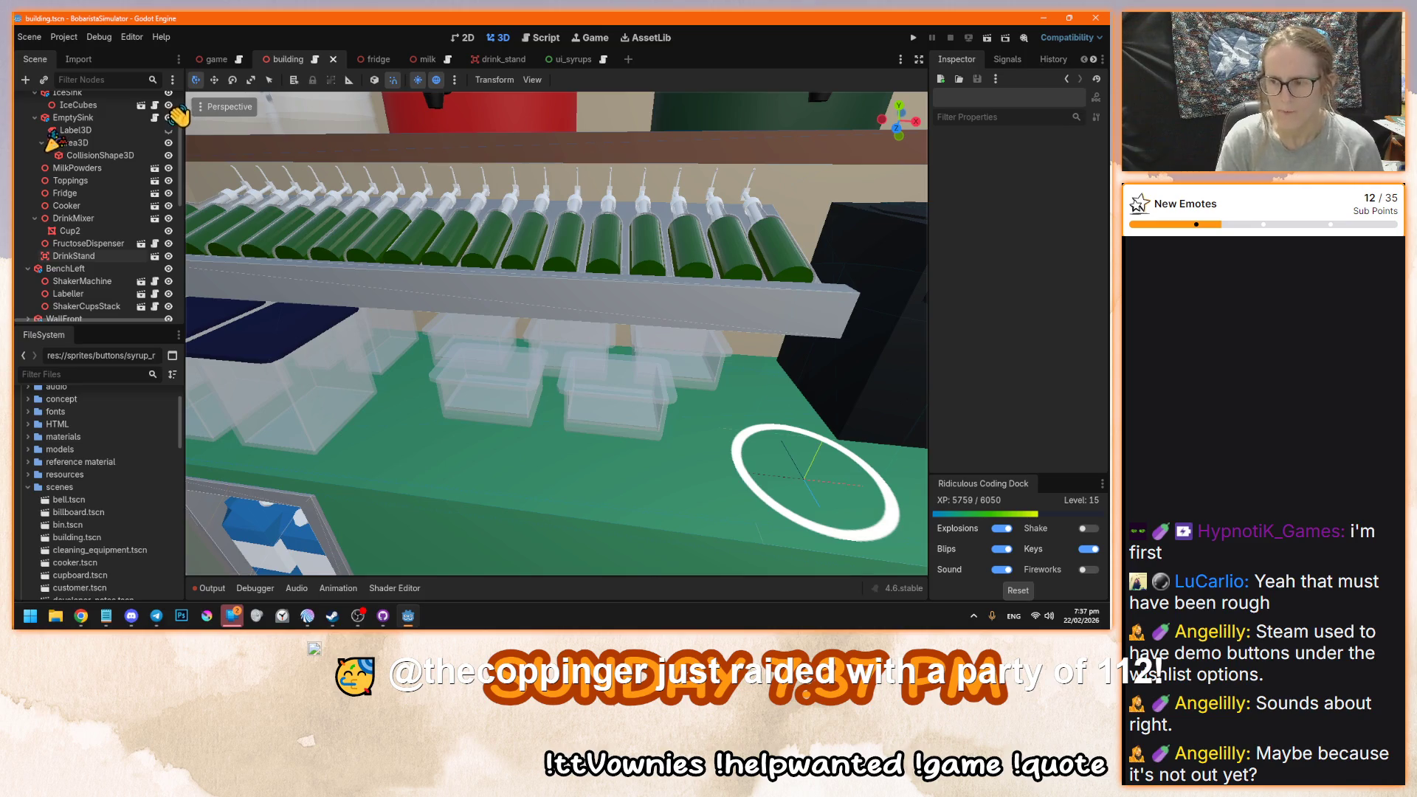
{"action": "key", "text": "alt+Tab"}
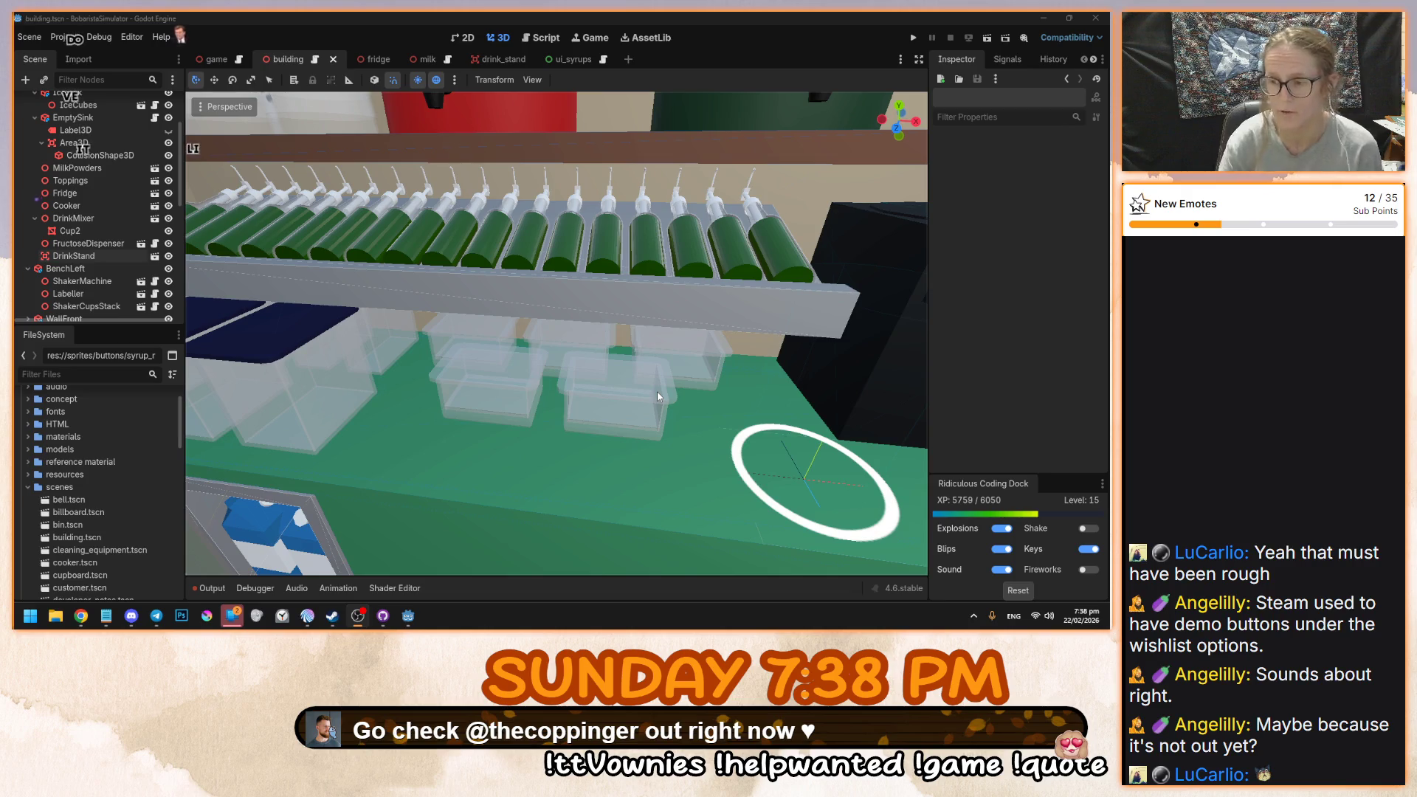
{"action": "scroll", "coordinate": [547, 431], "scroll_direction": "down", "scroll_amount": 10}
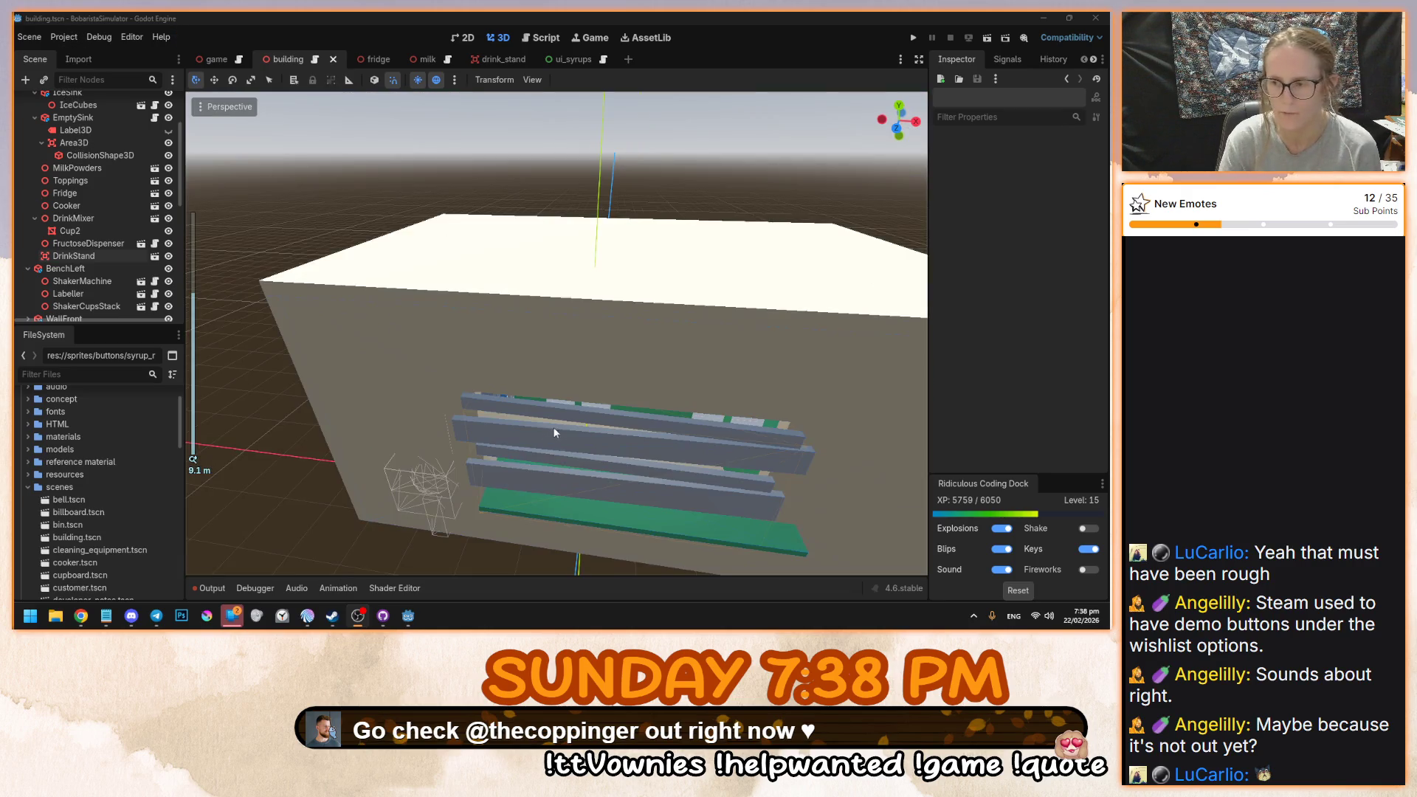
{"action": "scroll", "coordinate": [587, 425], "scroll_direction": "up", "scroll_amount": 10}
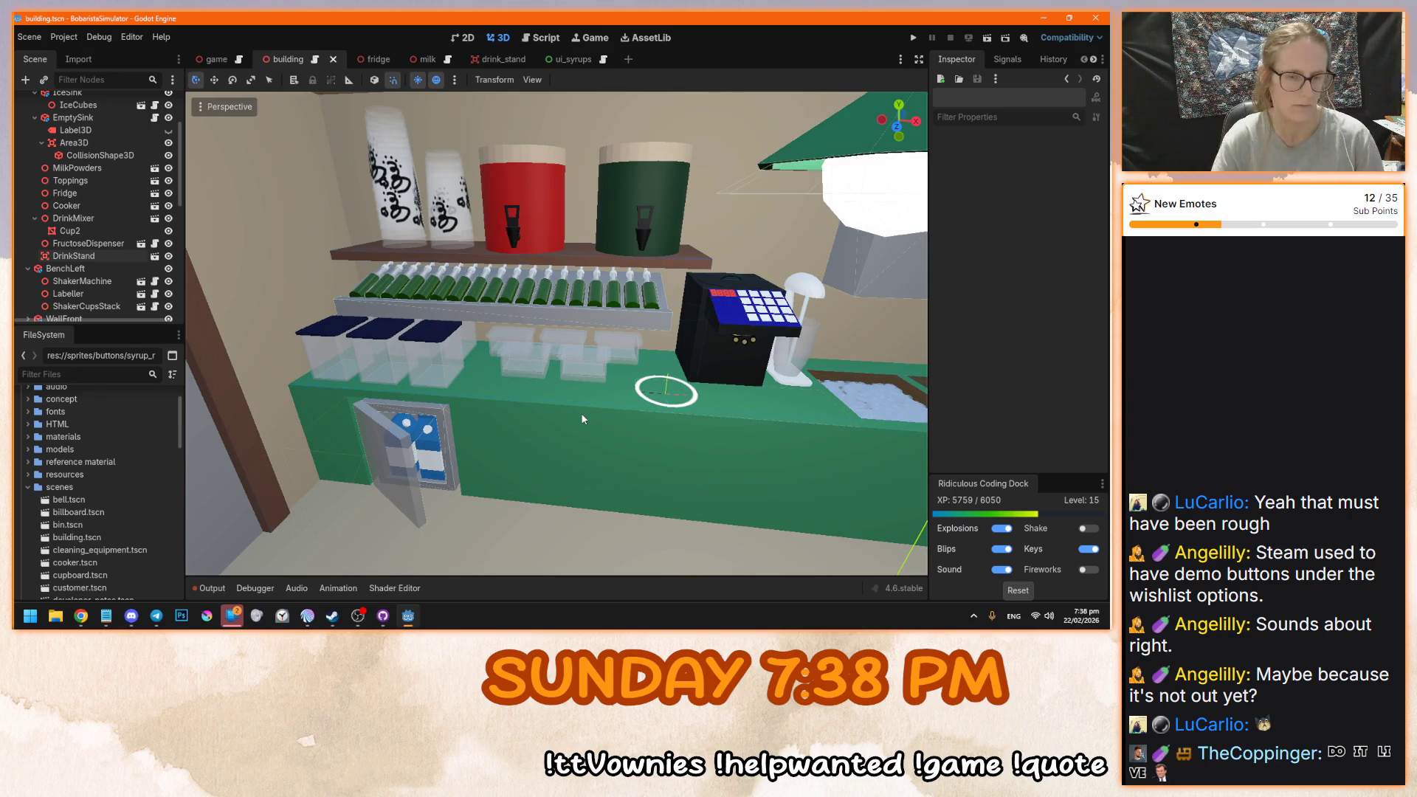
{"action": "left_click_drag", "start_coordinate": [582, 420], "coordinate": [544, 404]}
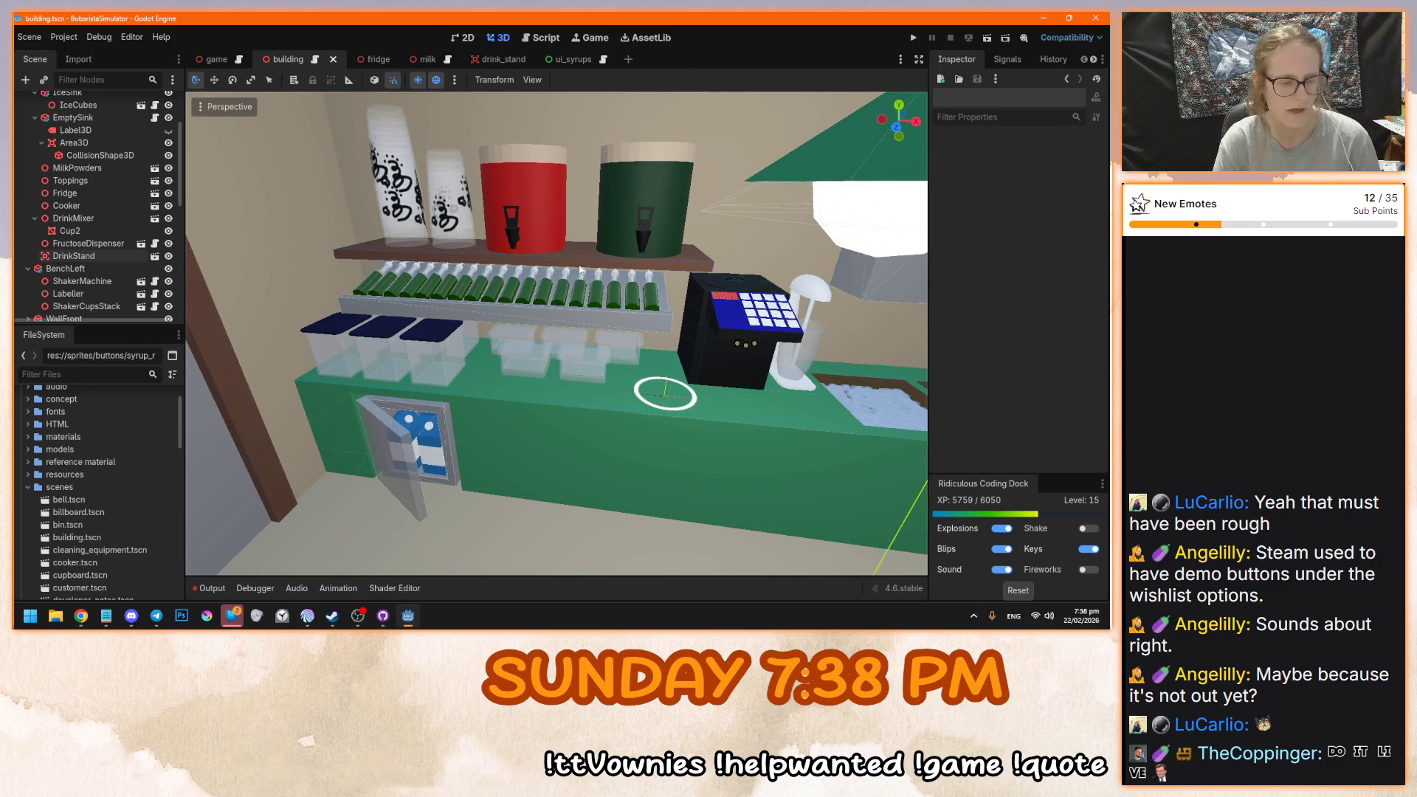
{"action": "scroll", "coordinate": [514, 383], "scroll_direction": "up", "scroll_amount": 3}
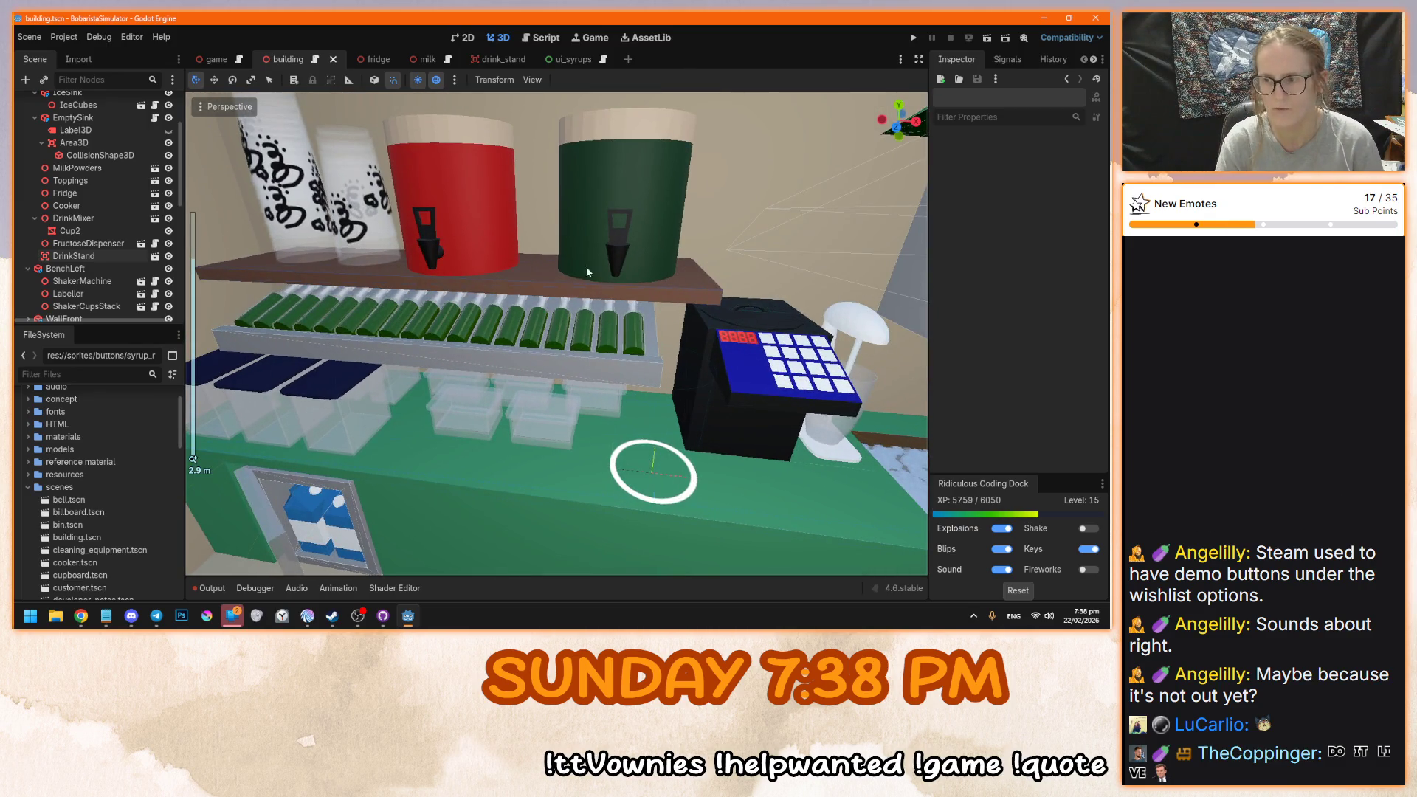
{"action": "mouse_move", "coordinate": [590, 259]}
{"action": "left_mouse_down"}
{"action": "mouse_move", "coordinate": [565, 276]}
{"action": "mouse_move", "coordinate": [568, 326]}
{"action": "left_mouse_up"}
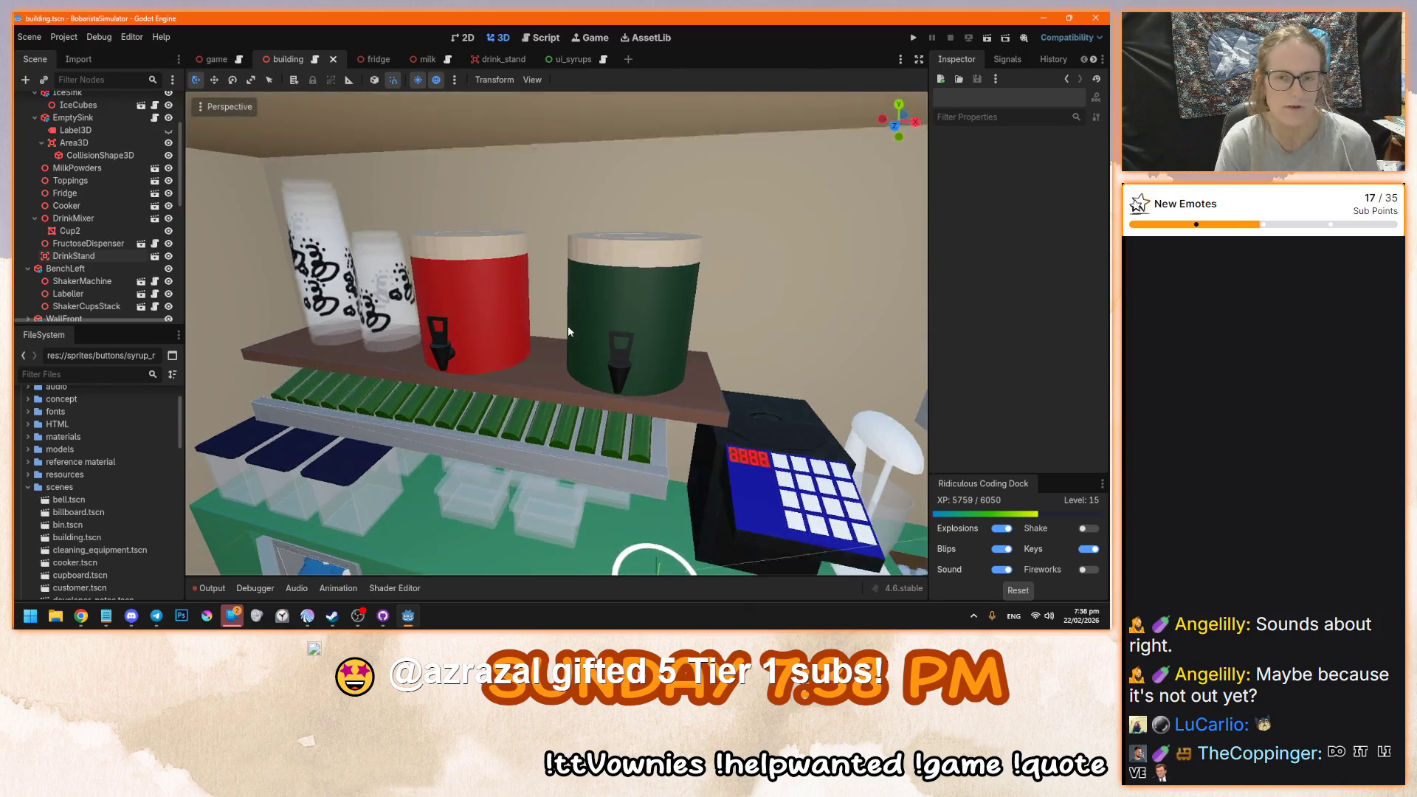
{"action": "scroll", "coordinate": [547, 361], "scroll_direction": "up", "scroll_amount": 3}
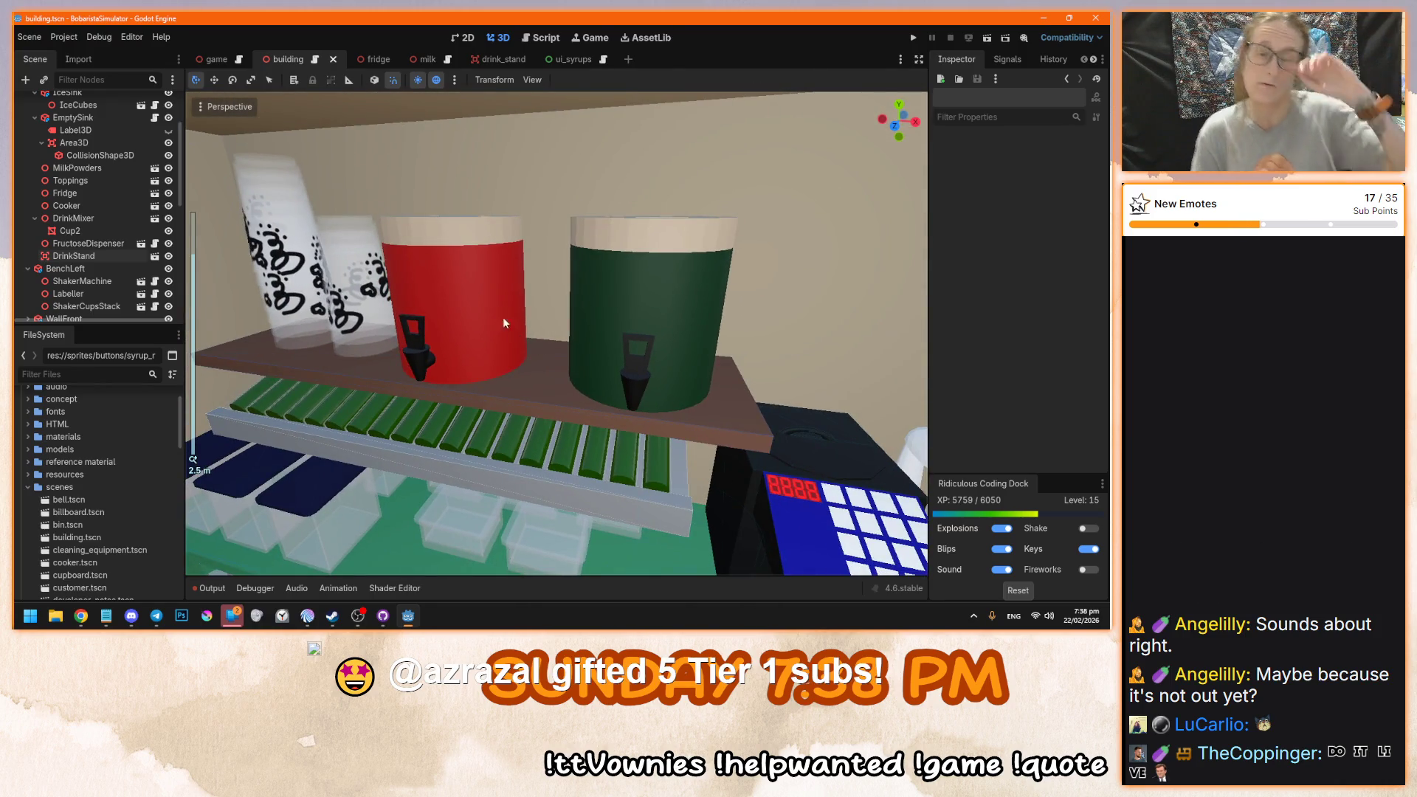
{"action": "scroll", "coordinate": [478, 288], "scroll_direction": "down", "scroll_amount": 2}
{"action": "mouse_move", "coordinate": [477, 278]}
{"action": "left_mouse_down"}
{"action": "mouse_move", "coordinate": [566, 277]}
{"action": "mouse_move", "coordinate": [540, 312]}
{"action": "left_mouse_up"}
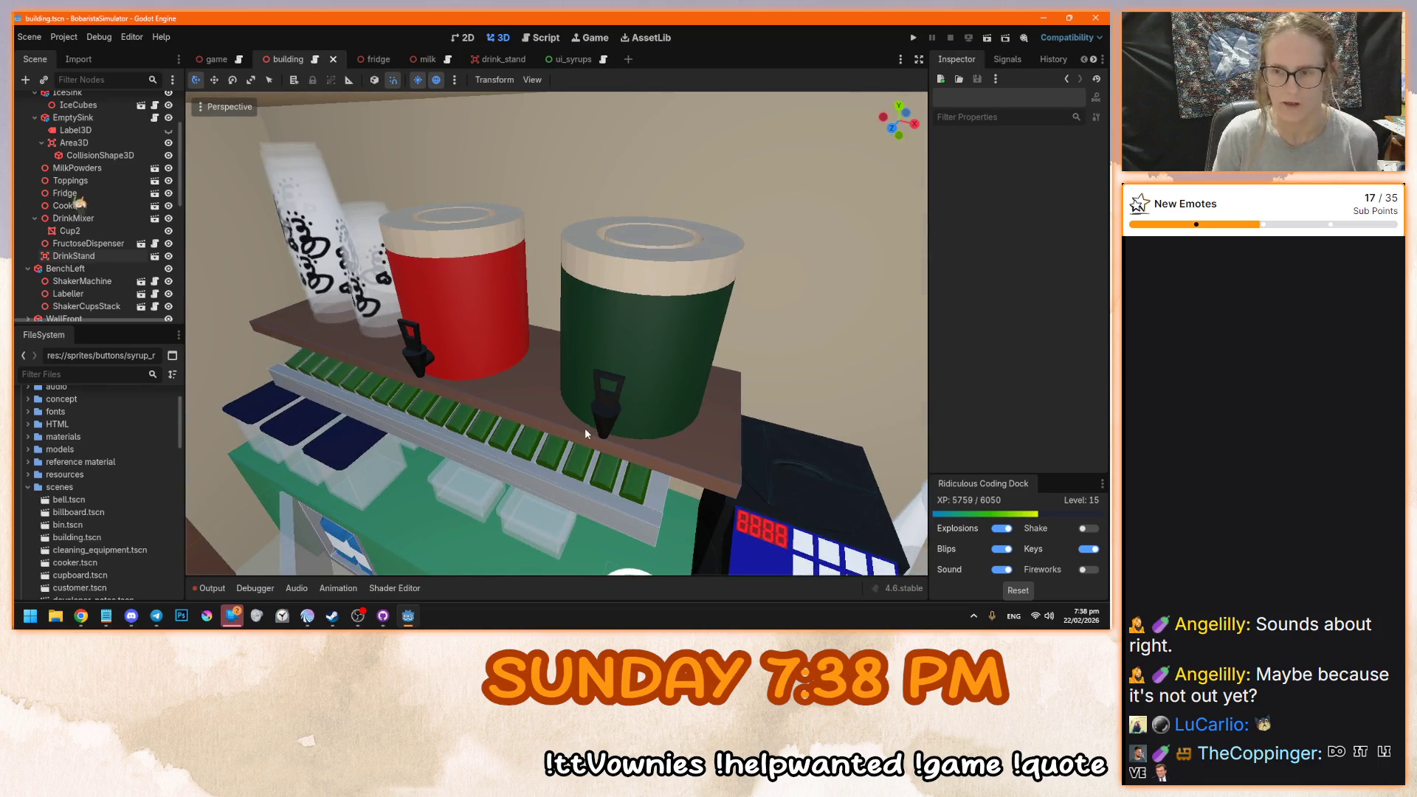
{"action": "mouse_move", "coordinate": [613, 446]}
{"action": "left_mouse_down"}
{"action": "mouse_move", "coordinate": [653, 369]}
{"action": "mouse_move", "coordinate": [647, 347]}
{"action": "left_mouse_up"}
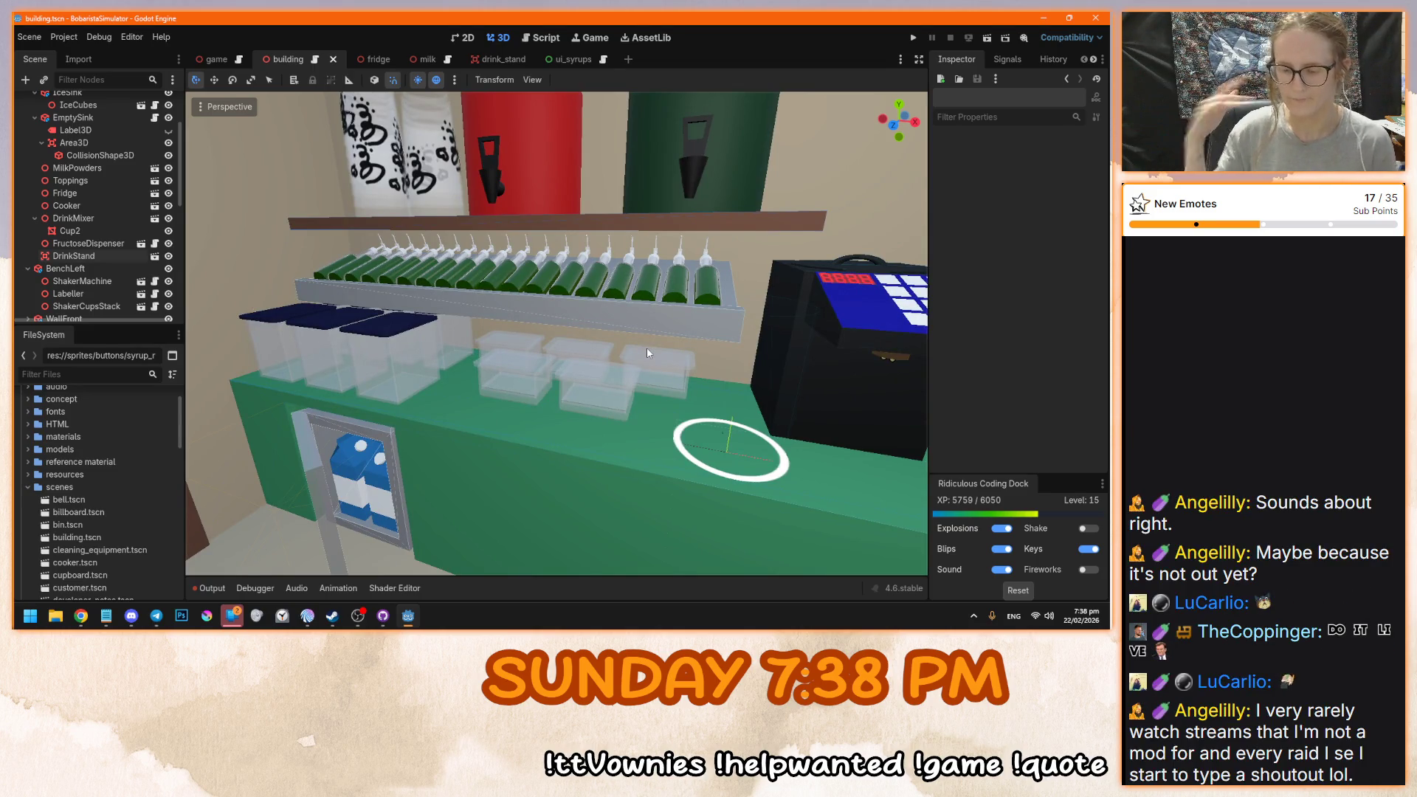
{"action": "scroll", "coordinate": [649, 347], "scroll_direction": "up", "scroll_amount": 5}
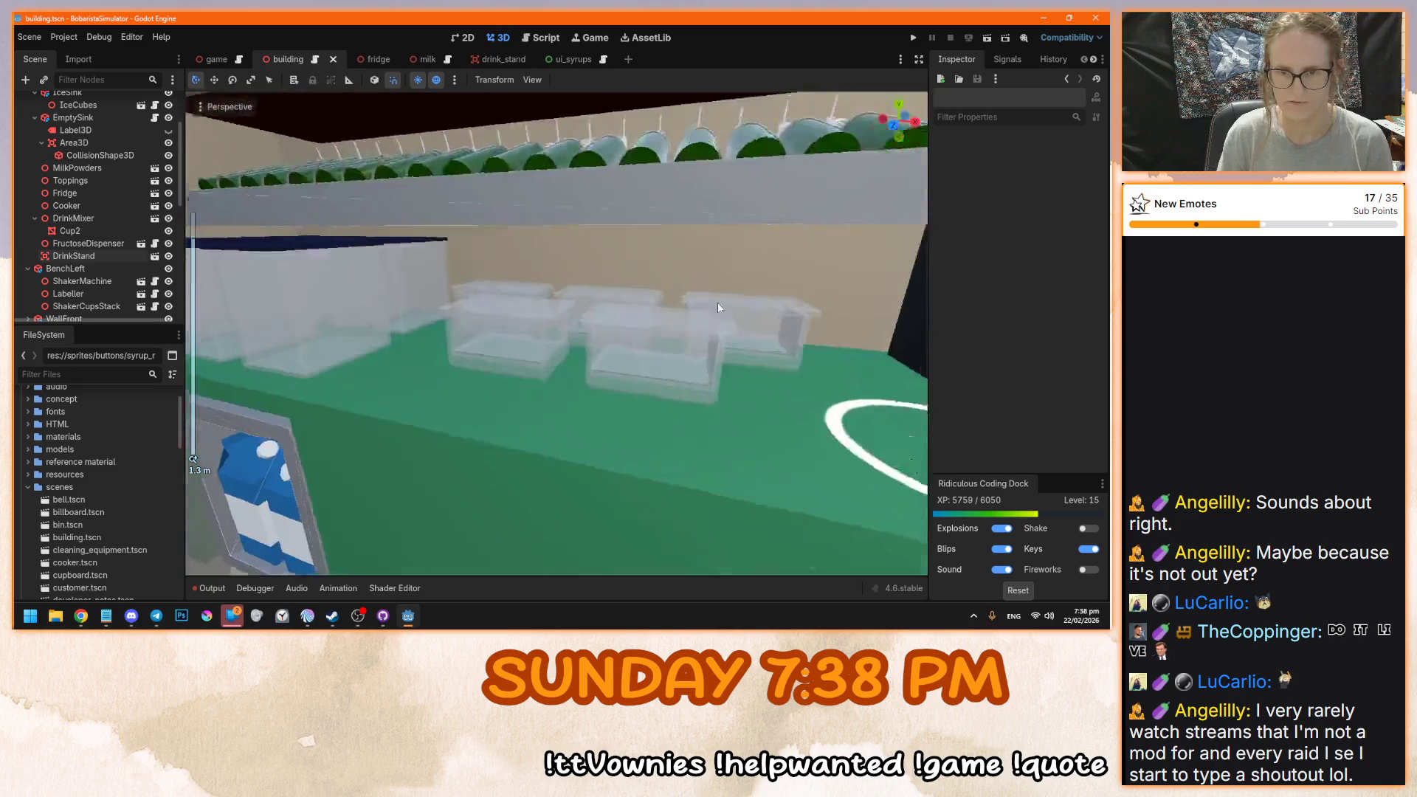
{"action": "left_click_drag", "start_coordinate": [717, 302], "coordinate": [534, 309]}
{"action": "scroll", "coordinate": [502, 347], "scroll_direction": "up", "scroll_amount": 4}
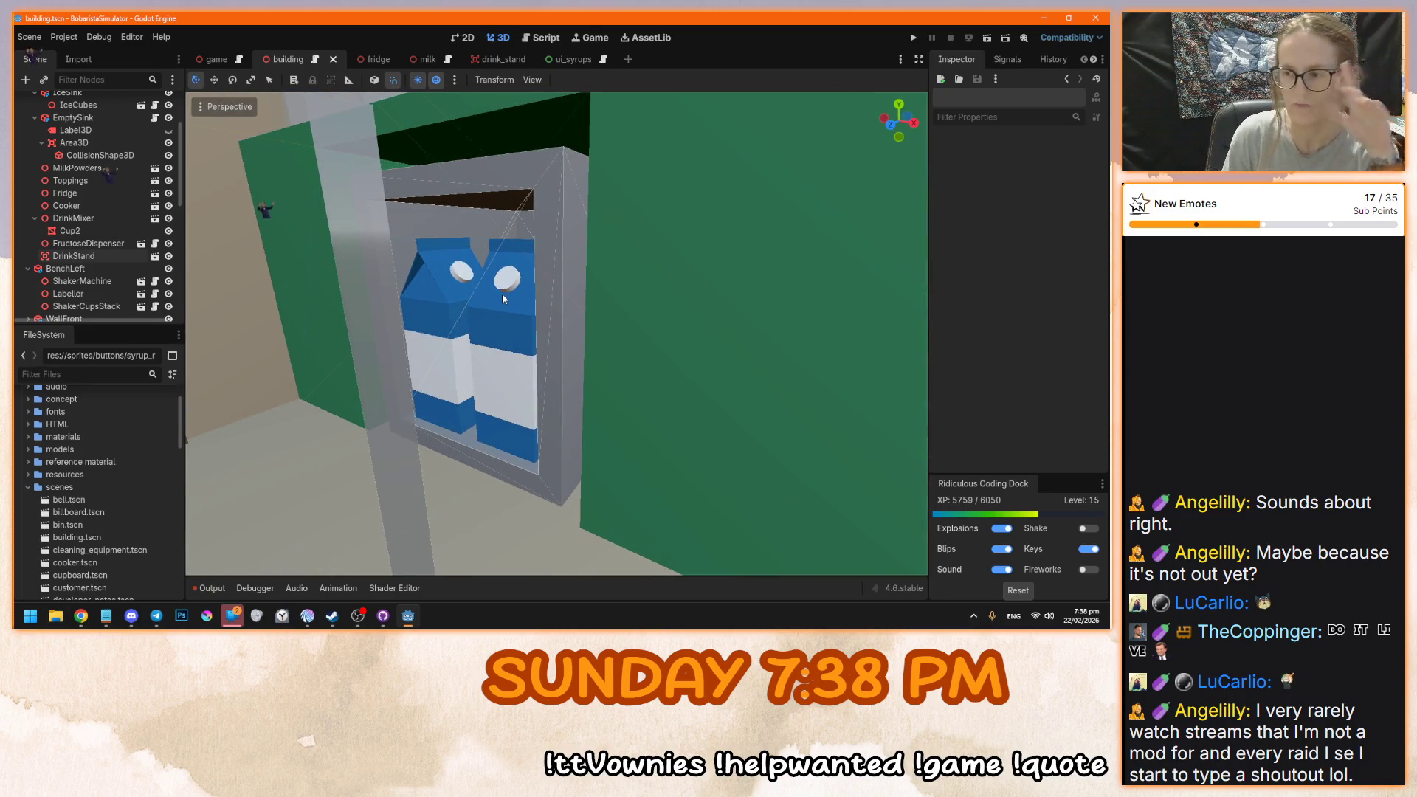
{"action": "left_click_drag", "start_coordinate": [491, 308], "coordinate": [539, 328]}
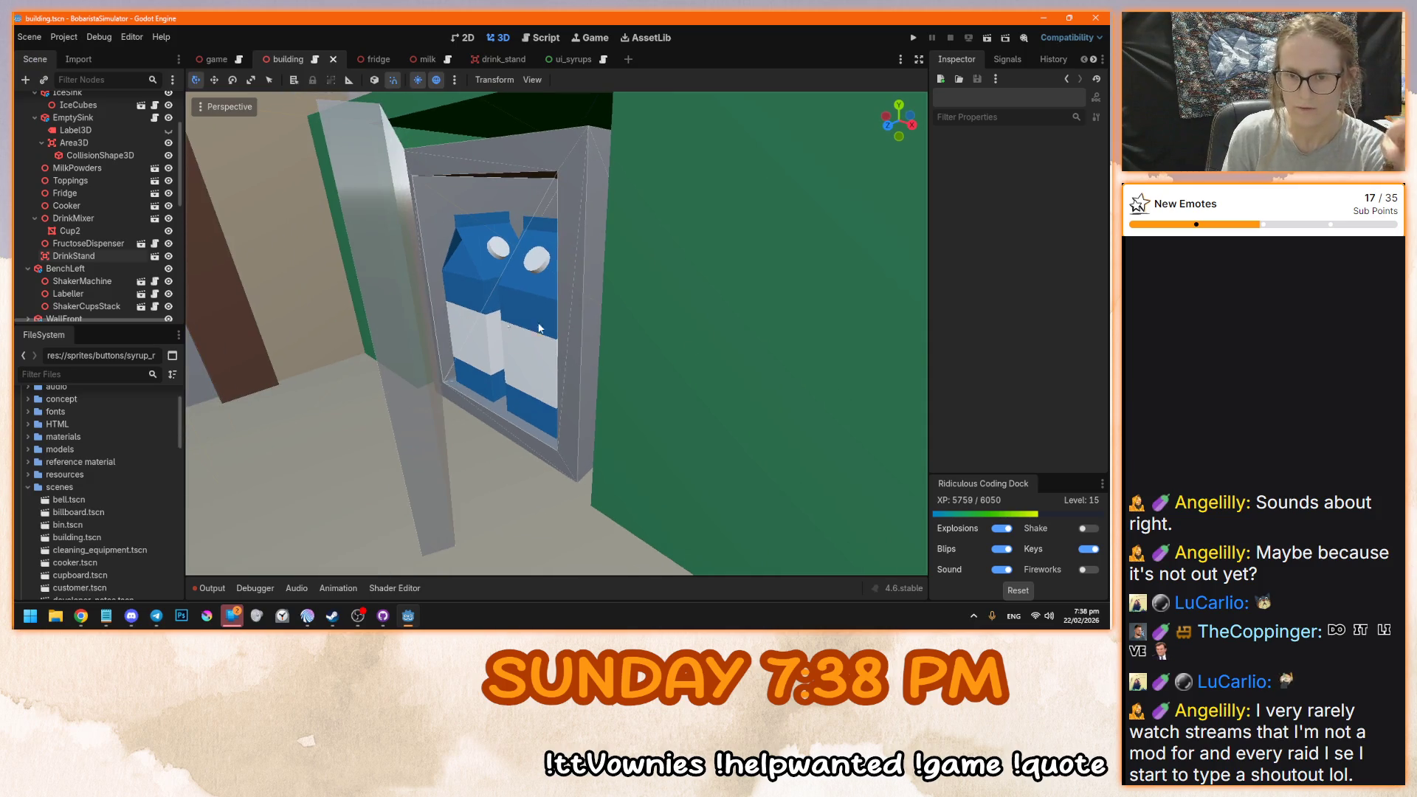
{"action": "left_click_drag", "start_coordinate": [727, 360], "coordinate": [585, 325]}
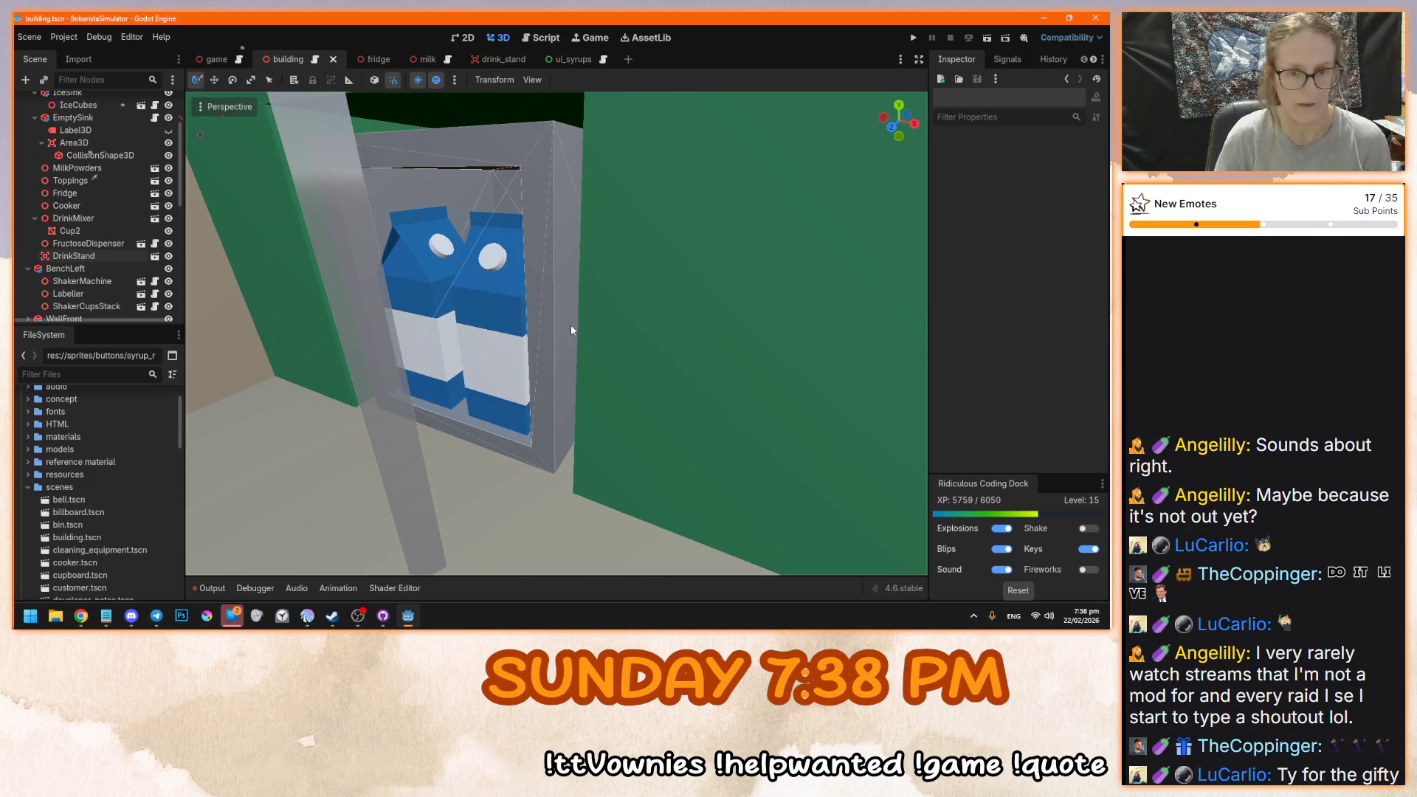
{"action": "scroll", "coordinate": [635, 318], "scroll_direction": "down", "scroll_amount": 3}
{"action": "mouse_move", "coordinate": [605, 347]}
{"action": "left_mouse_down"}
{"action": "mouse_move", "coordinate": [525, 439]}
{"action": "mouse_move", "coordinate": [408, 400]}
{"action": "mouse_move", "coordinate": [696, 402]}
{"action": "mouse_move", "coordinate": [468, 417]}
{"action": "mouse_move", "coordinate": [575, 392]}
{"action": "left_mouse_up"}
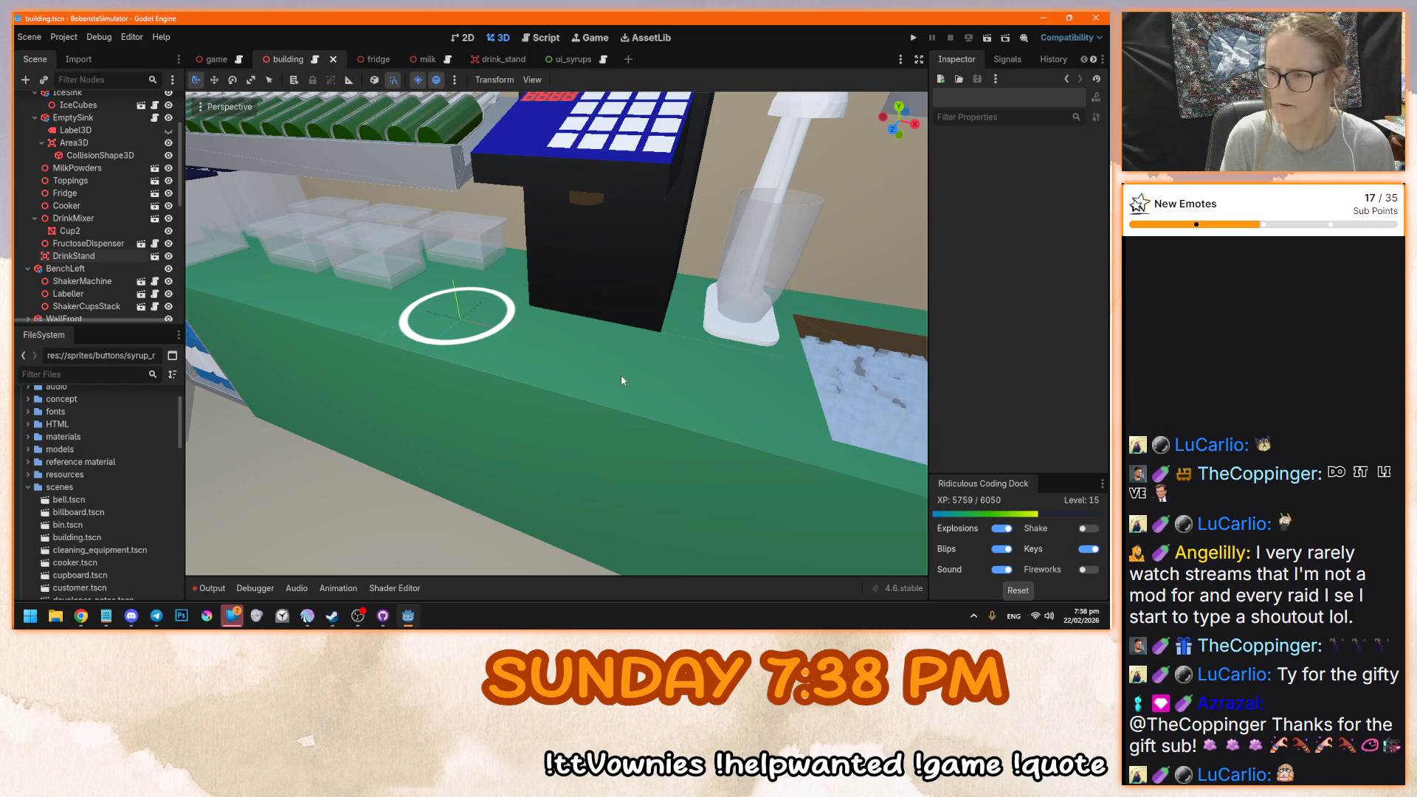
{"action": "scroll", "coordinate": [621, 381], "scroll_direction": "down", "scroll_amount": 6}
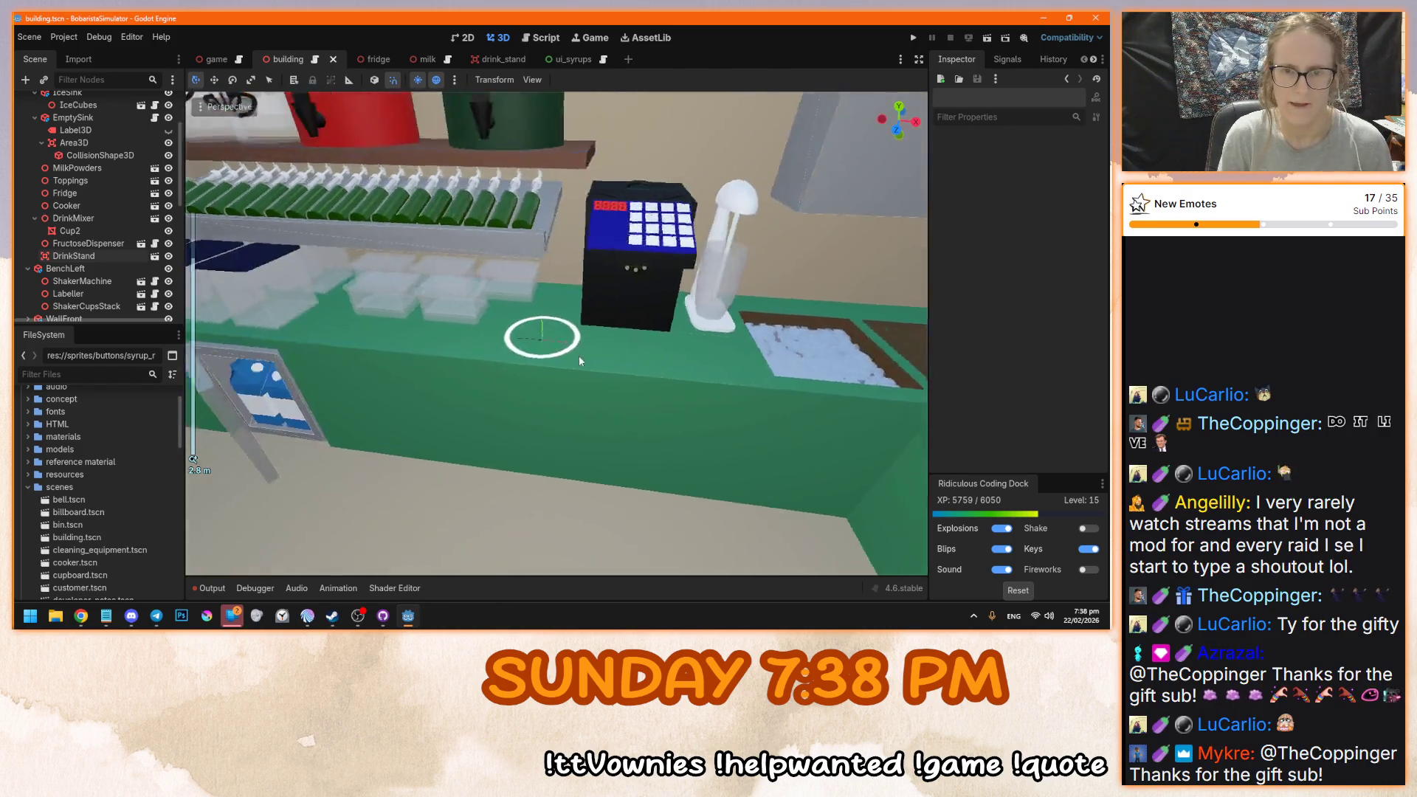
{"action": "scroll", "coordinate": [578, 361], "scroll_direction": "up", "scroll_amount": 5}
{"action": "mouse_move", "coordinate": [636, 352]}
{"action": "left_mouse_down"}
{"action": "mouse_move", "coordinate": [506, 332]}
{"action": "mouse_move", "coordinate": [529, 332]}
{"action": "left_mouse_up"}
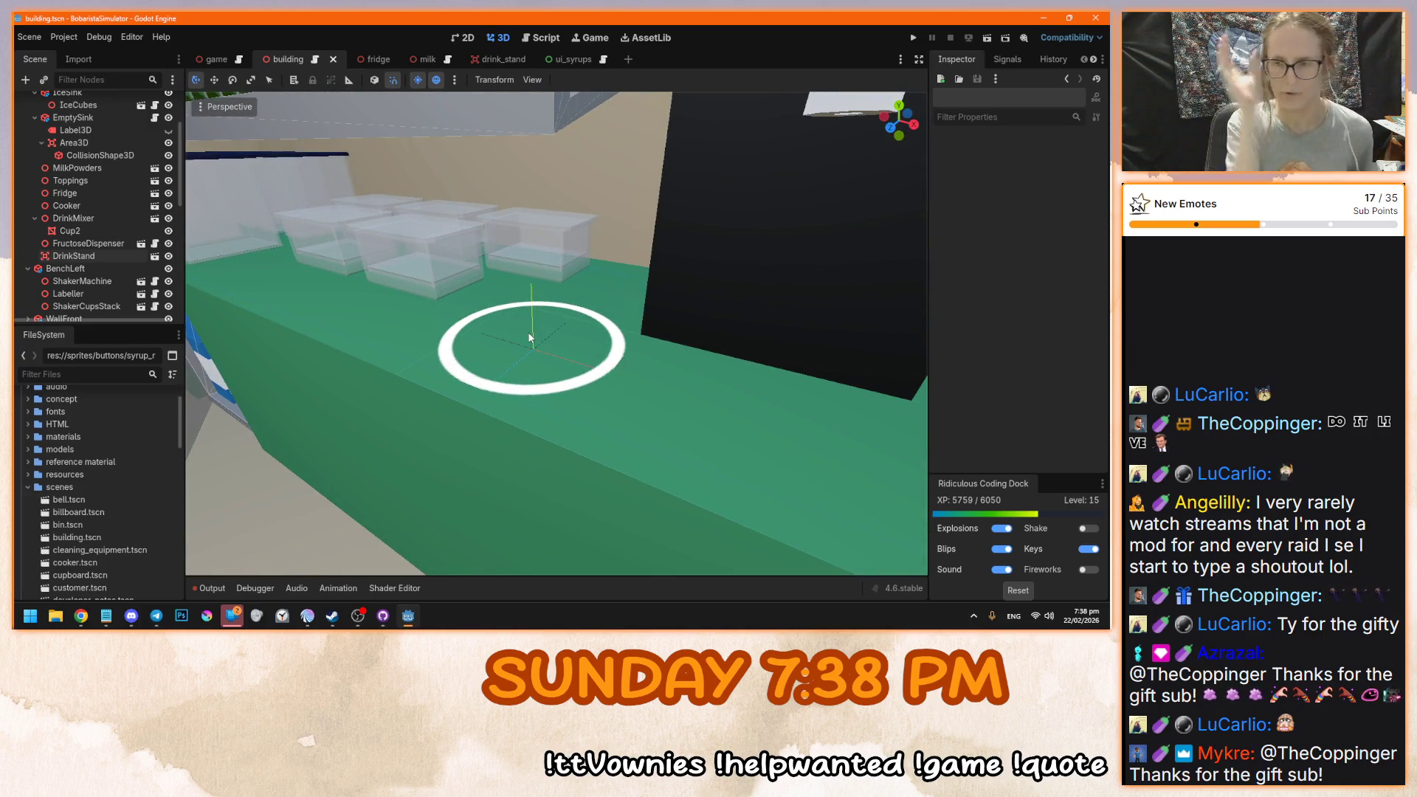
{"action": "scroll", "coordinate": [528, 309], "scroll_direction": "down", "scroll_amount": 1}
{"action": "mouse_move", "coordinate": [529, 309]}
{"action": "left_mouse_down"}
{"action": "mouse_move", "coordinate": [684, 352]}
{"action": "mouse_move", "coordinate": [740, 400]}
{"action": "mouse_move", "coordinate": [527, 374]}
{"action": "mouse_move", "coordinate": [548, 388]}
{"action": "mouse_move", "coordinate": [648, 352]}
{"action": "left_mouse_up"}
- Run the game with F5, restart it, and pick up a shaker cup from the stack
{"action": "key", "text": "F5"}
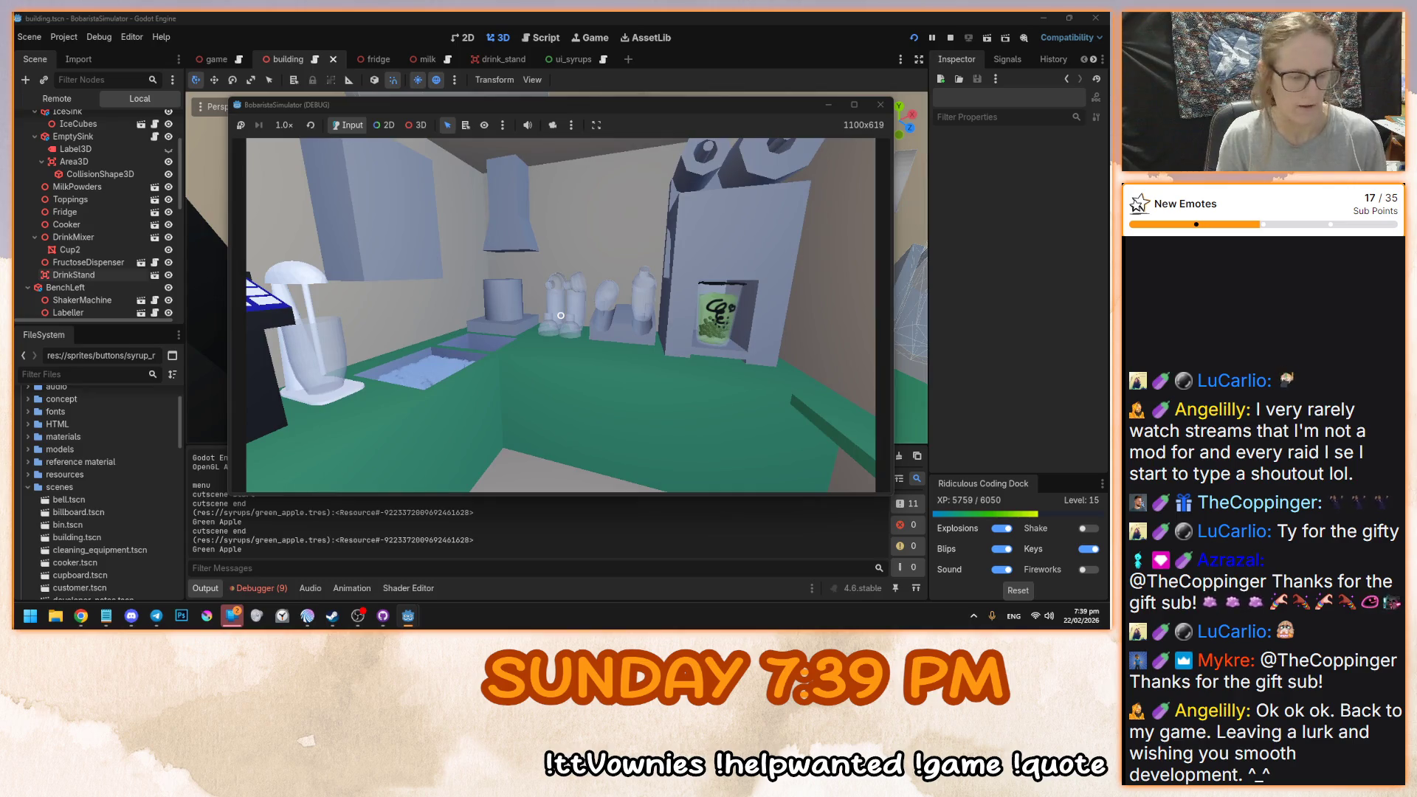
{"action": "left_click", "coordinate": [561, 315]}
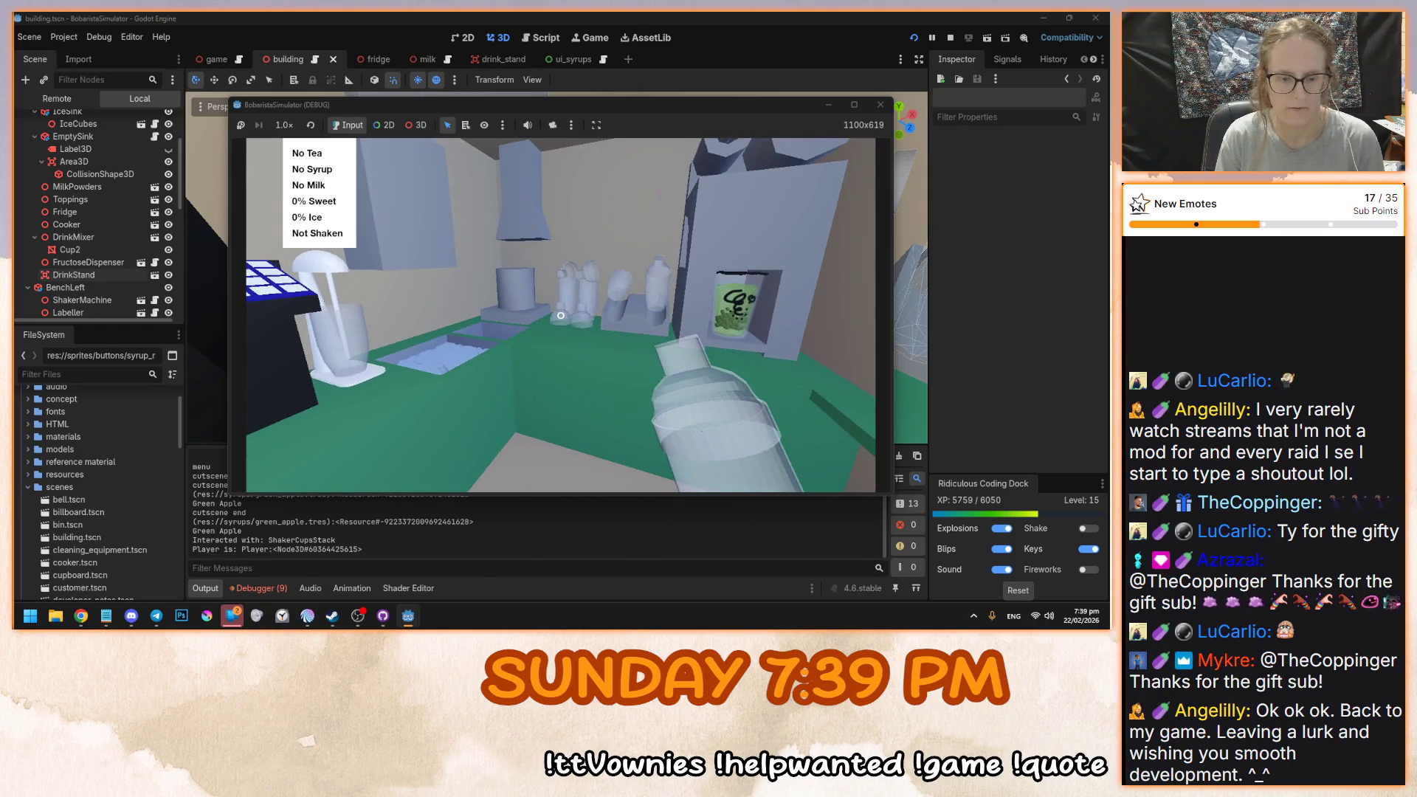
{"action": "key", "text": "F5"}
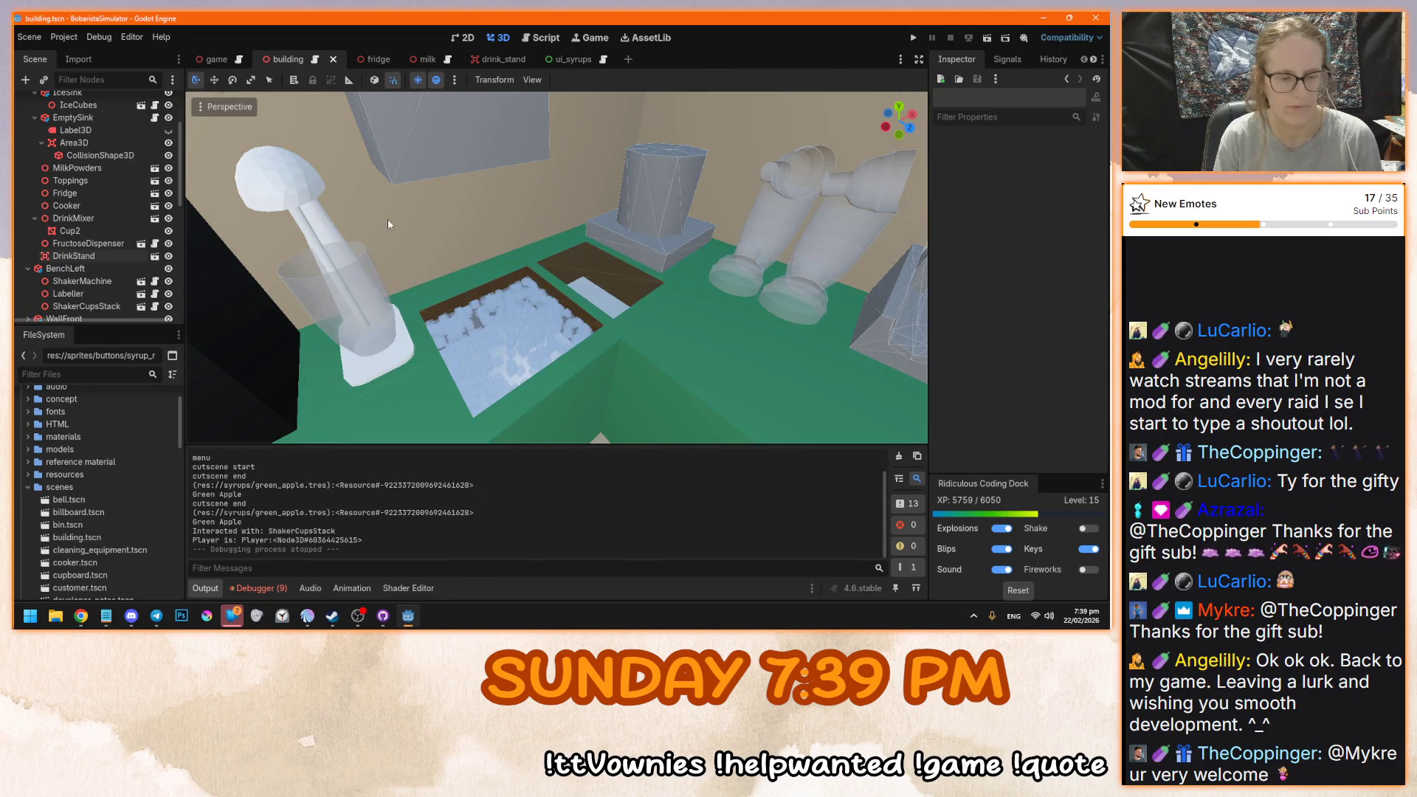
{"action": "left_click", "coordinate": [515, 288]}
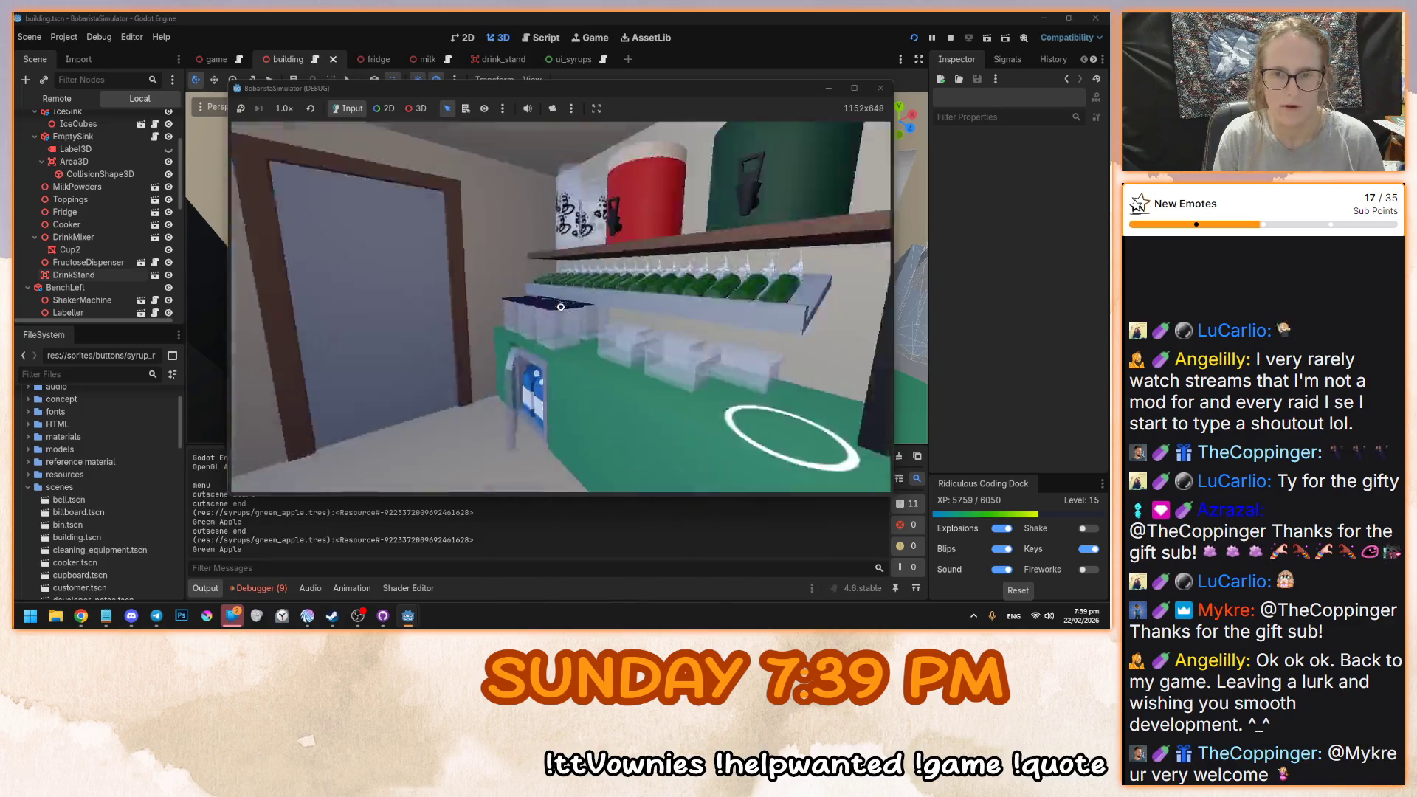
{"action": "left_click", "coordinate": [561, 307]}
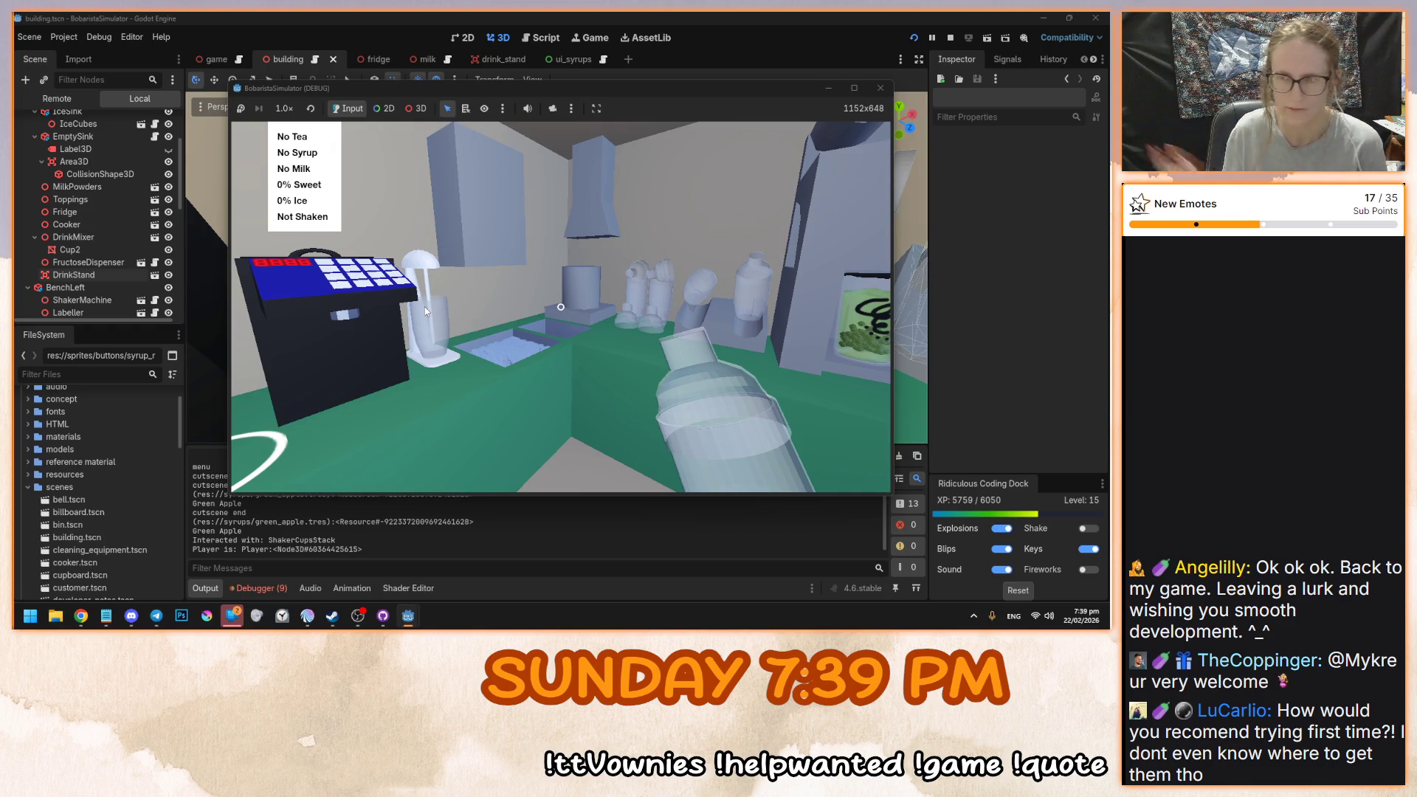
- Turn the game camera toward the back counter, then restart the game from its title screen
{"action": "mouse_move", "coordinate": [579, 328]}
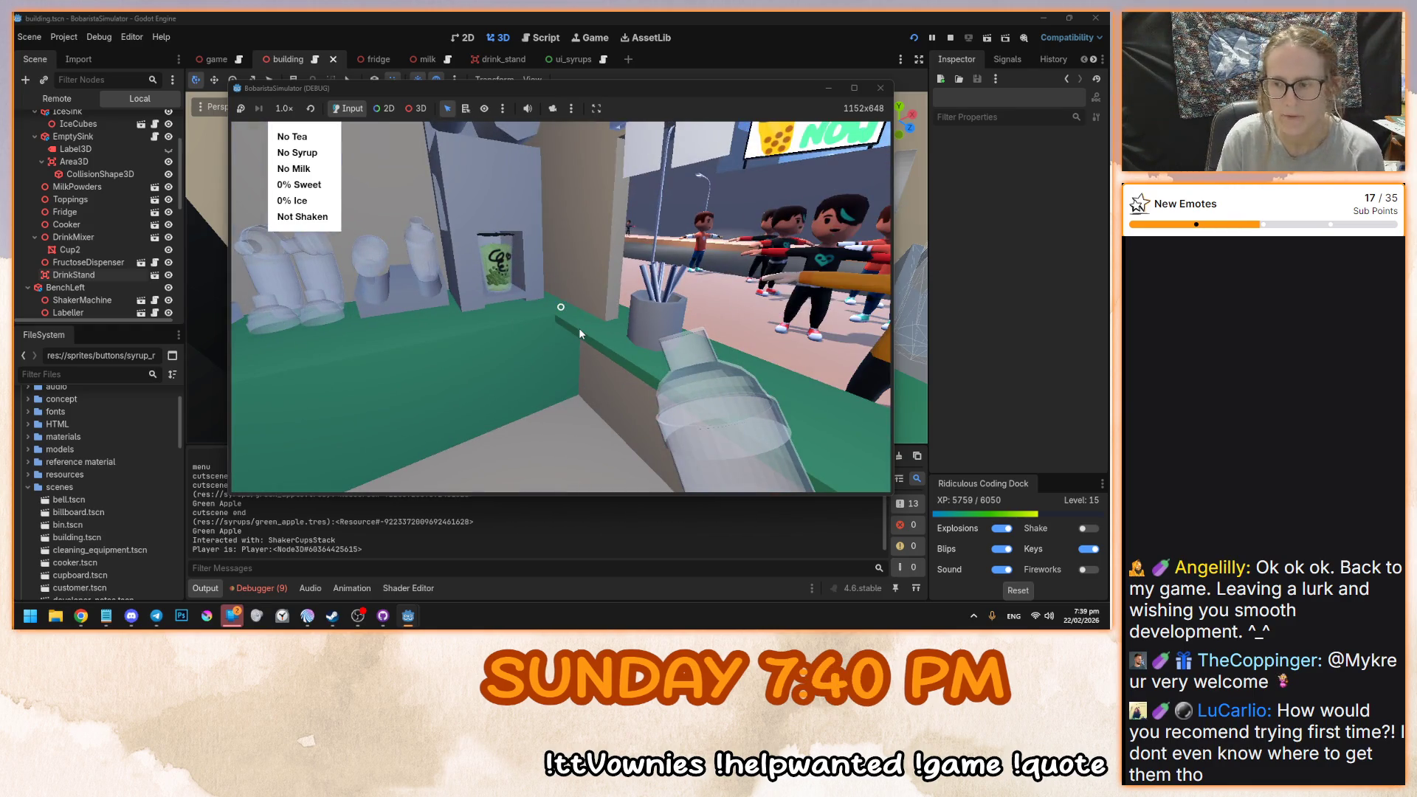
{"action": "mouse_move", "coordinate": [457, 284]}
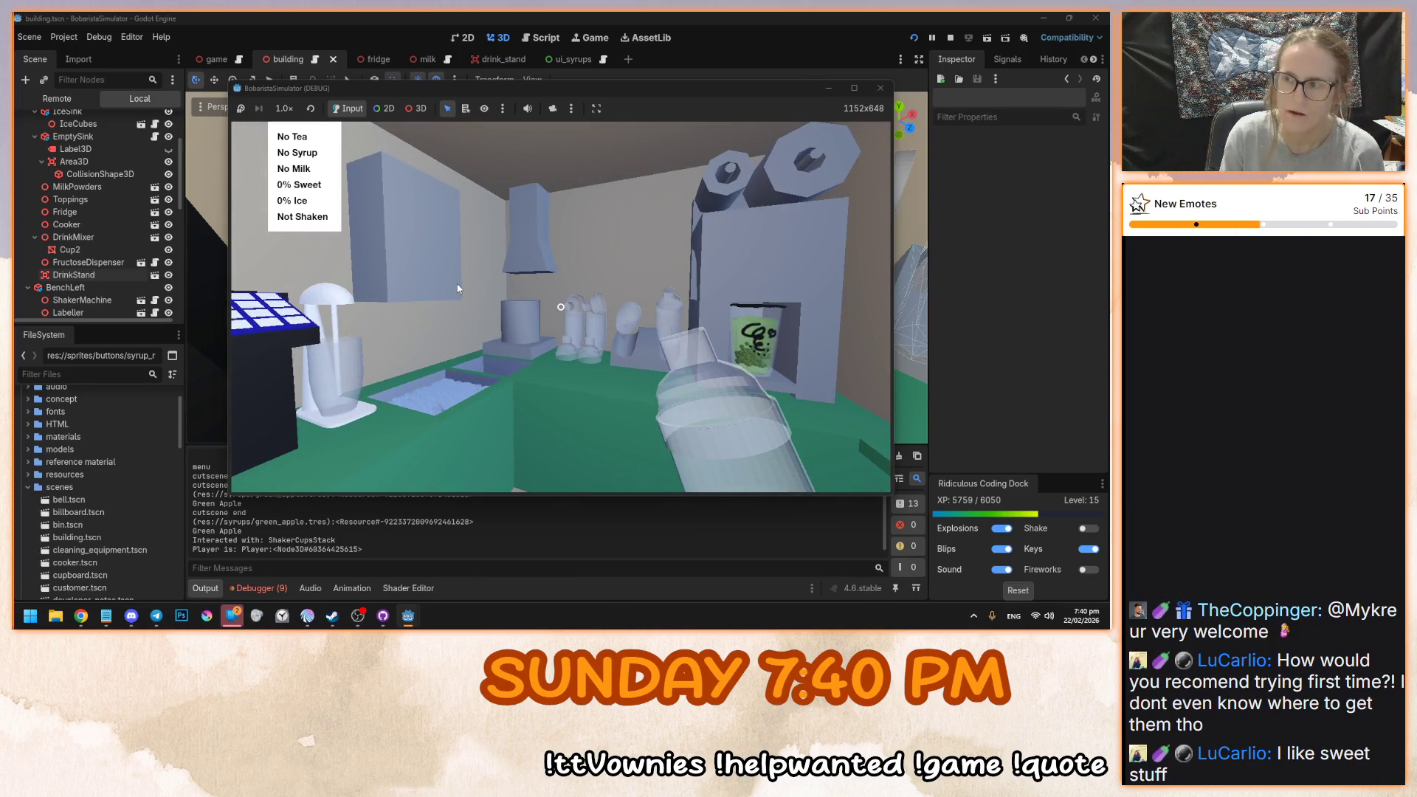
{"action": "mouse_move", "coordinate": [485, 313]}
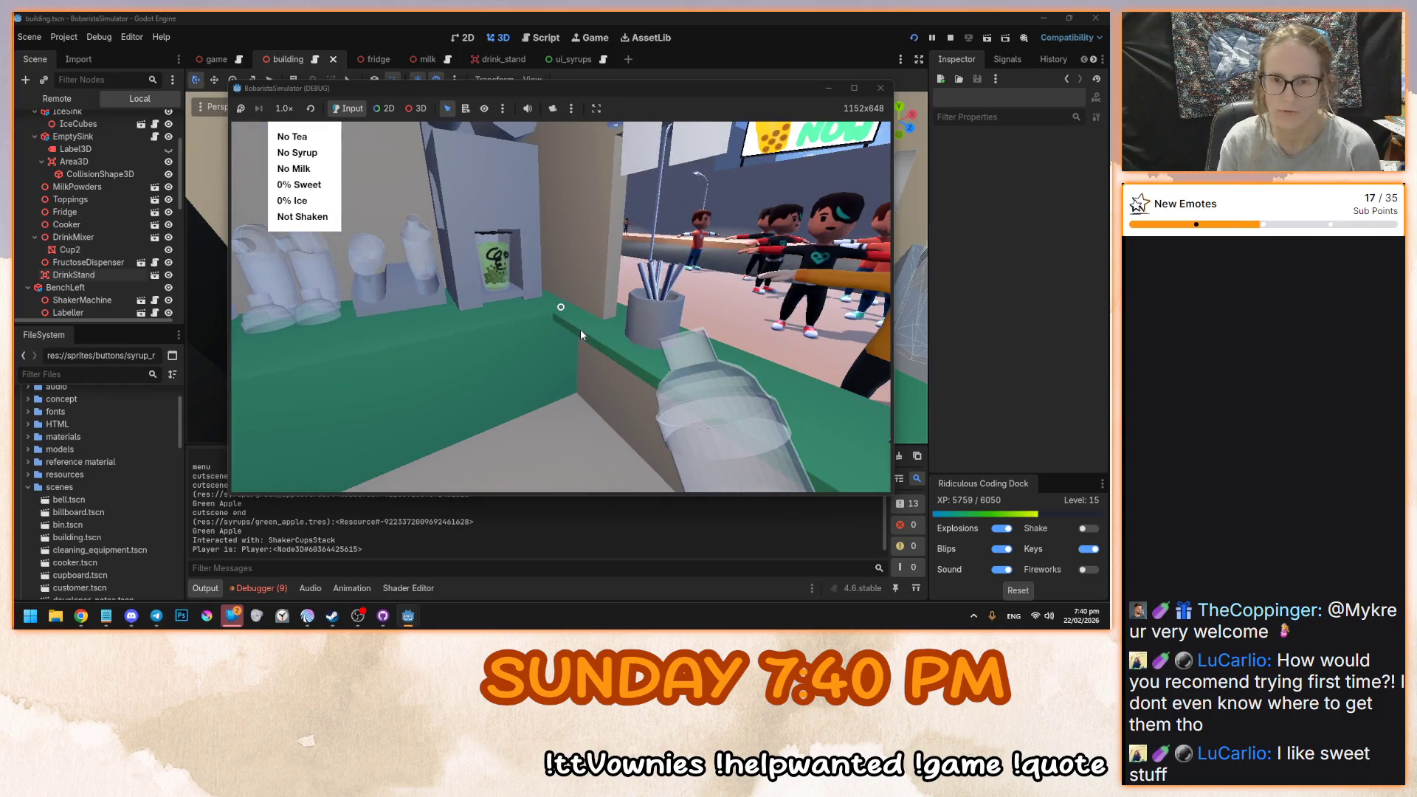
{"action": "mouse_move", "coordinate": [687, 305]}
{"action": "left_mouse_down"}
{"action": "mouse_move", "coordinate": [444, 334]}
{"action": "mouse_move", "coordinate": [542, 296]}
{"action": "left_mouse_up"}
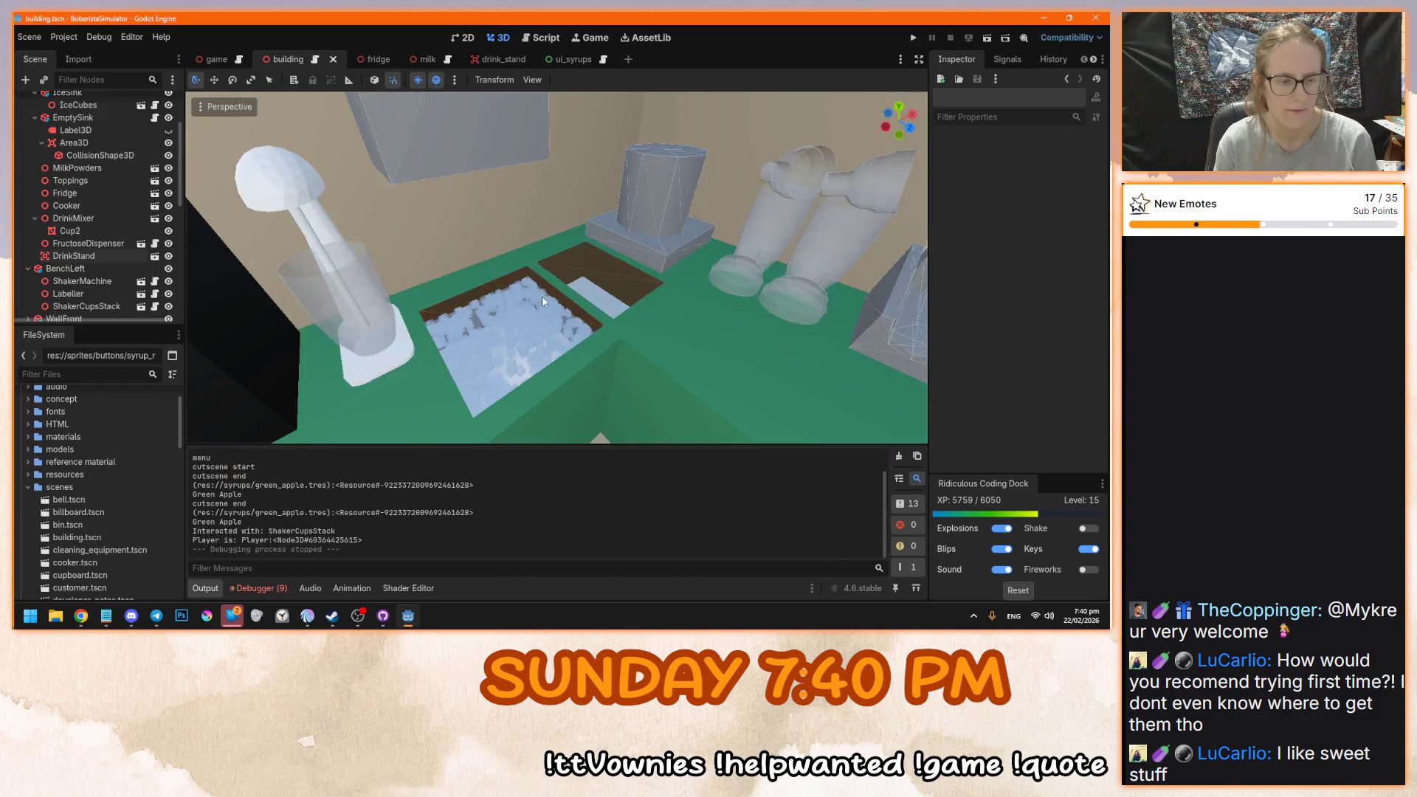
{"action": "key", "text": "F5"}
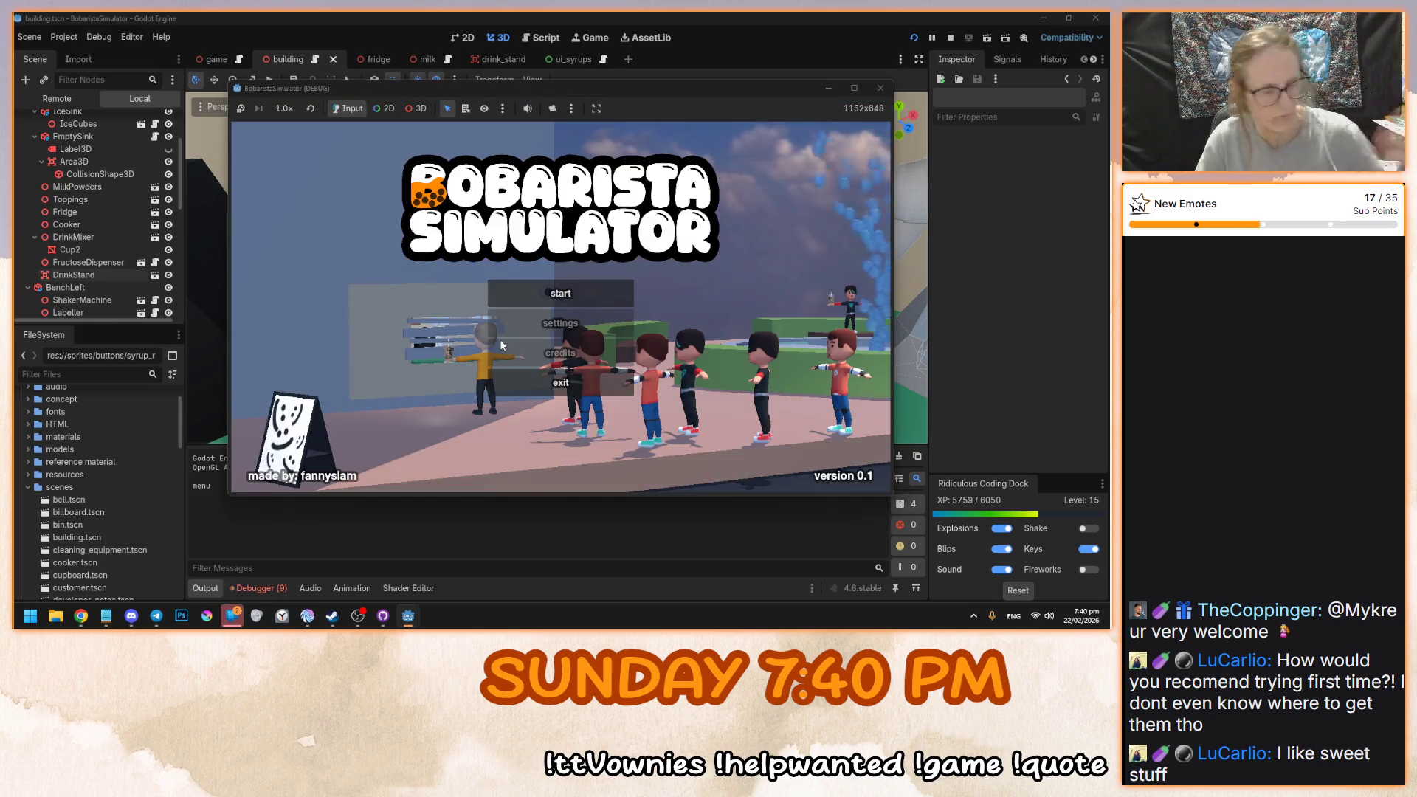
{"action": "left_click", "coordinate": [499, 339]}
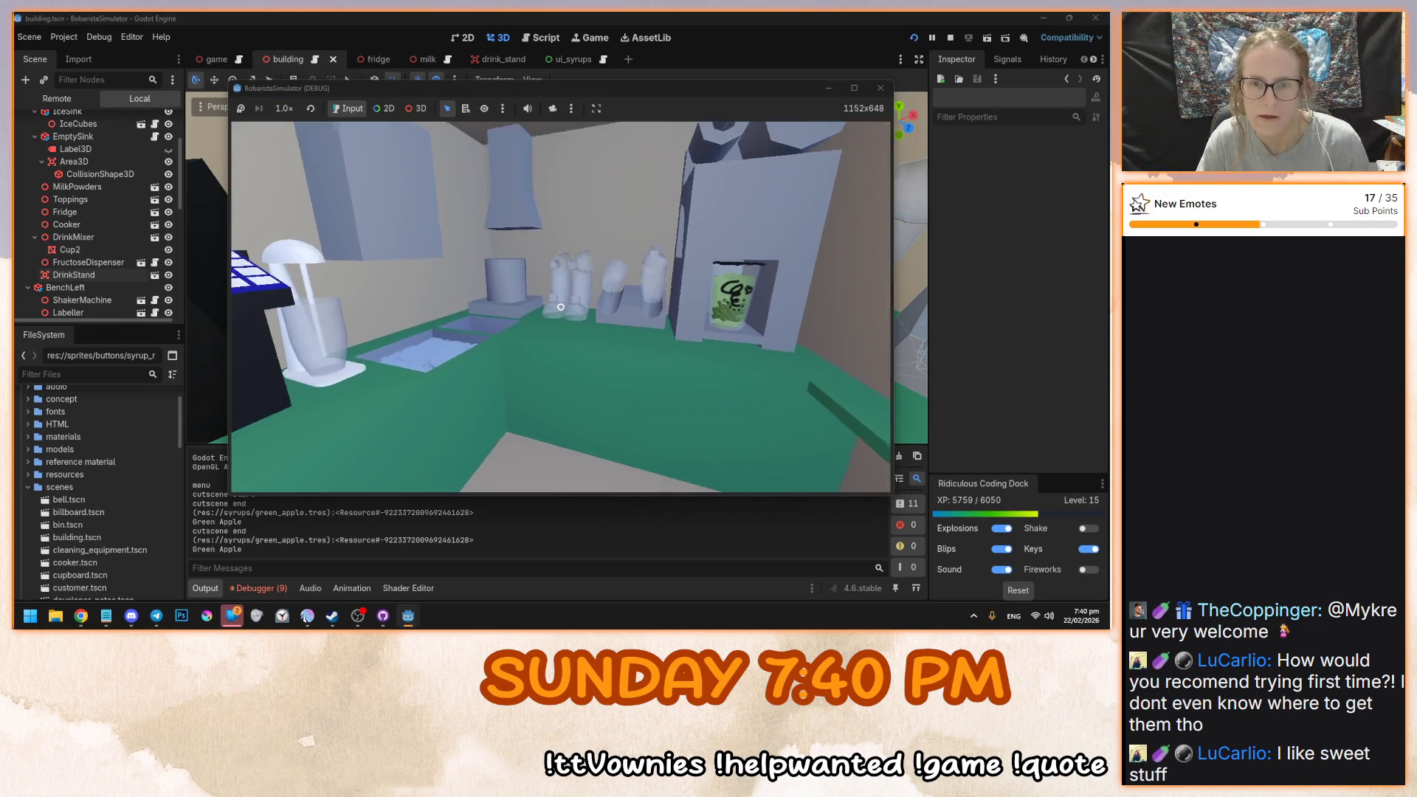
- Take a shaker cup and fill it with Green Tea and Raspberry syrup
{"action": "left_click", "coordinate": [561, 306]}
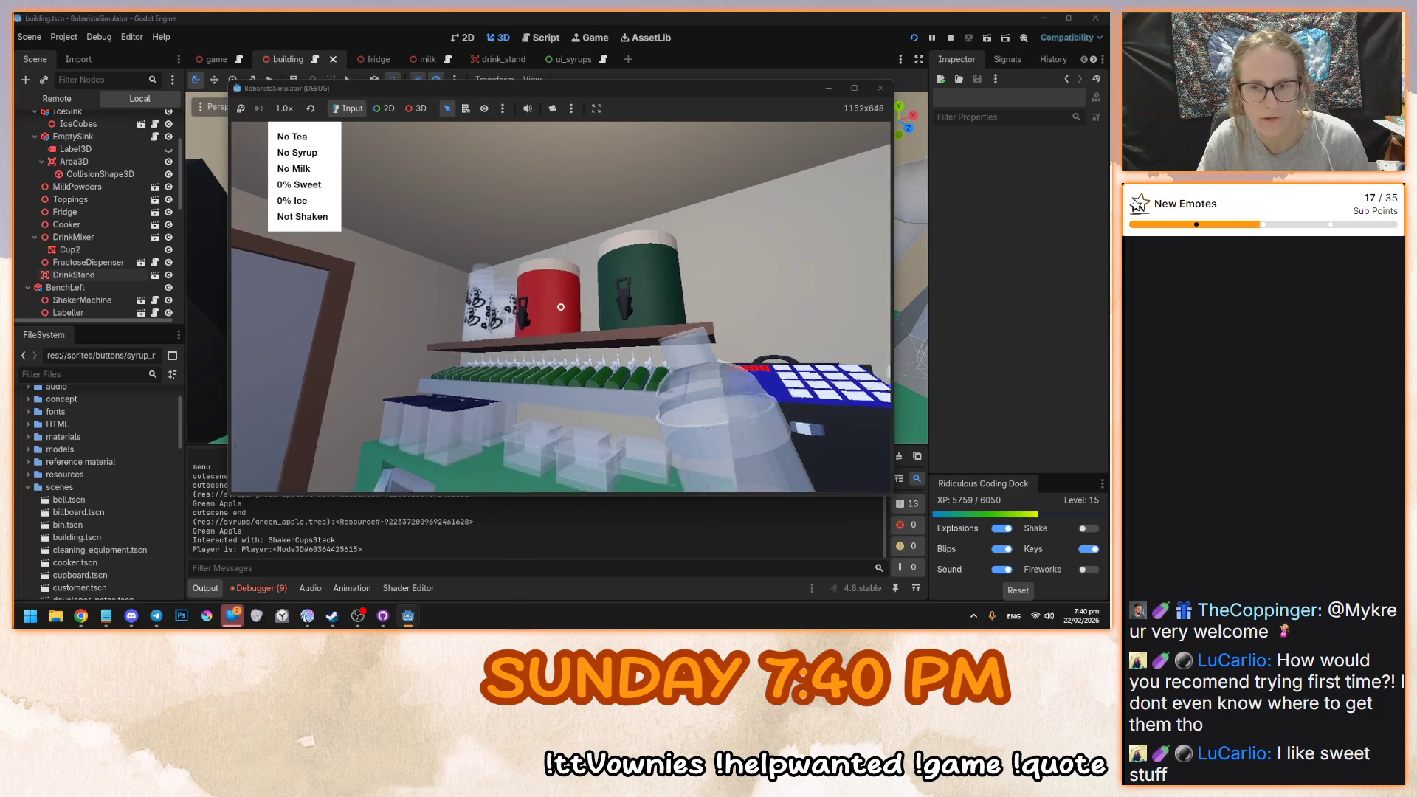
{"action": "left_click", "coordinate": [561, 307]}
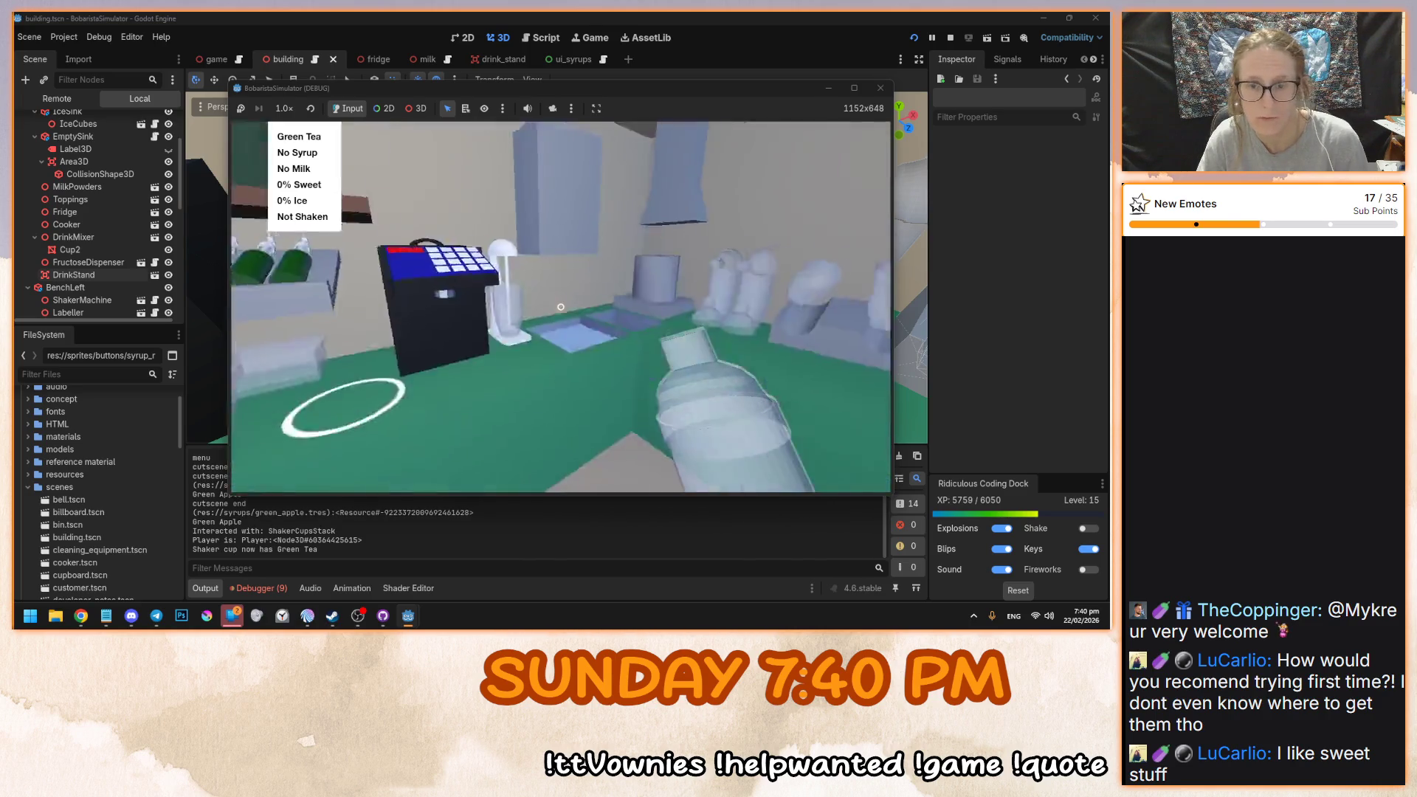
{"action": "left_click", "coordinate": [561, 306]}
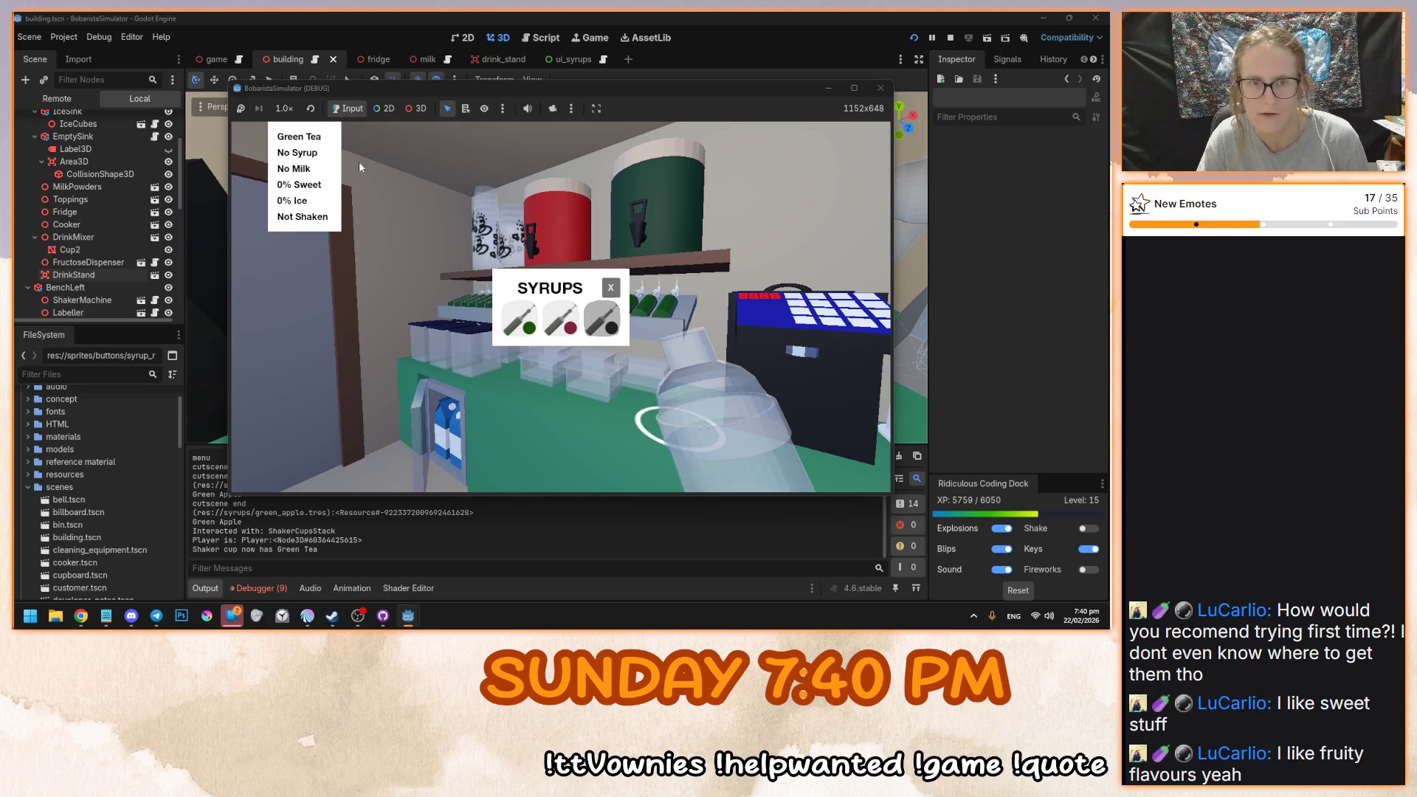
{"action": "left_click", "coordinate": [566, 325]}
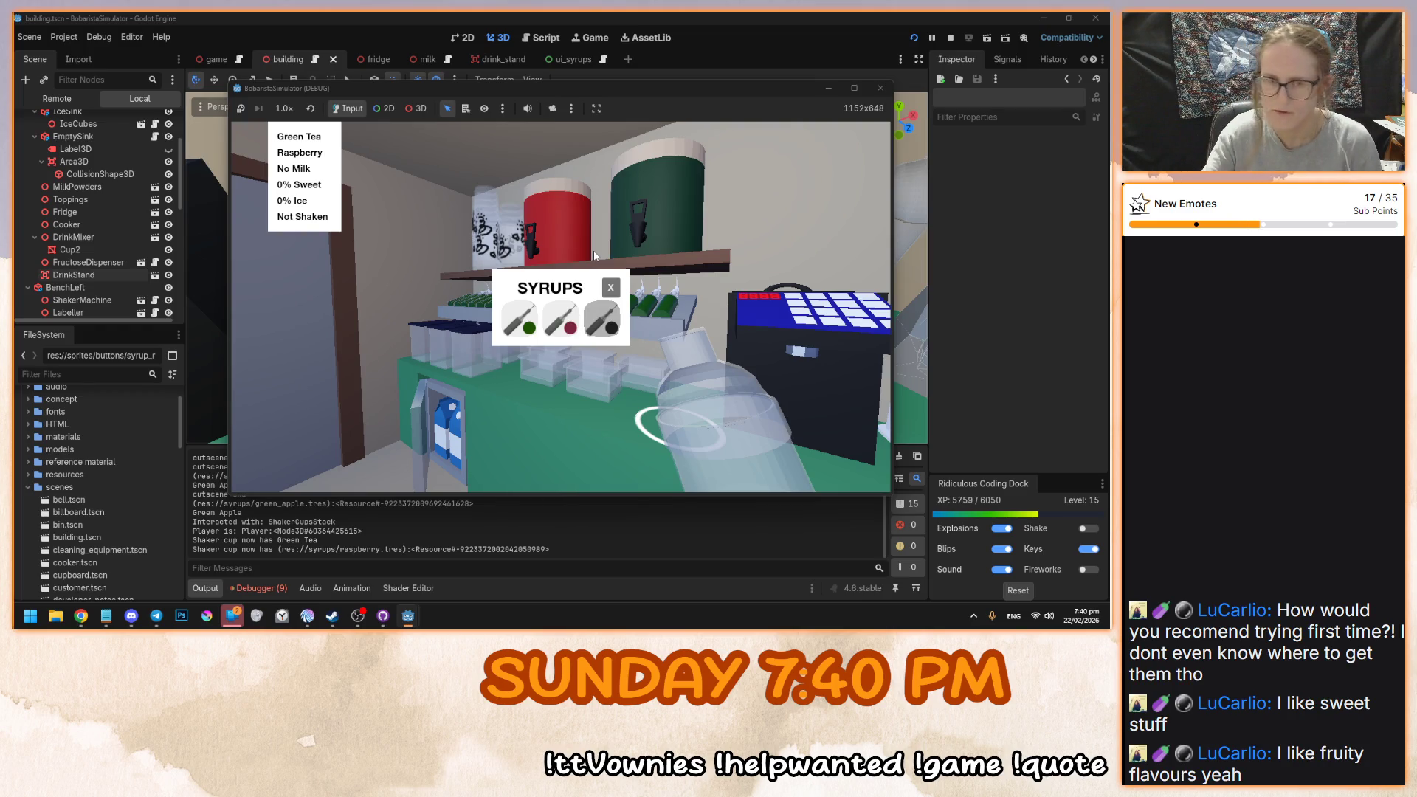
{"action": "left_click", "coordinate": [610, 282]}
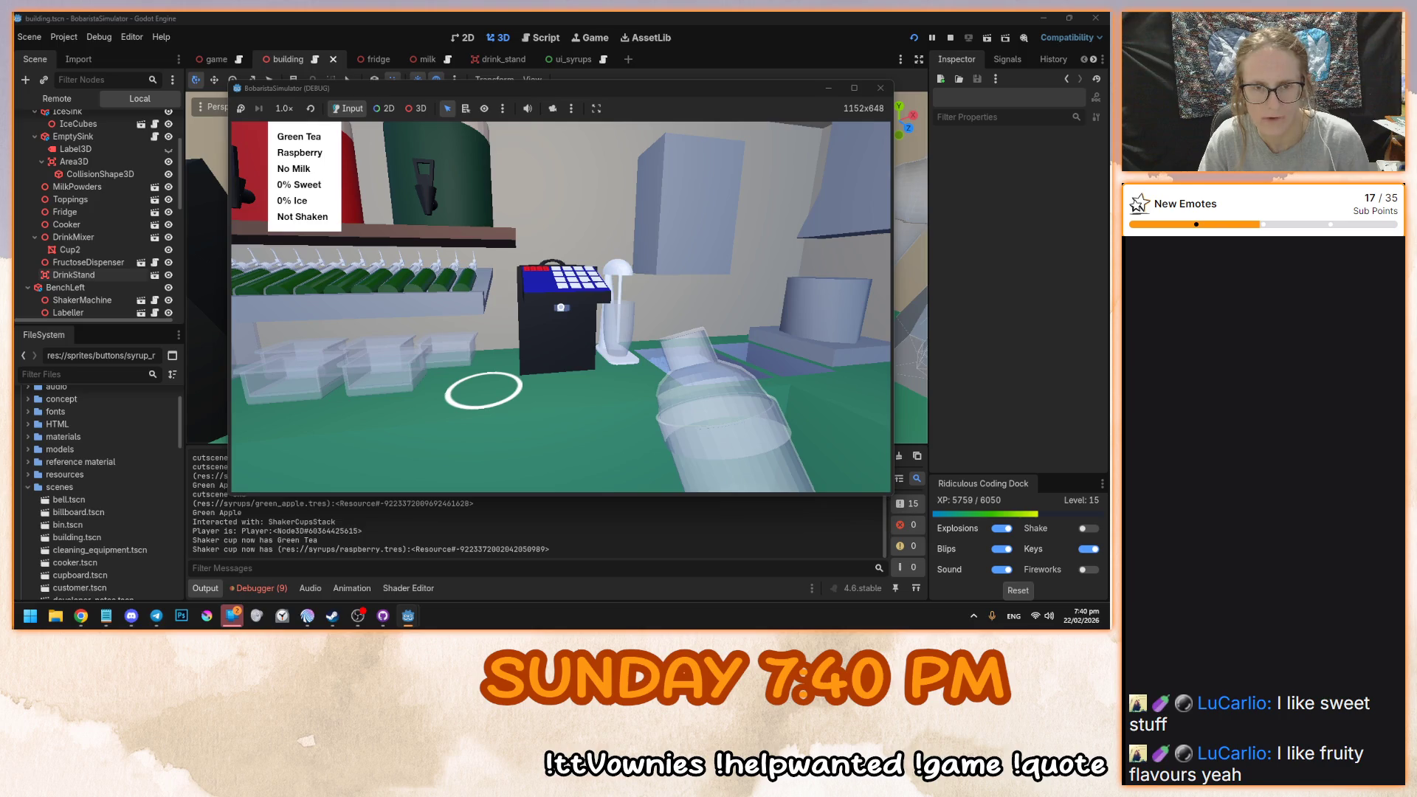
- Raise the sweetness to 75% and fill the shaker cup to 100% ice
{"action": "left_click", "coordinate": [561, 307]}
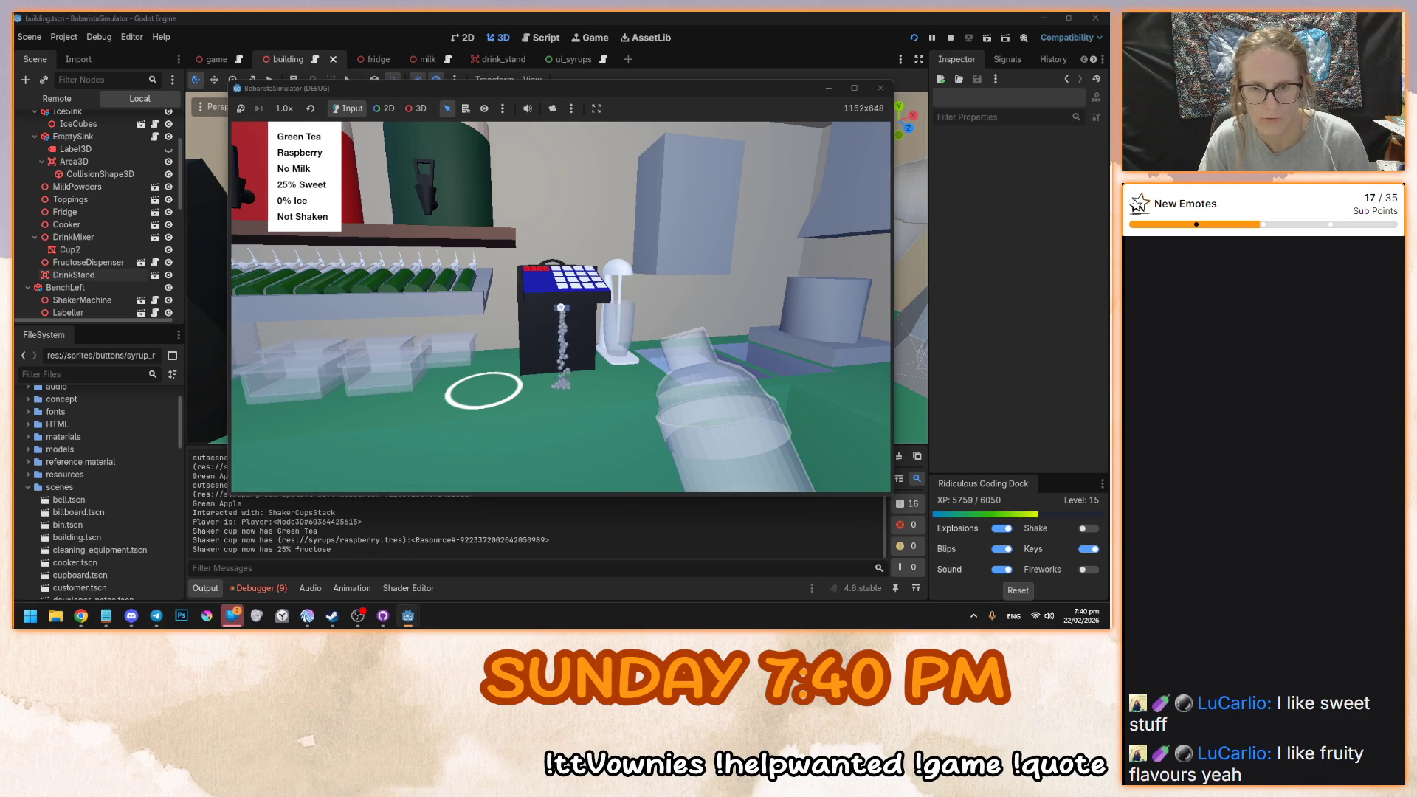
{"action": "left_click", "coordinate": [560, 307]}
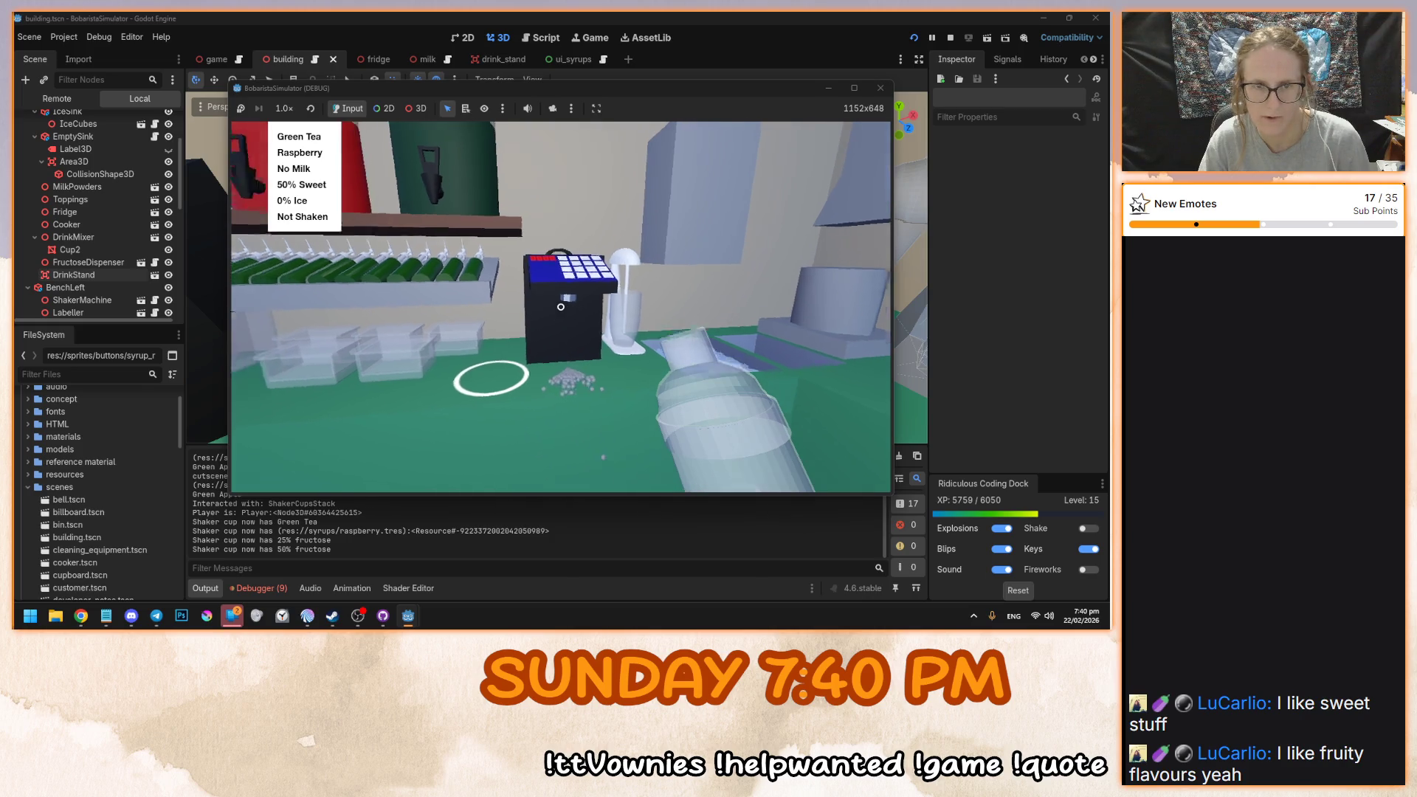
{"action": "left_click", "coordinate": [561, 307]}
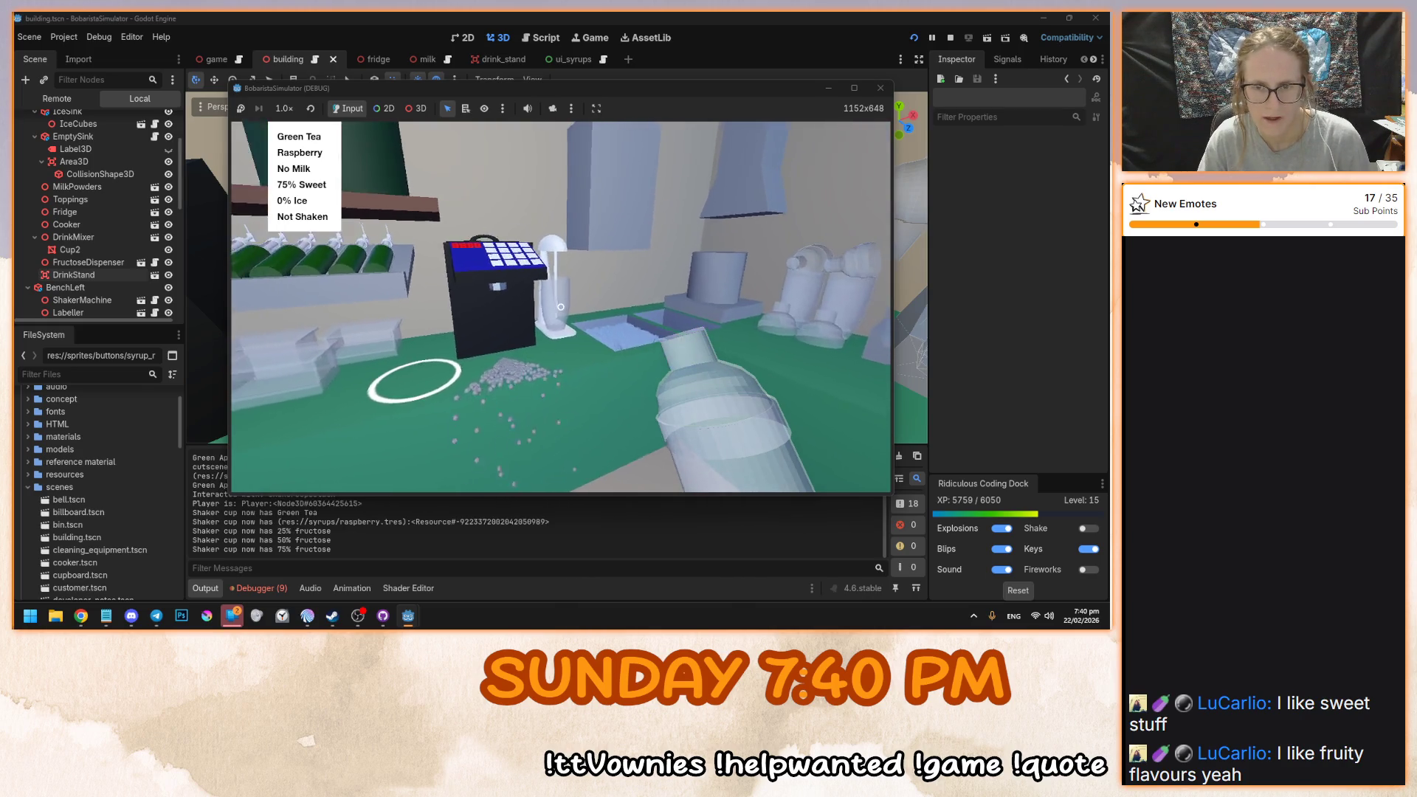
{"action": "left_click", "coordinate": [561, 307]}
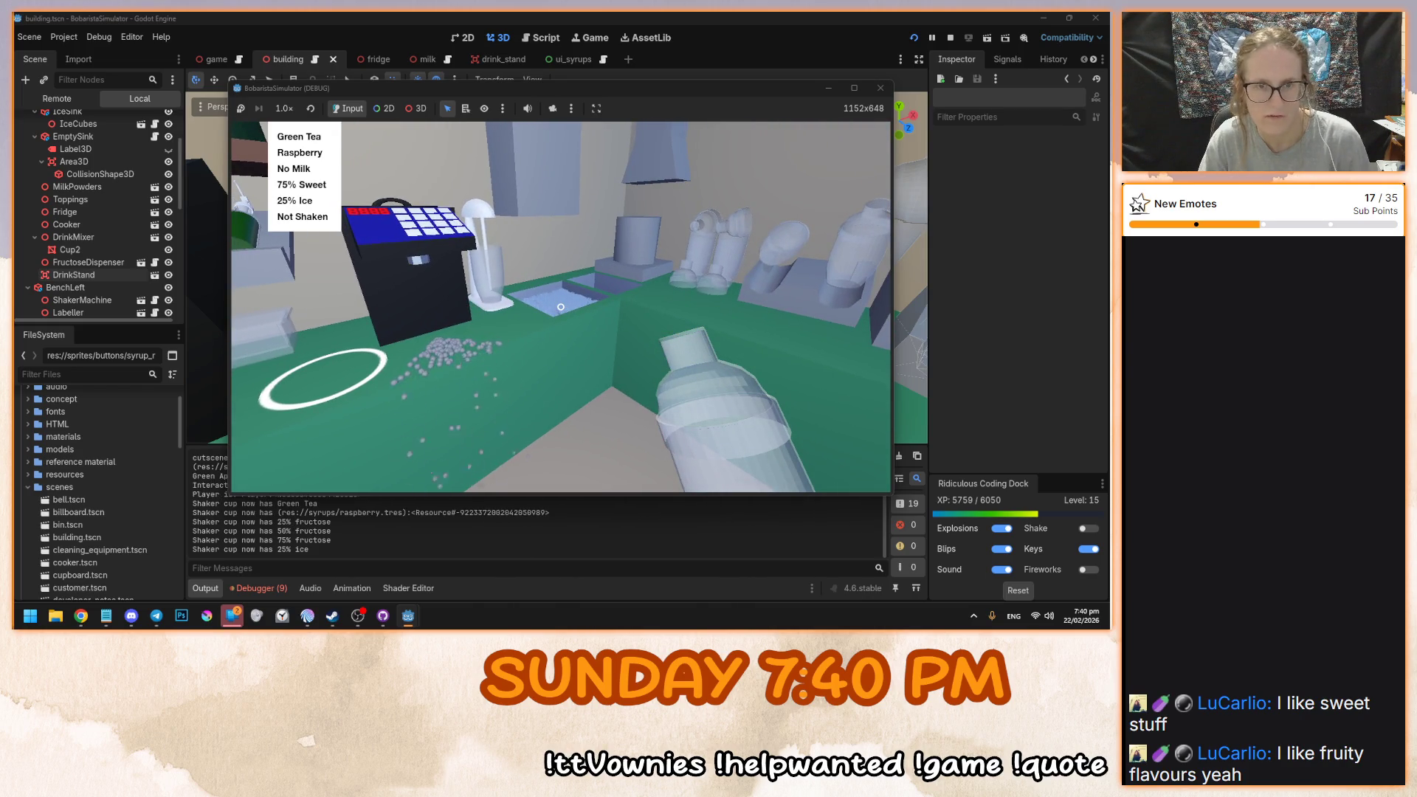
{"action": "left_click", "coordinate": [561, 307]}
{"action": "left_click", "coordinate": [561, 307]}
{"action": "left_click", "coordinate": [561, 307]}
- Test overfilling ice, raise sweetness to 100%, check contents, then empty and return the cup
{"action": "left_click", "coordinate": [561, 307]}
{"action": "left_click", "coordinate": [561, 307]}
{"action": "left_click", "coordinate": [561, 307]}
{"action": "left_click", "coordinate": [561, 307]}
{"action": "left_click", "coordinate": [561, 307]}
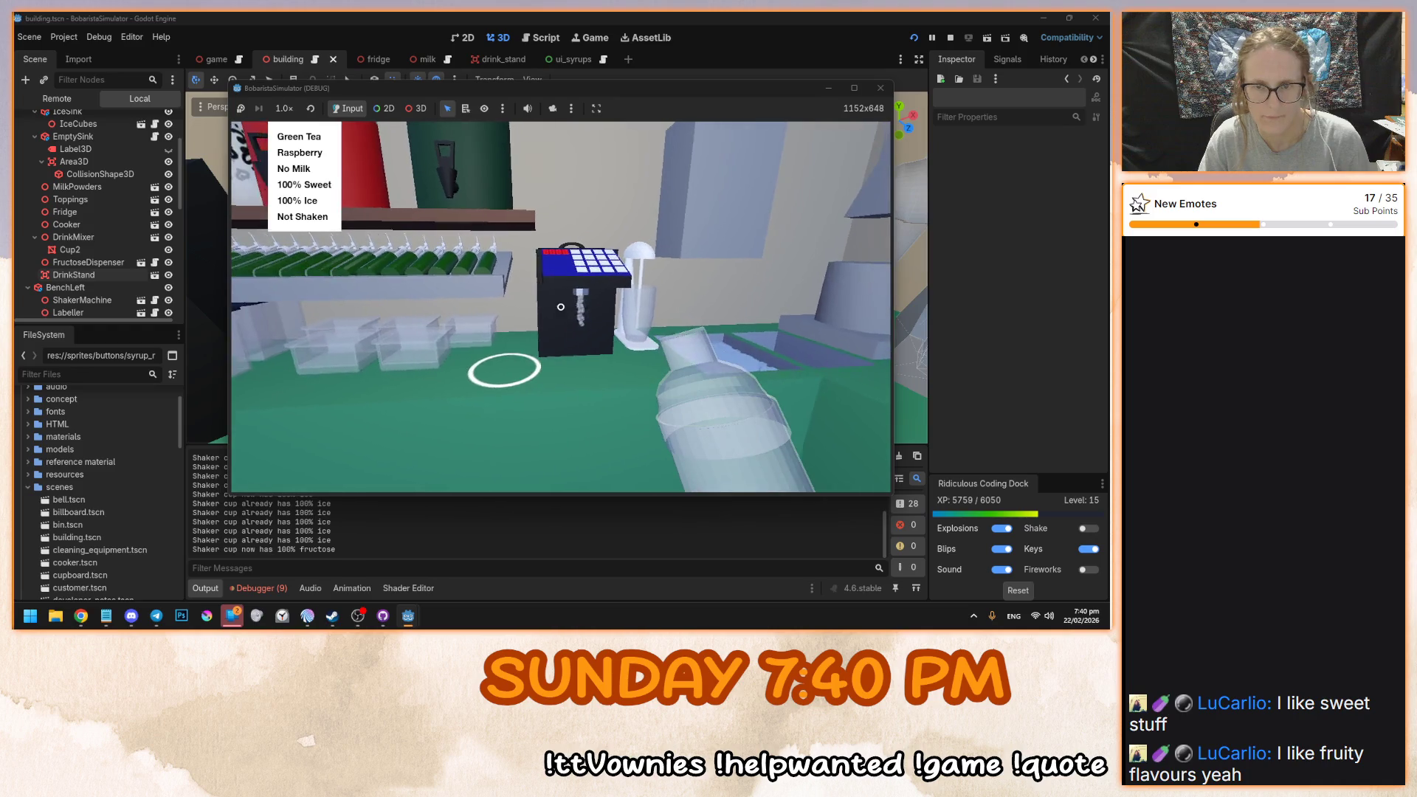
{"action": "left_click", "coordinate": [561, 307]}
{"action": "left_click", "coordinate": [561, 307]}
{"action": "left_click", "coordinate": [561, 307]}
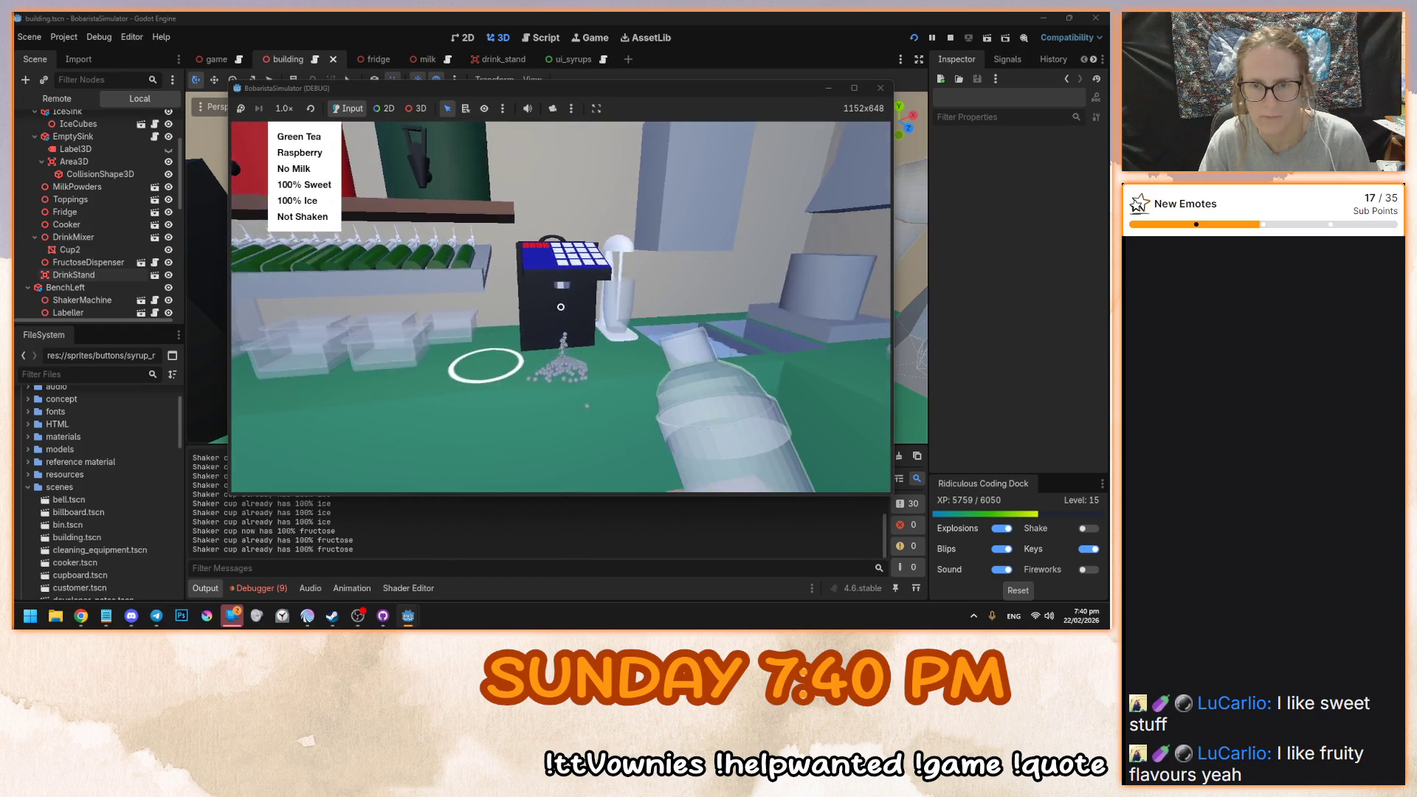
{"action": "left_click", "coordinate": [560, 307]}
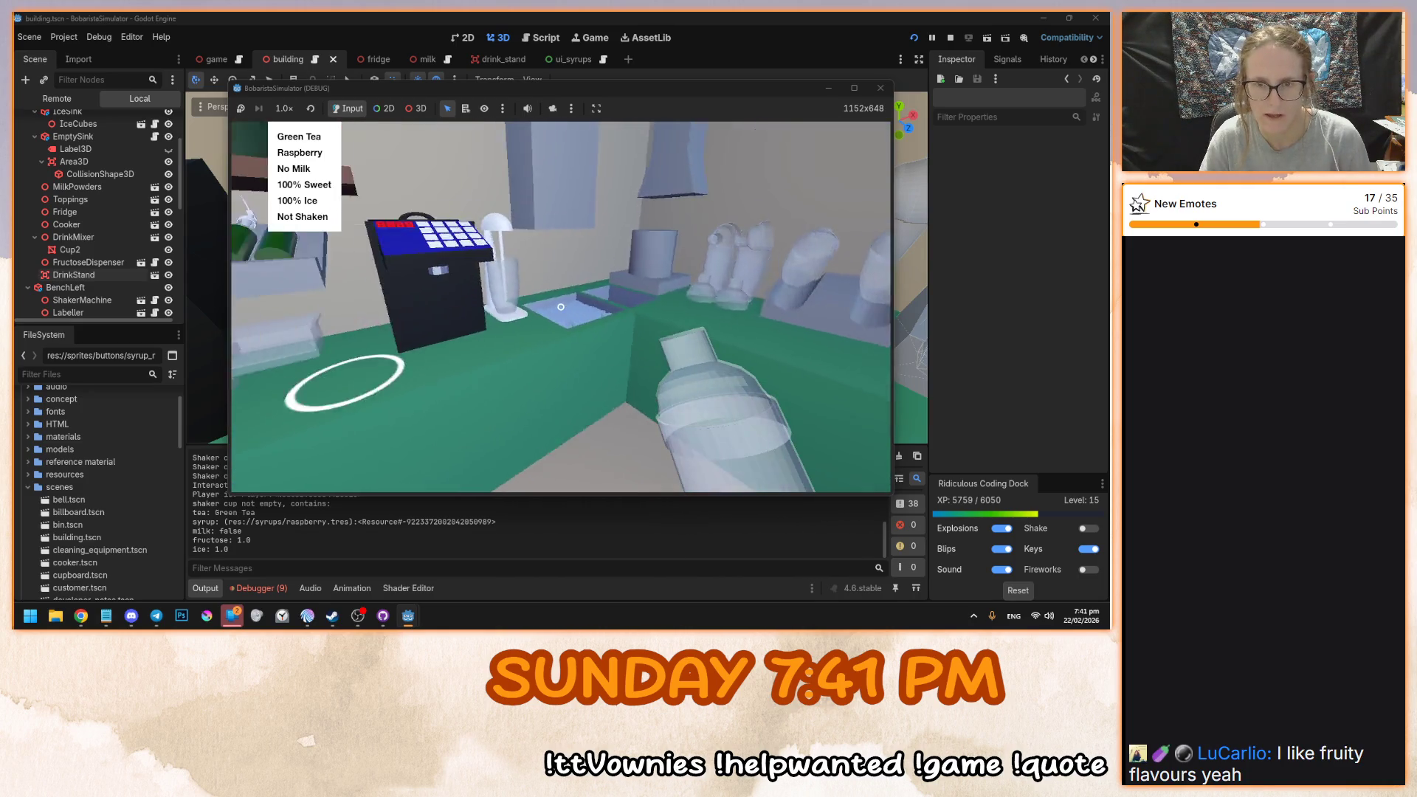
{"action": "left_click", "coordinate": [560, 306]}
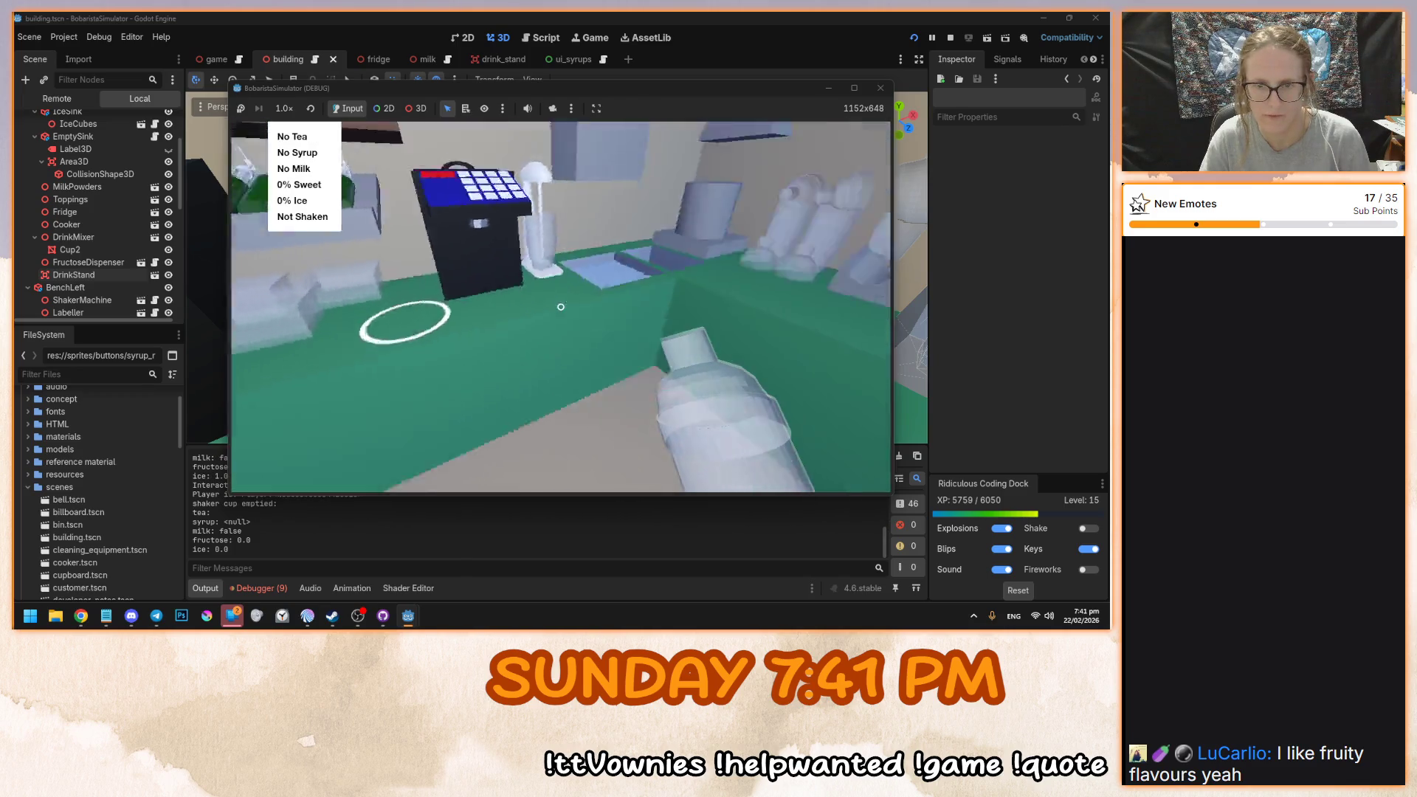
{"action": "left_click", "coordinate": [560, 306]}
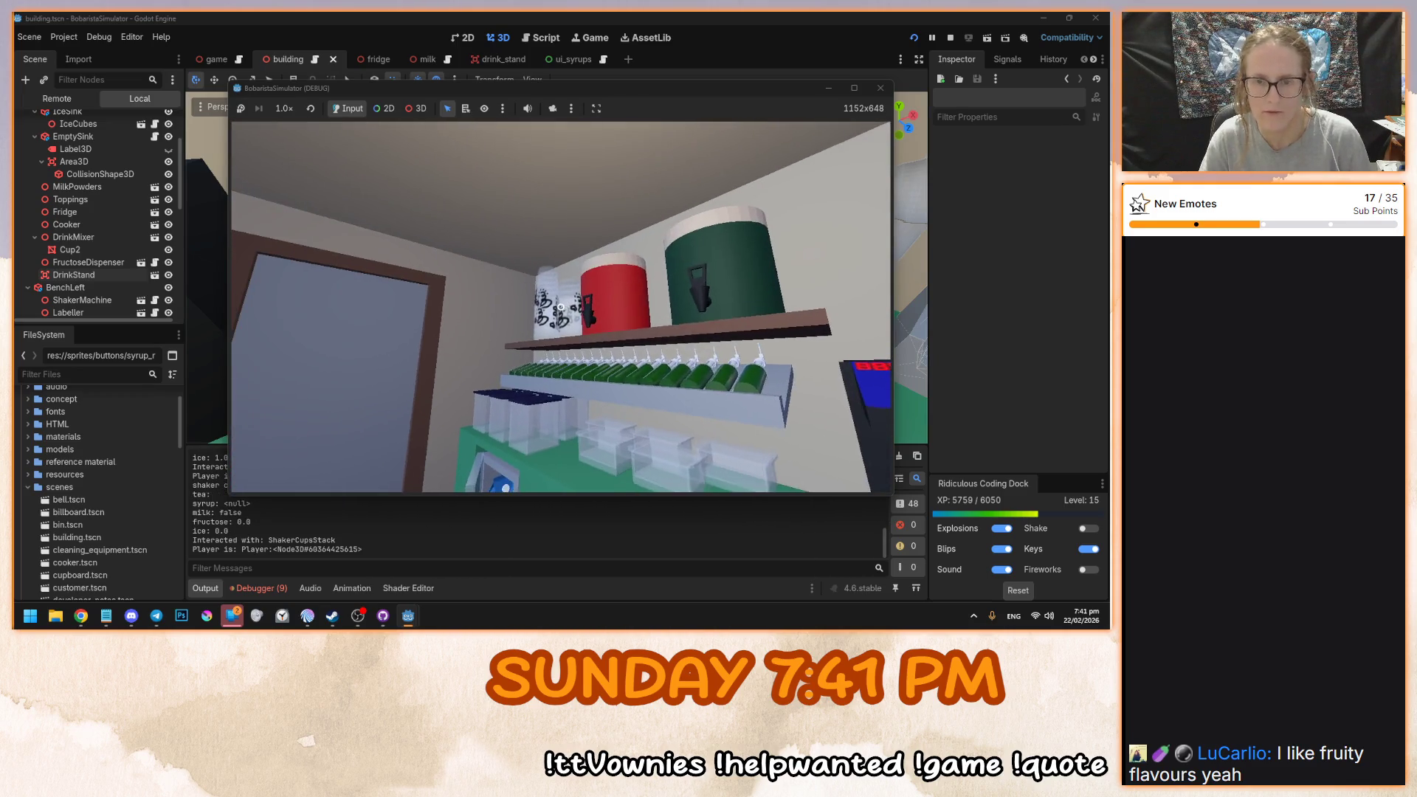
- Grab a drinking cup, swap to a shaker cup, try fridge milk, then stop the game with F8
{"action": "left_click", "coordinate": [560, 306]}
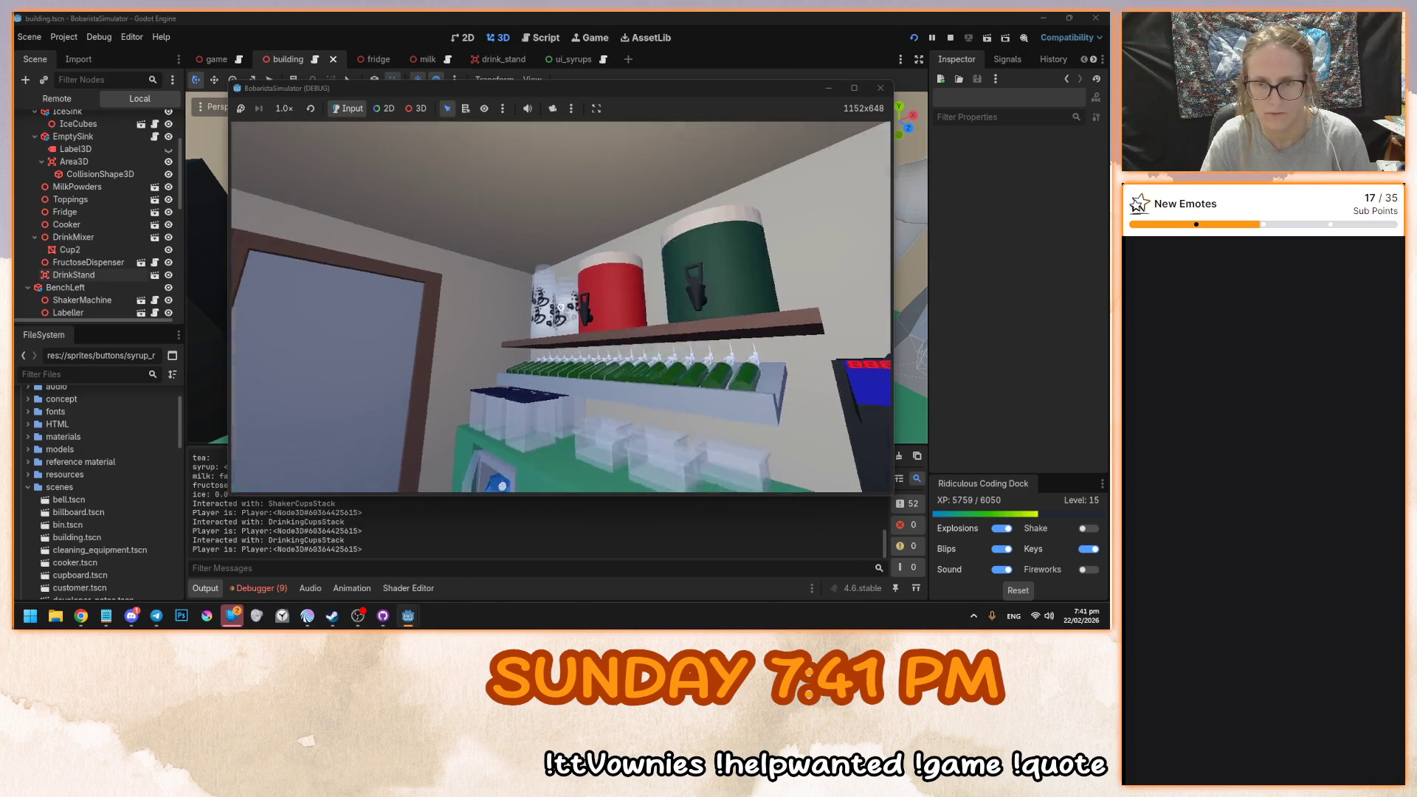
{"action": "left_click", "coordinate": [561, 306]}
{"action": "left_click", "coordinate": [561, 306]}
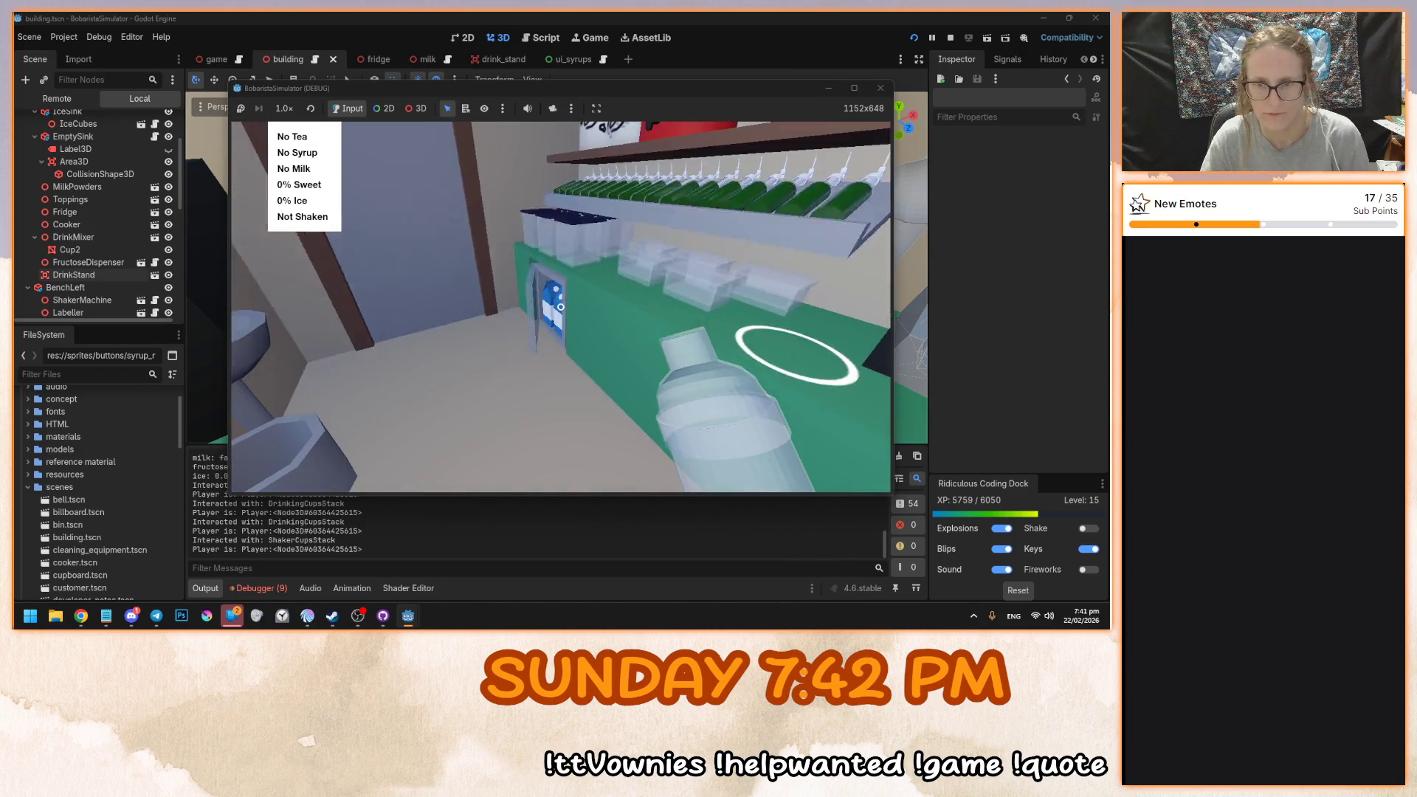
{"action": "left_click", "coordinate": [561, 306]}
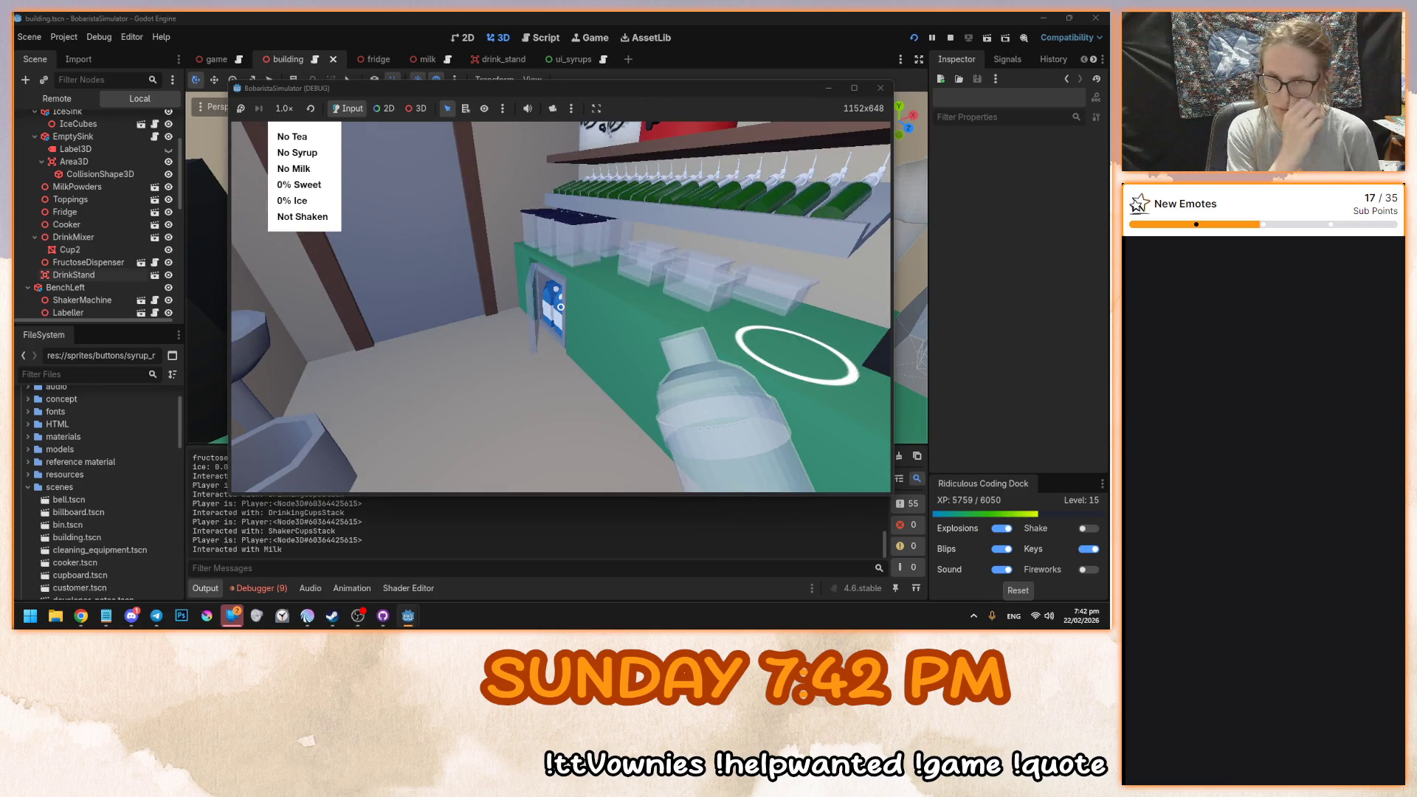
{"action": "left_click", "coordinate": [561, 306]}
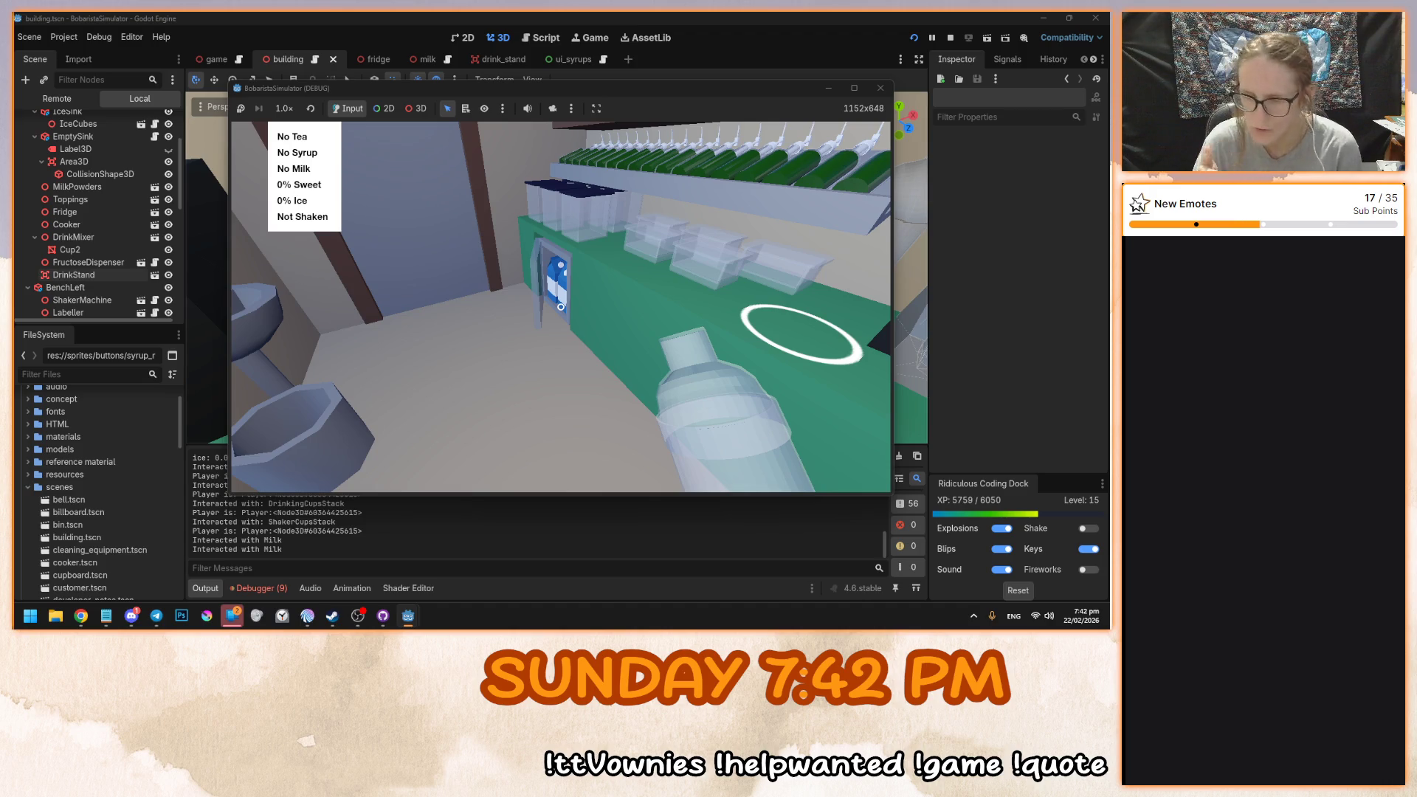
{"action": "key", "text": "F8"}
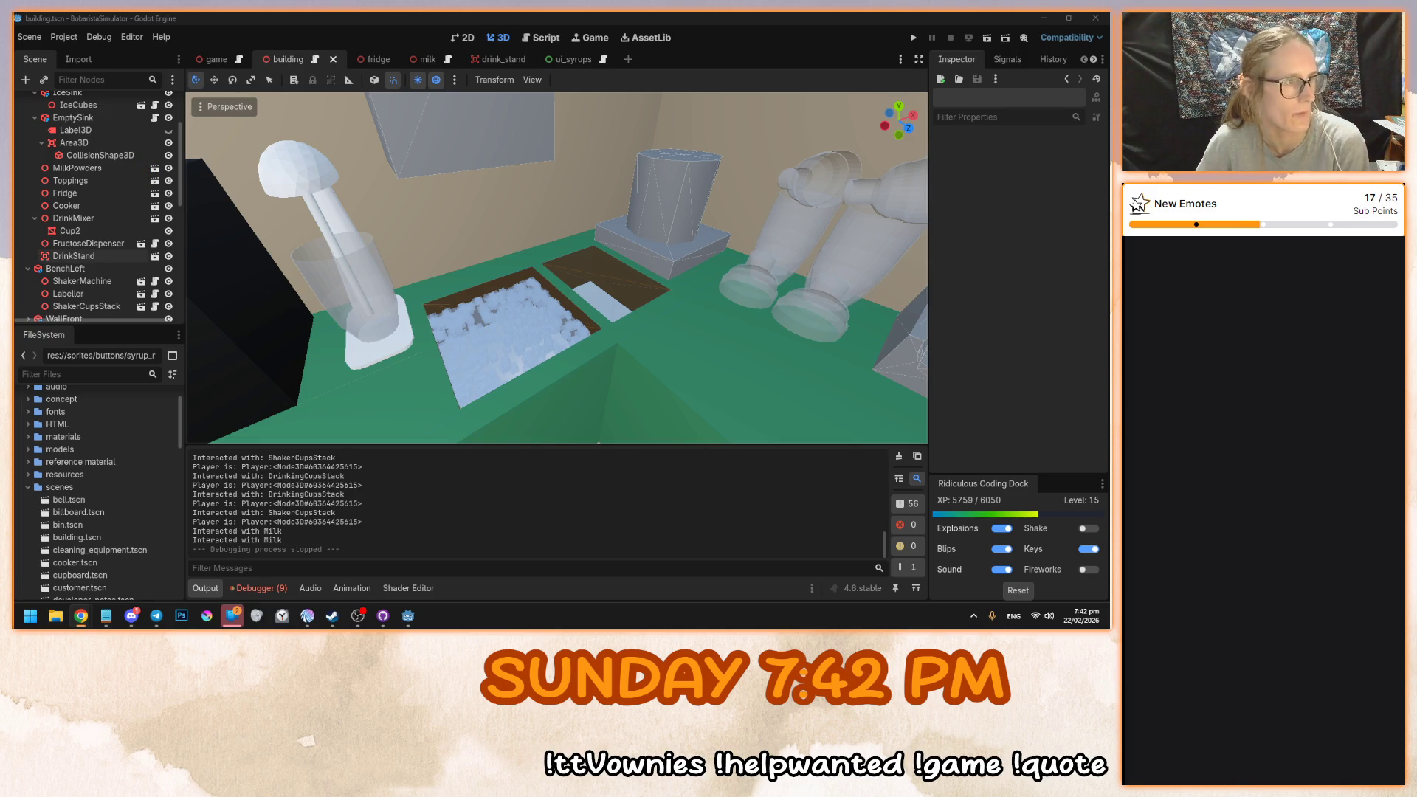
{"action": "key", "text": "alt+Tab"}
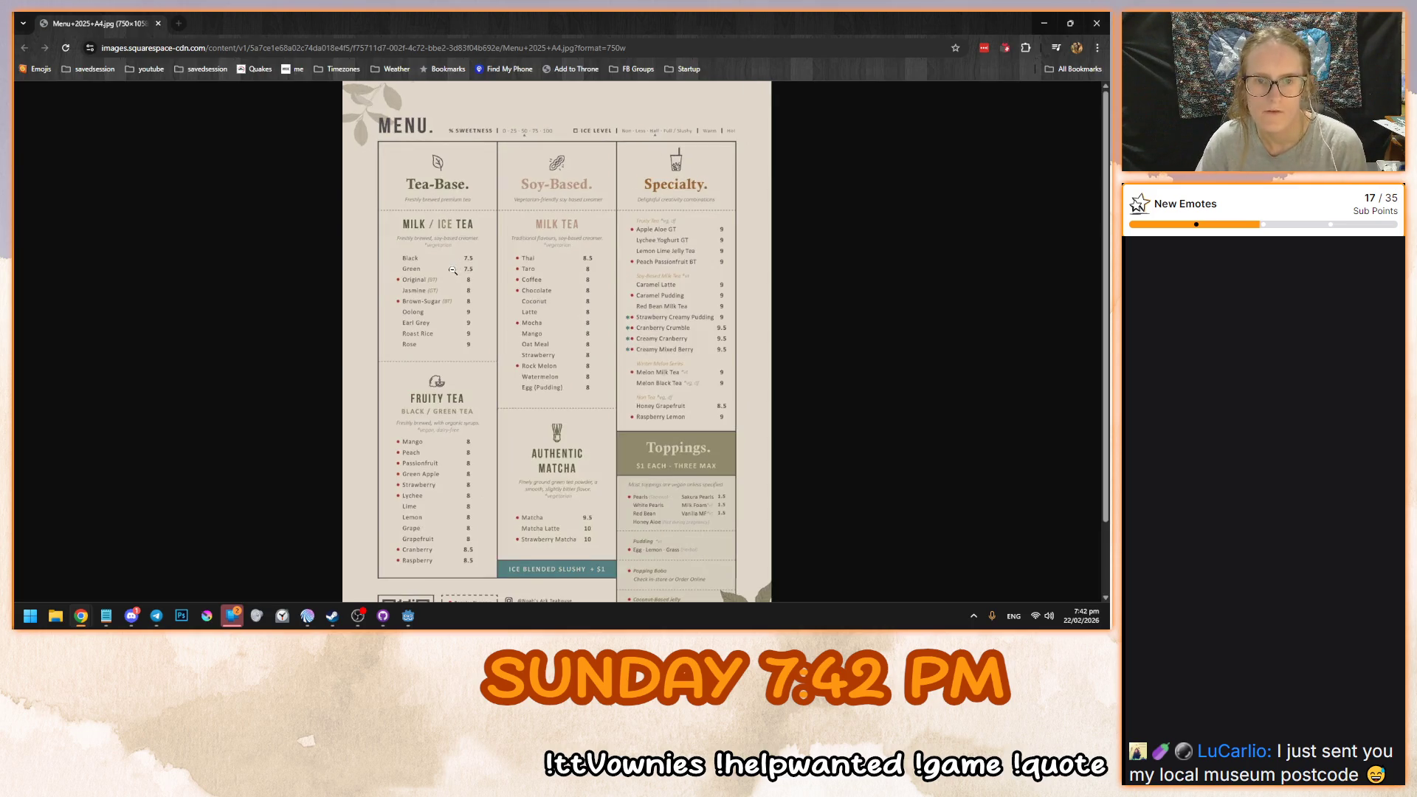
- Zoom the bubble tea menu image to full size and scroll through its drinks before returning to Godot
{"action": "scroll", "coordinate": [480, 459], "scroll_direction": "up", "scroll_amount": 1}
{"action": "left_click", "coordinate": [465, 446]}
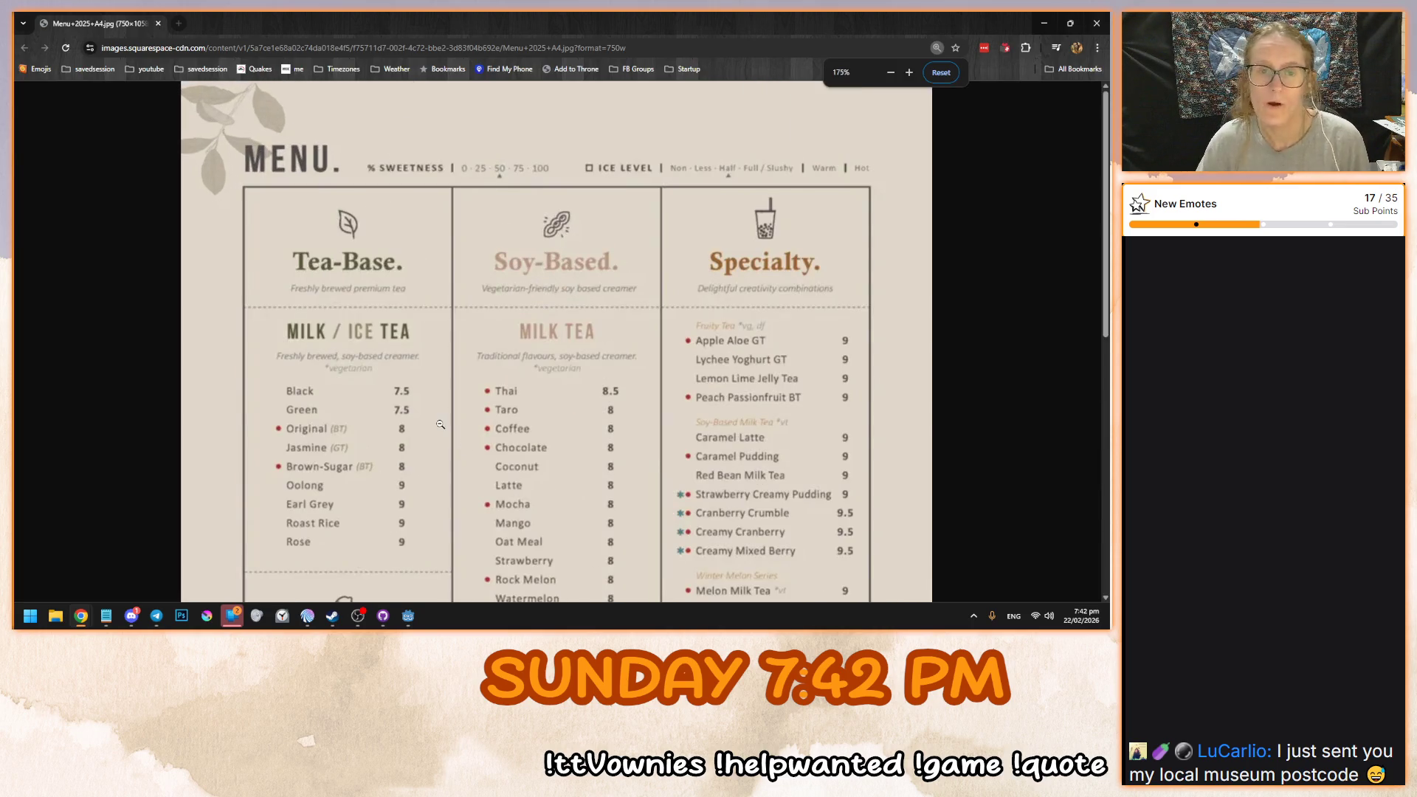
{"action": "scroll", "coordinate": [310, 332], "scroll_direction": "down", "scroll_amount": 5}
{"action": "scroll", "coordinate": [308, 332], "scroll_direction": "down", "scroll_amount": 1}
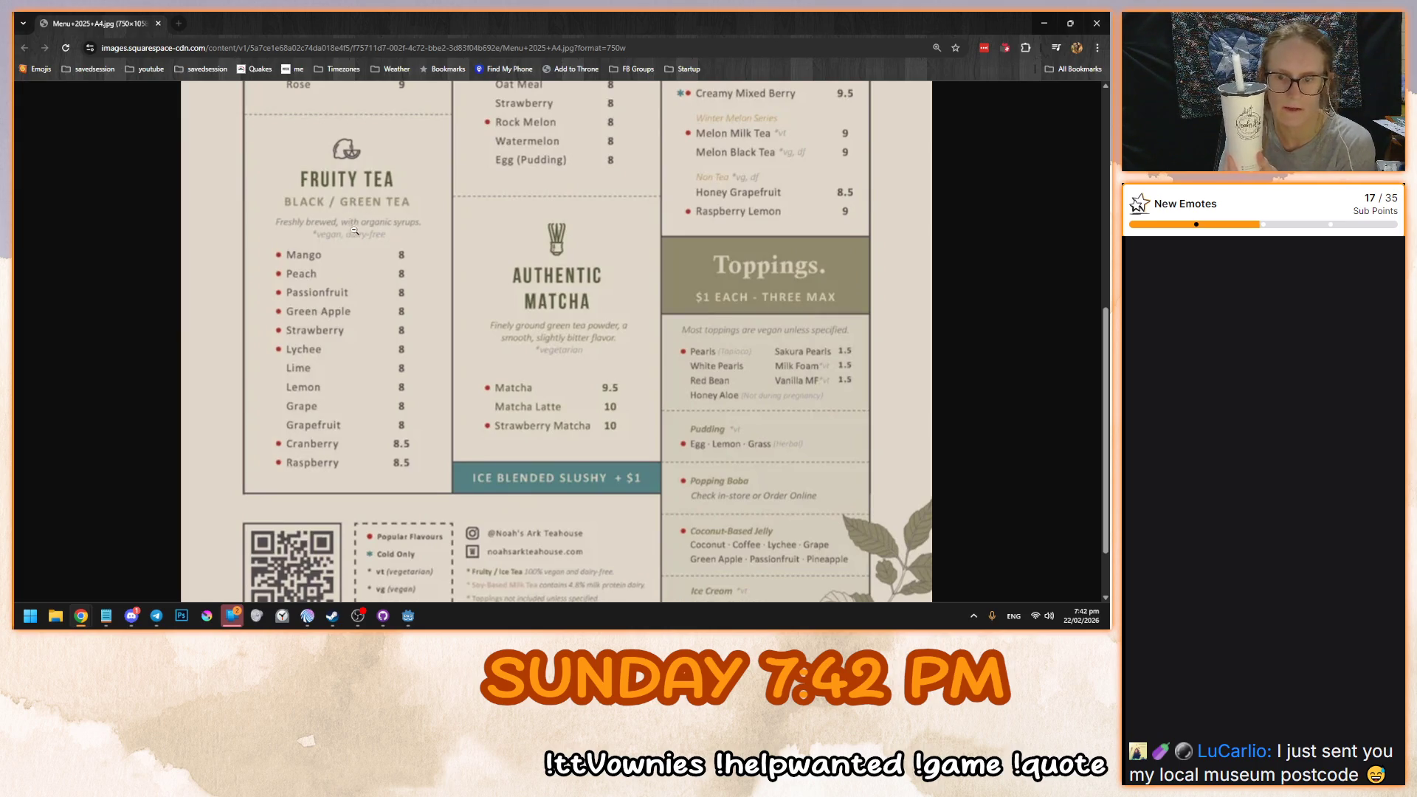
{"action": "scroll", "coordinate": [783, 428], "scroll_direction": "up", "scroll_amount": 6}
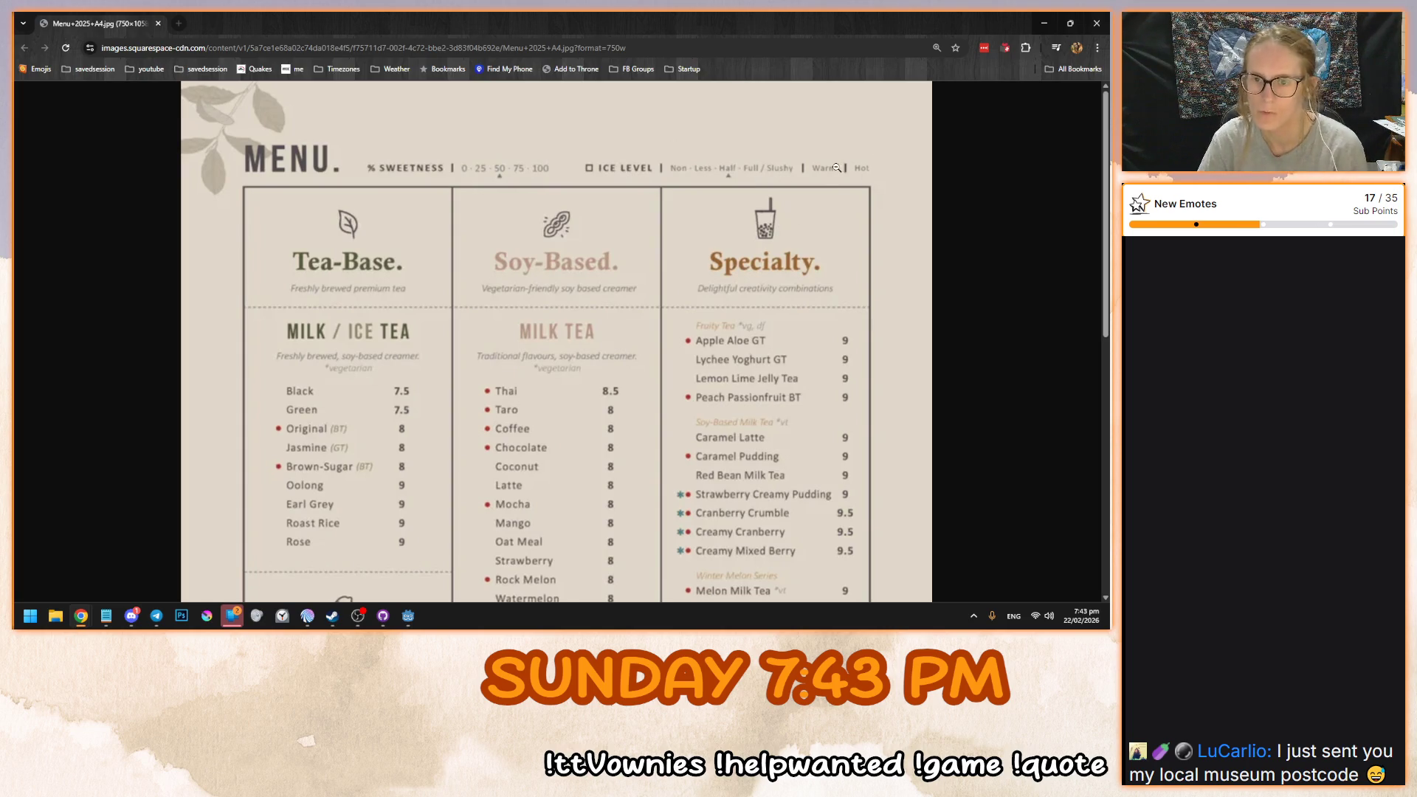
{"action": "scroll", "coordinate": [878, 283], "scroll_direction": "down", "scroll_amount": 6}
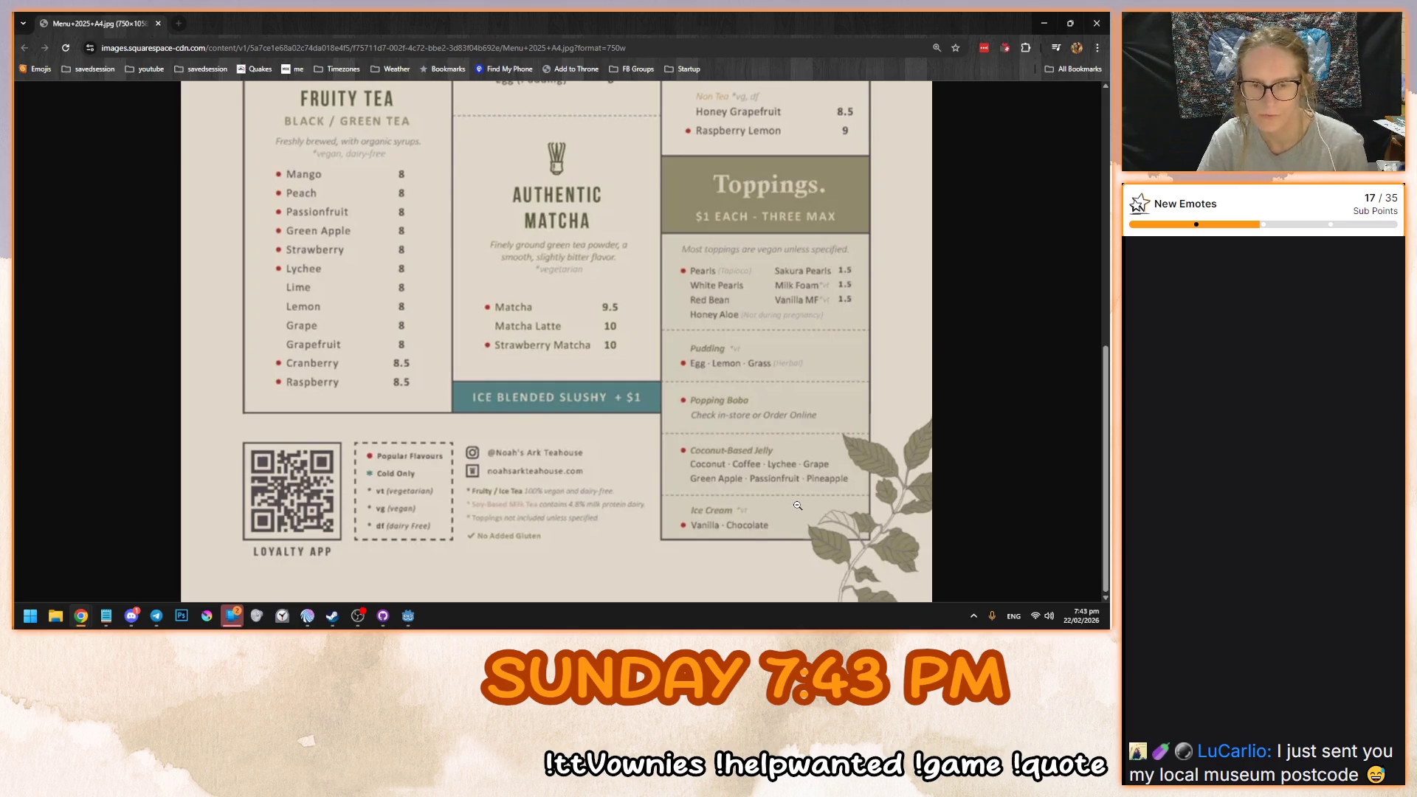
{"action": "scroll", "coordinate": [519, 437], "scroll_direction": "up", "scroll_amount": 6}
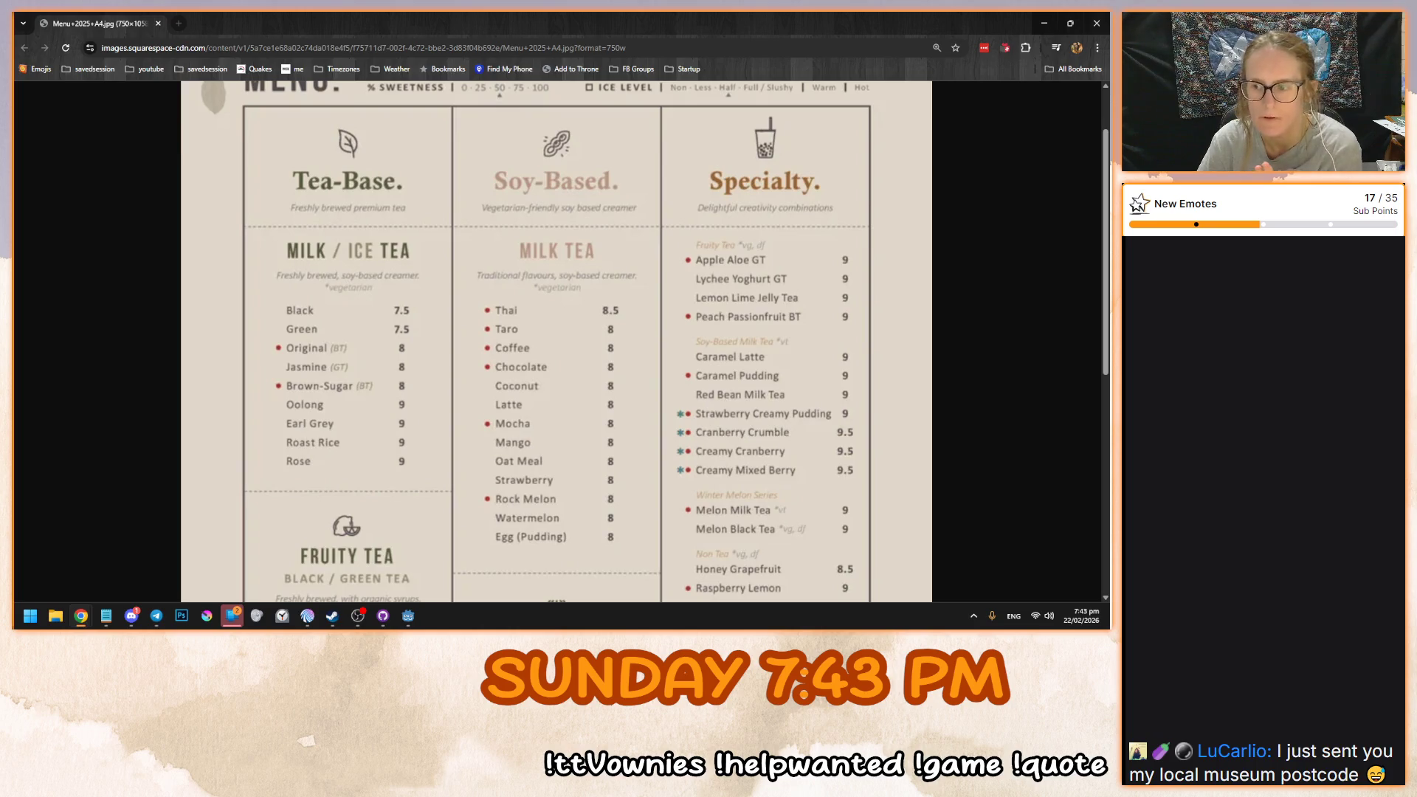
{"action": "key", "text": "alt+Tab"}
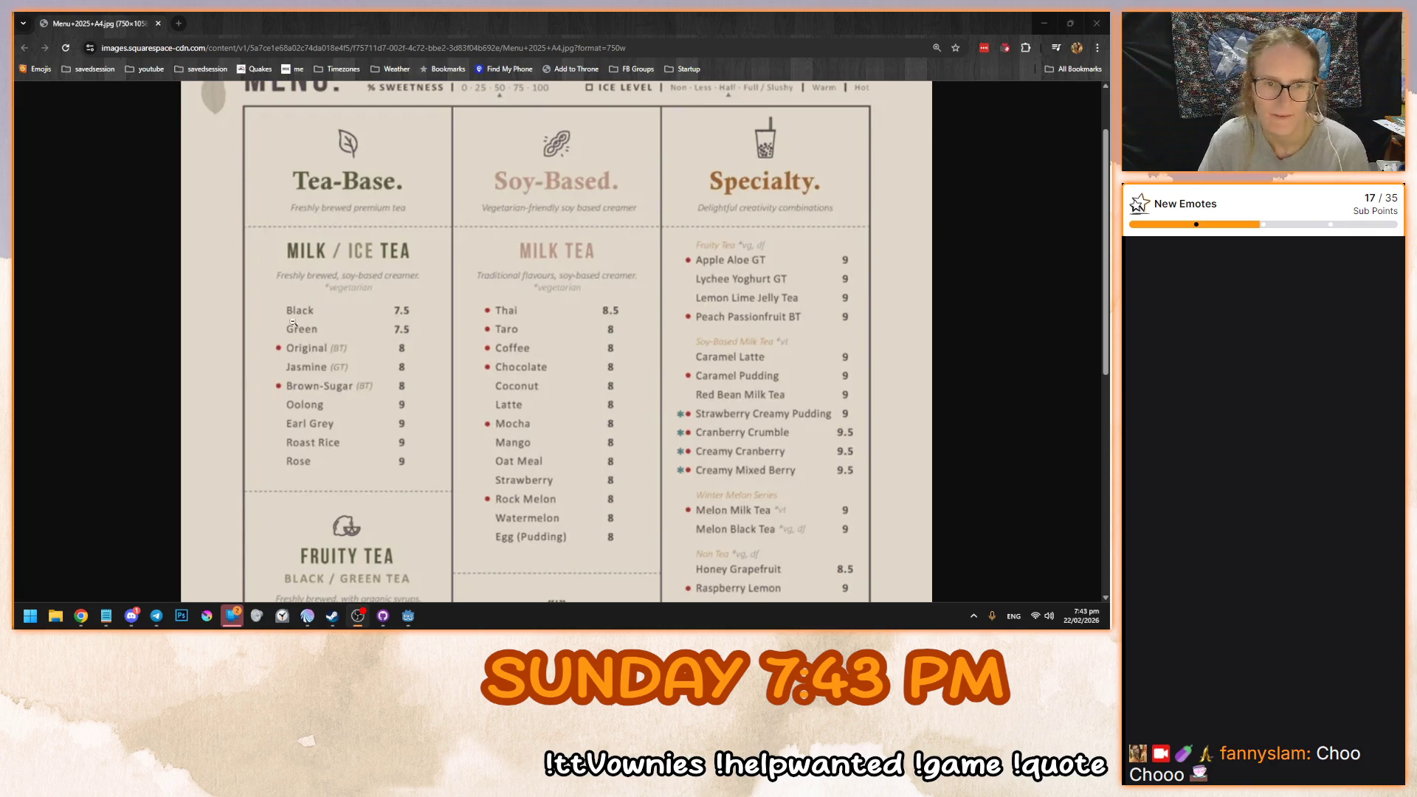
{"action": "scroll", "coordinate": [373, 260], "scroll_direction": "up", "scroll_amount": 1}
{"action": "scroll", "coordinate": [377, 339], "scroll_direction": "down", "scroll_amount": 2}
{"action": "scroll", "coordinate": [380, 398], "scroll_direction": "up", "scroll_amount": 2}
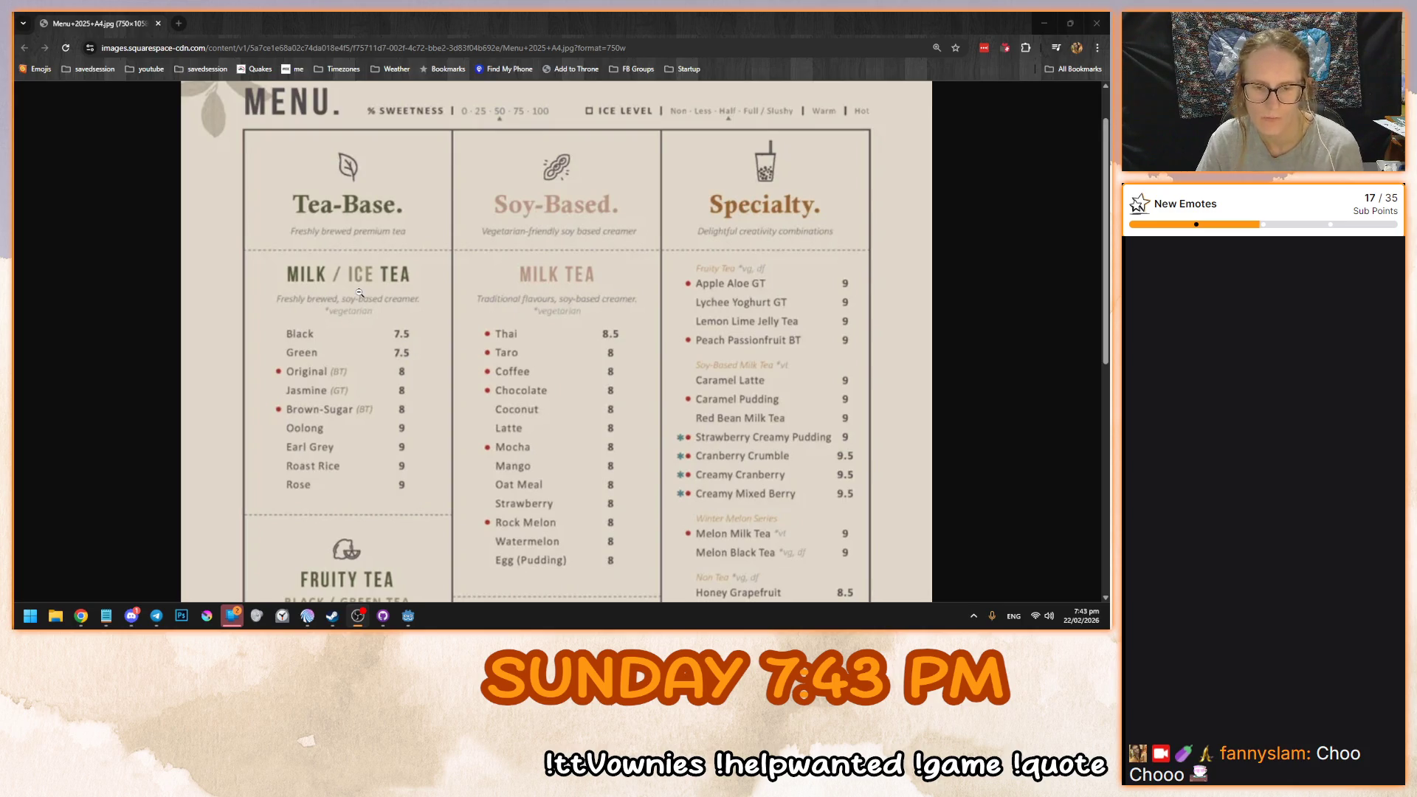
{"action": "left_click", "coordinate": [411, 617]}
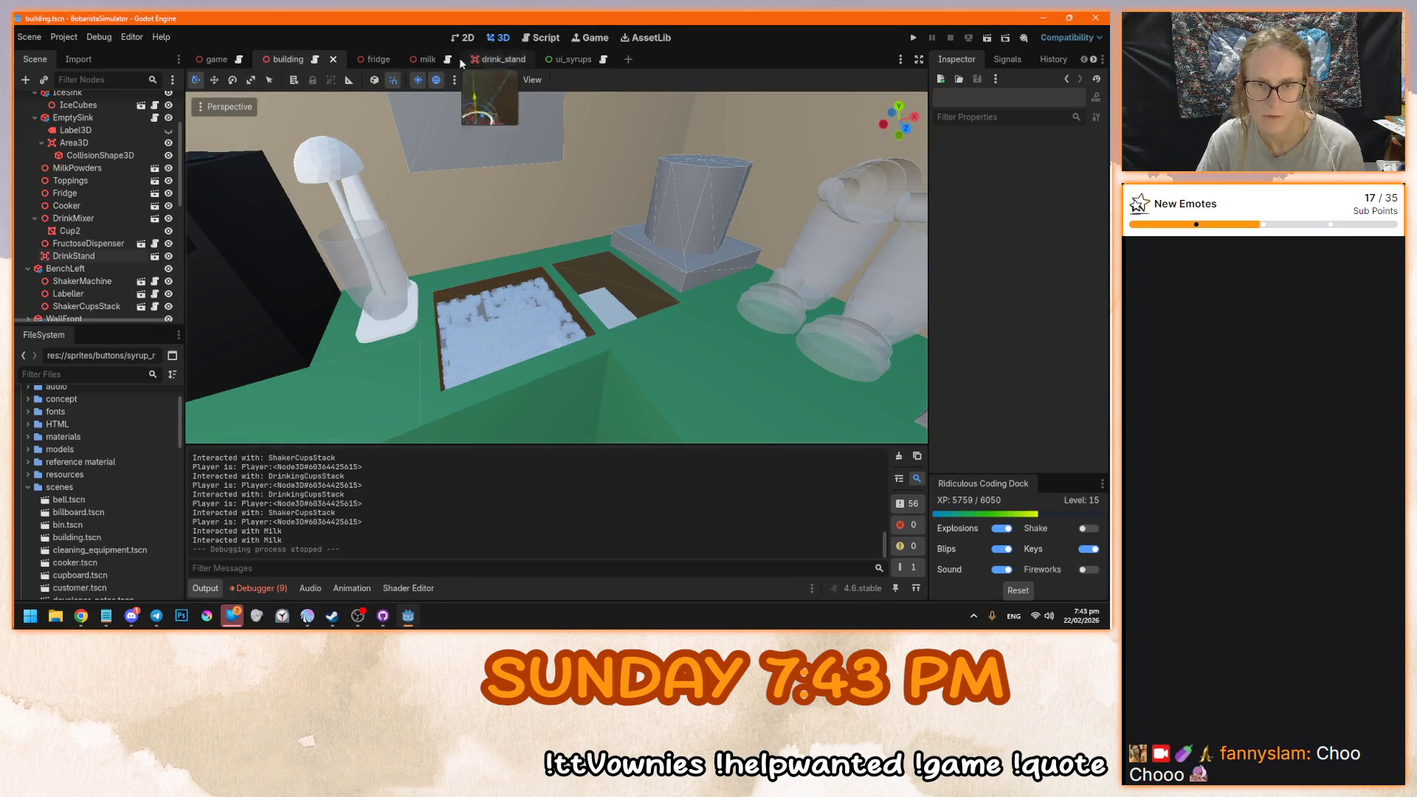
- Open shaker_cup.tscn from the FileSystem dock and zoom in on its No Tea, No Syrup, No Milk label panel
{"action": "scroll", "coordinate": [33, 419], "scroll_direction": "down", "scroll_amount": 2}
{"action": "scroll", "coordinate": [105, 525], "scroll_direction": "down", "scroll_amount": 5}
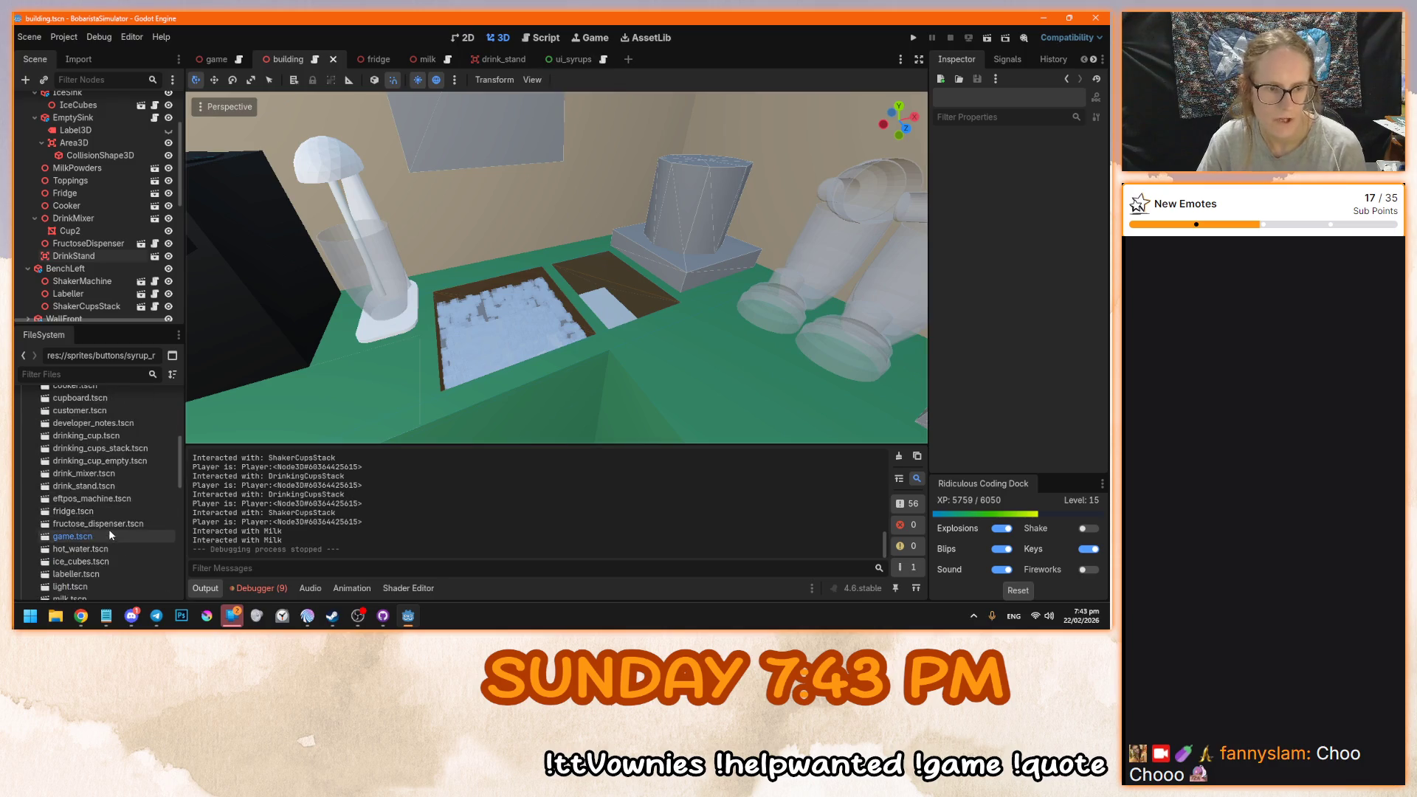
{"action": "double_click", "coordinate": [105, 522]}
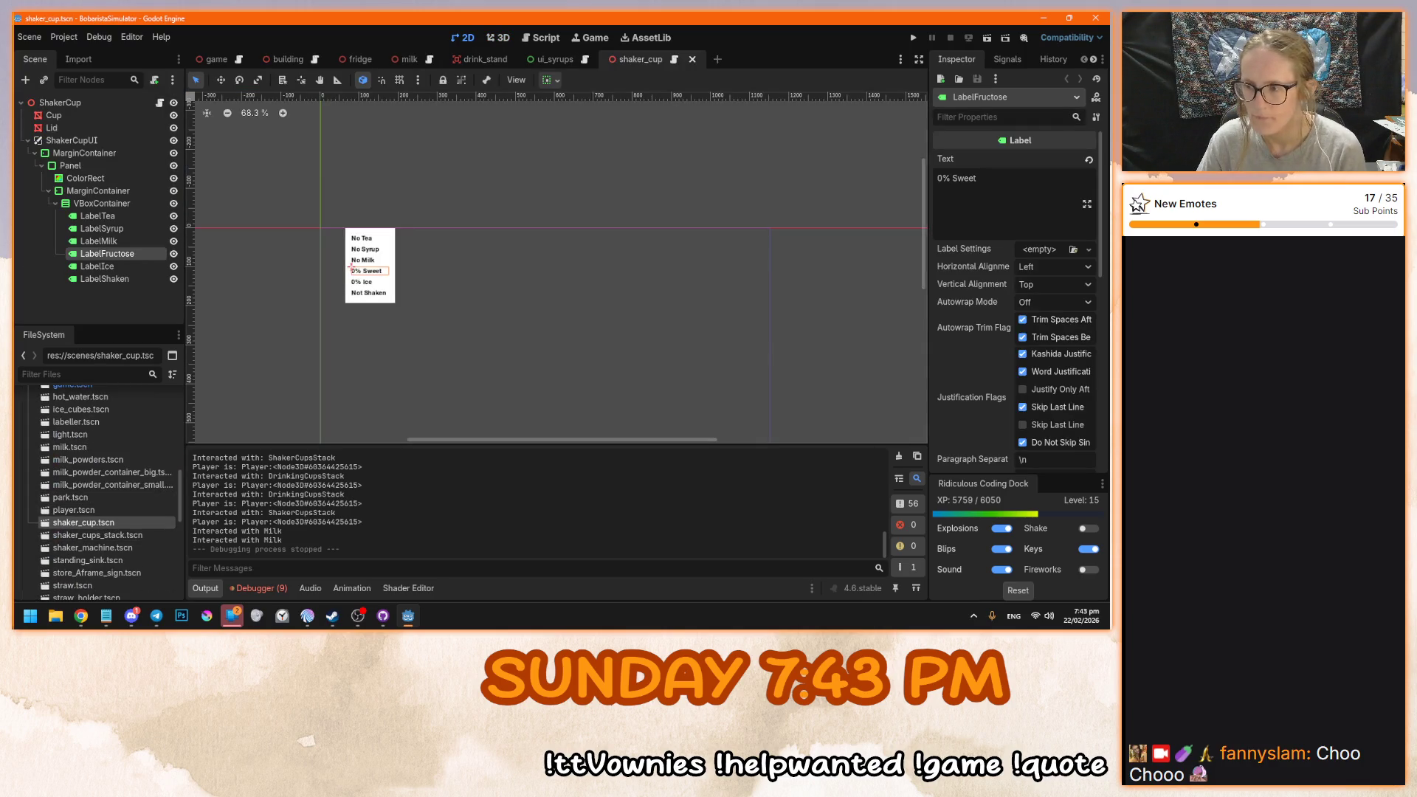
{"action": "key", "text": "alt+Tab"}
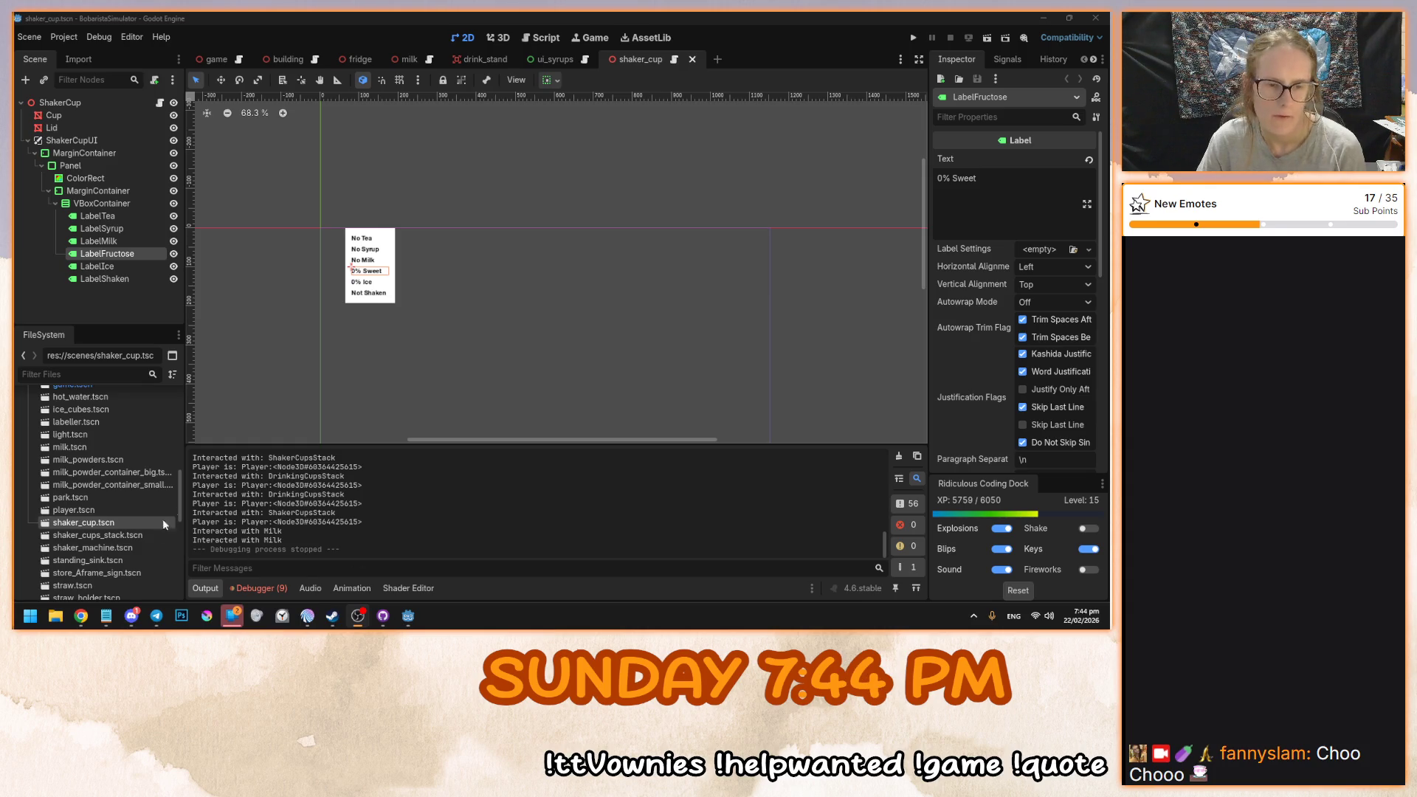
{"action": "key", "text": "alt+Tab"}
{"action": "scroll", "coordinate": [334, 347], "scroll_direction": "up", "scroll_amount": 7}
{"action": "left_click", "coordinate": [411, 295]}
{"action": "scroll", "coordinate": [354, 293], "scroll_direction": "up", "scroll_amount": 1}
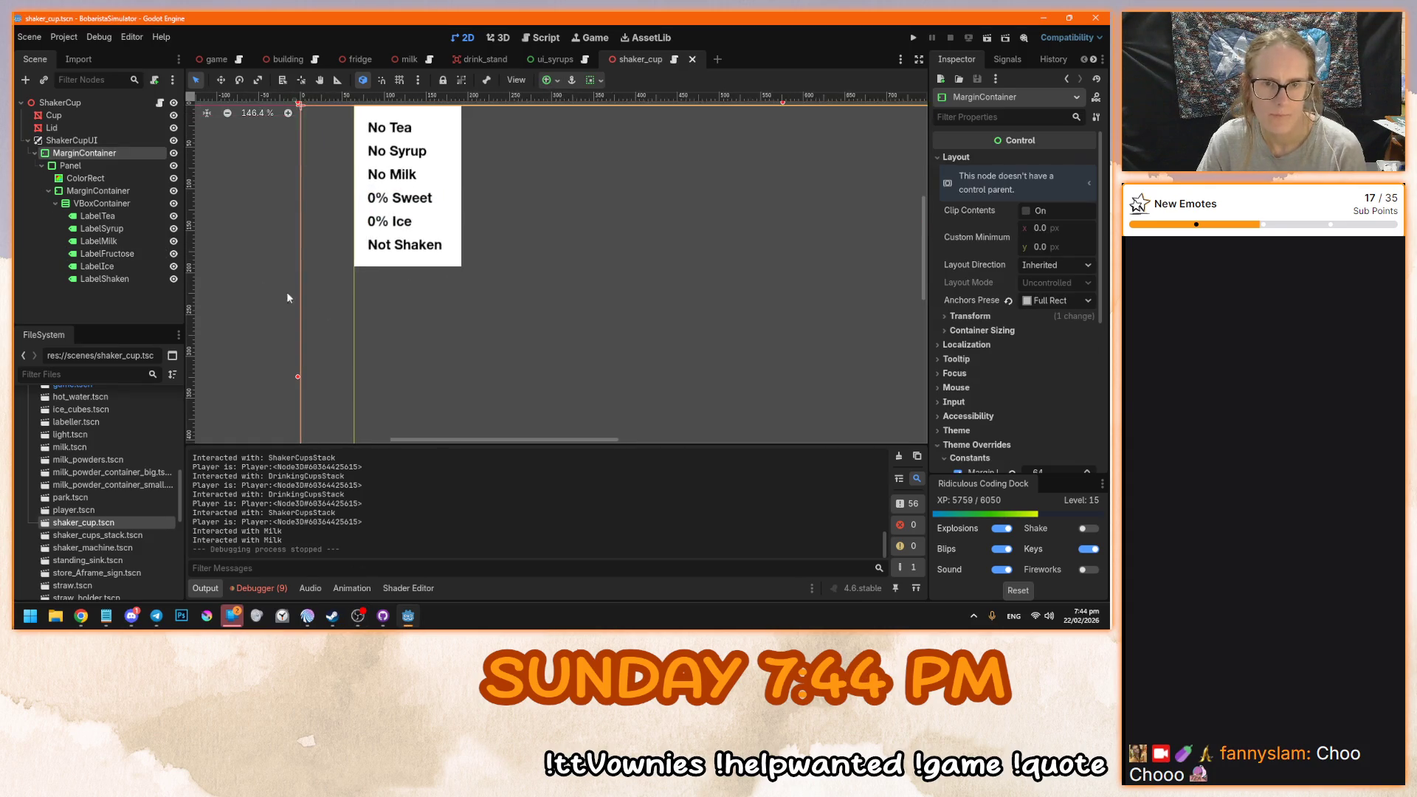
{"action": "left_click", "coordinate": [228, 260]}
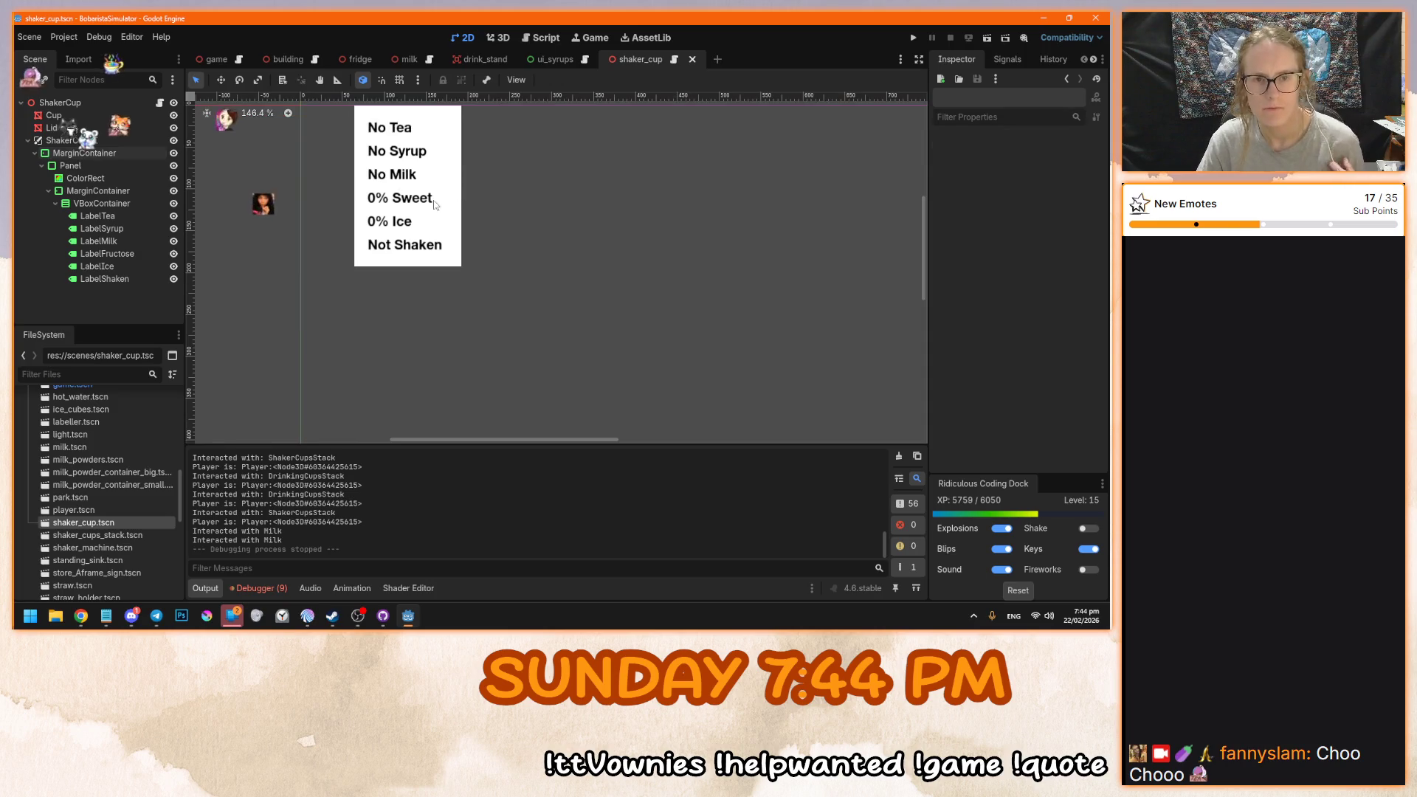
{"action": "scroll", "coordinate": [435, 195], "scroll_direction": "right", "scroll_amount": 2}
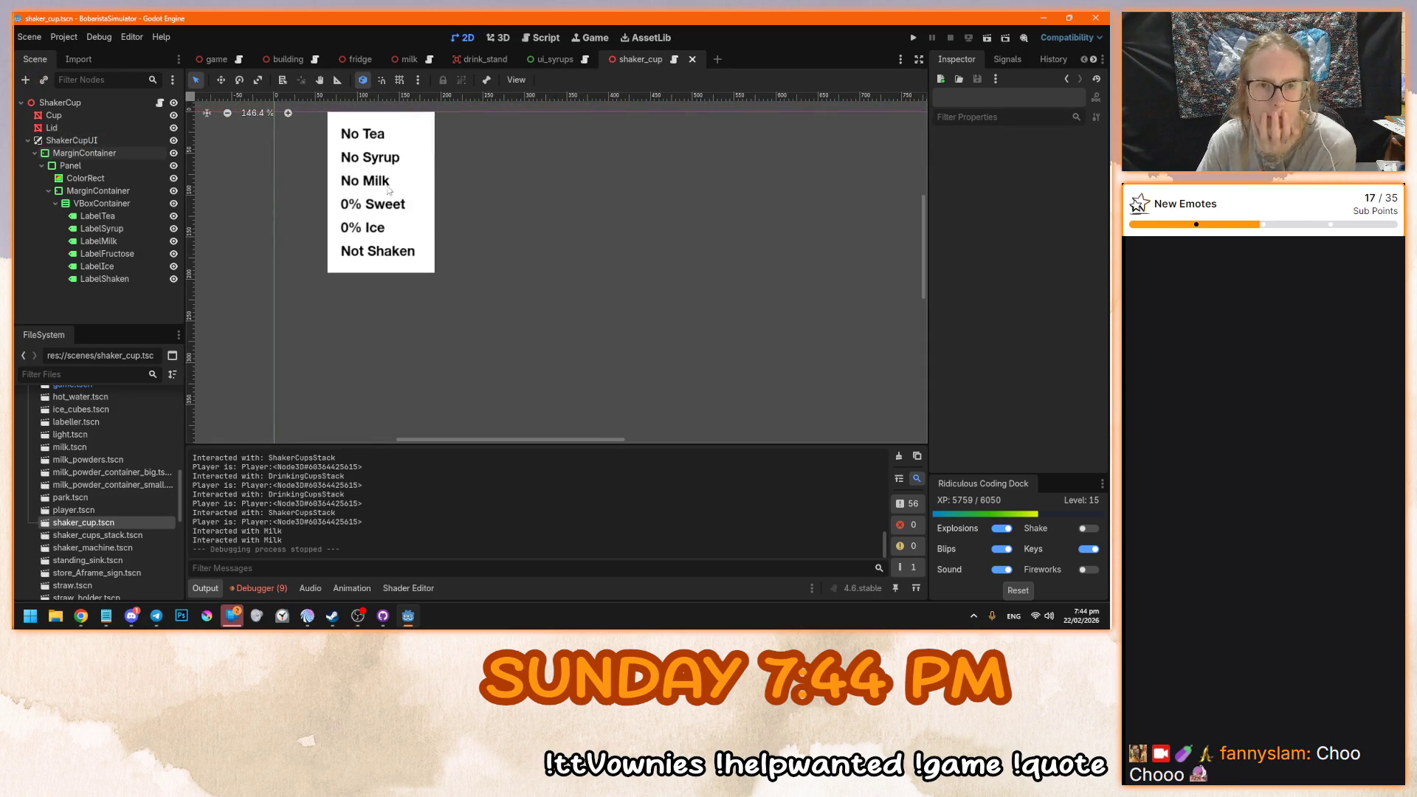
{"action": "scroll", "coordinate": [399, 203], "scroll_direction": "up", "scroll_amount": 1}
{"action": "scroll", "coordinate": [398, 203], "scroll_direction": "left", "scroll_amount": 1}
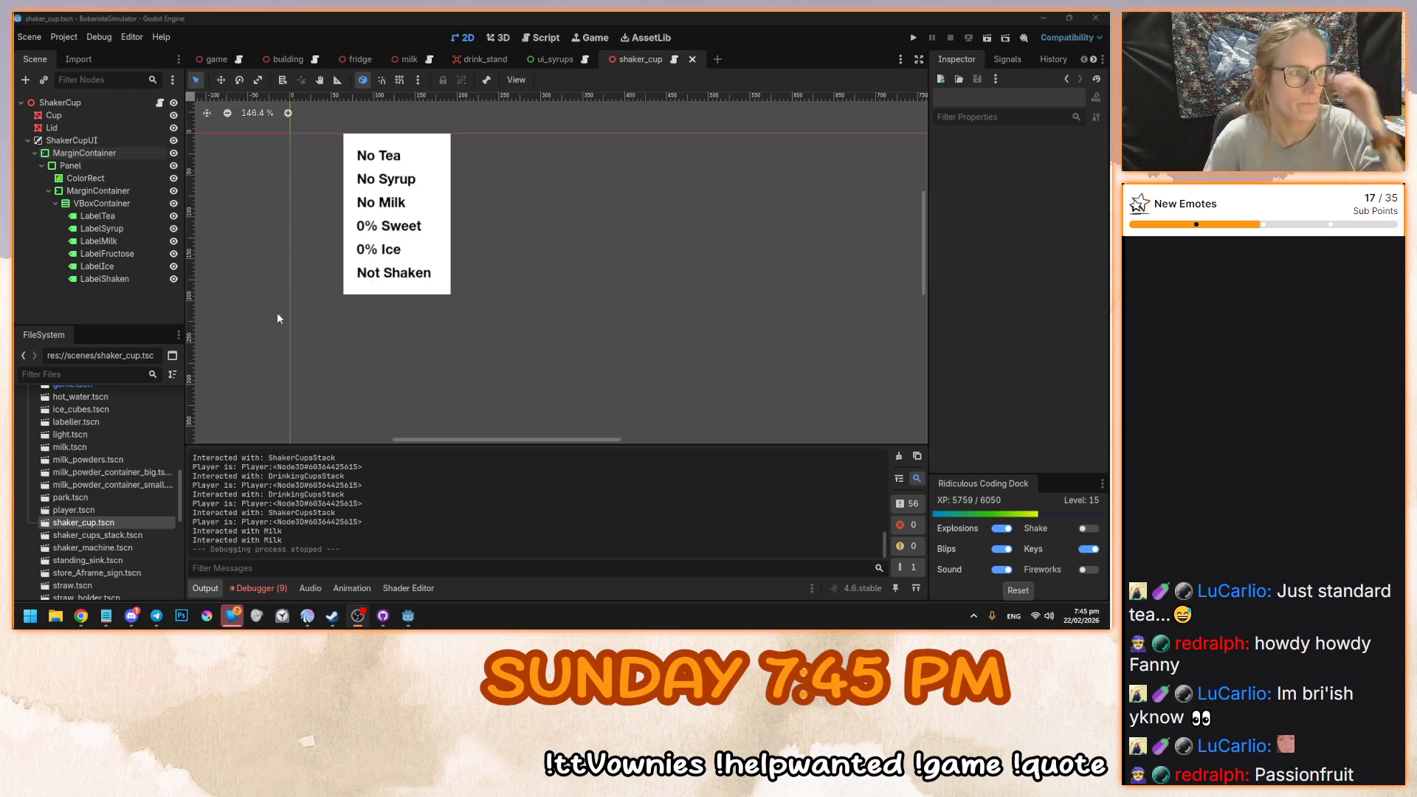
{"action": "left_click_drag", "start_coordinate": [360, 250], "coordinate": [356, 290]}
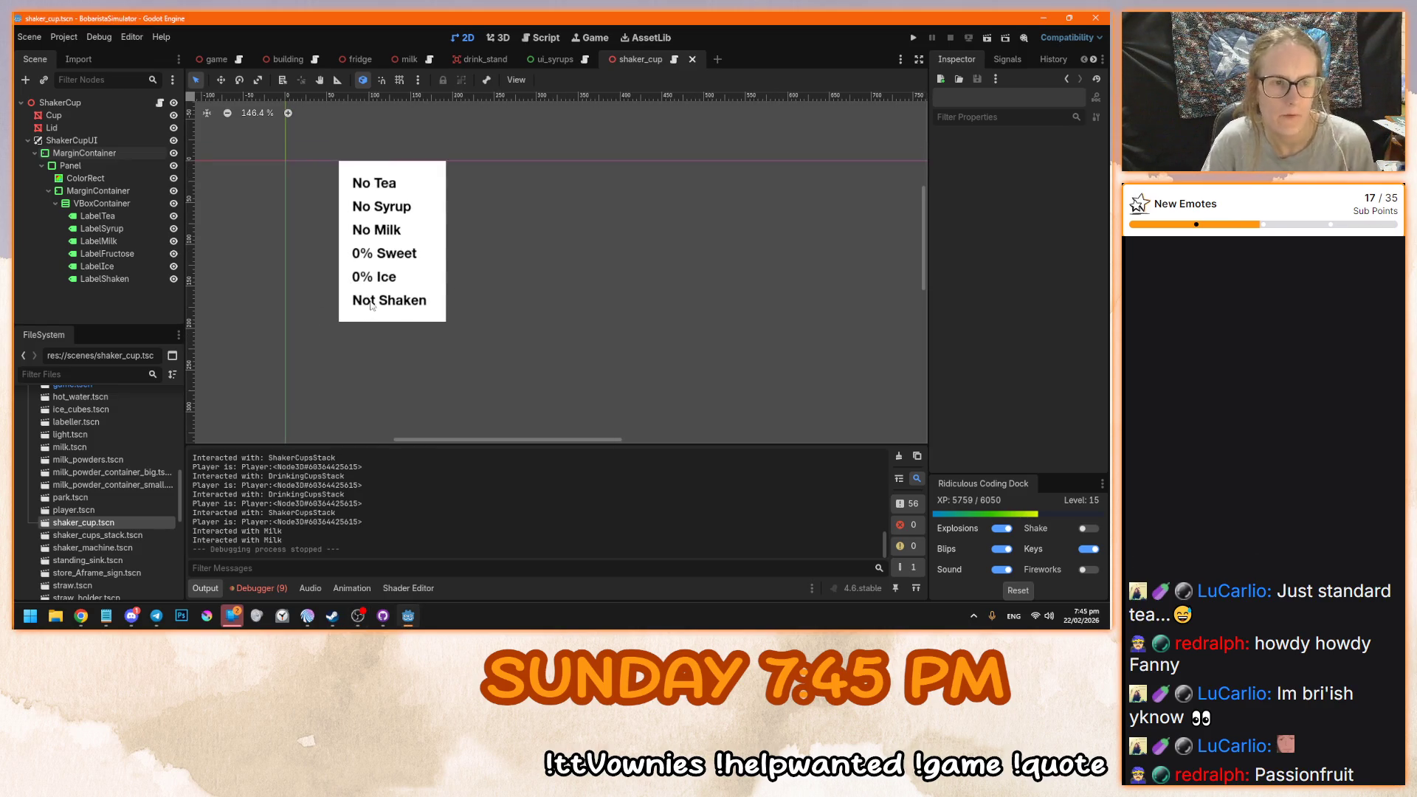
{"action": "scroll", "coordinate": [371, 306], "scroll_direction": "down", "scroll_amount": 5}
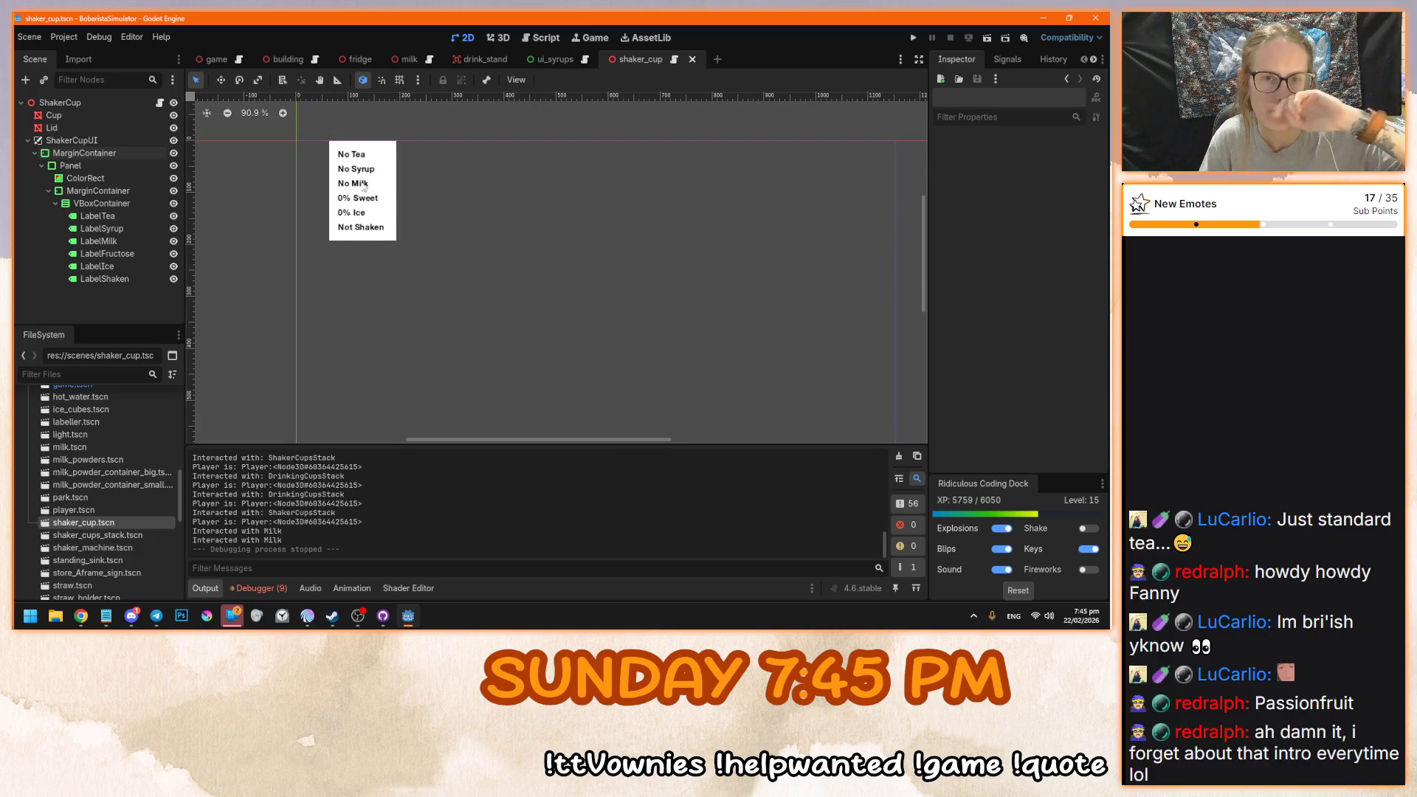
{"action": "mouse_move", "coordinate": [409, 66]}
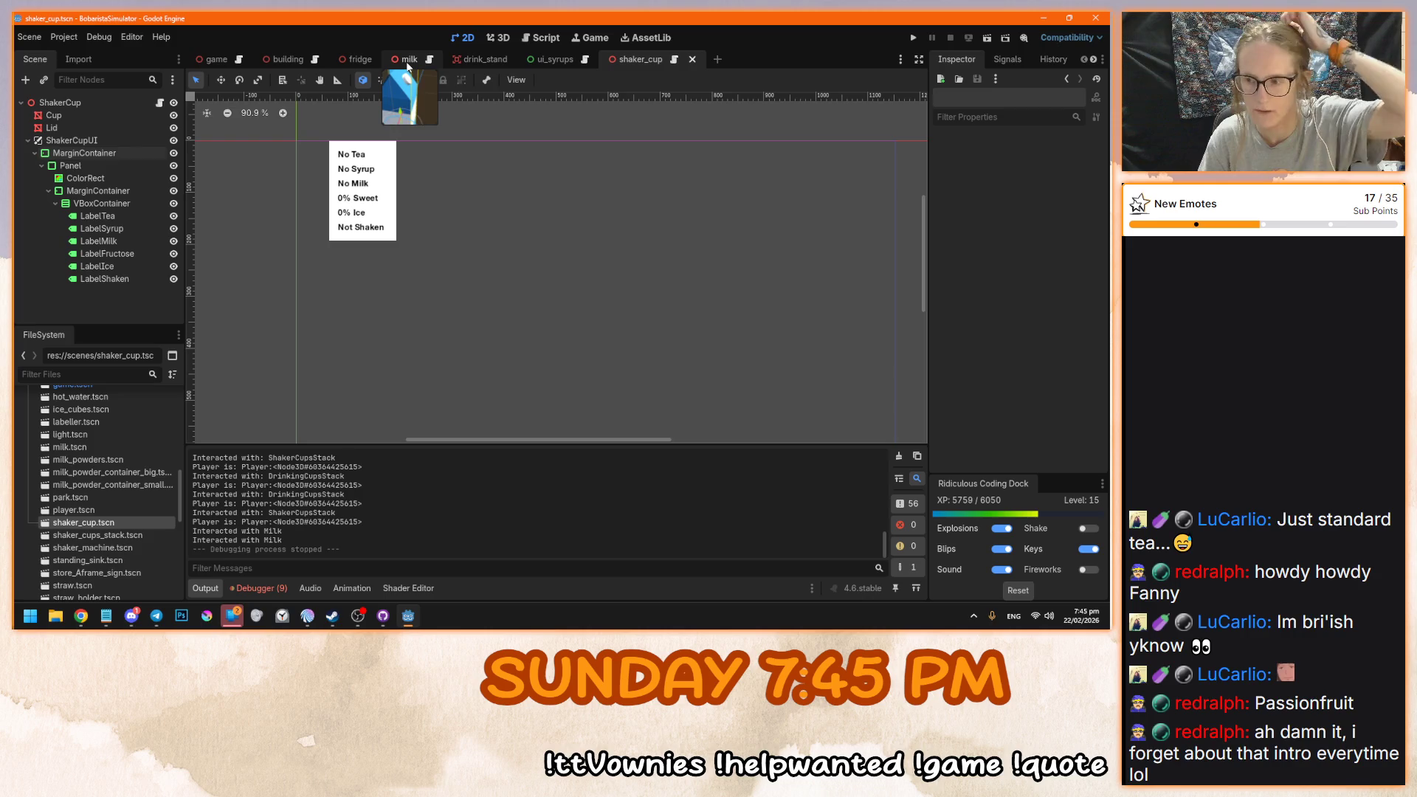
{"action": "left_click", "coordinate": [408, 61]}
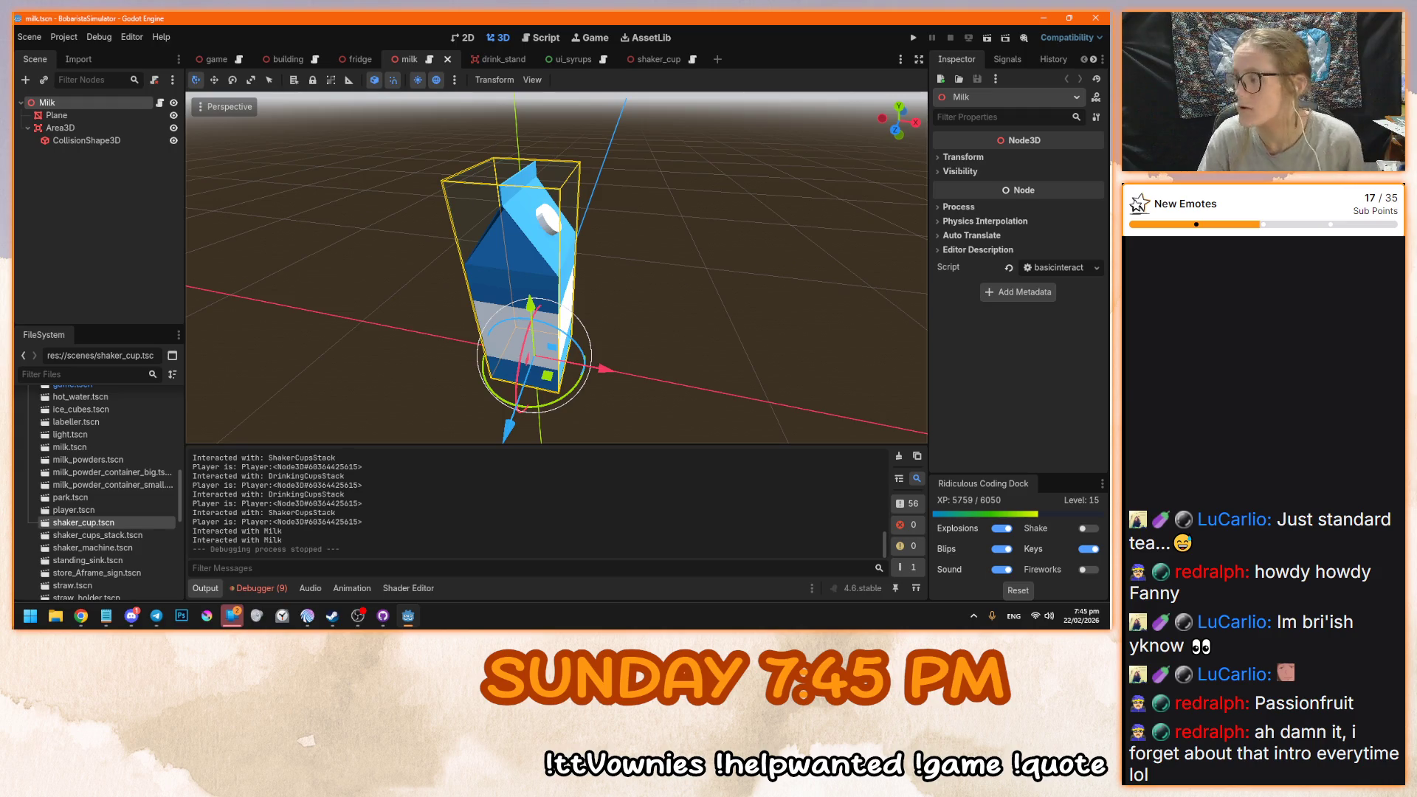
- Check the milk scene's script, then detach it from the Milk root node
{"action": "left_click_drag", "start_coordinate": [546, 376], "coordinate": [406, 92]}
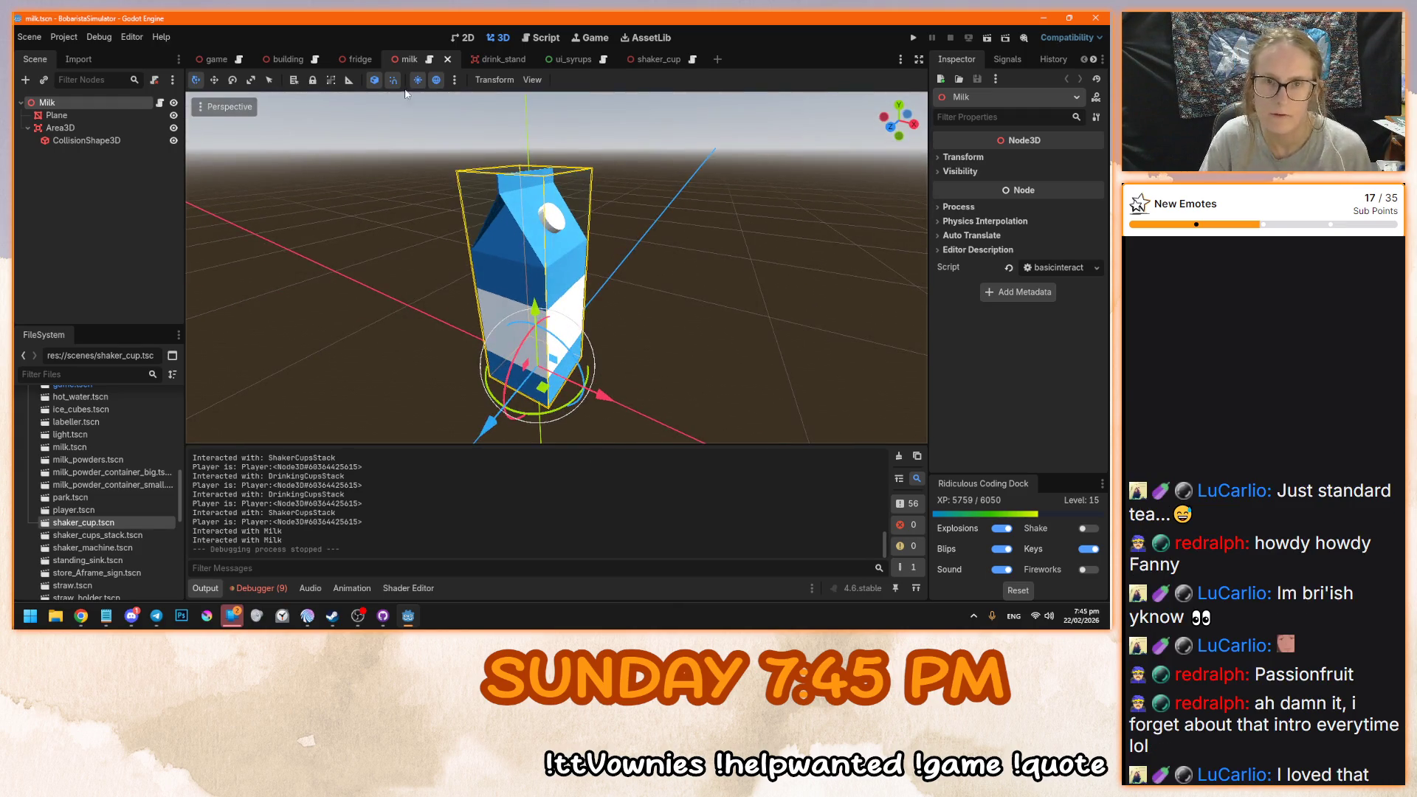
{"action": "left_click", "coordinate": [430, 62]}
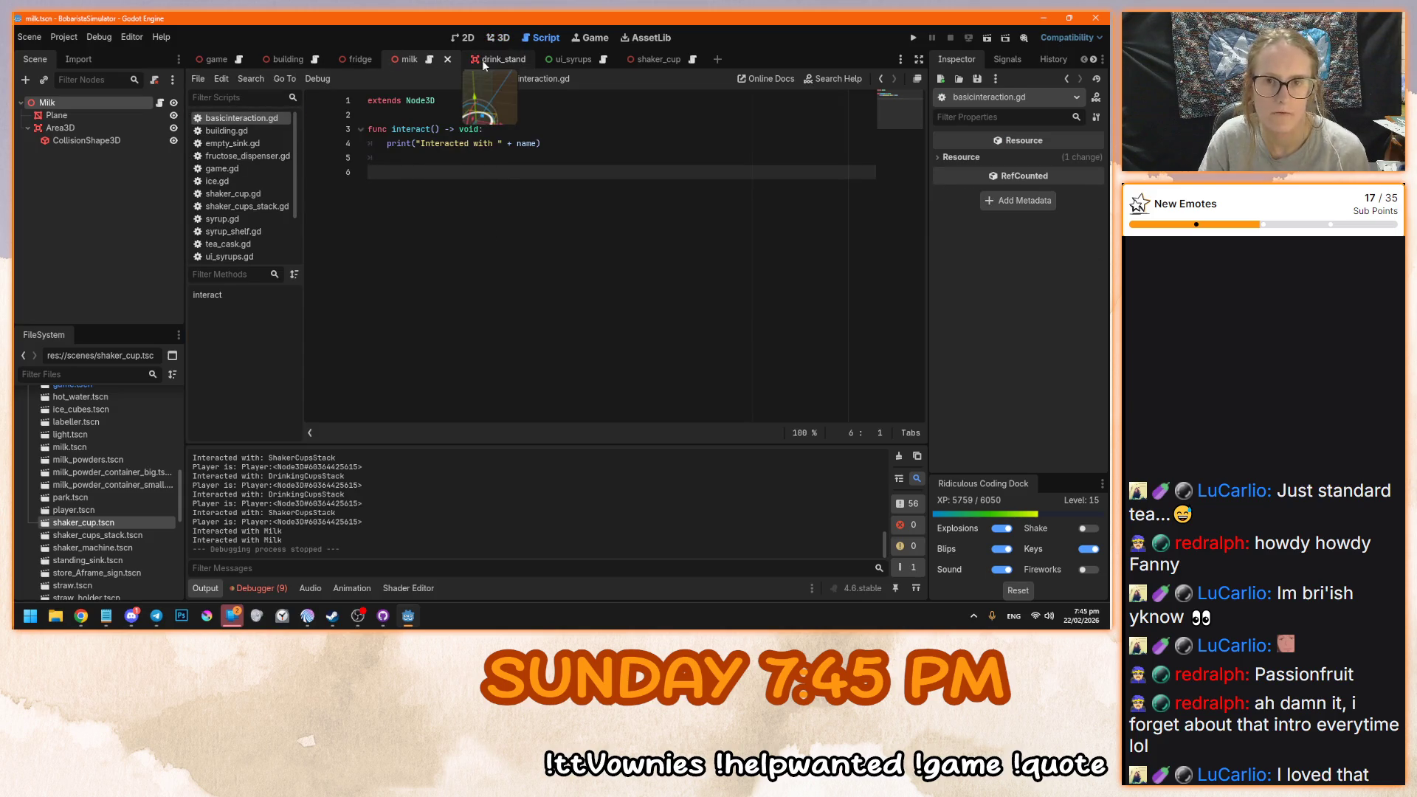
{"action": "right_click", "coordinate": [127, 100]}
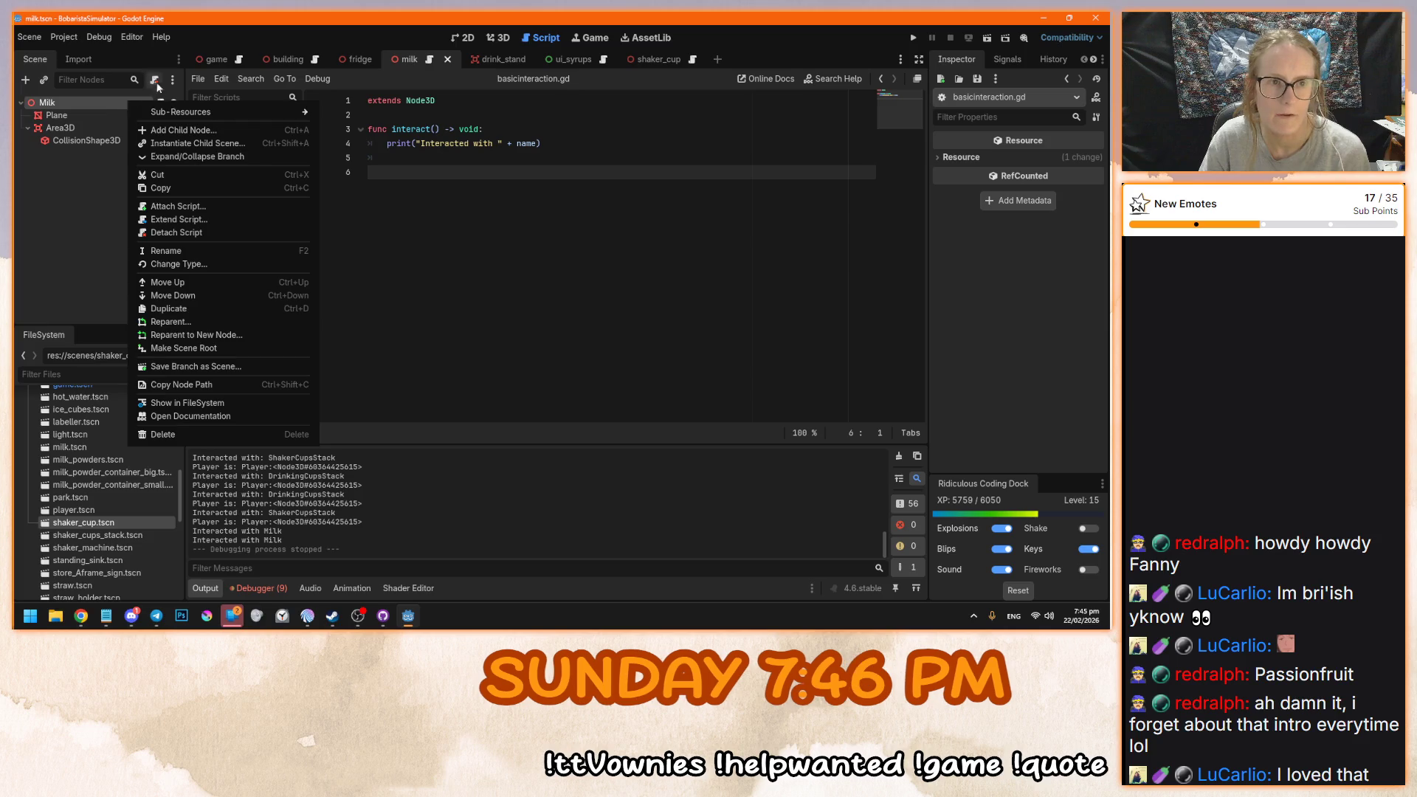
{"action": "left_click", "coordinate": [170, 249]}
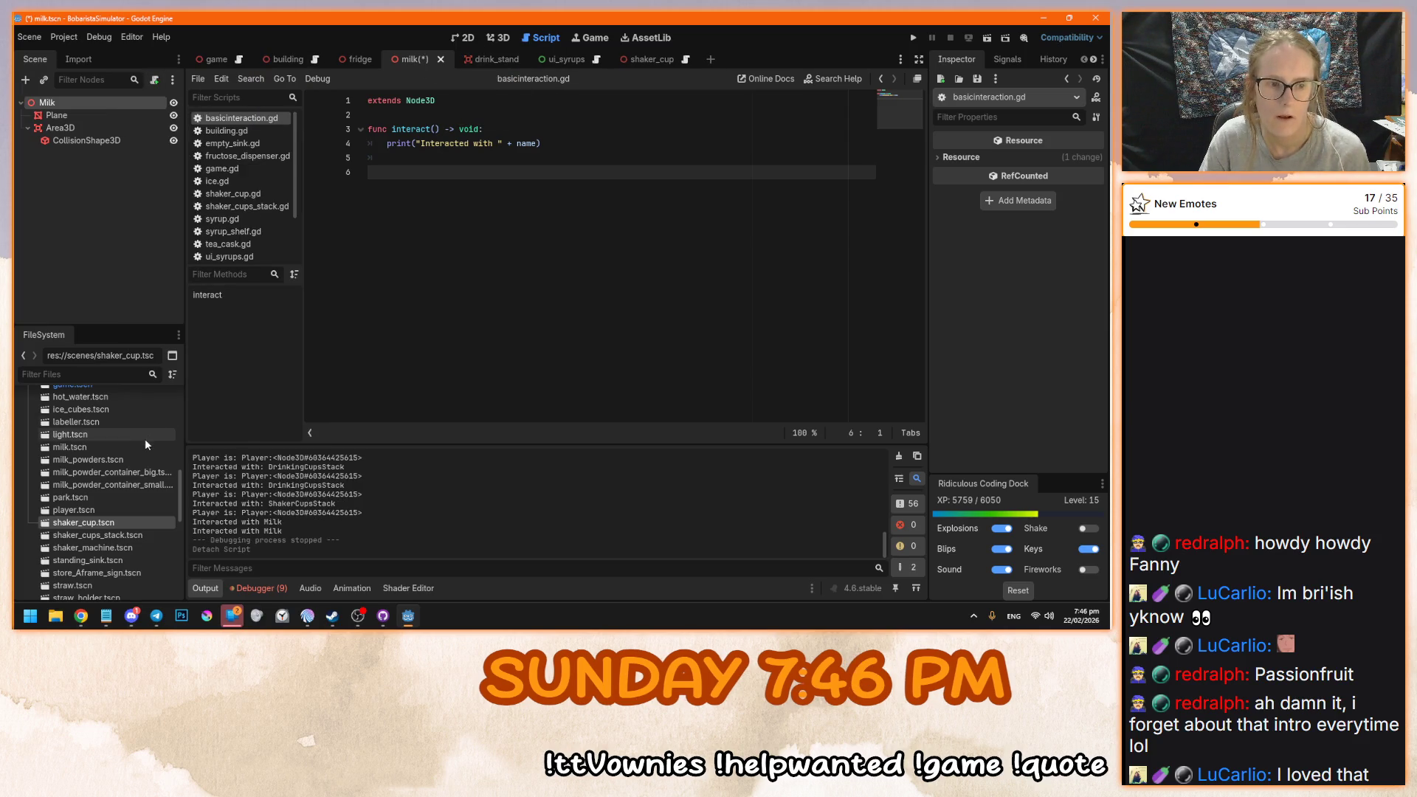
- Scroll the FileSystem dock, collapse the sprites folder and expand the scripts folder
{"action": "scroll", "coordinate": [152, 522], "scroll_direction": "up", "scroll_amount": 1}
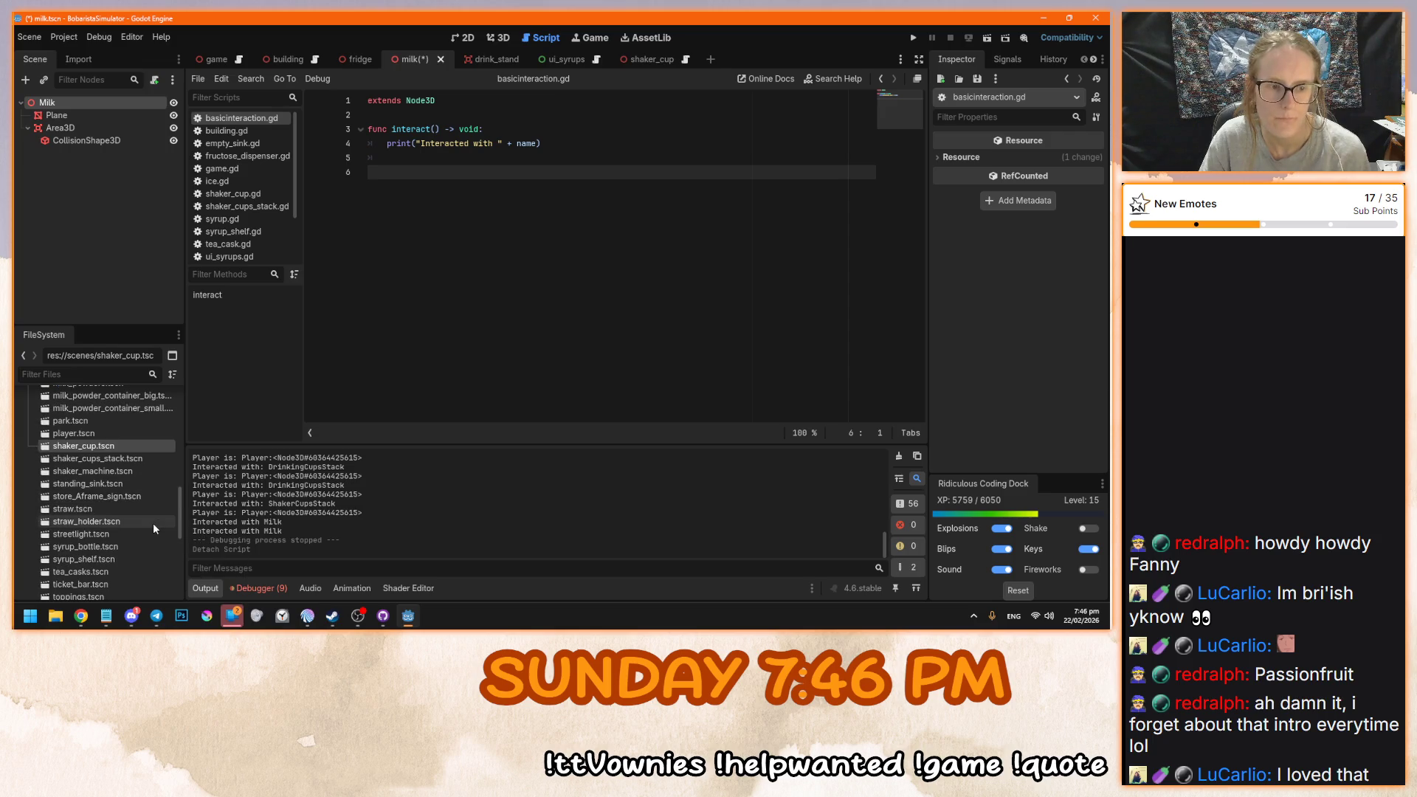
{"action": "scroll", "coordinate": [152, 523], "scroll_direction": "up", "scroll_amount": 1}
{"action": "scroll", "coordinate": [154, 519], "scroll_direction": "up", "scroll_amount": 1}
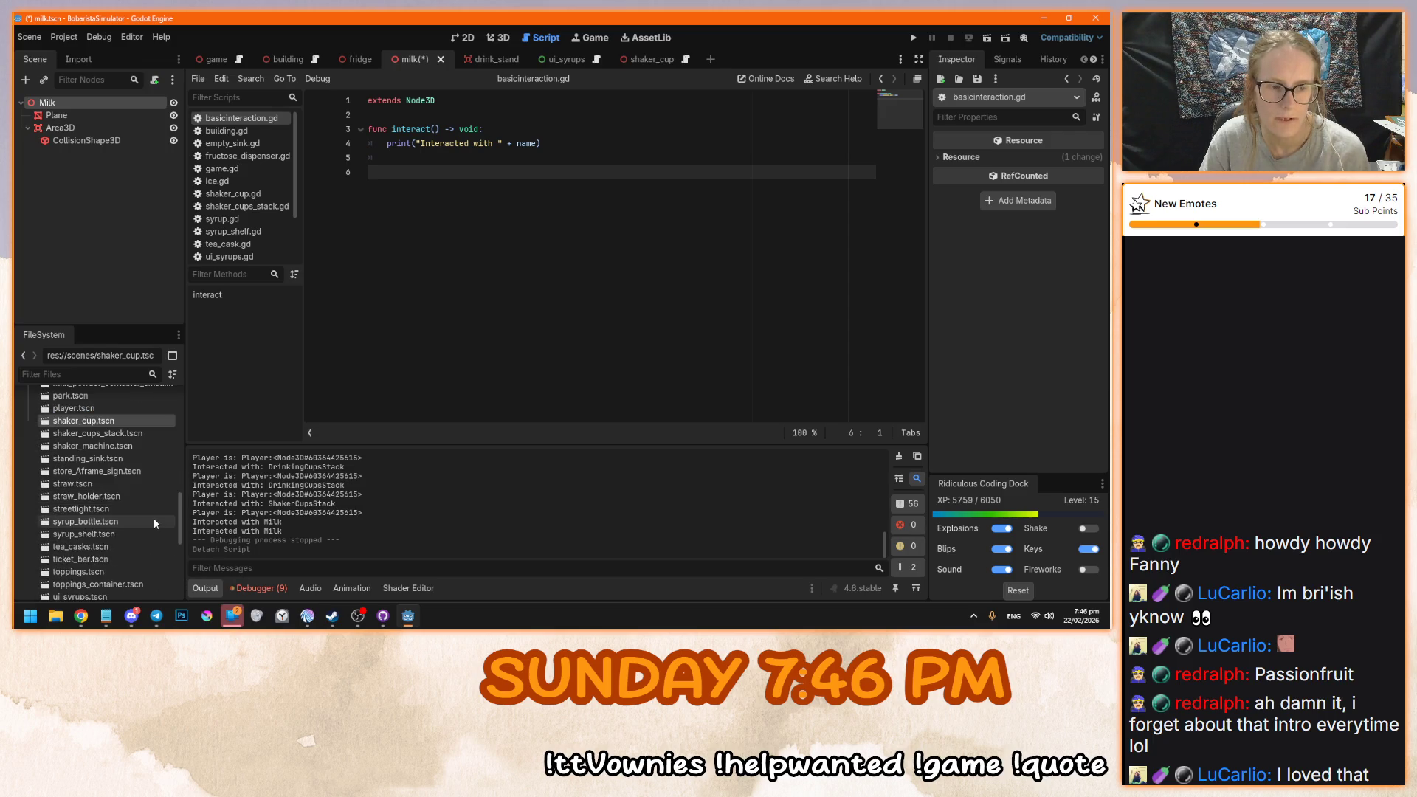
{"action": "scroll", "coordinate": [153, 518], "scroll_direction": "up", "scroll_amount": 1}
{"action": "scroll", "coordinate": [94, 458], "scroll_direction": "up", "scroll_amount": 2}
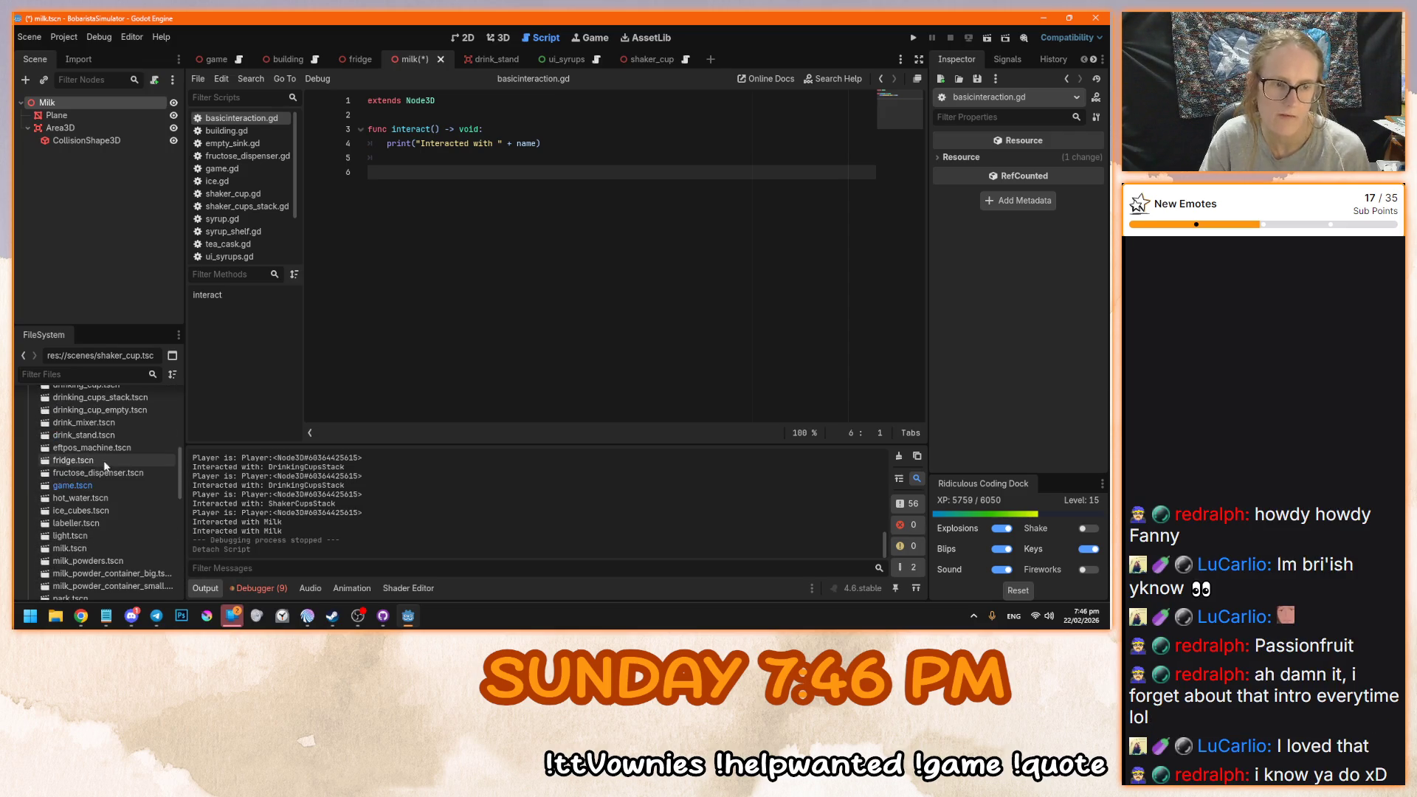
{"action": "right_click", "coordinate": [100, 509]}
{"action": "left_click", "coordinate": [89, 516]}
{"action": "left_click", "coordinate": [27, 443]}
{"action": "left_click", "coordinate": [35, 474]}
{"action": "left_click", "coordinate": [27, 462]}
{"action": "left_click", "coordinate": [28, 450]}
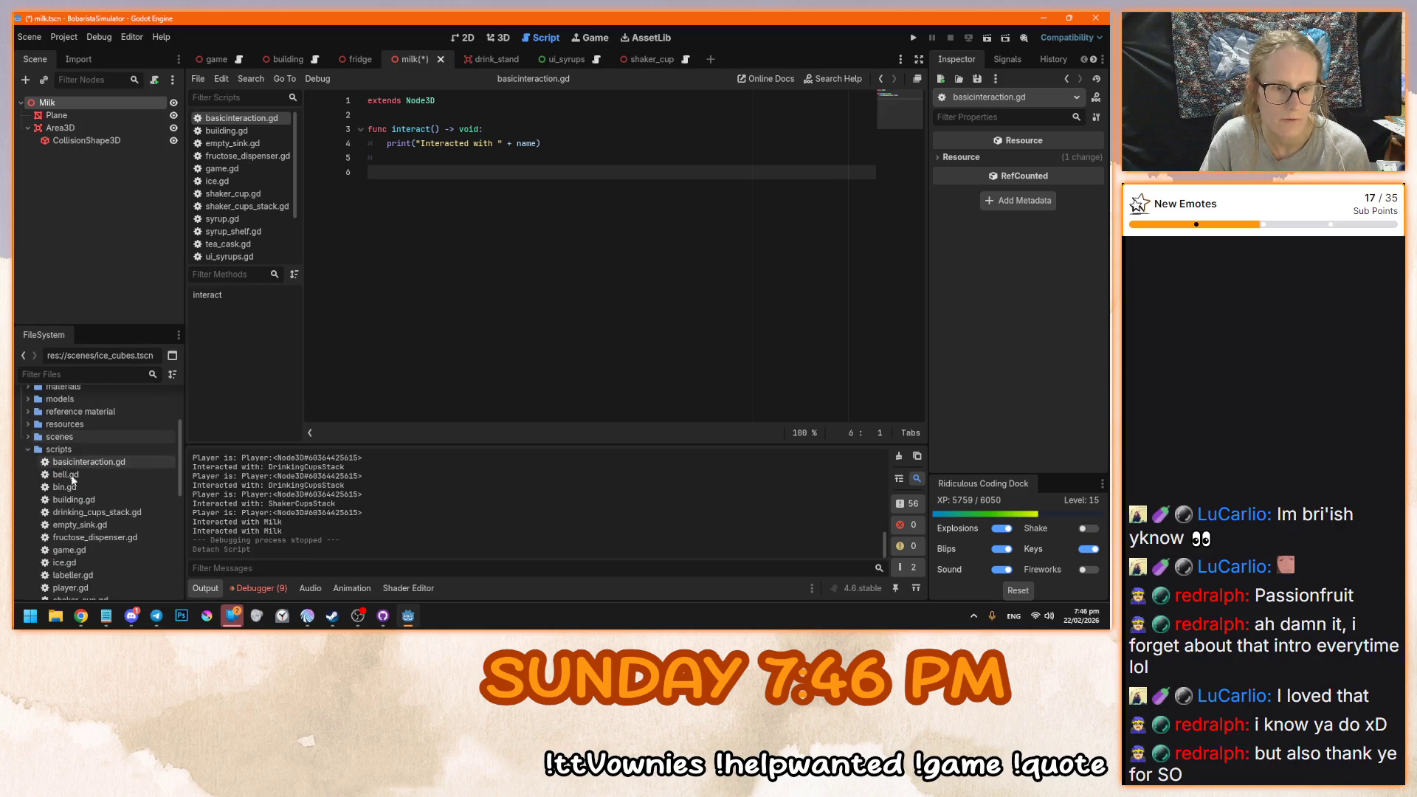
- Duplicate ice.gd as milk.gd and attach it to the Milk node
{"action": "scroll", "coordinate": [96, 479], "scroll_direction": "down", "scroll_amount": 3}
{"action": "right_click", "coordinate": [98, 487]}
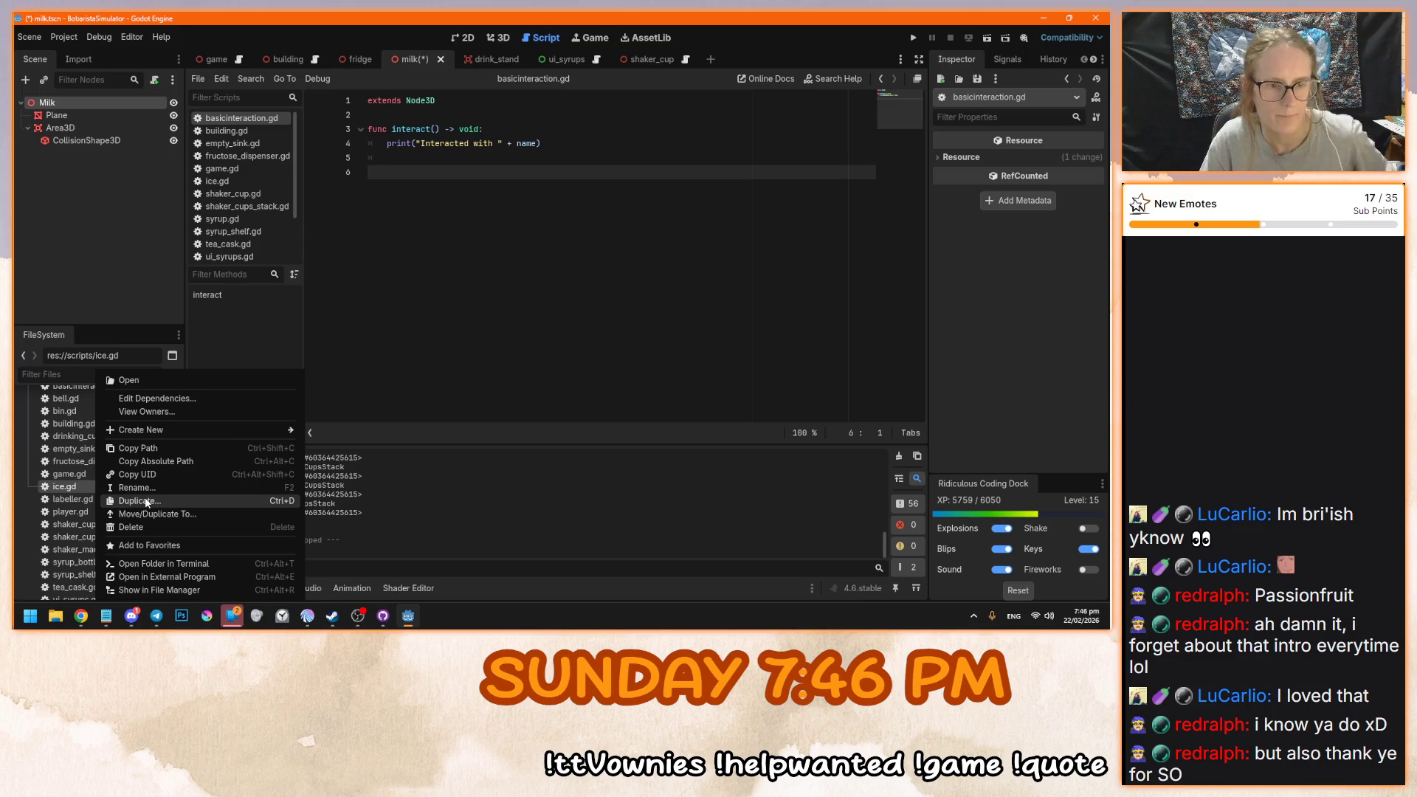
{"action": "left_click", "coordinate": [140, 501]}
{"action": "type", "text": "milk"}
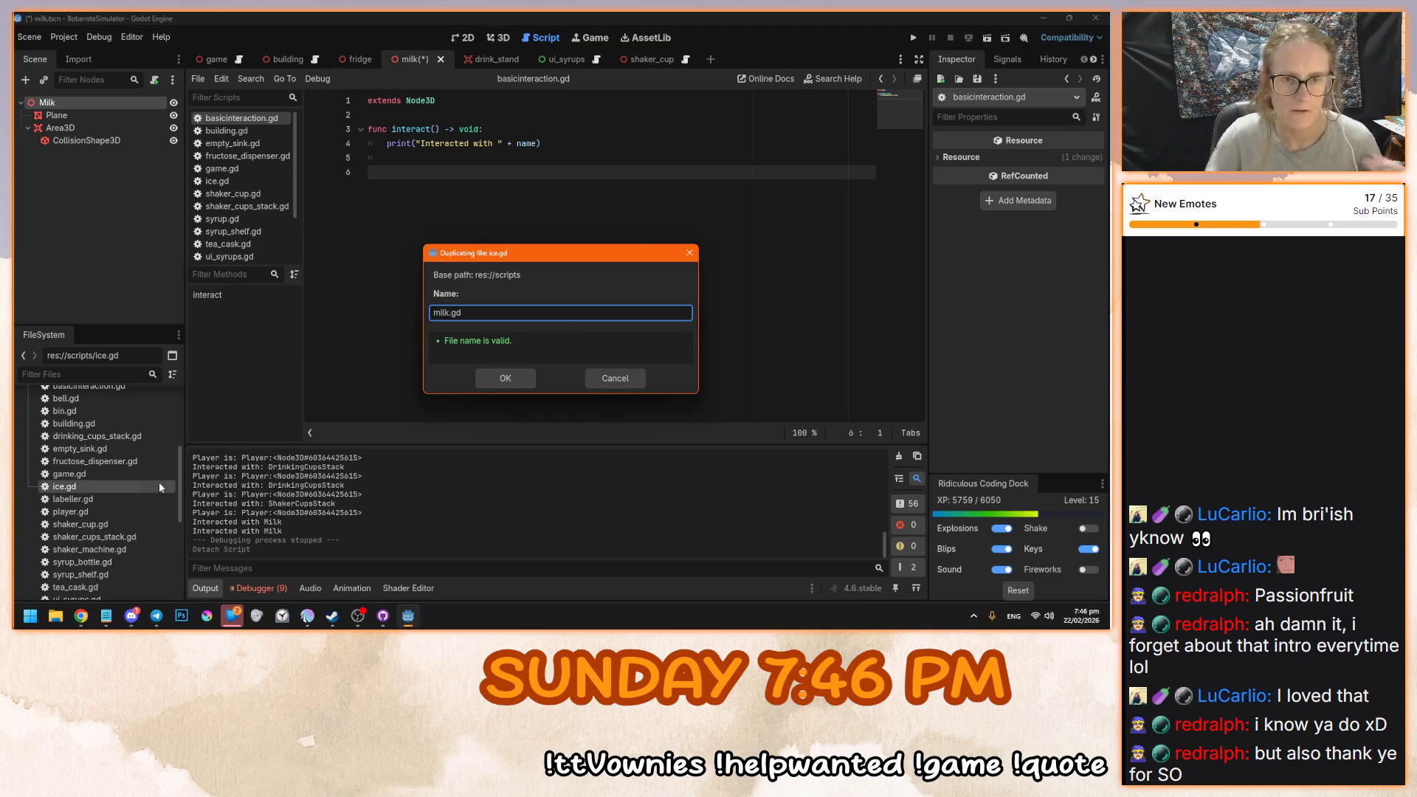
{"action": "left_click", "coordinate": [505, 379]}
{"action": "mouse_move", "coordinate": [66, 512]}
{"action": "left_mouse_down"}
{"action": "mouse_move", "coordinate": [114, 279]}
{"action": "mouse_move", "coordinate": [123, 108]}
{"action": "left_mouse_up"}
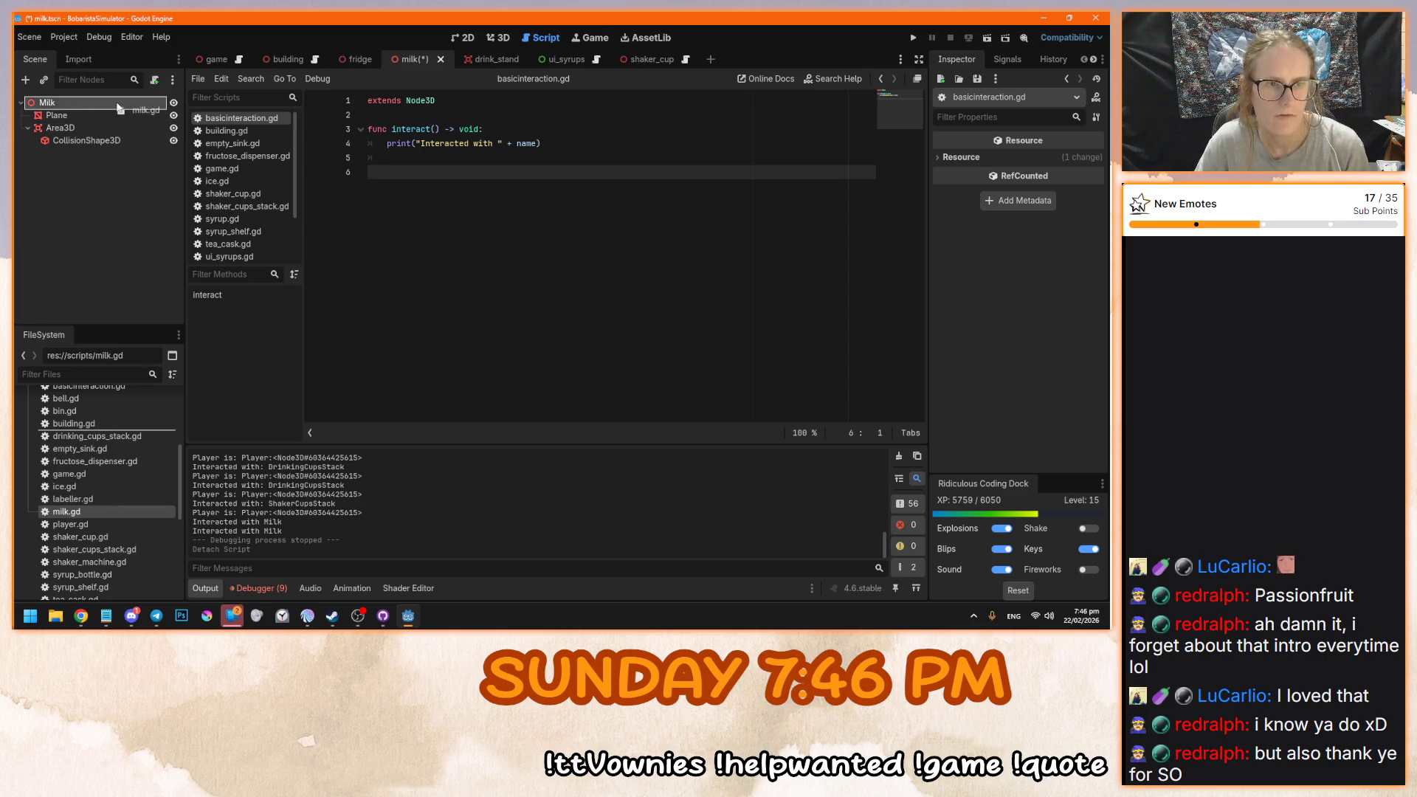
{"action": "left_click", "coordinate": [160, 105]}
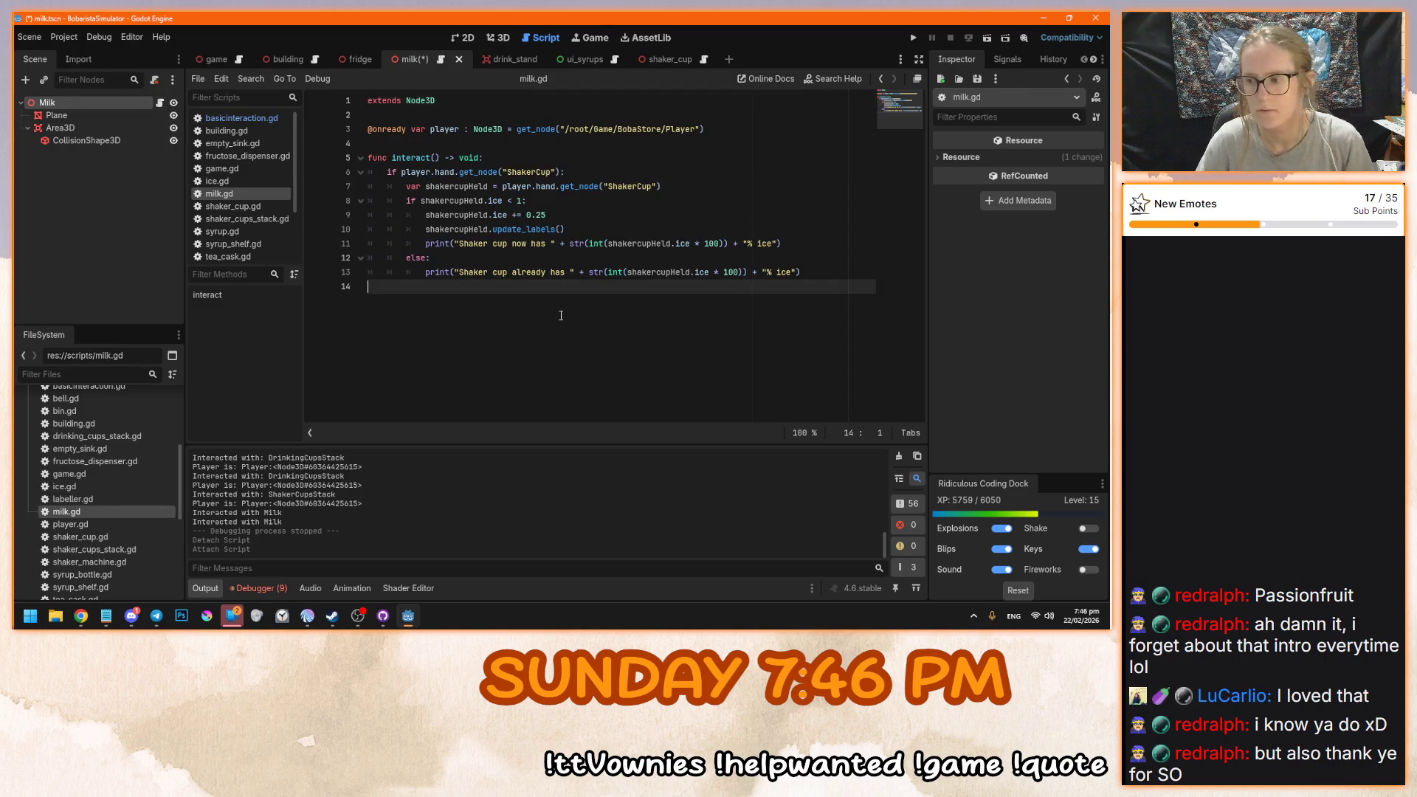
- Replace ice with milk in the line 8 condition of milk.gd
{"action": "left_click", "coordinate": [450, 258]}
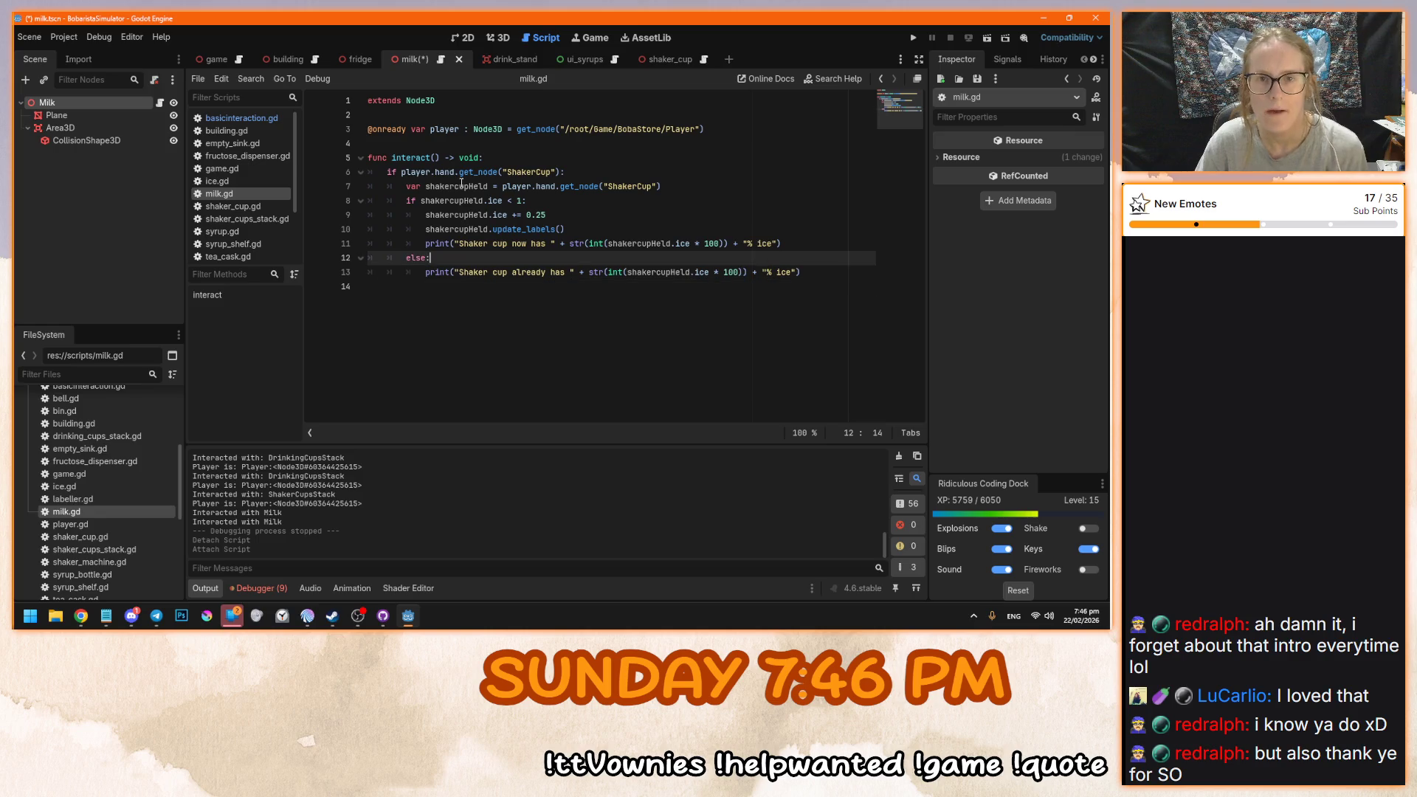
{"action": "left_click_drag", "start_coordinate": [396, 172], "coordinate": [728, 184]}
{"action": "left_click", "coordinate": [569, 172]}
{"action": "left_click", "coordinate": [698, 191]}
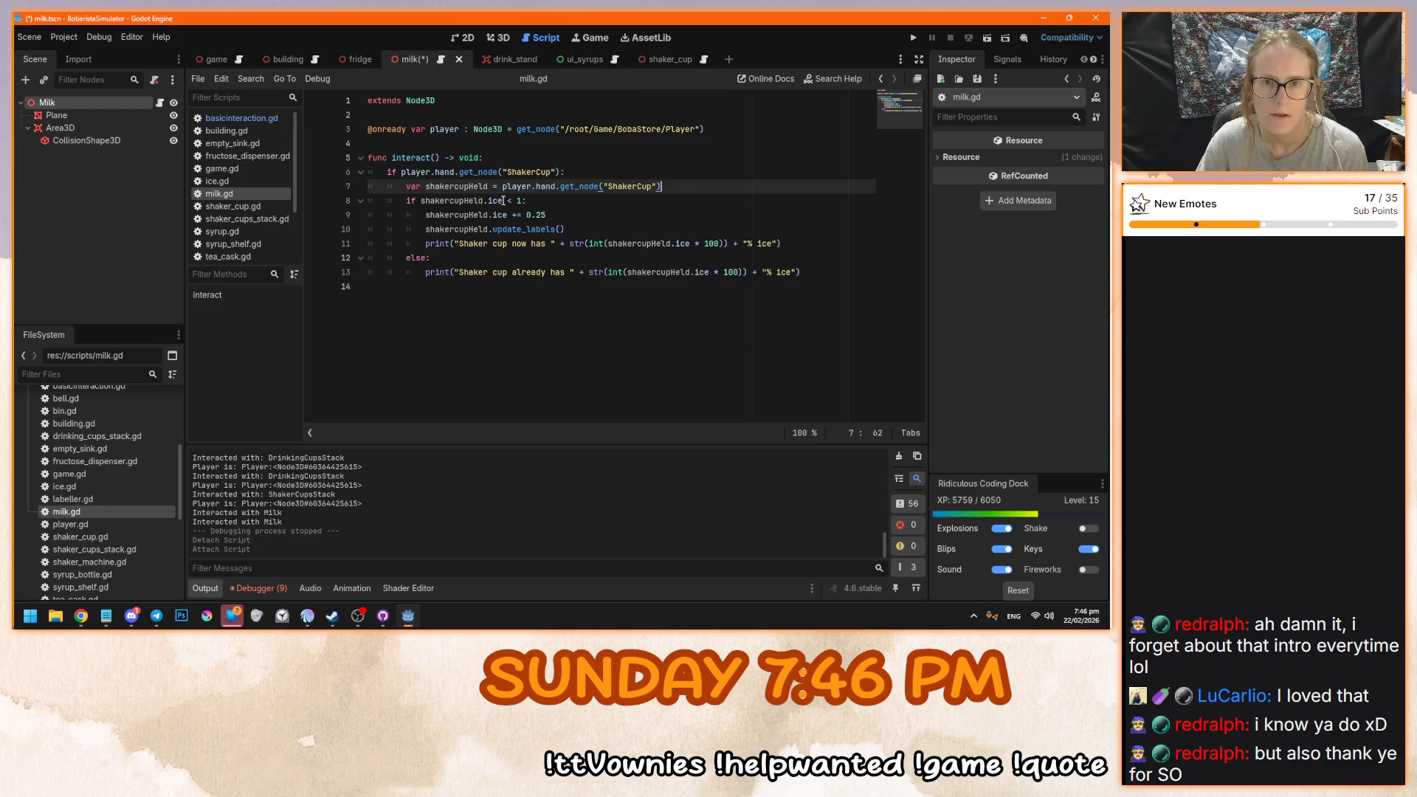
{"action": "double_click", "coordinate": [501, 201]}
{"action": "type", "text": "milk"}
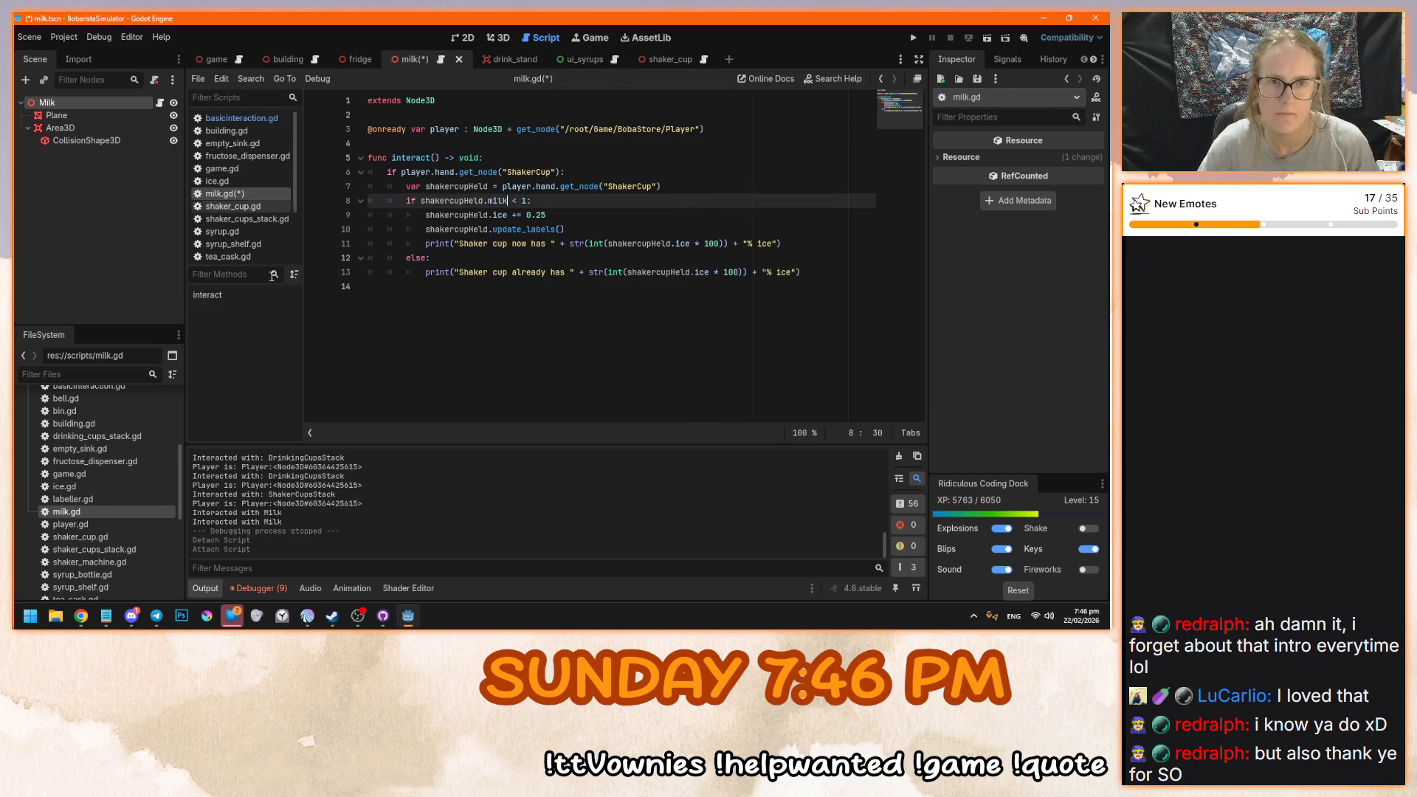
{"action": "scroll", "coordinate": [274, 201], "scroll_direction": "down", "scroll_amount": 1}
- After checking shaker_cup.gd, change the check to if !shakercupHeld.milk: without the < 1 comparison
{"action": "left_click", "coordinate": [268, 187]}
{"action": "scroll", "coordinate": [517, 221], "scroll_direction": "up", "scroll_amount": 5}
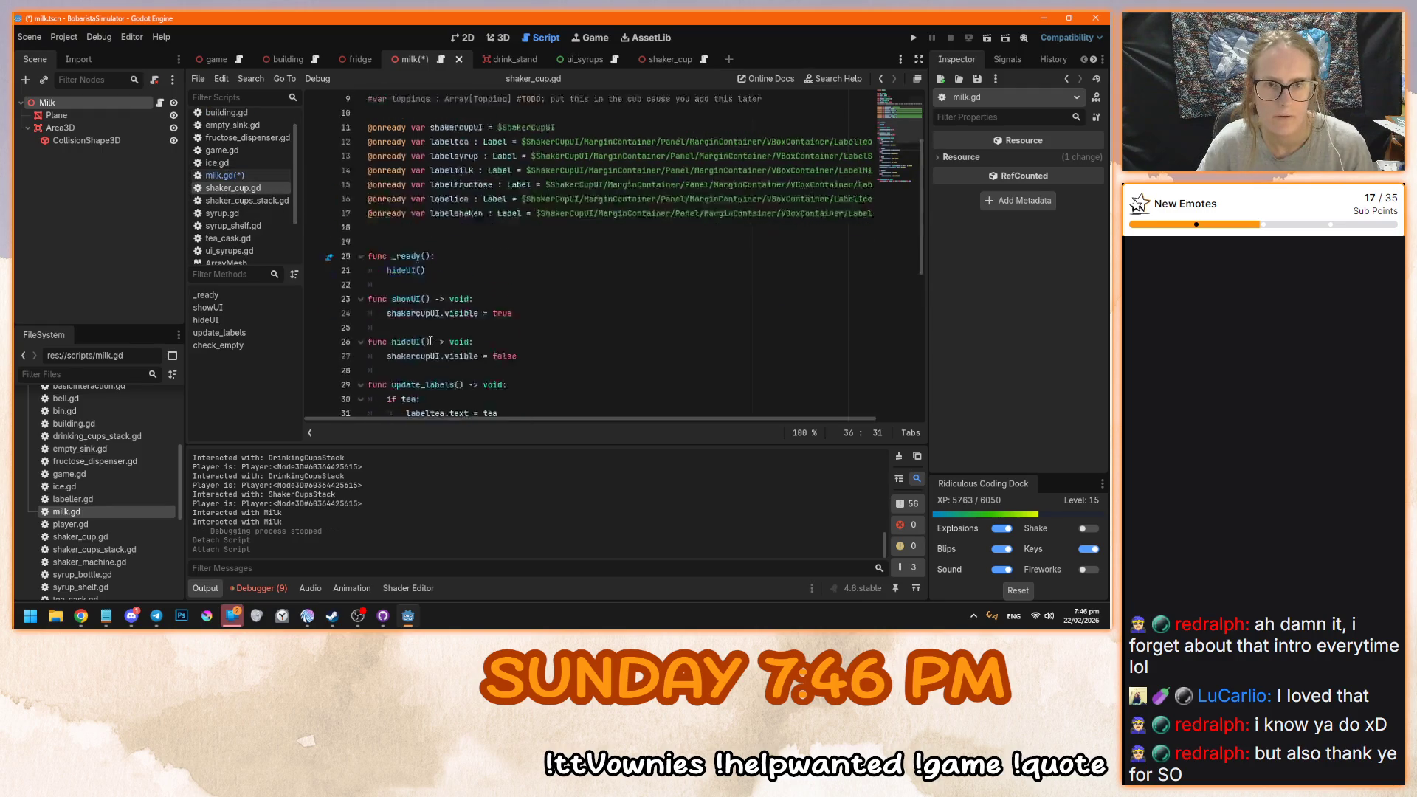
{"action": "mouse_move", "coordinate": [421, 158]}
{"action": "left_mouse_down"}
{"action": "mouse_move", "coordinate": [484, 159]}
{"action": "mouse_move", "coordinate": [518, 200]}
{"action": "left_mouse_up"}
{"action": "left_click", "coordinate": [258, 174]}
{"action": "left_click", "coordinate": [422, 200]}
{"action": "type", "text": "!shakercupHeld.milk < 1:"}
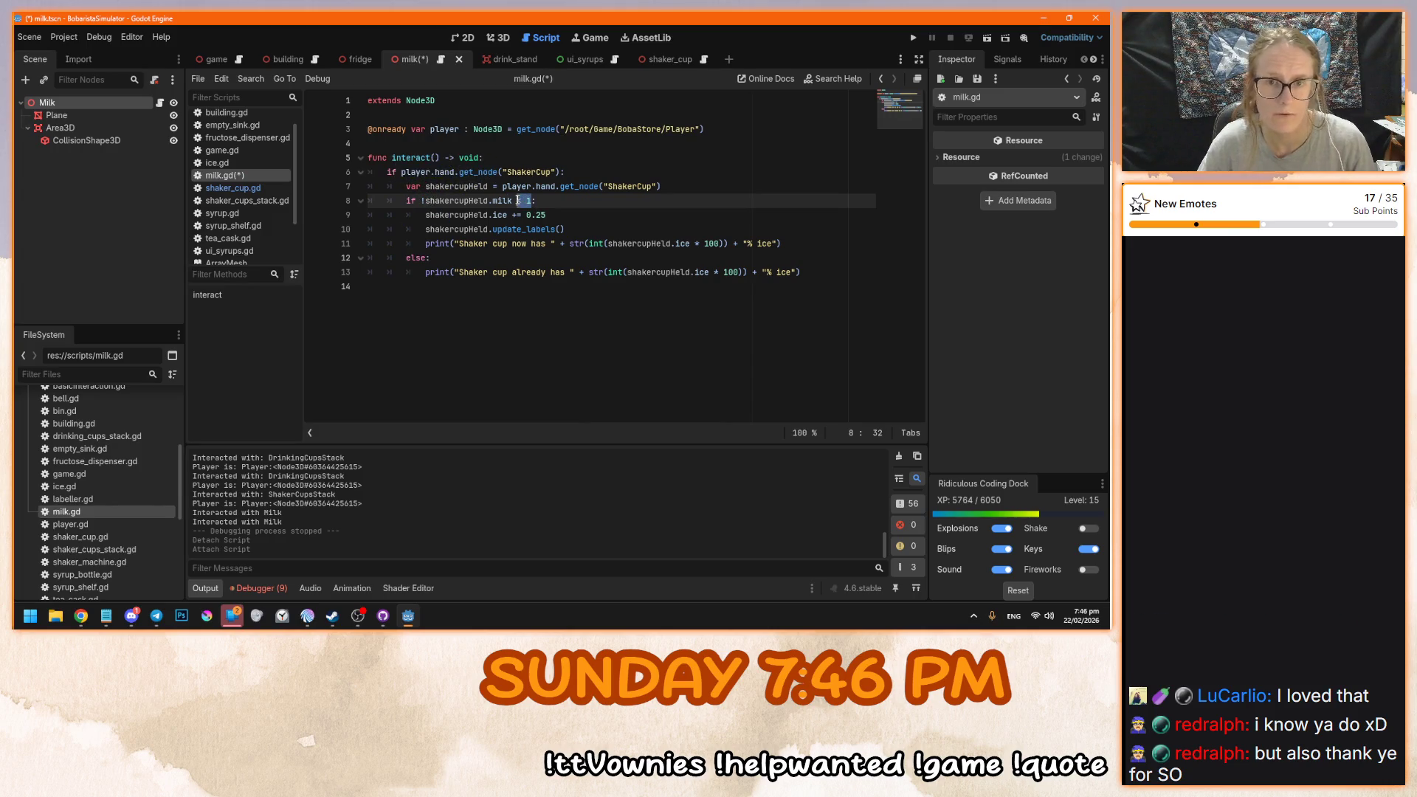
{"action": "key", "text": "BackSpace"}
{"action": "key", "text": "BackSpace"}
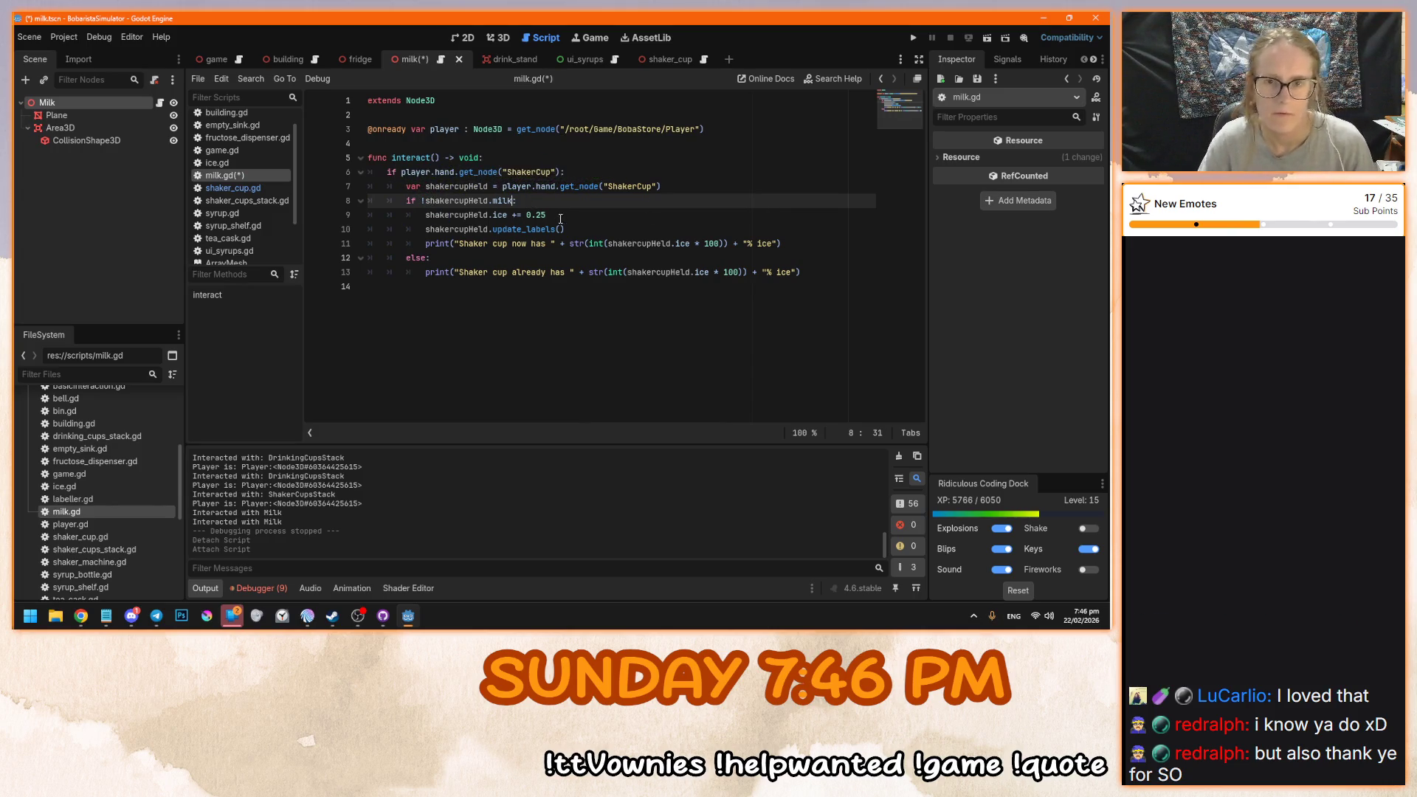
- Set milk = true on line 9 and change the line 11 print message to milk
{"action": "double_click", "coordinate": [501, 214]}
{"action": "type", "text": "milk "}
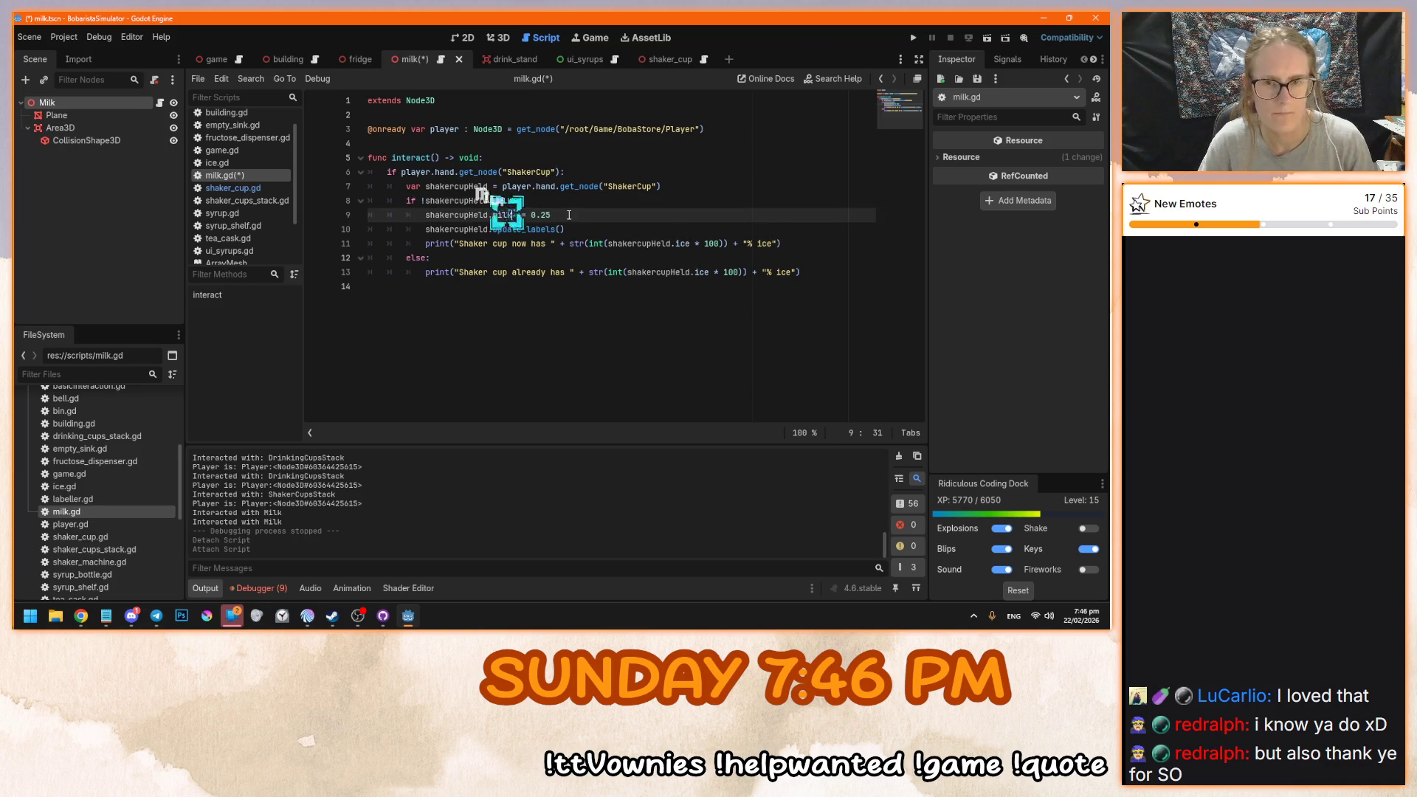
{"action": "type", "text": "= true"}
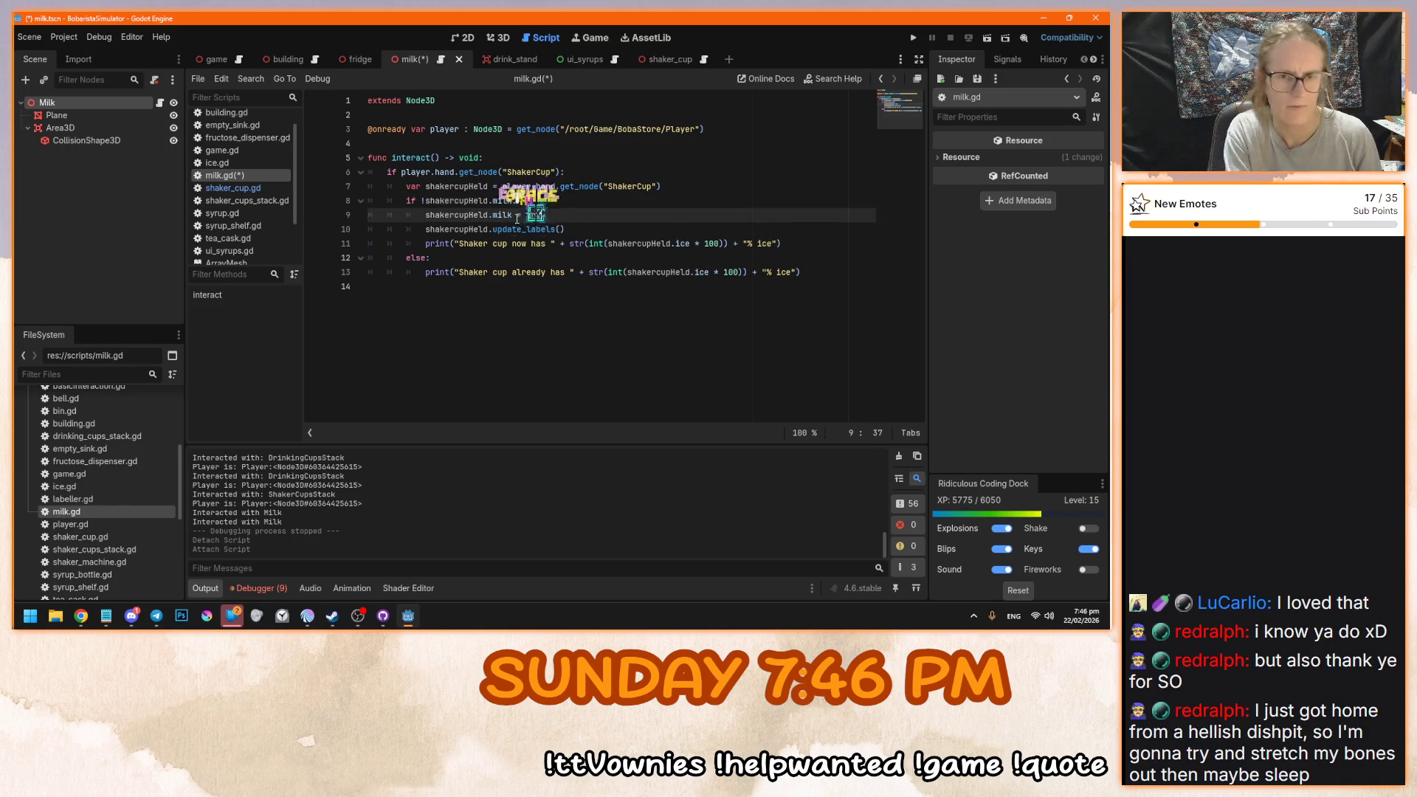
{"action": "left_click", "coordinate": [573, 234]}
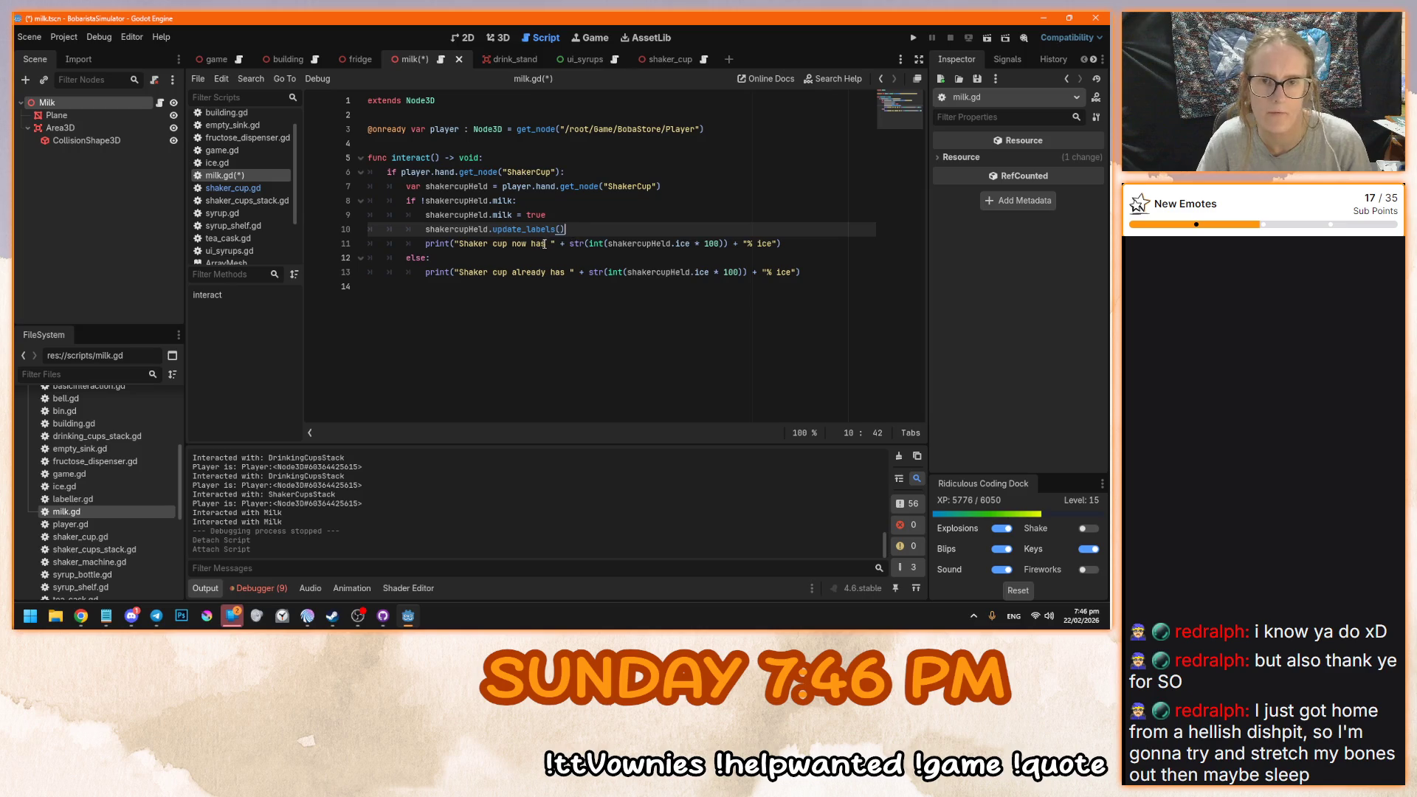
{"action": "left_click", "coordinate": [493, 244]}
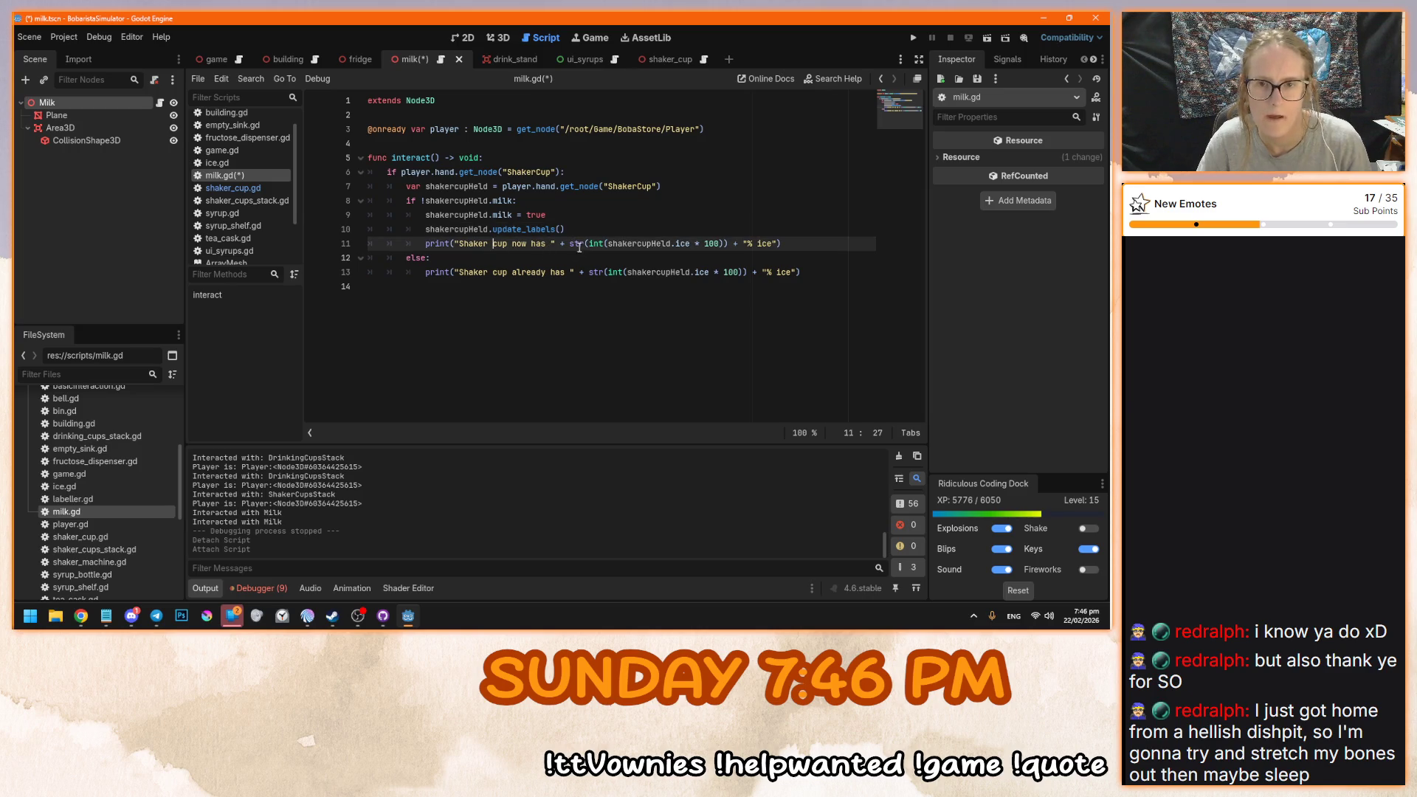
{"action": "left_click_drag", "start_coordinate": [551, 244], "coordinate": [773, 244]}
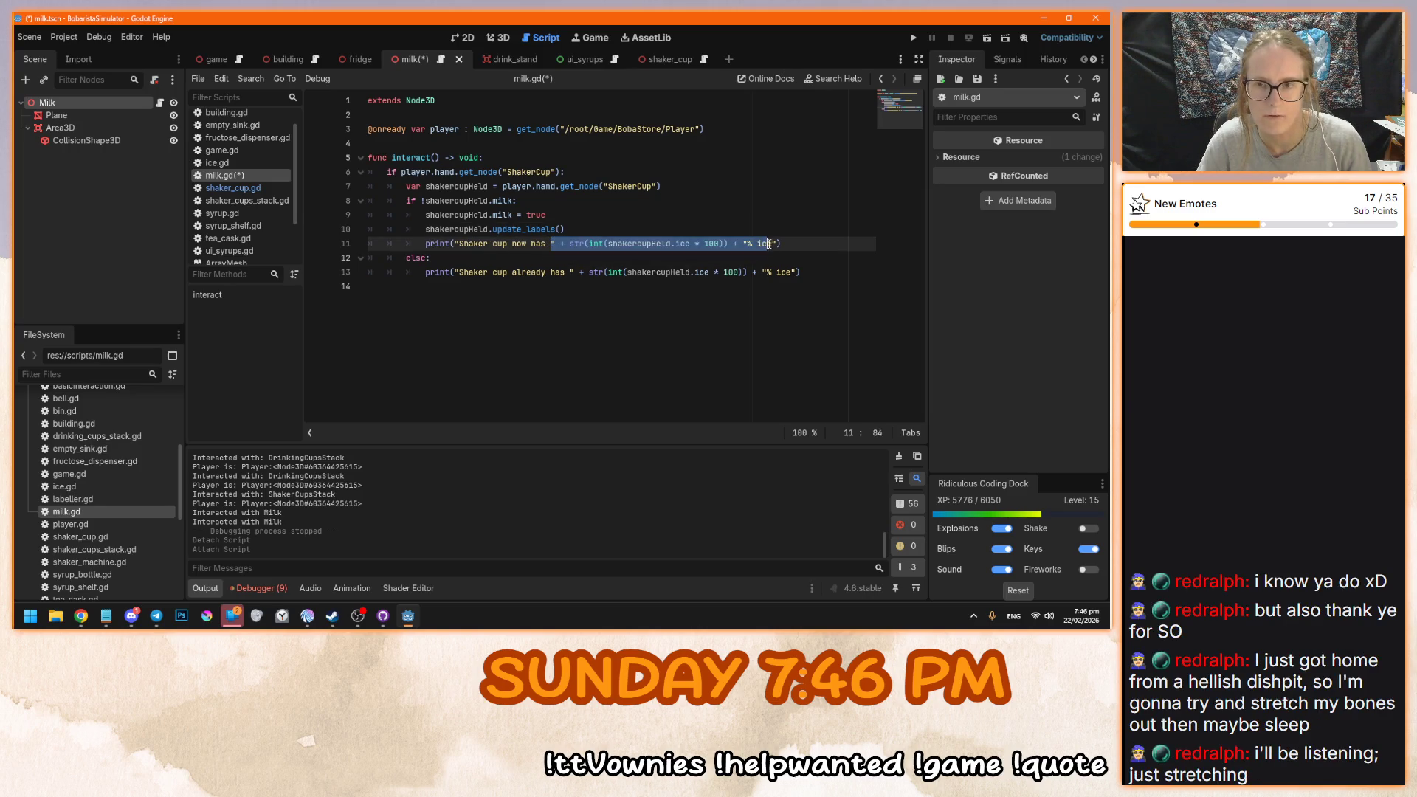
{"action": "type", "text": "milk"}
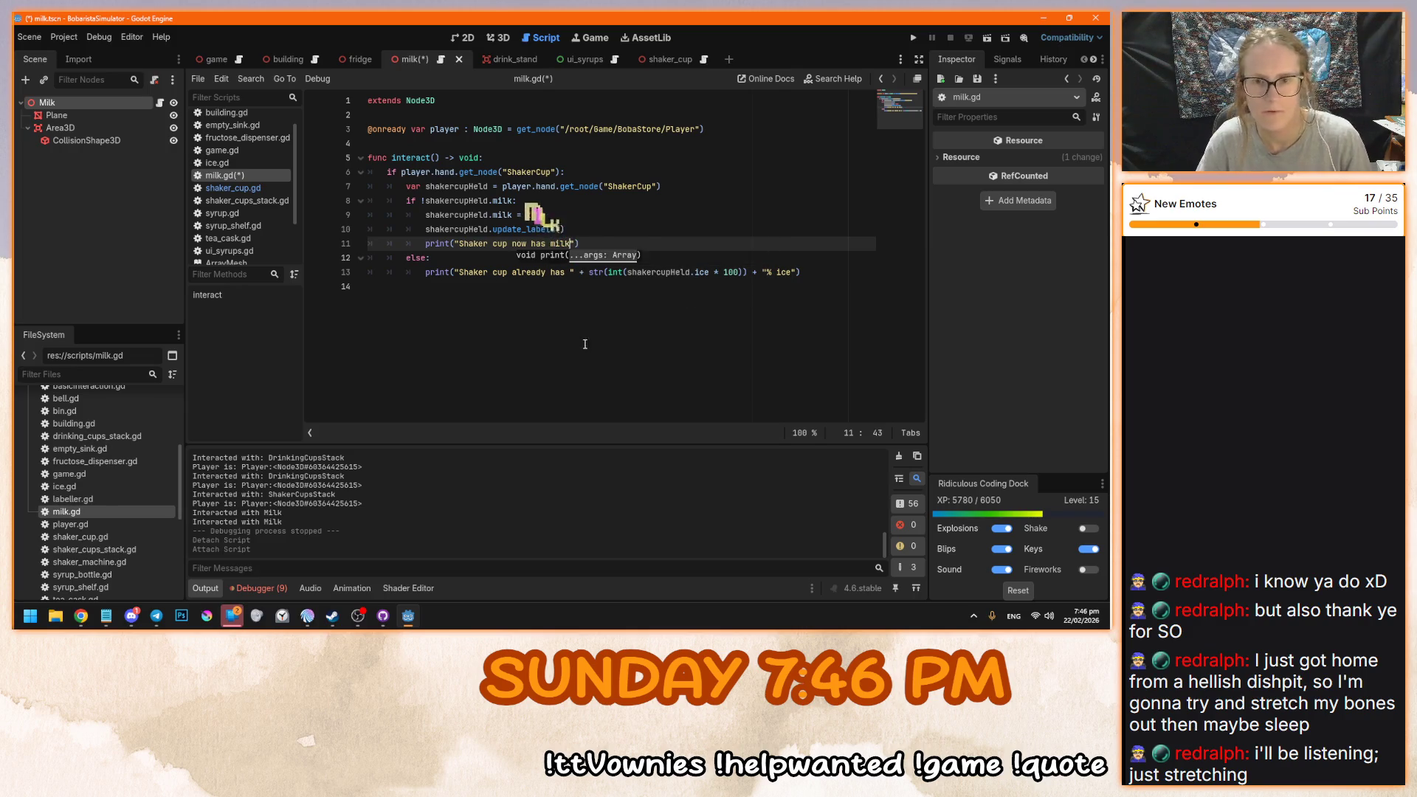
{"action": "key", "text": "ctrl+End"}
- Change the else-branch message on line 13 to milk, then save and run with F5
{"action": "left_click", "coordinate": [434, 256]}
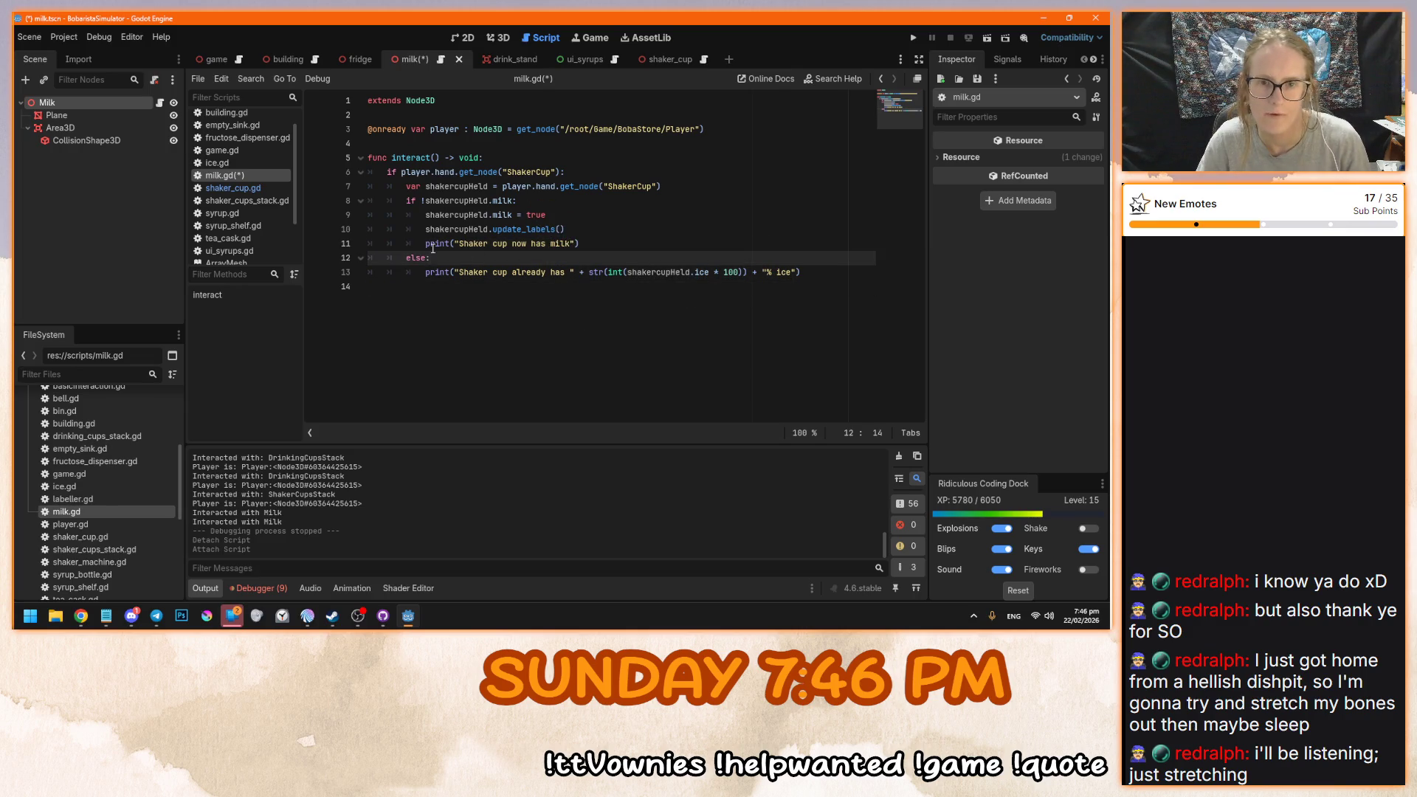
{"action": "left_click_drag", "start_coordinate": [571, 272], "coordinate": [792, 275]}
{"action": "type", "text": "milk"}
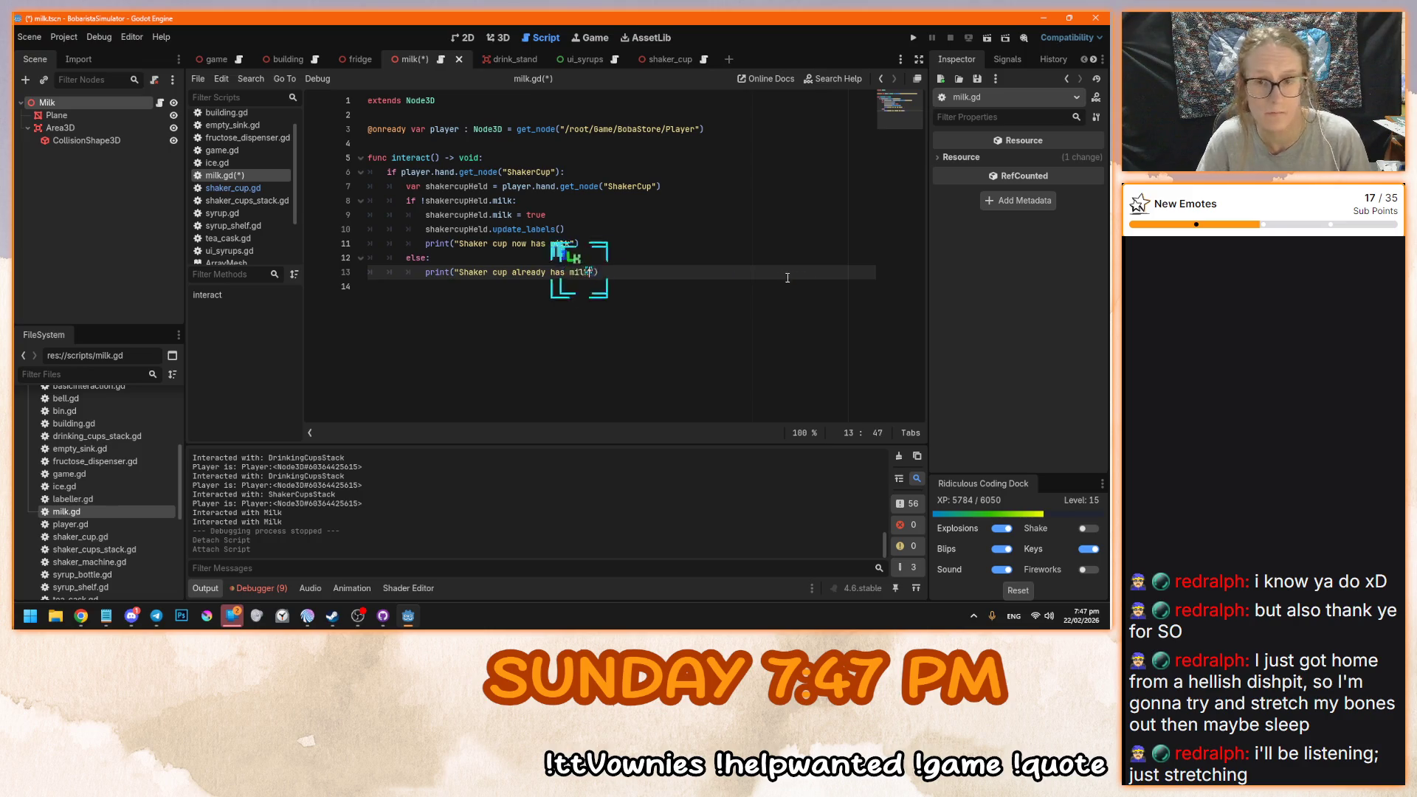
{"action": "left_click", "coordinate": [712, 281]}
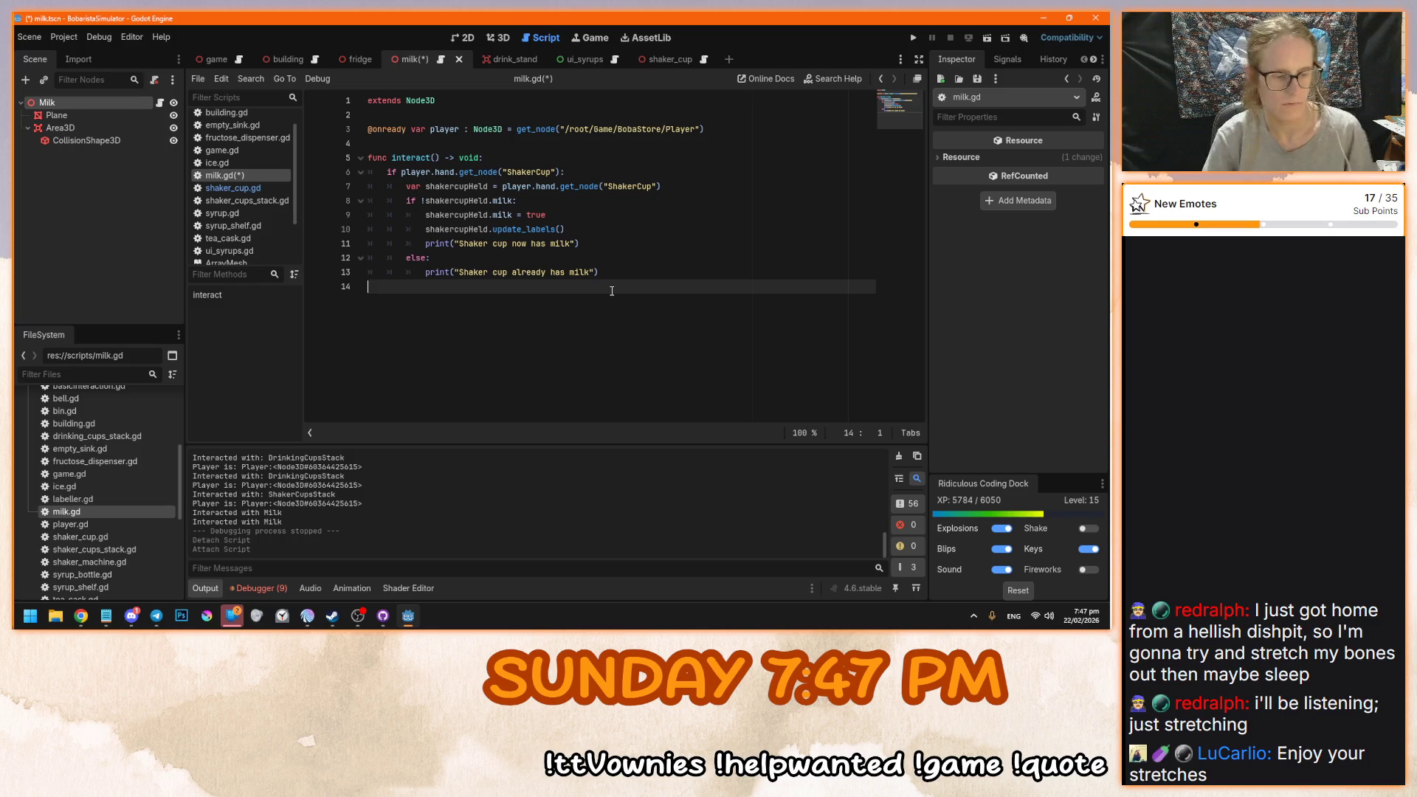
{"action": "key", "text": "F5"}
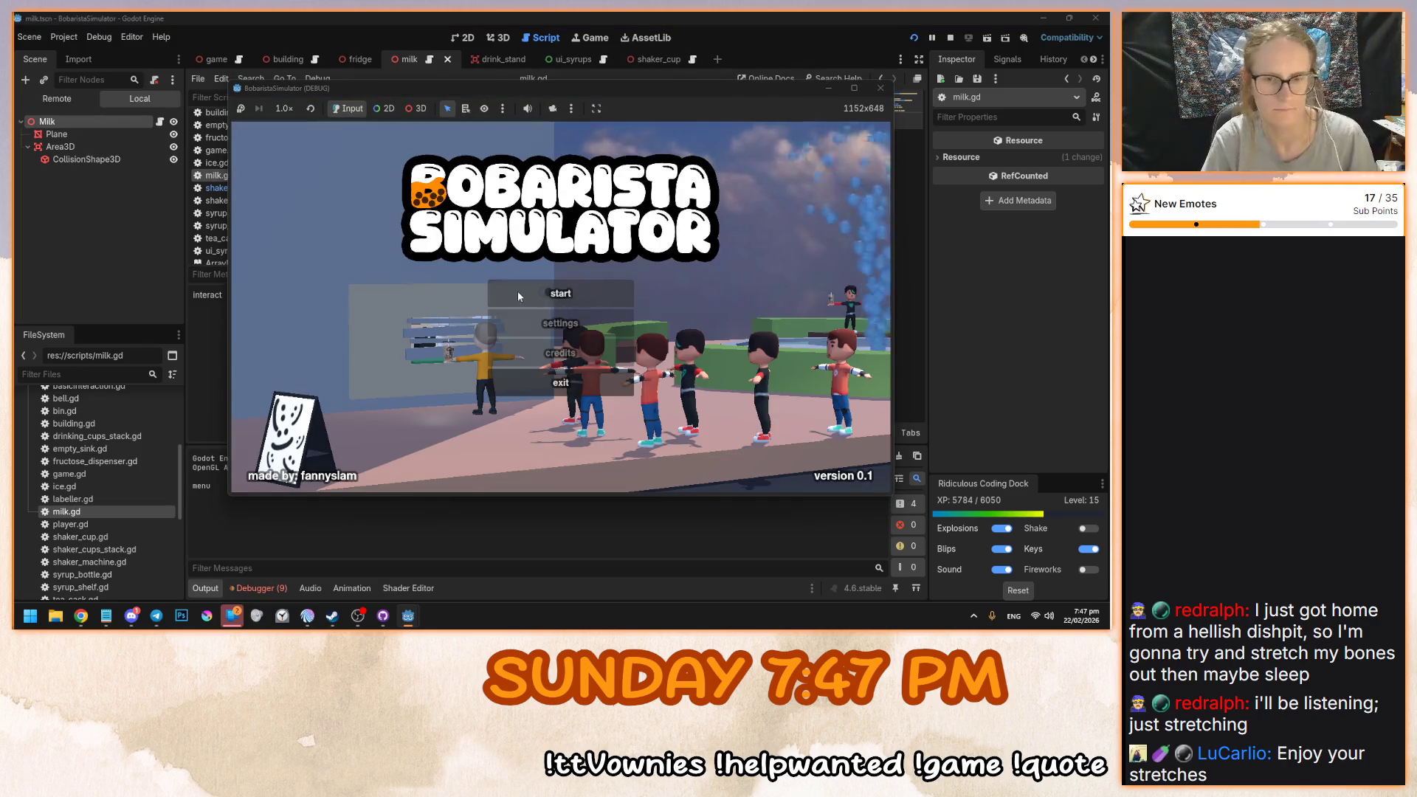
- Start the game, take a shaker cup, add fridge milk, empty it at the sink, and stop with F8
{"action": "left_click", "coordinate": [550, 293]}
{"action": "left_click", "coordinate": [560, 306]}
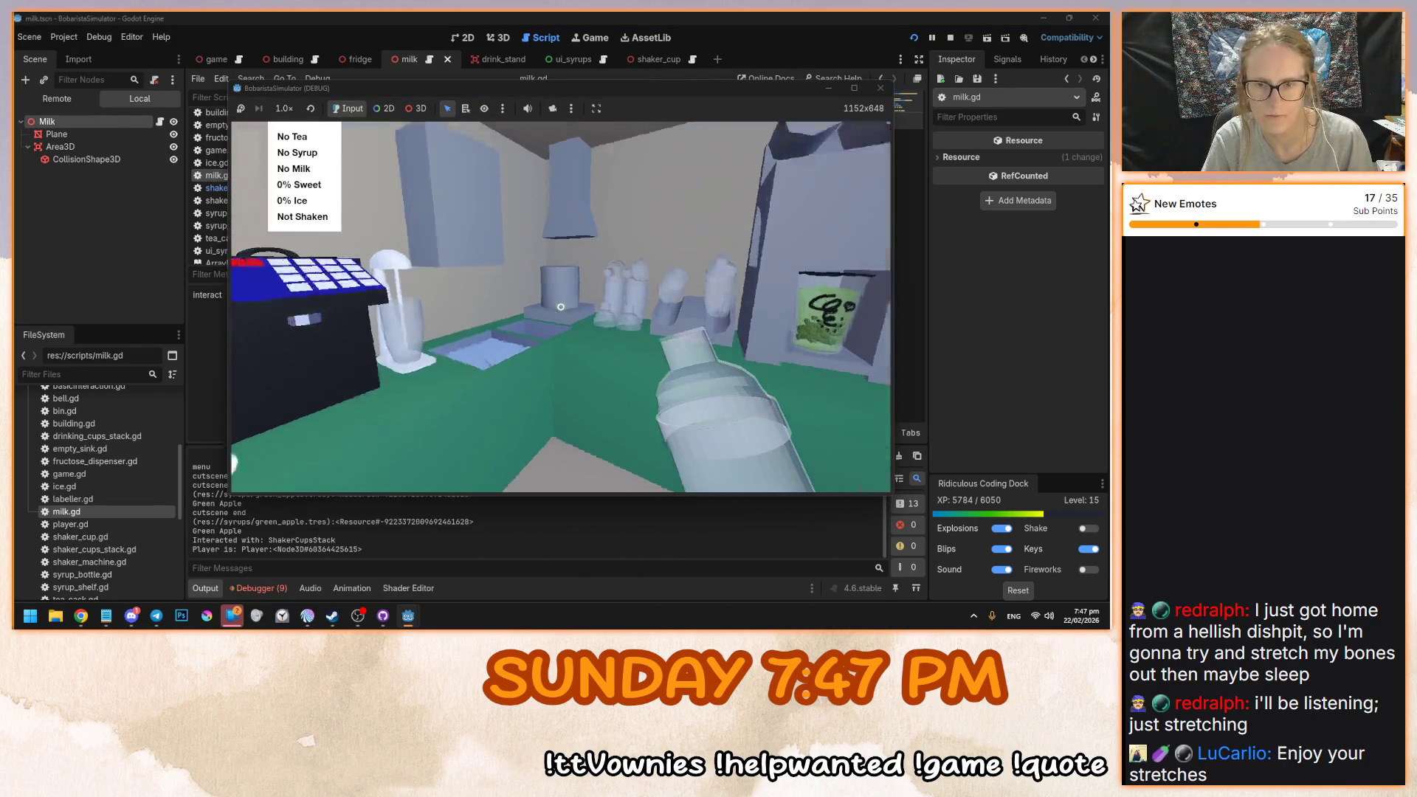
{"action": "left_click", "coordinate": [560, 306]}
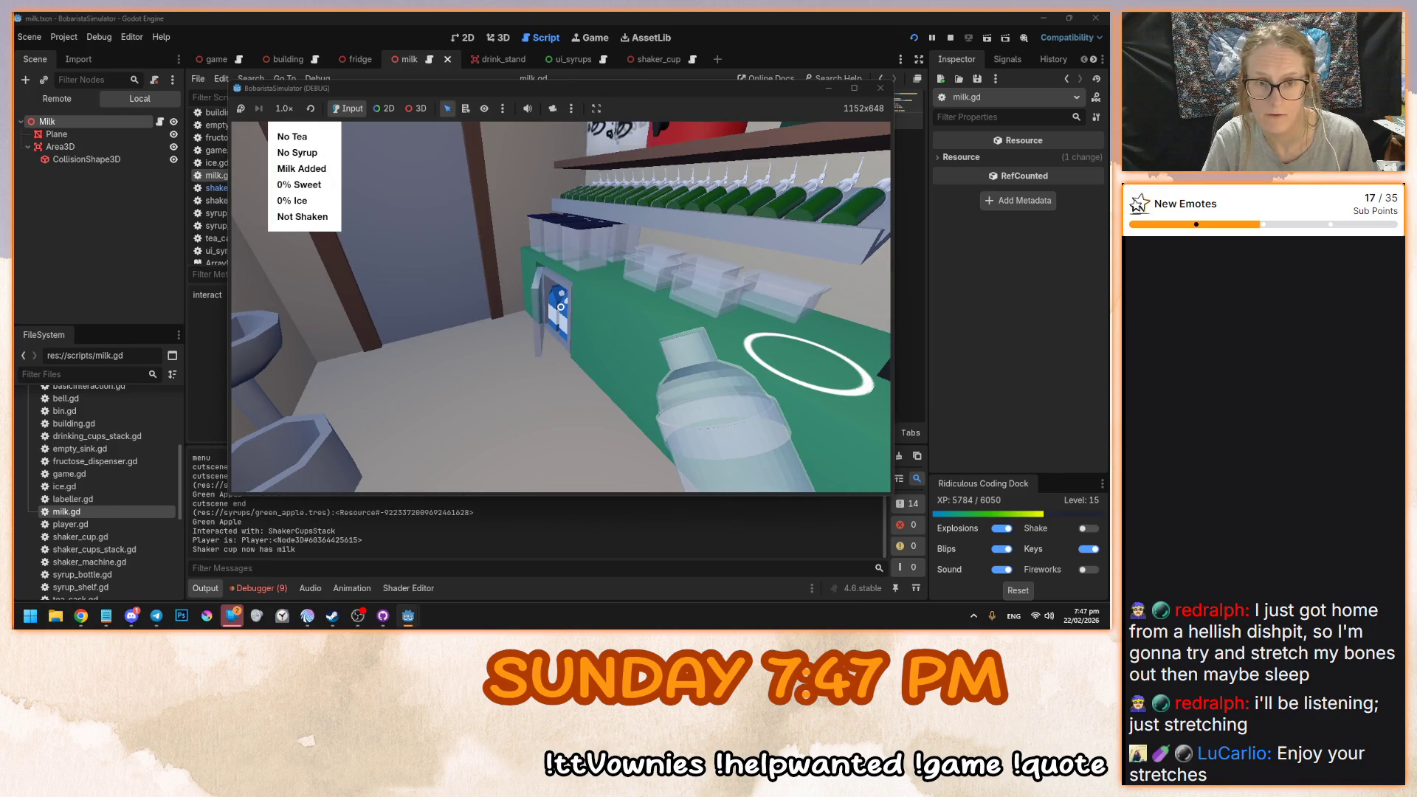
{"action": "left_click", "coordinate": [561, 307]}
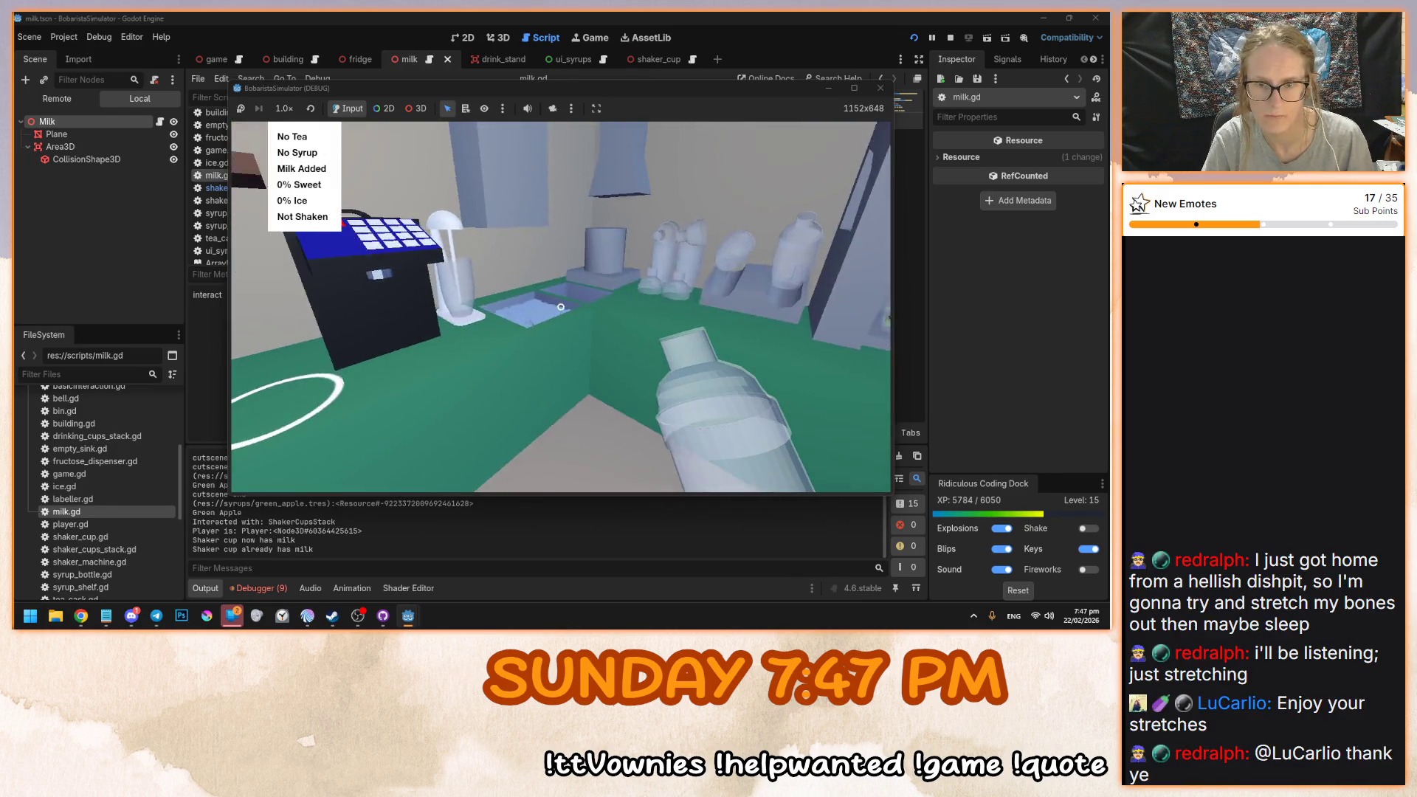
{"action": "left_click", "coordinate": [560, 306]}
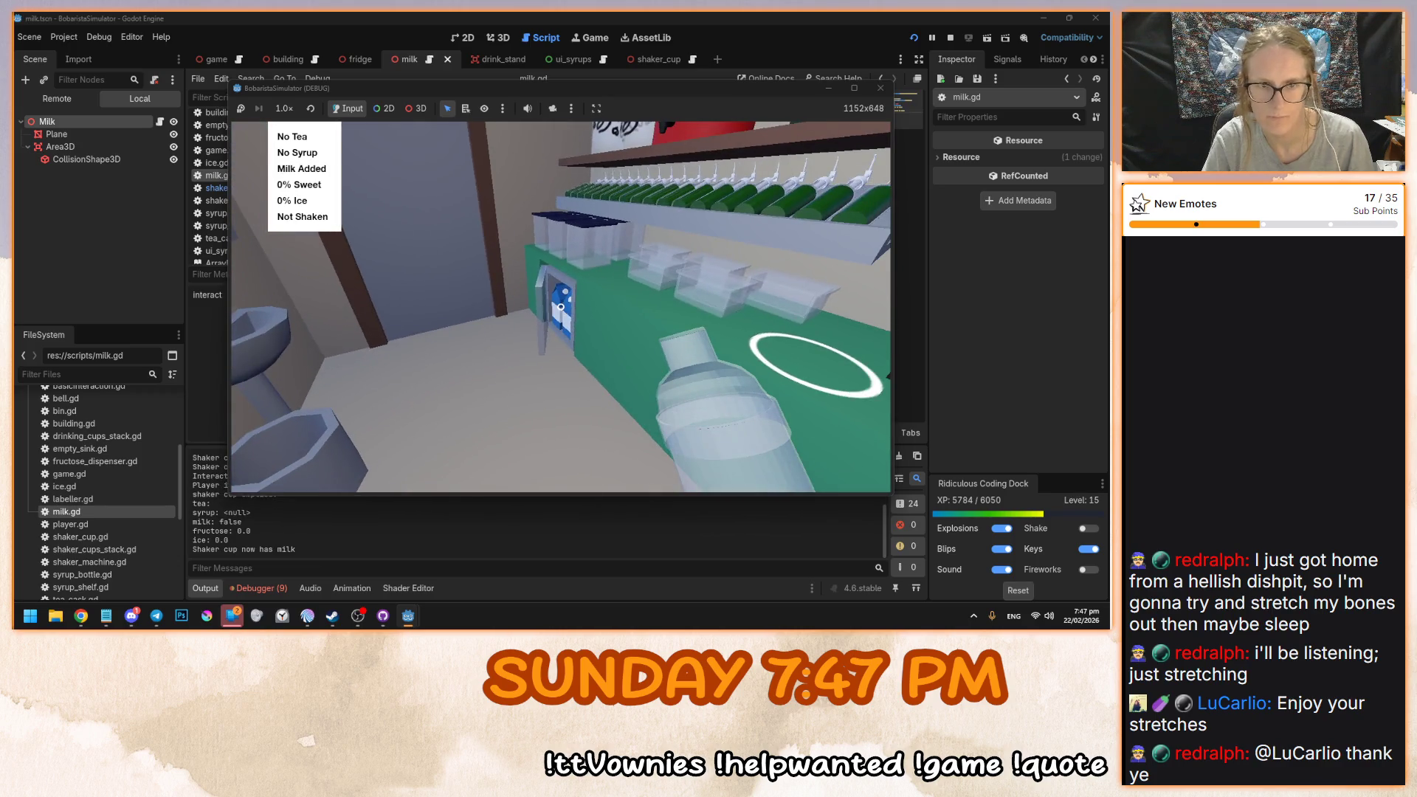
{"action": "left_click", "coordinate": [560, 306]}
{"action": "key", "text": "F8"}
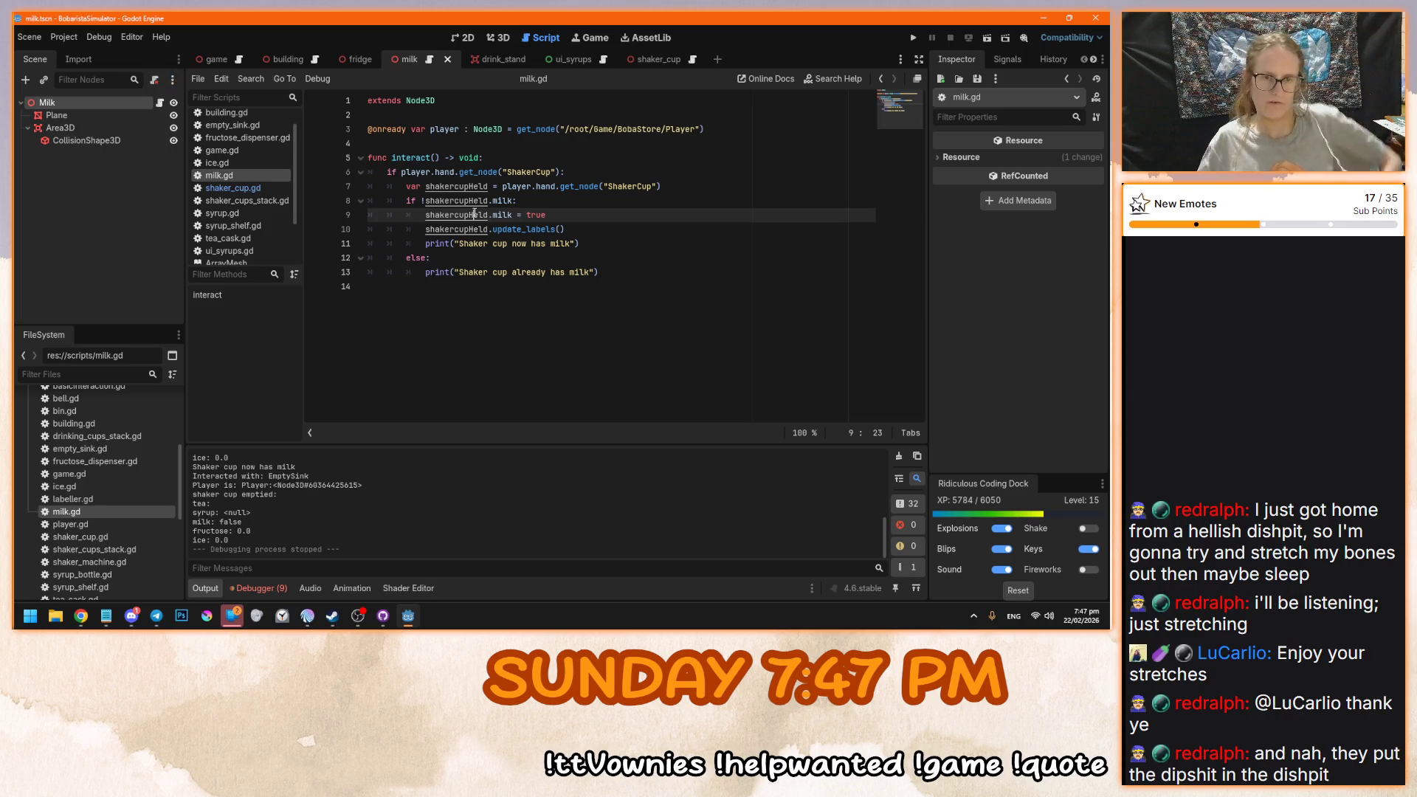
- Close the building scene tab and open the shaker_machine.gd script
{"action": "left_click", "coordinate": [484, 216]}
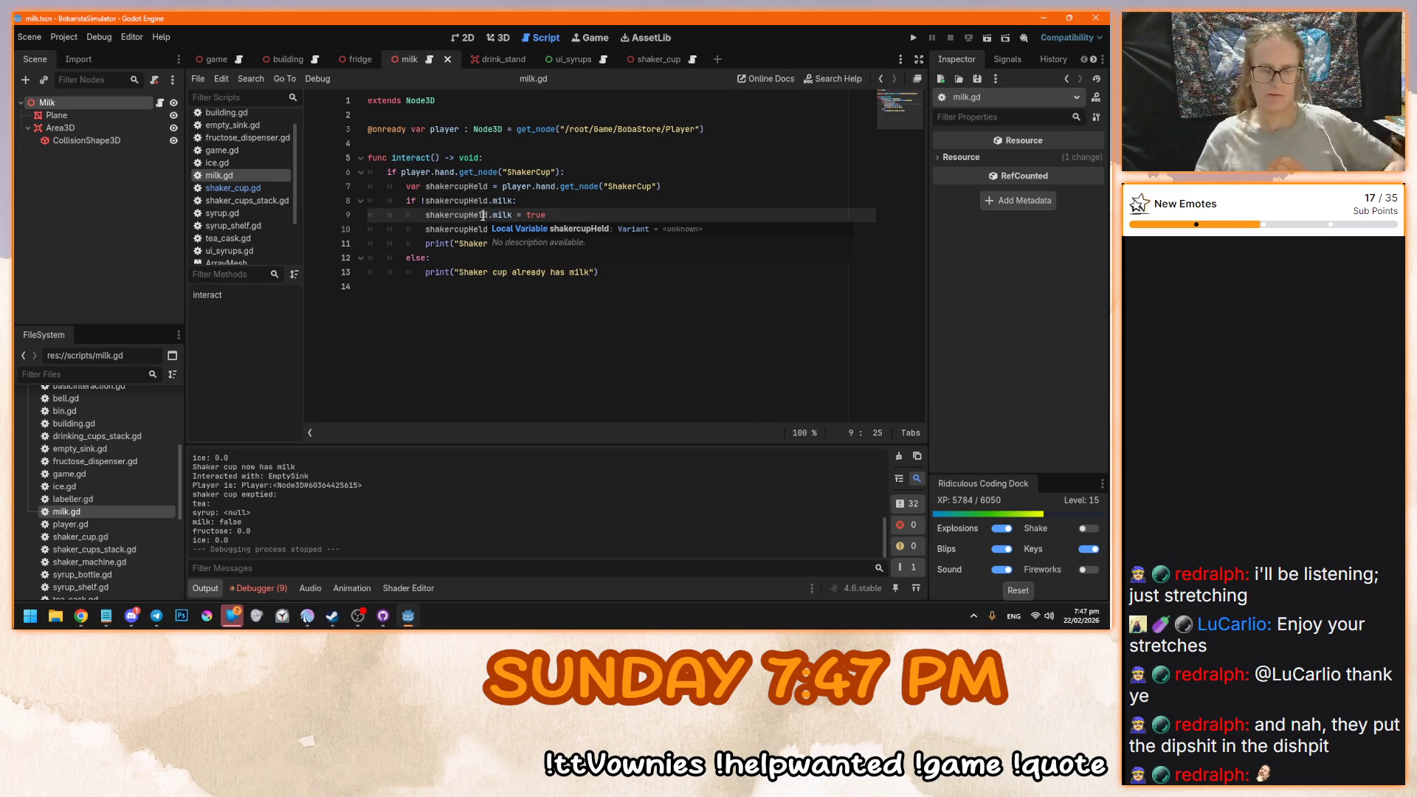
{"action": "right_click", "coordinate": [278, 60]}
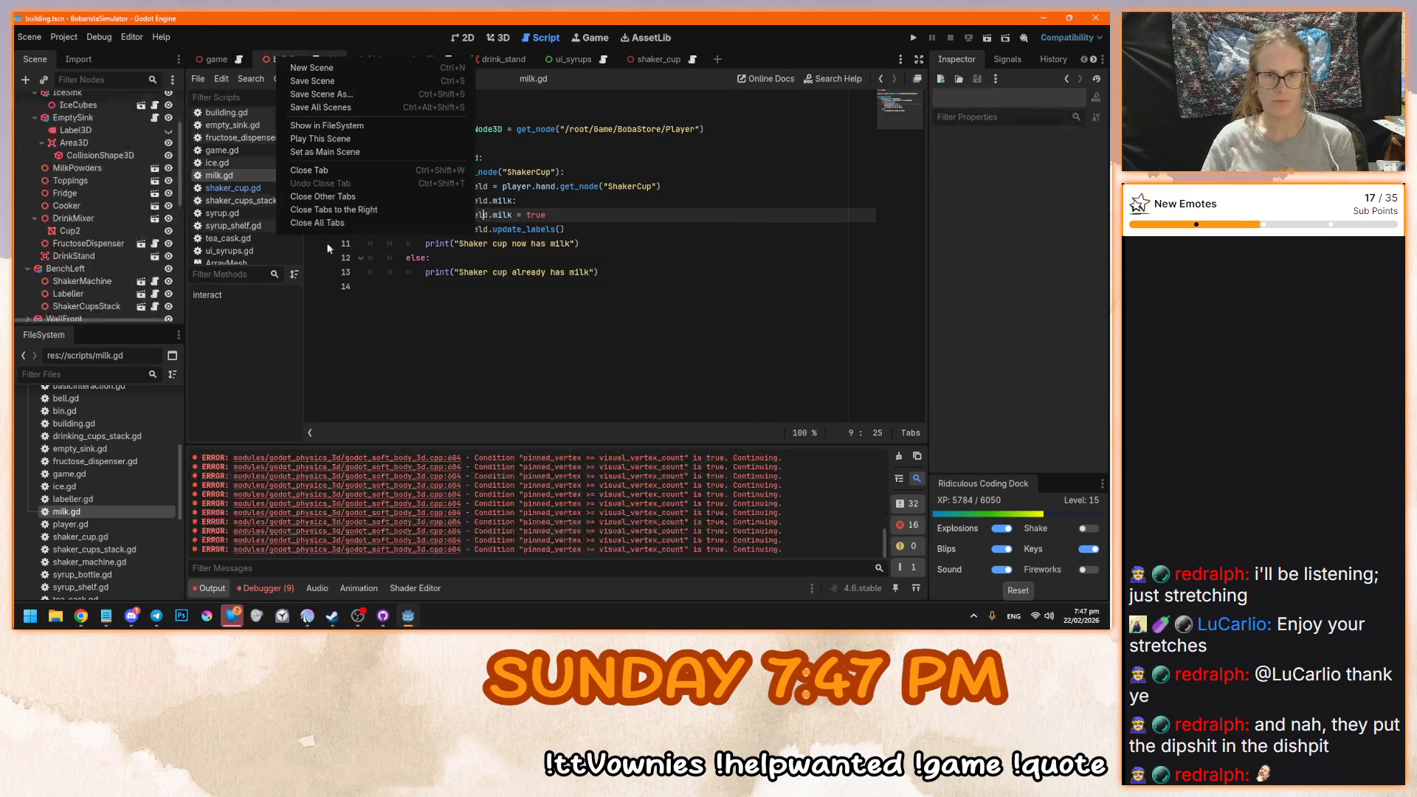
{"action": "left_click", "coordinate": [358, 210]}
{"action": "scroll", "coordinate": [113, 525], "scroll_direction": "down", "scroll_amount": 2}
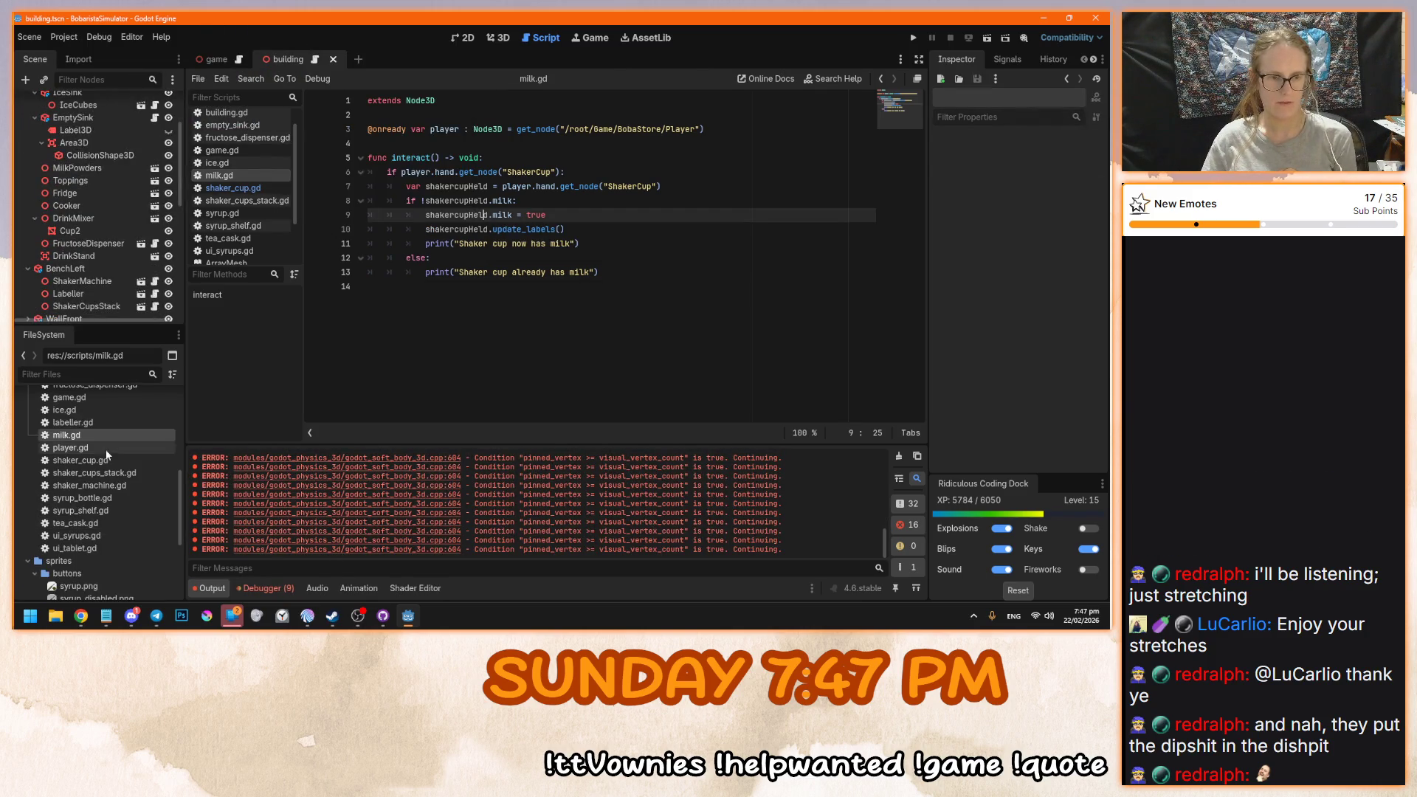
{"action": "double_click", "coordinate": [101, 485]}
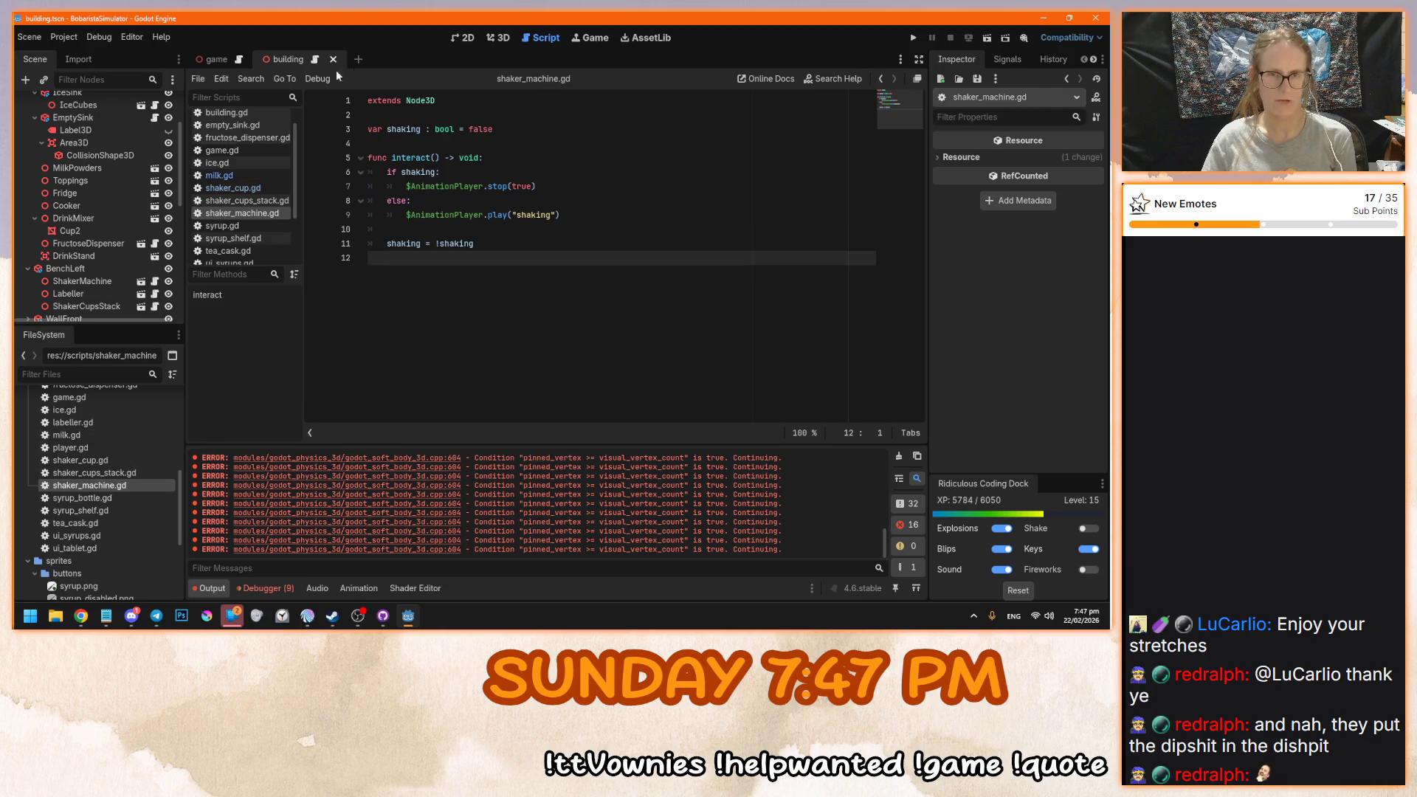
{"action": "scroll", "coordinate": [32, 519], "scroll_direction": "up", "scroll_amount": 6}
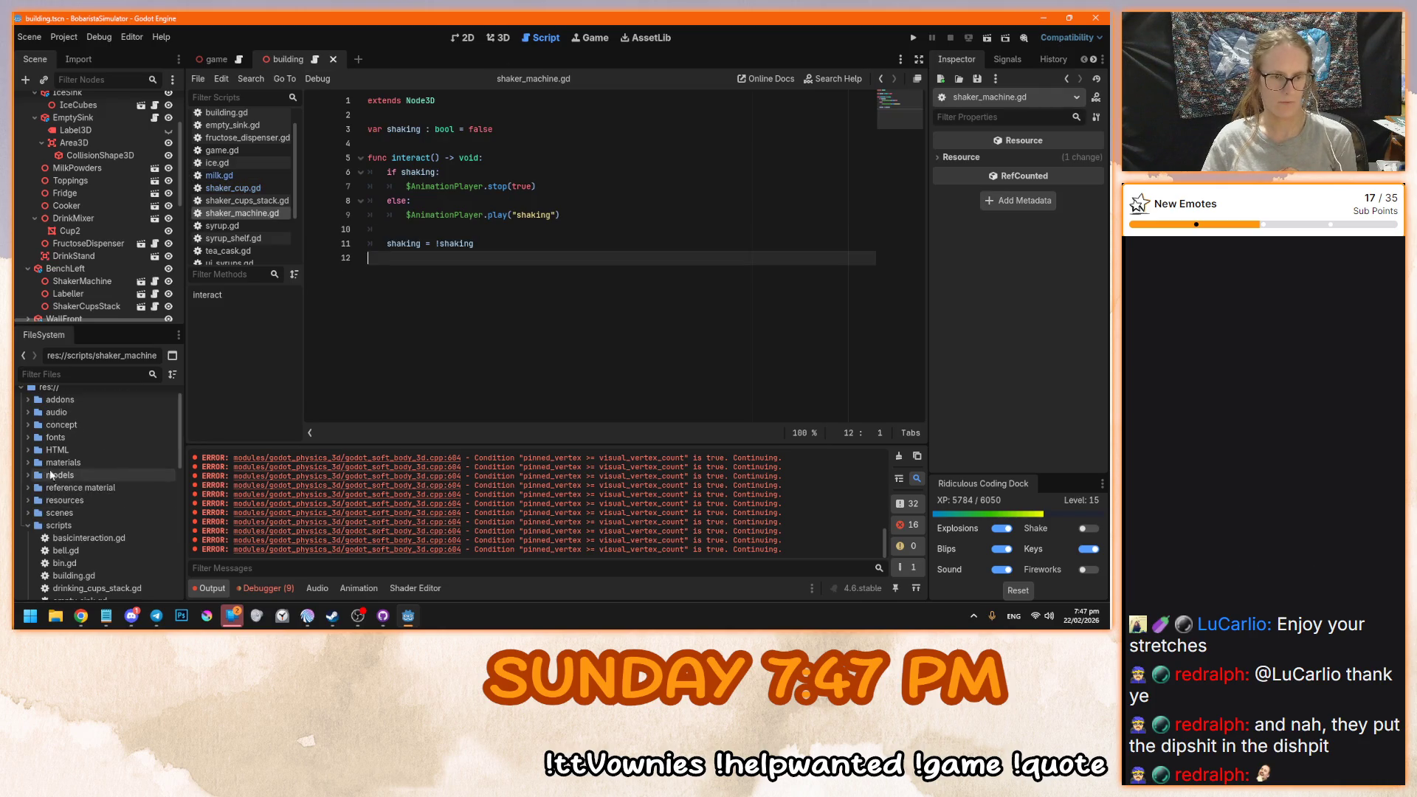
- Expand the scenes folder and move game.gd and shaker_machine.gd to the top of the open scripts
{"action": "left_click", "coordinate": [32, 514]}
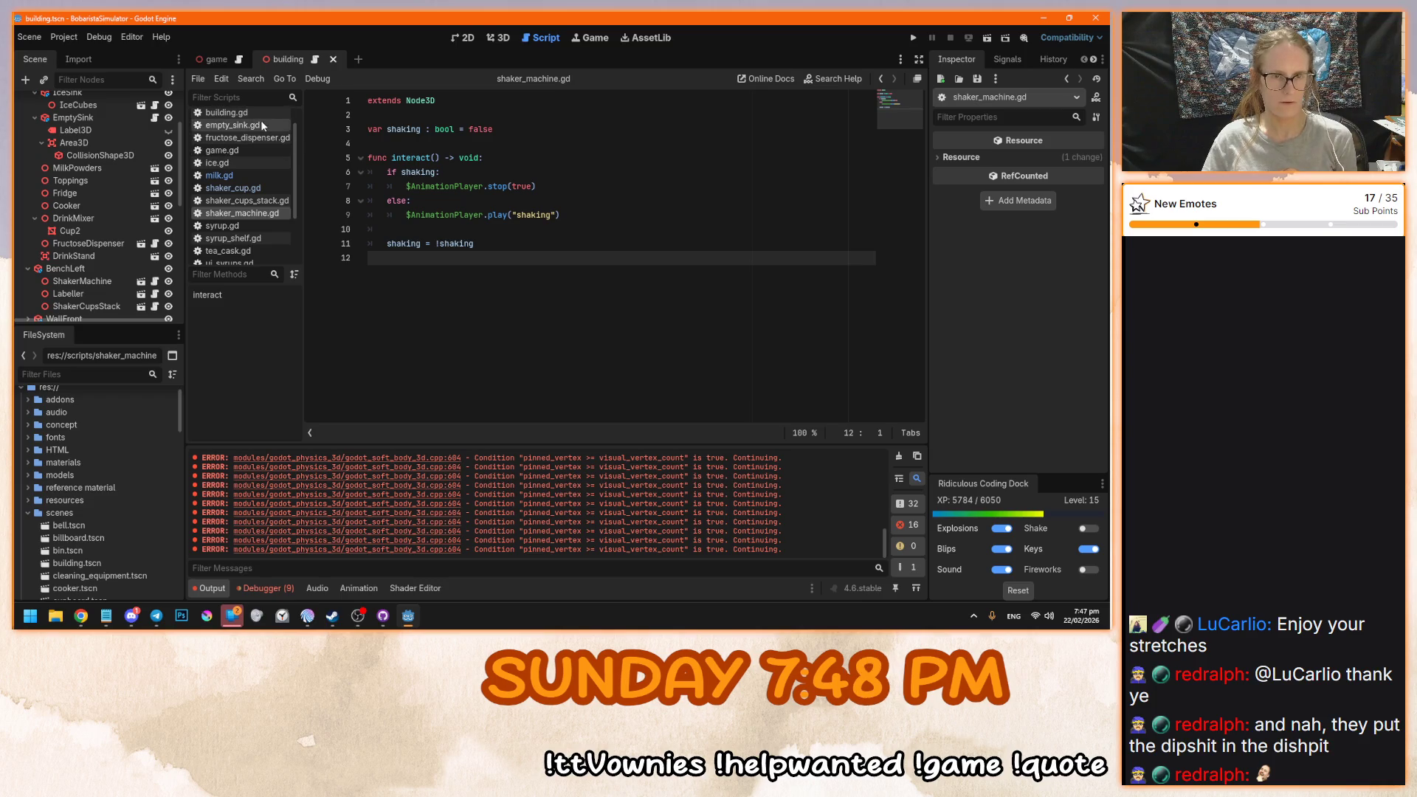
{"action": "scroll", "coordinate": [254, 129], "scroll_direction": "up", "scroll_amount": 1}
{"action": "mouse_move", "coordinate": [279, 167]}
{"action": "left_mouse_down"}
{"action": "mouse_move", "coordinate": [251, 114]}
{"action": "mouse_move", "coordinate": [246, 127]}
{"action": "left_mouse_up"}
{"action": "left_click_drag", "start_coordinate": [244, 231], "coordinate": [255, 144]}
- Close all open scripts except shaker_machine.gd
{"action": "right_click", "coordinate": [252, 157]}
{"action": "left_click", "coordinate": [239, 144]}
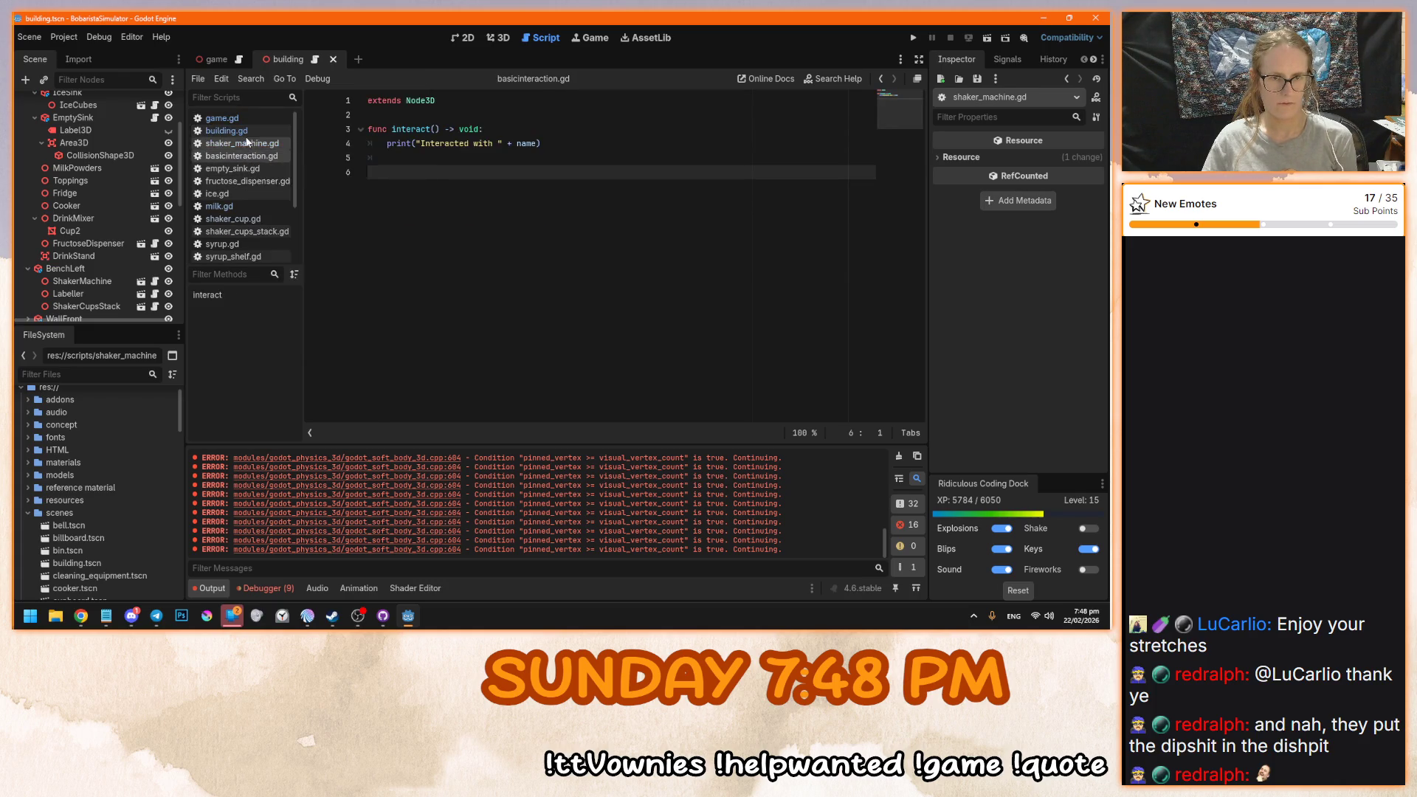
{"action": "right_click", "coordinate": [239, 142]}
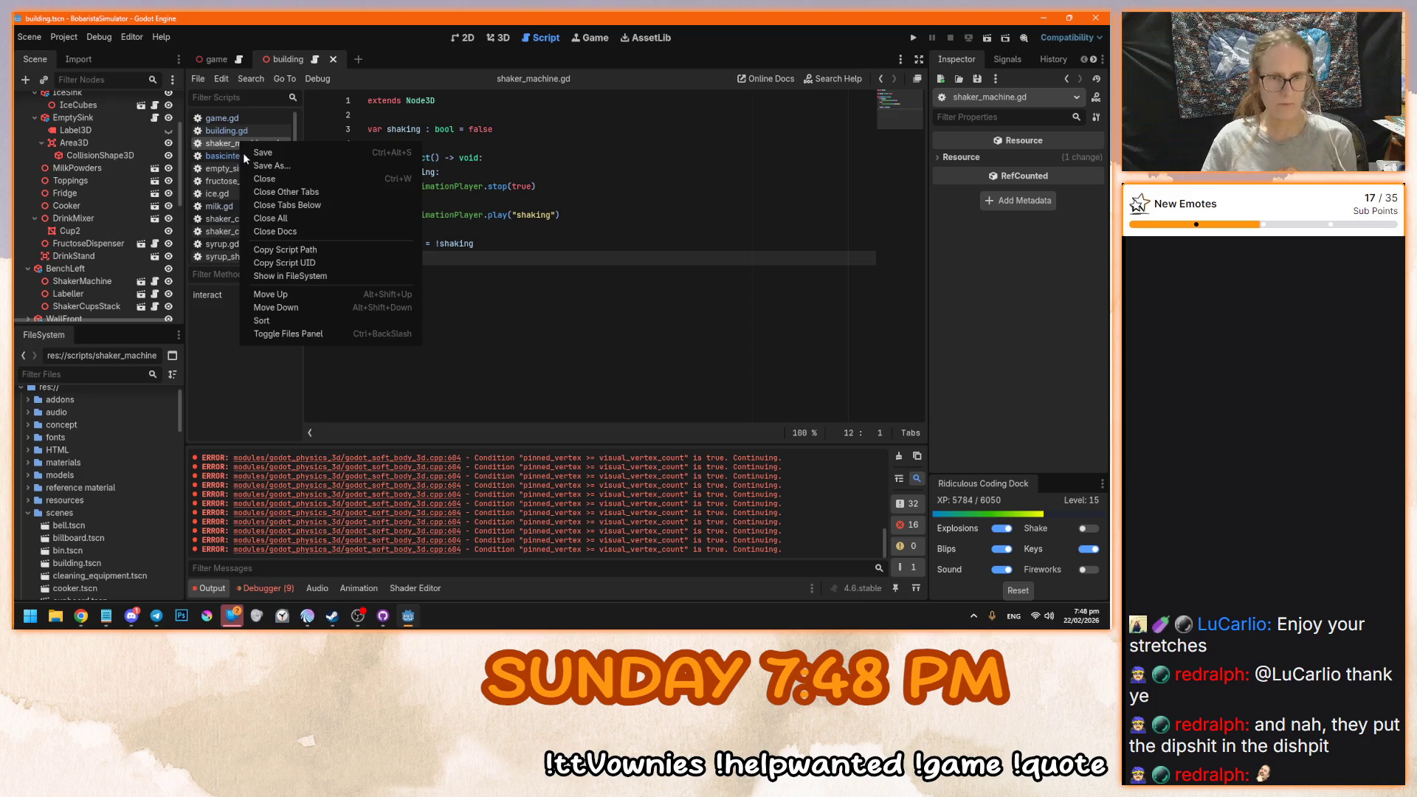
{"action": "left_click", "coordinate": [290, 192]}
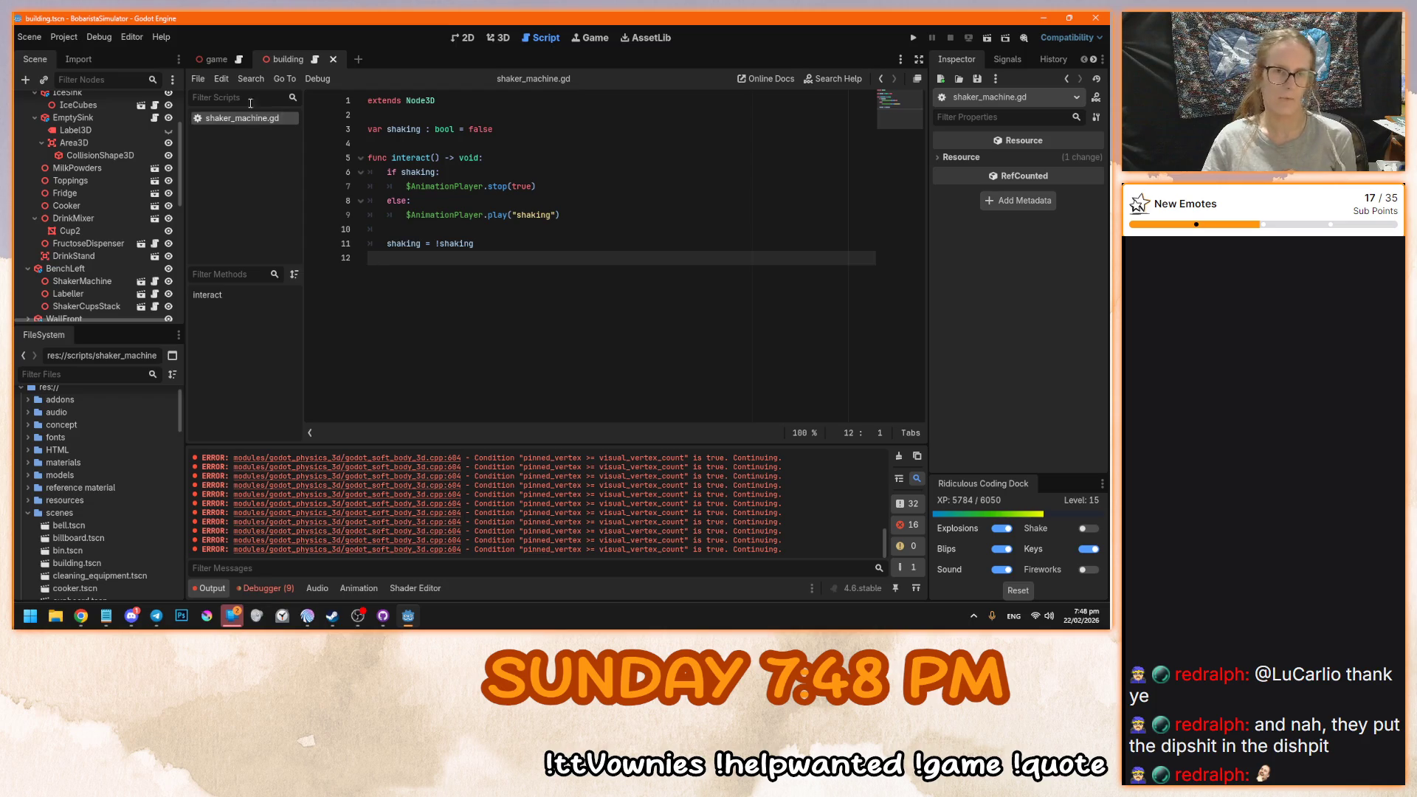
- Reopen the closed scripts, put game.gd above building.gd, and open shaker_machine.tscn
{"action": "key", "text": "ctrl+shift+t"}
{"action": "key", "text": "ctrl+shift+t"}
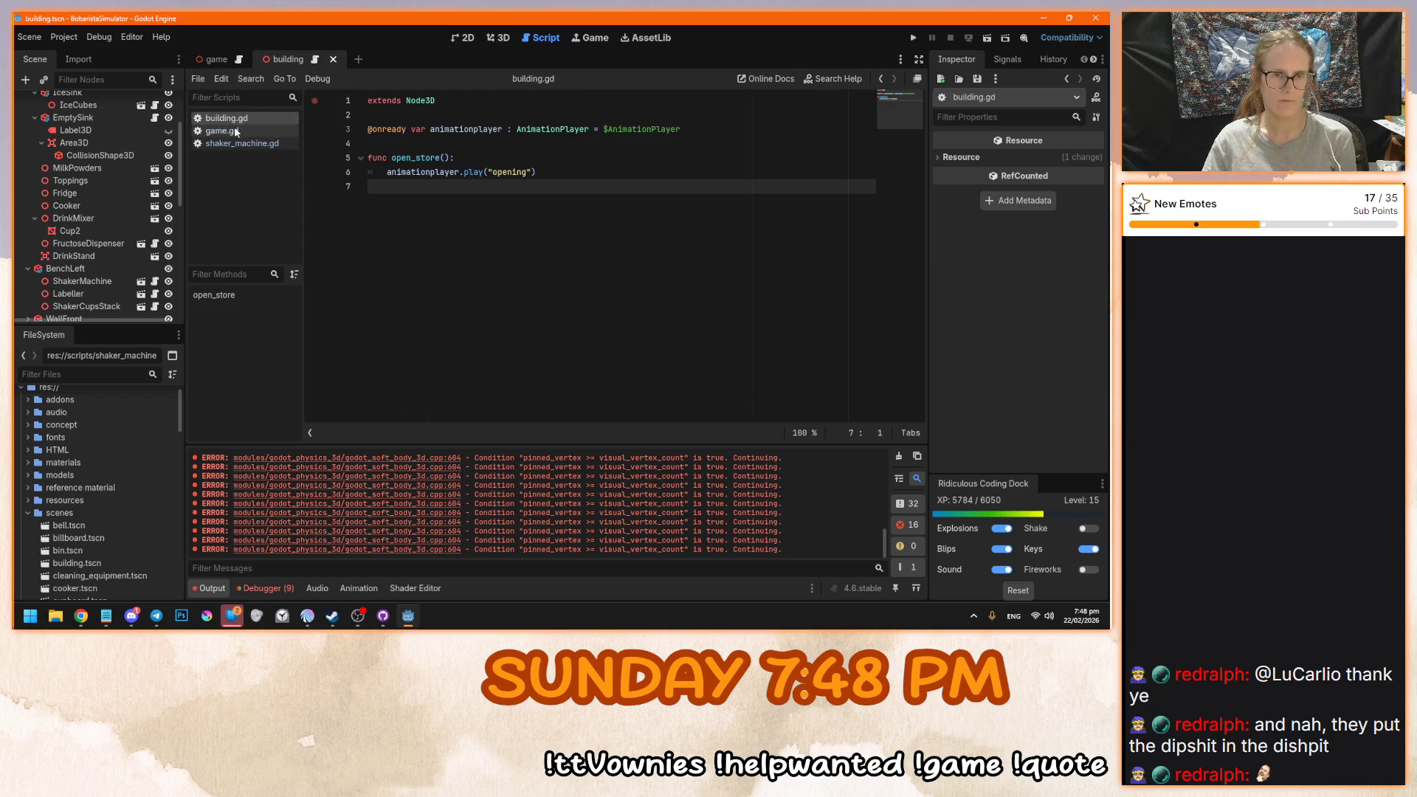
{"action": "left_click", "coordinate": [233, 127]}
{"action": "left_click_drag", "start_coordinate": [244, 120], "coordinate": [243, 117]}
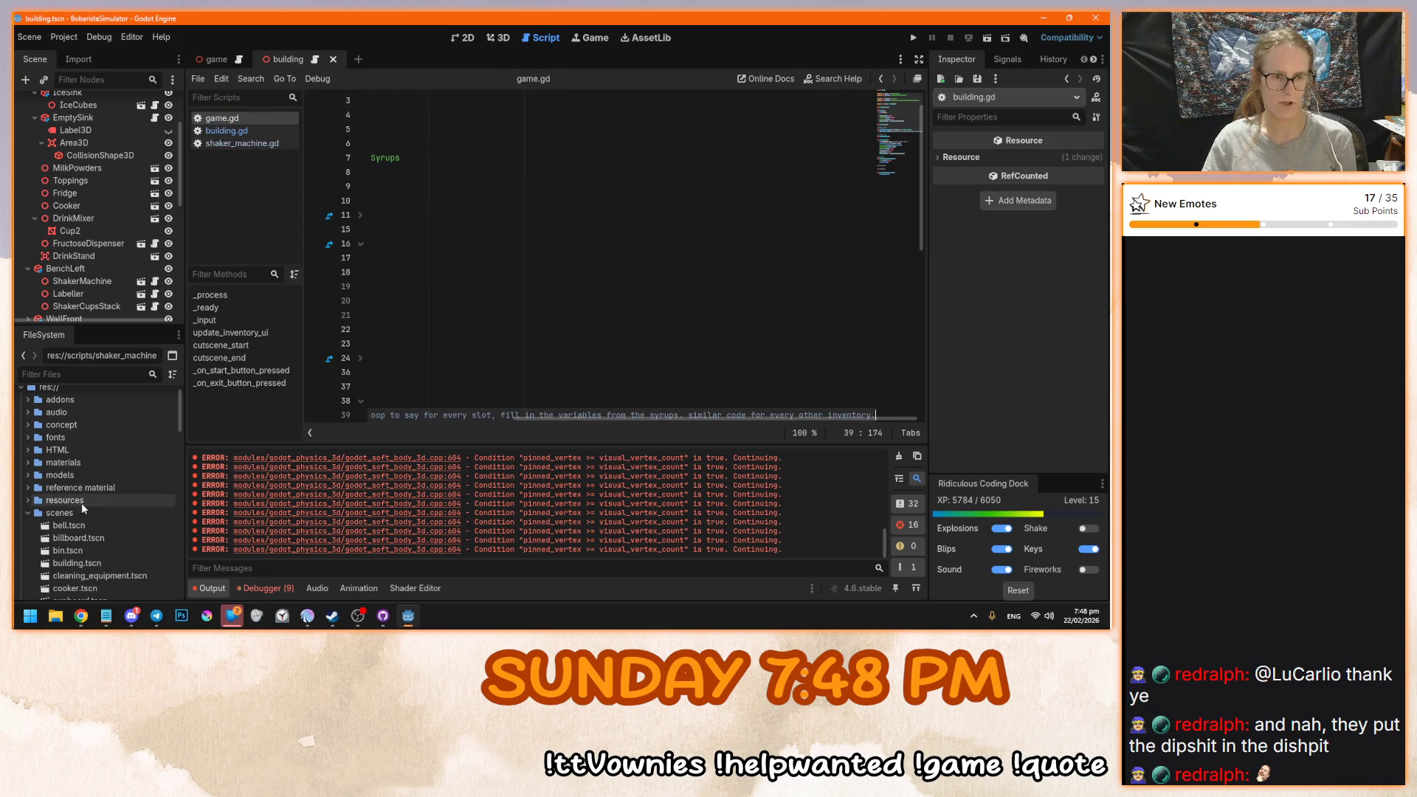
{"action": "scroll", "coordinate": [91, 546], "scroll_direction": "down", "scroll_amount": 5}
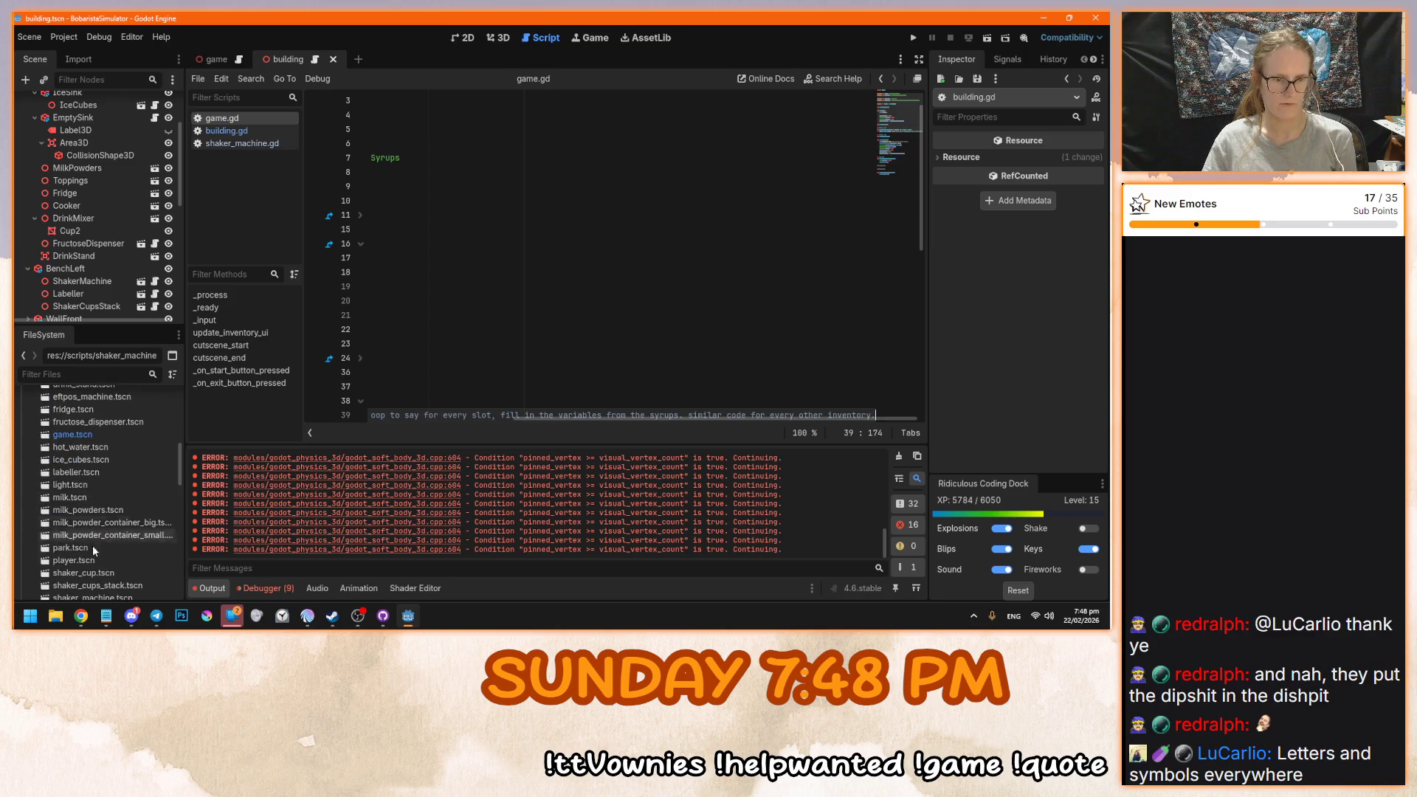
{"action": "scroll", "coordinate": [92, 589], "scroll_direction": "down", "scroll_amount": 2}
{"action": "double_click", "coordinate": [104, 548]}
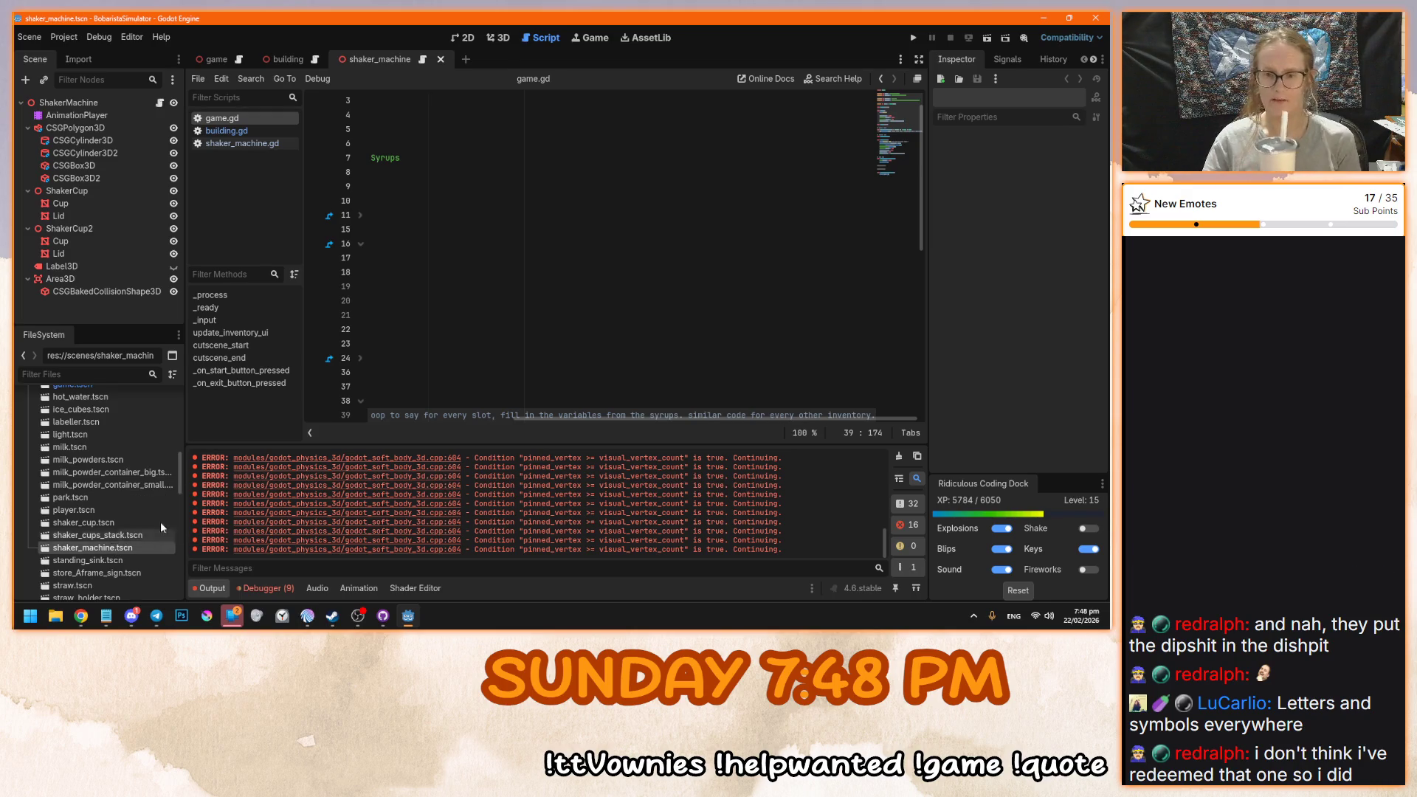
- Switch to the 3D view and orbit around the two tilted shaker cups
{"action": "left_click_drag", "start_coordinate": [533, 418], "coordinate": [319, 419]}
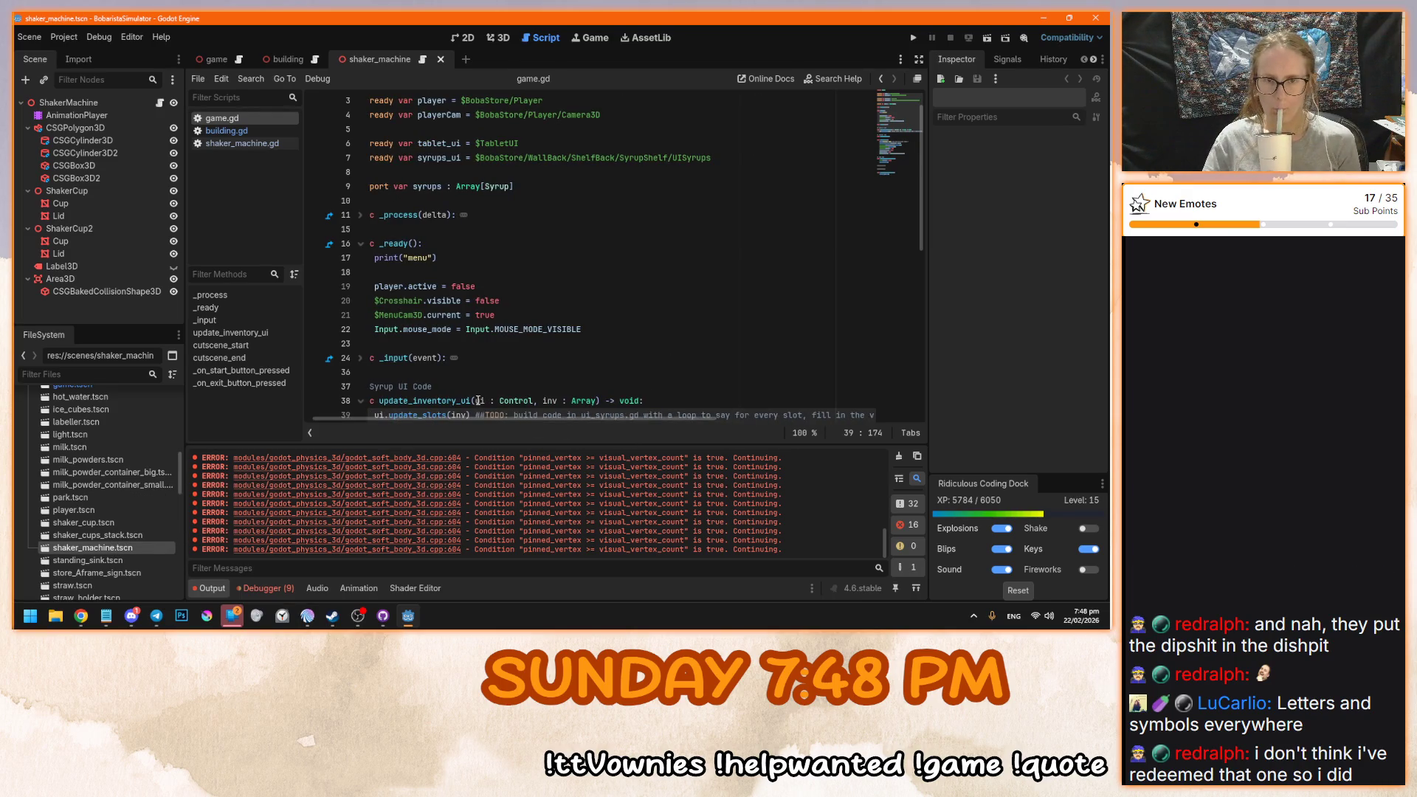
{"action": "left_click", "coordinate": [467, 372]}
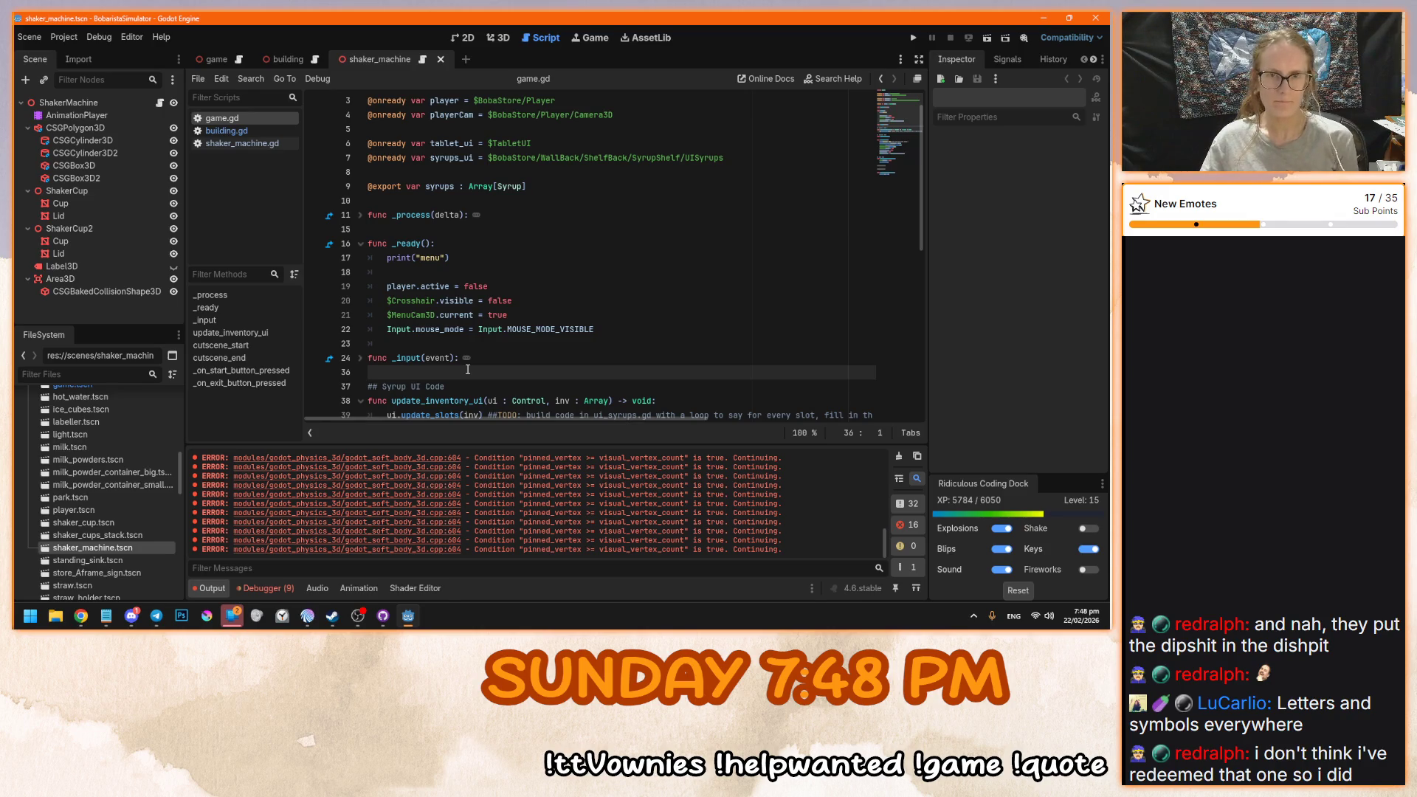
{"action": "left_click", "coordinate": [494, 37]}
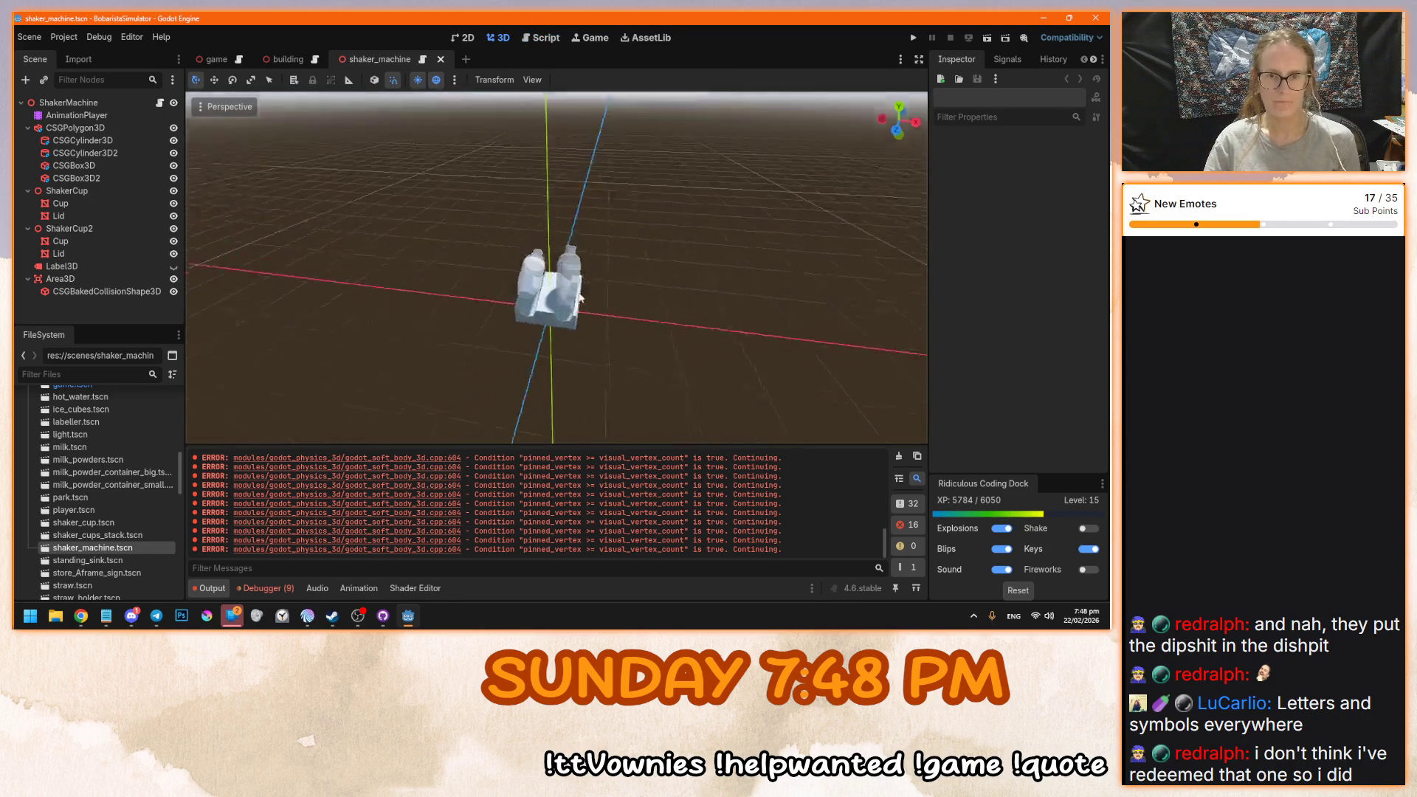
{"action": "scroll", "coordinate": [581, 335], "scroll_direction": "up", "scroll_amount": 5}
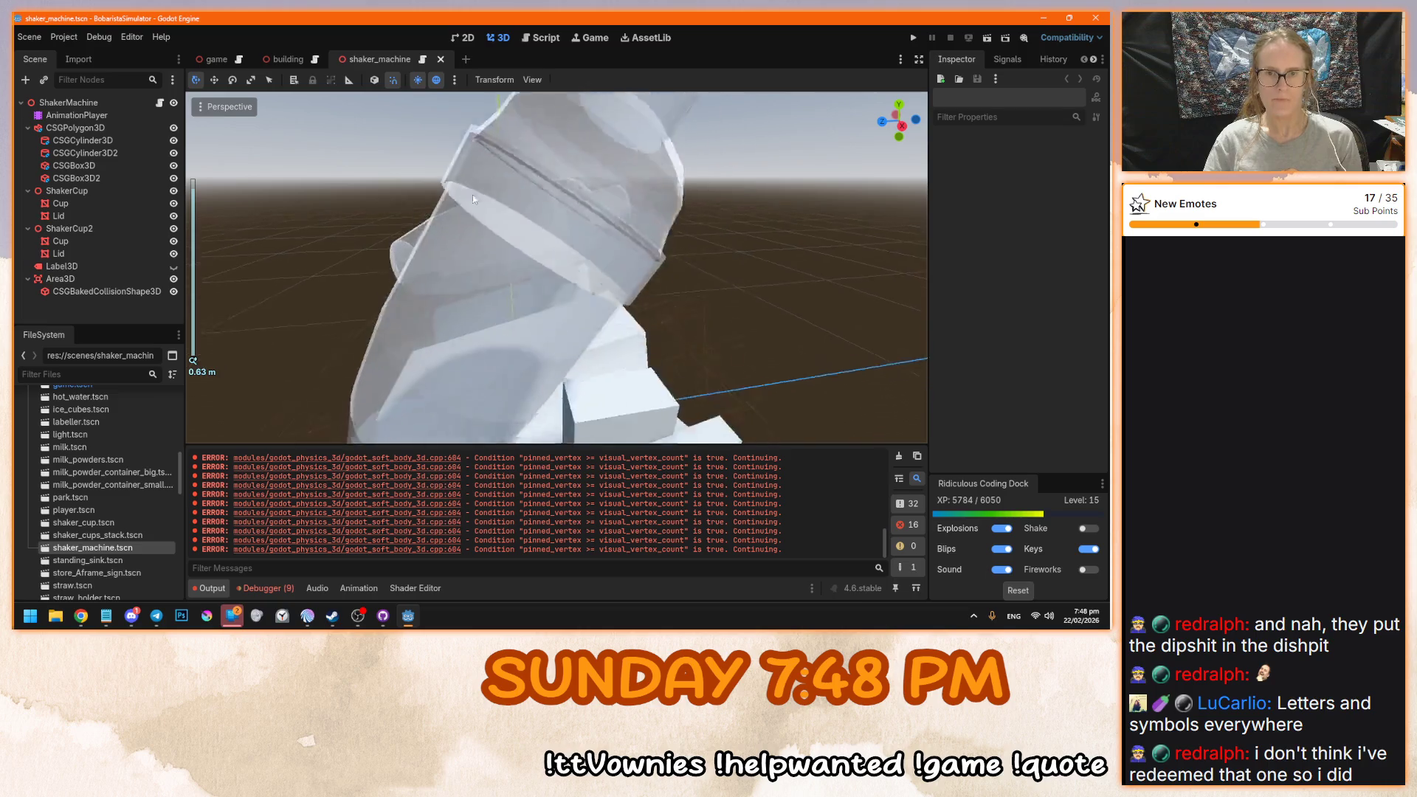
{"action": "scroll", "coordinate": [487, 258], "scroll_direction": "down", "scroll_amount": 5}
{"action": "left_click", "coordinate": [540, 242]}
{"action": "mouse_move", "coordinate": [540, 242]}
{"action": "left_mouse_down"}
{"action": "mouse_move", "coordinate": [619, 292]}
{"action": "mouse_move", "coordinate": [614, 271]}
{"action": "left_mouse_up"}
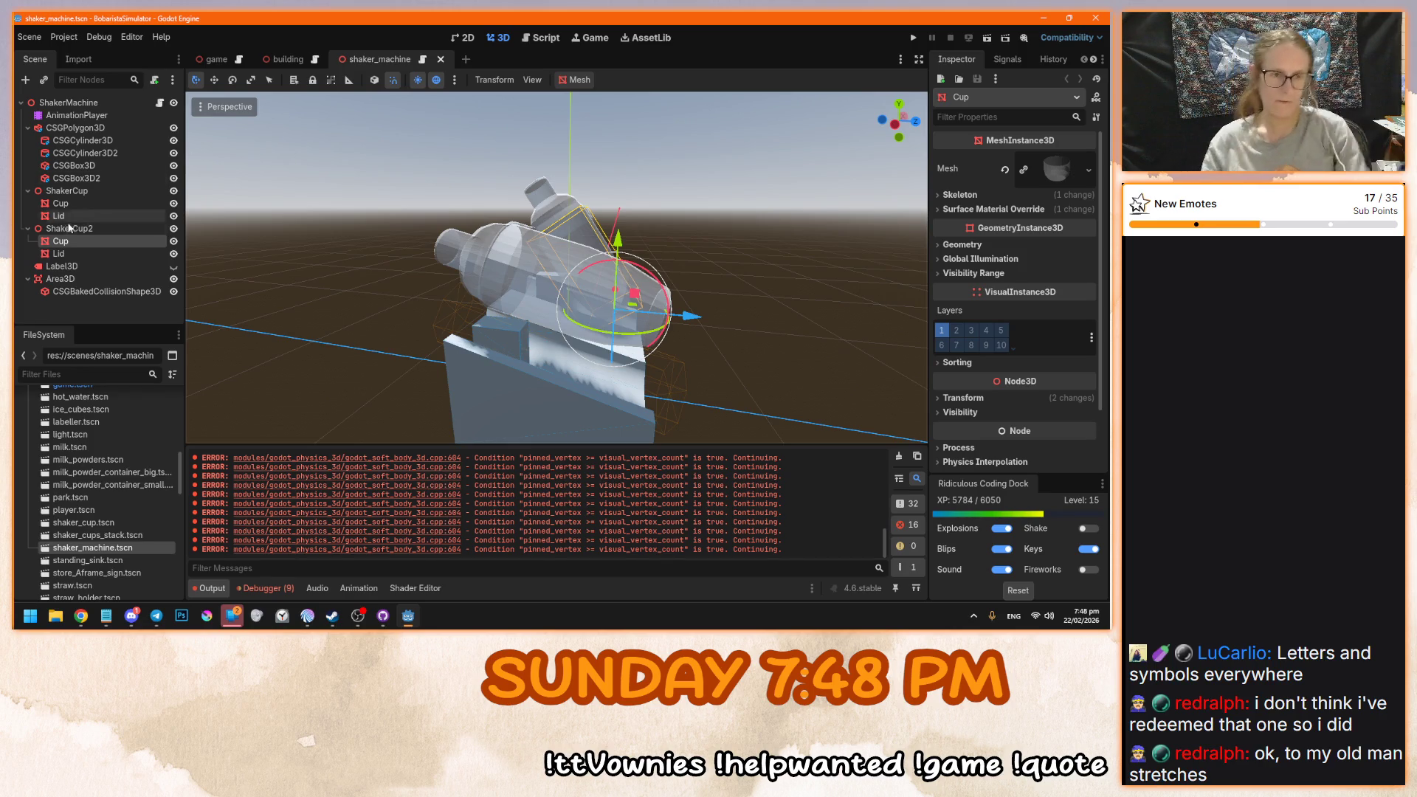
- Select ShakerCup to check its transform (-0.3, 0.7, 0.022; rotation 75, -180, 0) and save
{"action": "left_click", "coordinate": [66, 190]}
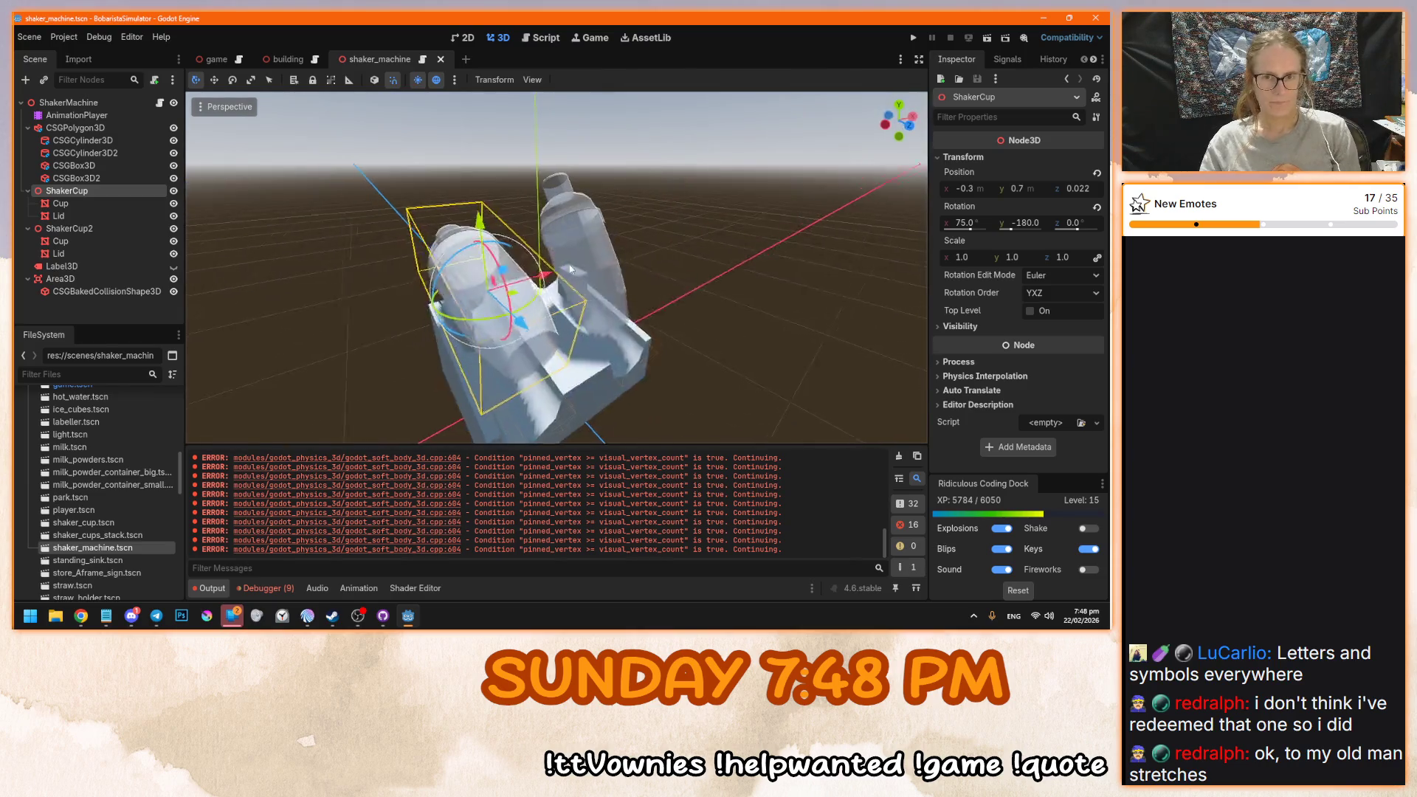
{"action": "key", "text": "ctrl+s"}
{"action": "left_click_drag", "start_coordinate": [299, 242], "coordinate": [222, 184]}
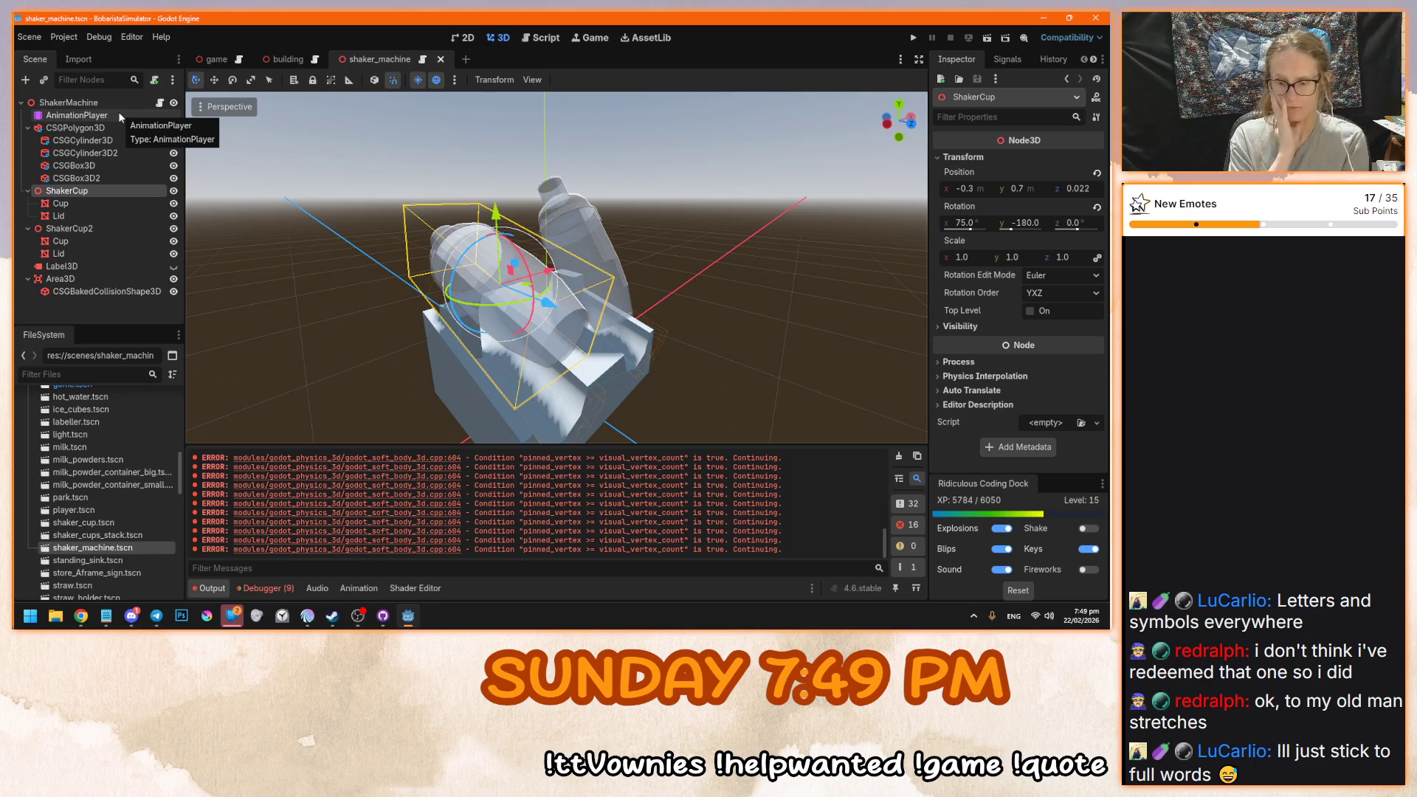
- Preview the 'shaking' animation from the AnimationPlayer, then stop playback
{"action": "left_click", "coordinate": [118, 112]}
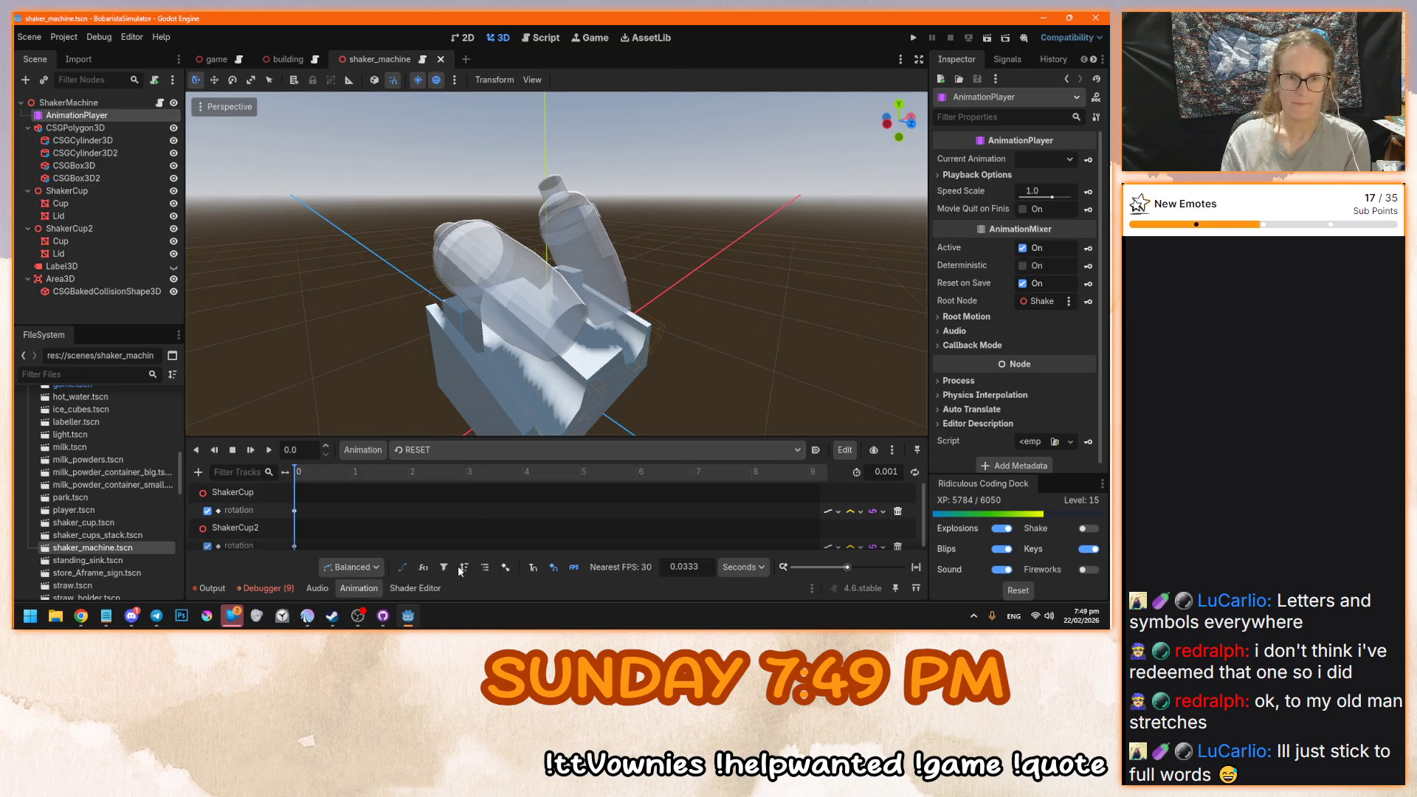
{"action": "scroll", "coordinate": [388, 515], "scroll_direction": "down", "scroll_amount": 1}
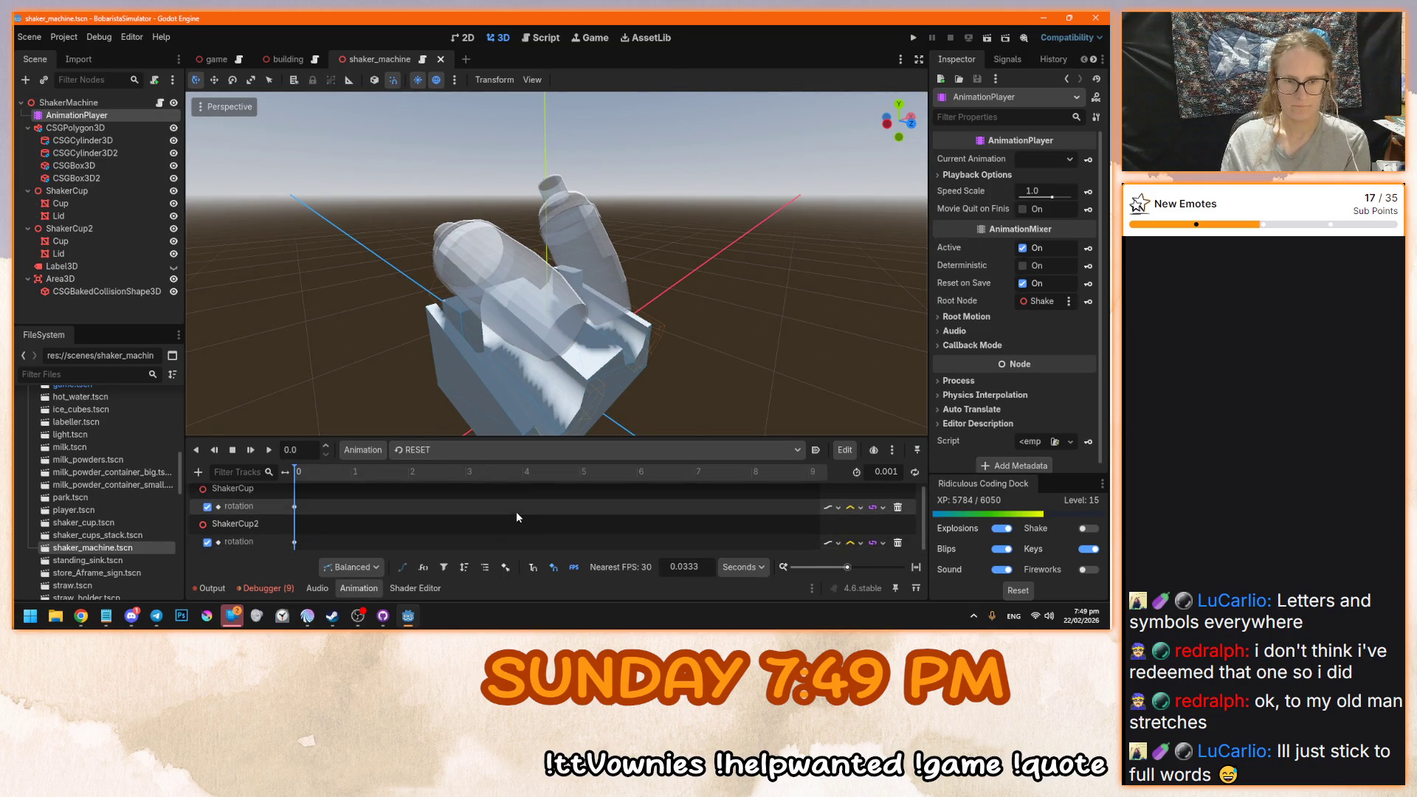
{"action": "left_click", "coordinate": [268, 450]}
{"action": "left_click", "coordinate": [432, 450]}
{"action": "left_click", "coordinate": [440, 484]}
{"action": "left_click", "coordinate": [269, 451]}
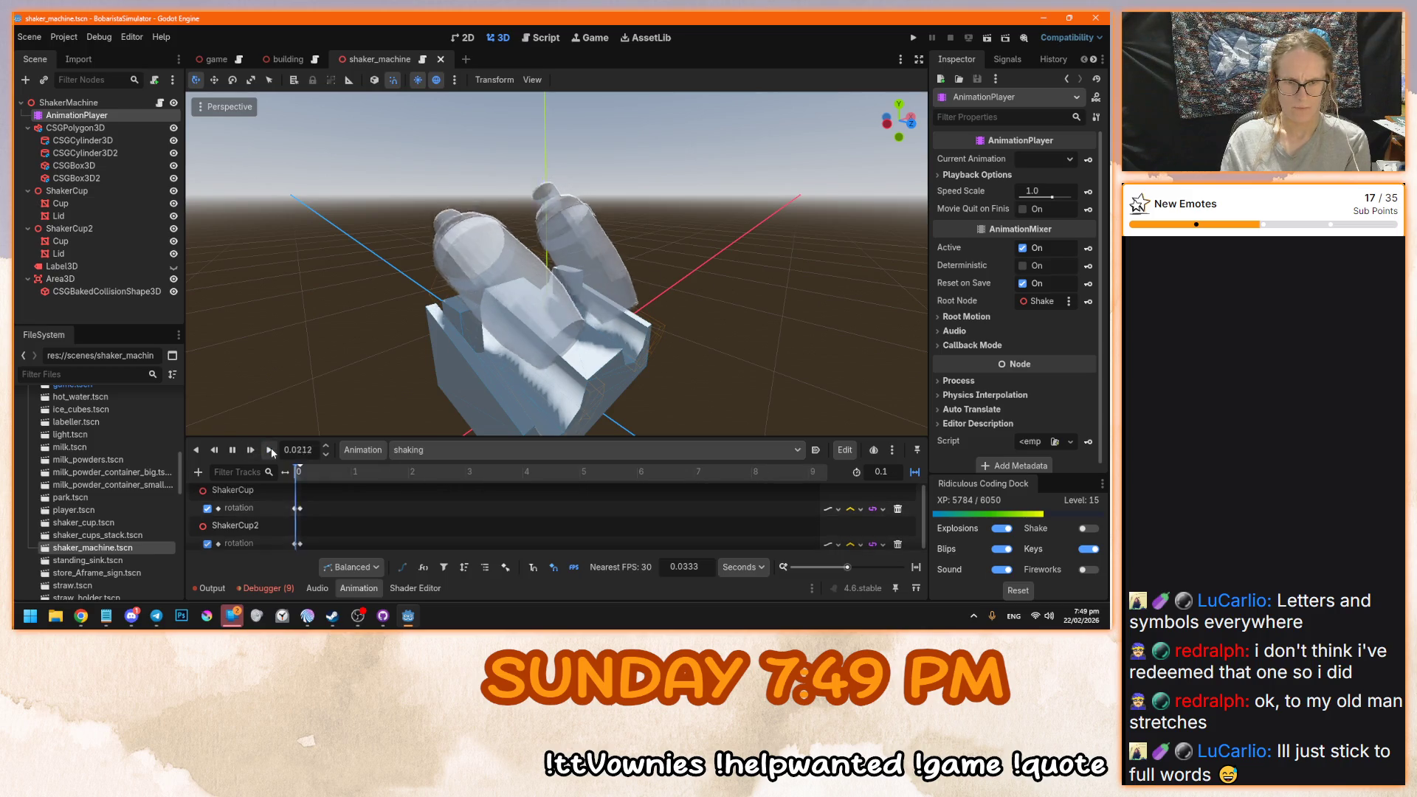
{"action": "mouse_move", "coordinate": [443, 324]}
{"action": "left_mouse_down"}
{"action": "mouse_move", "coordinate": [568, 329]}
{"action": "mouse_move", "coordinate": [390, 307]}
{"action": "mouse_move", "coordinate": [763, 331]}
{"action": "mouse_move", "coordinate": [627, 291]}
{"action": "left_mouse_up"}
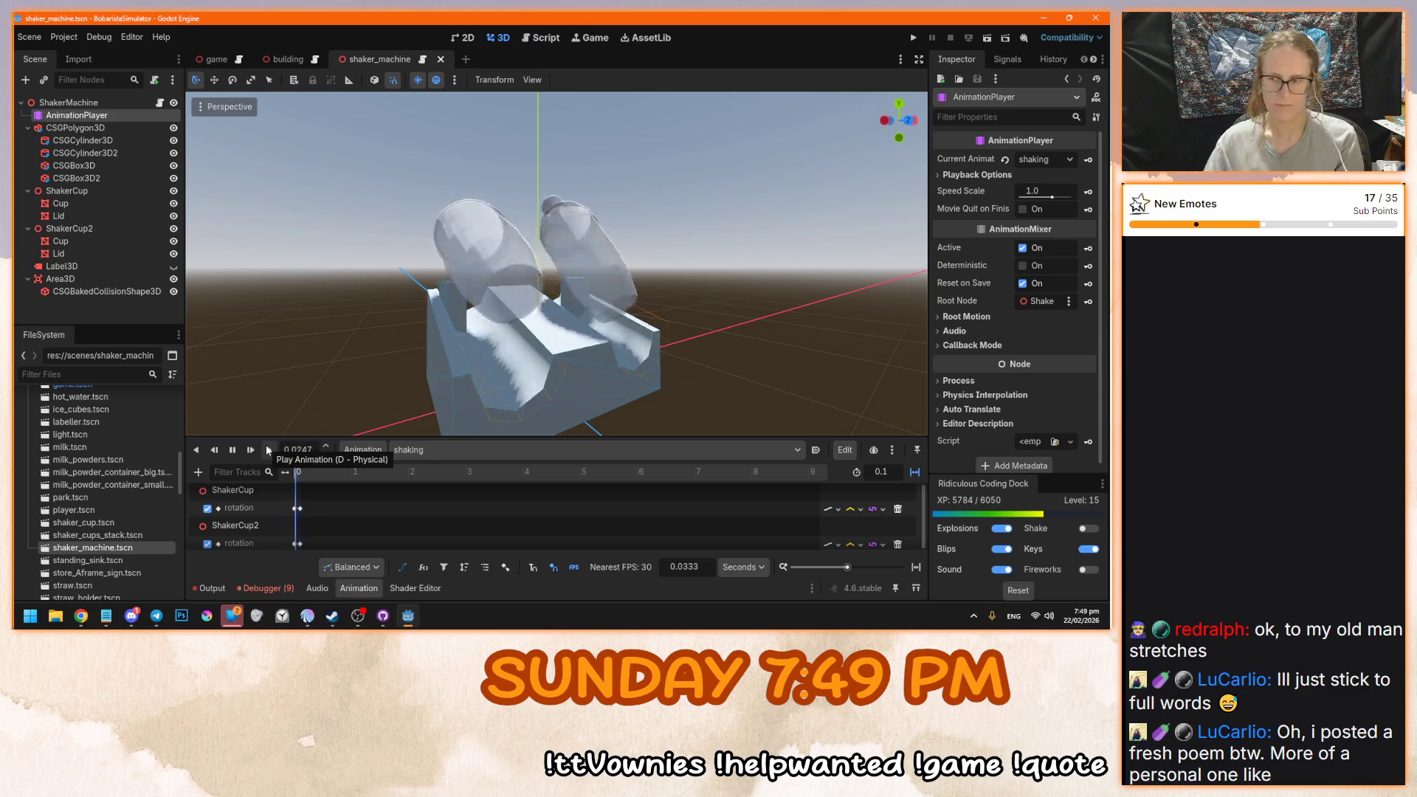
{"action": "left_click", "coordinate": [231, 449]}
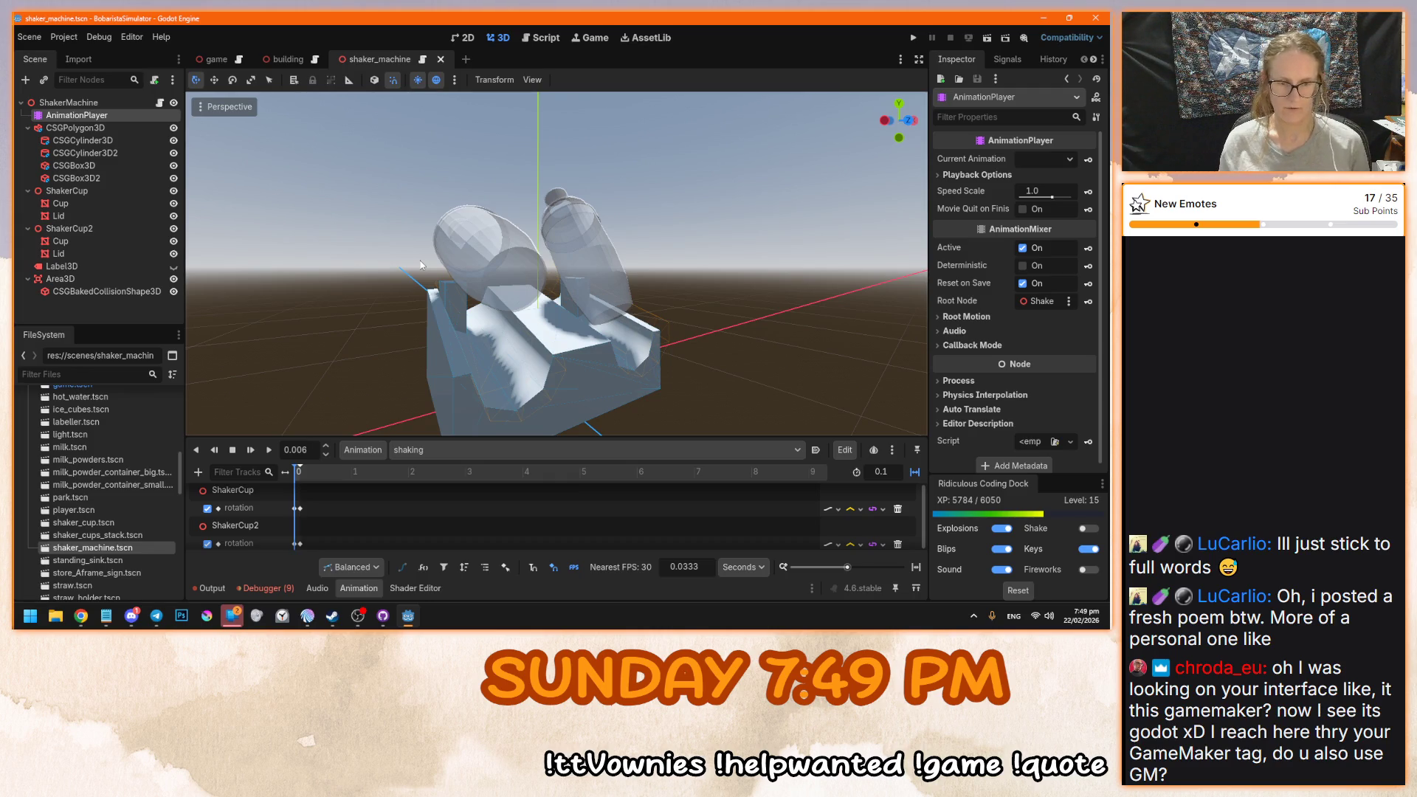
- Save the shaker_machine scene and bring up the Create New Node dialog
{"action": "mouse_move", "coordinate": [511, 317]}
{"action": "left_mouse_down"}
{"action": "mouse_move", "coordinate": [688, 348]}
{"action": "mouse_move", "coordinate": [311, 342]}
{"action": "mouse_move", "coordinate": [494, 318]}
{"action": "left_mouse_up"}
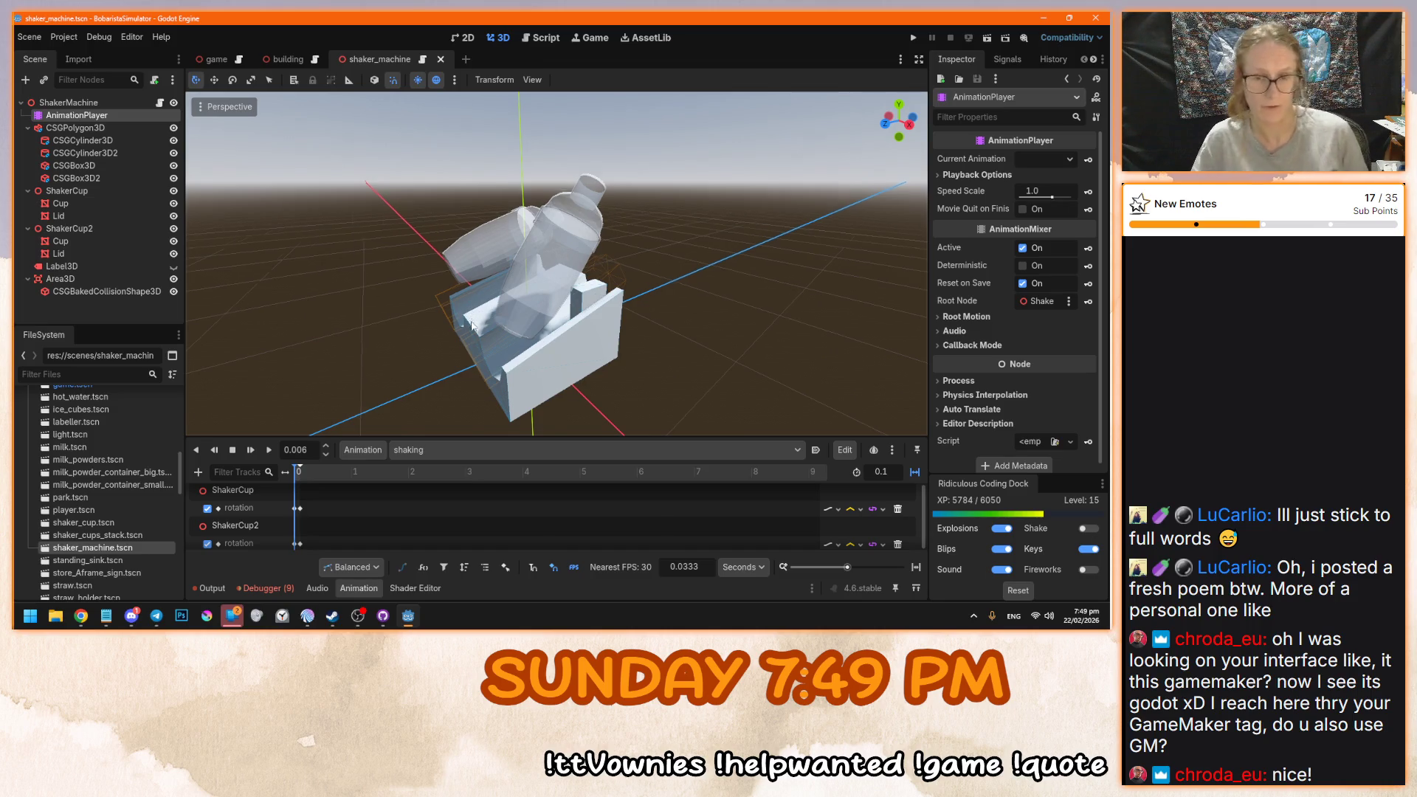
{"action": "key", "text": "ctrl+s"}
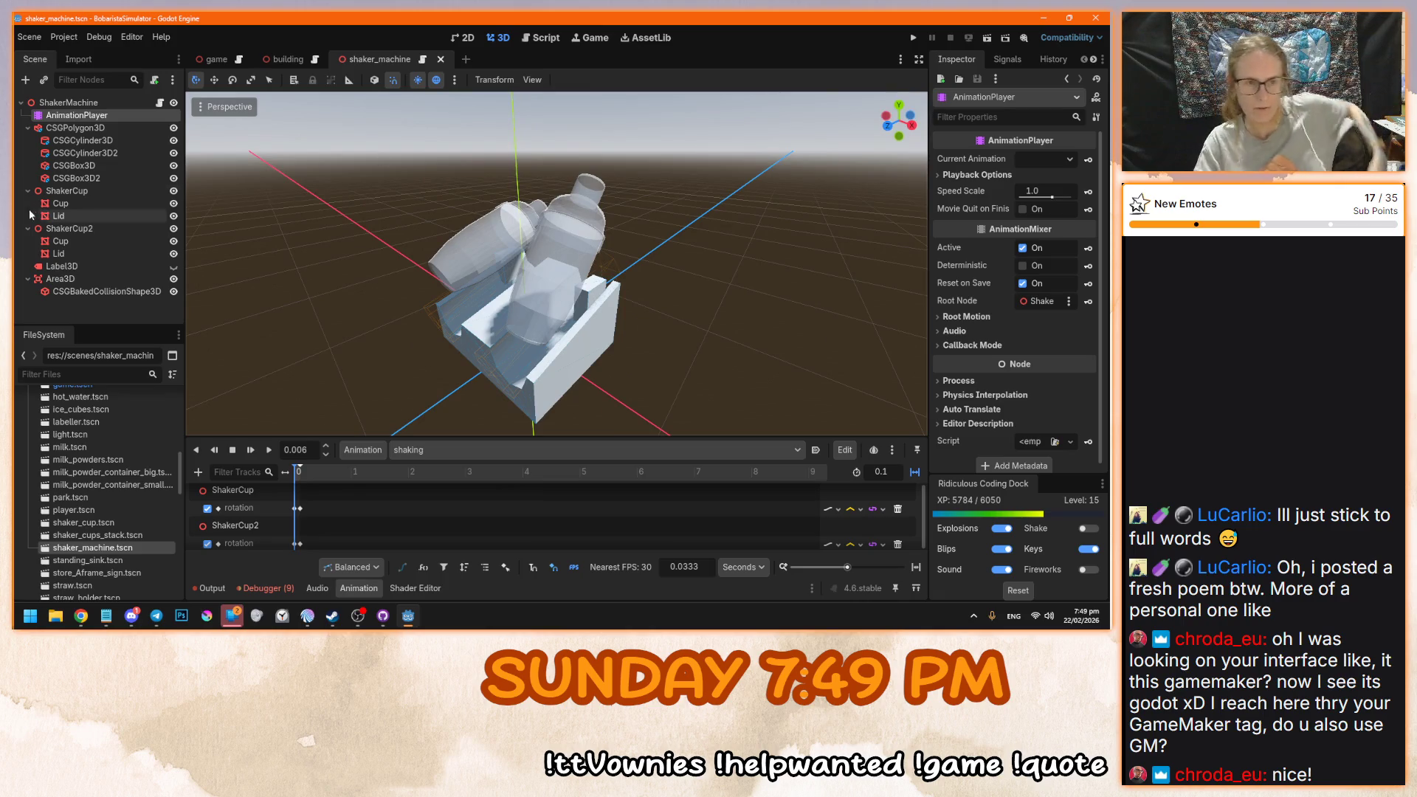
{"action": "scroll", "coordinate": [418, 264], "scroll_direction": "up", "scroll_amount": 10}
{"action": "scroll", "coordinate": [574, 319], "scroll_direction": "down", "scroll_amount": 8}
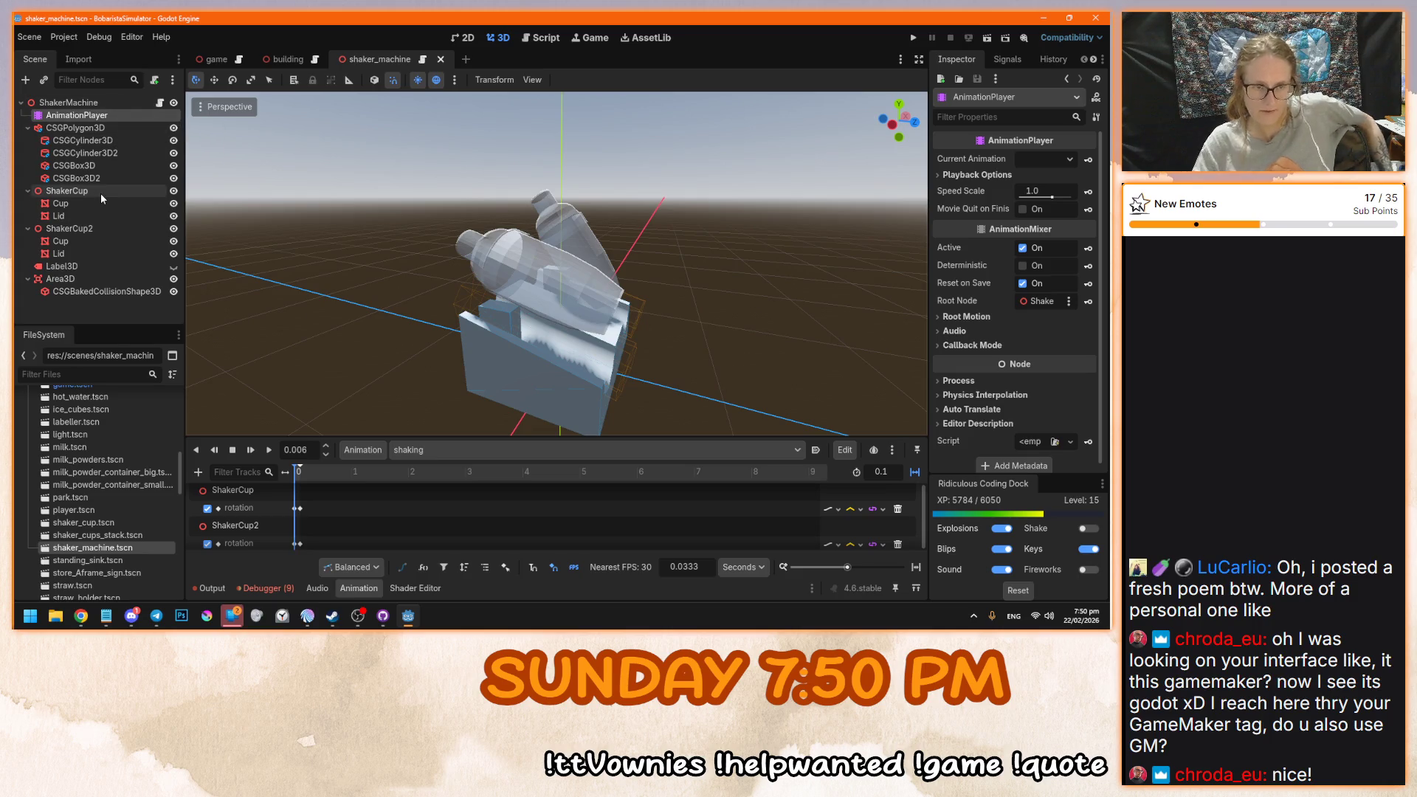
{"action": "key", "text": "ctrl+a"}
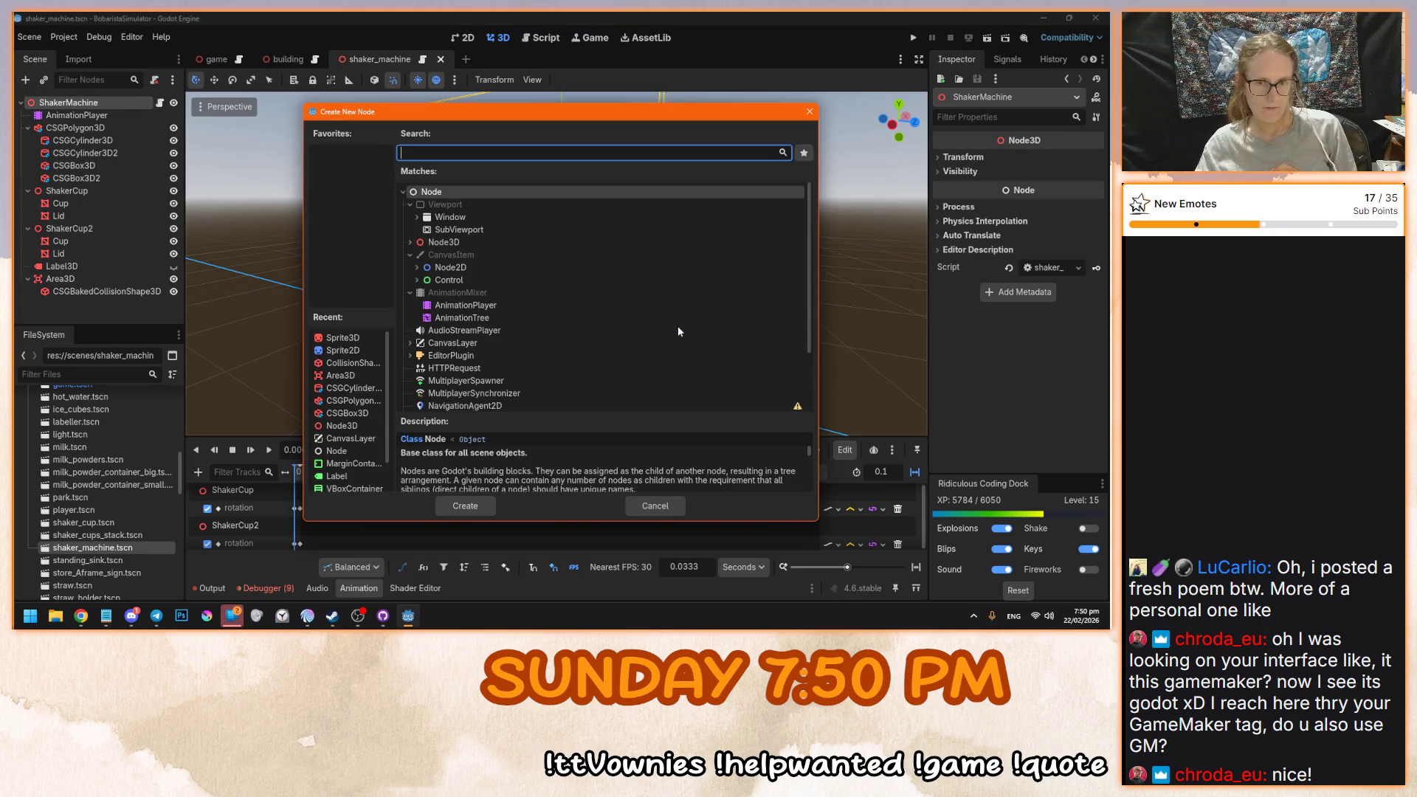
- Add a Marker3D node and place it just above ShakerCup in the Scene tree
{"action": "type", "text": "marker"}
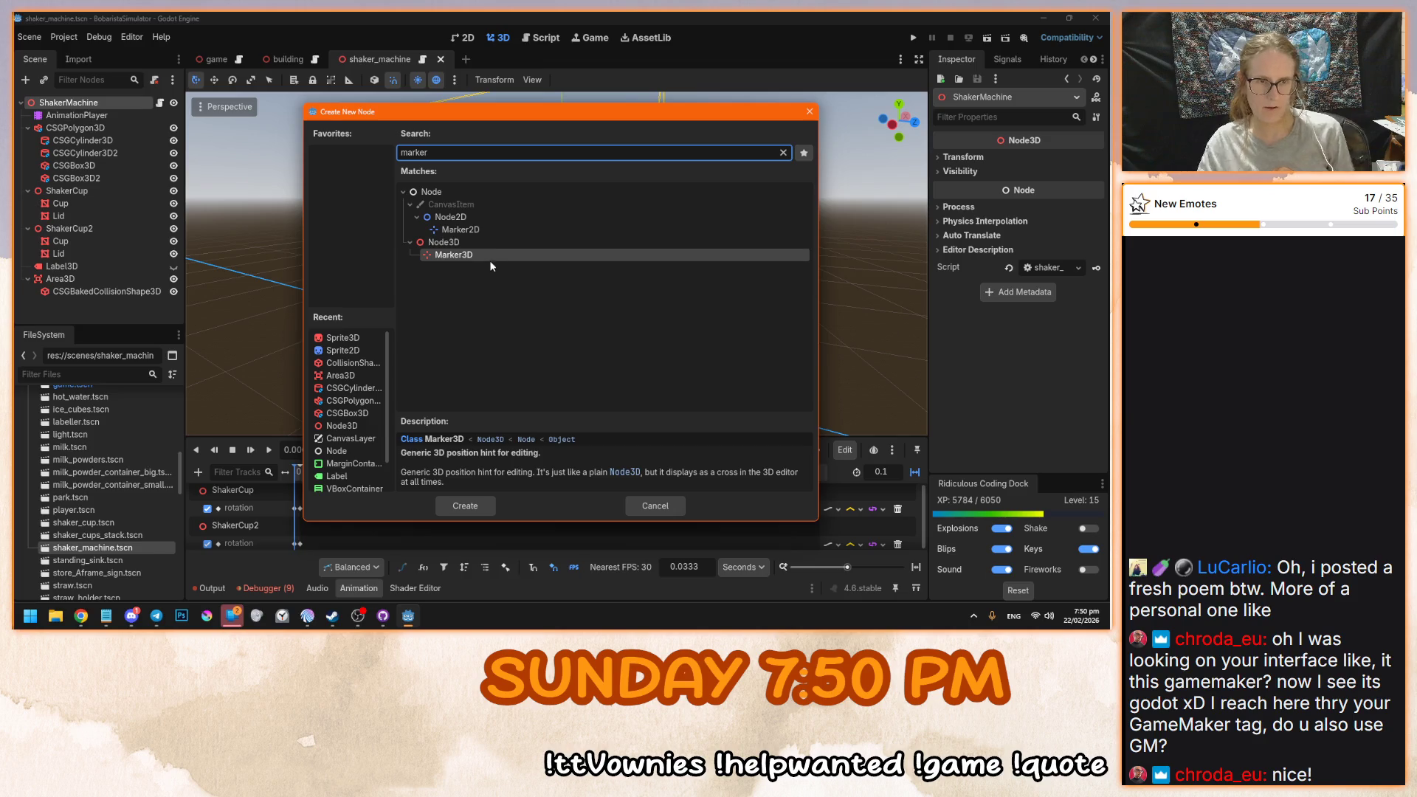
{"action": "double_click", "coordinate": [481, 256]}
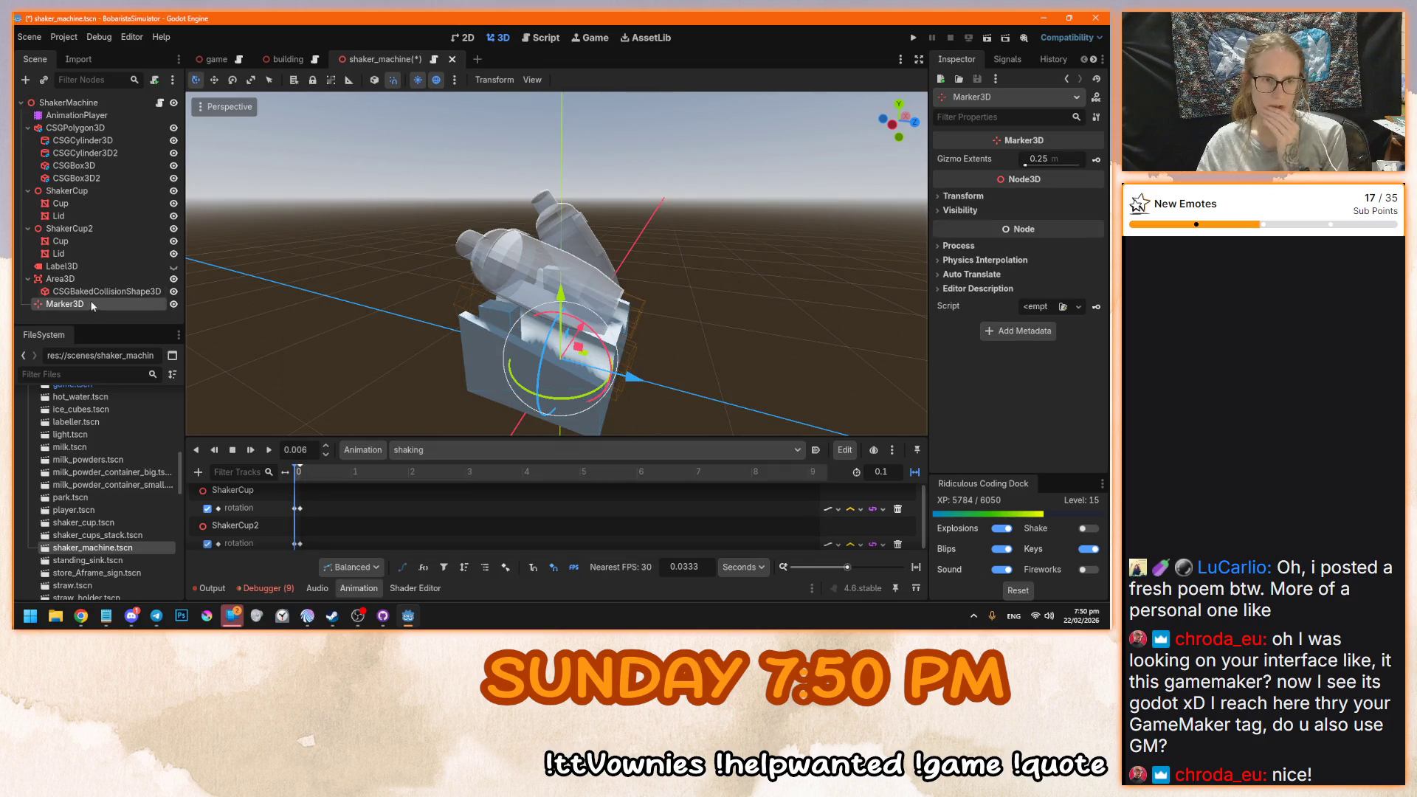
{"action": "left_click_drag", "start_coordinate": [86, 304], "coordinate": [105, 185]}
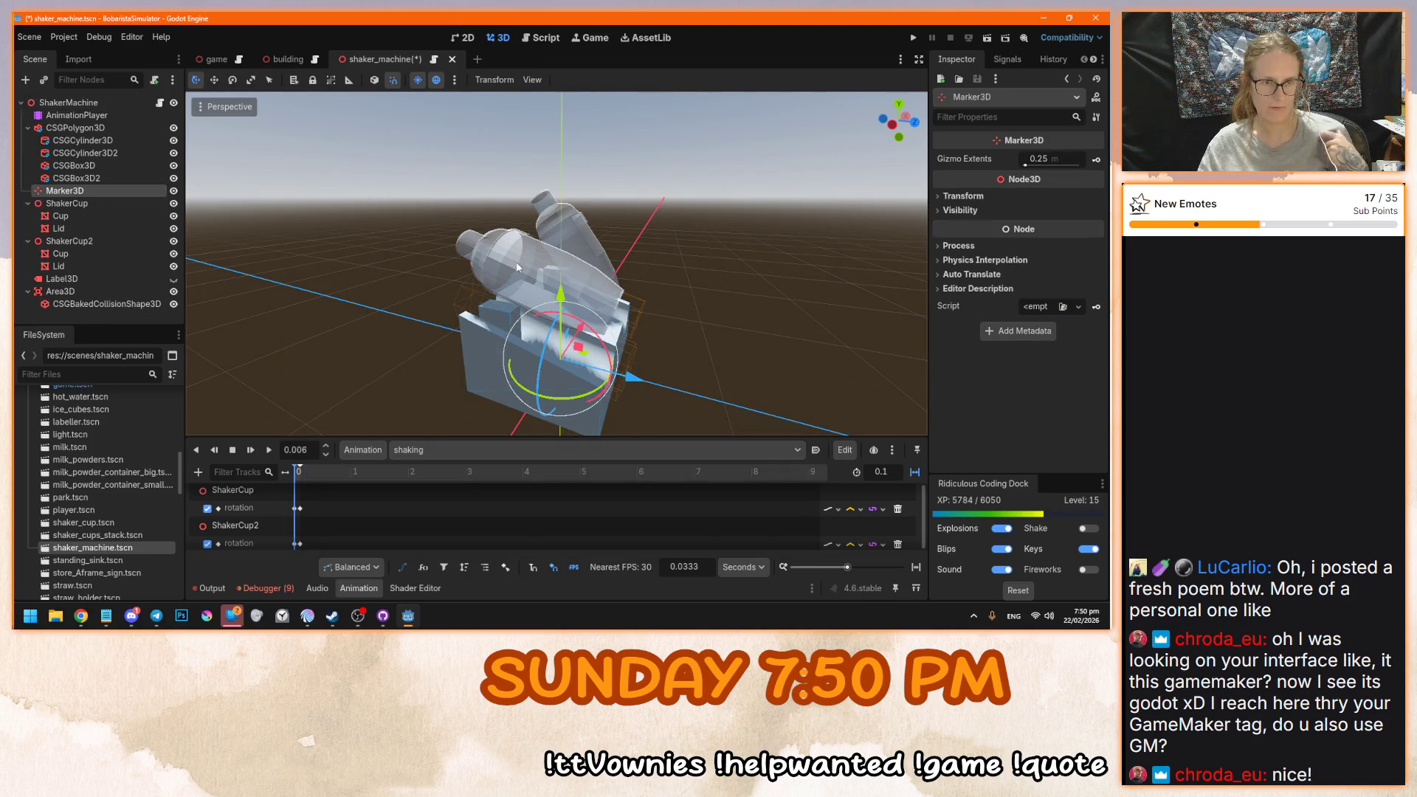
{"action": "left_click", "coordinate": [104, 201]}
{"action": "left_click", "coordinate": [114, 189]}
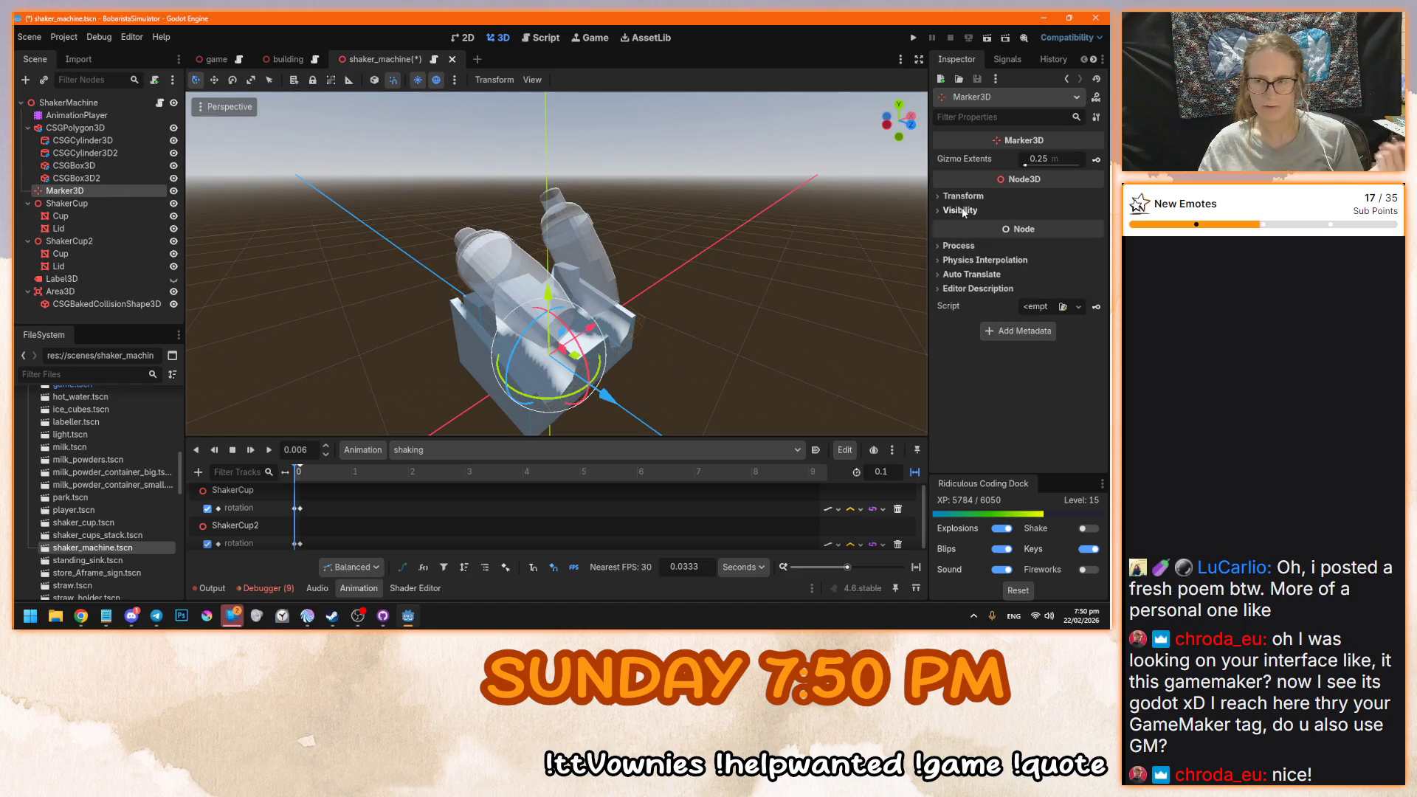
- Copy ShakerCup's position onto the Marker3D, placing it at -0.3, 0.7, 0.022
{"action": "left_click", "coordinate": [70, 204]}
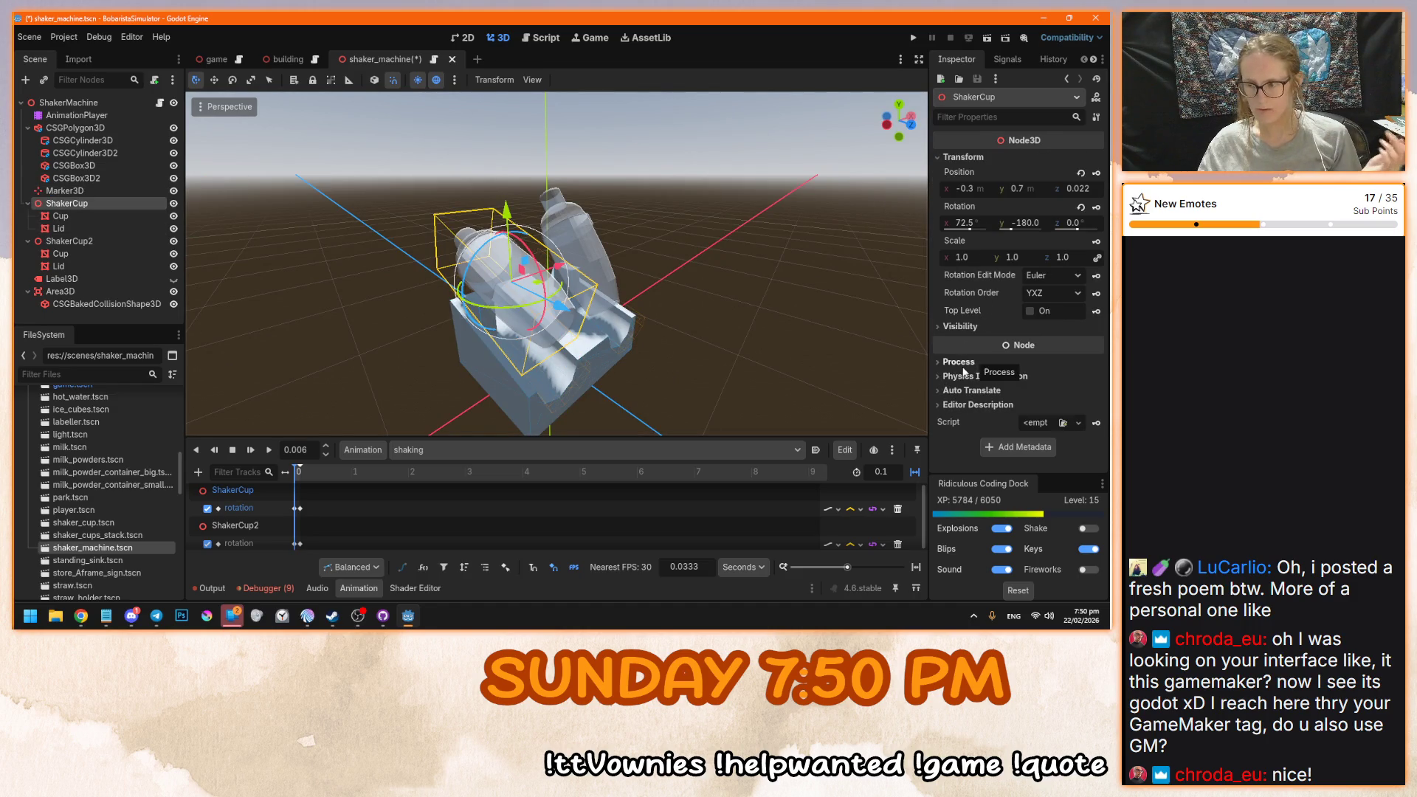
{"action": "left_click_drag", "start_coordinate": [871, 360], "coordinate": [752, 355]}
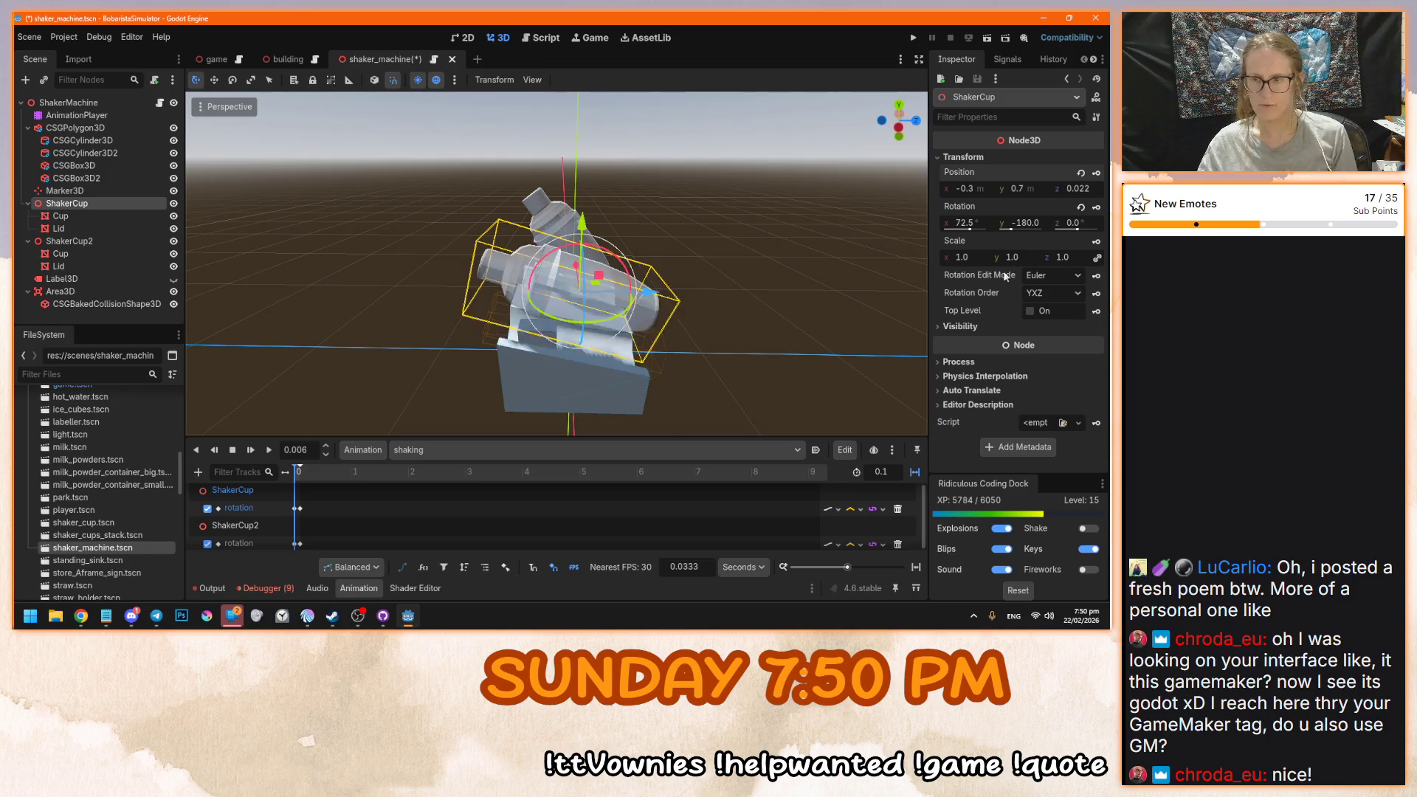
{"action": "right_click", "coordinate": [965, 174]}
{"action": "key", "text": "Escape"}
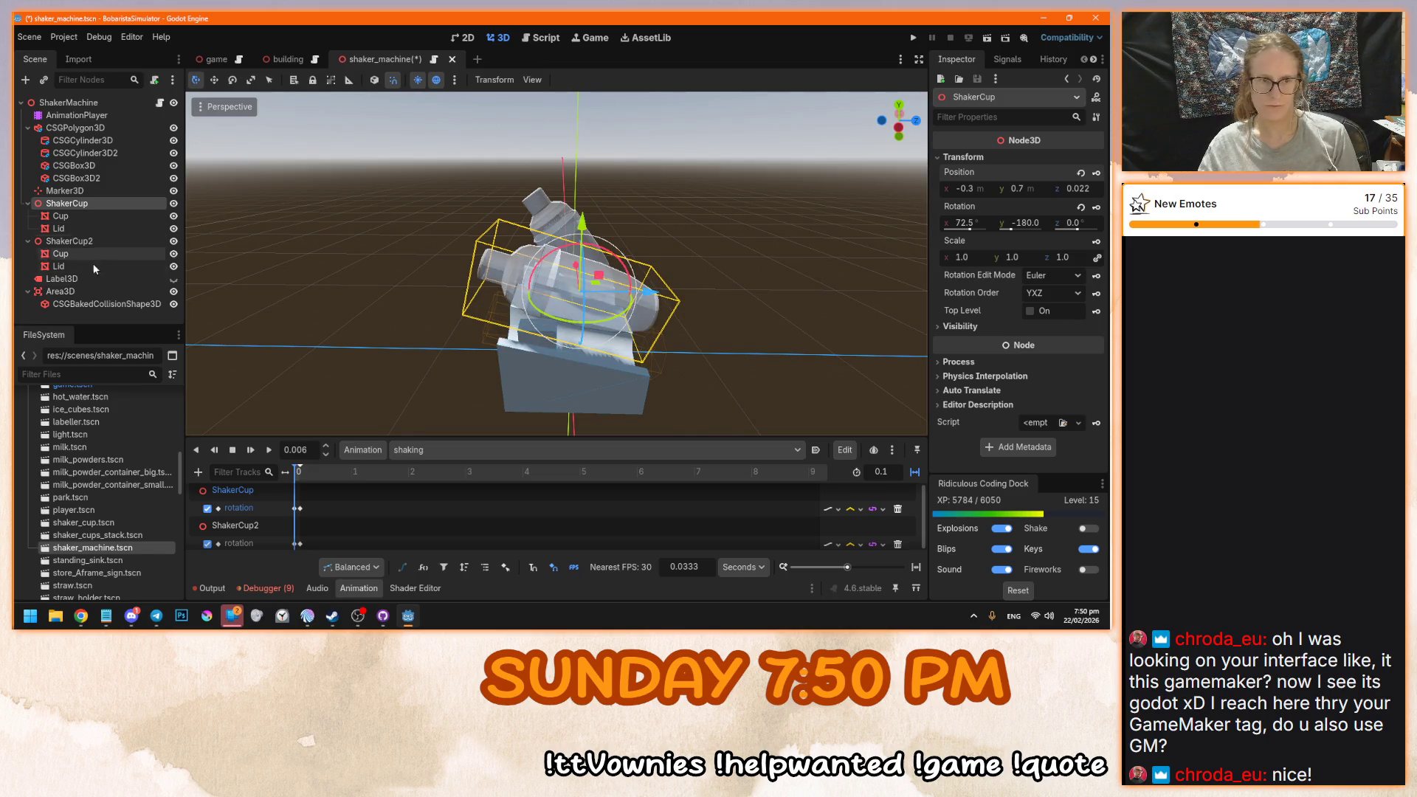
{"action": "left_click", "coordinate": [96, 192]}
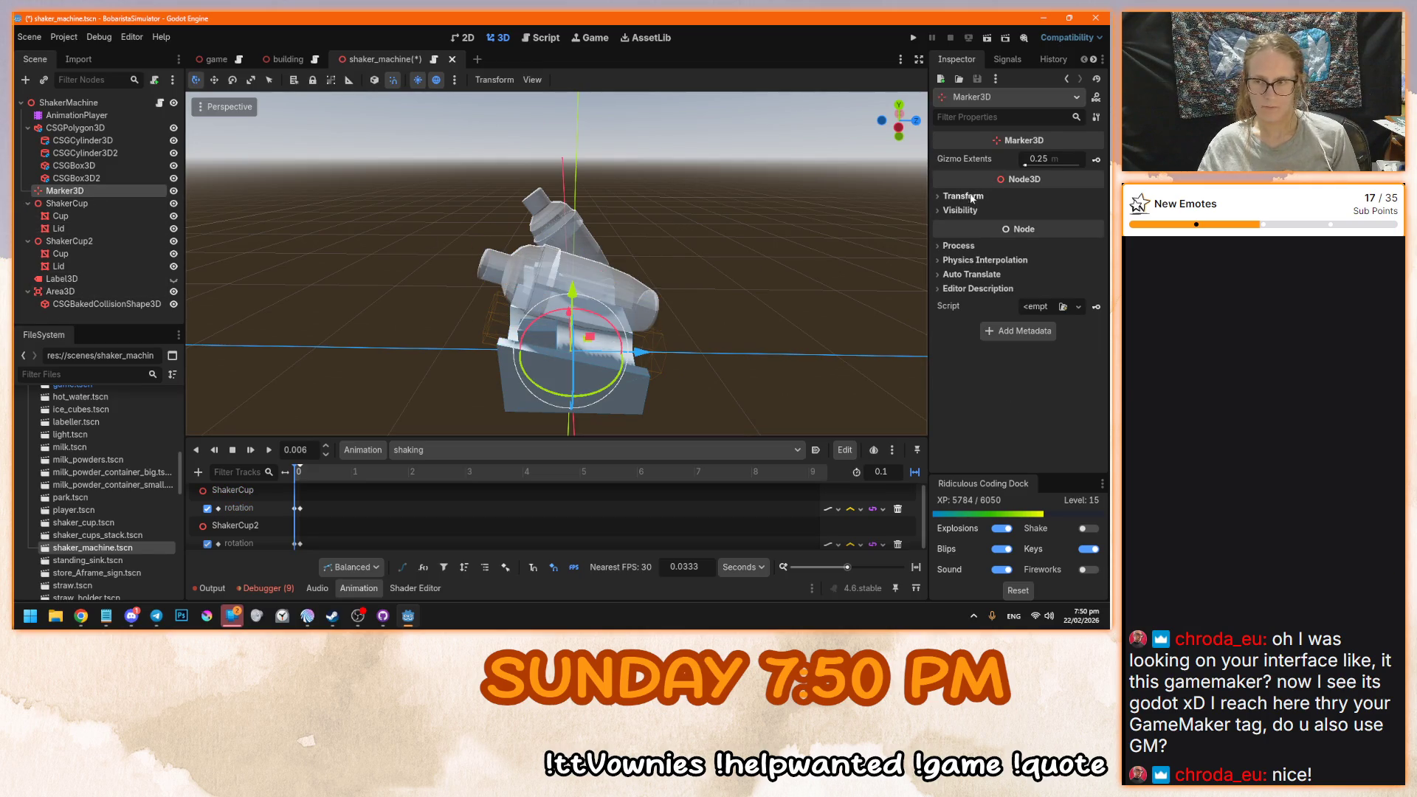
{"action": "left_click", "coordinate": [972, 198]}
{"action": "right_click", "coordinate": [981, 209]}
{"action": "mouse_move", "coordinate": [738, 258]}
{"action": "left_mouse_down"}
{"action": "mouse_move", "coordinate": [570, 250]}
{"action": "mouse_move", "coordinate": [738, 221]}
{"action": "mouse_move", "coordinate": [640, 245]}
{"action": "left_mouse_up"}
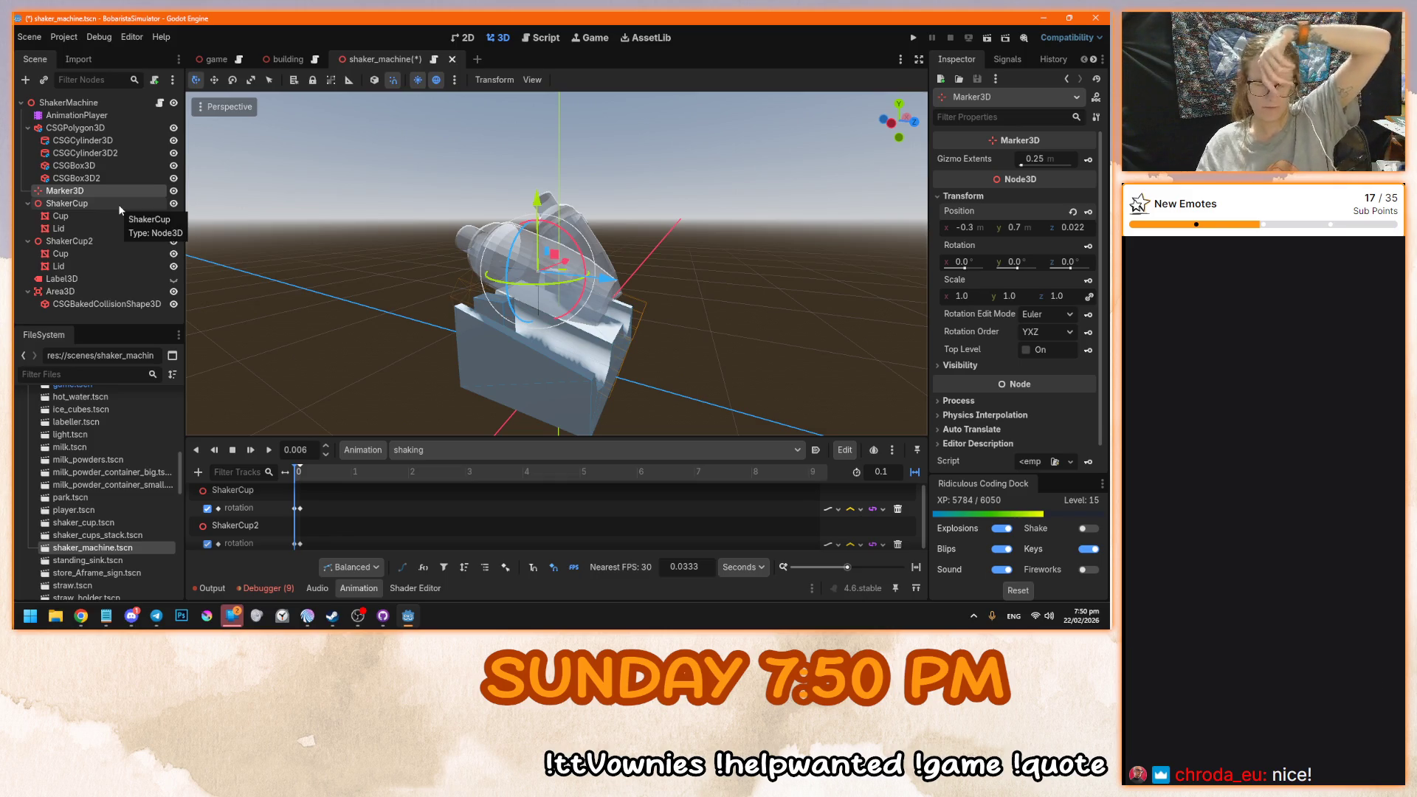
{"action": "scroll", "coordinate": [346, 515], "scroll_direction": "down", "scroll_amount": 1}
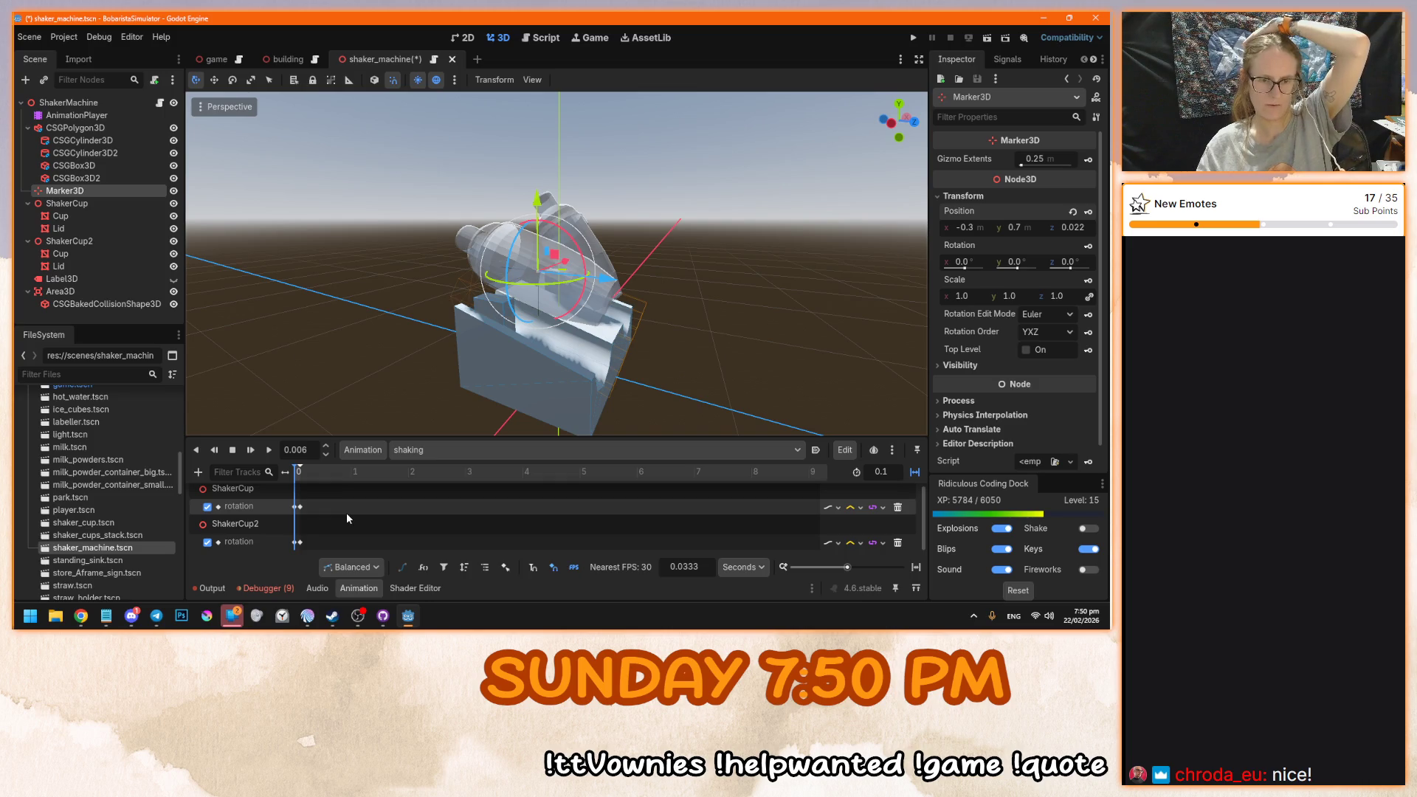
{"action": "scroll", "coordinate": [347, 518], "scroll_direction": "up", "scroll_amount": 1}
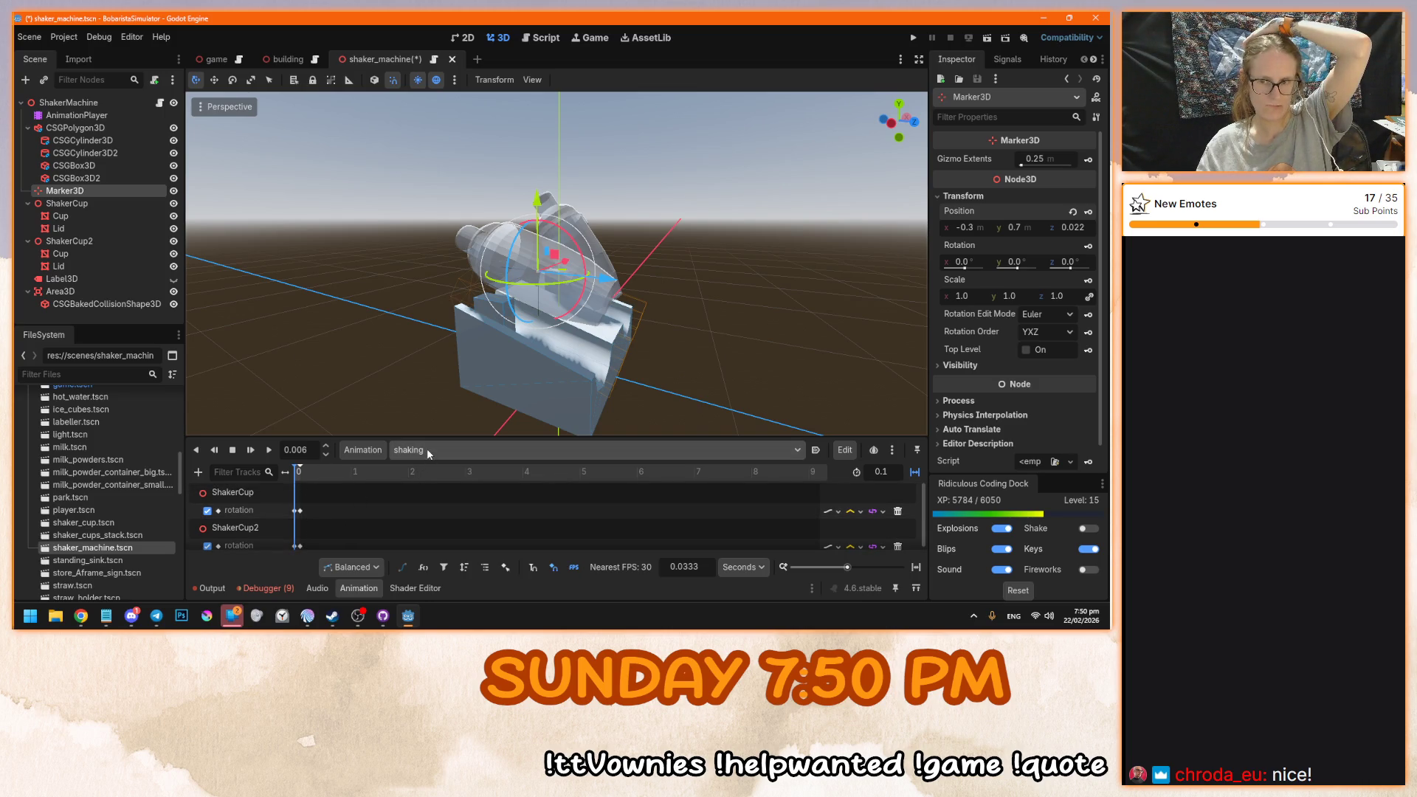
{"action": "left_click", "coordinate": [159, 103]}
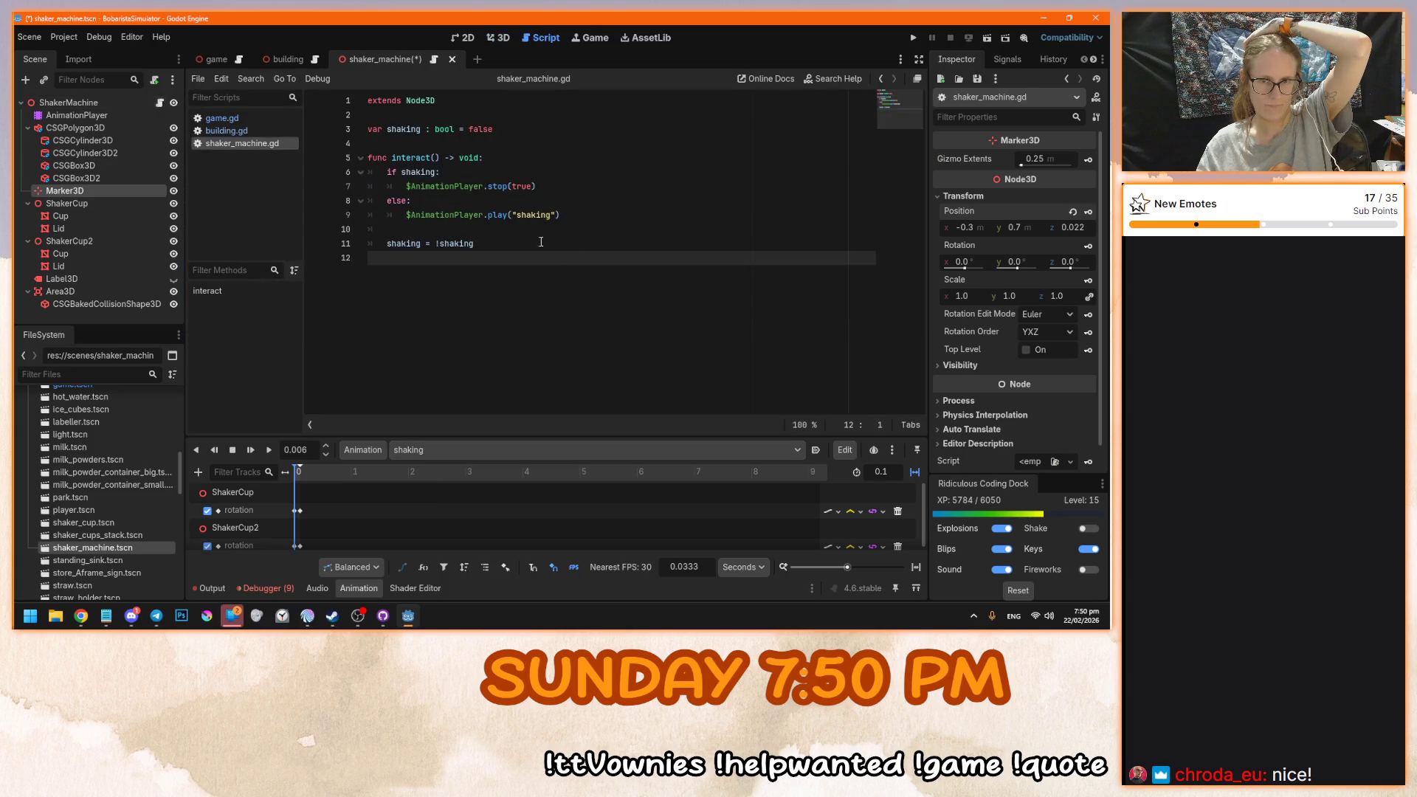
- Comment out the animation stop call and add print("stop shaking") below it
{"action": "left_click", "coordinate": [407, 186]}
{"action": "type", "text": "#"}
{"action": "left_click", "coordinate": [581, 186]}
{"action": "key", "text": "Return"}
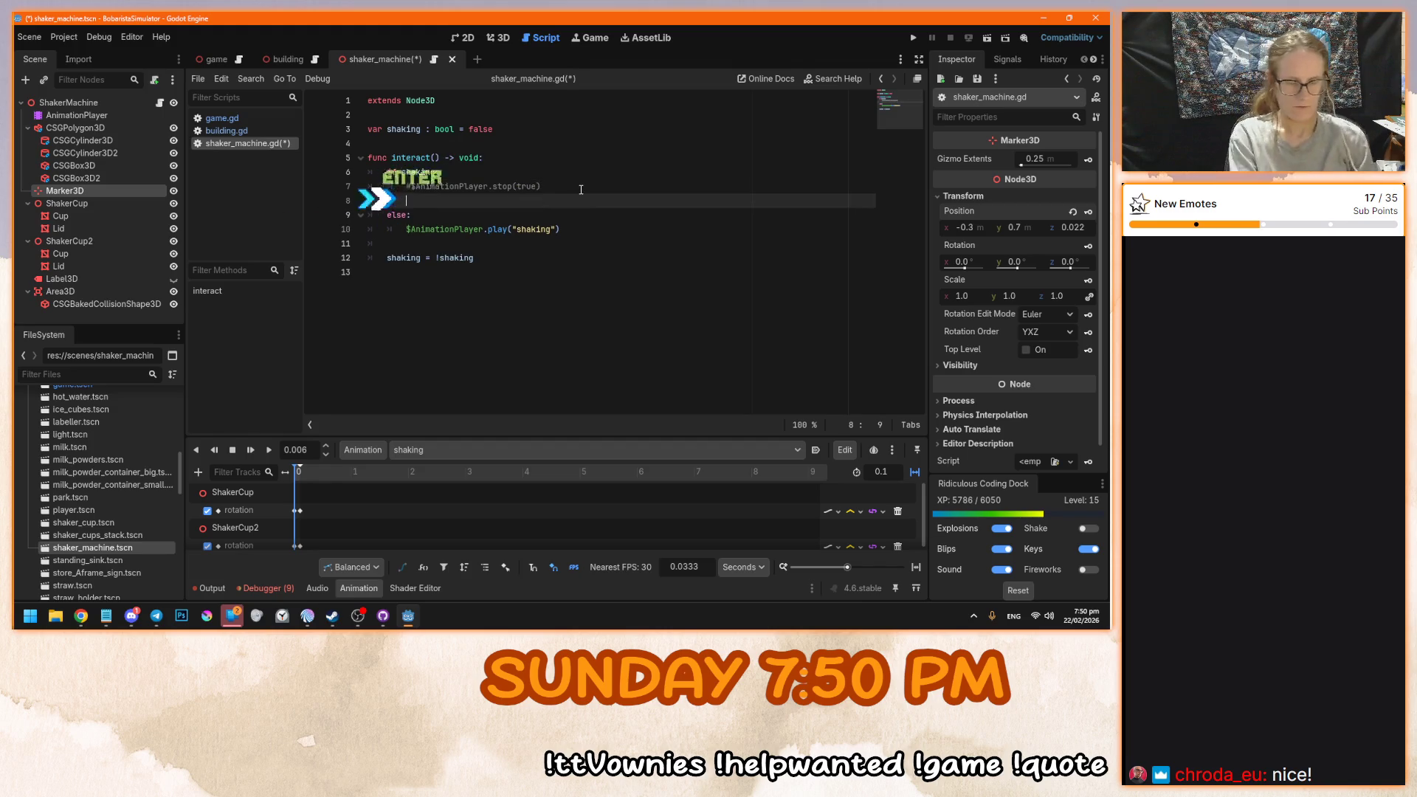
{"action": "type", "text": "print(\""}
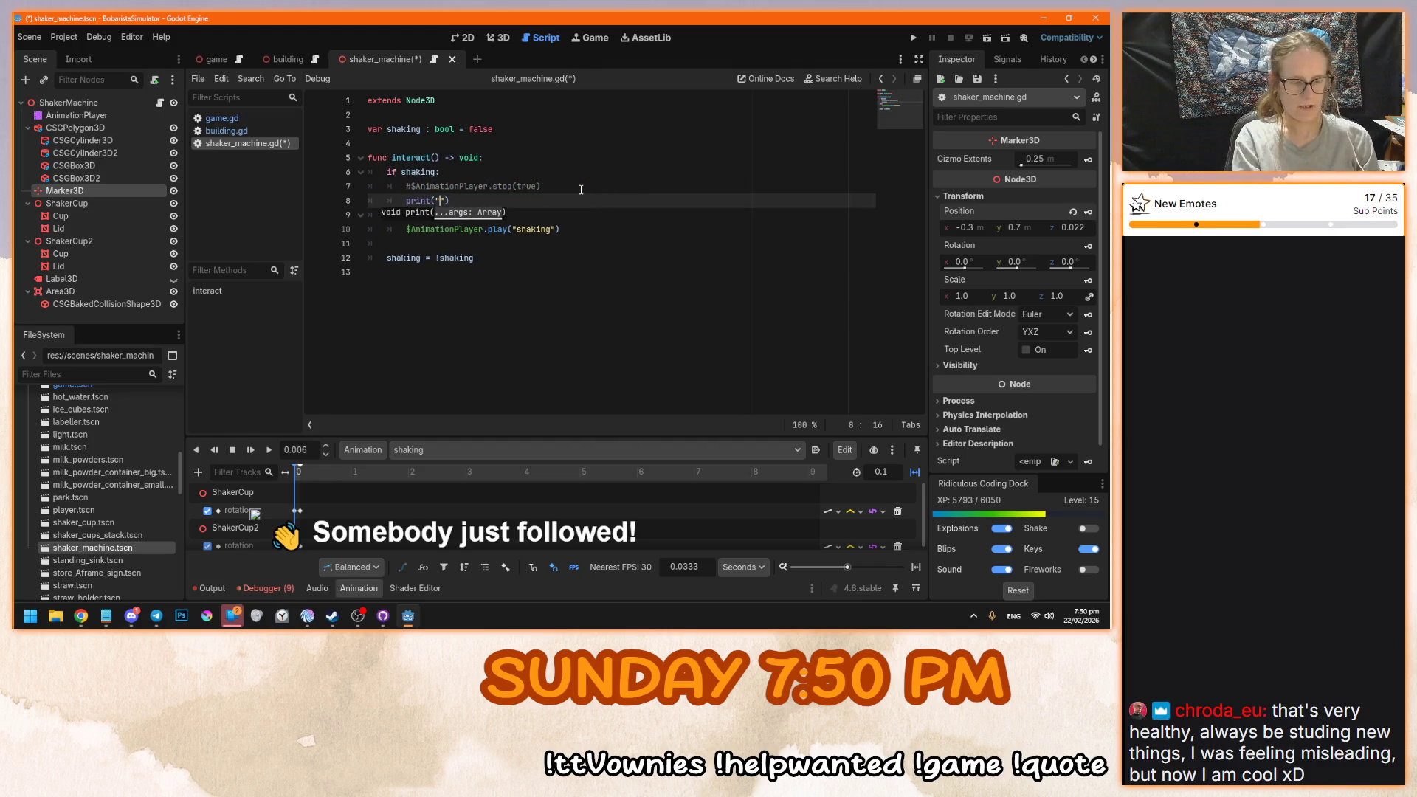
{"action": "type", "text": "stop shakin"}
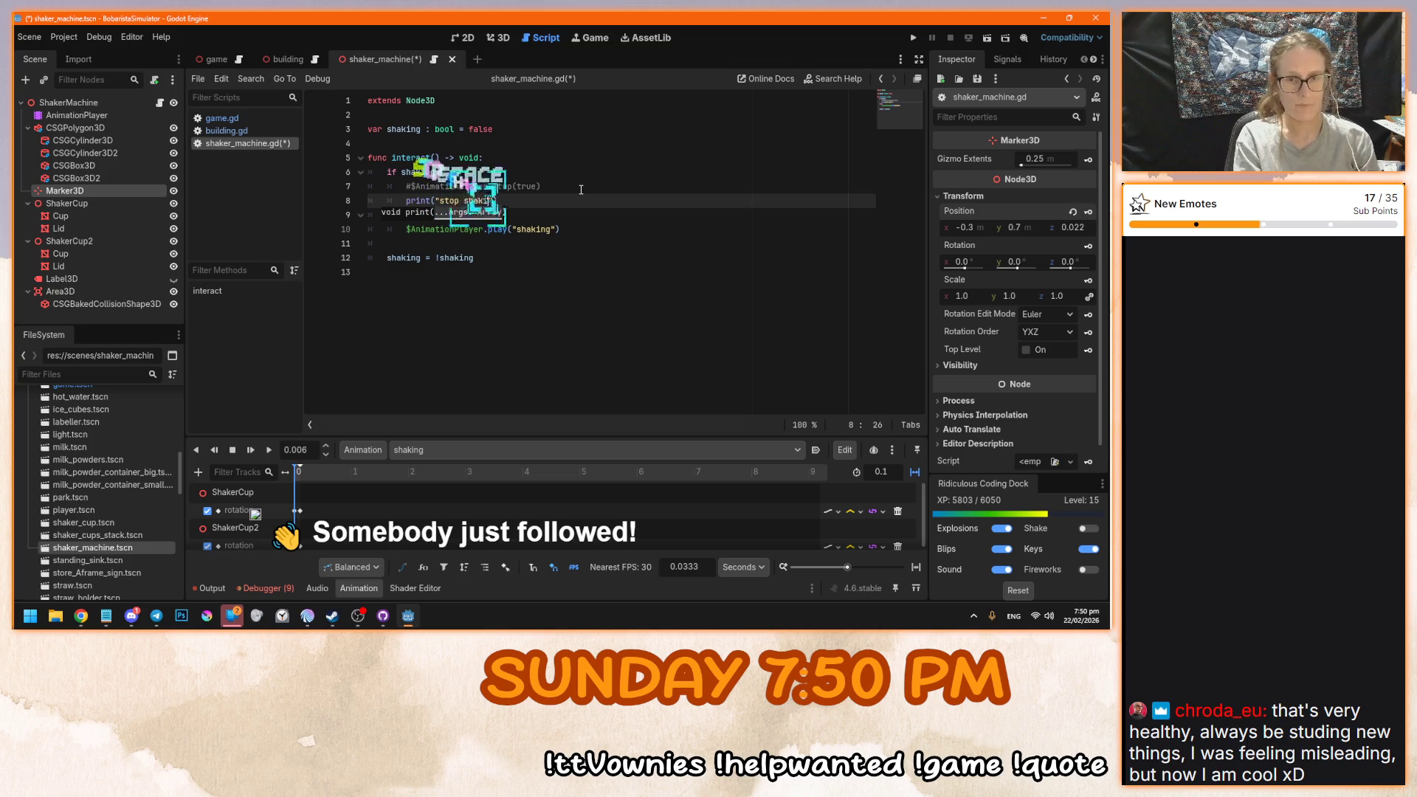
{"action": "type", "text": "g"}
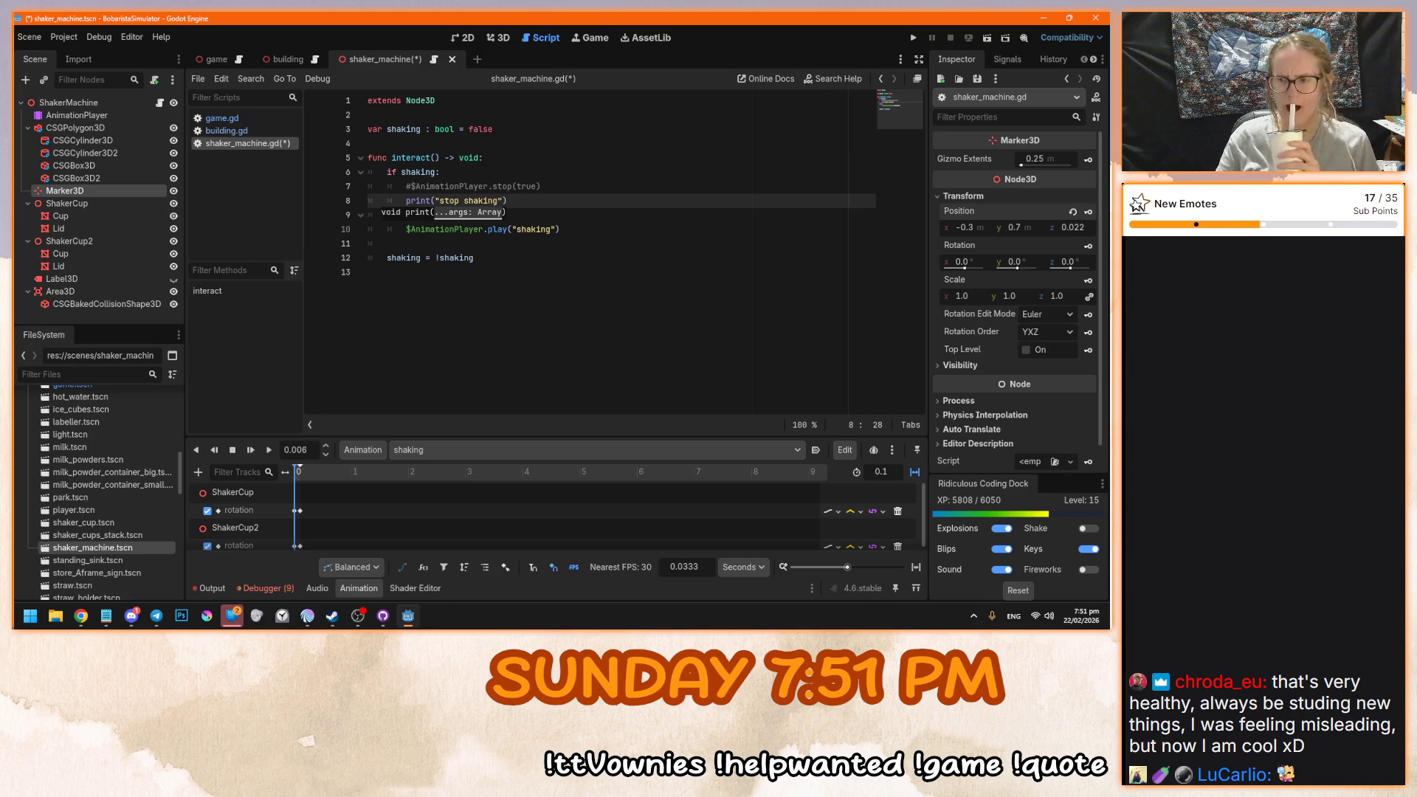
{"action": "key", "text": "alt+Tab"}
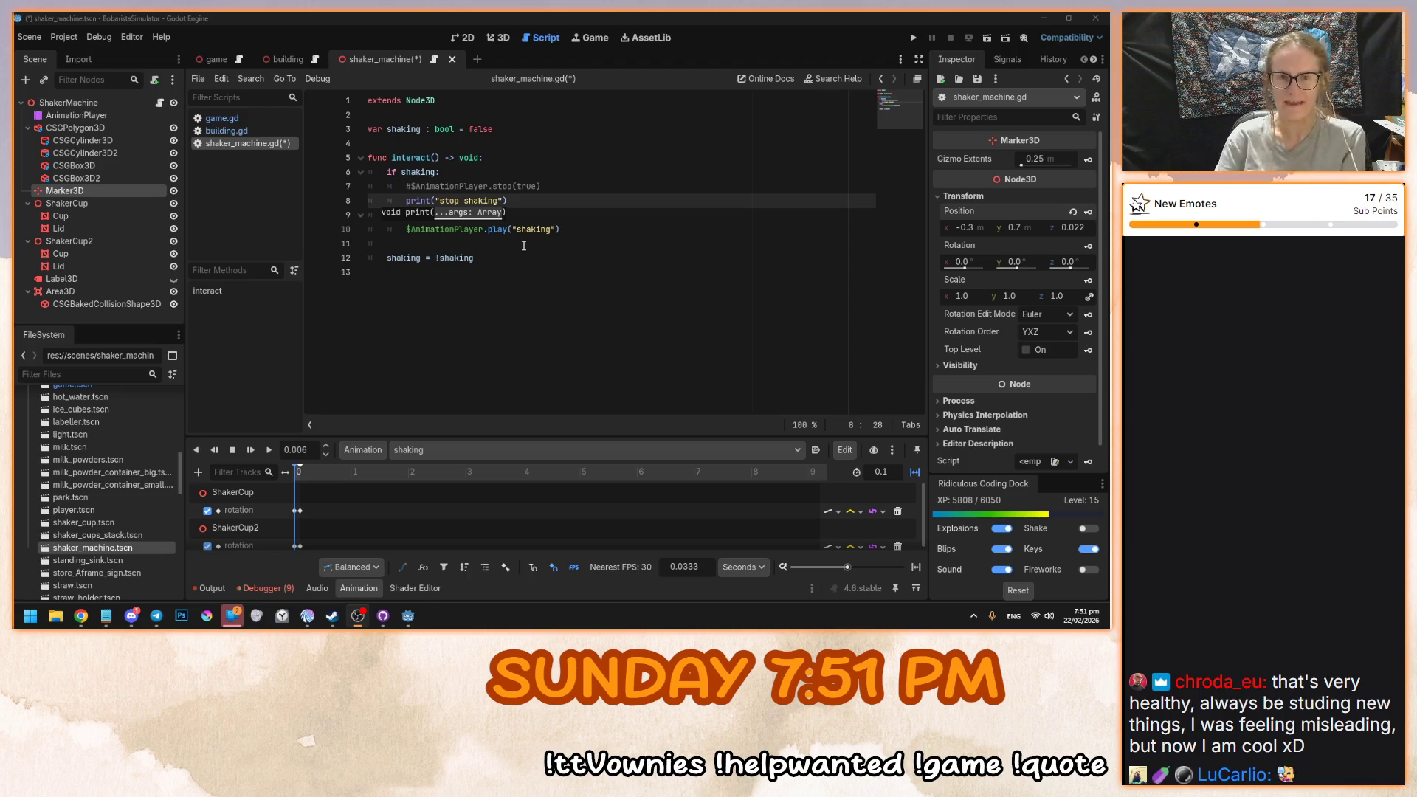
- Comment out the animation play call and paste the print line beneath it
{"action": "left_click_drag", "start_coordinate": [508, 201], "coordinate": [404, 200]}
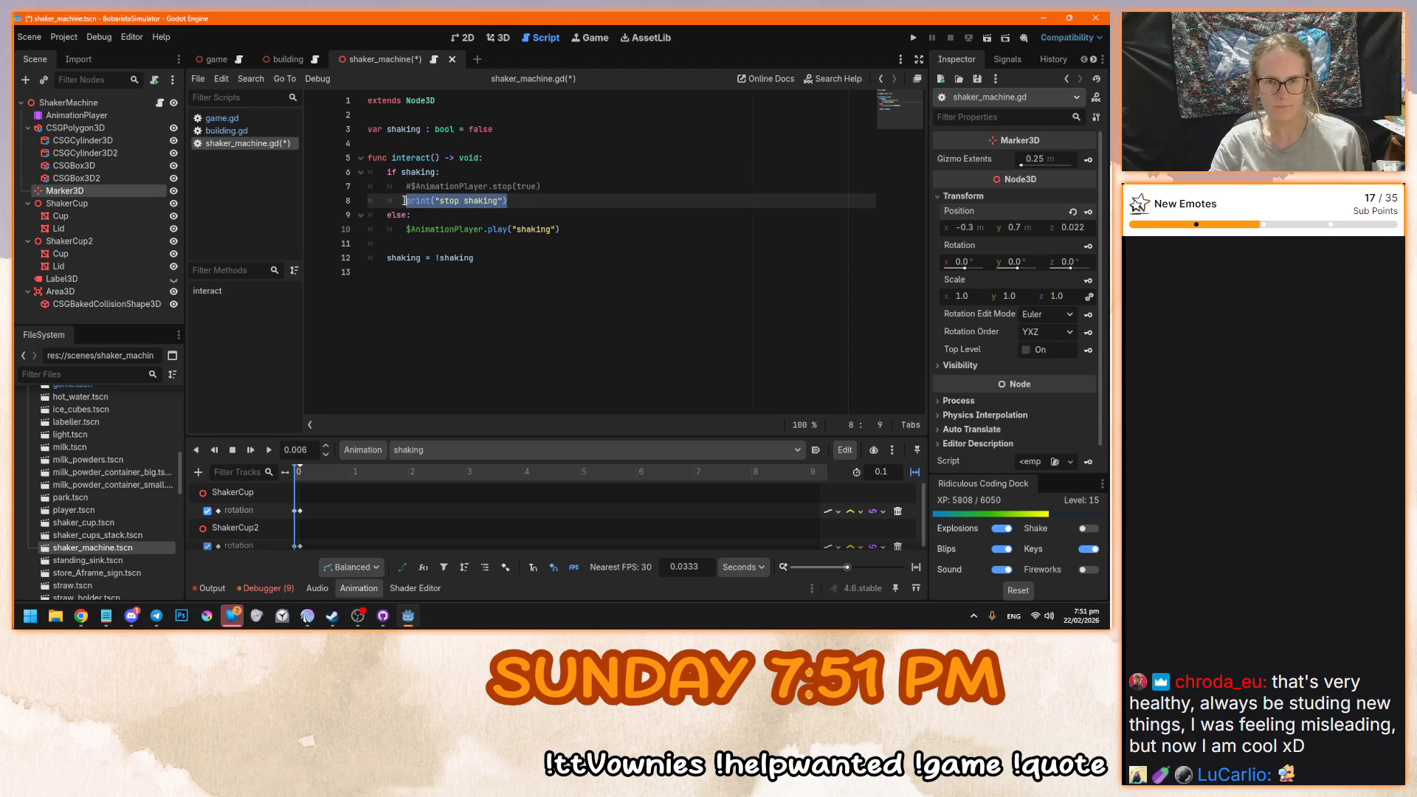
{"action": "key", "text": "ctrl+c"}
{"action": "left_click", "coordinate": [559, 230]}
{"action": "key", "text": "Return"}
{"action": "key", "text": "ctrl+v"}
{"action": "left_click", "coordinate": [405, 230]}
{"action": "type", "text": "#"}
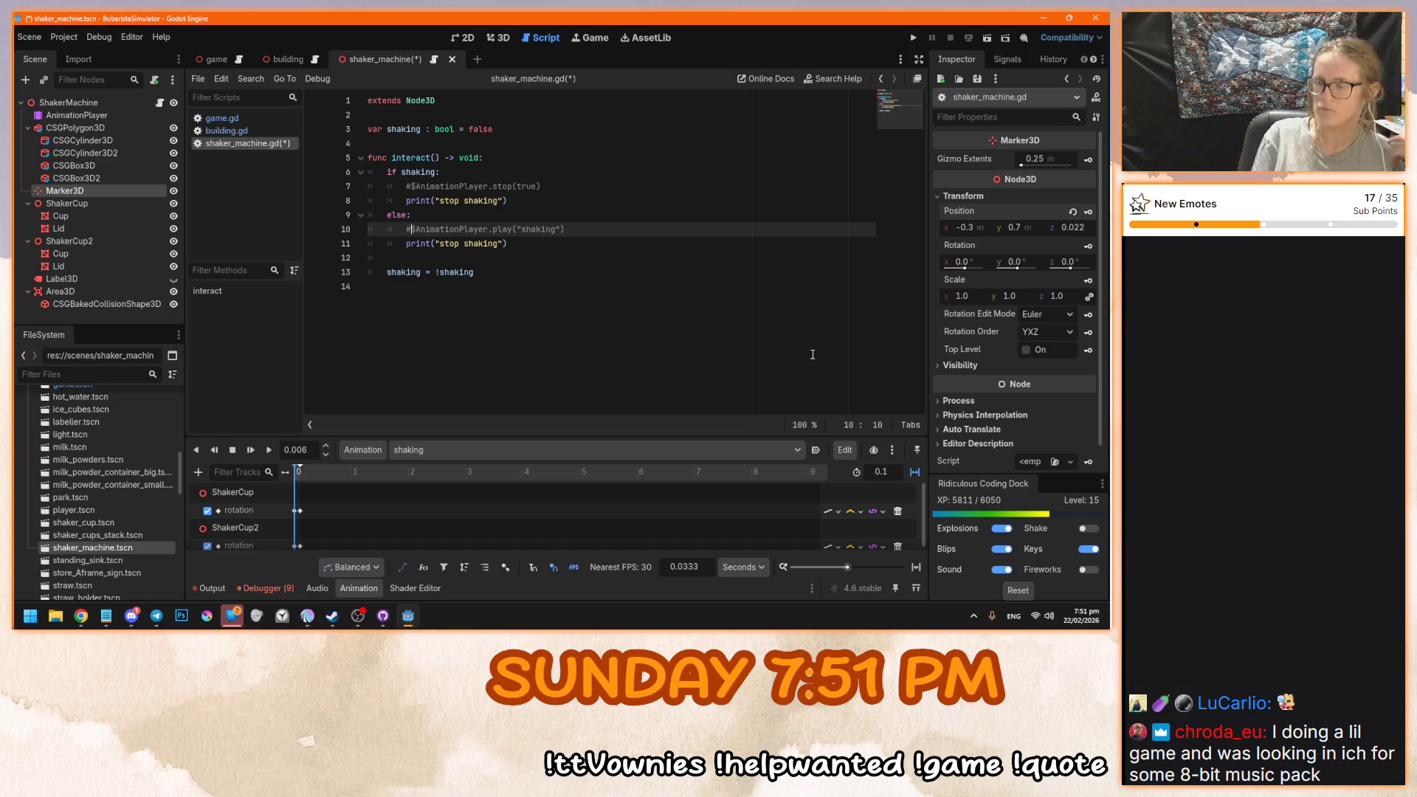
- Change the second print message to "start shaking" and run the game with F5
{"action": "left_click", "coordinate": [467, 242]}
{"action": "key", "text": "BackSpace"}
{"action": "key", "text": "BackSpace"}
{"action": "key", "text": "BackSpace"}
{"action": "left_click", "coordinate": [476, 242]}
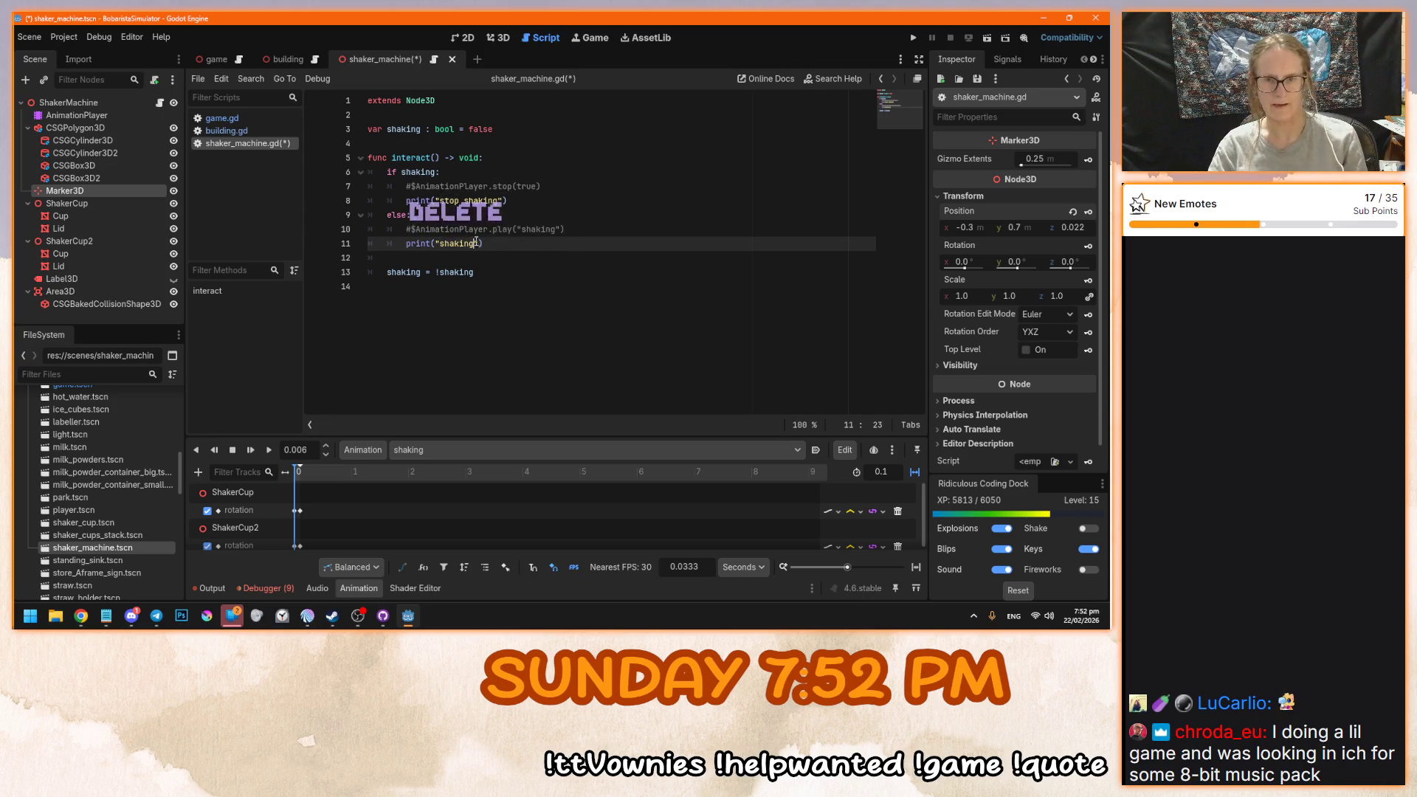
{"action": "left_click", "coordinate": [528, 257]}
{"action": "left_click", "coordinate": [480, 244]}
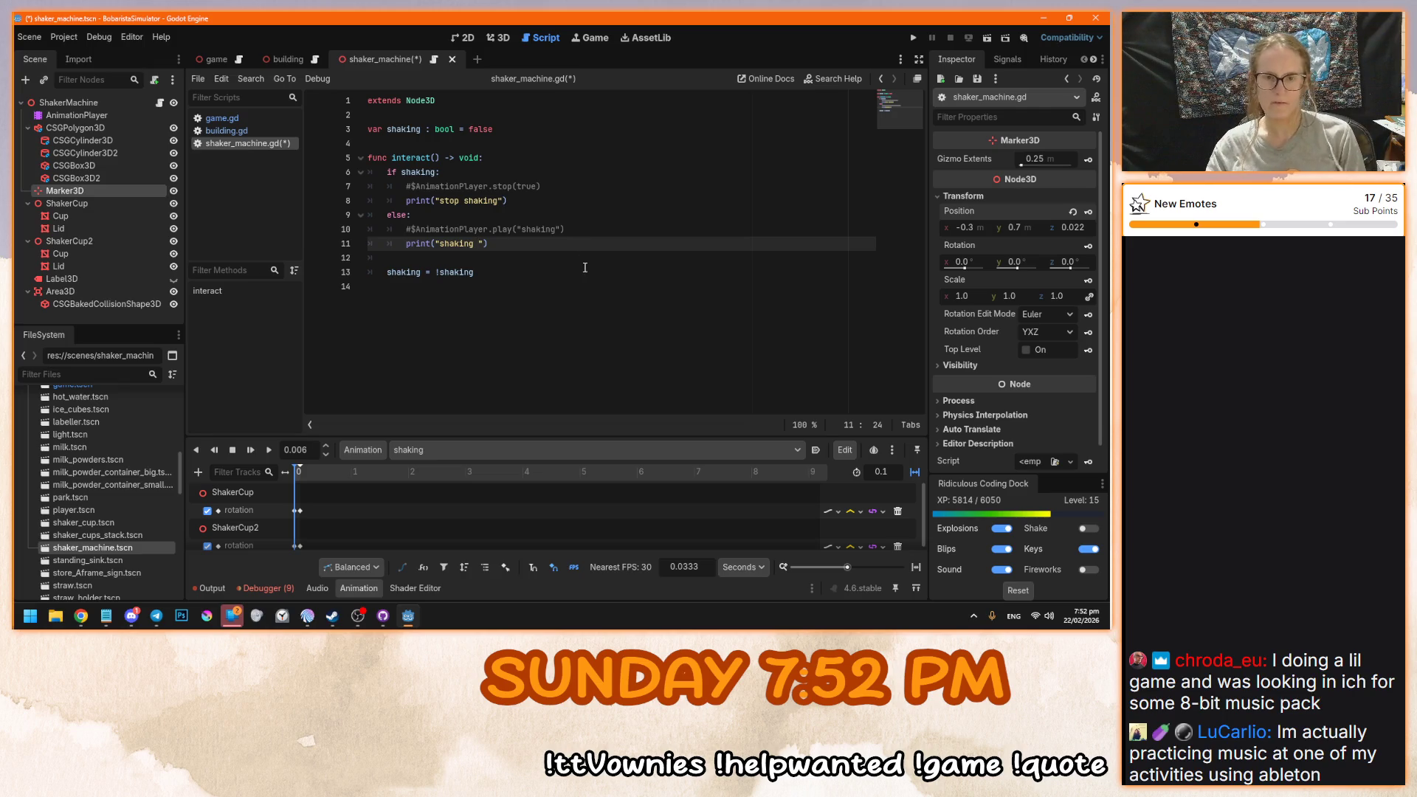
{"action": "key", "text": "ctrl+BackSpace"}
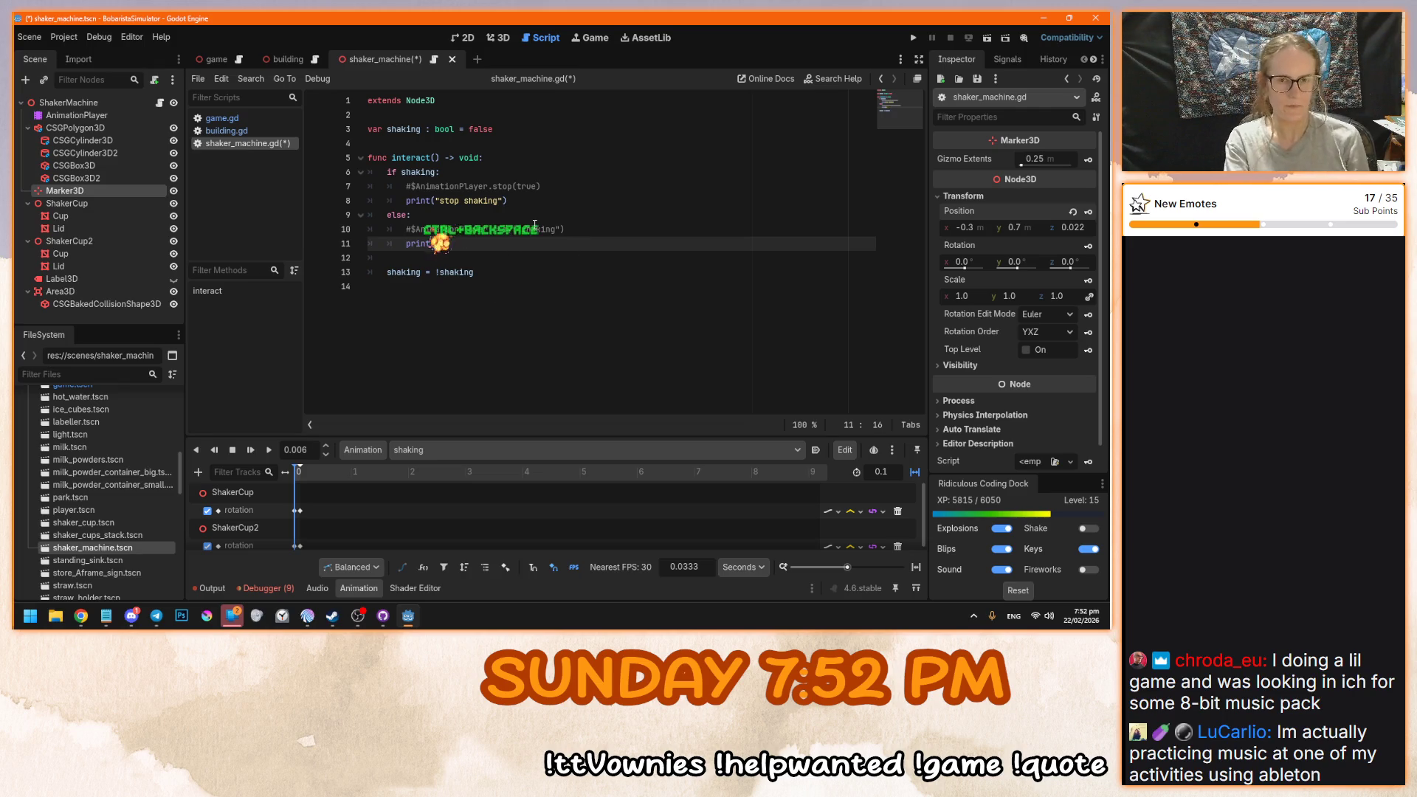
{"action": "type", "text": "start shaking"}
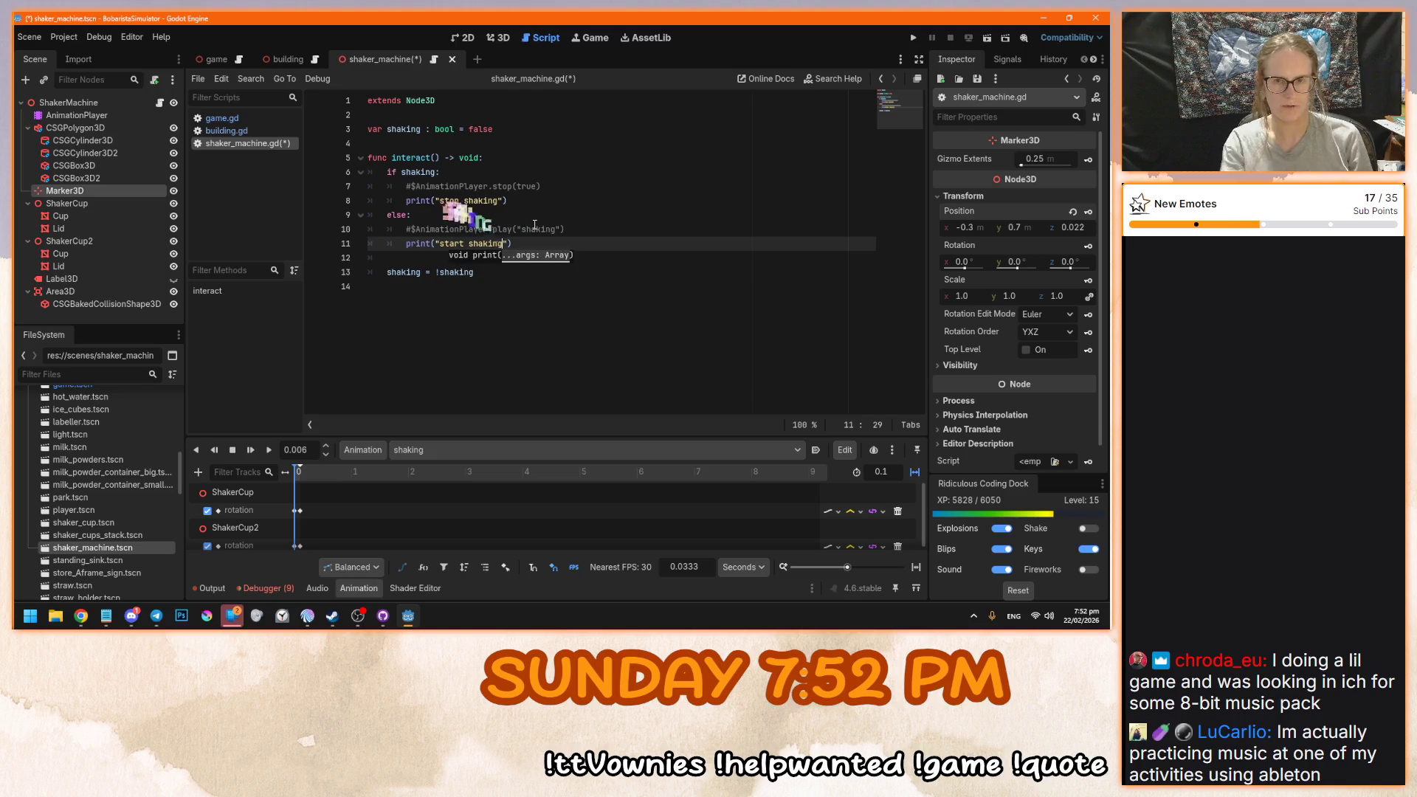
{"action": "left_click", "coordinate": [572, 322]}
{"action": "key", "text": "F5"}
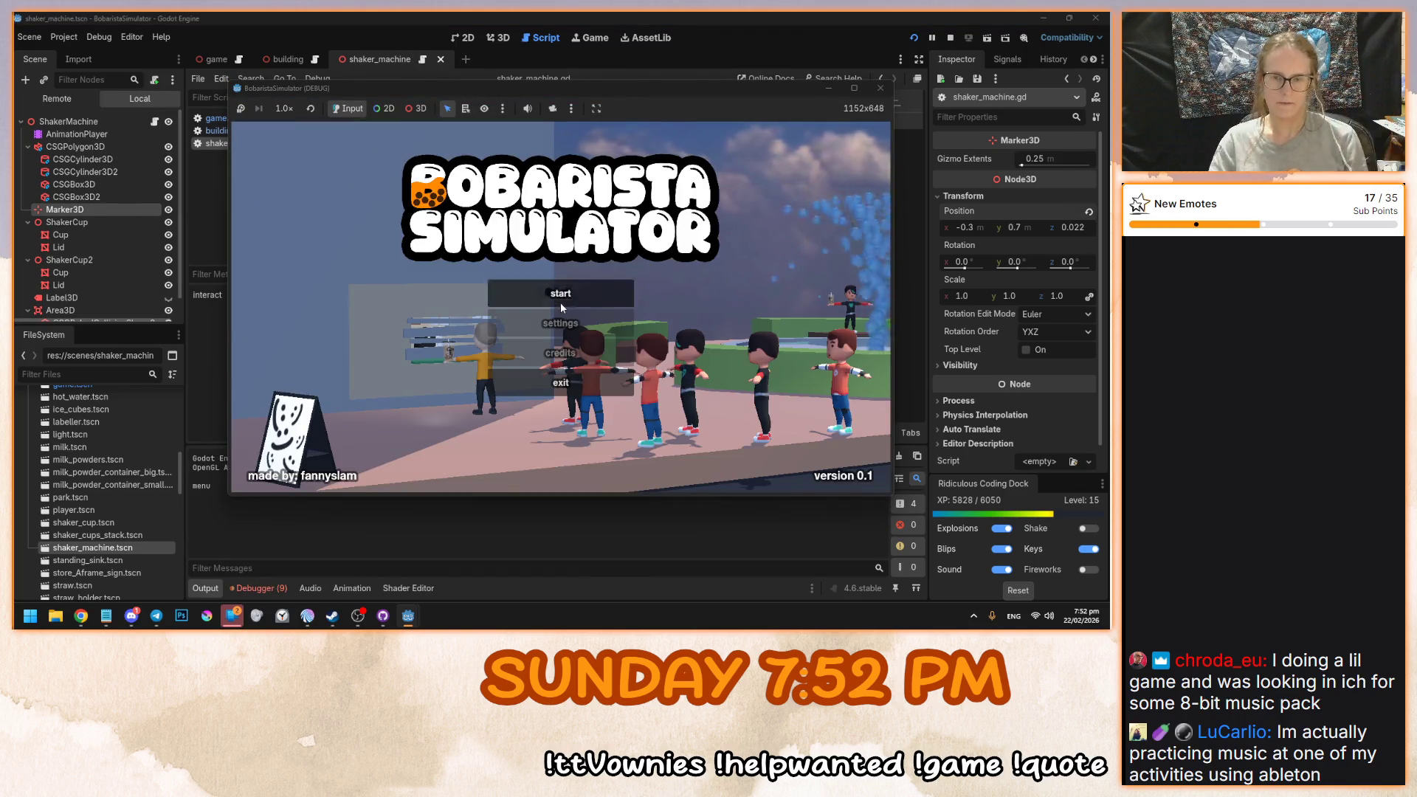
- Start the game, interact with the shaker machine twice, and stop it with F8
{"action": "left_click", "coordinate": [560, 302]}
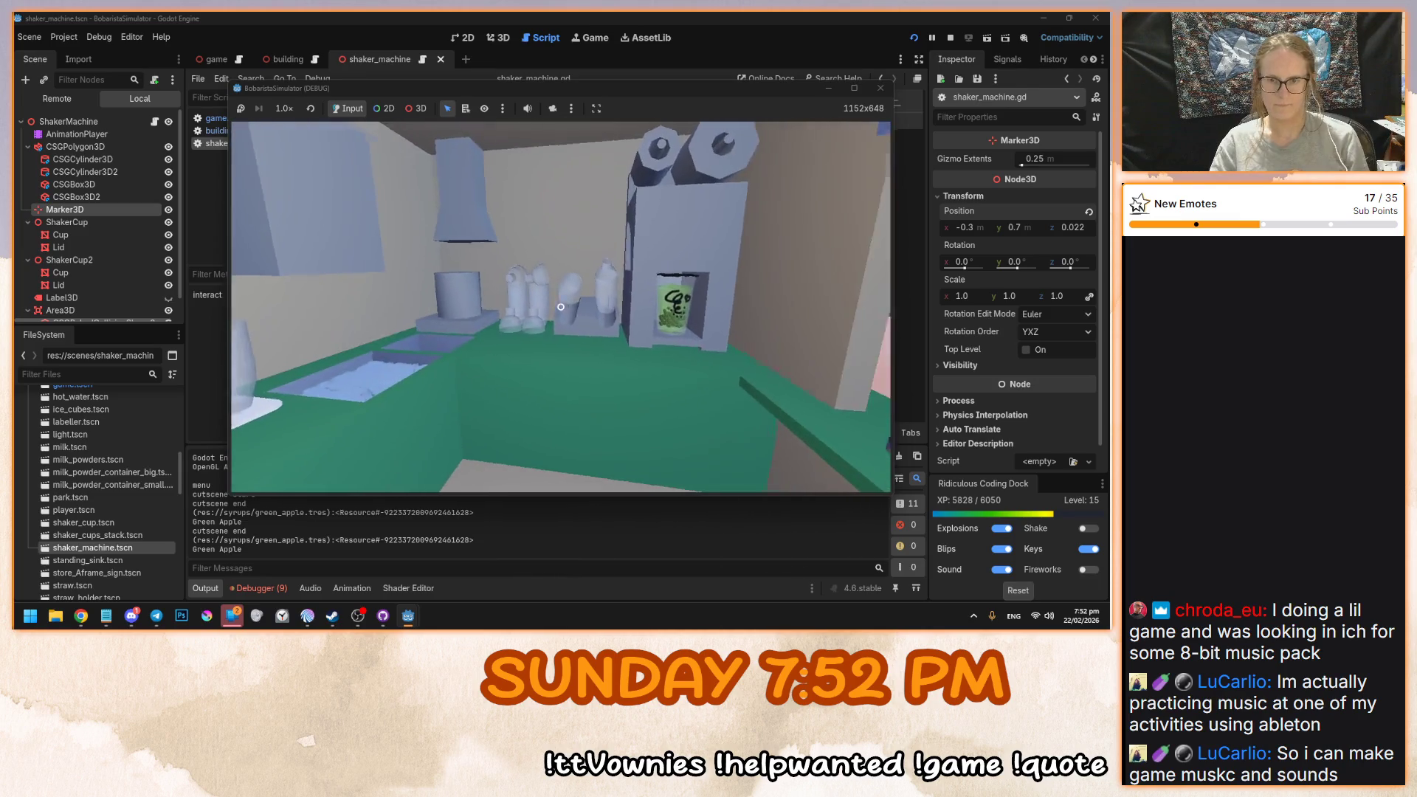
{"action": "left_click", "coordinate": [561, 307]}
{"action": "left_click", "coordinate": [560, 306]}
{"action": "key", "text": "F8"}
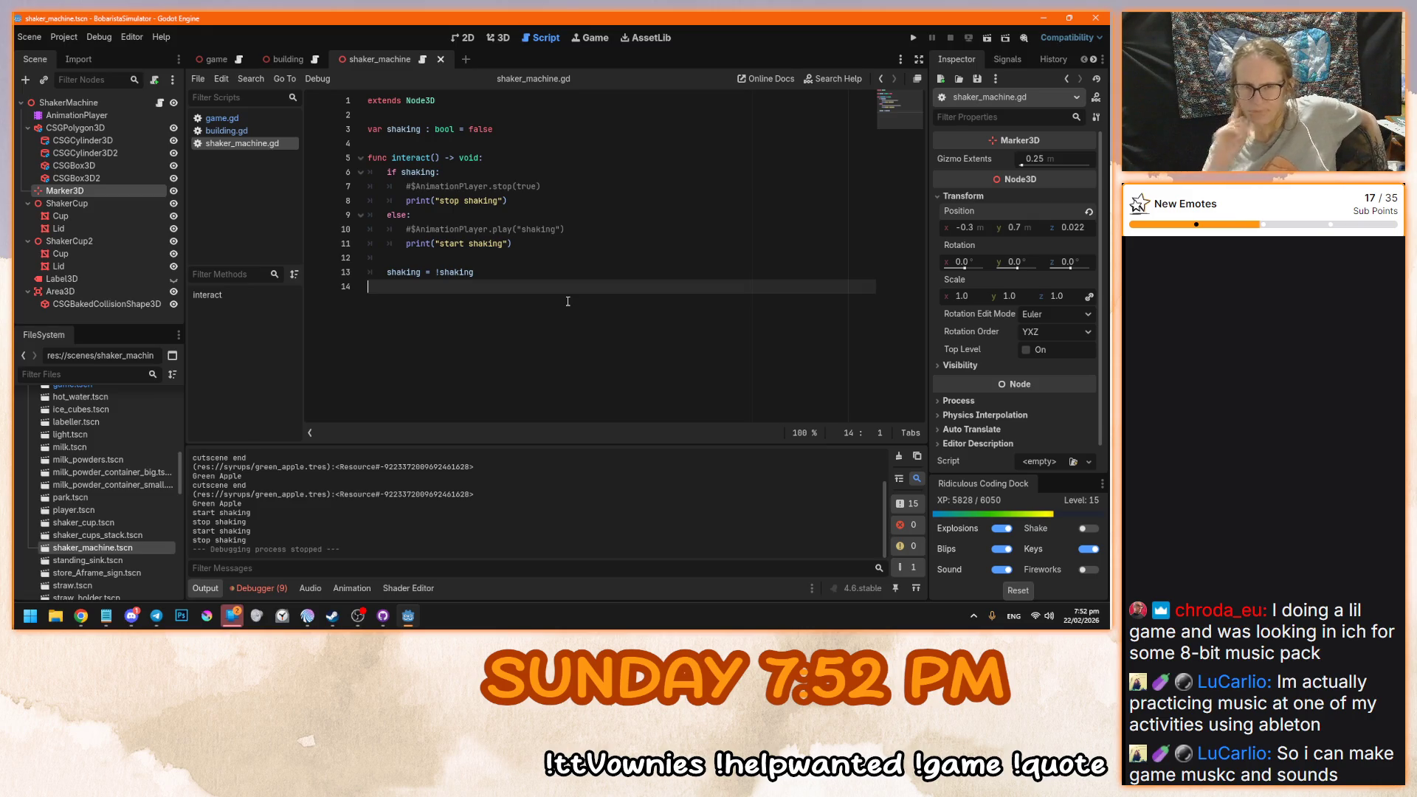
- Review the shaking variable and the start/stop print logic in shaker_machine.gd
{"action": "left_click_drag", "start_coordinate": [494, 129], "coordinate": [364, 133]}
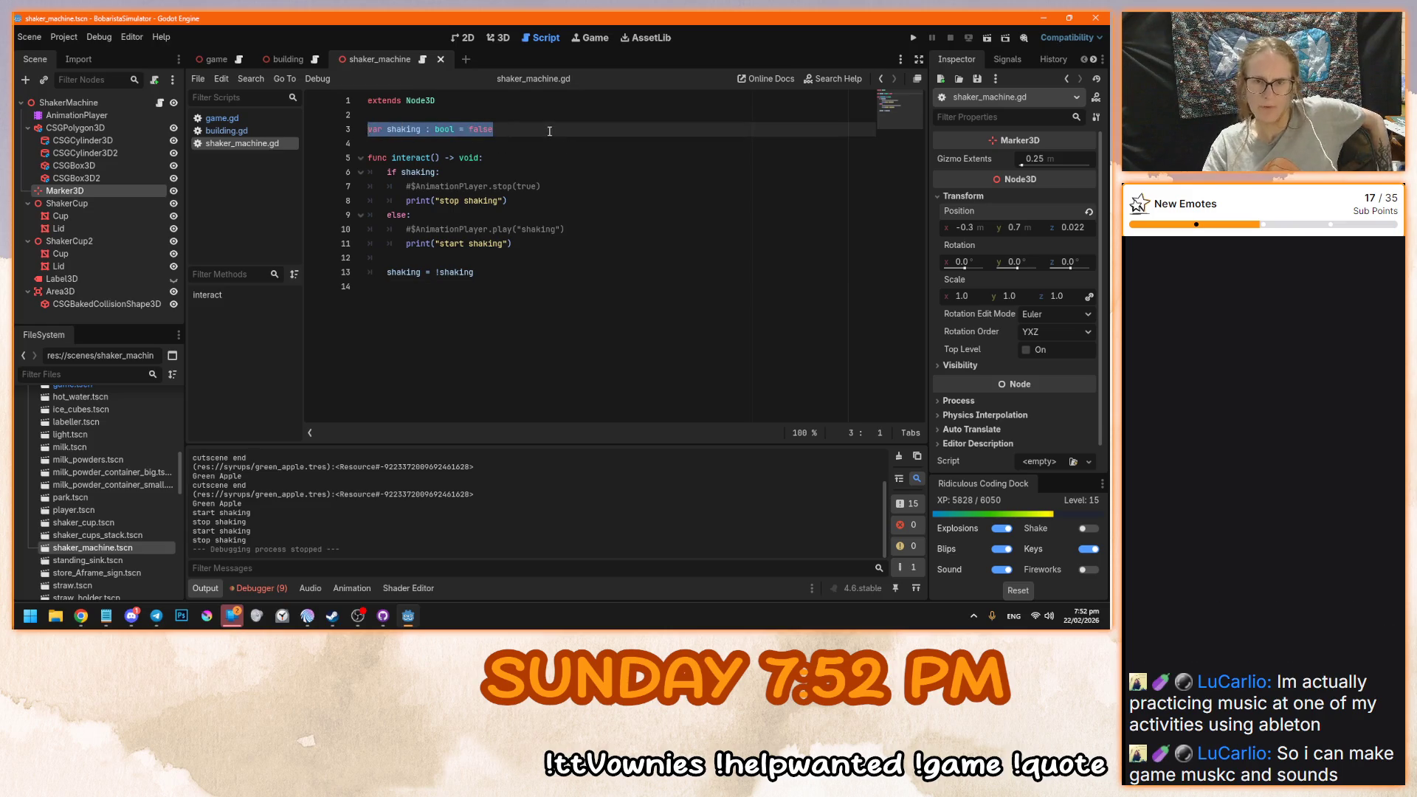
{"action": "left_click", "coordinate": [390, 172]}
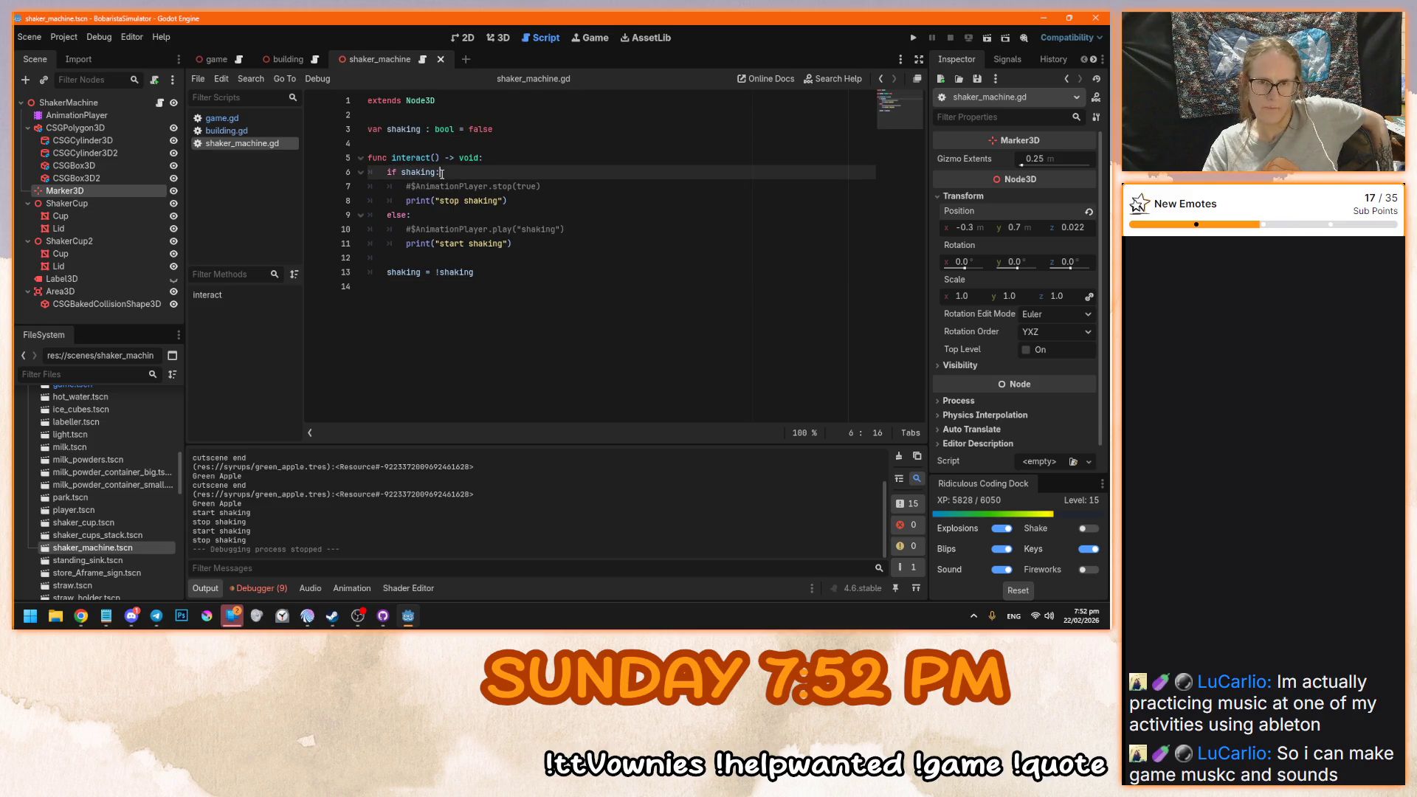
{"action": "left_click", "coordinate": [542, 202]}
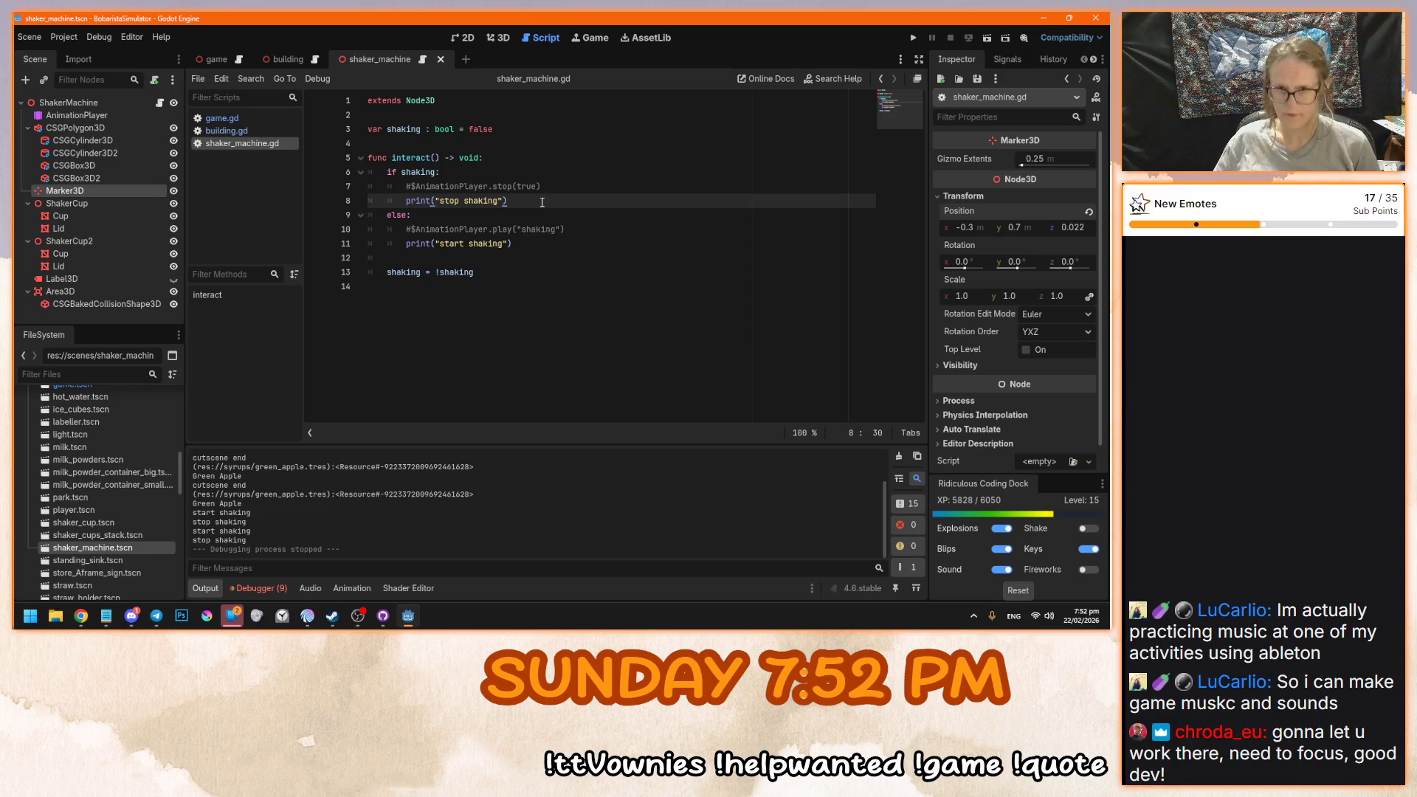
{"action": "left_click_drag", "start_coordinate": [390, 129], "coordinate": [465, 130]}
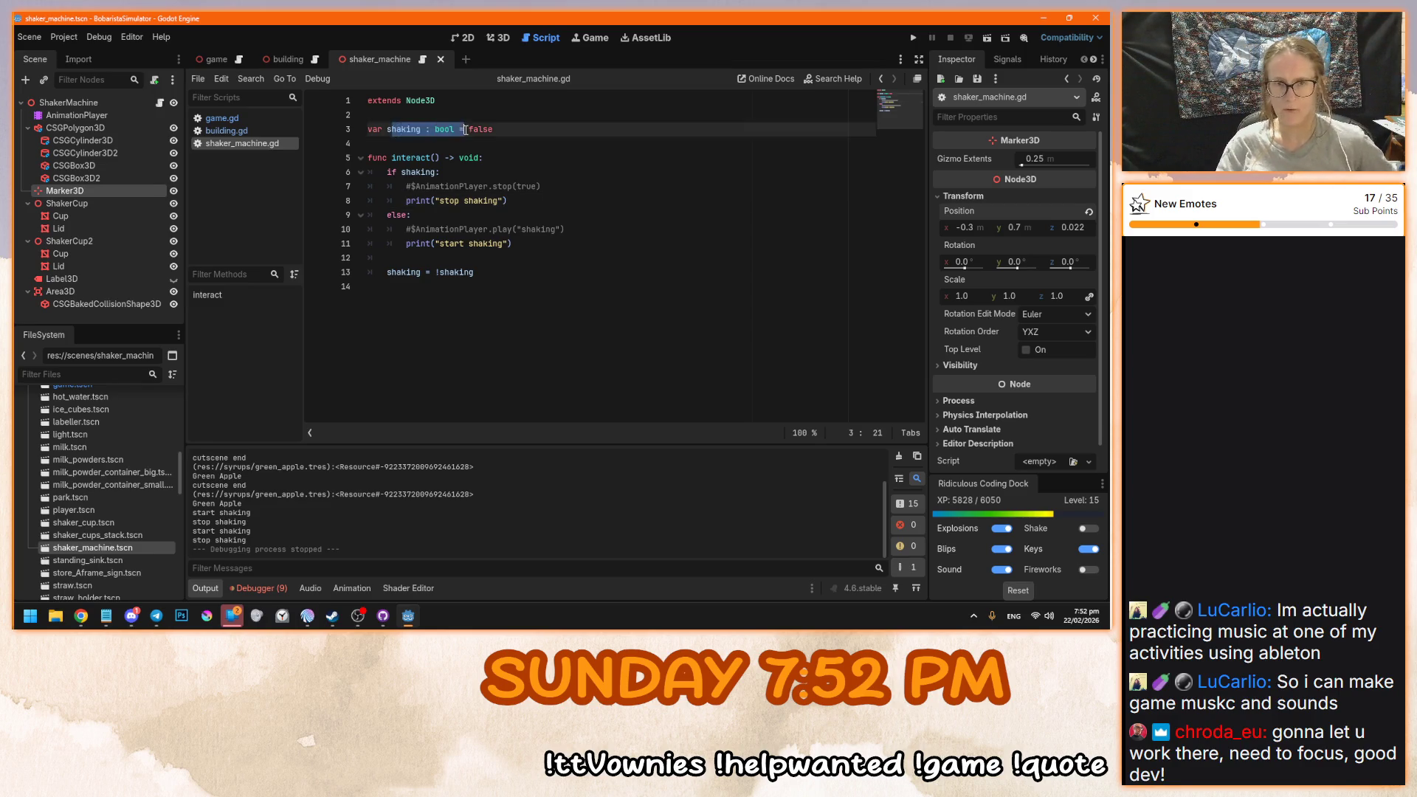
{"action": "left_click", "coordinate": [507, 130]}
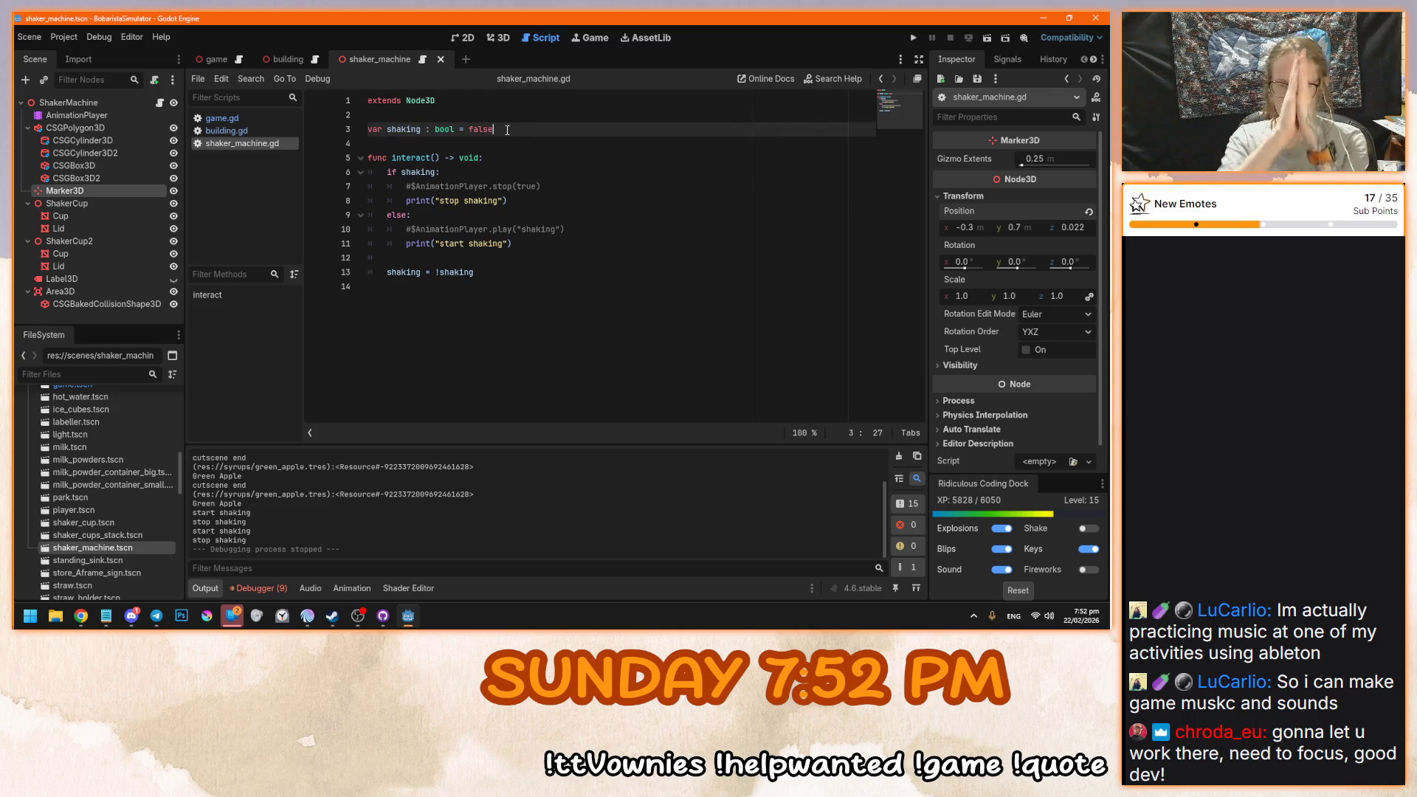
{"action": "left_click", "coordinate": [578, 229]}
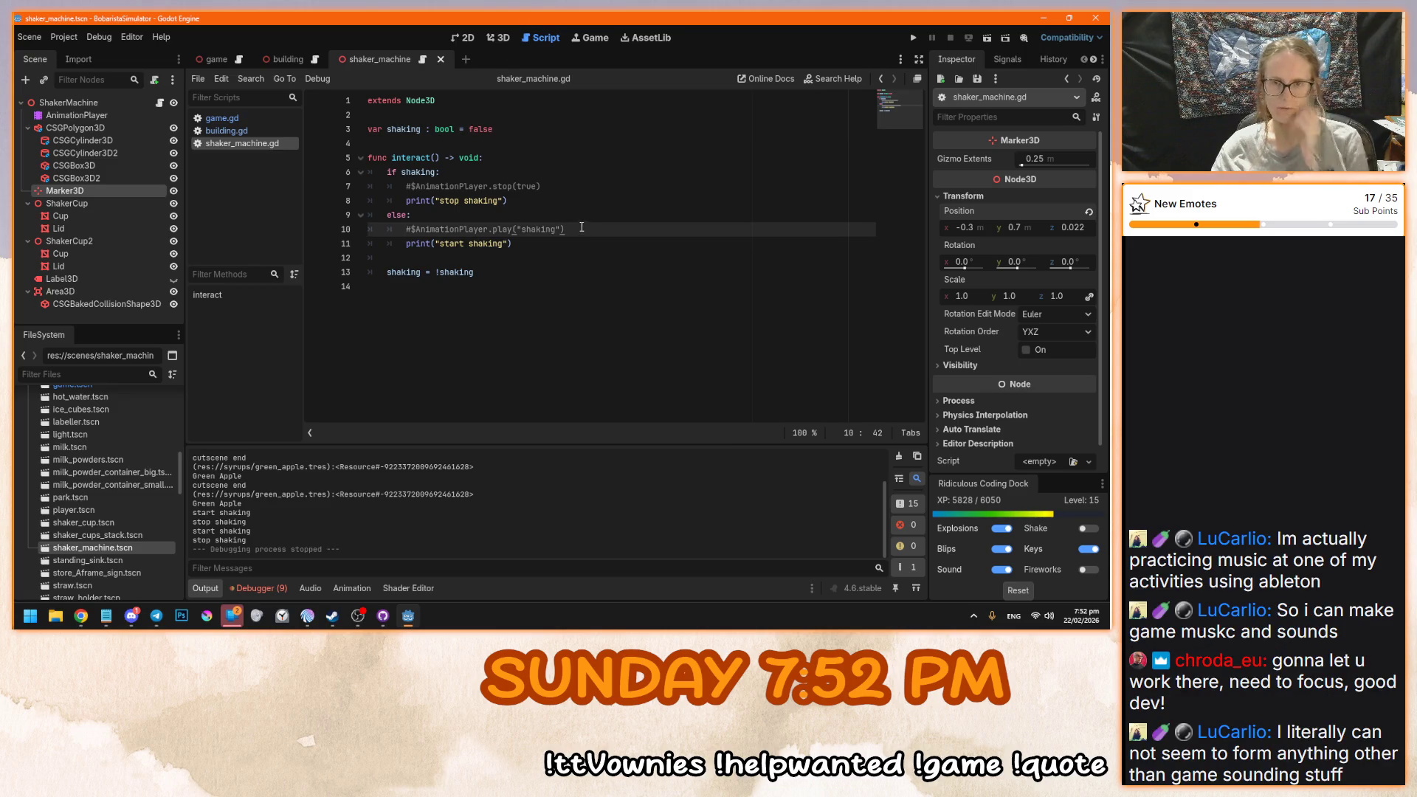
{"action": "left_click", "coordinate": [578, 245]}
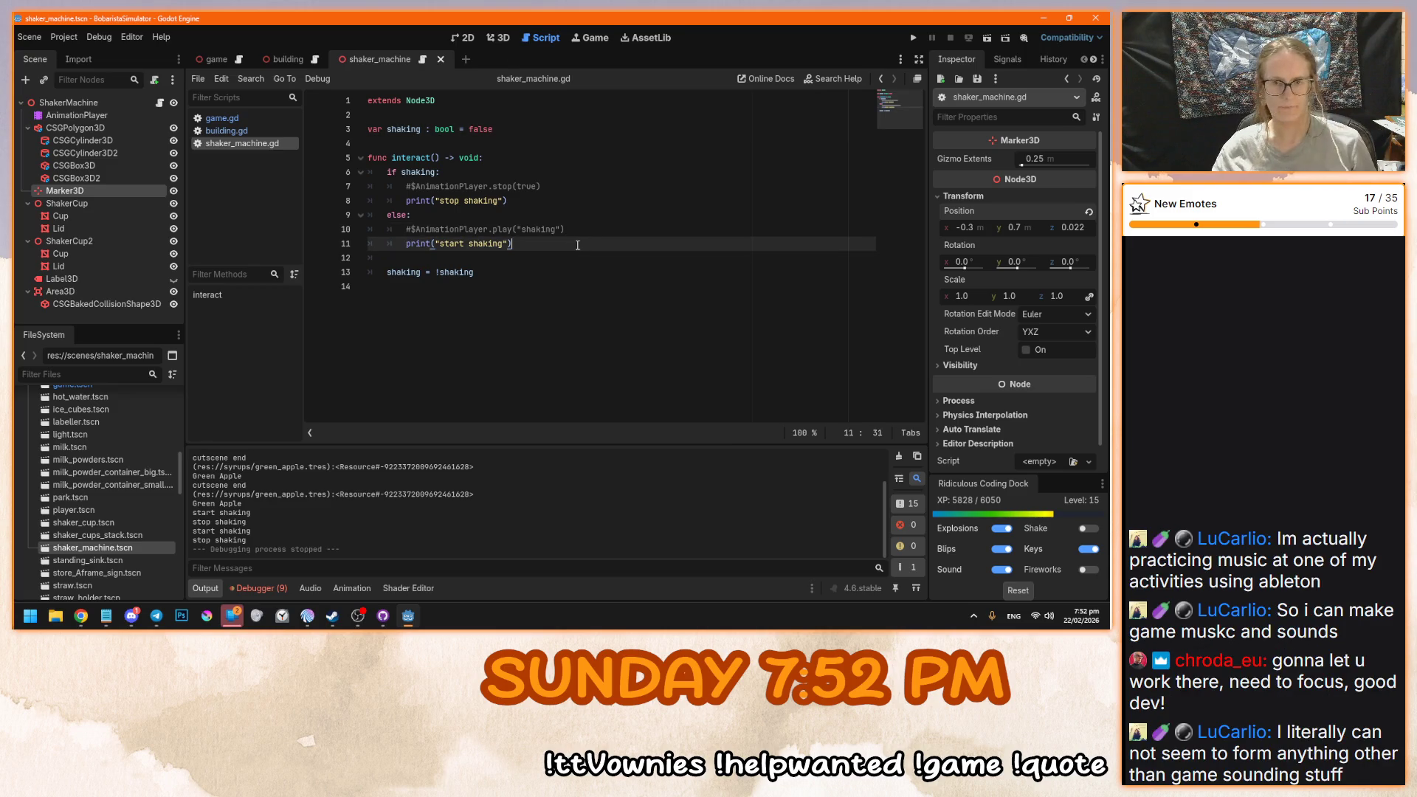
{"action": "left_click", "coordinate": [557, 289]}
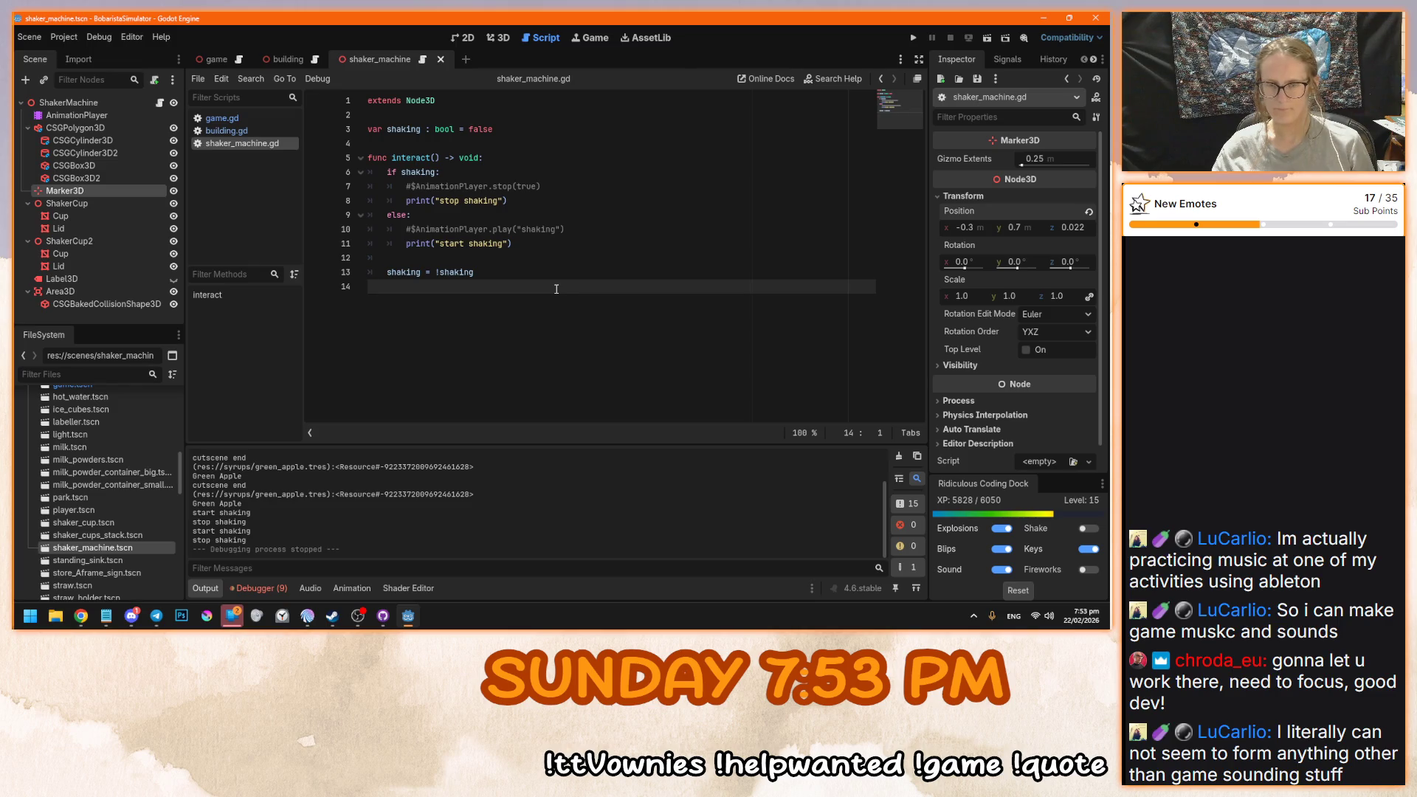
{"action": "left_click", "coordinate": [544, 279]}
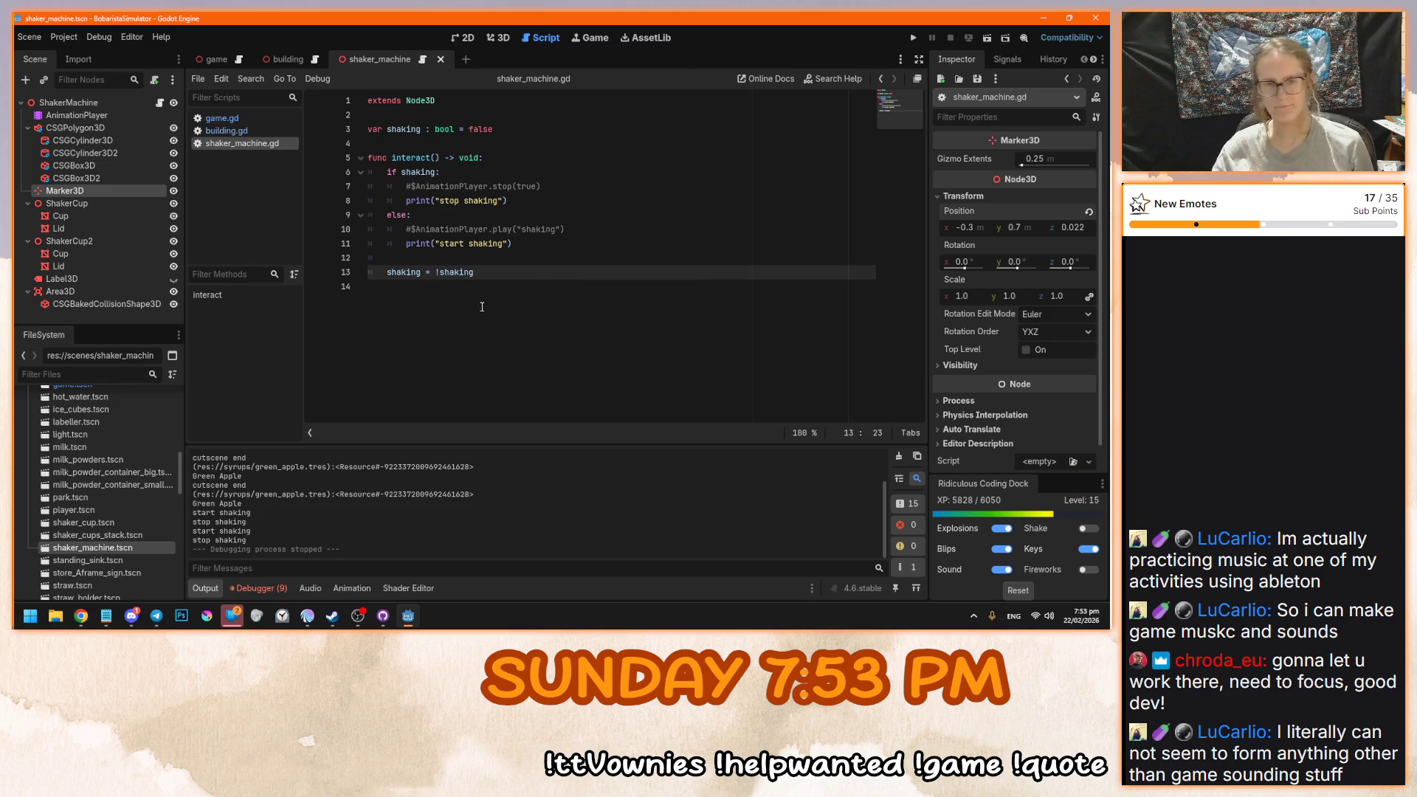
{"action": "left_click", "coordinate": [421, 63]}
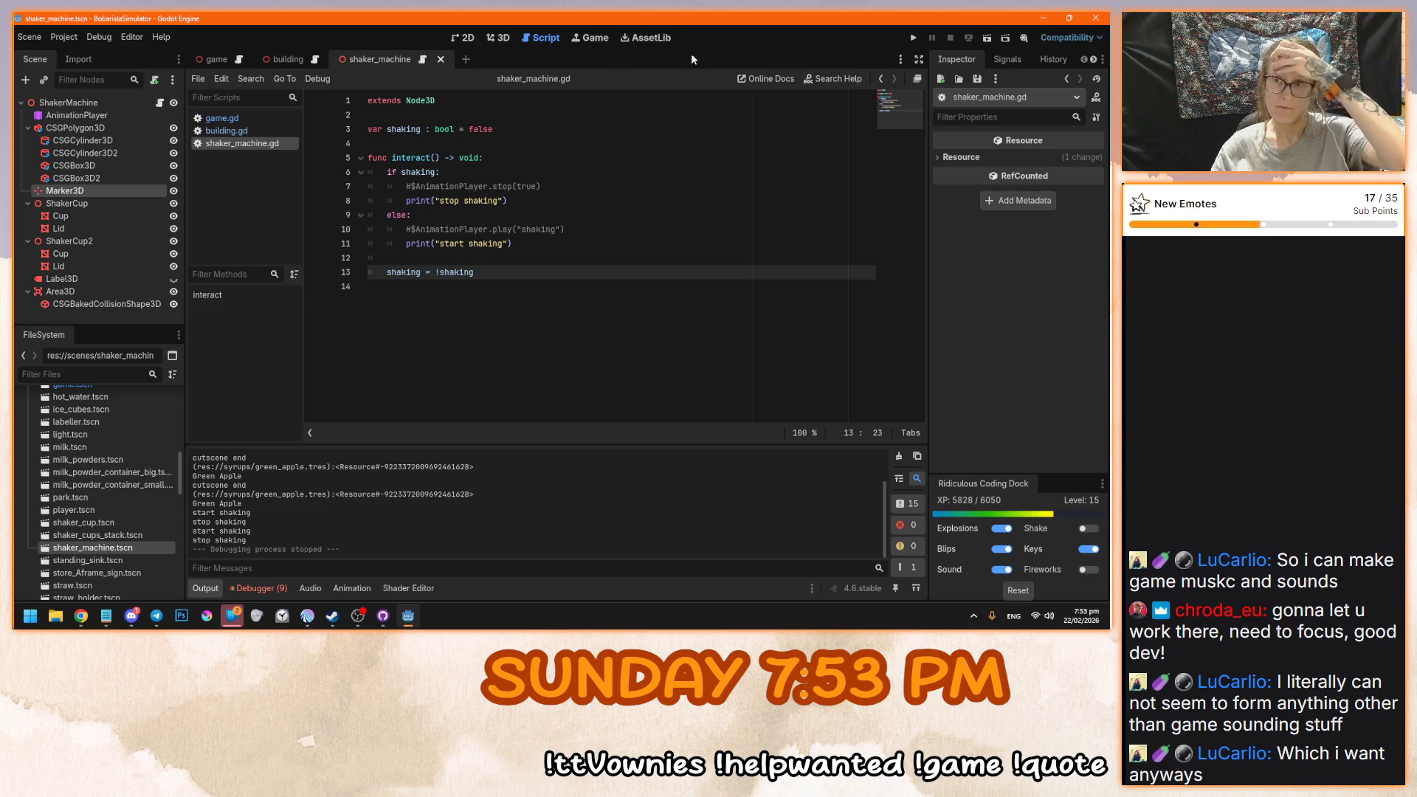
- Rename the Marker3D to LeftMarker and duplicate it as RightMarker
{"action": "left_click", "coordinate": [506, 42]}
{"action": "scroll", "coordinate": [478, 338], "scroll_direction": "up", "scroll_amount": 5}
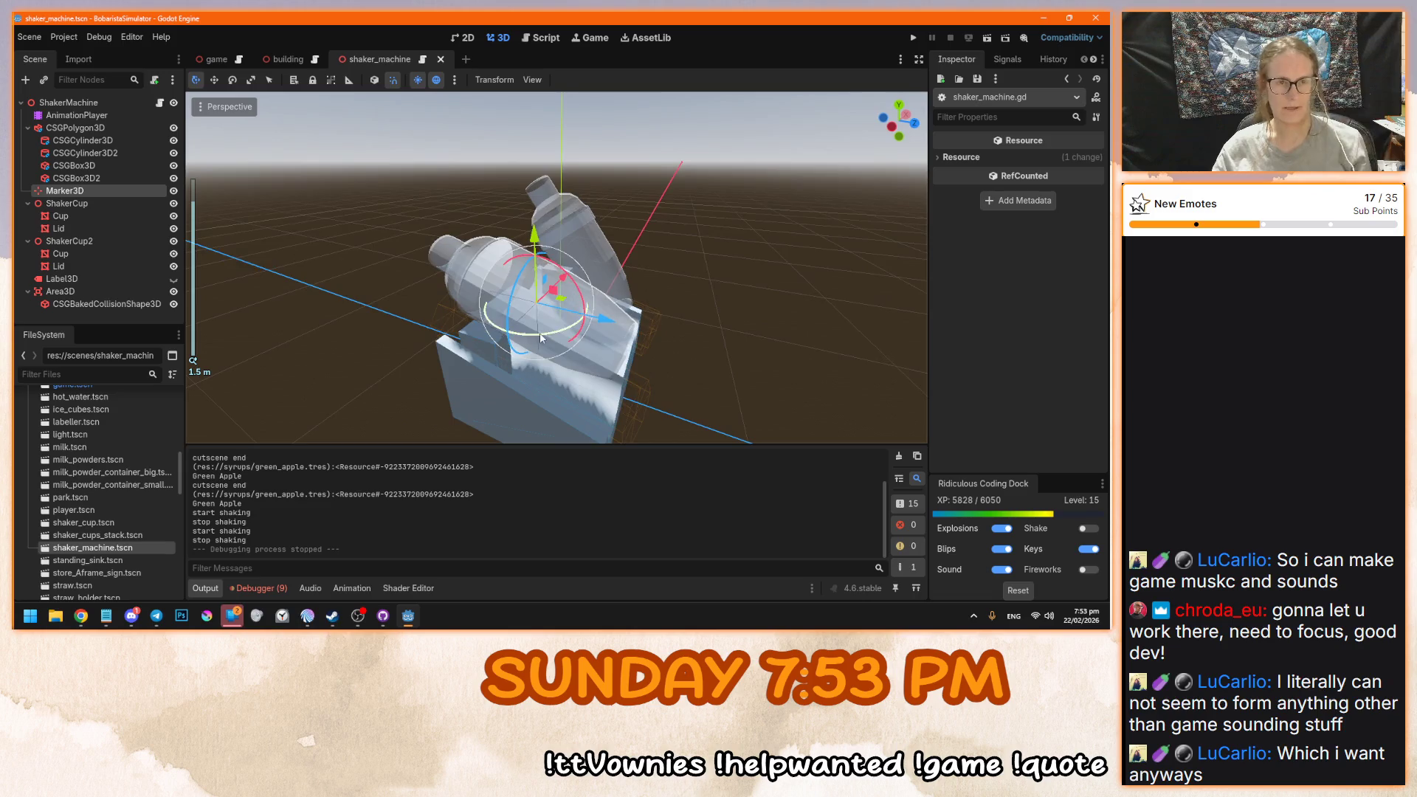
{"action": "scroll", "coordinate": [491, 265], "scroll_direction": "down", "scroll_amount": 2}
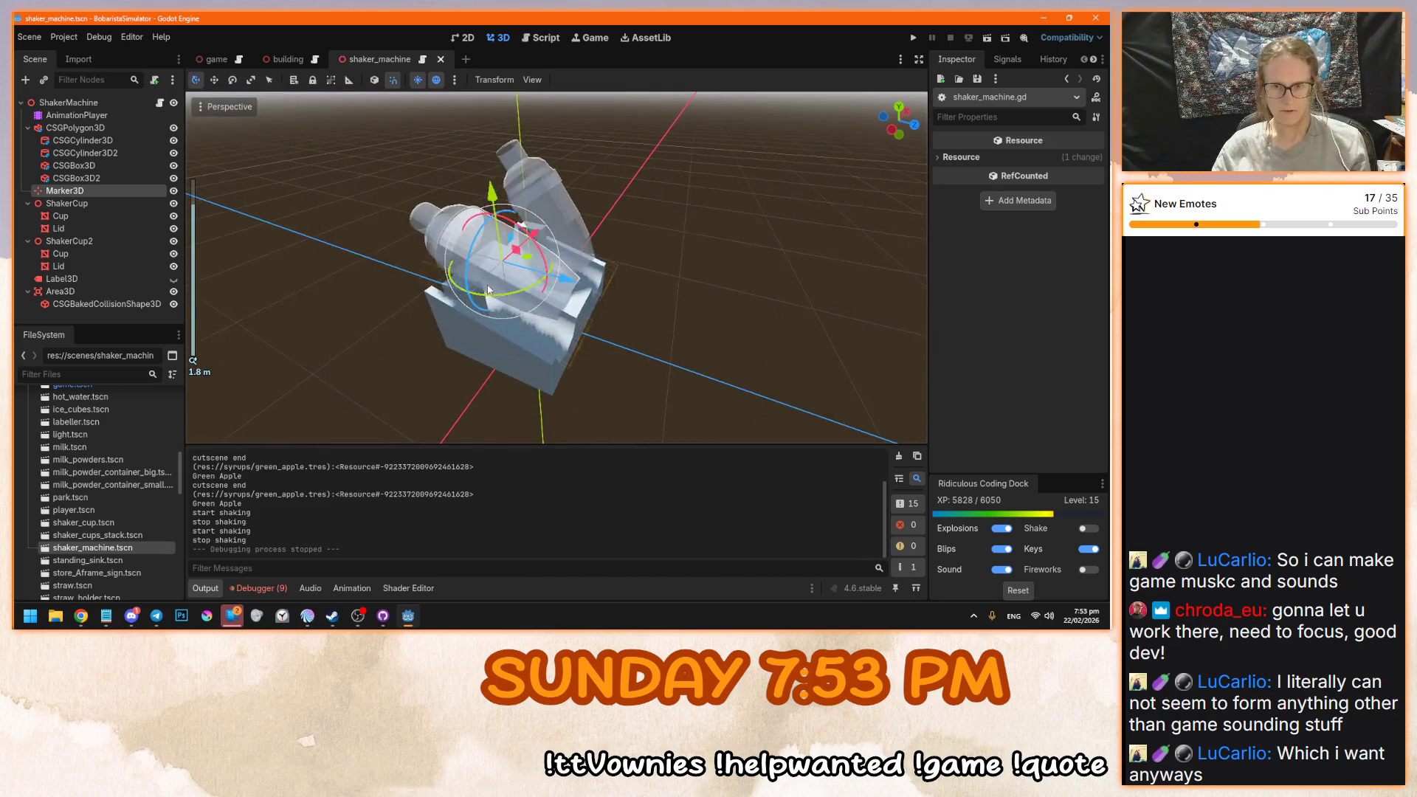
{"action": "left_click_drag", "start_coordinate": [515, 279], "coordinate": [516, 244]}
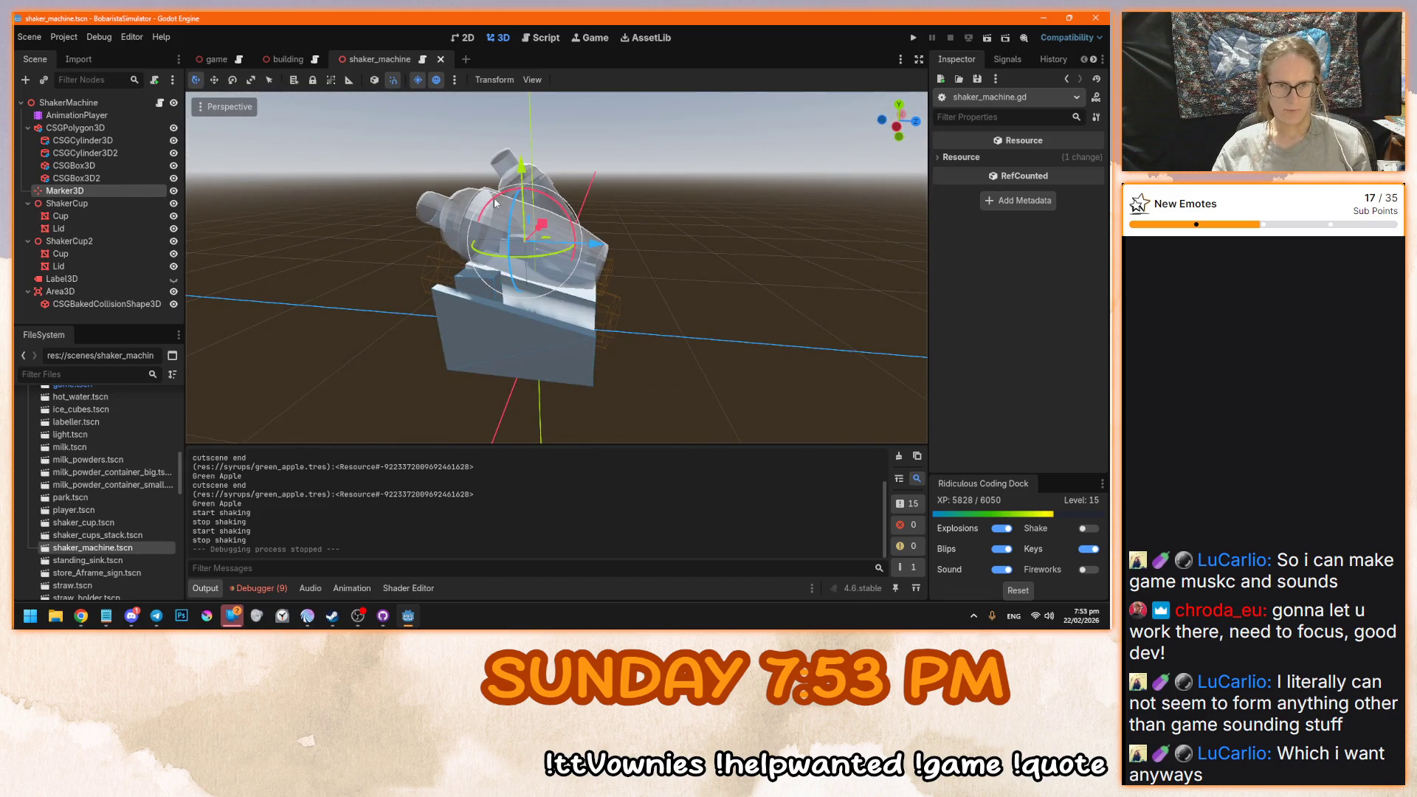
{"action": "left_click_drag", "start_coordinate": [528, 178], "coordinate": [502, 244]}
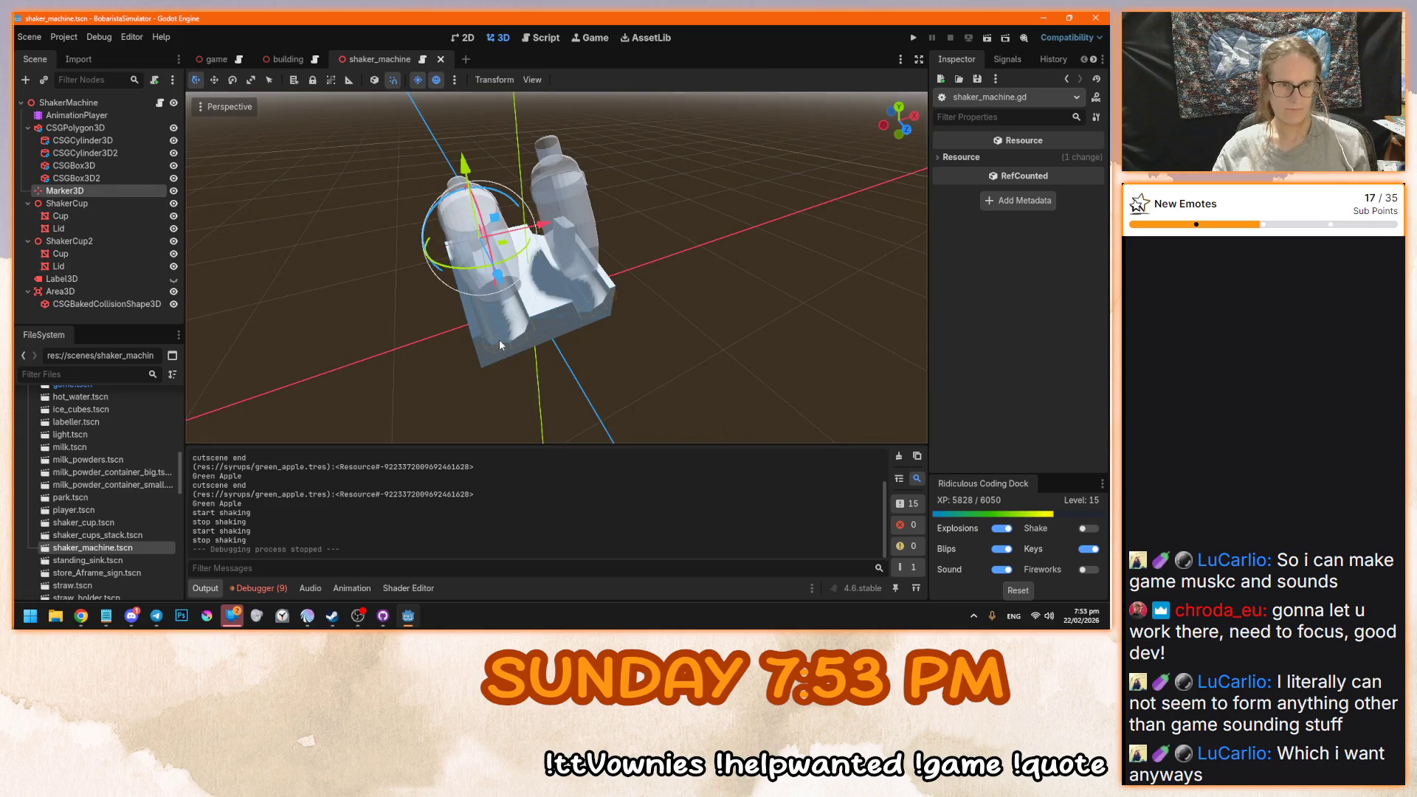
{"action": "left_click_drag", "start_coordinate": [543, 298], "coordinate": [539, 332]}
{"action": "left_click", "coordinate": [66, 191]}
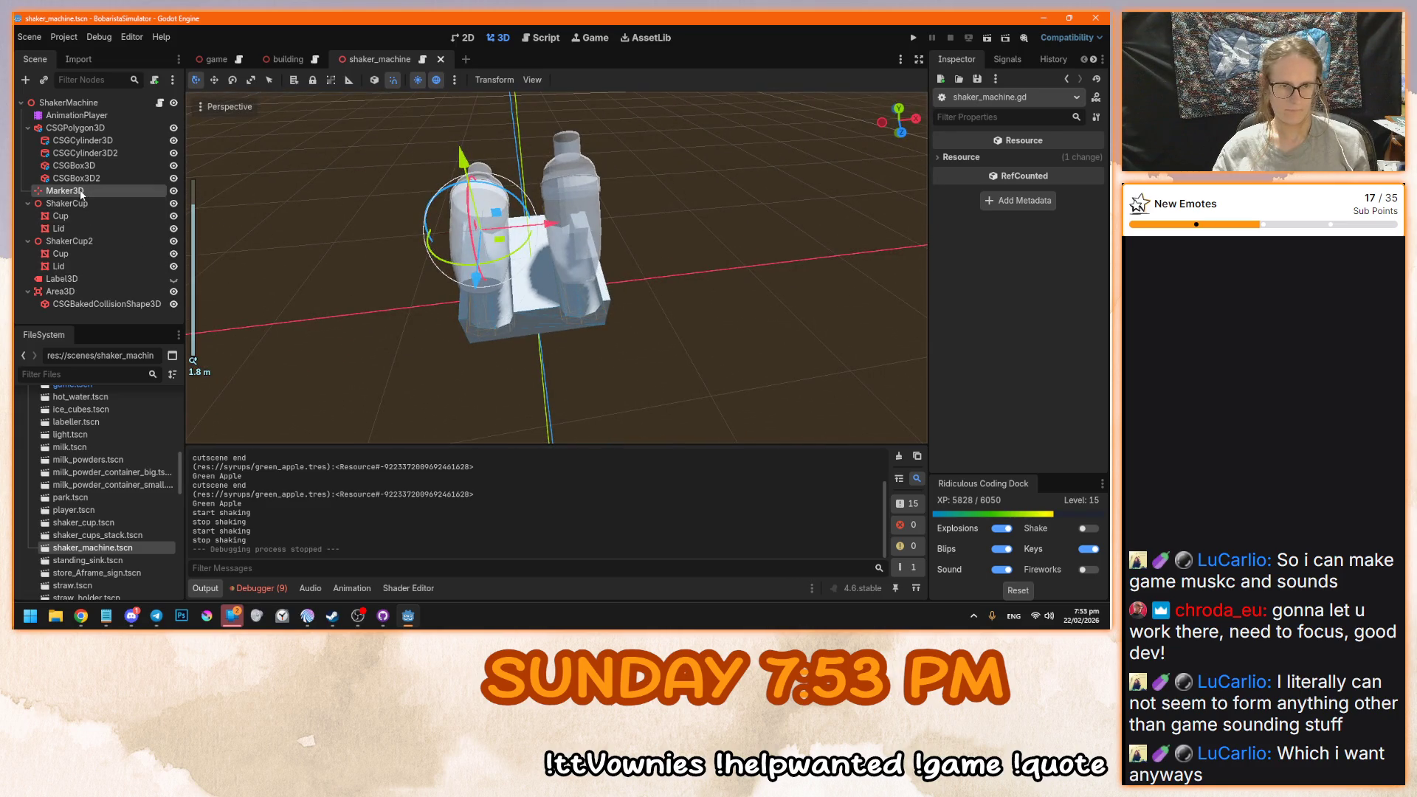
{"action": "type", "text": "LeftMarker"}
{"action": "key", "text": "Return"}
{"action": "key", "text": "ctrl+d"}
{"action": "left_click", "coordinate": [87, 203]}
{"action": "type", "text": "RightMarker"}
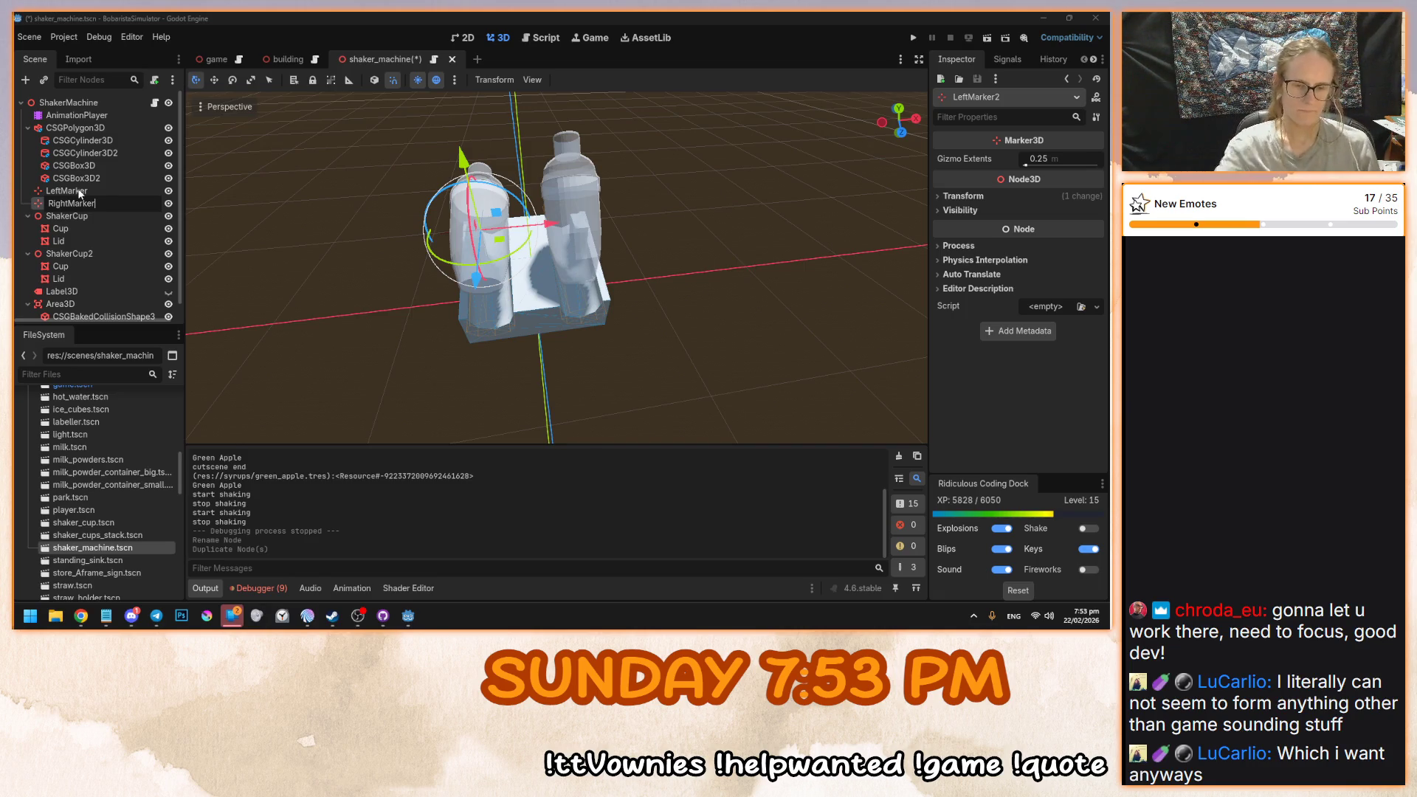
- Rename the markers to MarkerLeft and MarkerRight, then select ShakerCup2
{"action": "double_click", "coordinate": [79, 191]}
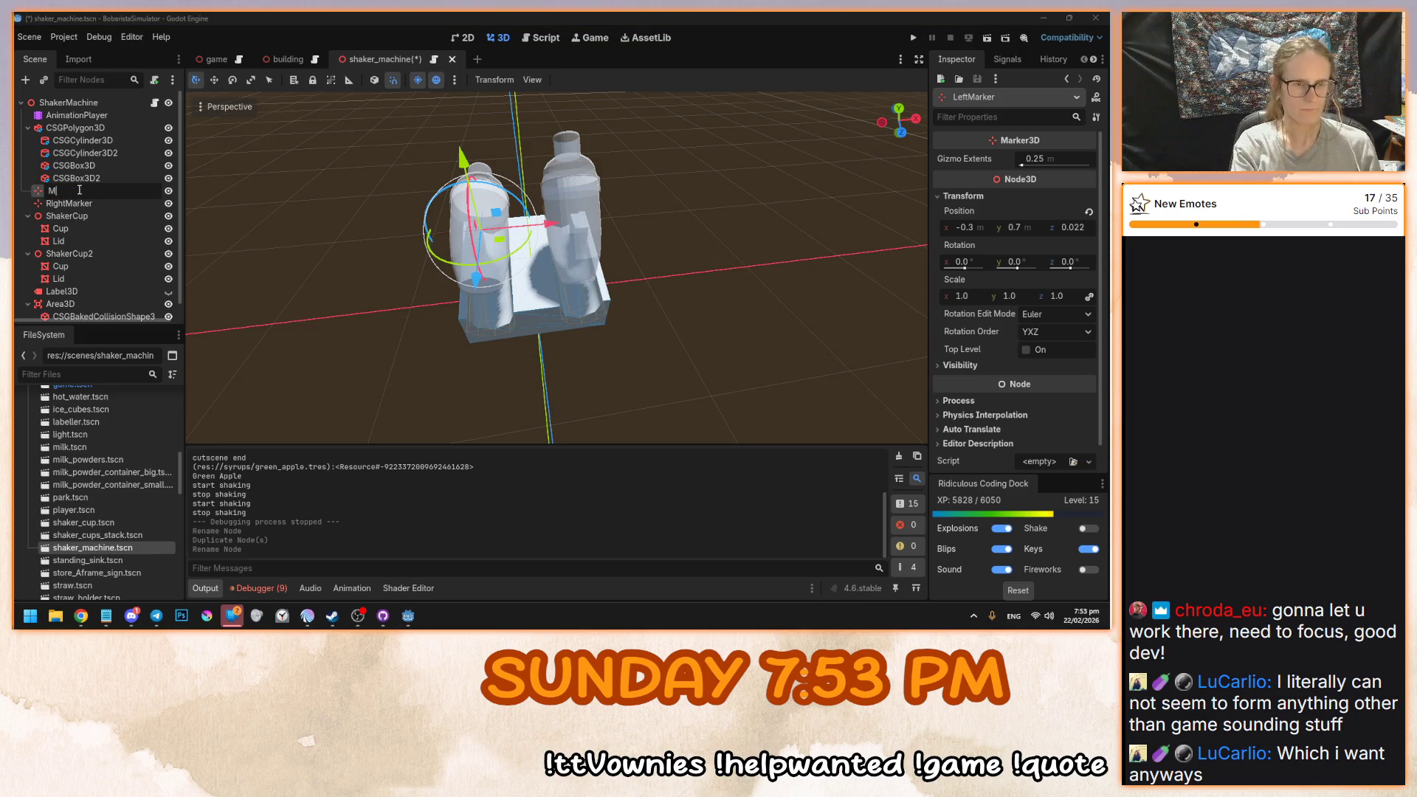
{"action": "type", "text": "t"}
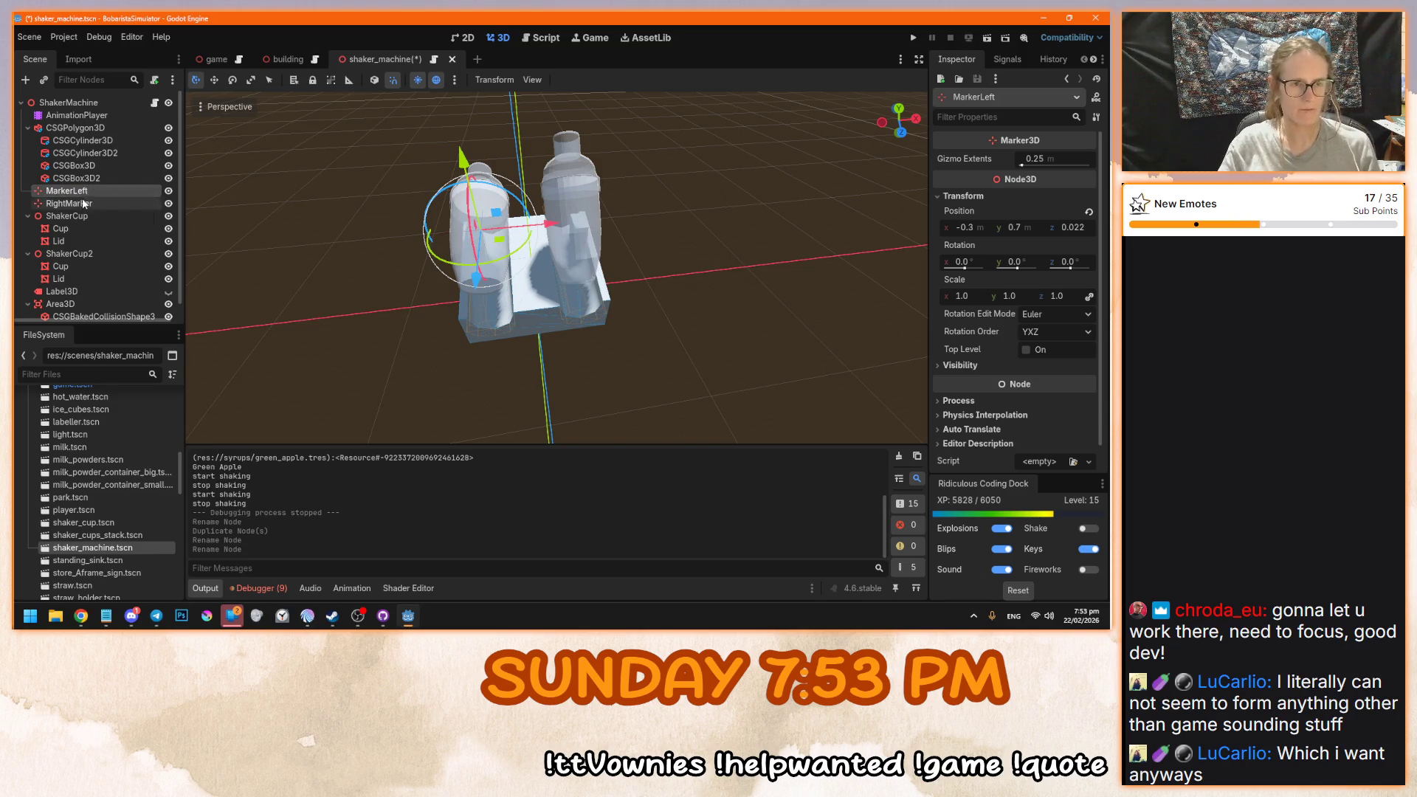
{"action": "double_click", "coordinate": [82, 202]}
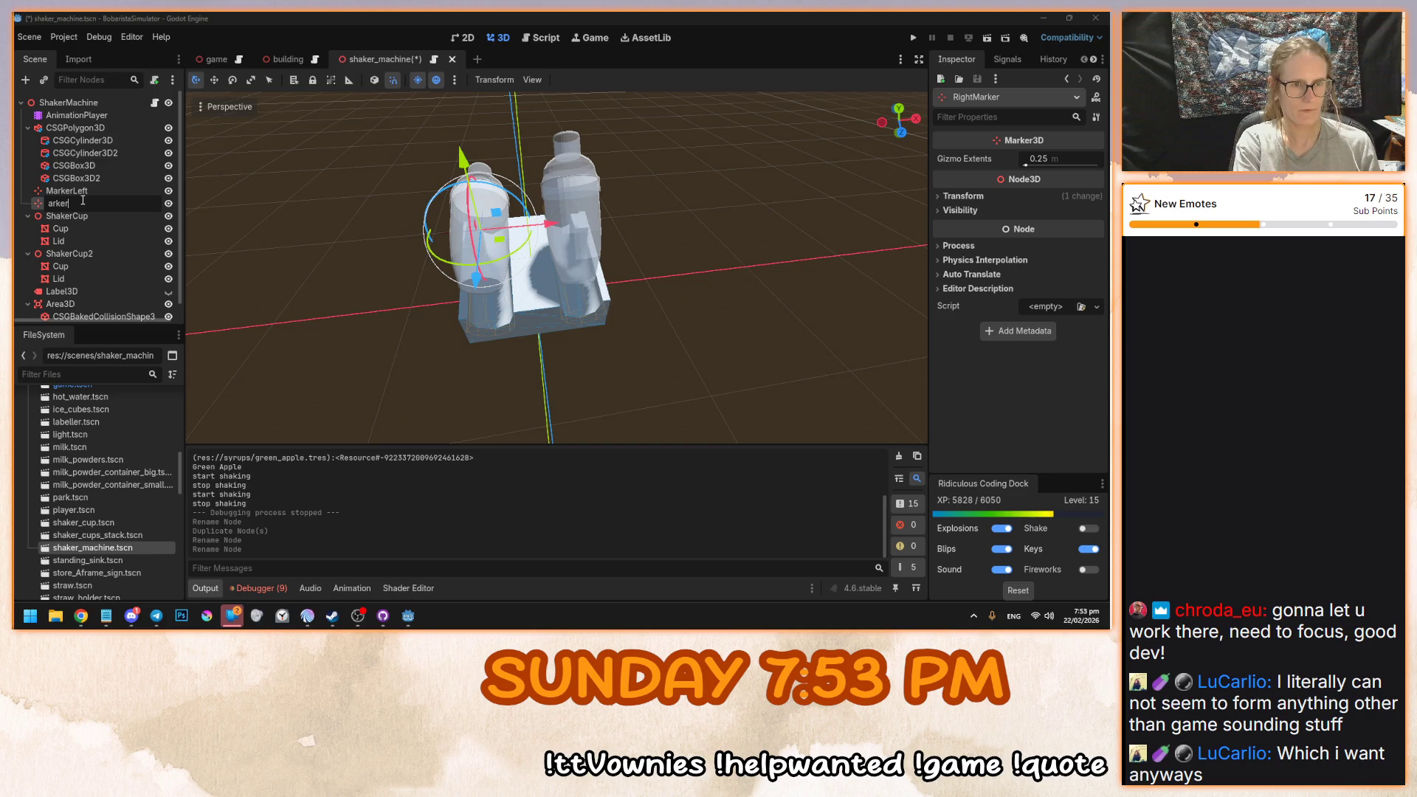
{"action": "type", "text": "MRight"}
{"action": "key", "text": "Return"}
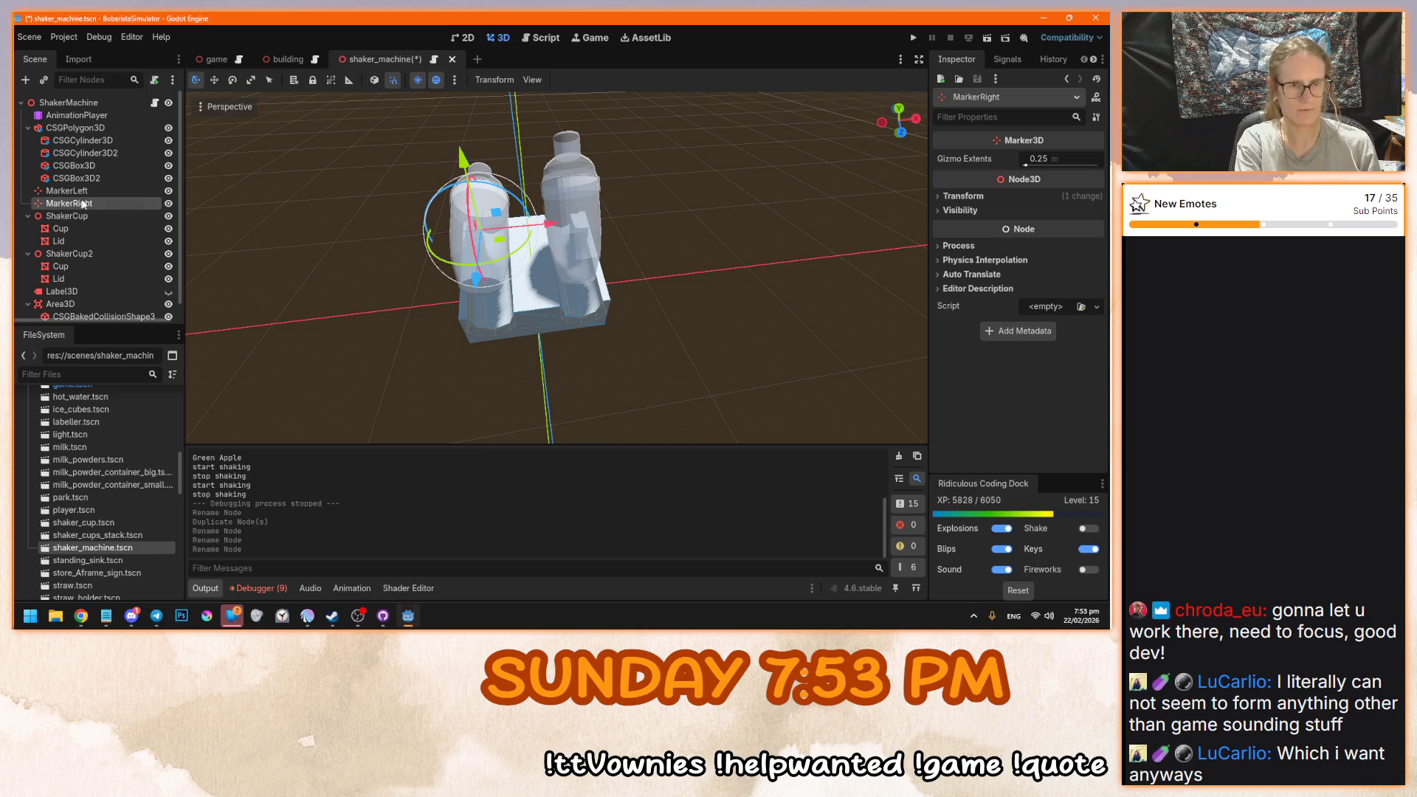
{"action": "scroll", "coordinate": [111, 229], "scroll_direction": "down", "scroll_amount": 1}
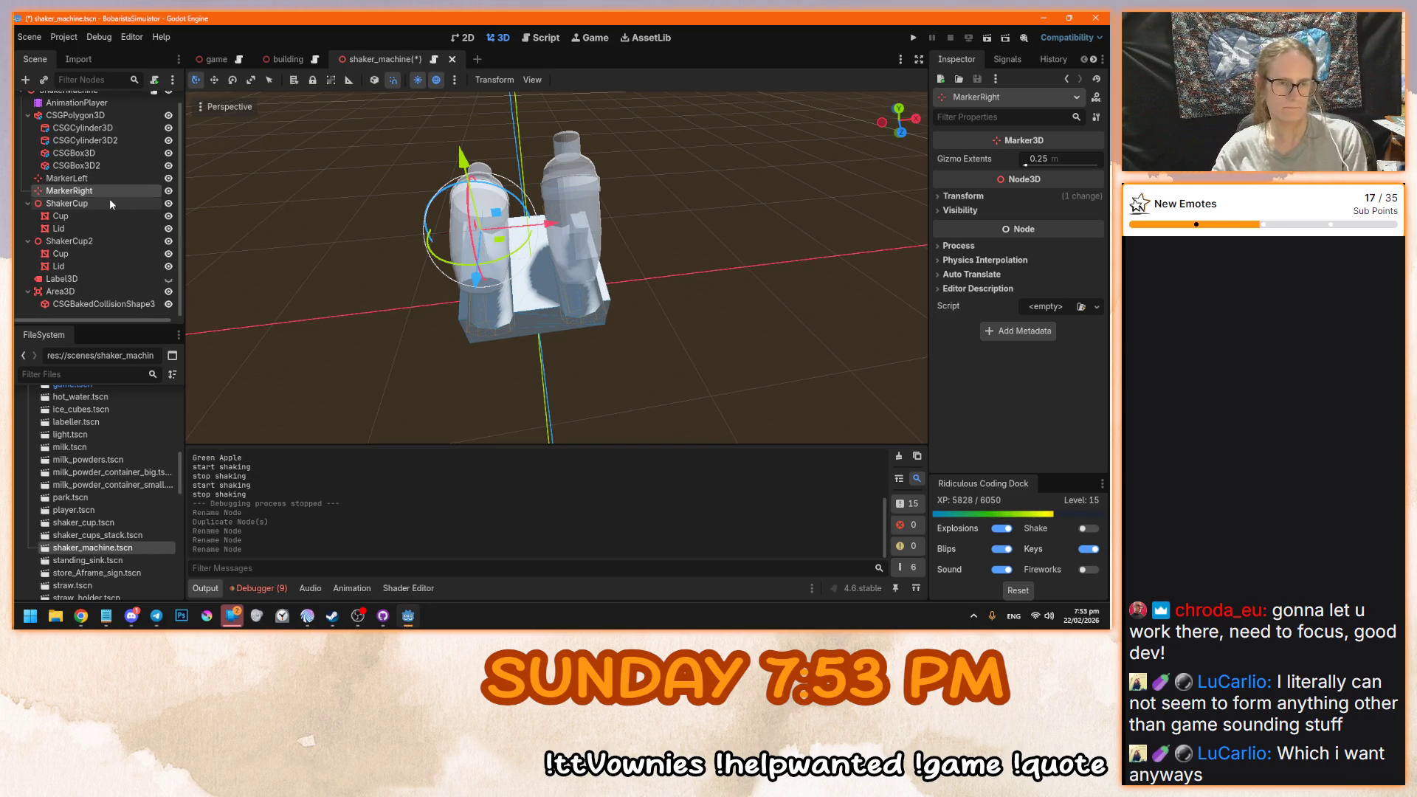
{"action": "left_click", "coordinate": [87, 243]}
- Copy ShakerCup2's position onto MarkerRight, placing it at x 0.3, z 0.021
{"action": "left_click", "coordinate": [1096, 171]}
{"action": "key", "text": "ctrl+z"}
{"action": "right_click", "coordinate": [980, 172]}
{"action": "left_click", "coordinate": [988, 180]}
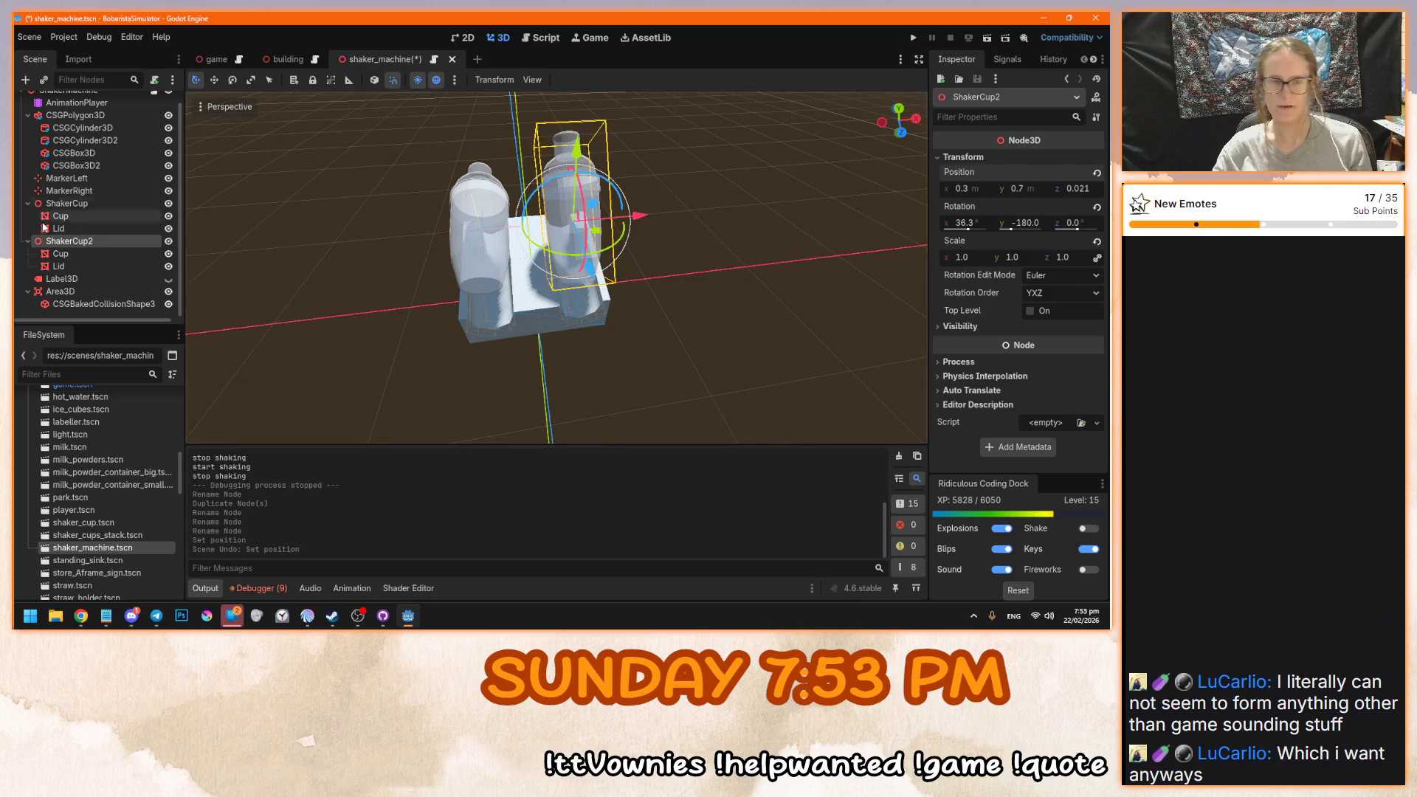
{"action": "left_click", "coordinate": [68, 190]}
{"action": "left_click", "coordinate": [964, 196]}
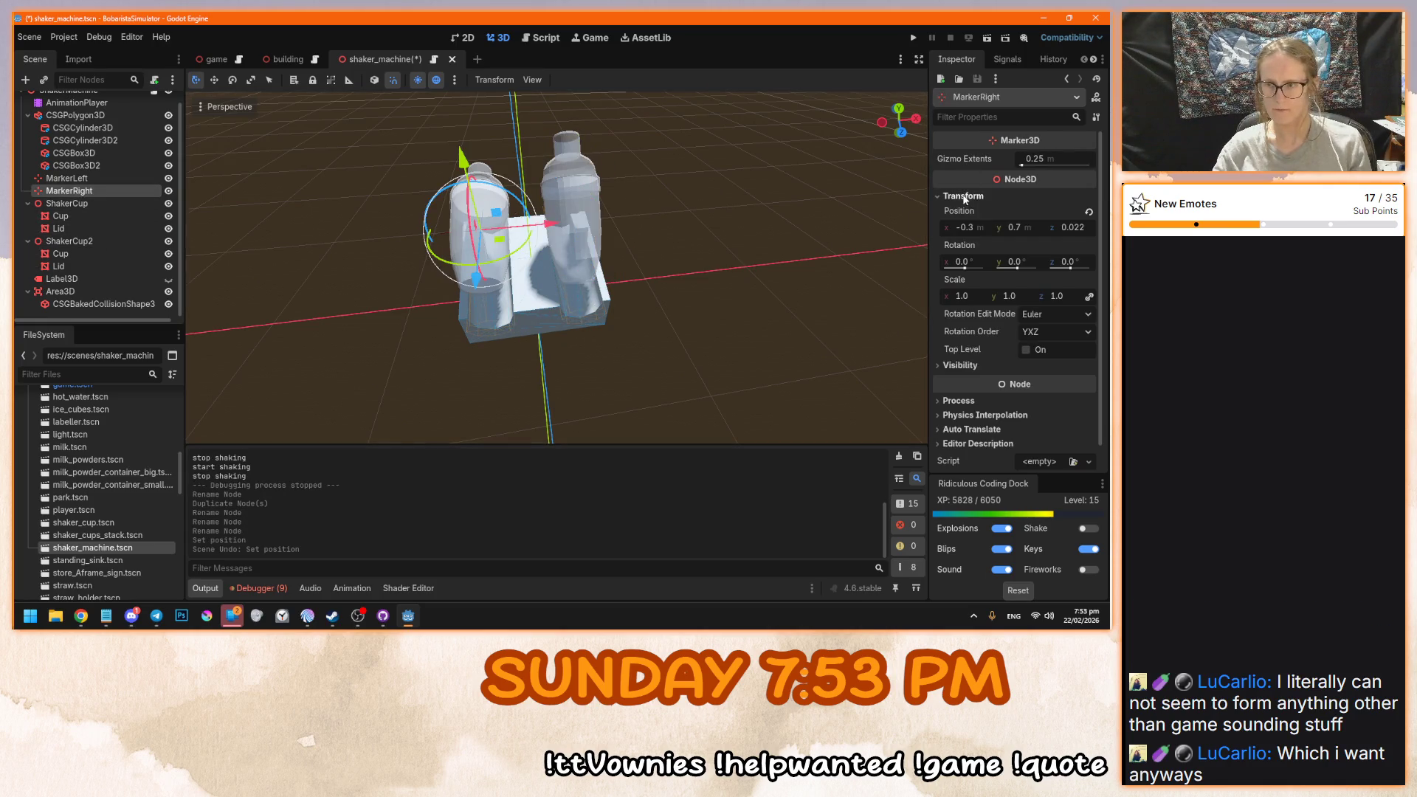
{"action": "right_click", "coordinate": [969, 212]}
{"action": "left_click", "coordinate": [981, 229]}
- Delete the ShakerCup and ShakerCup2 nodes from the scene
{"action": "mouse_move", "coordinate": [476, 247]}
{"action": "left_mouse_down"}
{"action": "mouse_move", "coordinate": [683, 240]}
{"action": "mouse_move", "coordinate": [663, 227]}
{"action": "left_mouse_up"}
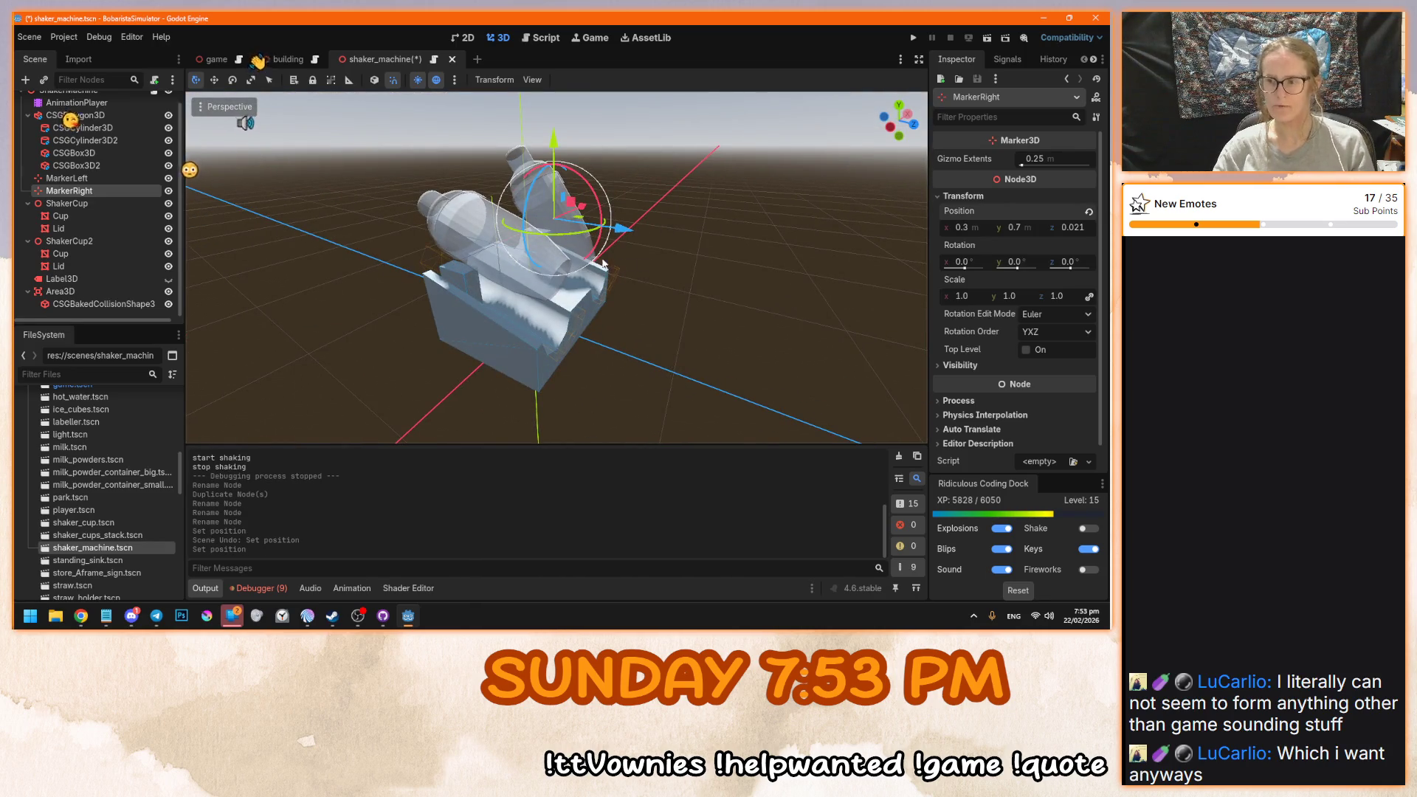
{"action": "left_click", "coordinate": [650, 277]}
{"action": "mouse_move", "coordinate": [649, 277]}
{"action": "left_mouse_down"}
{"action": "mouse_move", "coordinate": [568, 297]}
{"action": "mouse_move", "coordinate": [369, 256]}
{"action": "left_mouse_up"}
{"action": "double_click", "coordinate": [98, 203]}
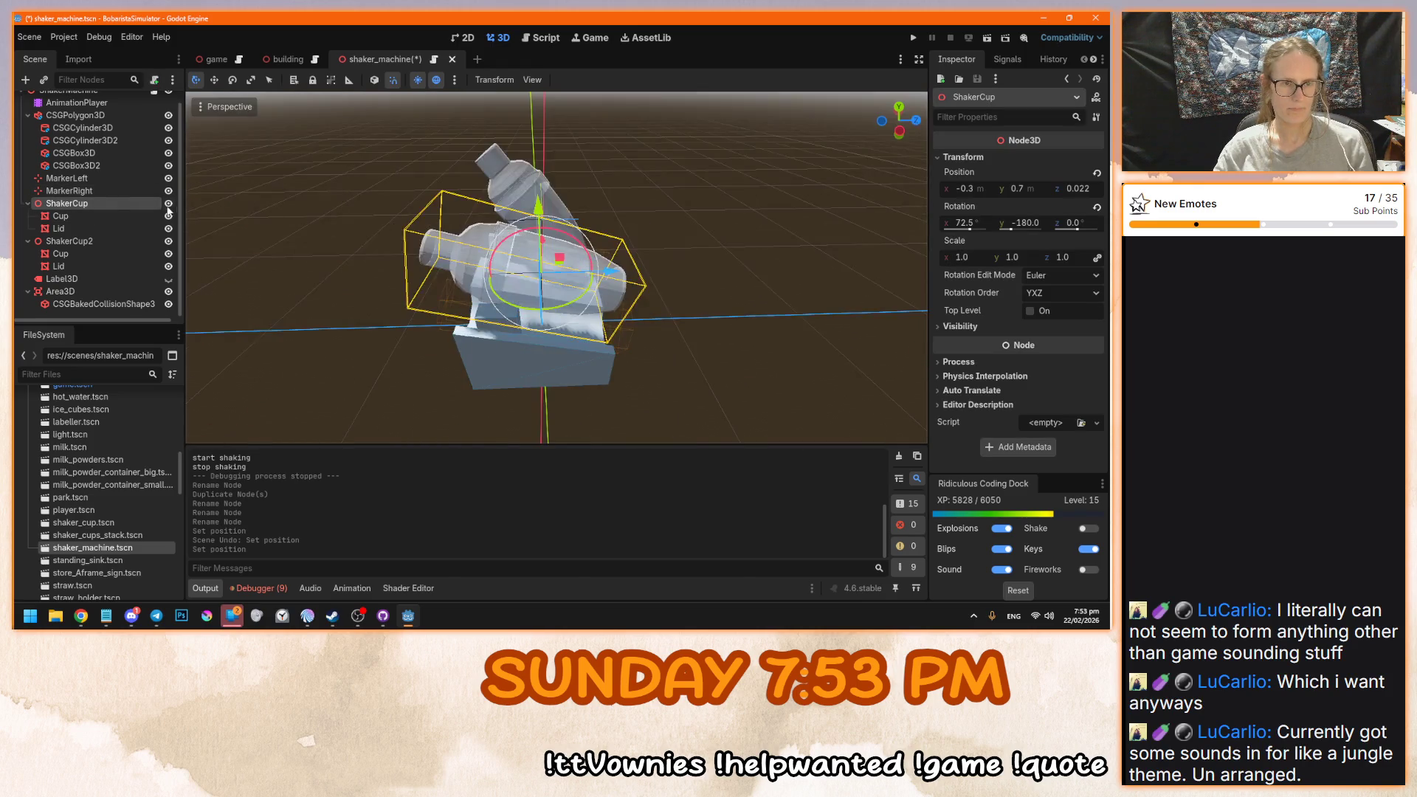
{"action": "mouse_move", "coordinate": [330, 253]}
{"action": "left_mouse_down"}
{"action": "mouse_move", "coordinate": [300, 231]}
{"action": "mouse_move", "coordinate": [384, 236]}
{"action": "left_mouse_up"}
{"action": "key", "text": "Delete"}
{"action": "left_click", "coordinate": [524, 351]}
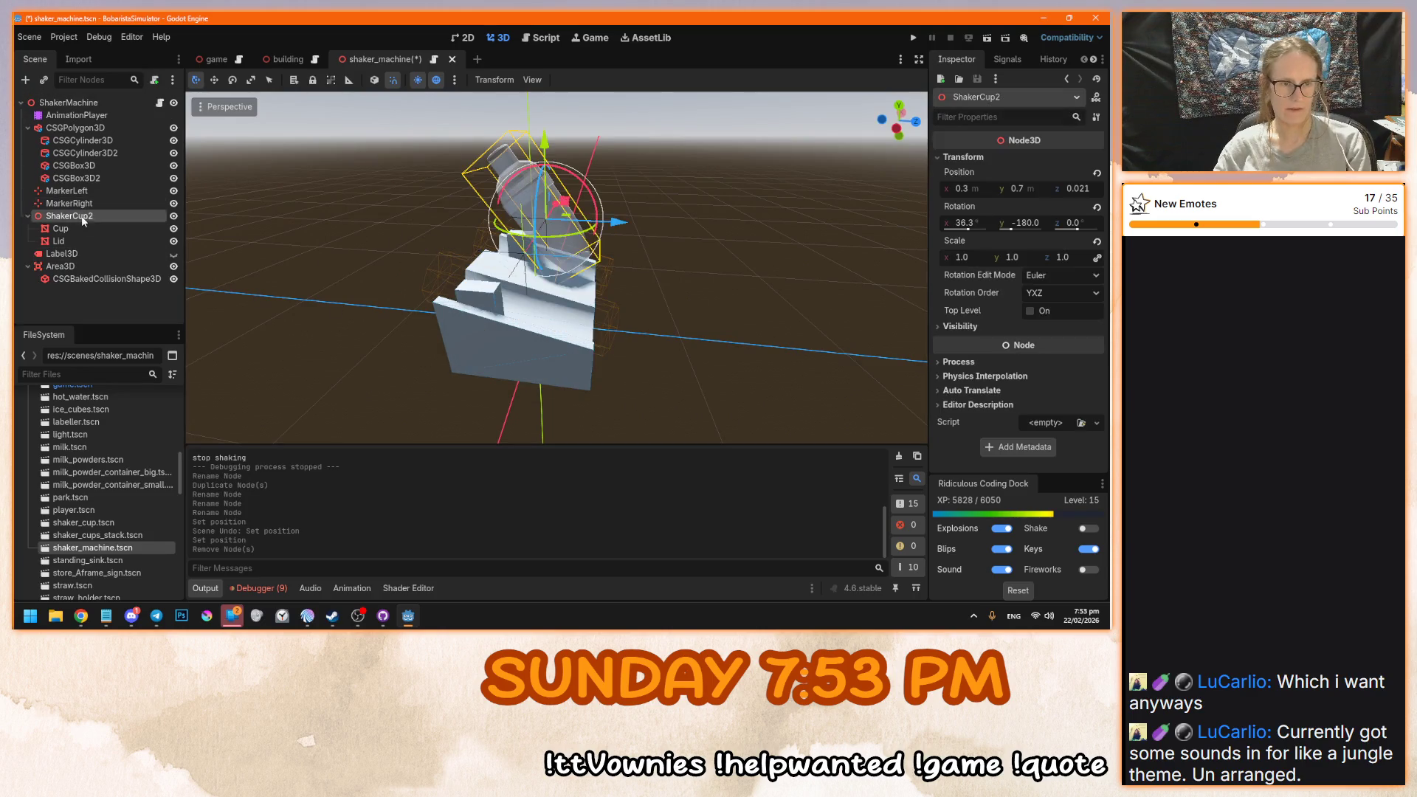
{"action": "key", "text": "Delete"}
{"action": "left_click", "coordinate": [503, 344]}
- Select the AnimationPlayer and keep the 'shaking' animation open
{"action": "left_click", "coordinate": [90, 117]}
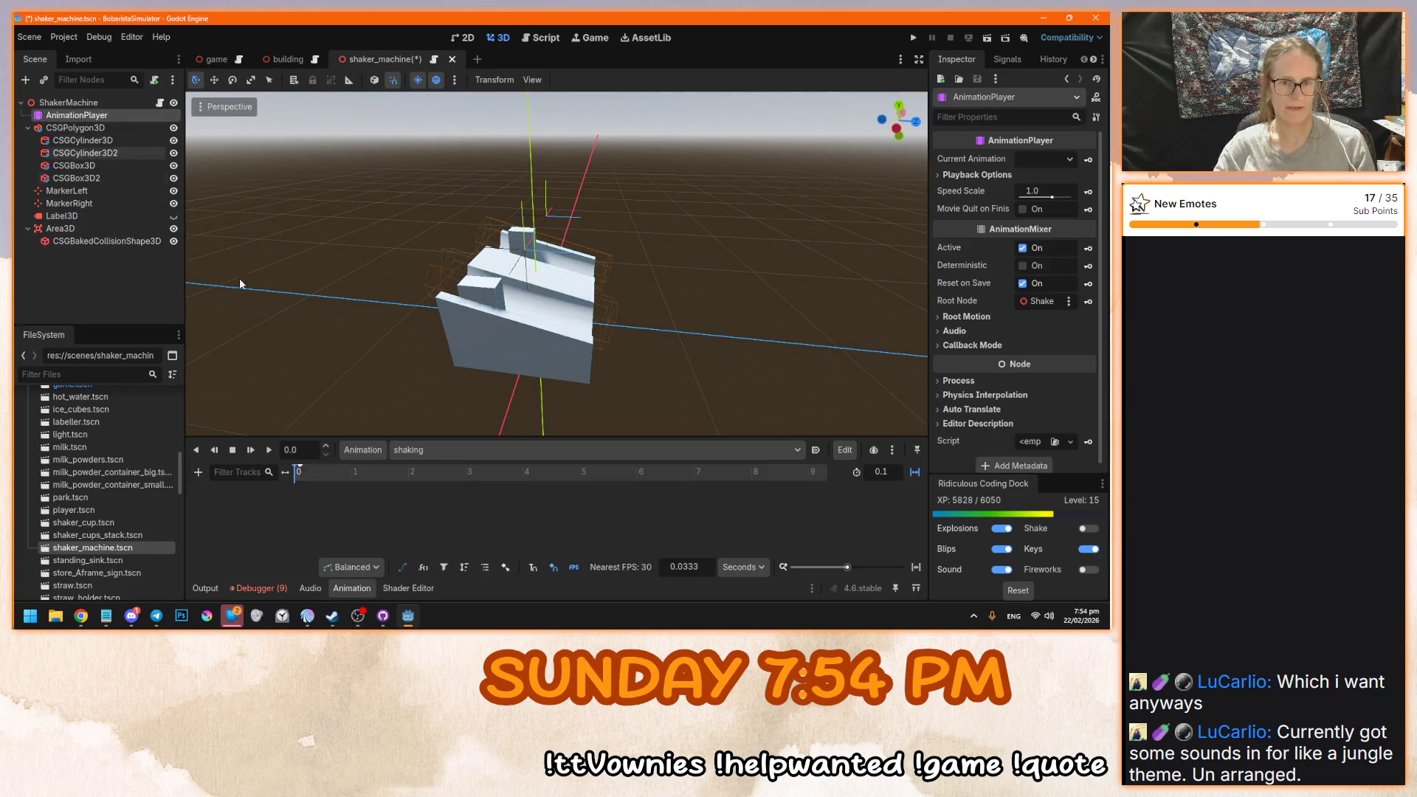
{"action": "left_click", "coordinate": [421, 450]}
{"action": "left_click", "coordinate": [334, 524]}
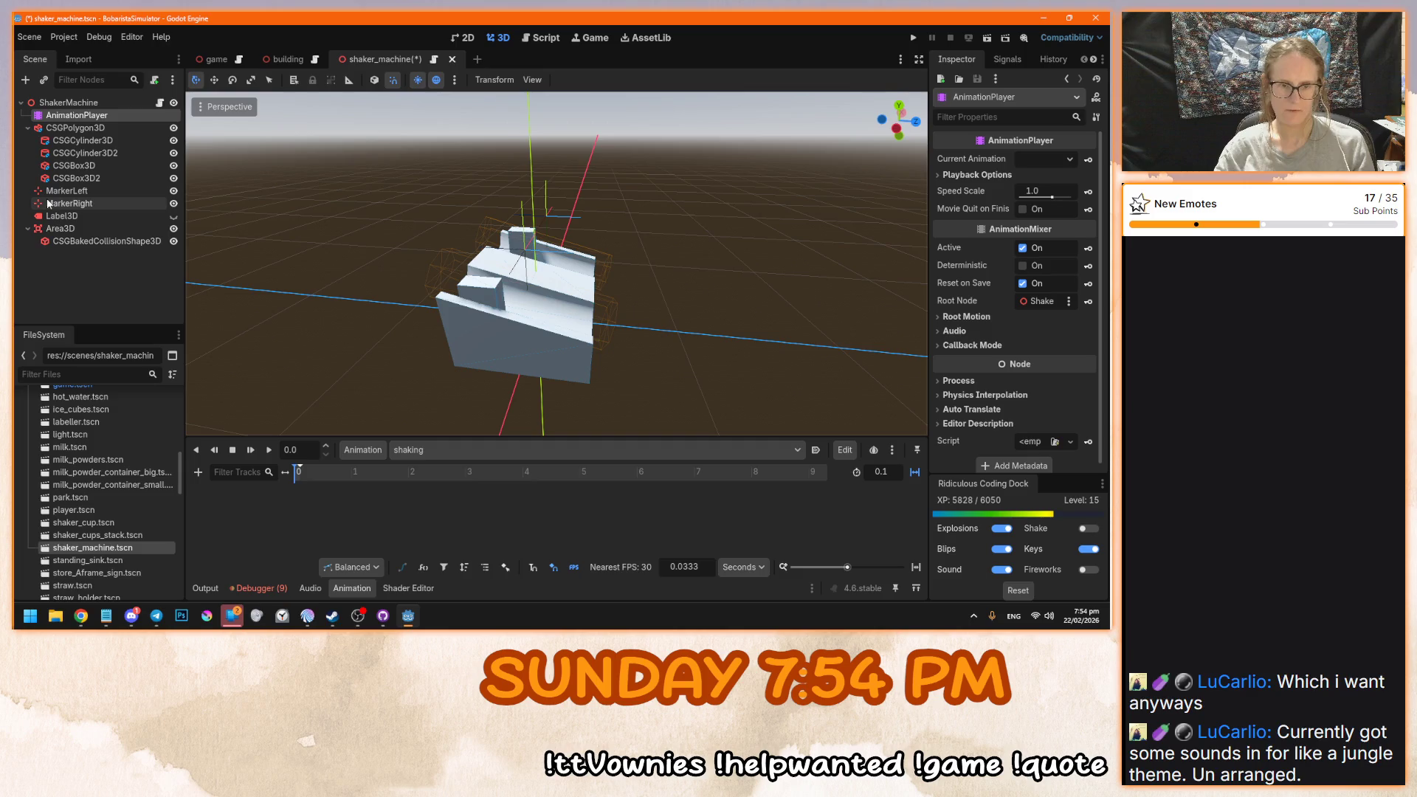
- Instance shaker_cup.tscn as a child of MarkerLeft and of MarkerRight
{"action": "left_click", "coordinate": [66, 192]}
{"action": "left_click", "coordinate": [68, 204]}
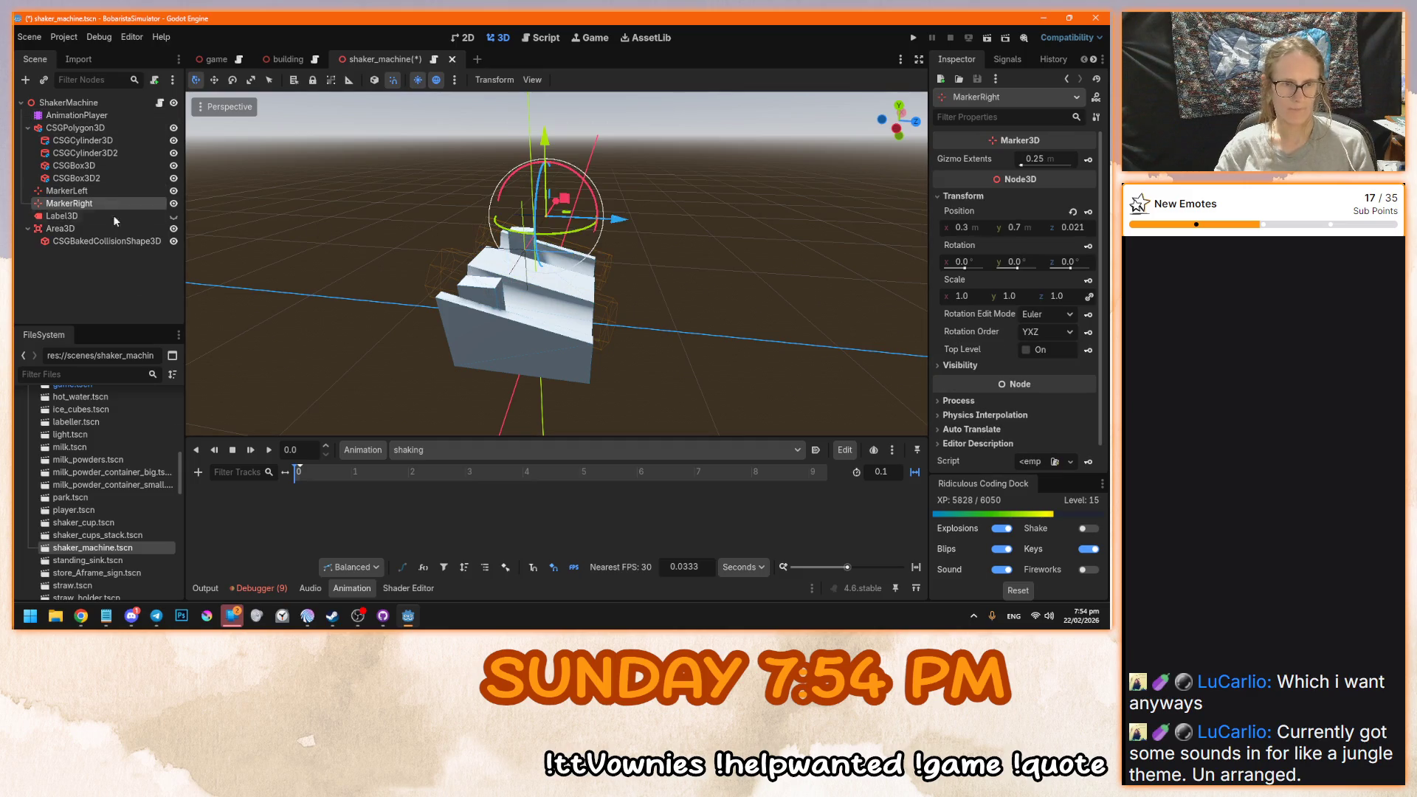
{"action": "left_click_drag", "start_coordinate": [114, 524], "coordinate": [101, 193]}
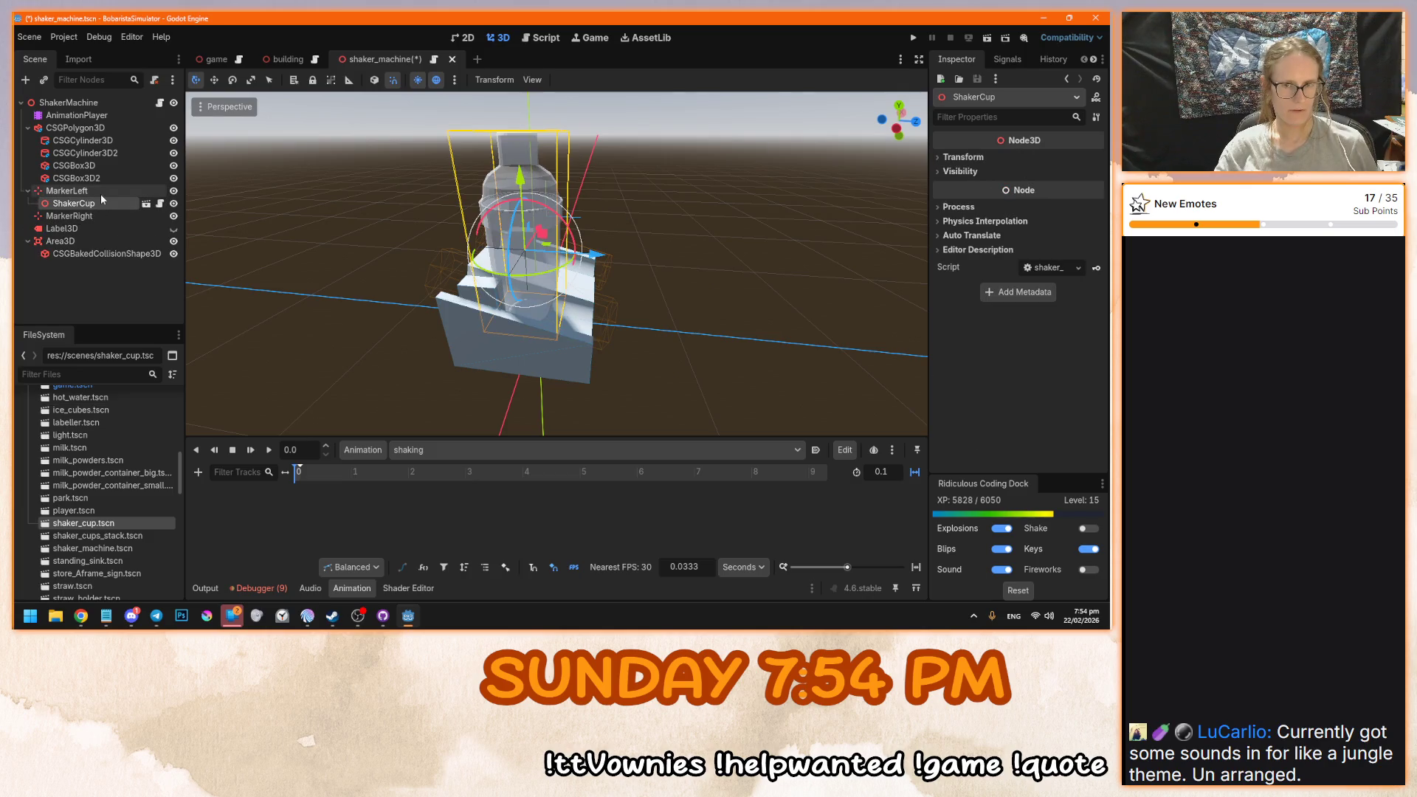
{"action": "mouse_move", "coordinate": [83, 523]}
{"action": "left_mouse_down"}
{"action": "mouse_move", "coordinate": [118, 350]}
{"action": "mouse_move", "coordinate": [69, 215]}
{"action": "left_mouse_up"}
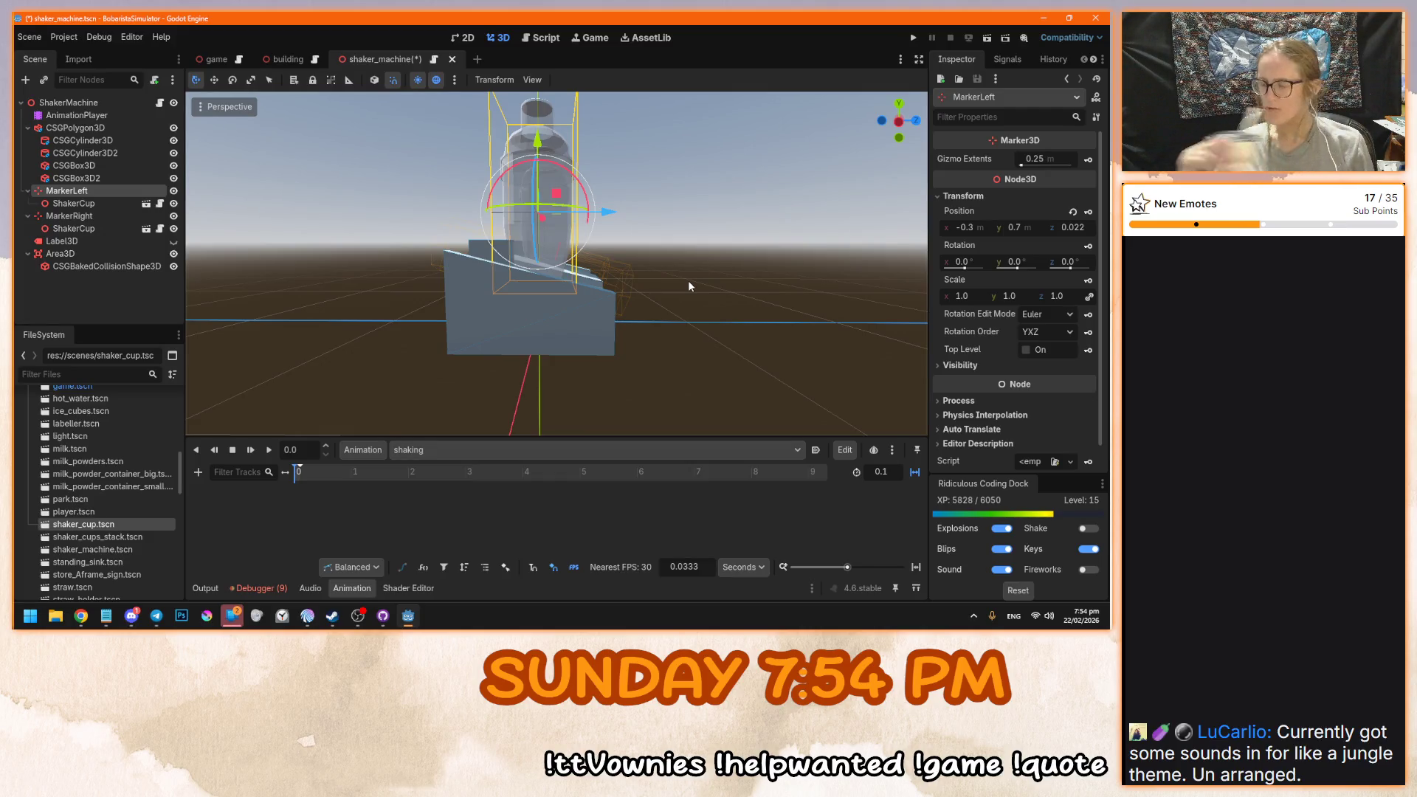
{"action": "scroll", "coordinate": [595, 329], "scroll_direction": "up", "scroll_amount": 5}
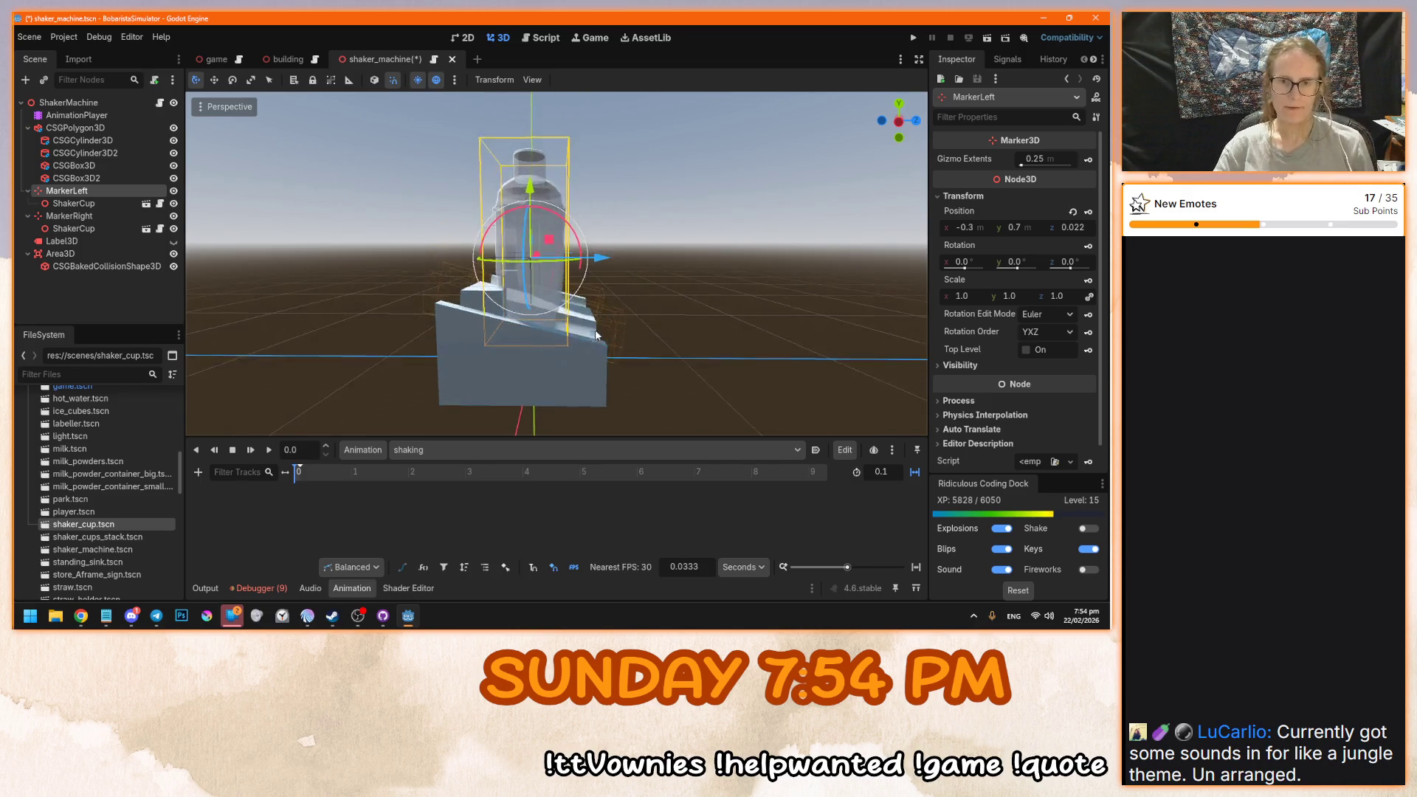
- Select MarkerLeft and MarkerRight and tilt both -75° about X in Right view
{"action": "key", "text": "KP_1"}
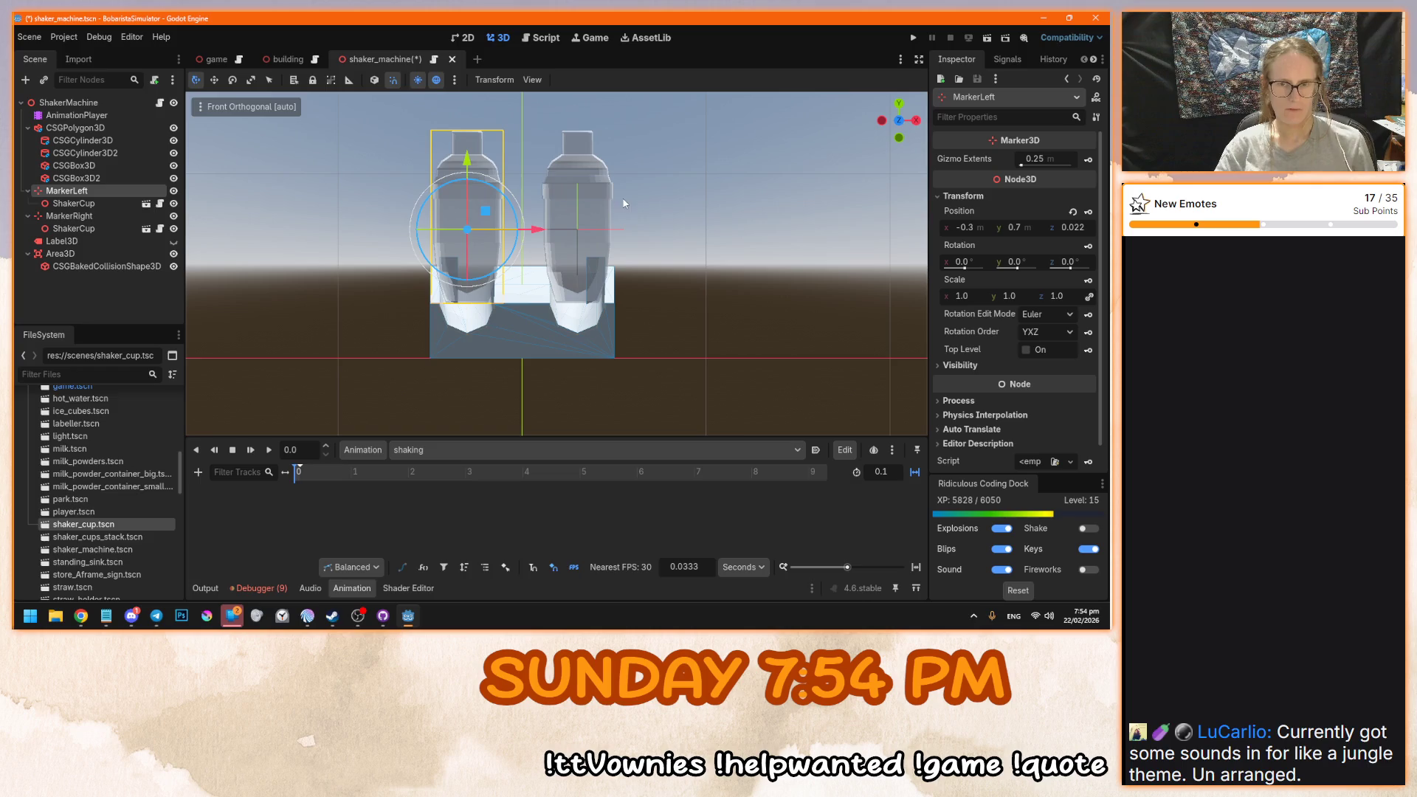
{"action": "left_click", "coordinate": [590, 196], "text": "shift"}
{"action": "left_click", "coordinate": [95, 191]}
{"action": "left_click", "coordinate": [73, 215], "text": "ctrl"}
{"action": "key", "text": "KP_3"}
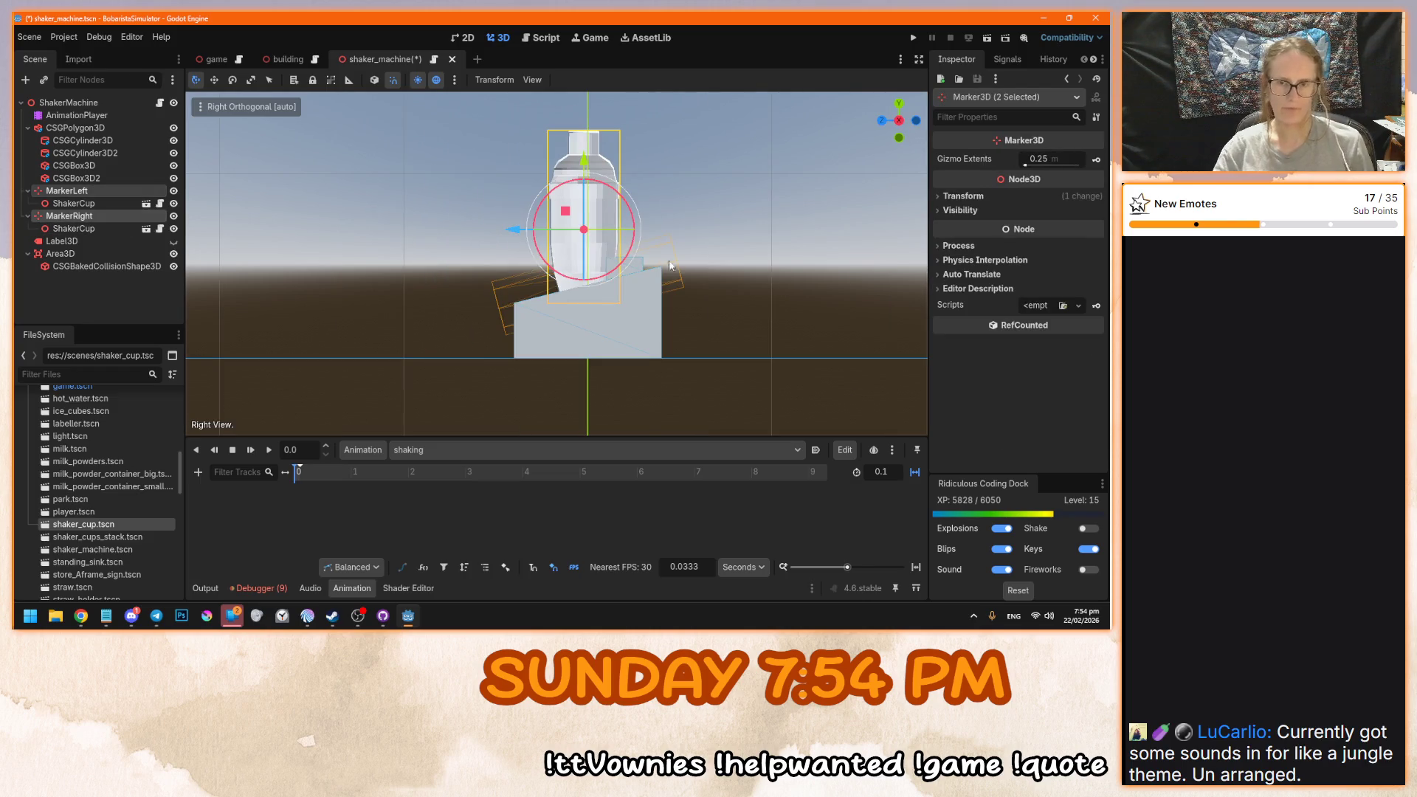
{"action": "mouse_move", "coordinate": [641, 223]}
{"action": "left_mouse_down"}
{"action": "mouse_move", "coordinate": [668, 281]}
{"action": "mouse_move", "coordinate": [673, 348]}
{"action": "mouse_move", "coordinate": [642, 371]}
{"action": "mouse_move", "coordinate": [685, 318]}
{"action": "mouse_move", "coordinate": [667, 319]}
{"action": "mouse_move", "coordinate": [674, 276]}
{"action": "mouse_move", "coordinate": [679, 308]}
{"action": "mouse_move", "coordinate": [586, 413]}
{"action": "mouse_move", "coordinate": [700, 286]}
{"action": "mouse_move", "coordinate": [622, 411]}
{"action": "mouse_move", "coordinate": [670, 347]}
{"action": "mouse_move", "coordinate": [658, 358]}
{"action": "left_mouse_up"}
- Orbit around the machine to inspect the tilted cups, then reselect MarkerLeft
{"action": "mouse_move", "coordinate": [511, 279]}
{"action": "left_mouse_down"}
{"action": "mouse_move", "coordinate": [769, 309]}
{"action": "mouse_move", "coordinate": [659, 245]}
{"action": "mouse_move", "coordinate": [693, 229]}
{"action": "mouse_move", "coordinate": [746, 279]}
{"action": "mouse_move", "coordinate": [502, 274]}
{"action": "left_mouse_up"}
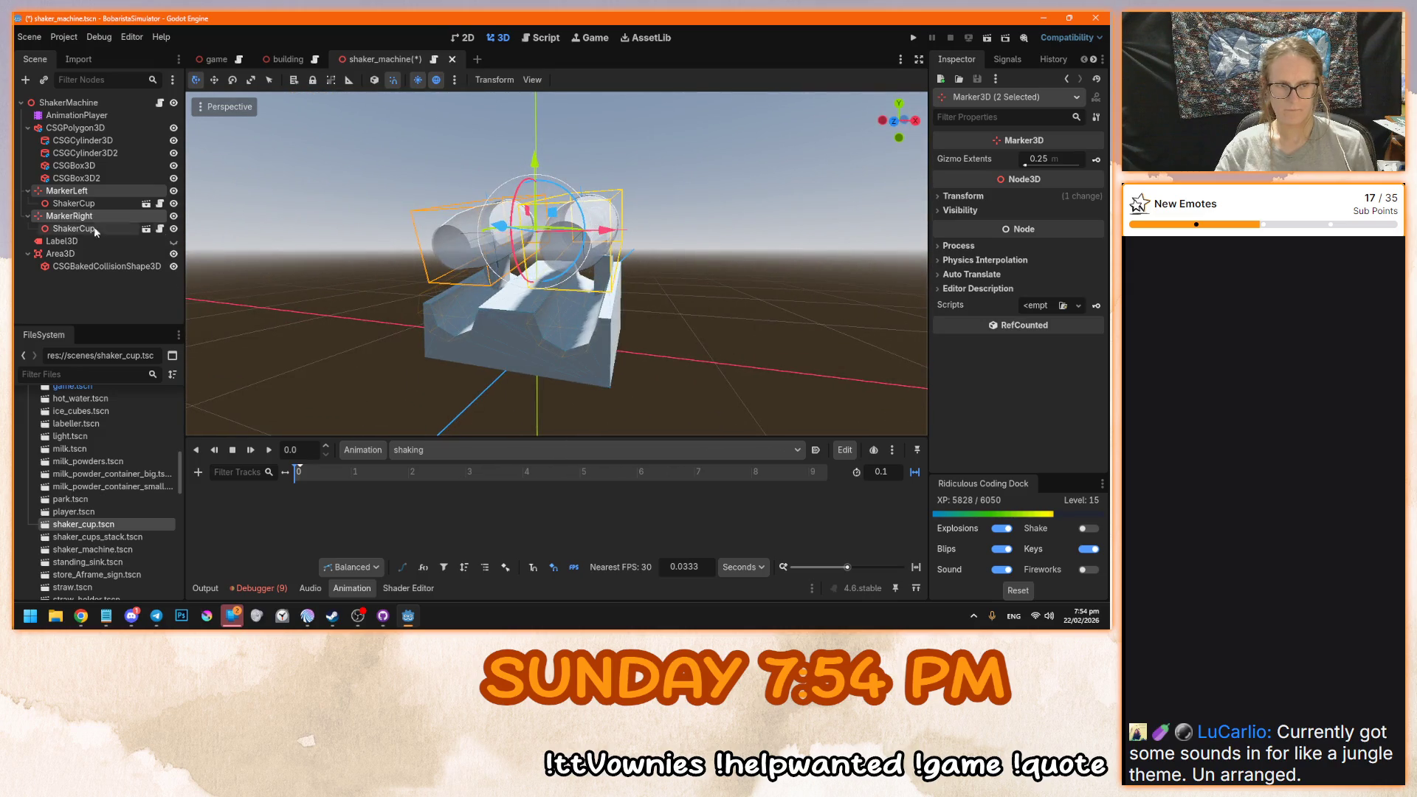
{"action": "left_click", "coordinate": [107, 267]}
{"action": "left_click_drag", "start_coordinate": [340, 273], "coordinate": [677, 269]}
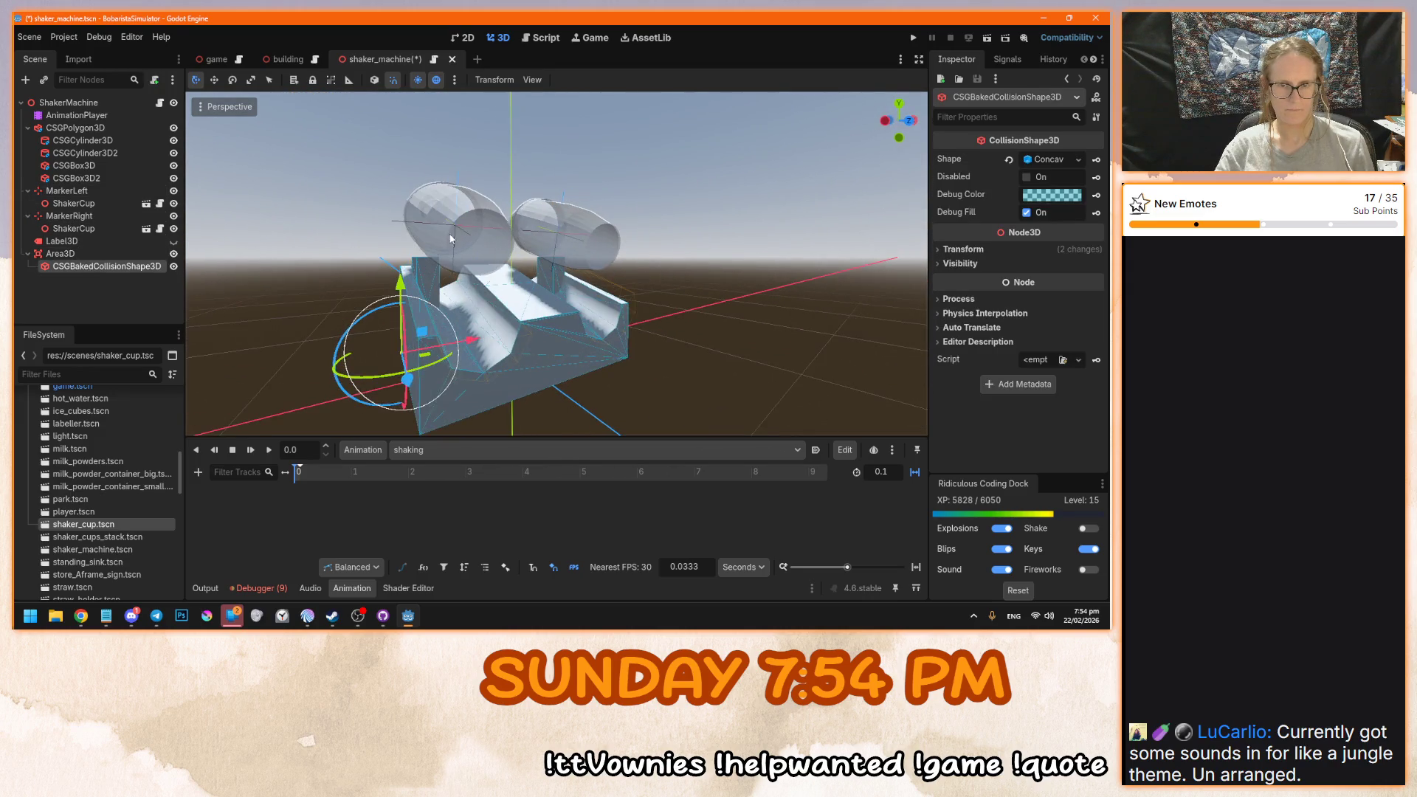
{"action": "scroll", "coordinate": [555, 233], "scroll_direction": "up", "scroll_amount": 5}
{"action": "left_click_drag", "start_coordinate": [555, 233], "coordinate": [449, 285]}
{"action": "scroll", "coordinate": [475, 264], "scroll_direction": "down", "scroll_amount": 5}
{"action": "scroll", "coordinate": [449, 282], "scroll_direction": "up", "scroll_amount": 5}
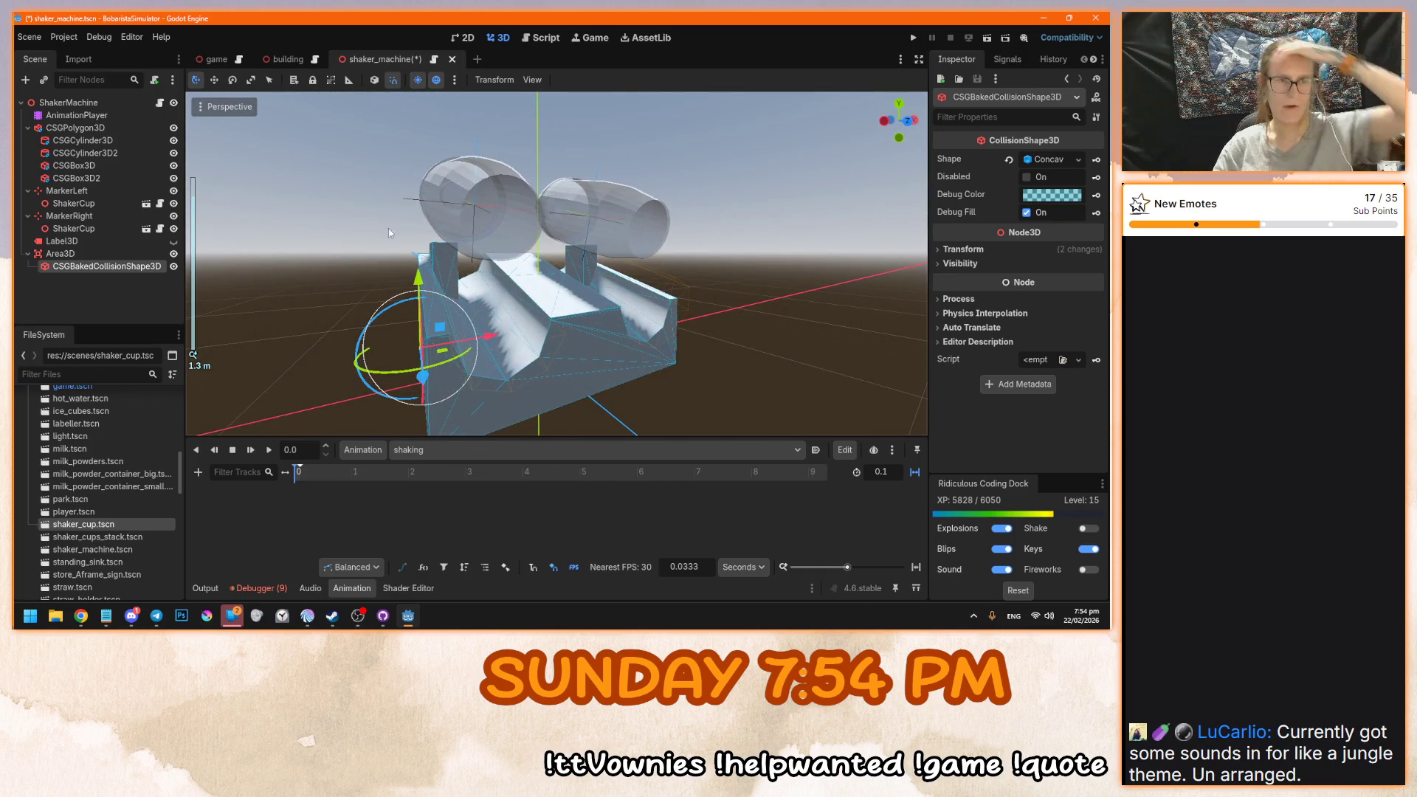
{"action": "left_click", "coordinate": [123, 153]}
{"action": "left_click", "coordinate": [442, 281]}
{"action": "left_click_drag", "start_coordinate": [443, 280], "coordinate": [387, 270]}
{"action": "left_click", "coordinate": [67, 190]}
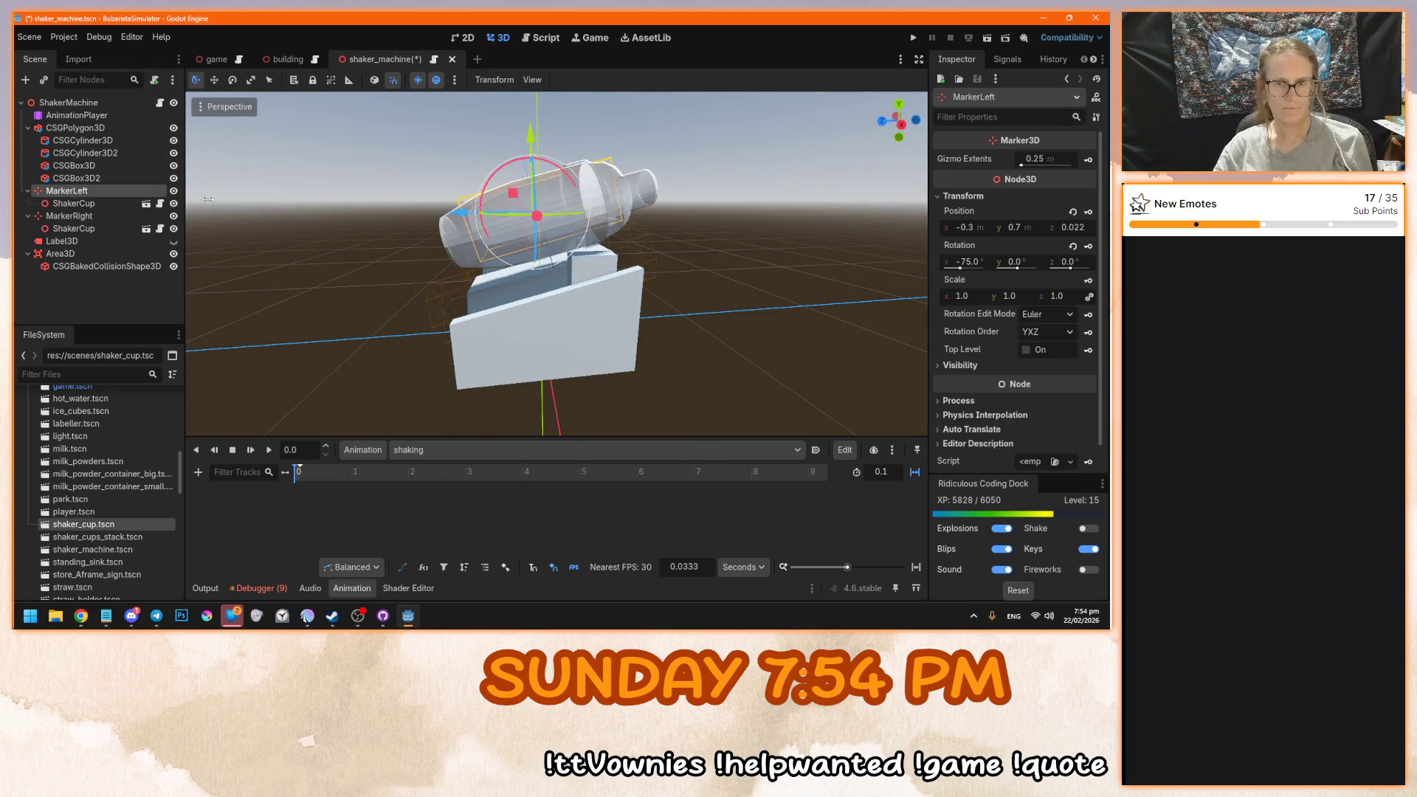
- Save the scene, then start easing MarkerLeft's tilt in Right view
{"action": "scroll", "coordinate": [469, 302], "scroll_direction": "up", "scroll_amount": 3}
{"action": "mouse_move", "coordinate": [470, 301]}
{"action": "left_mouse_down"}
{"action": "mouse_move", "coordinate": [683, 298]}
{"action": "mouse_move", "coordinate": [543, 264]}
{"action": "mouse_move", "coordinate": [622, 272]}
{"action": "mouse_move", "coordinate": [531, 279]}
{"action": "left_mouse_up"}
{"action": "key", "text": "ctrl+s"}
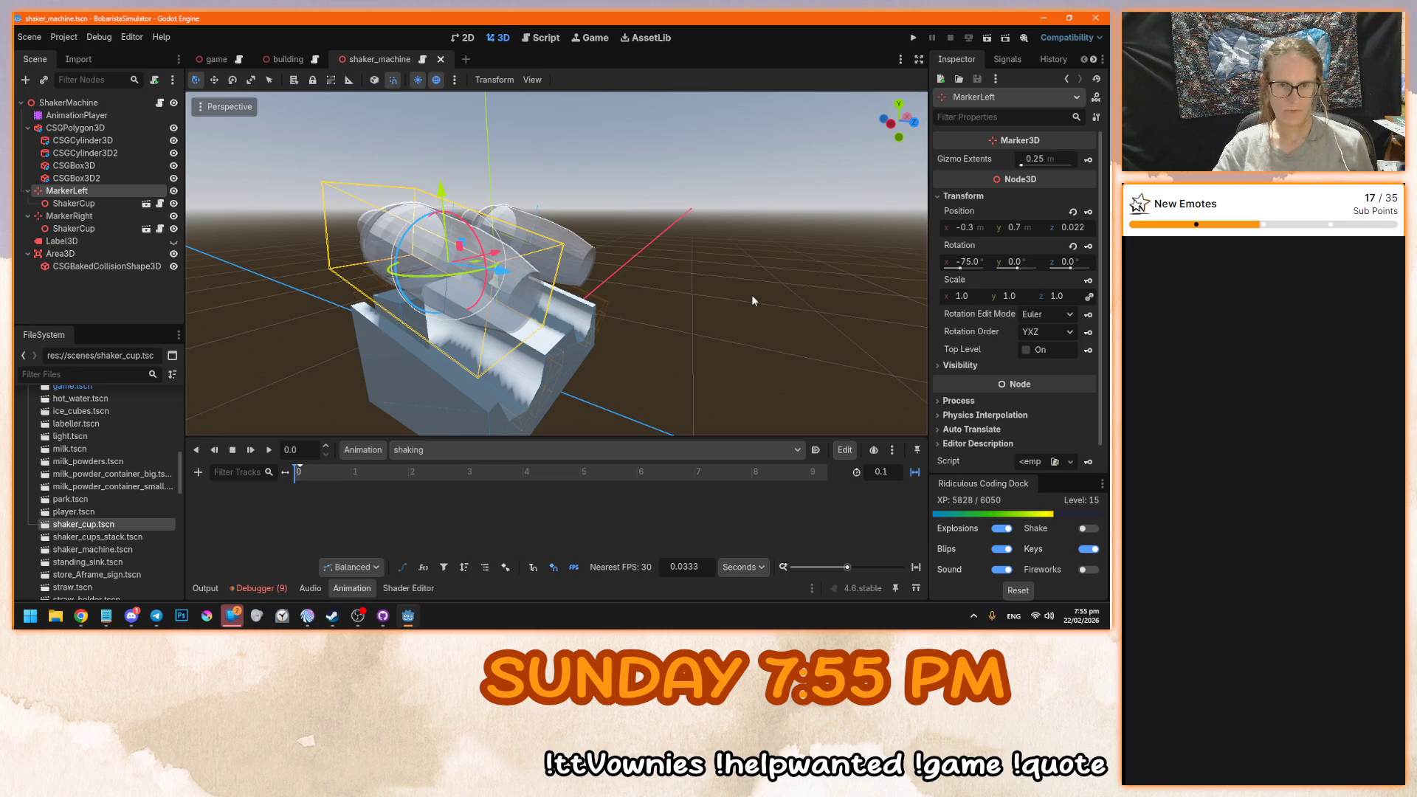
{"action": "key", "text": "KP_3"}
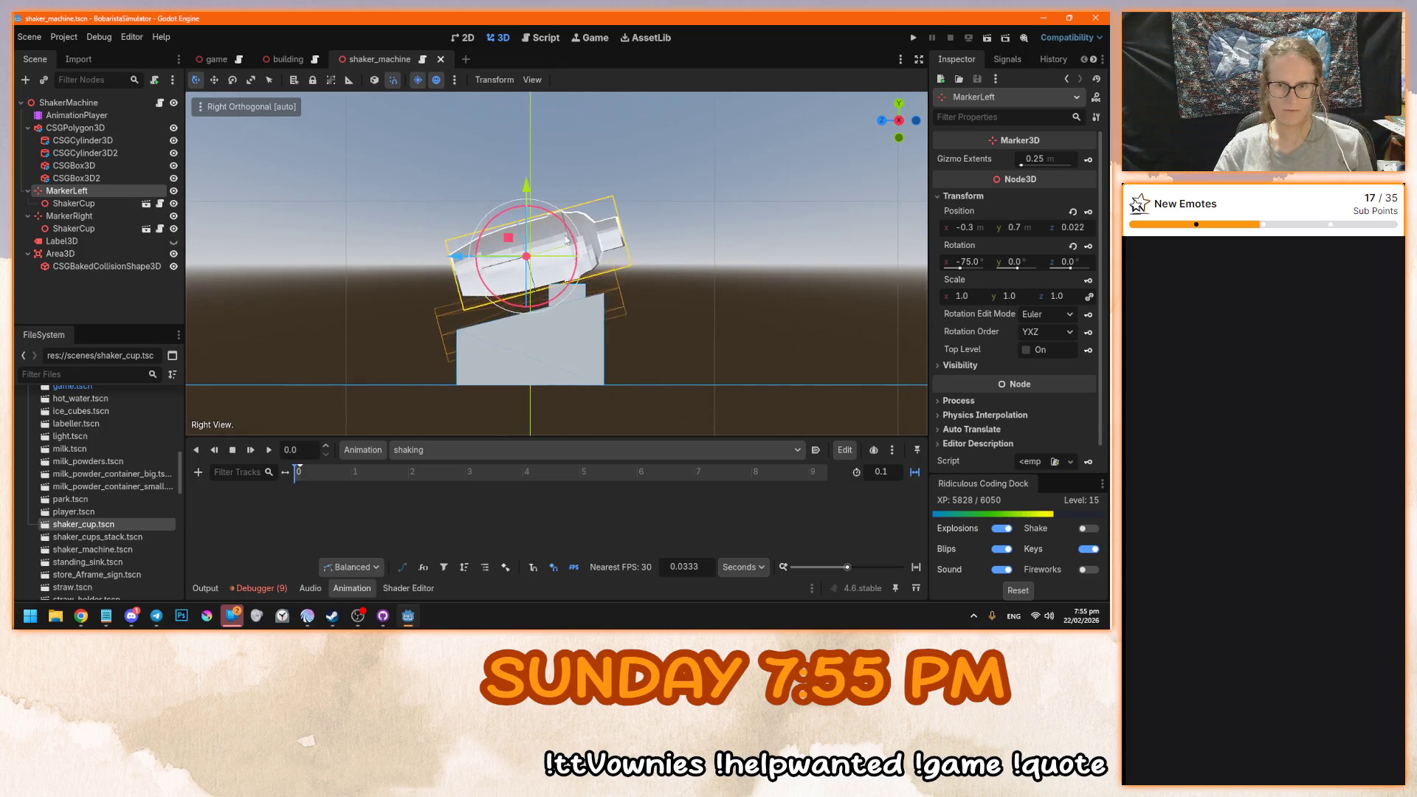
{"action": "scroll", "coordinate": [482, 295], "scroll_direction": "up", "scroll_amount": 3}
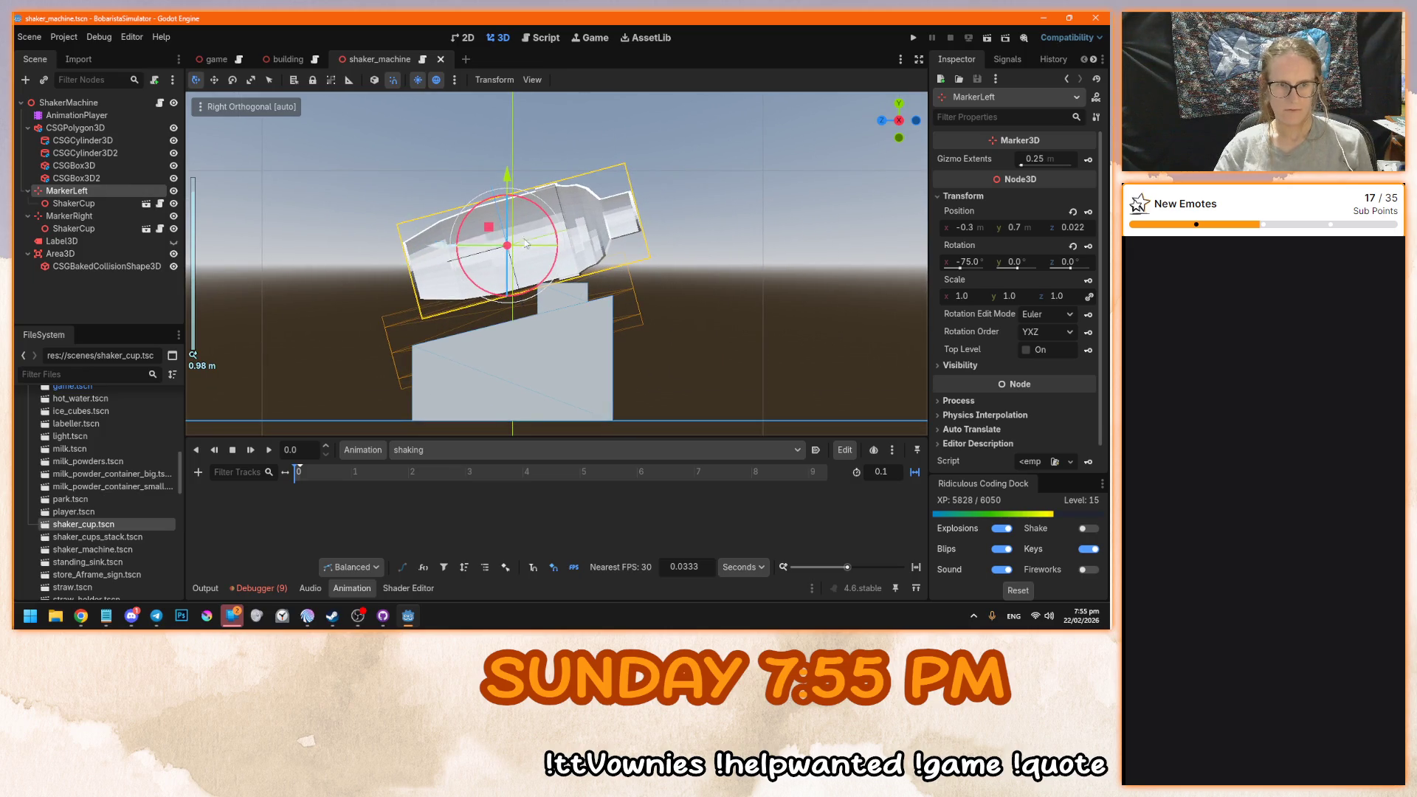
{"action": "mouse_move", "coordinate": [555, 237]}
{"action": "left_mouse_down"}
{"action": "mouse_move", "coordinate": [568, 223]}
{"action": "mouse_move", "coordinate": [560, 298]}
{"action": "mouse_move", "coordinate": [730, 287]}
{"action": "mouse_move", "coordinate": [606, 236]}
{"action": "mouse_move", "coordinate": [583, 198]}
{"action": "left_mouse_up"}
- Settle MarkerLeft at -20° about X, via -25°, and save the scene
{"action": "key", "text": "KP_3"}
{"action": "mouse_move", "coordinate": [559, 256]}
{"action": "left_mouse_down"}
{"action": "mouse_move", "coordinate": [574, 307]}
{"action": "mouse_move", "coordinate": [698, 299]}
{"action": "mouse_move", "coordinate": [765, 323]}
{"action": "mouse_move", "coordinate": [588, 328]}
{"action": "mouse_move", "coordinate": [537, 246]}
{"action": "left_mouse_up"}
{"action": "mouse_move", "coordinate": [617, 325]}
{"action": "left_mouse_down"}
{"action": "mouse_move", "coordinate": [478, 287]}
{"action": "mouse_move", "coordinate": [497, 248]}
{"action": "mouse_move", "coordinate": [524, 242]}
{"action": "mouse_move", "coordinate": [750, 287]}
{"action": "left_mouse_up"}
{"action": "key", "text": "KP_3"}
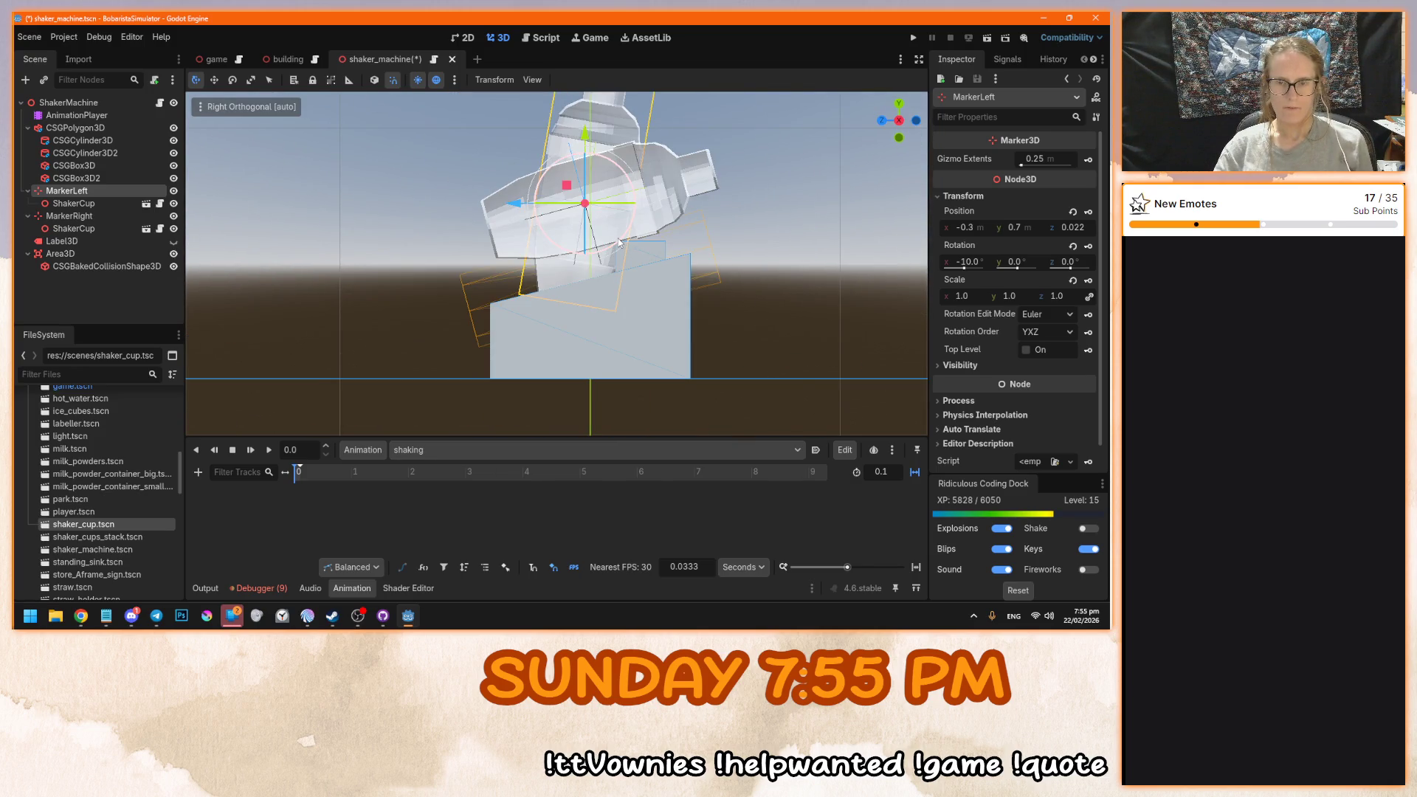
{"action": "mouse_move", "coordinate": [618, 241]}
{"action": "left_mouse_down"}
{"action": "mouse_move", "coordinate": [487, 260]}
{"action": "mouse_move", "coordinate": [423, 315]}
{"action": "left_mouse_up"}
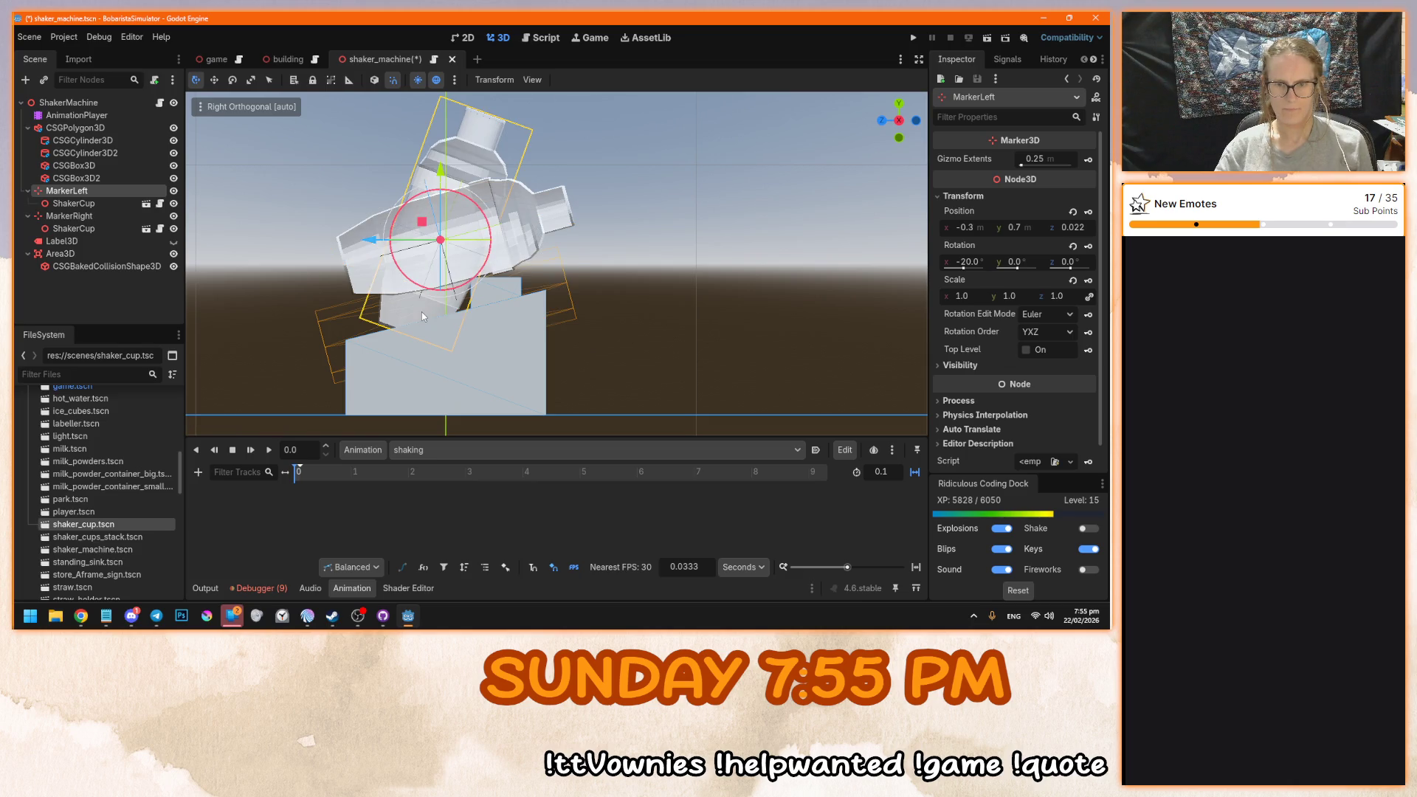
{"action": "key", "text": "ctrl+s"}
- Rotate MarkerRight further about X to -85°
{"action": "left_click", "coordinate": [103, 217]}
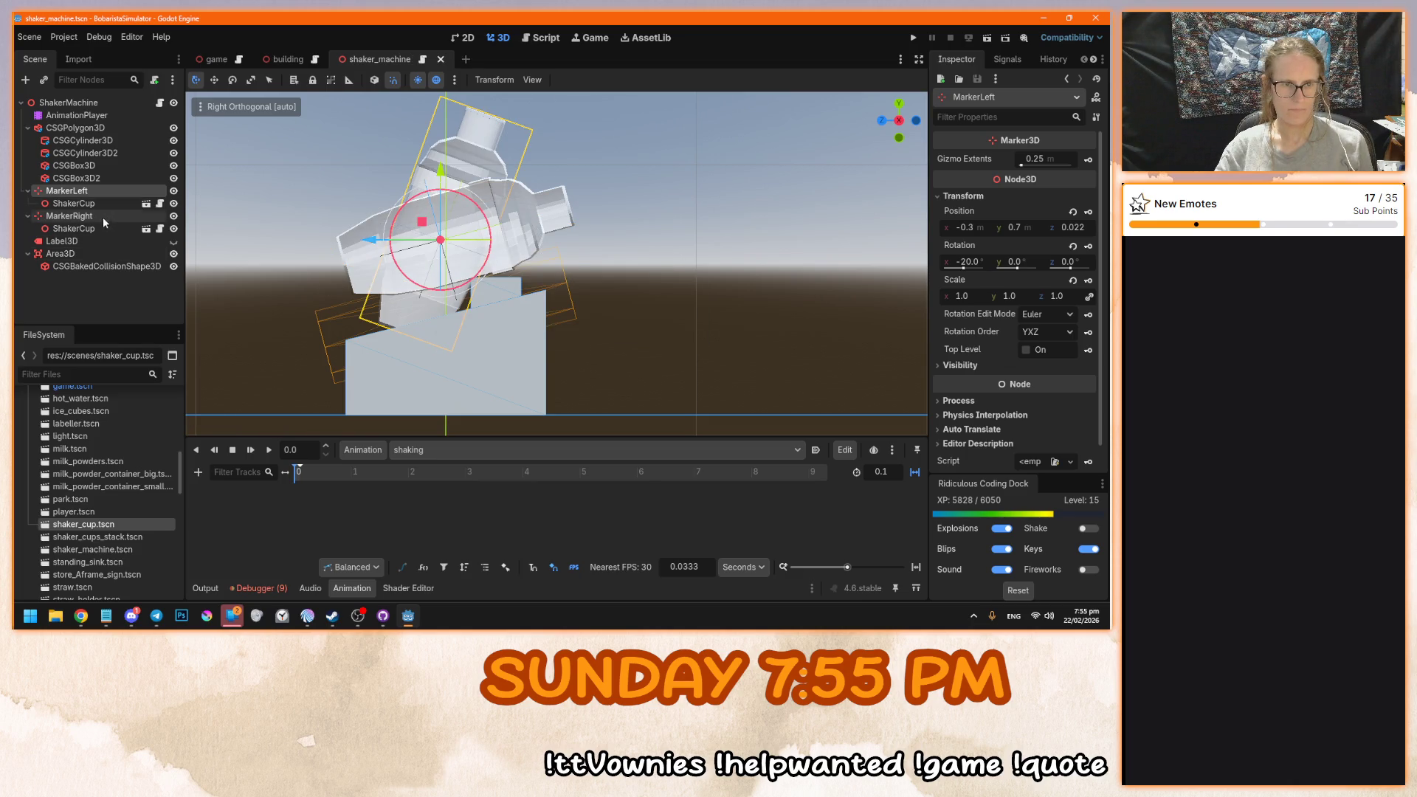
{"action": "mouse_move", "coordinate": [500, 253]}
{"action": "left_mouse_down"}
{"action": "mouse_move", "coordinate": [536, 350]}
{"action": "mouse_move", "coordinate": [528, 215]}
{"action": "mouse_move", "coordinate": [585, 295]}
{"action": "left_mouse_up"}
{"action": "key", "text": "KP_1"}
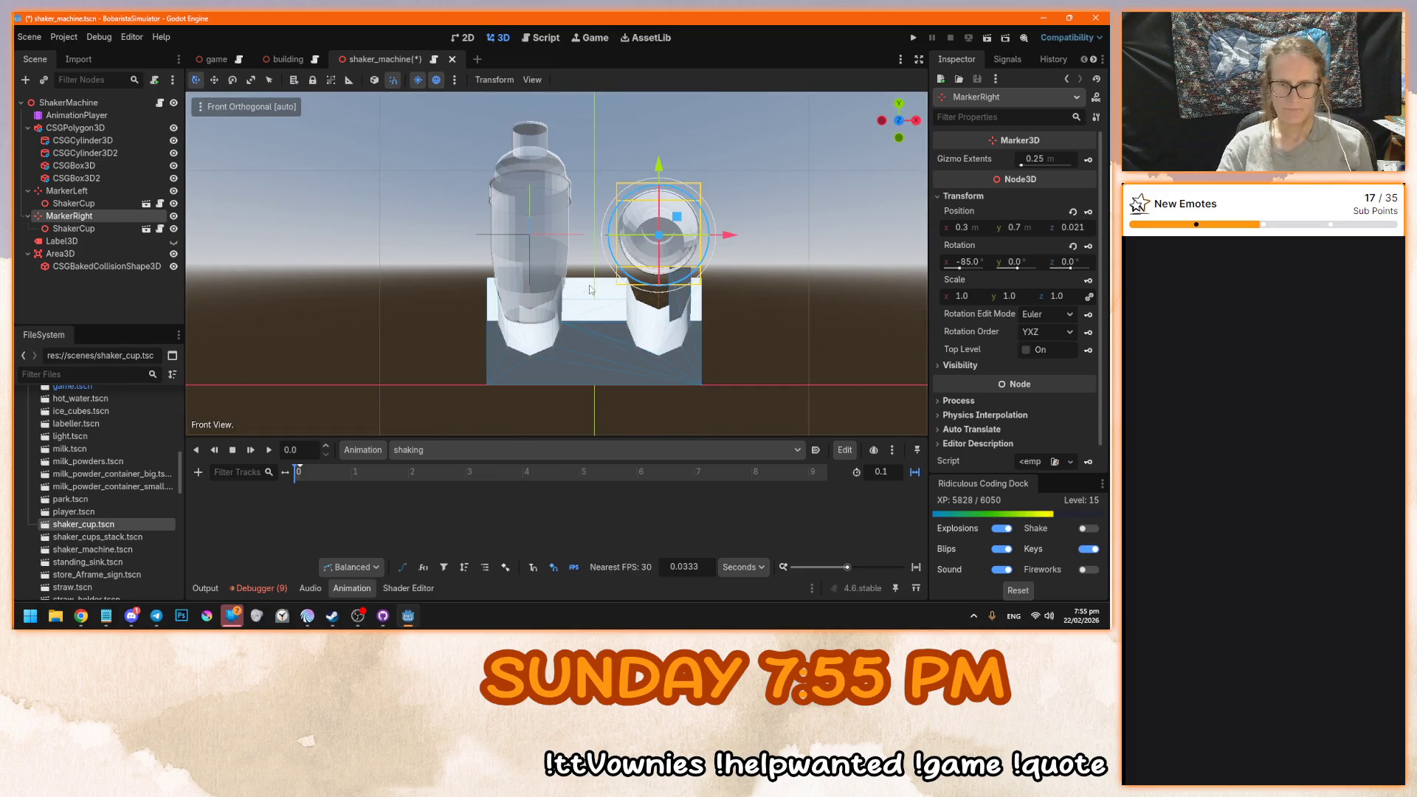
- Move between right, front and rear views to frame the shaker cups
{"action": "key", "text": "KP_3"}
{"action": "scroll", "coordinate": [584, 285], "scroll_direction": "up", "scroll_amount": 2}
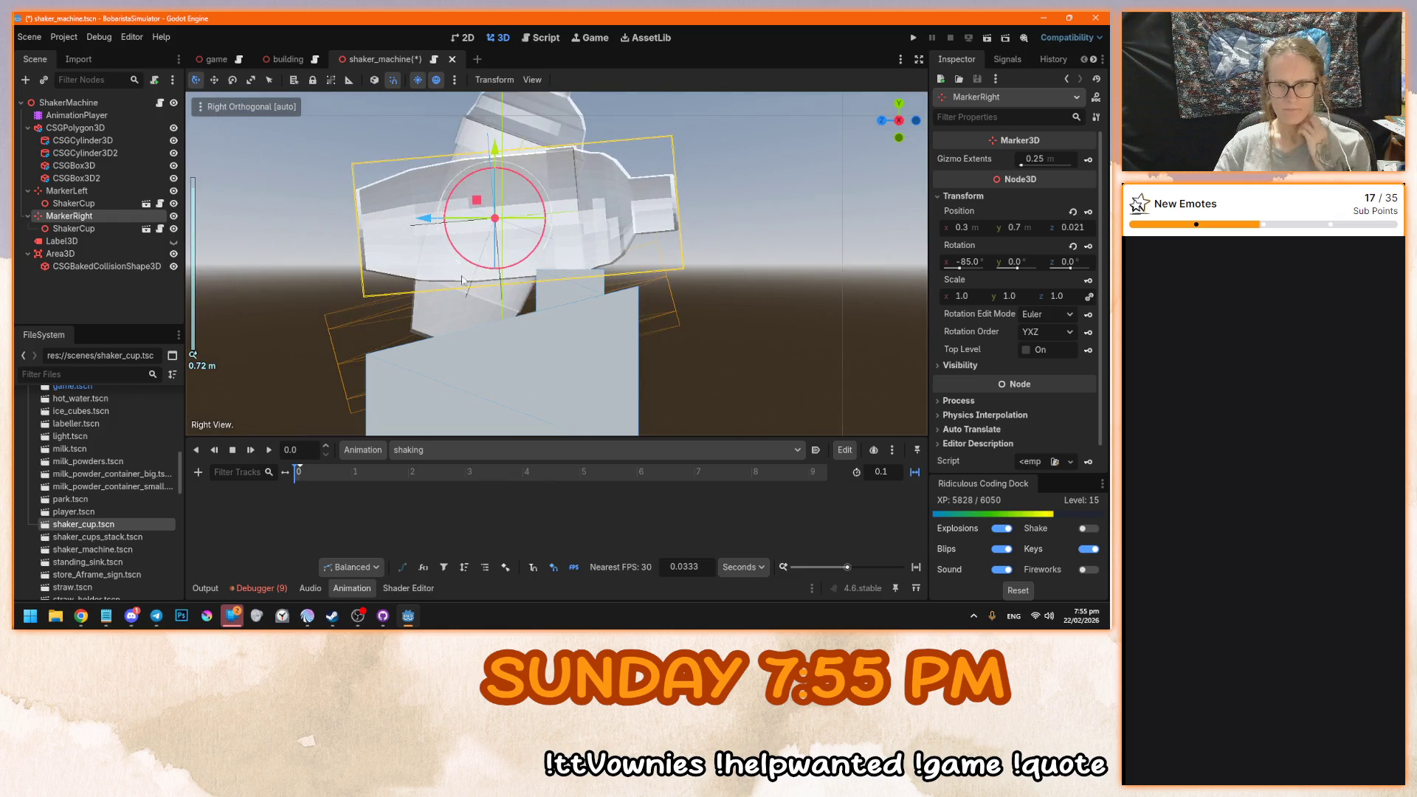
{"action": "scroll", "coordinate": [645, 253], "scroll_direction": "up", "scroll_amount": 2}
{"action": "mouse_move", "coordinate": [645, 253]}
{"action": "left_mouse_down"}
{"action": "mouse_move", "coordinate": [623, 291]}
{"action": "mouse_move", "coordinate": [576, 295]}
{"action": "left_mouse_up"}
{"action": "scroll", "coordinate": [546, 294], "scroll_direction": "up", "scroll_amount": 2}
{"action": "key", "text": "KP_4"}
{"action": "key", "text": "KP_4"}
{"action": "key", "text": "KP_4"}
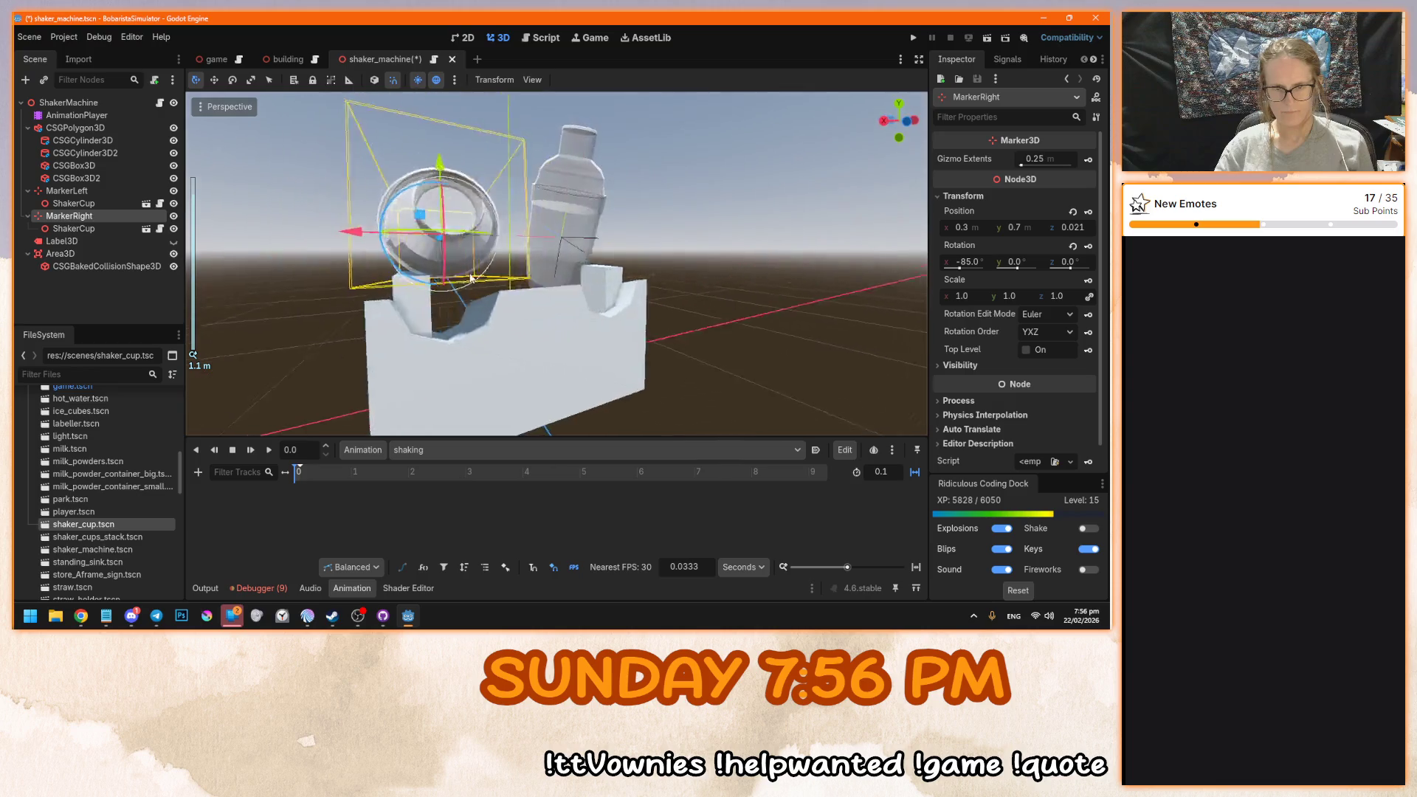
{"action": "scroll", "coordinate": [545, 291], "scroll_direction": "up", "scroll_amount": 2}
{"action": "key", "text": "KP_1"}
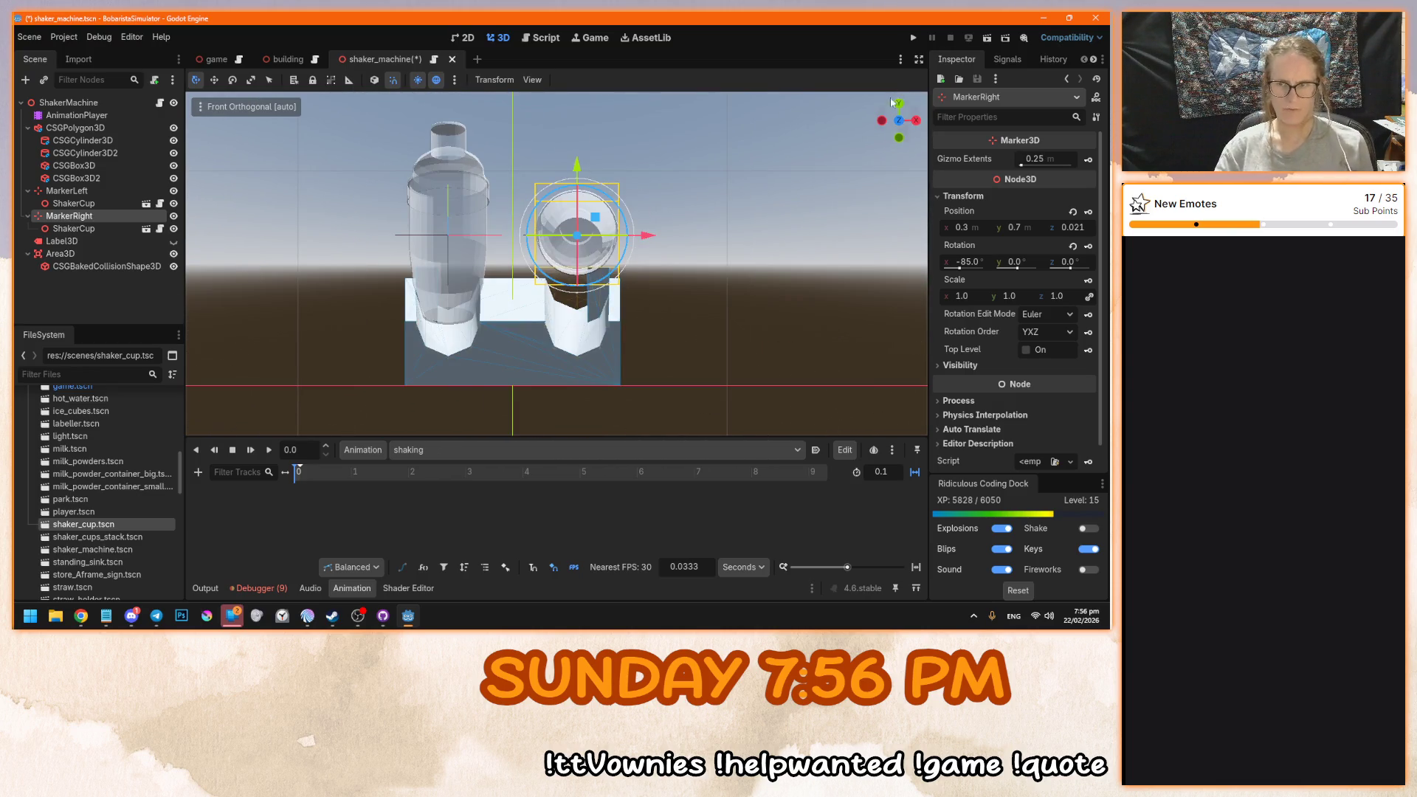
{"action": "left_click_drag", "start_coordinate": [892, 104], "coordinate": [907, 118]}
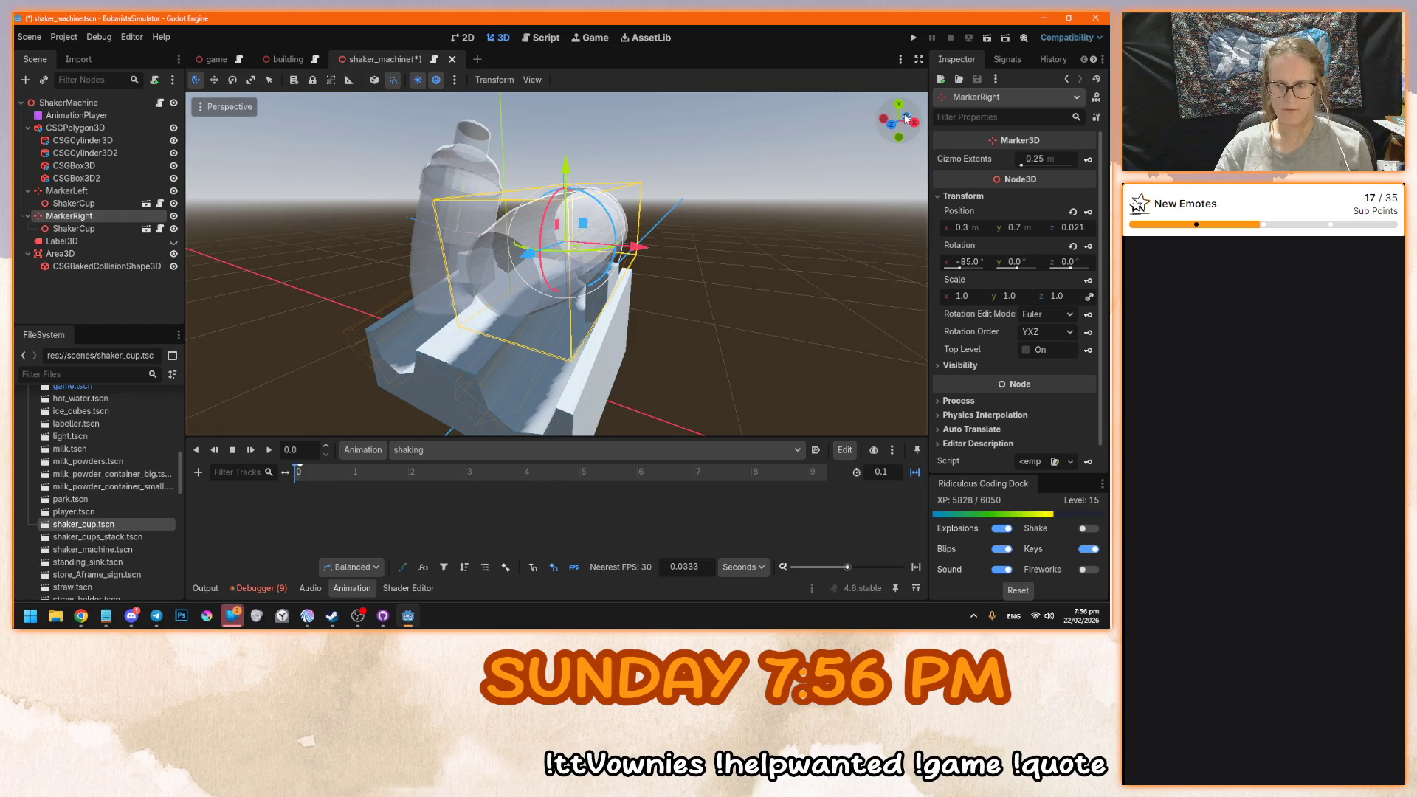
{"action": "left_click", "coordinate": [907, 118]}
{"action": "scroll", "coordinate": [600, 264], "scroll_direction": "up", "scroll_amount": 3}
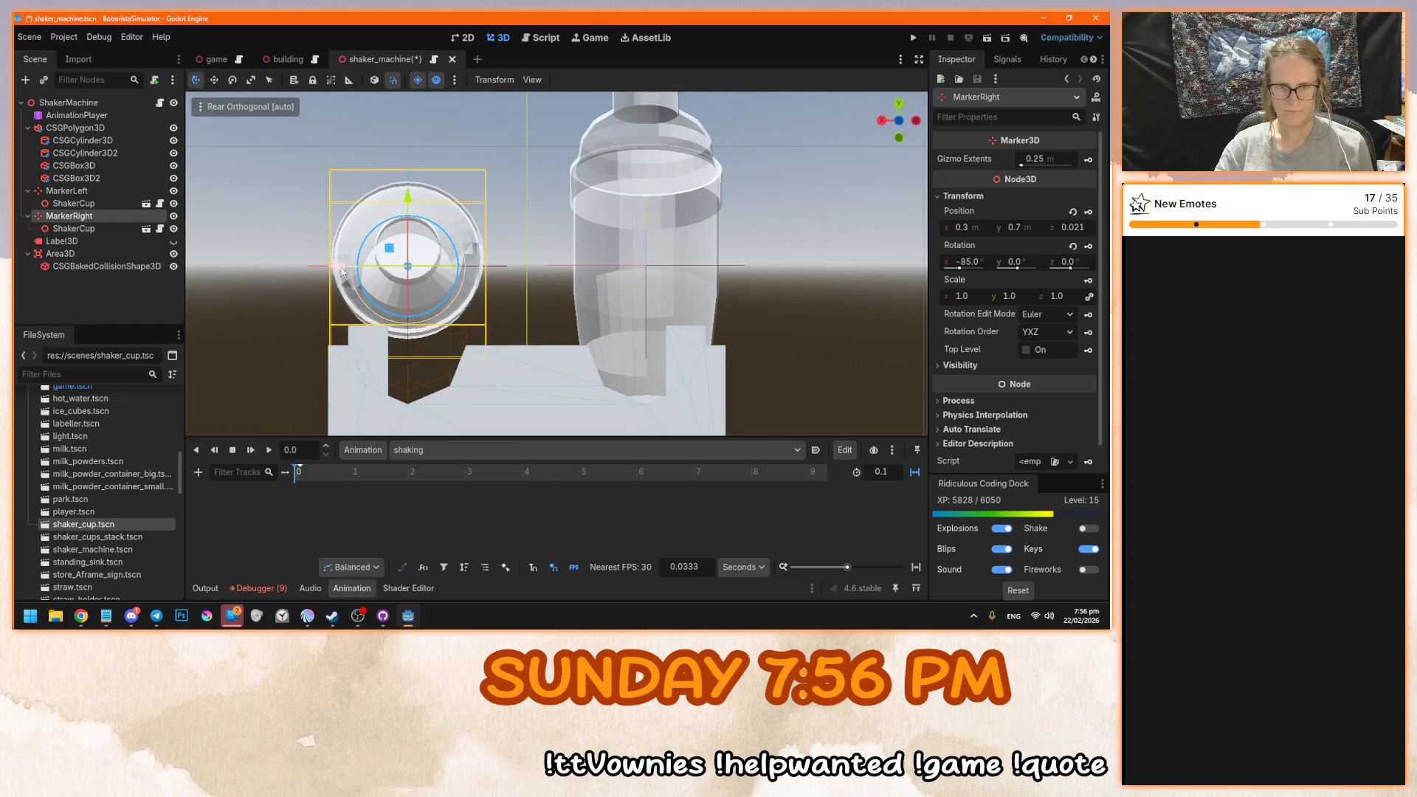
- Set MarkerRight's x position to 0.3 and move MarkerLeft inward to x -0.2
{"action": "left_click_drag", "start_coordinate": [378, 266], "coordinate": [373, 275]}
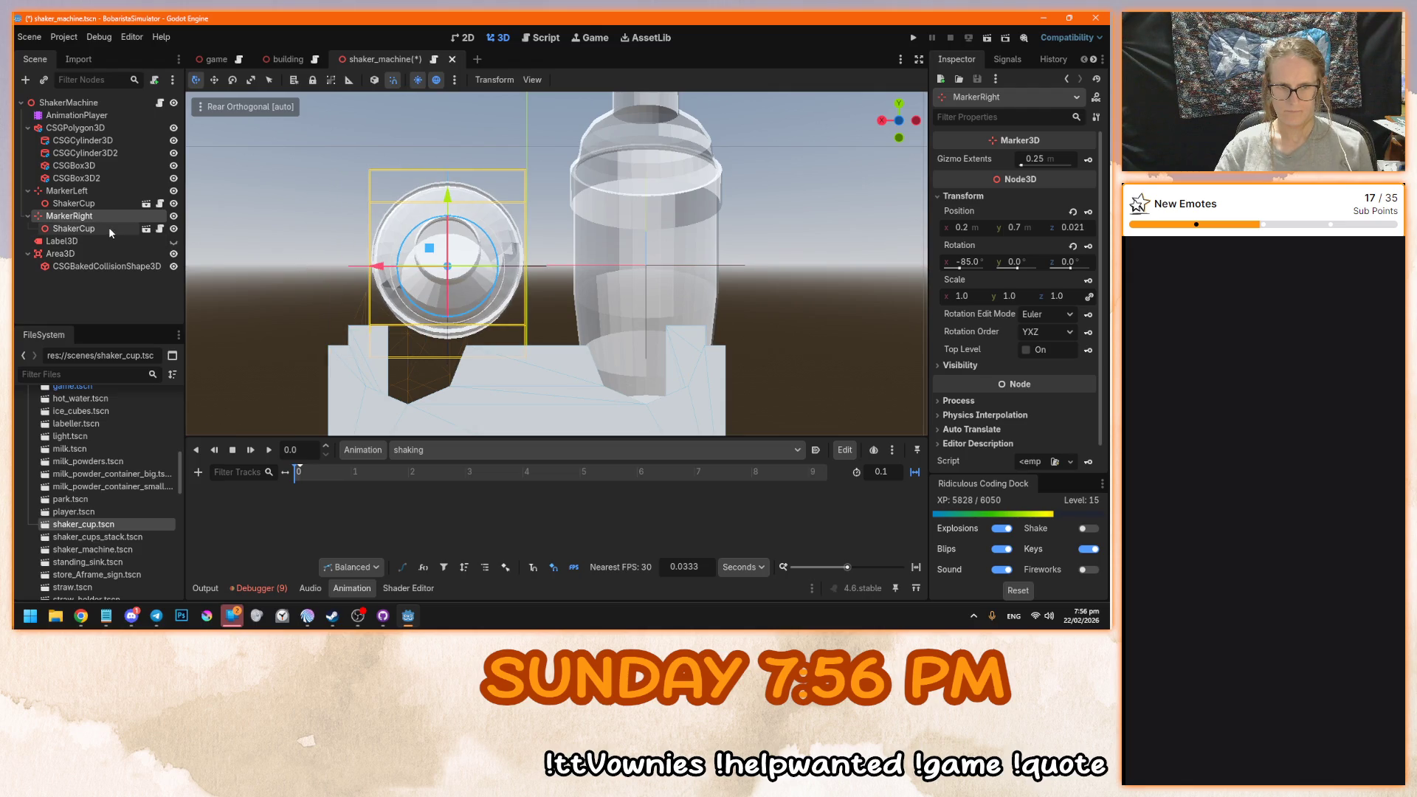
{"action": "key", "text": "ctrl+z"}
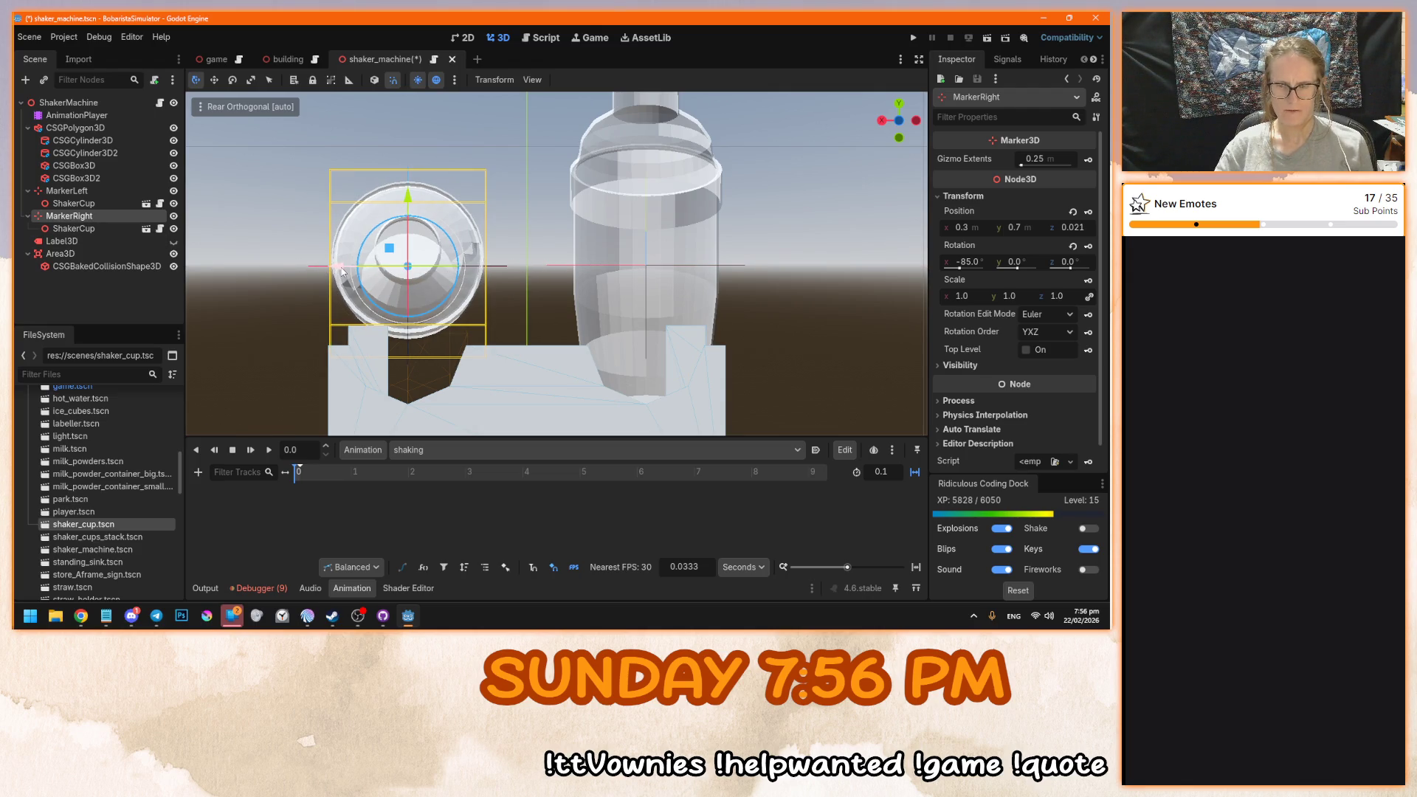
{"action": "left_click_drag", "start_coordinate": [341, 272], "coordinate": [382, 271]}
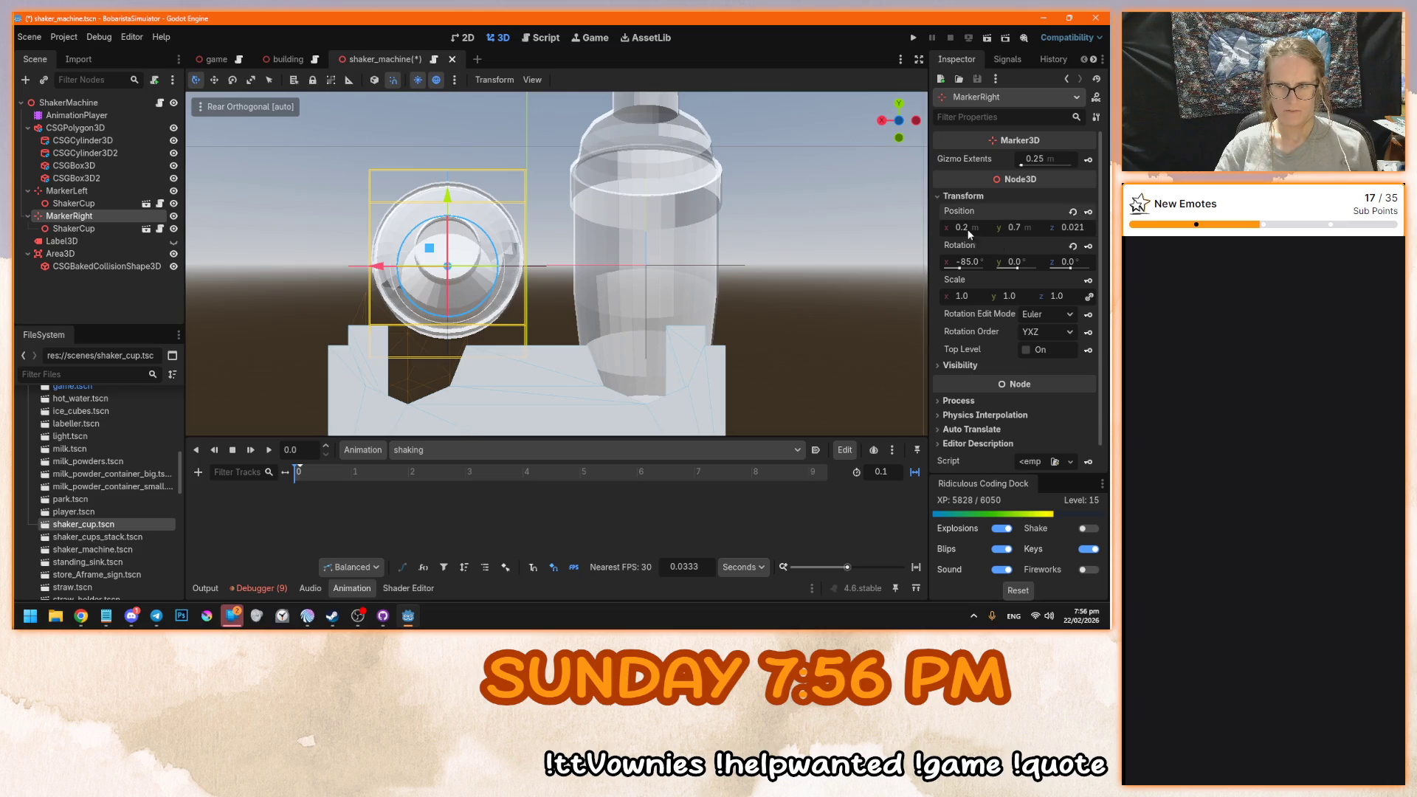
{"action": "type", "text": "5"}
{"action": "key", "text": "Return"}
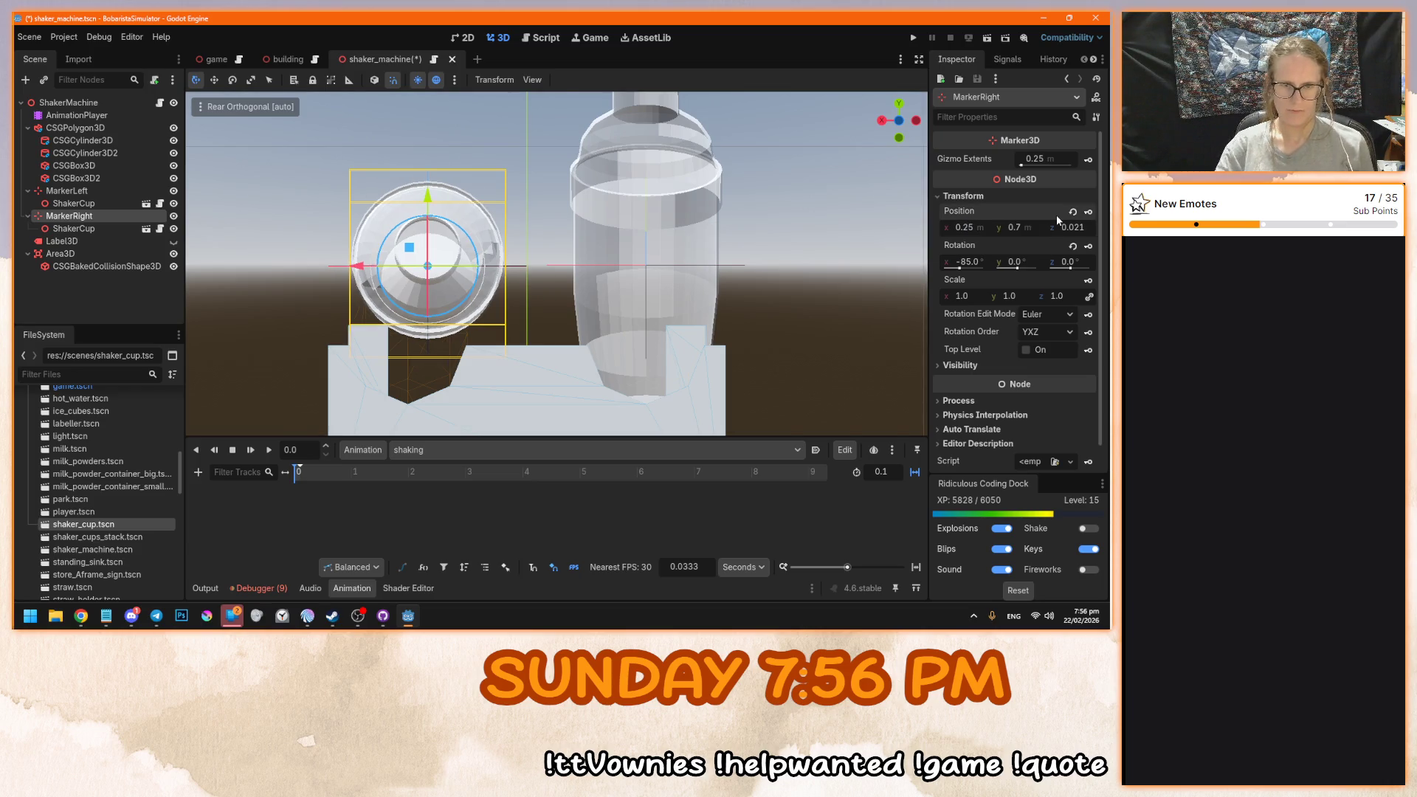
{"action": "mouse_move", "coordinate": [374, 258]}
{"action": "left_mouse_down"}
{"action": "mouse_move", "coordinate": [484, 344]}
{"action": "mouse_move", "coordinate": [558, 278]}
{"action": "mouse_move", "coordinate": [547, 298]}
{"action": "mouse_move", "coordinate": [484, 308]}
{"action": "mouse_move", "coordinate": [429, 276]}
{"action": "mouse_move", "coordinate": [571, 303]}
{"action": "mouse_move", "coordinate": [439, 293]}
{"action": "mouse_move", "coordinate": [627, 222]}
{"action": "mouse_move", "coordinate": [849, 164]}
{"action": "left_mouse_up"}
{"action": "key", "text": "KP_3"}
{"action": "left_click", "coordinate": [909, 127]}
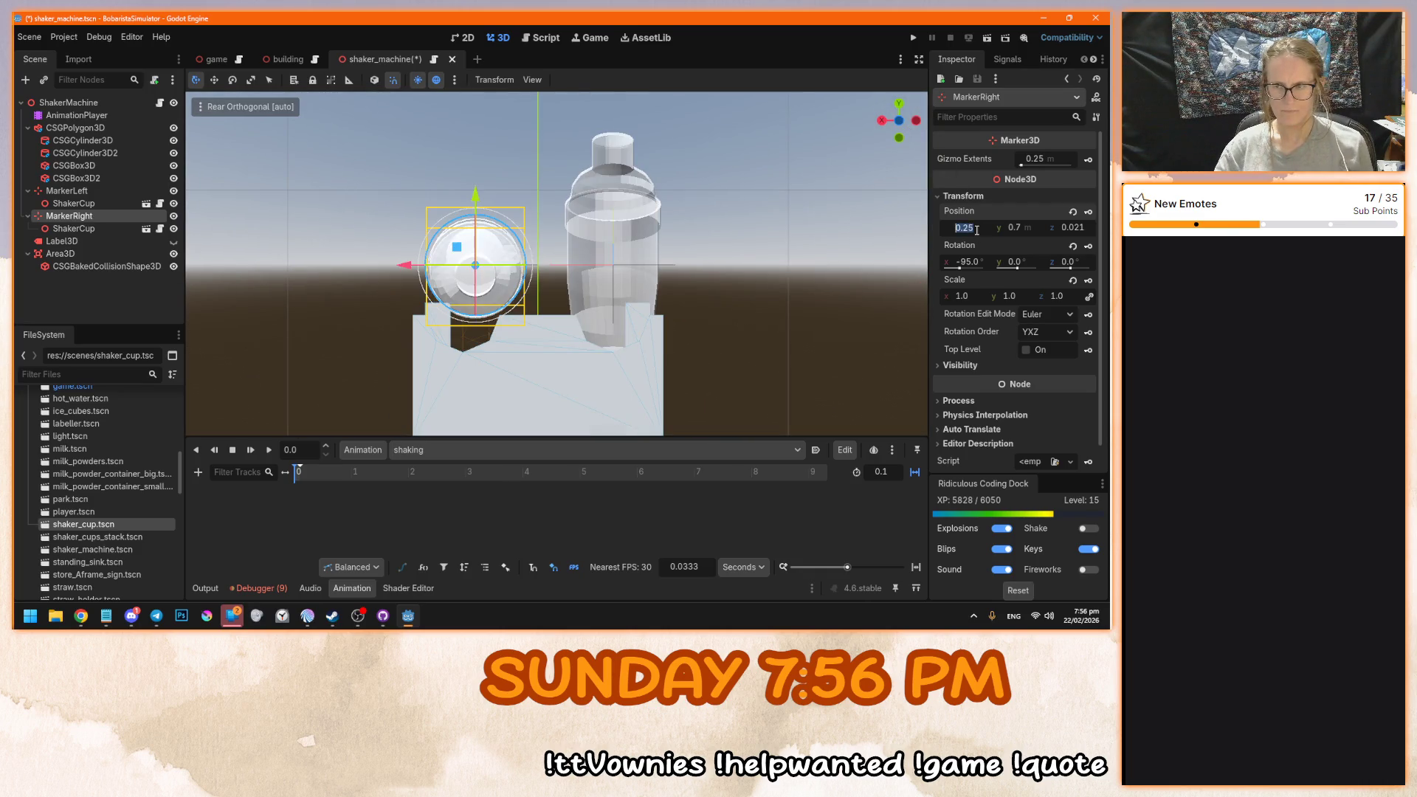
{"action": "type", "text": "0.3"}
{"action": "key", "text": "Return"}
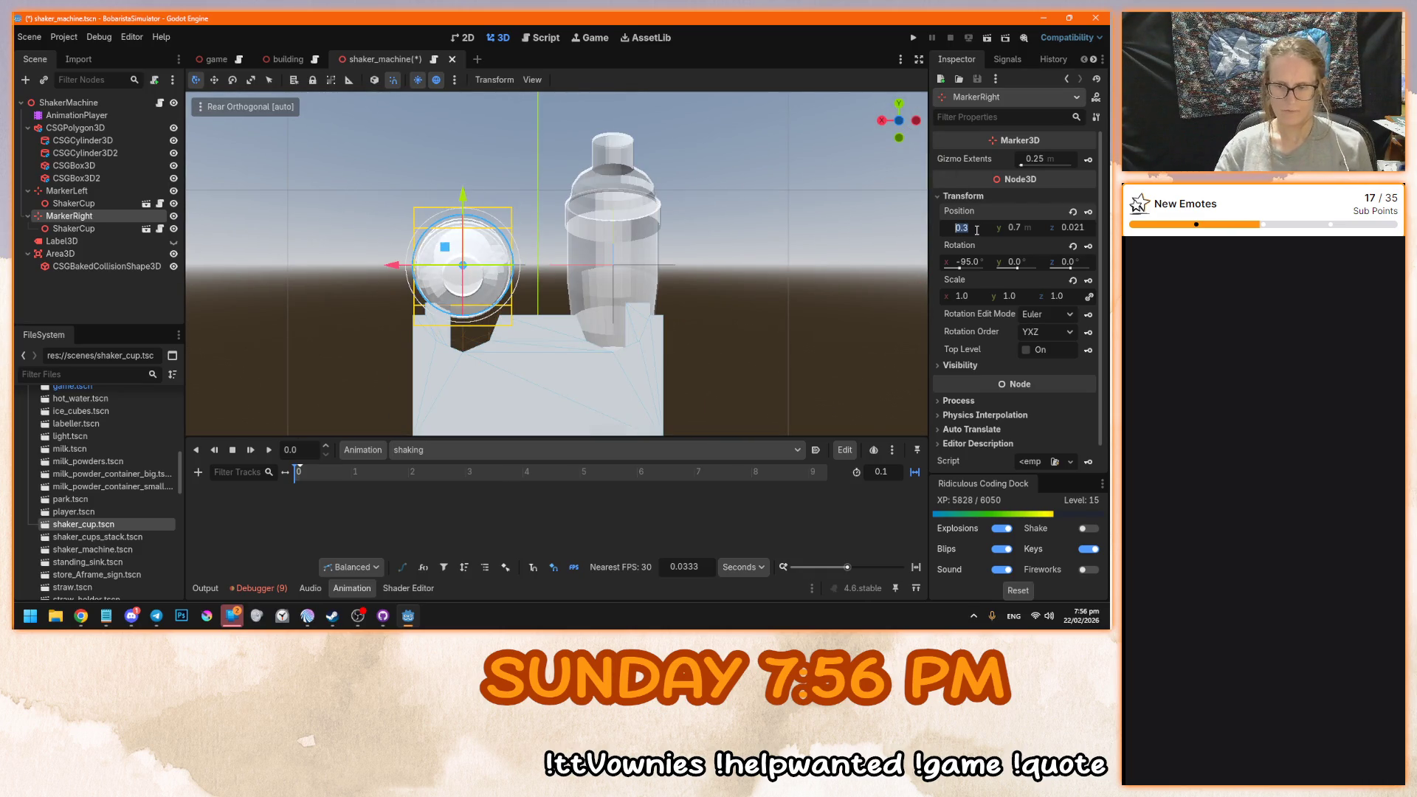
{"action": "left_click", "coordinate": [67, 190]}
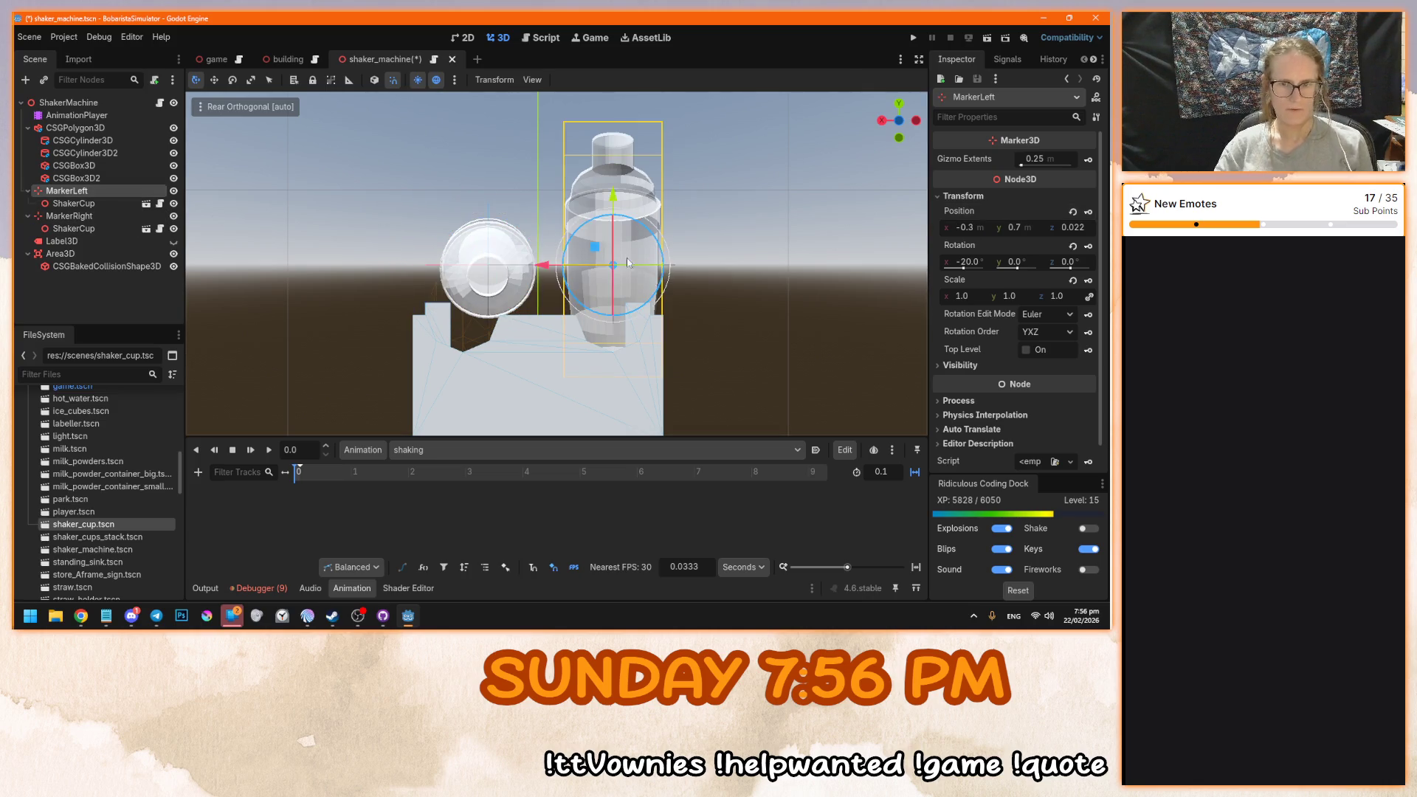
{"action": "mouse_move", "coordinate": [544, 275]}
{"action": "left_mouse_down"}
{"action": "mouse_move", "coordinate": [522, 274]}
{"action": "mouse_move", "coordinate": [517, 316]}
{"action": "mouse_move", "coordinate": [632, 317]}
{"action": "mouse_move", "coordinate": [629, 285]}
{"action": "mouse_move", "coordinate": [580, 277]}
{"action": "mouse_move", "coordinate": [679, 299]}
{"action": "left_mouse_up"}
- Tilt MarkerRight further to -100° about X in Right view
{"action": "left_click", "coordinate": [632, 318]}
{"action": "left_click", "coordinate": [74, 217]}
{"action": "key", "text": "KP_3"}
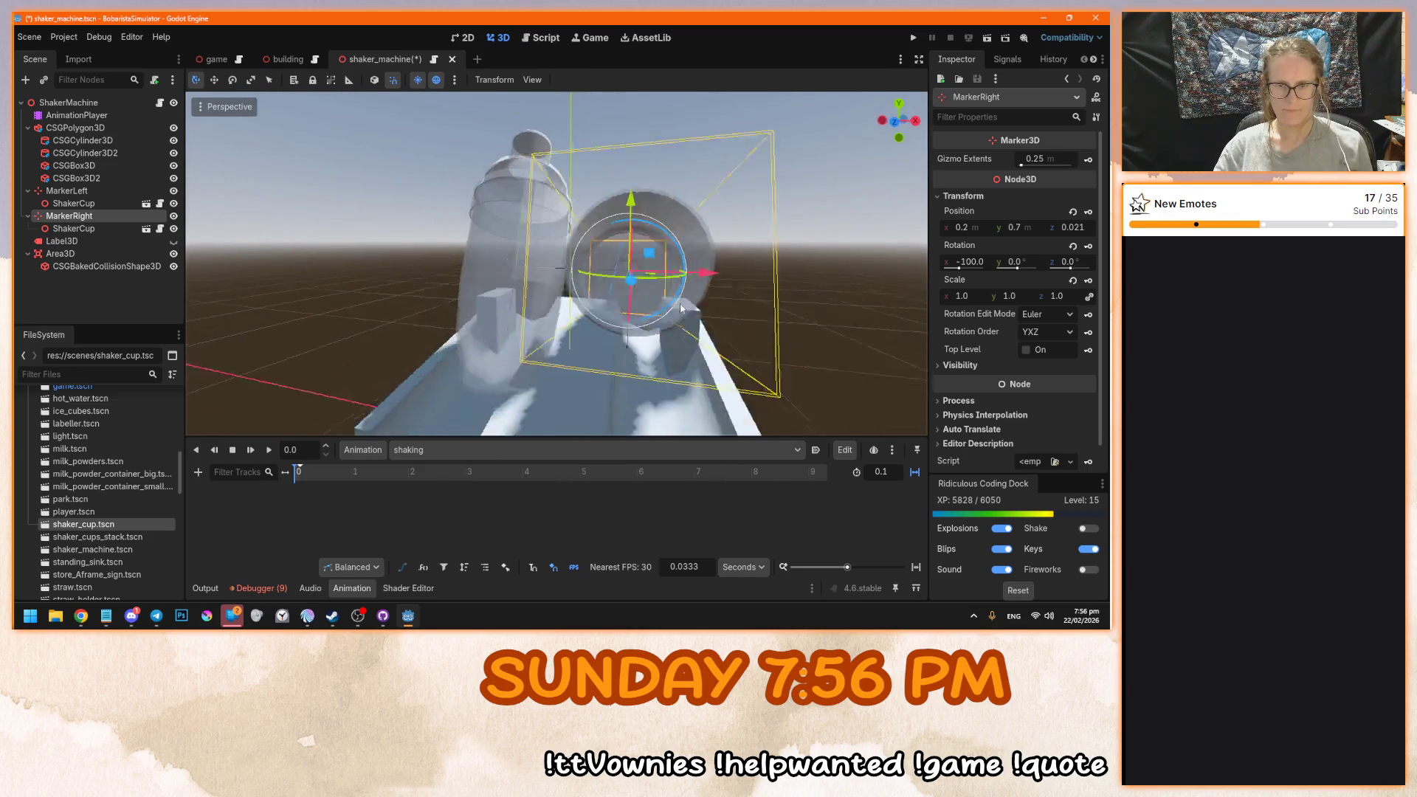
{"action": "scroll", "coordinate": [710, 299], "scroll_direction": "down", "scroll_amount": 4}
{"action": "key", "text": "KP_3"}
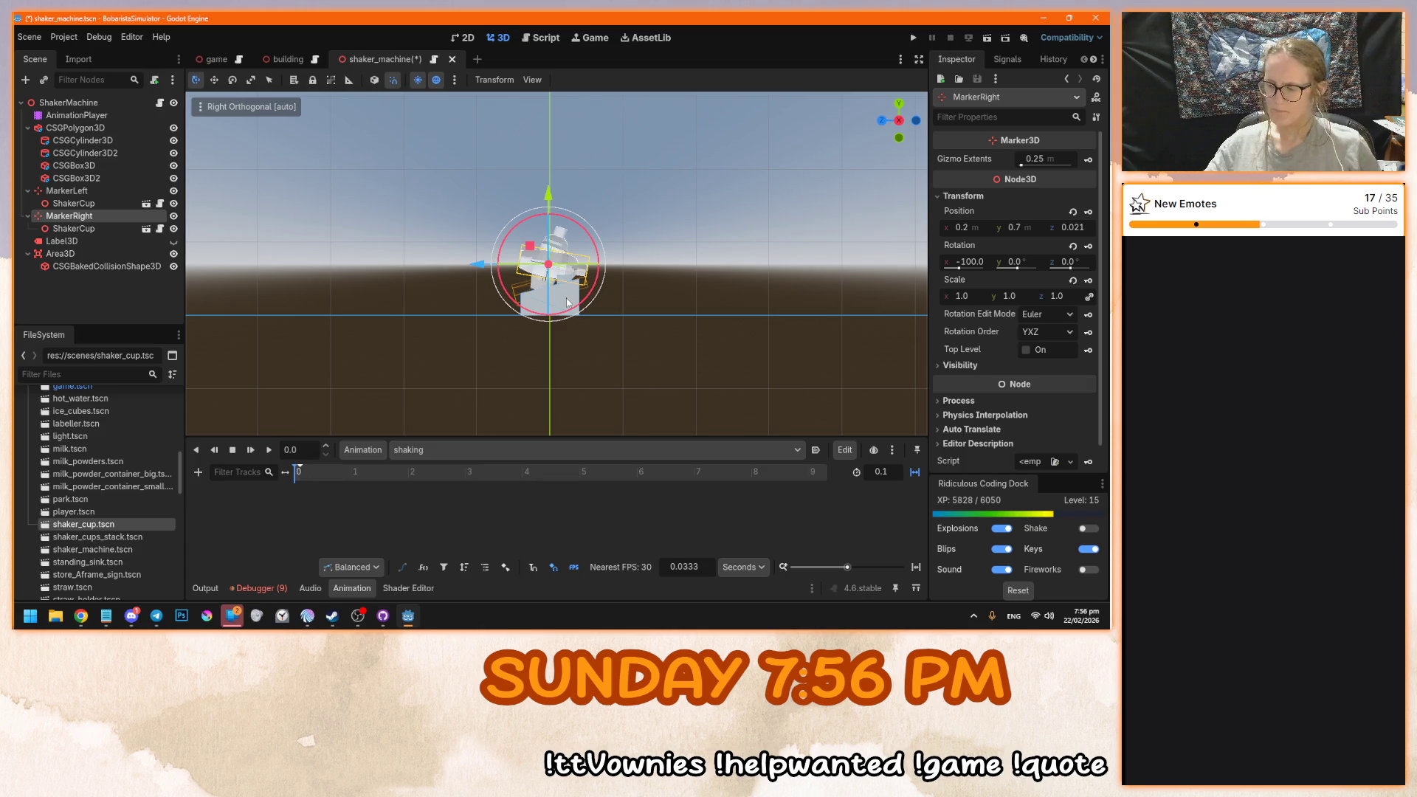
{"action": "scroll", "coordinate": [551, 264], "scroll_direction": "up", "scroll_amount": 5}
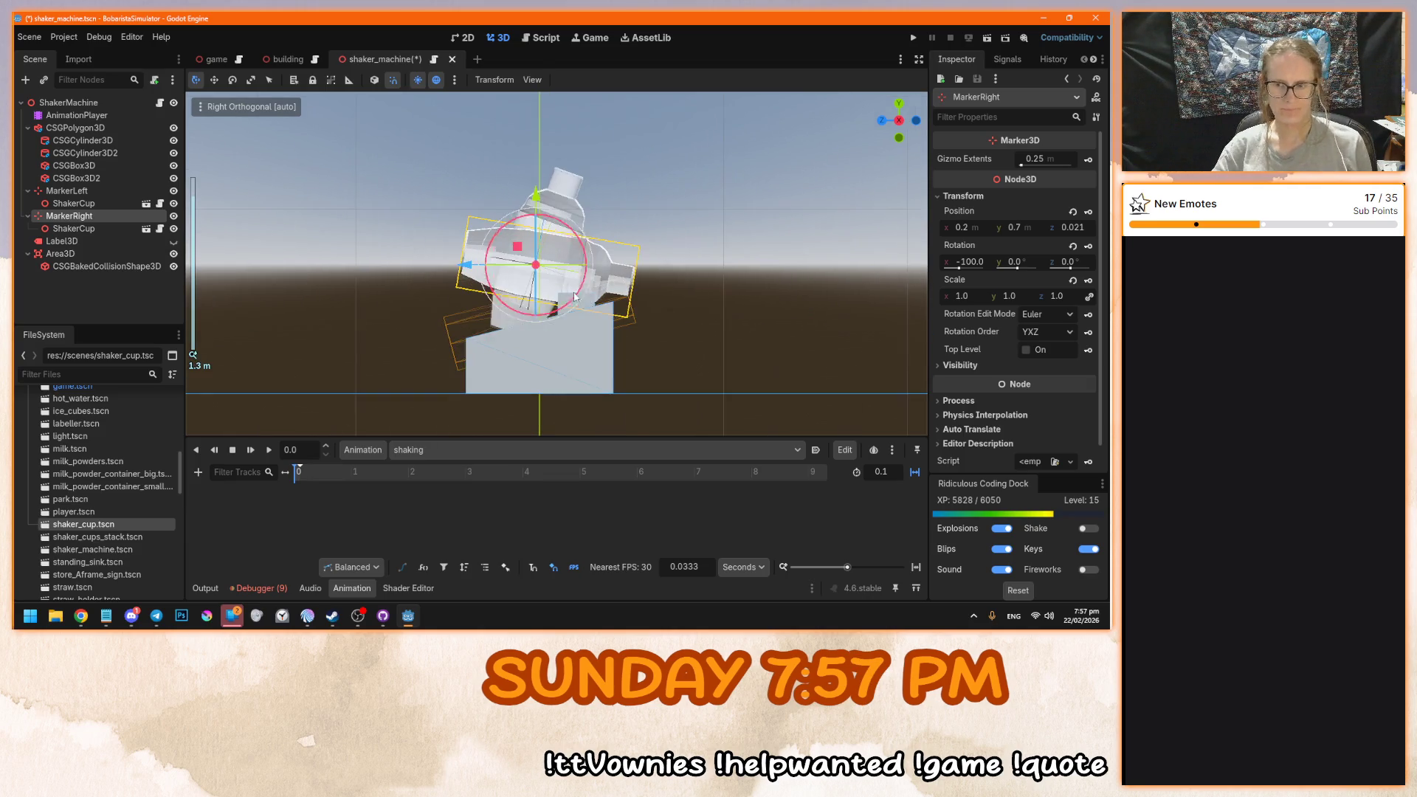
- Make the shaking animation loop and save the shaker machine scene
{"action": "left_click", "coordinate": [913, 472]}
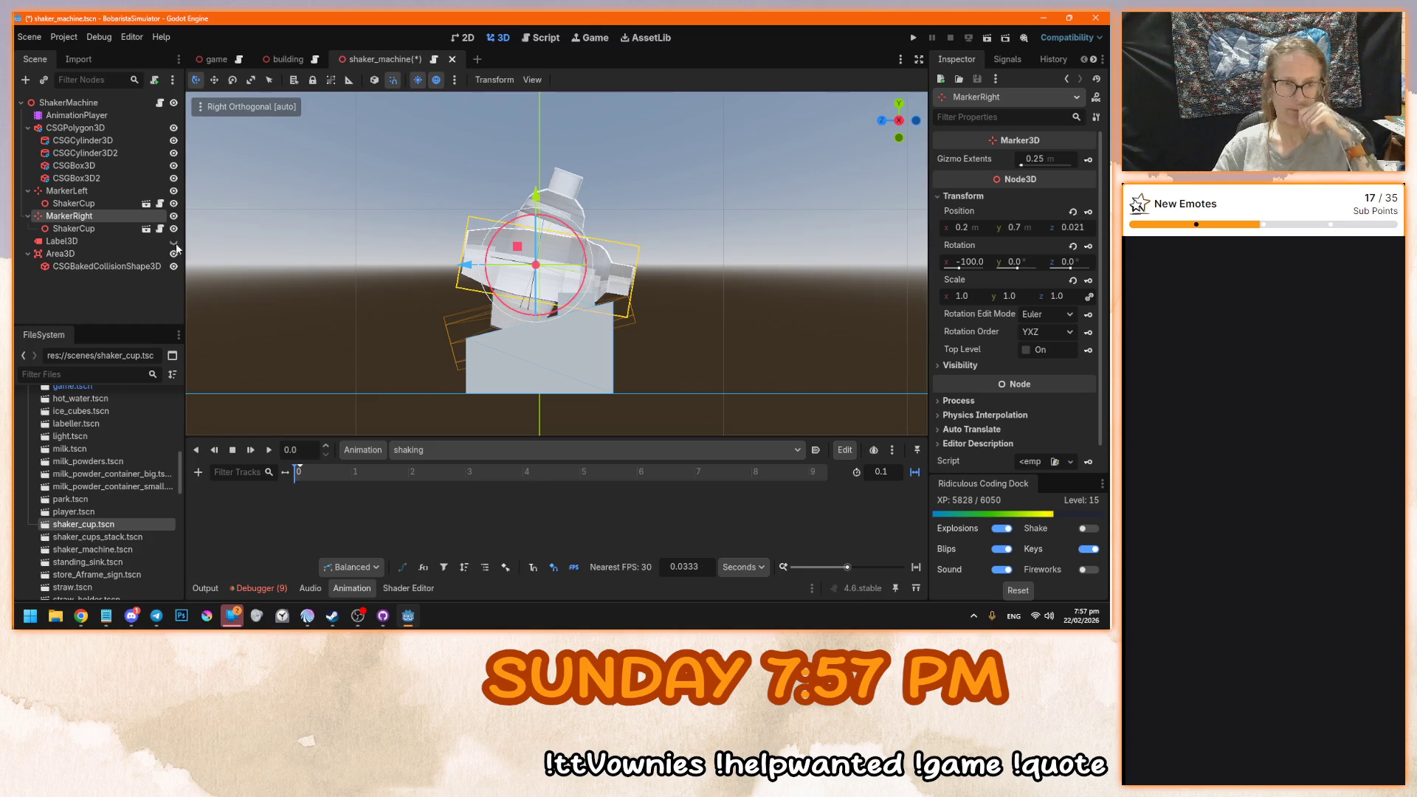
{"action": "left_click", "coordinate": [92, 192]}
{"action": "key", "text": "ctrl+s"}
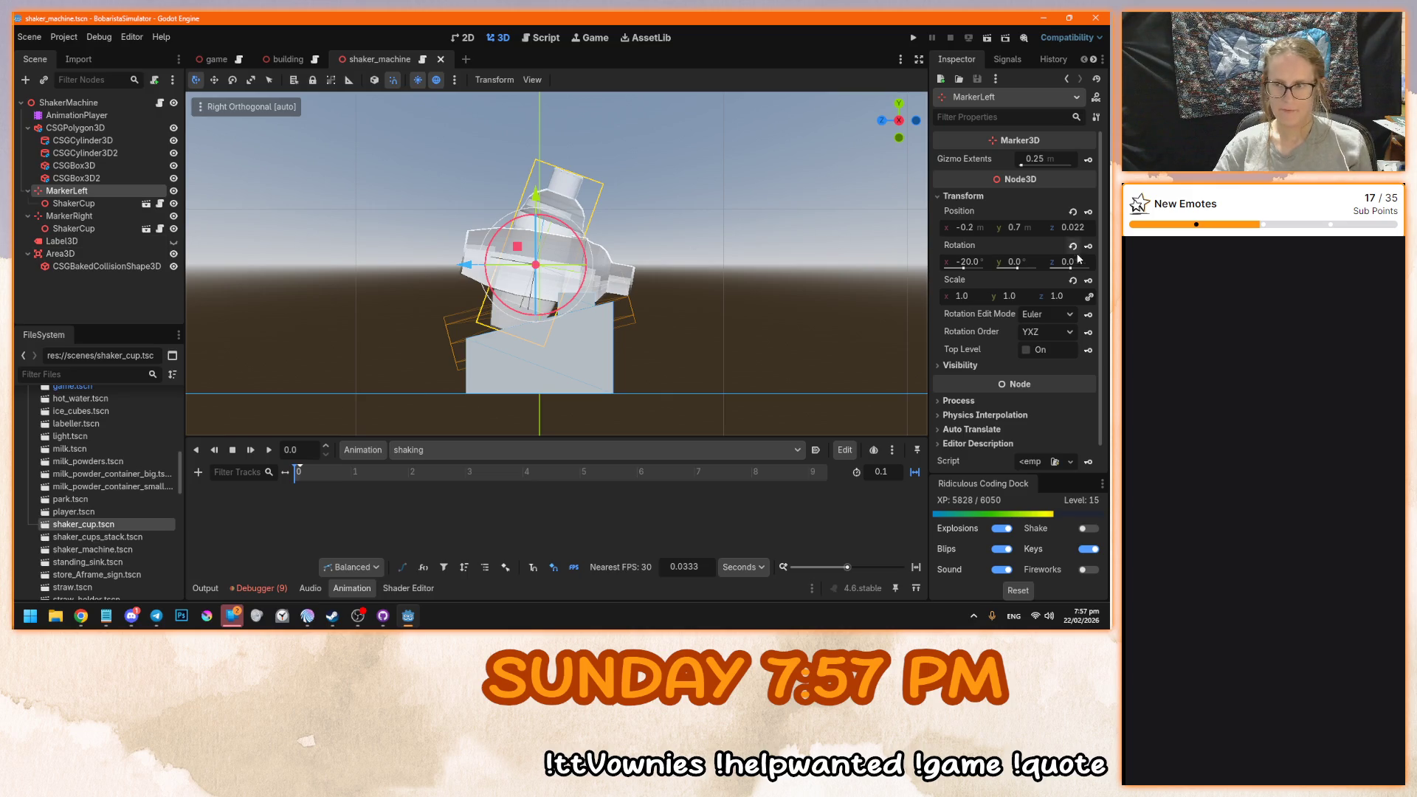
- Key both markers' rotations at 0 s, creating their rotation tracks
{"action": "key", "text": "r"}
{"action": "key", "text": "Escape"}
{"action": "left_click", "coordinate": [1088, 248]}
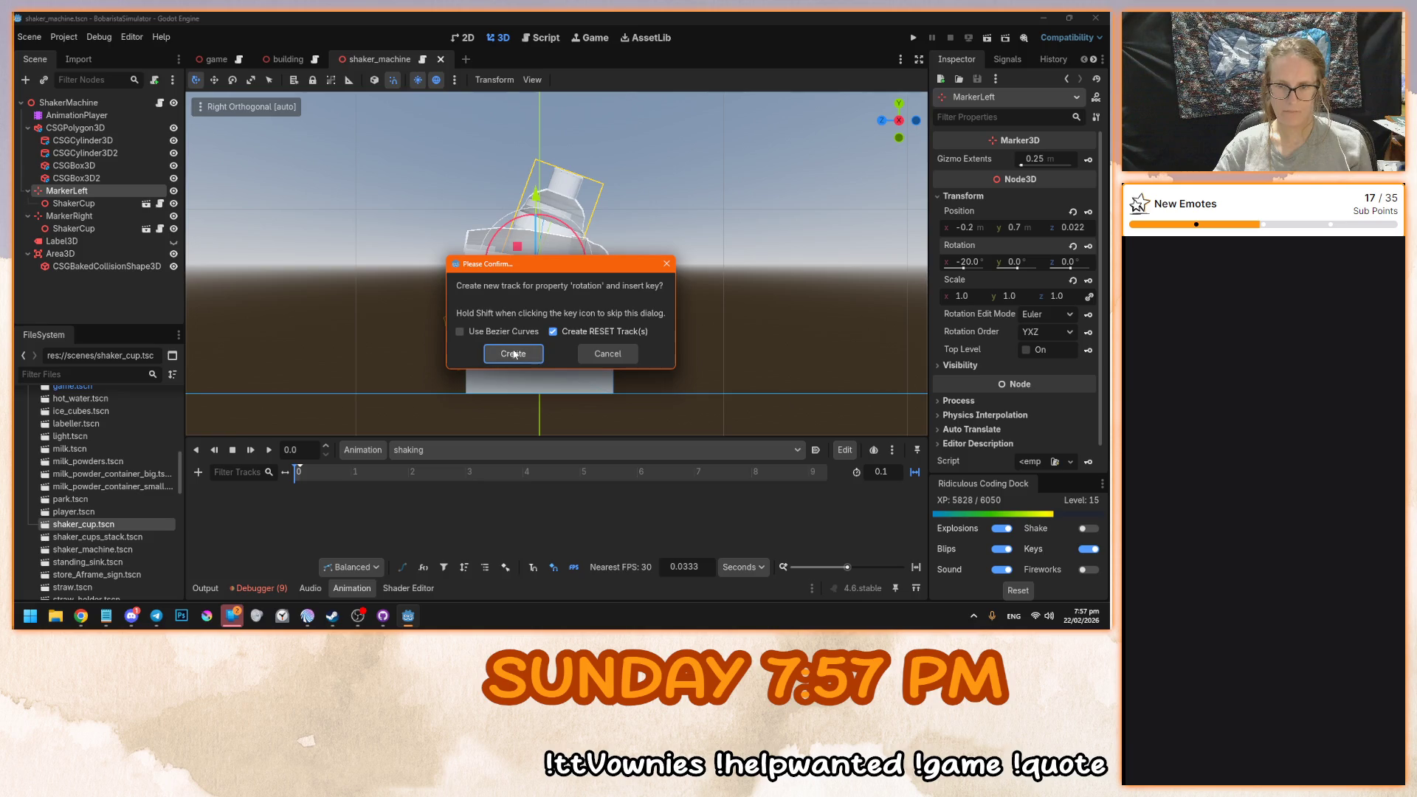
{"action": "left_click", "coordinate": [509, 355]}
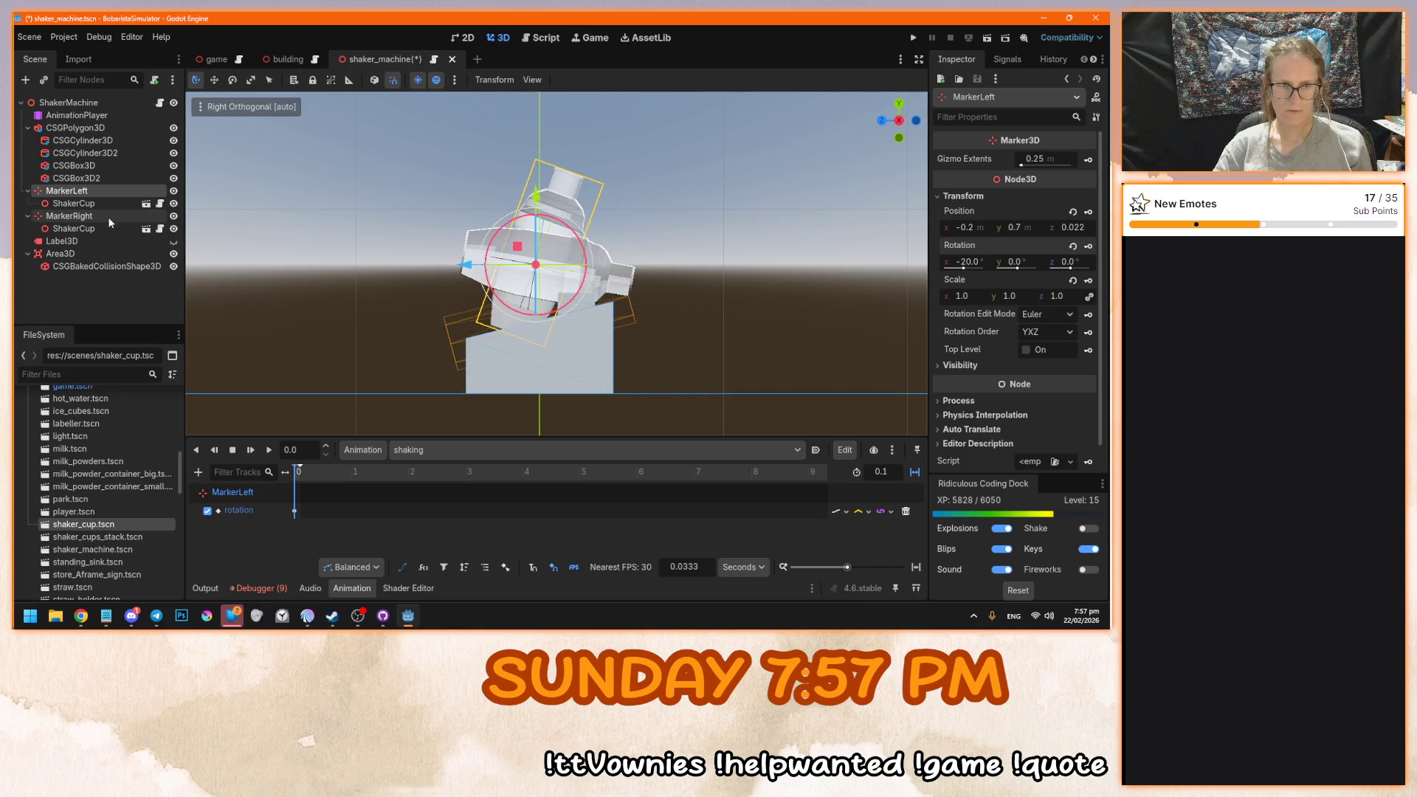
{"action": "left_click", "coordinate": [127, 217]}
{"action": "left_click", "coordinate": [1088, 248]}
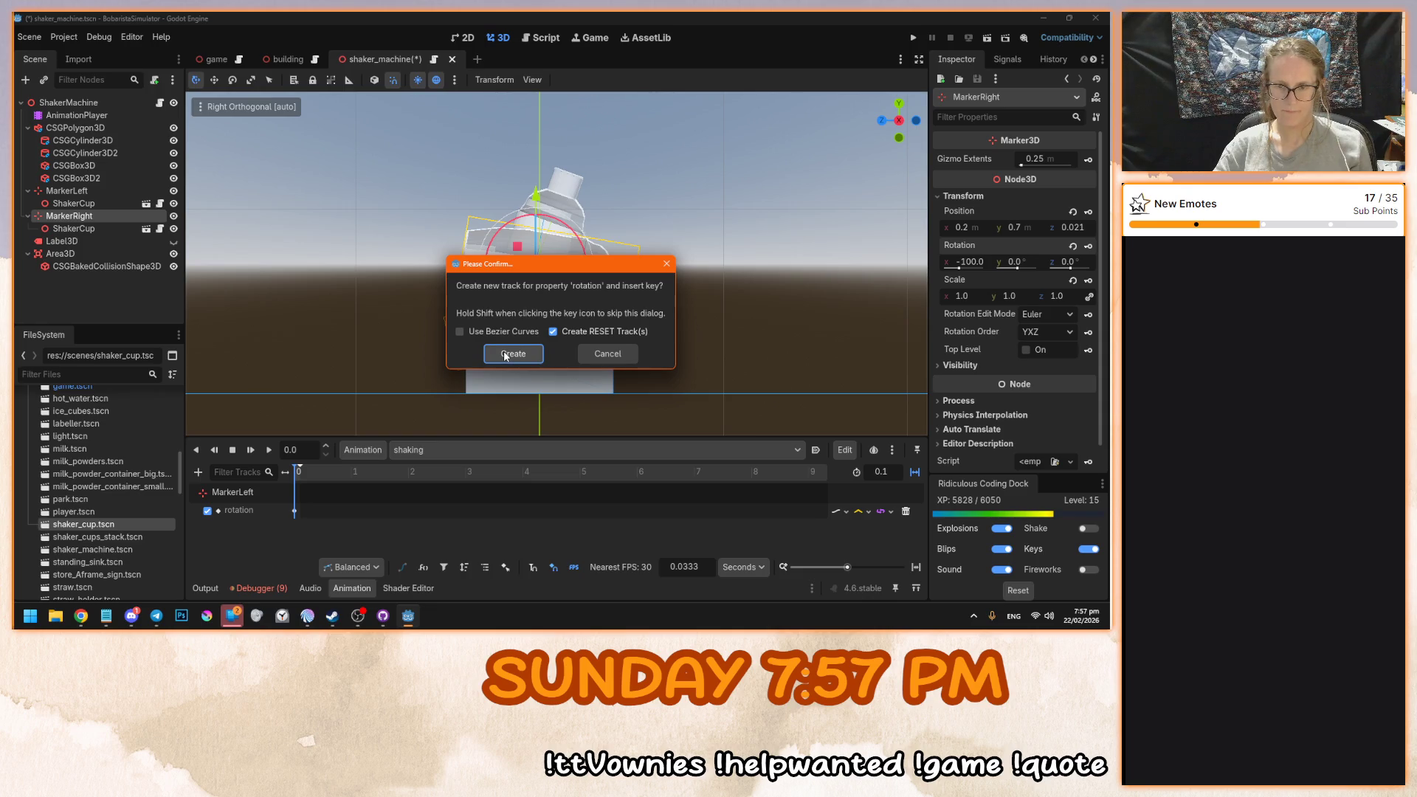
{"action": "left_click", "coordinate": [509, 355]}
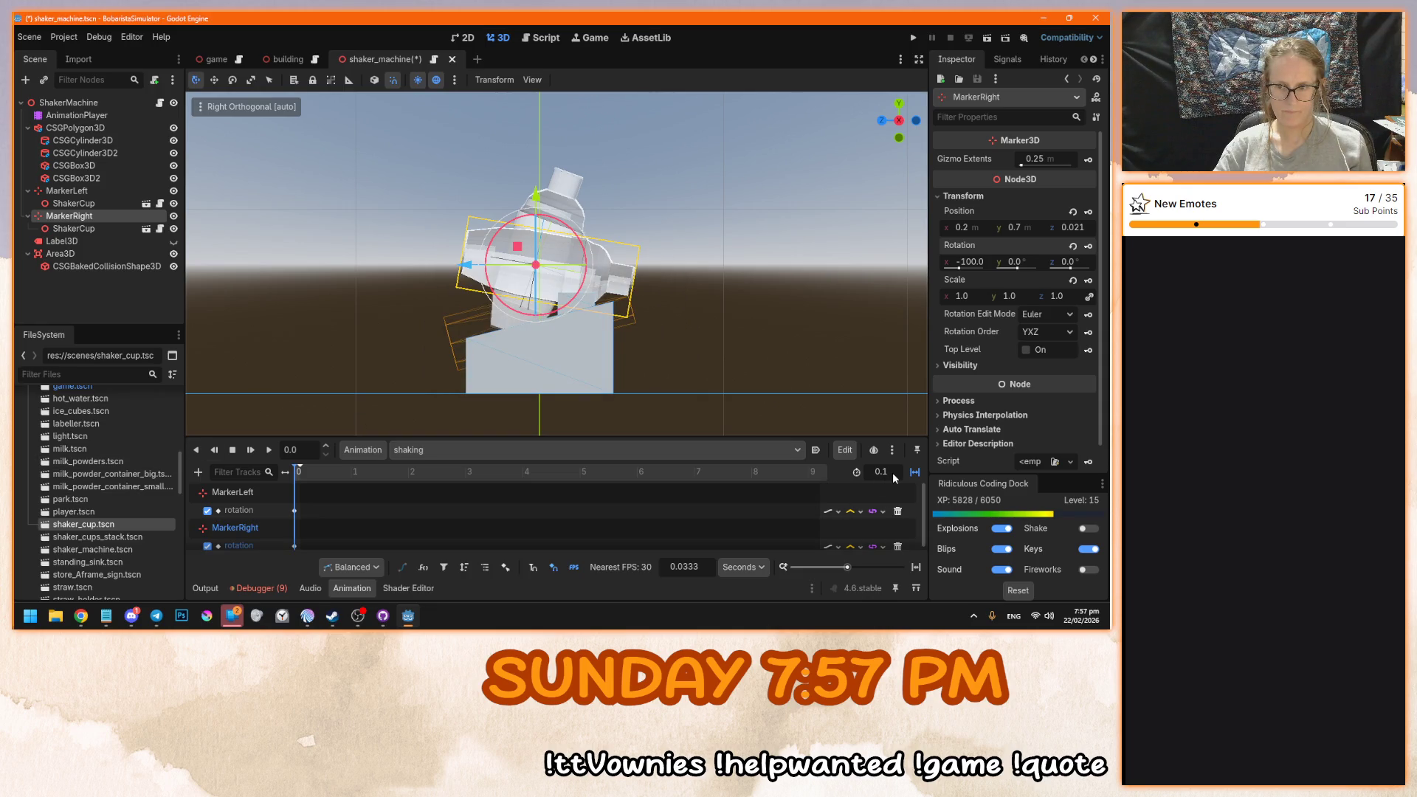
- At 0.1 s, swap the tilts: MarkerRight to -20° and MarkerLeft to -100° on X
{"action": "left_click", "coordinate": [301, 444]}
{"action": "key", "text": "BackSpace"}
{"action": "type", "text": "1"}
{"action": "key", "text": "Return"}
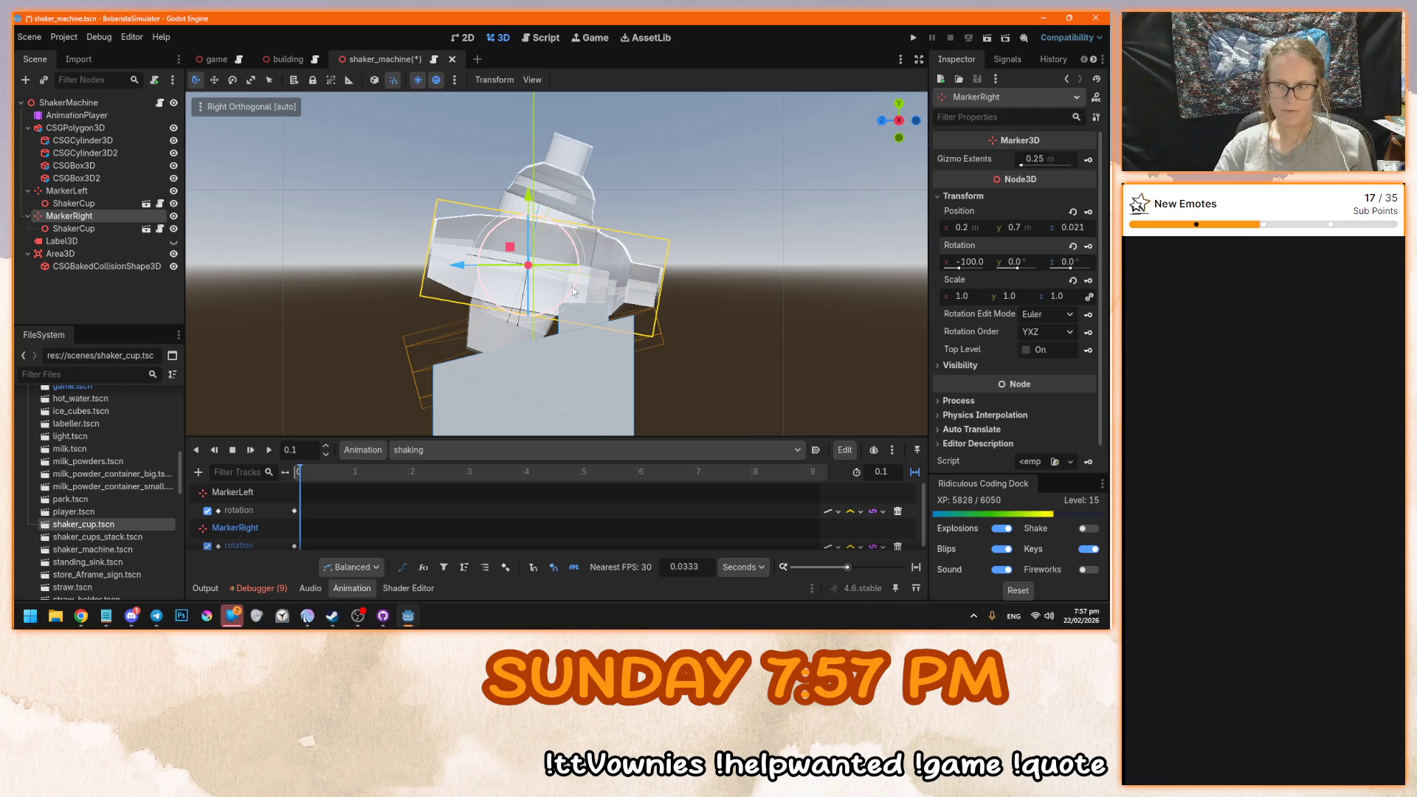
{"action": "left_click_drag", "start_coordinate": [573, 291], "coordinate": [567, 218]}
{"action": "left_click", "coordinate": [66, 191]}
{"action": "left_click", "coordinate": [965, 262]}
{"action": "type", "text": "-"}
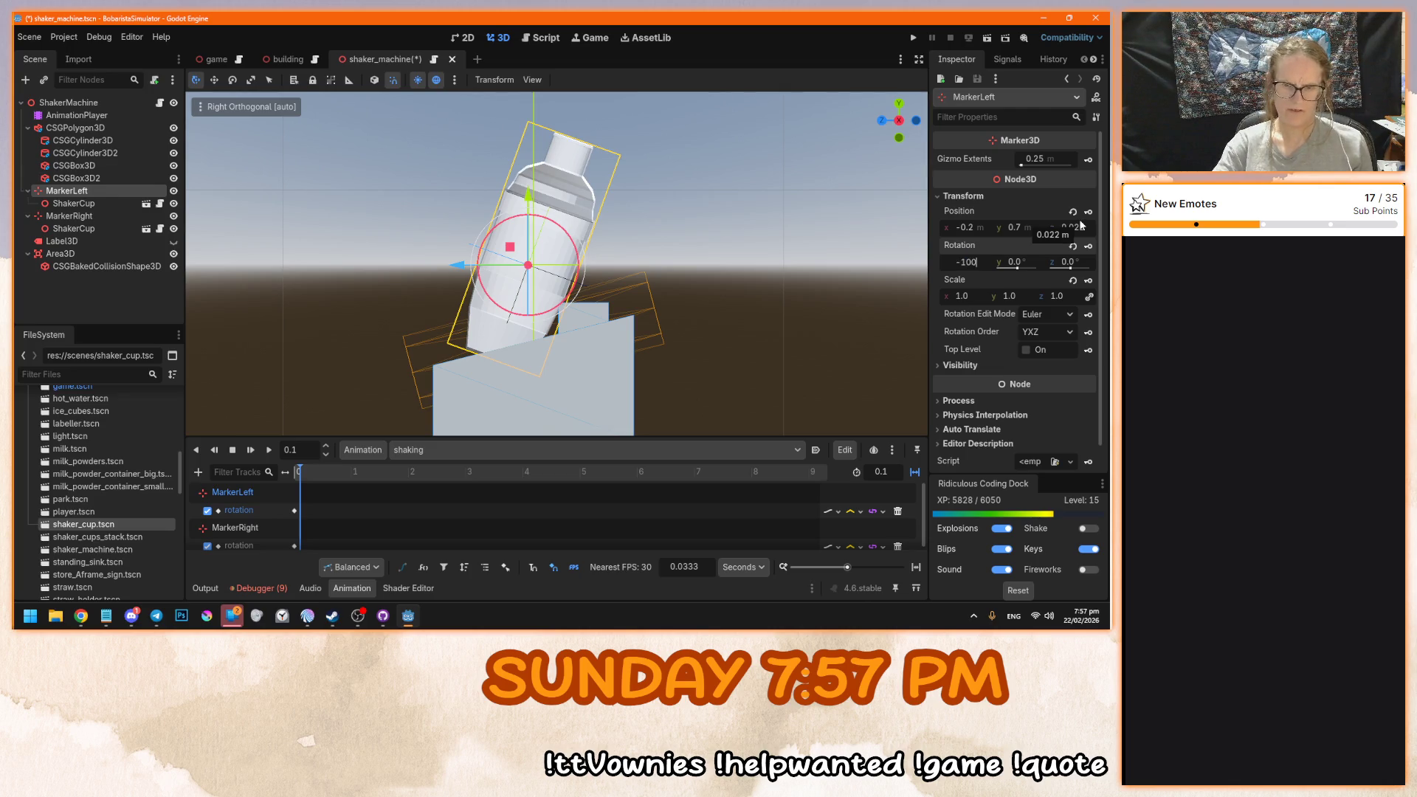
{"action": "key", "text": "Return"}
- Key both markers' new rotations at 0.1 s and play the shaking animation
{"action": "left_click", "coordinate": [1087, 247]}
{"action": "left_click", "coordinate": [69, 216]}
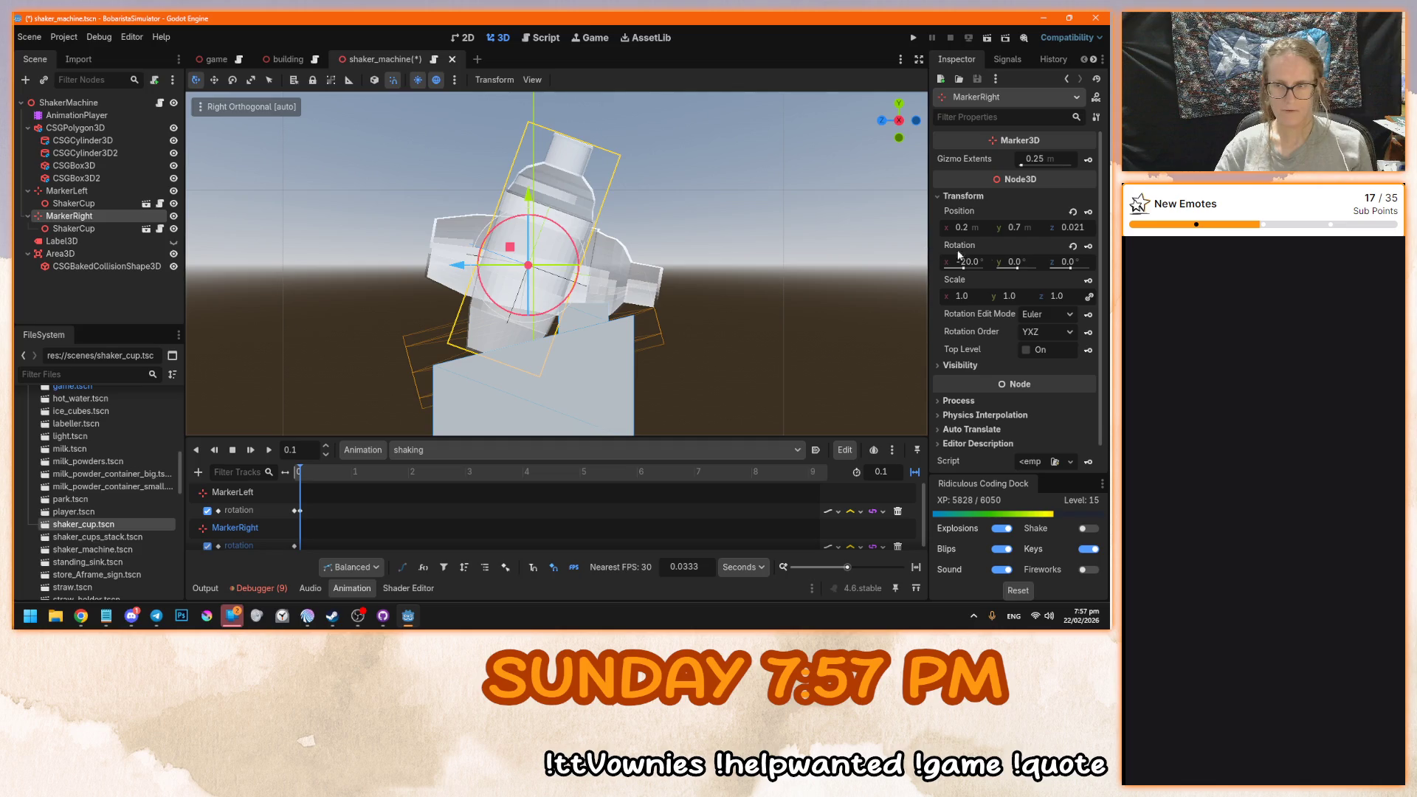
{"action": "left_click", "coordinate": [1087, 247]}
{"action": "left_click_drag", "start_coordinate": [452, 292], "coordinate": [782, 337]}
{"action": "left_click", "coordinate": [783, 337]}
{"action": "left_click", "coordinate": [269, 449]}
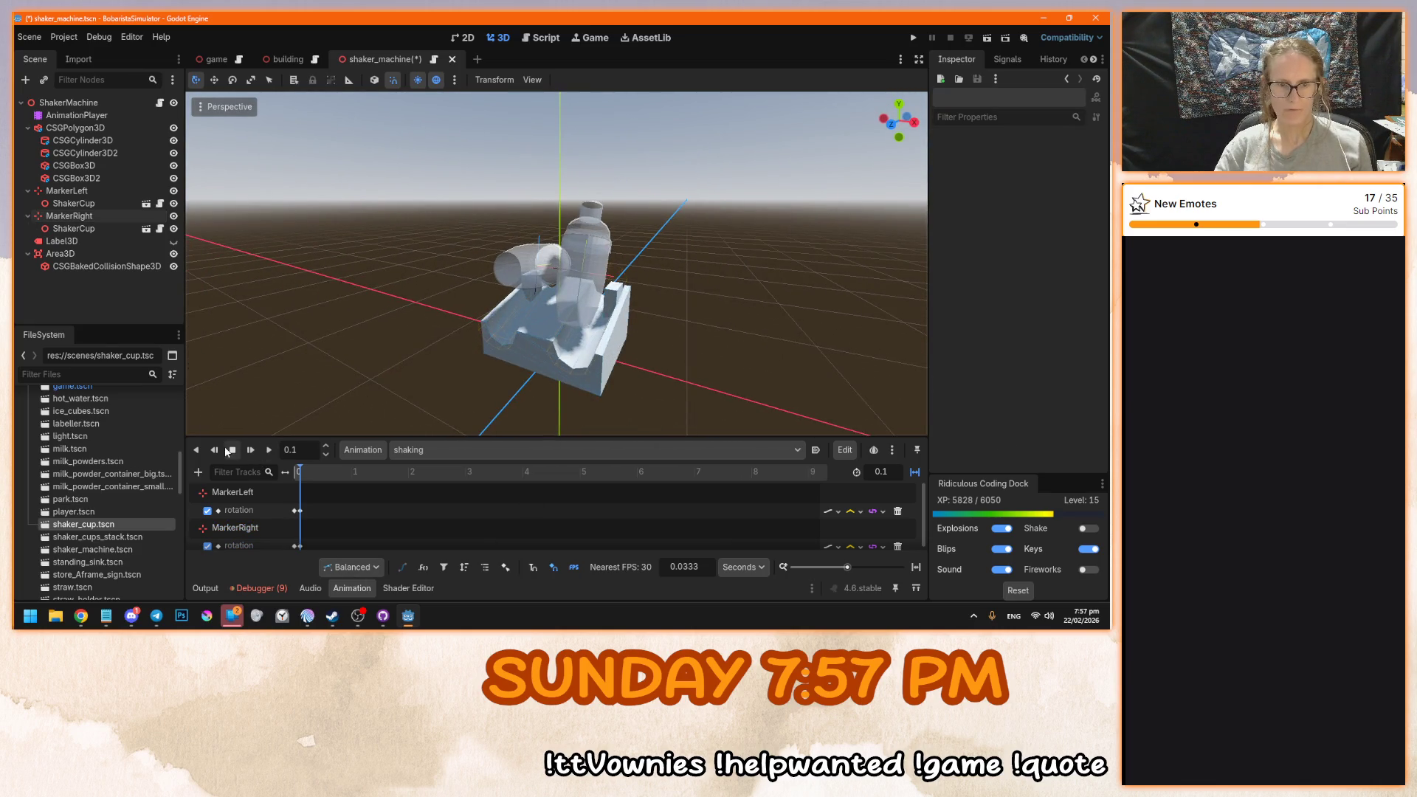
{"action": "mouse_move", "coordinate": [623, 379]}
{"action": "left_mouse_down"}
{"action": "mouse_move", "coordinate": [724, 321]}
{"action": "mouse_move", "coordinate": [516, 397]}
{"action": "left_mouse_up"}
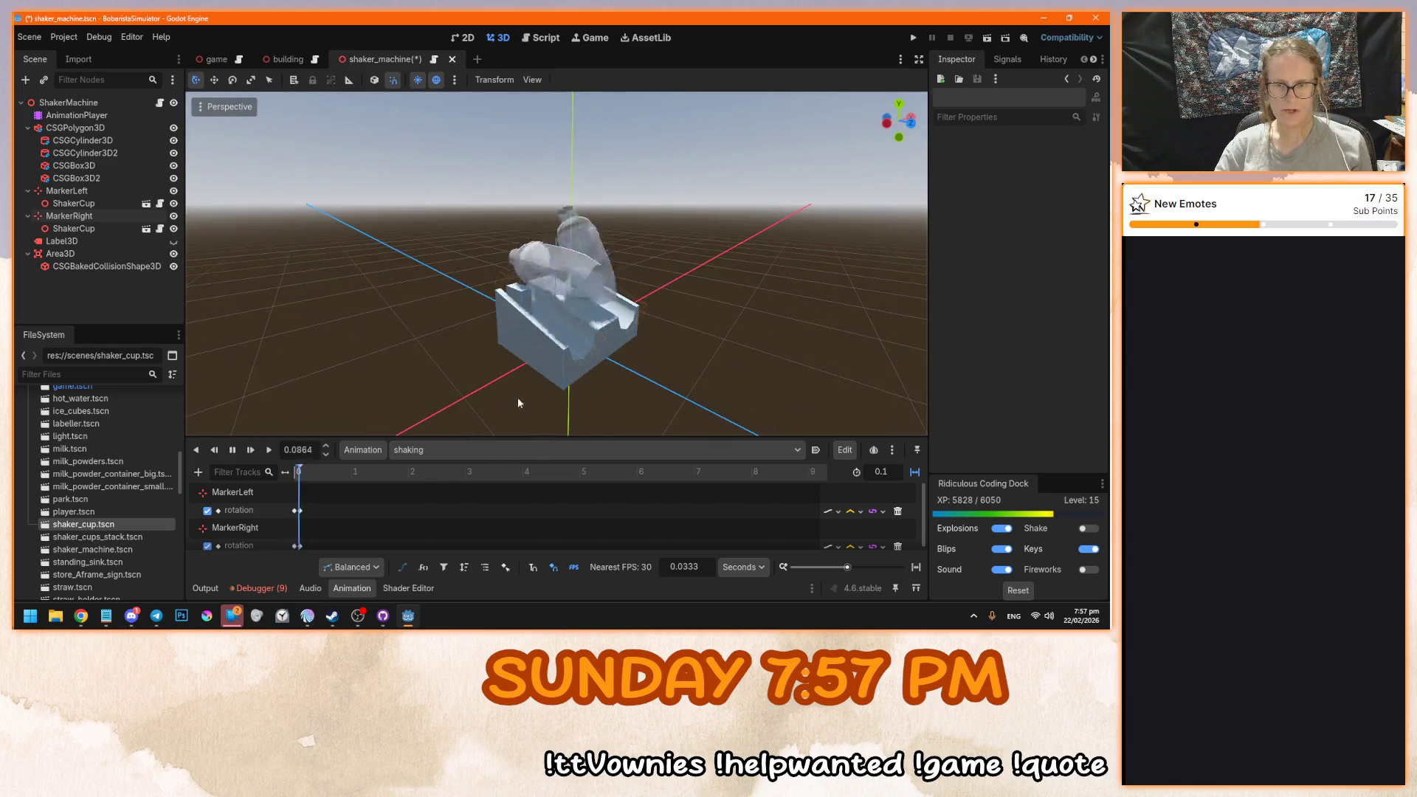
{"action": "left_click", "coordinate": [233, 449]}
{"action": "mouse_move", "coordinate": [471, 357]}
{"action": "left_mouse_down"}
{"action": "mouse_move", "coordinate": [528, 369]}
{"action": "mouse_move", "coordinate": [517, 325]}
{"action": "mouse_move", "coordinate": [407, 323]}
{"action": "mouse_move", "coordinate": [475, 326]}
{"action": "left_mouse_up"}
{"action": "left_click", "coordinate": [270, 451]}
{"action": "left_click_drag", "start_coordinate": [433, 369], "coordinate": [217, 334]}
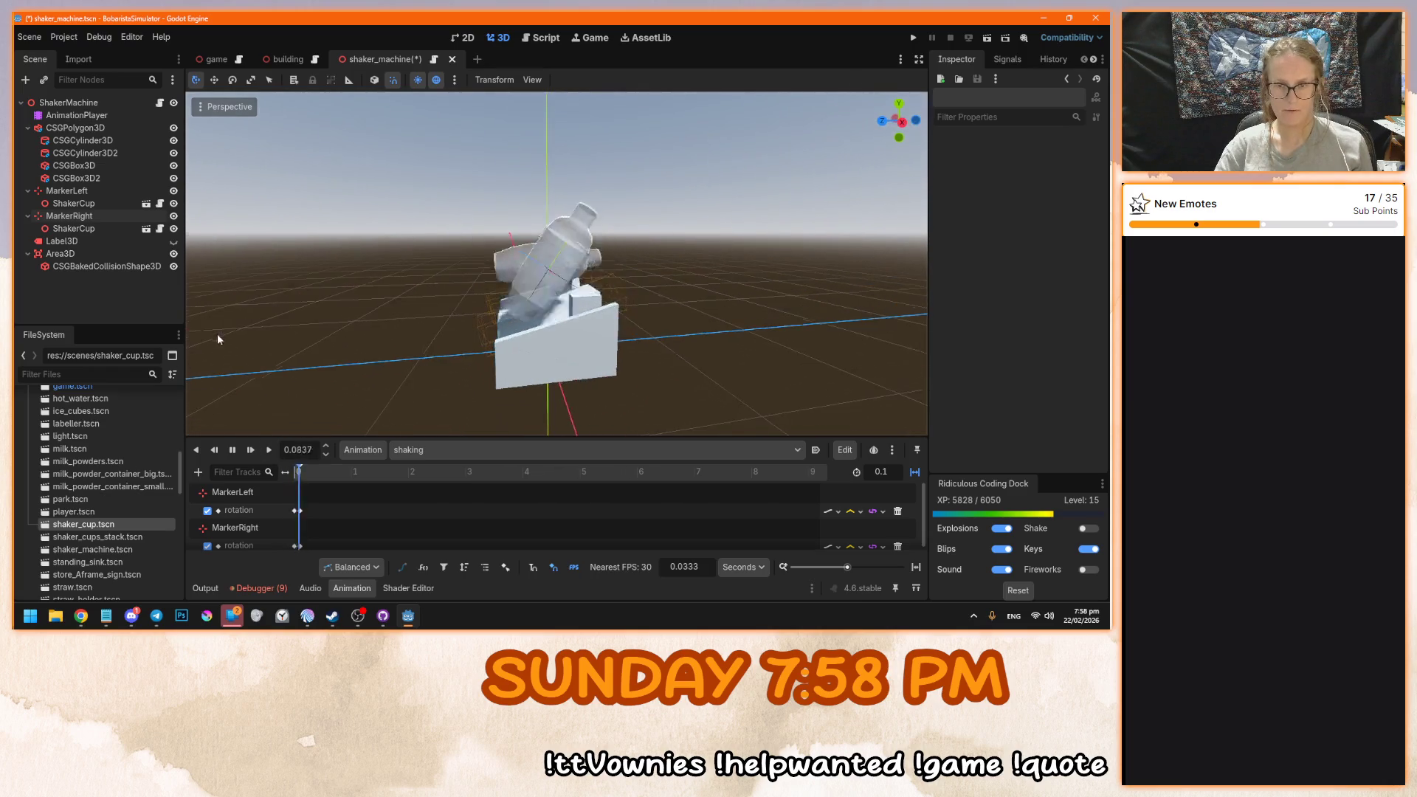
{"action": "left_click", "coordinate": [232, 451]}
{"action": "mouse_move", "coordinate": [343, 316]}
{"action": "left_mouse_down"}
{"action": "mouse_move", "coordinate": [464, 348]}
{"action": "mouse_move", "coordinate": [494, 378]}
{"action": "left_mouse_up"}
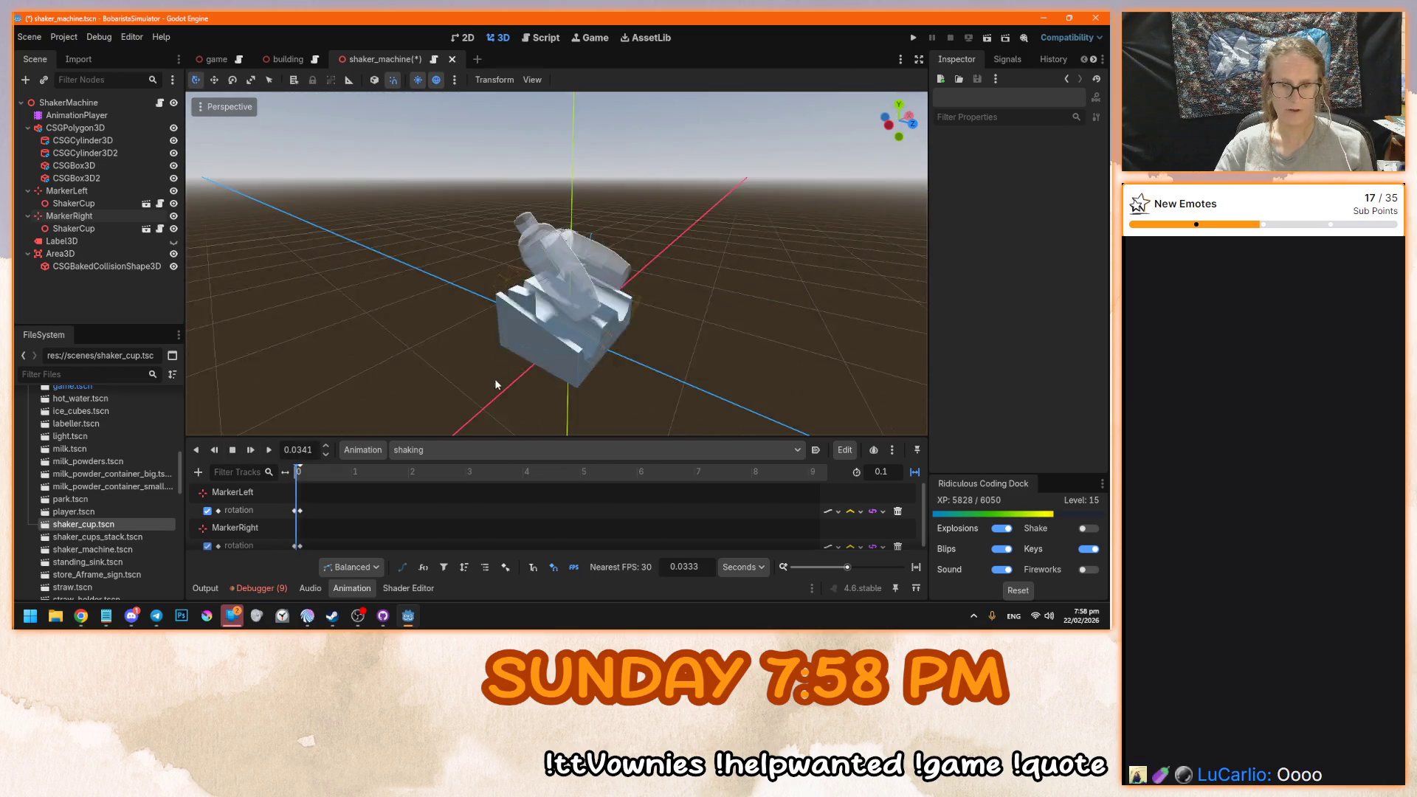
{"action": "scroll", "coordinate": [495, 378], "scroll_direction": "up", "scroll_amount": 3}
{"action": "scroll", "coordinate": [320, 518], "scroll_direction": "up", "scroll_amount": 5}
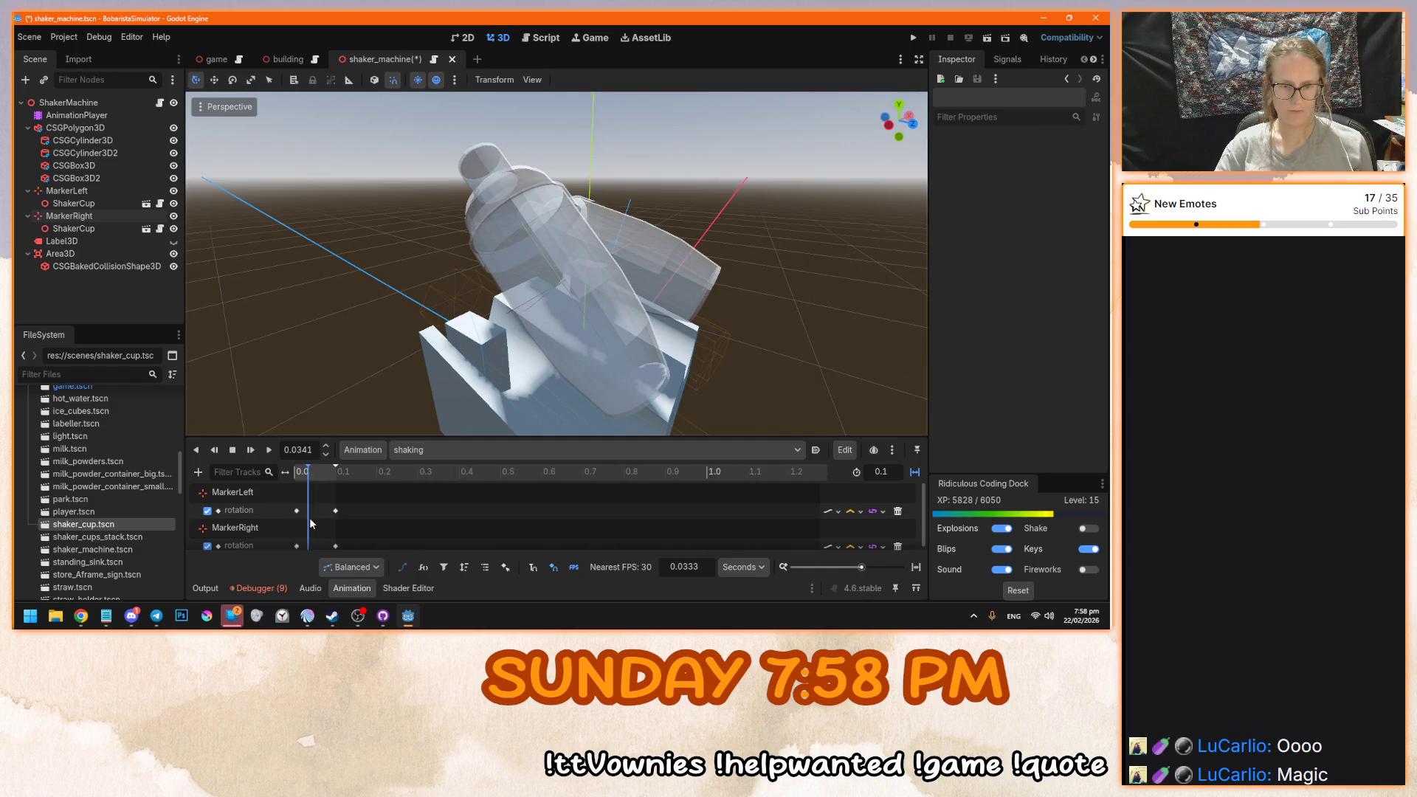
{"action": "scroll", "coordinate": [310, 522], "scroll_direction": "up", "scroll_amount": 3}
{"action": "scroll", "coordinate": [316, 270], "scroll_direction": "down", "scroll_amount": 3}
{"action": "left_click", "coordinate": [123, 229]}
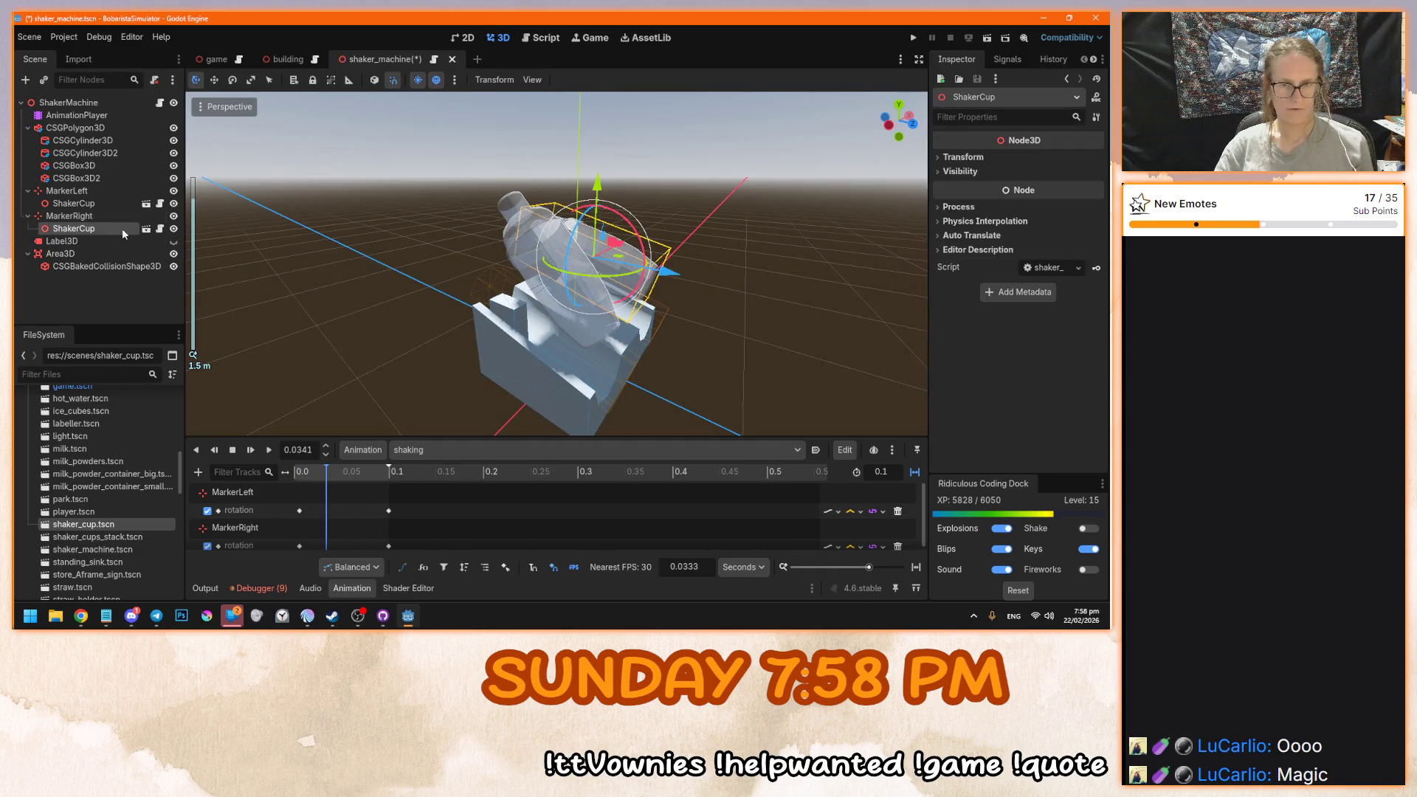
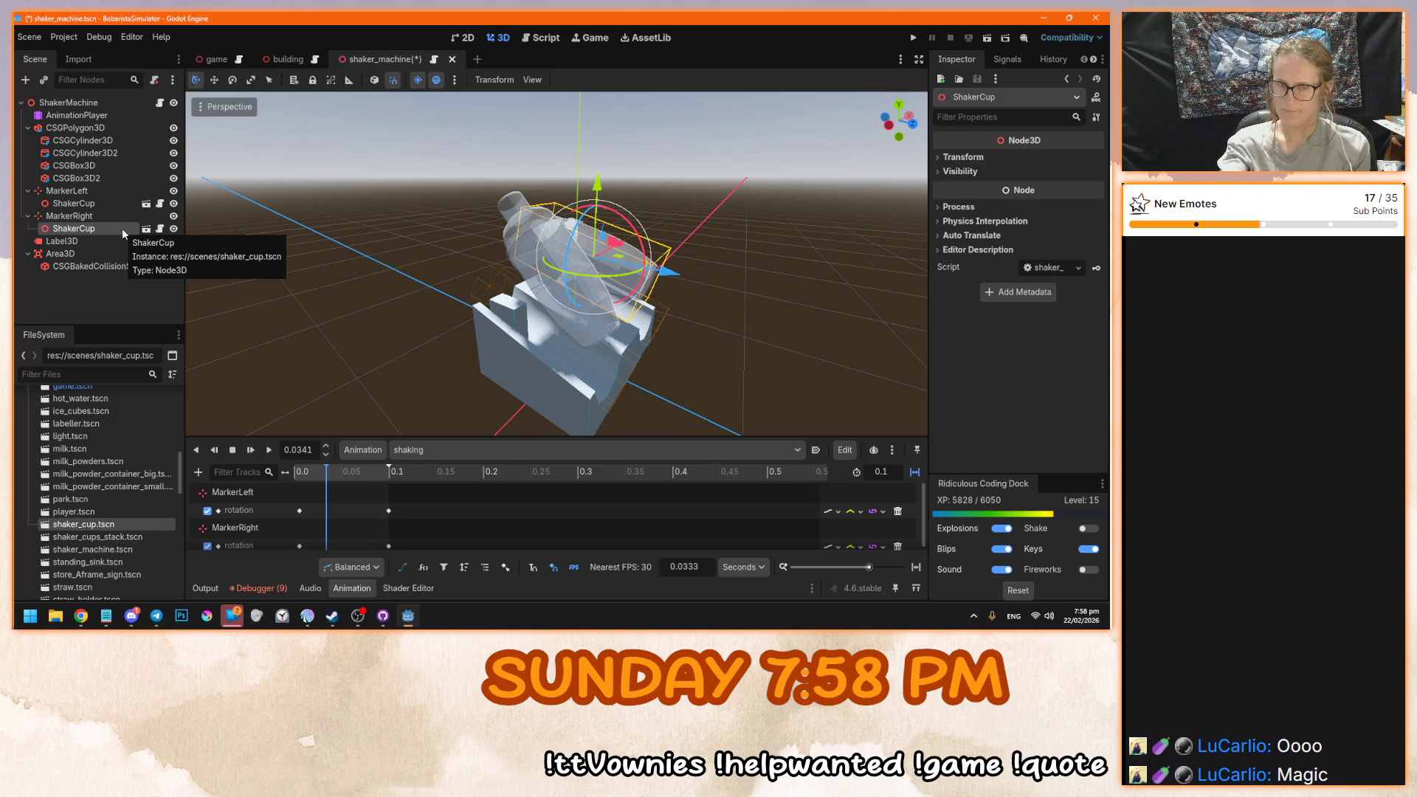
- Delete both ShakerCup nodes from the shaker machine scene
{"action": "mouse_move", "coordinate": [445, 268]}
{"action": "left_mouse_down"}
{"action": "mouse_move", "coordinate": [403, 279]}
{"action": "mouse_move", "coordinate": [202, 248]}
{"action": "left_mouse_up"}
{"action": "key", "text": "Delete"}
{"action": "left_click", "coordinate": [517, 328]}
{"action": "left_click", "coordinate": [100, 202]}
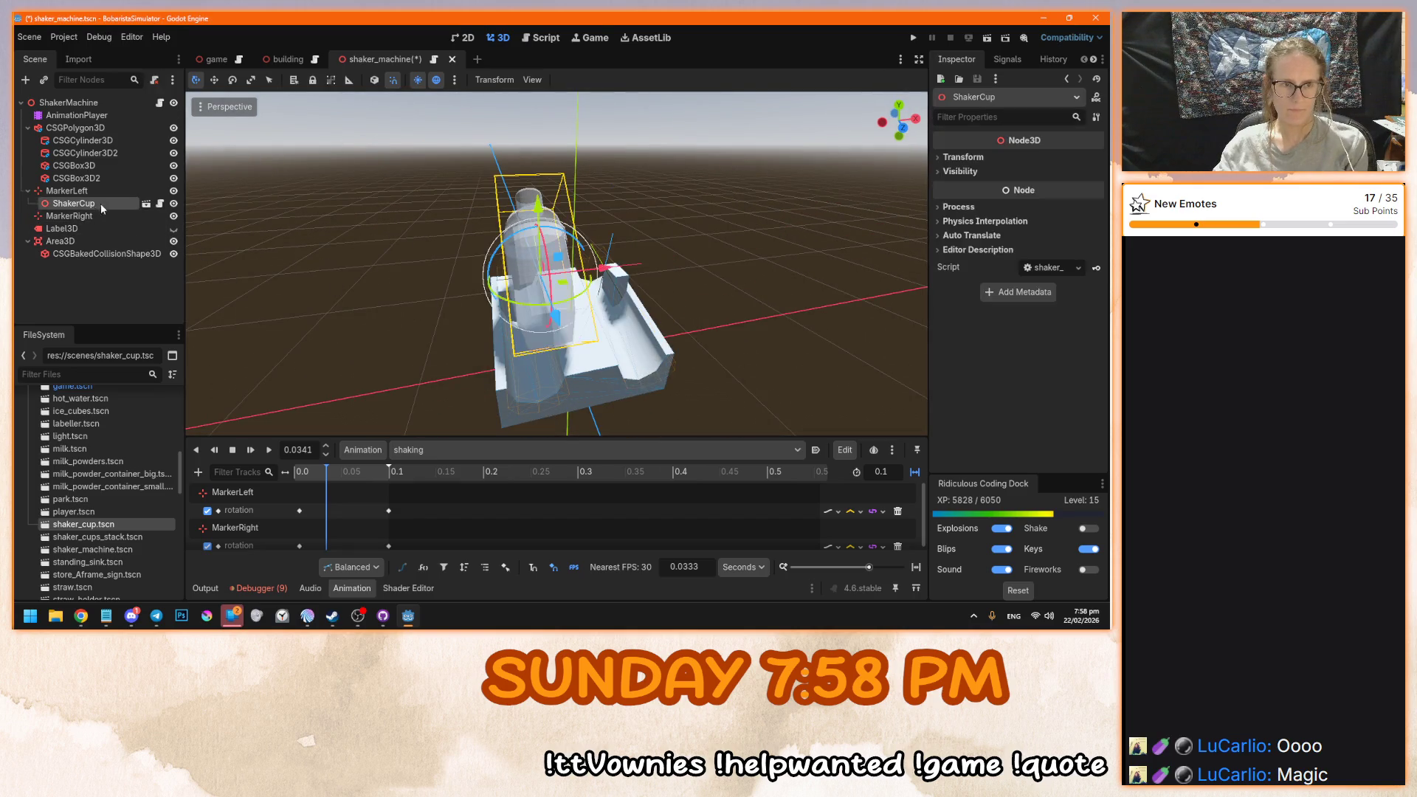
{"action": "key", "text": "Delete"}
{"action": "key", "text": "Return"}
- Open shaker_machine.gd and replace line 6's shaking condition with $AnimationPlayer
{"action": "left_click", "coordinate": [159, 103]}
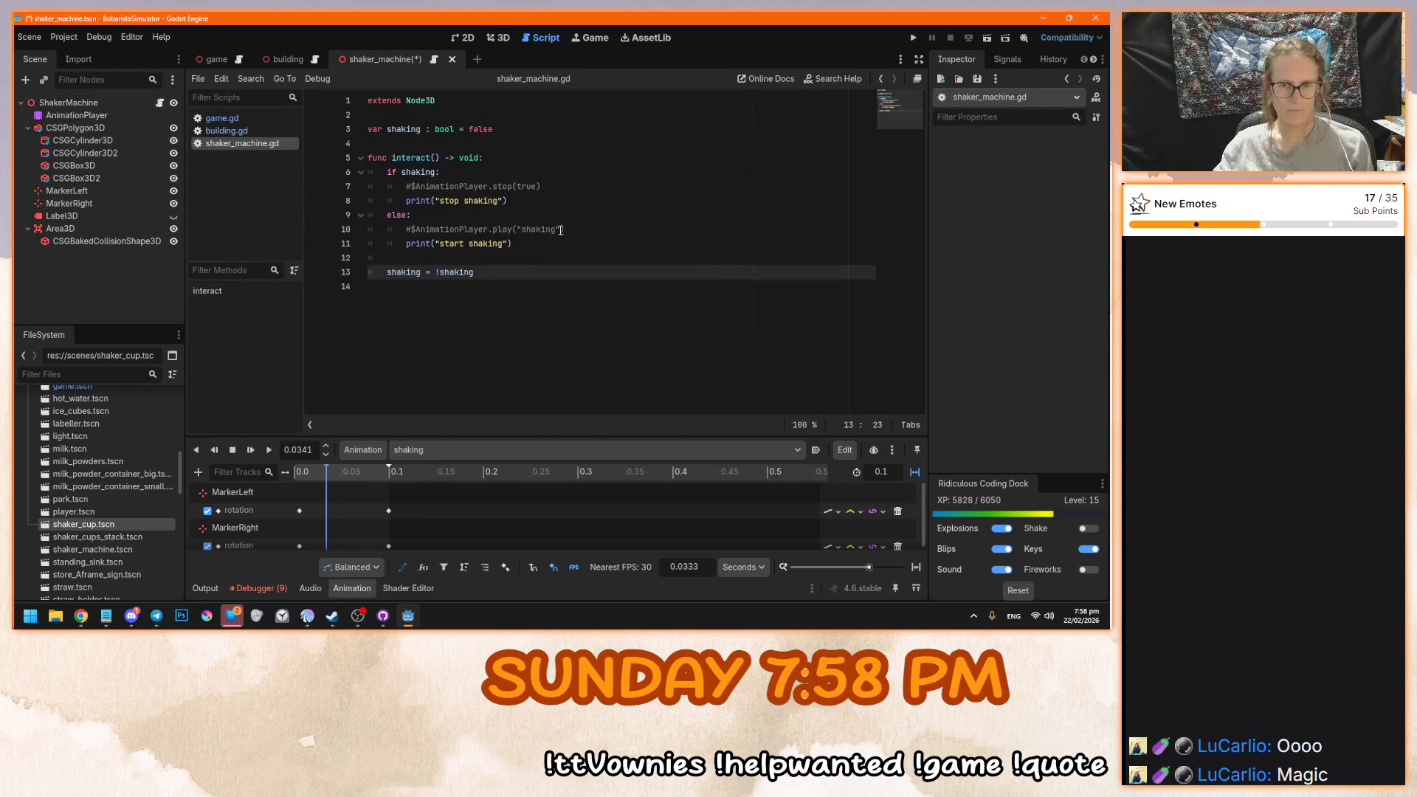
{"action": "left_click", "coordinate": [516, 129]}
{"action": "left_click", "coordinate": [515, 186]}
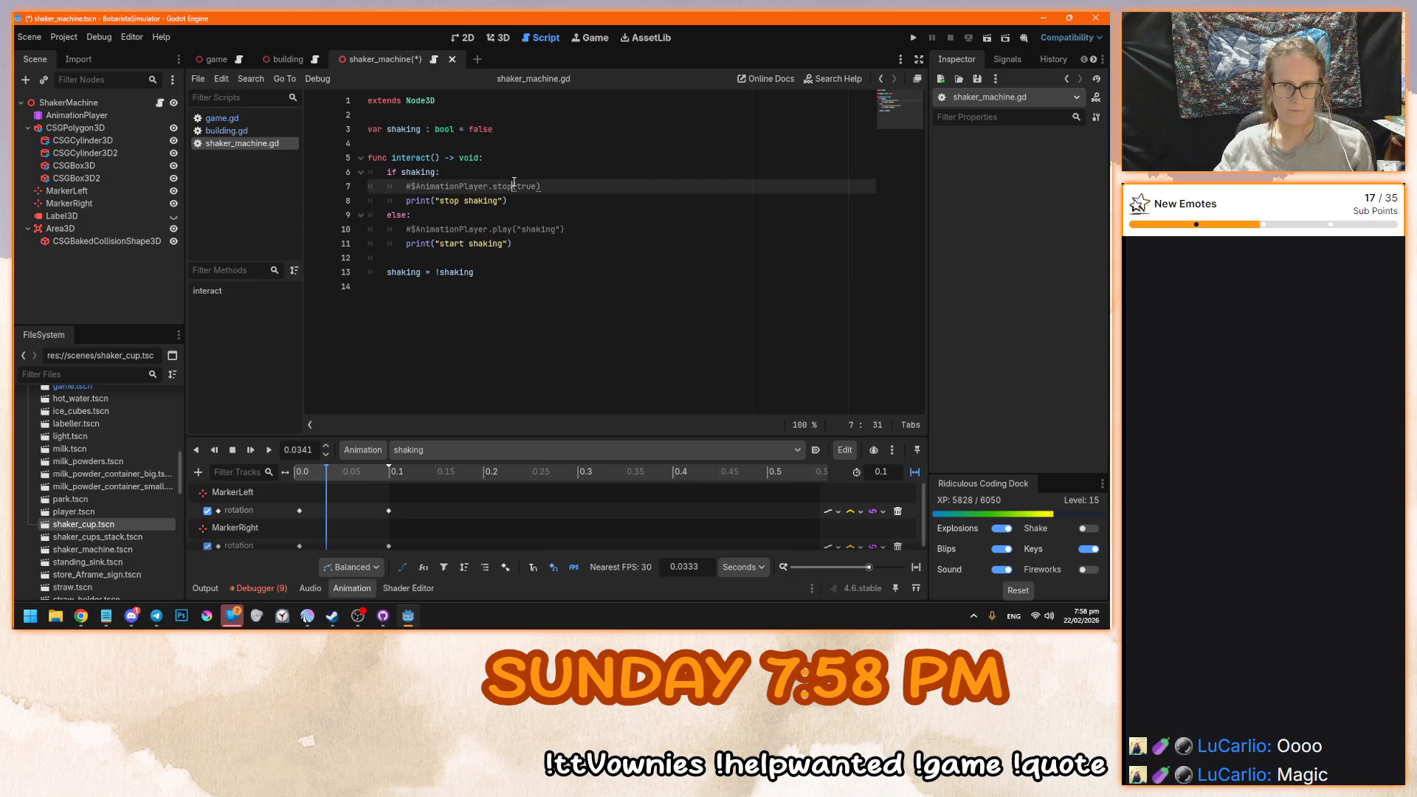
{"action": "left_click", "coordinate": [437, 173]}
{"action": "left_click", "coordinate": [425, 201]}
{"action": "left_click", "coordinate": [420, 181]}
{"action": "double_click", "coordinate": [421, 172]}
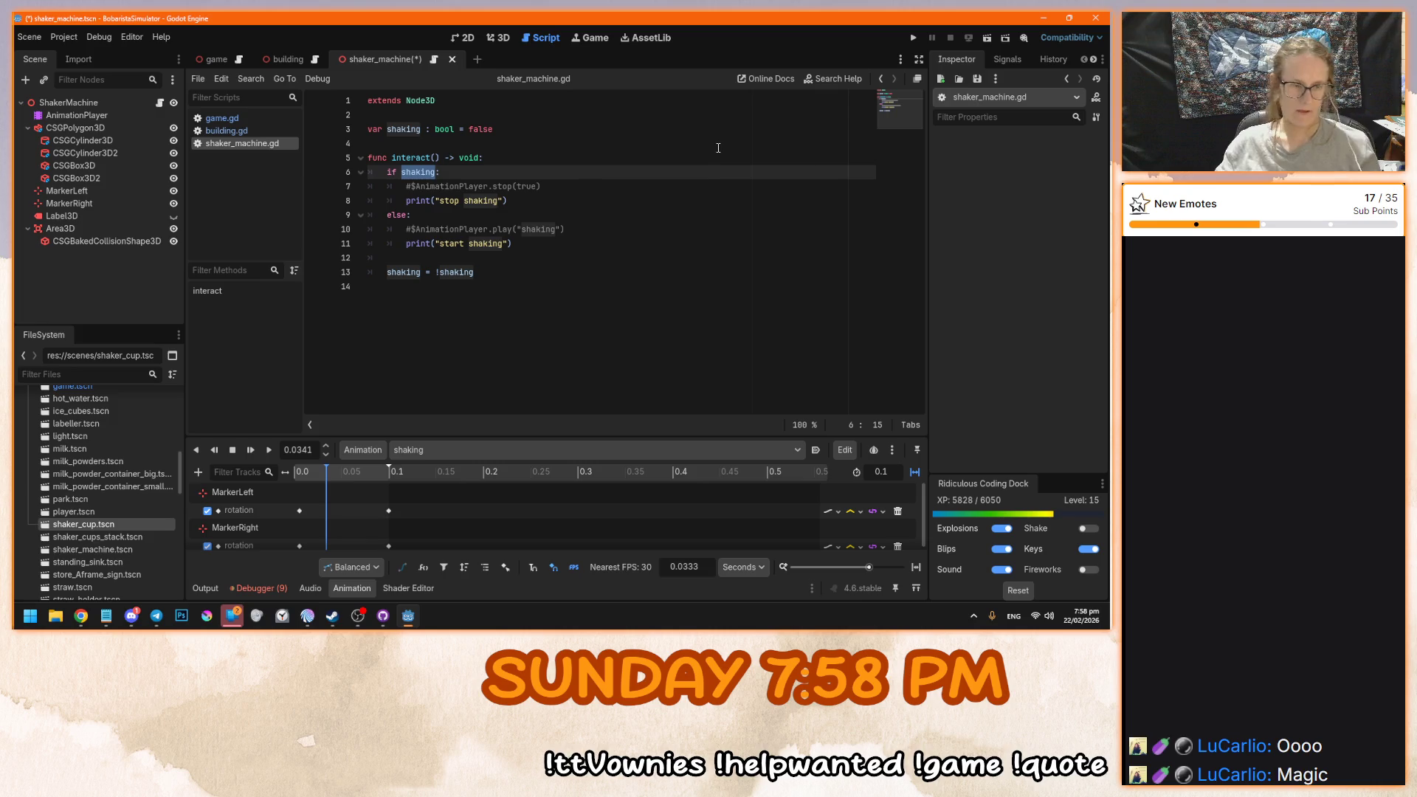
{"action": "type", "text": "@"}
{"action": "key", "text": "BackSpace"}
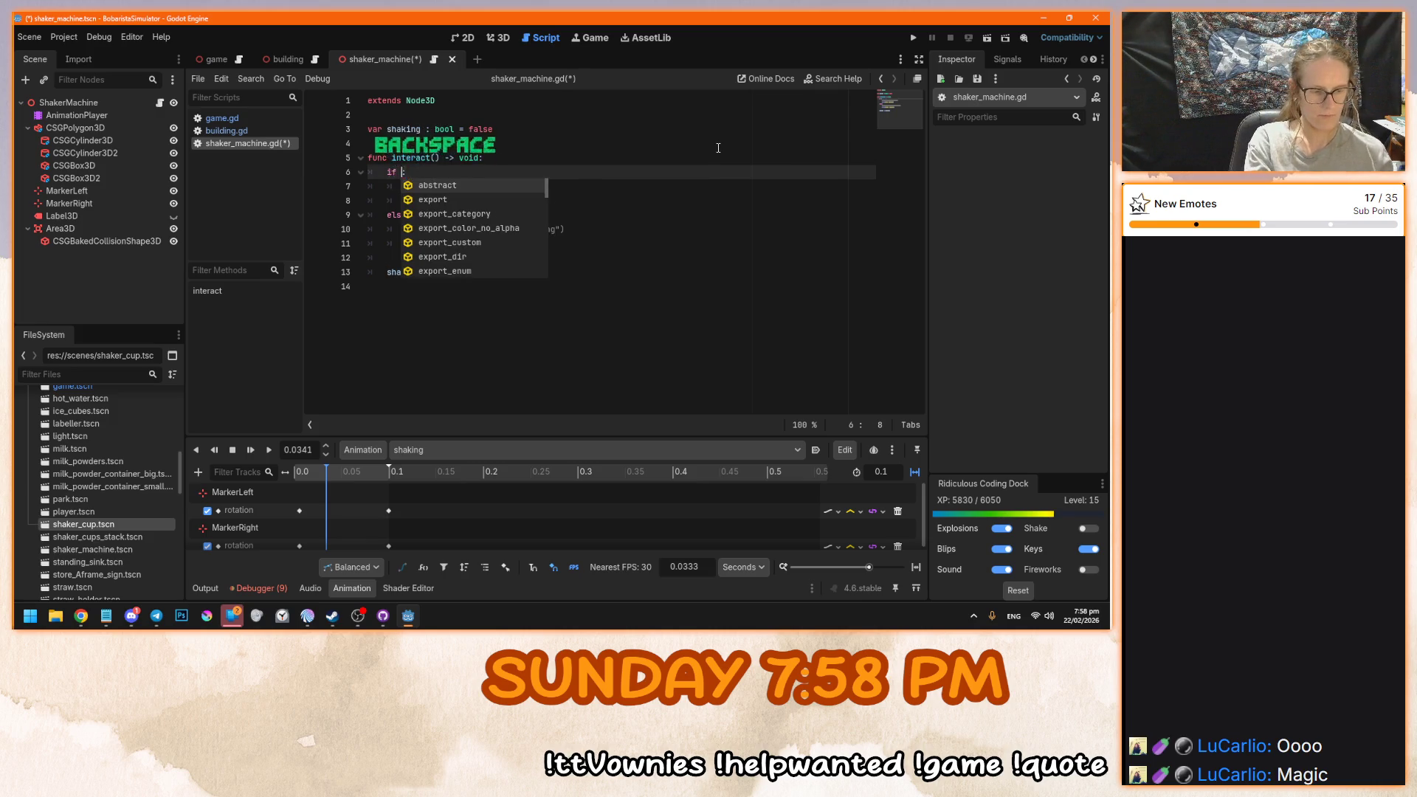
{"action": "type", "text": "$"}
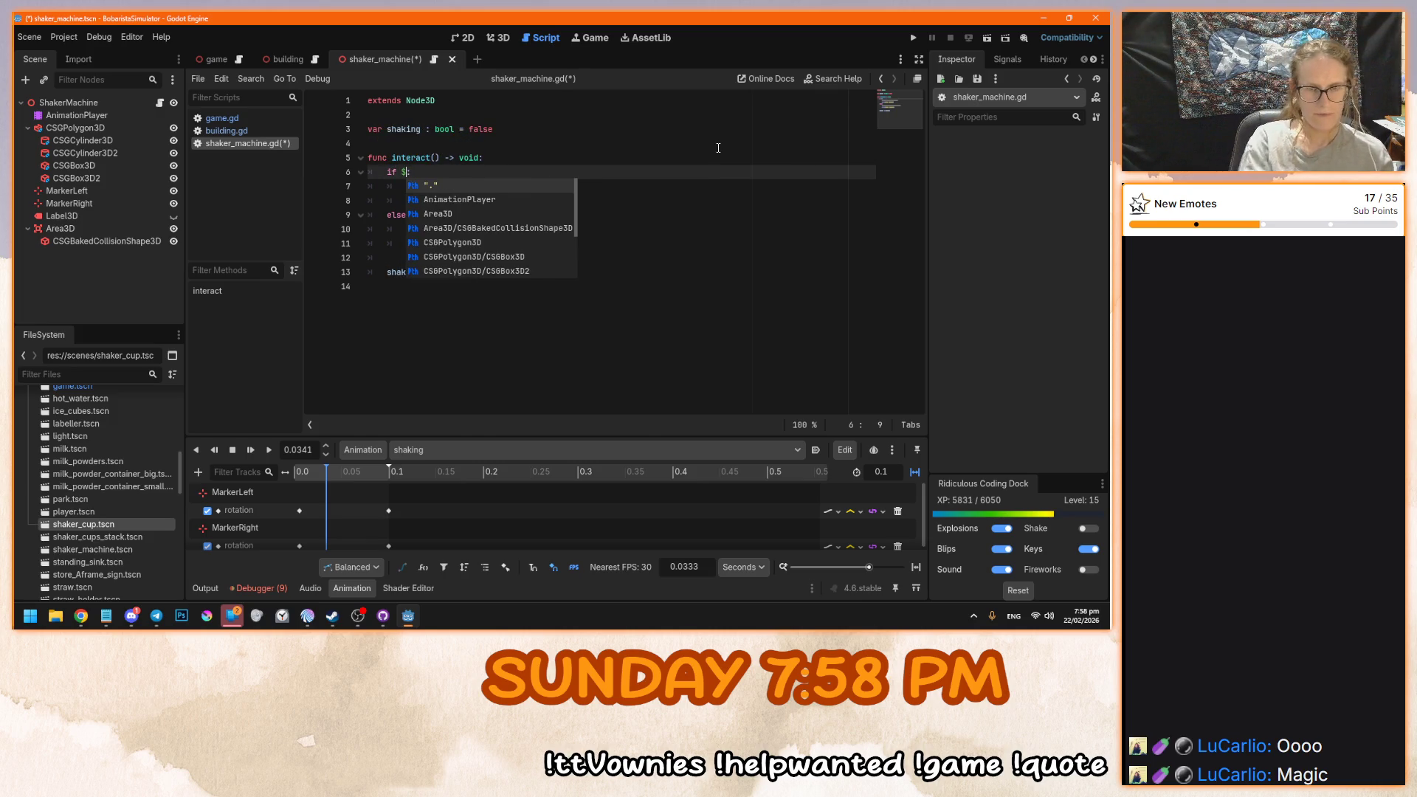
{"action": "key", "text": "Tab"}
- Complete the condition as $AnimationPlayer.is_playing() using autocomplete
{"action": "type", "text": "."}
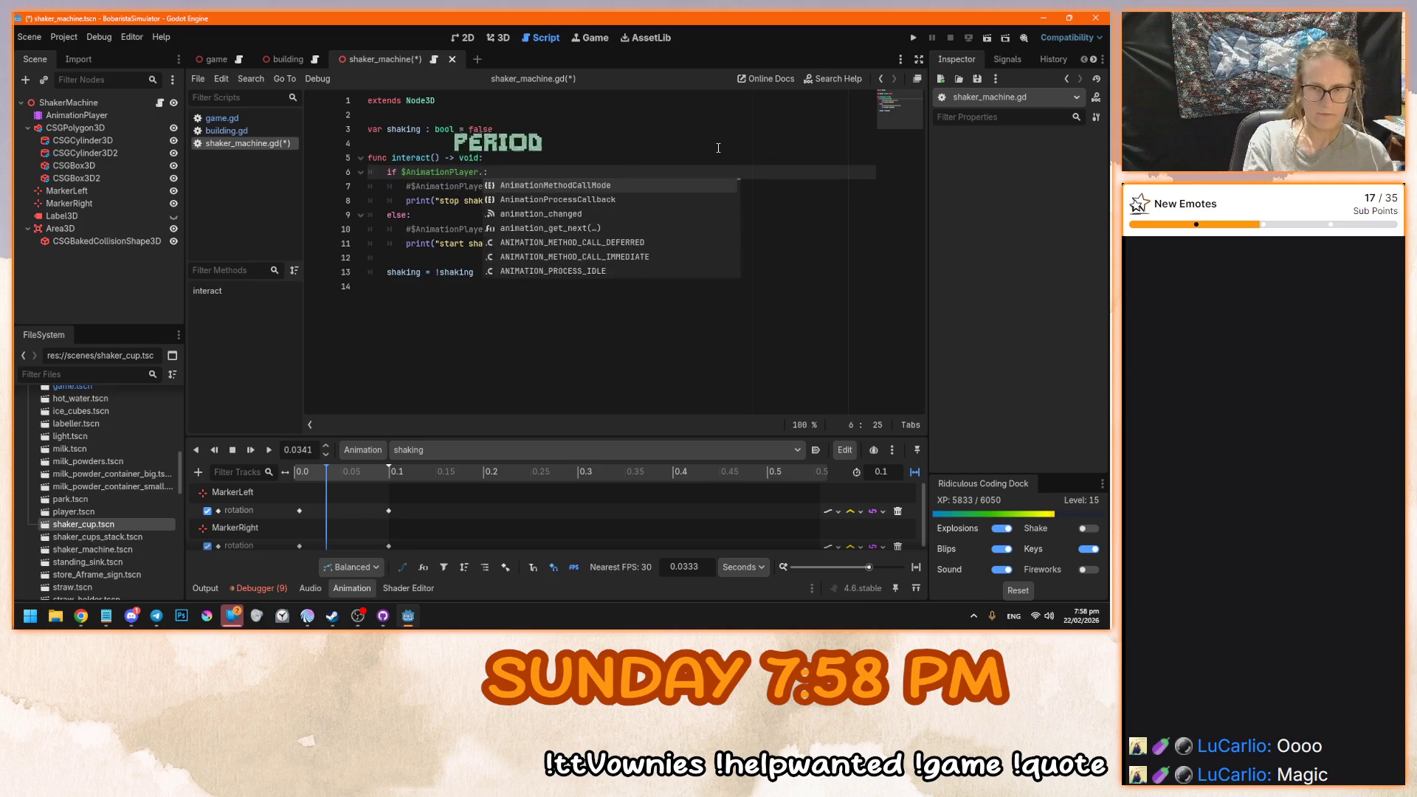
{"action": "type", "text": "an"}
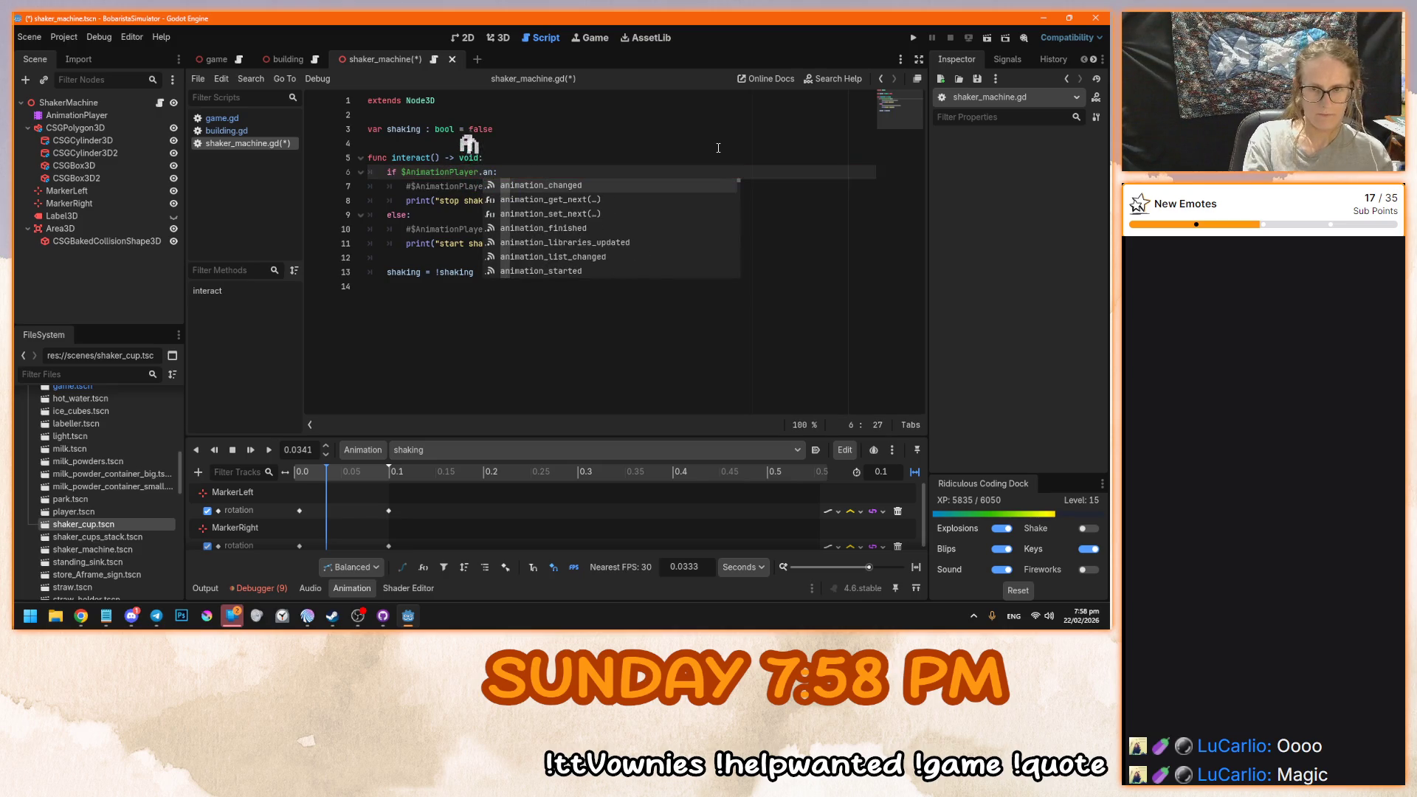
{"action": "scroll", "coordinate": [670, 245], "scroll_direction": "down", "scroll_amount": 5}
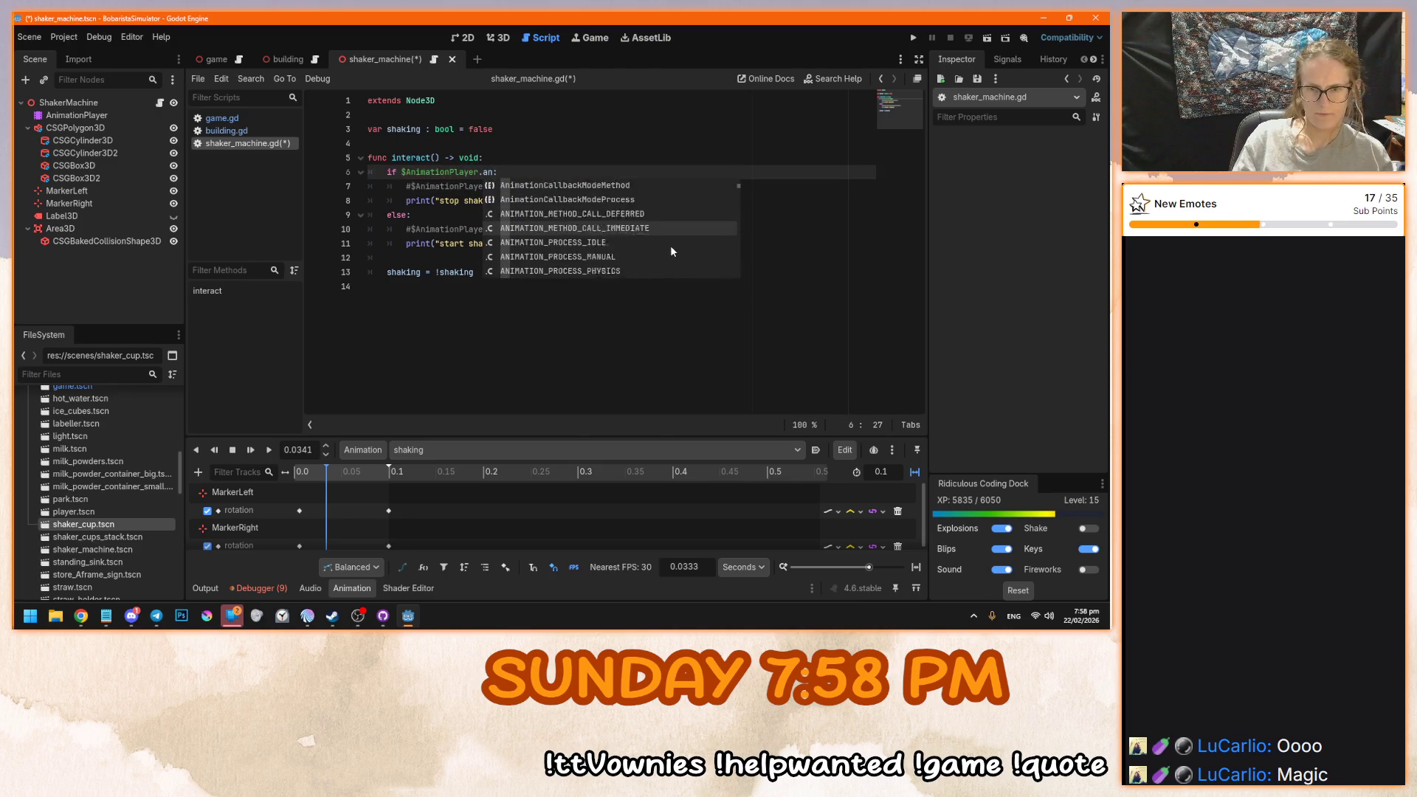
{"action": "scroll", "coordinate": [671, 247], "scroll_direction": "down", "scroll_amount": 4}
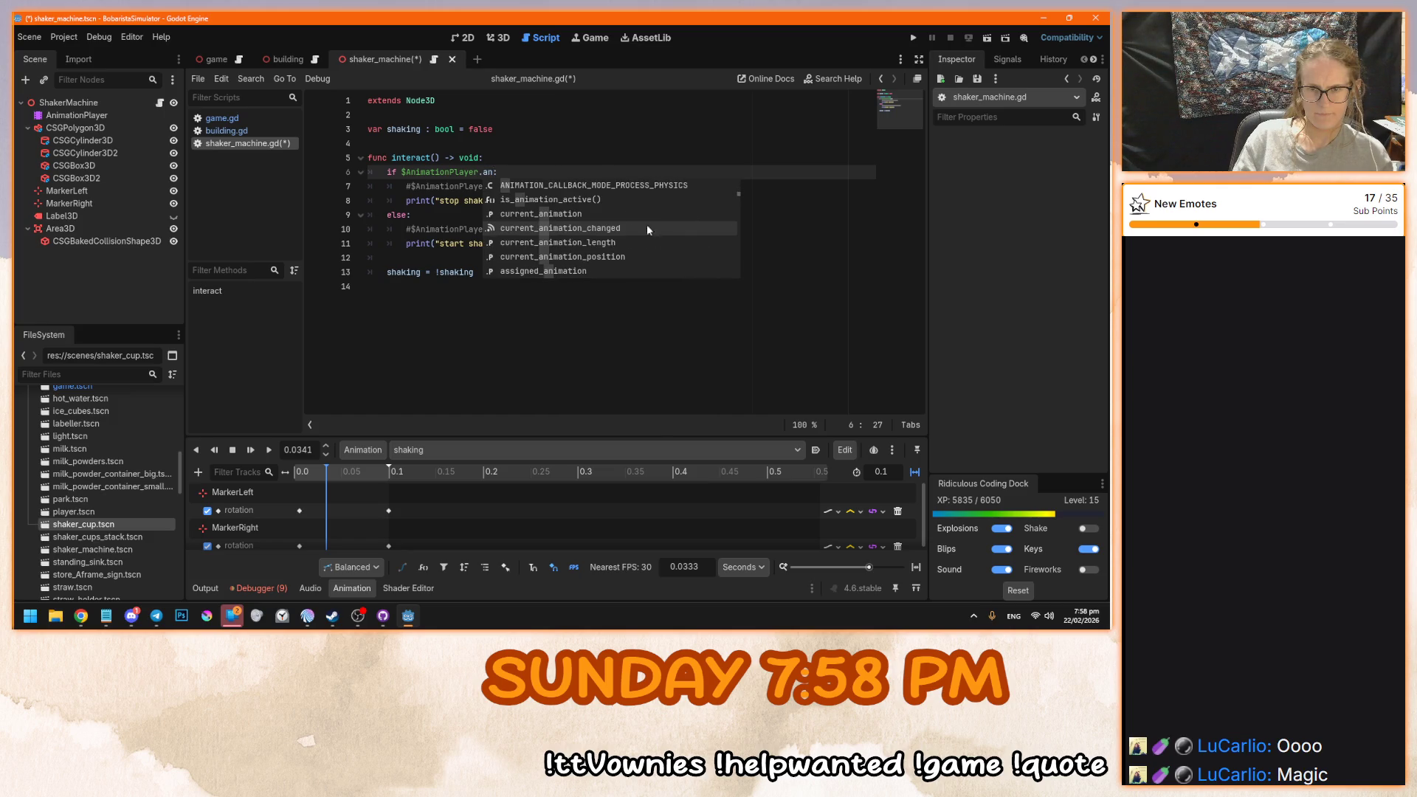
{"action": "left_click", "coordinate": [537, 214]}
{"action": "mouse_move", "coordinate": [517, 173]}
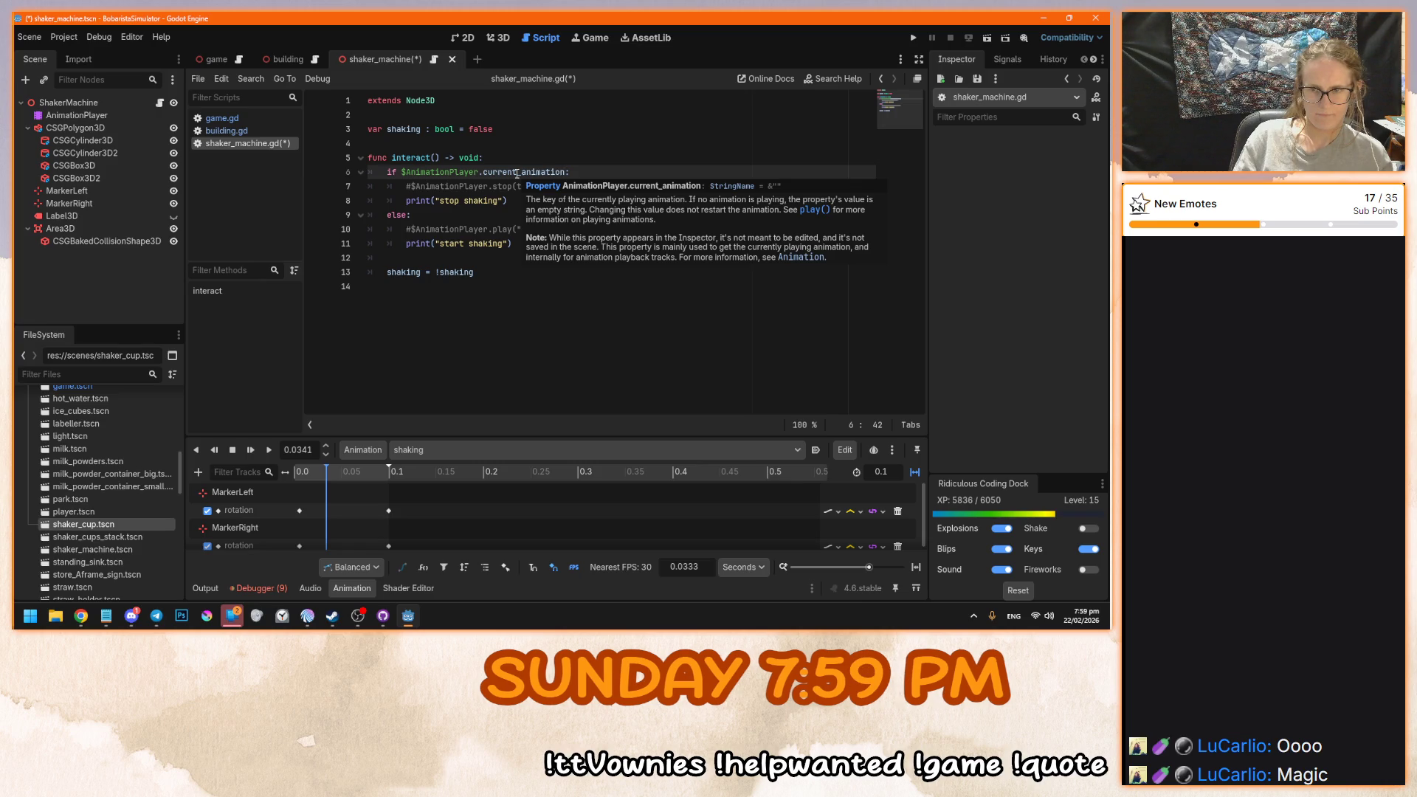
{"action": "double_click", "coordinate": [517, 173]}
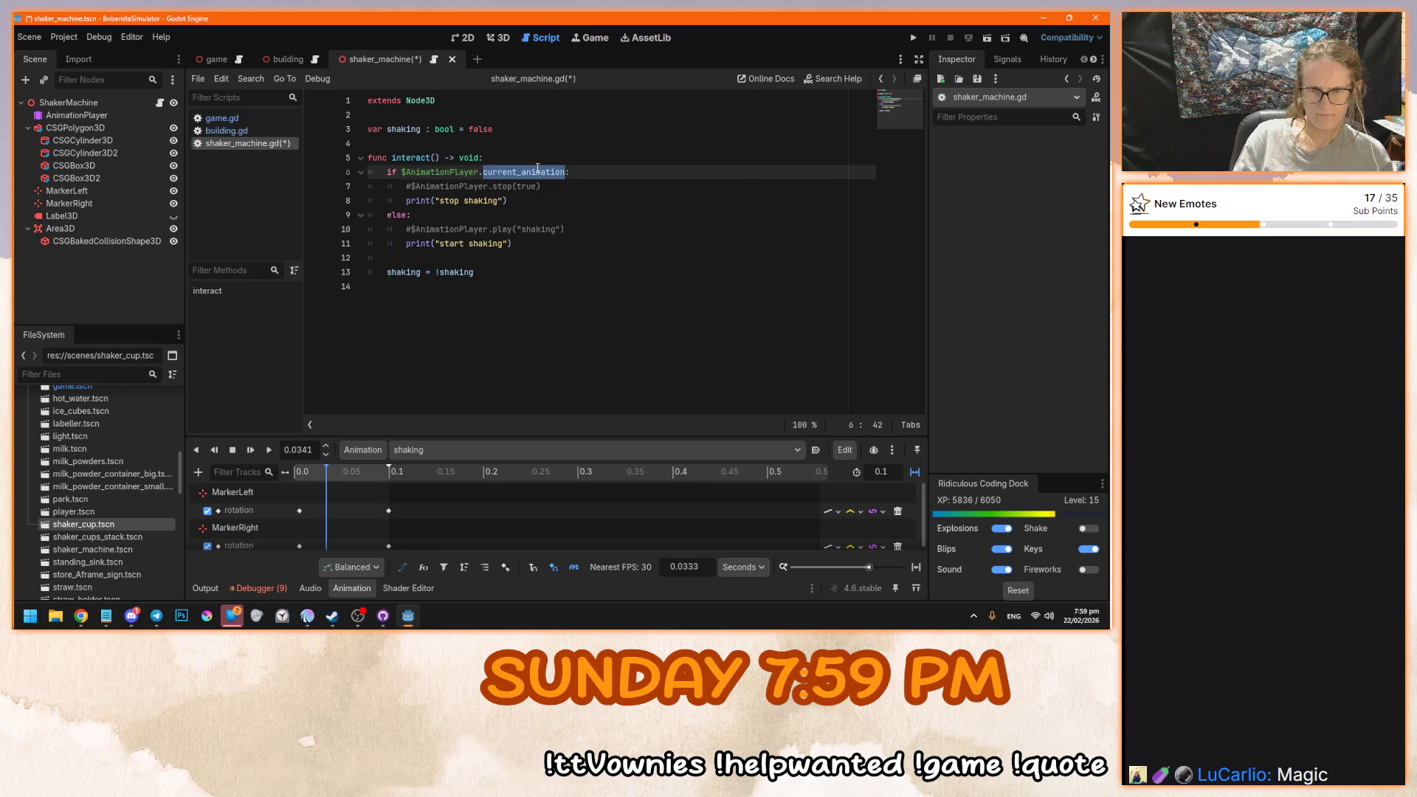
{"action": "left_click", "coordinate": [562, 171]}
{"action": "mouse_move", "coordinate": [567, 172]}
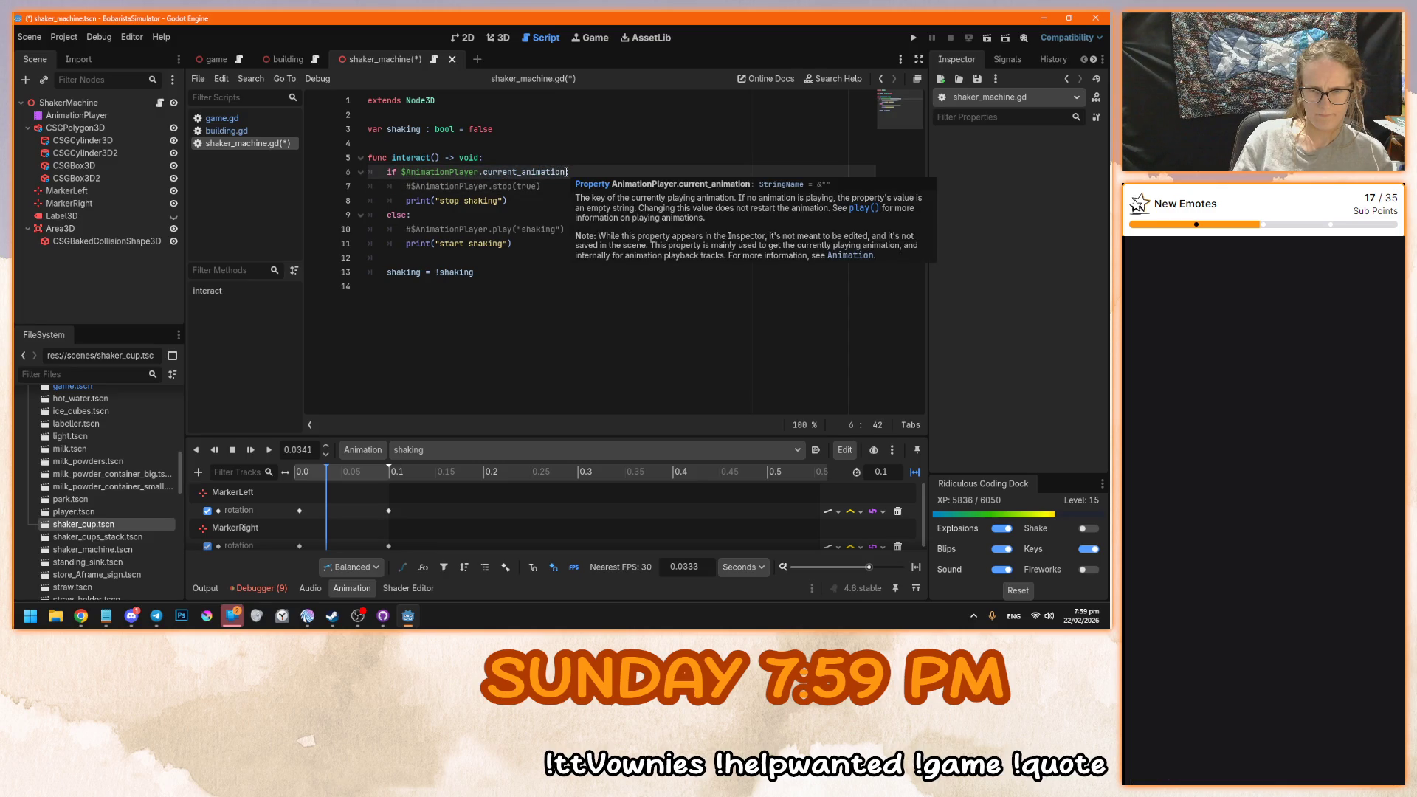
{"action": "left_click_drag", "start_coordinate": [566, 172], "coordinate": [485, 174]}
{"action": "type", "text": "is"}
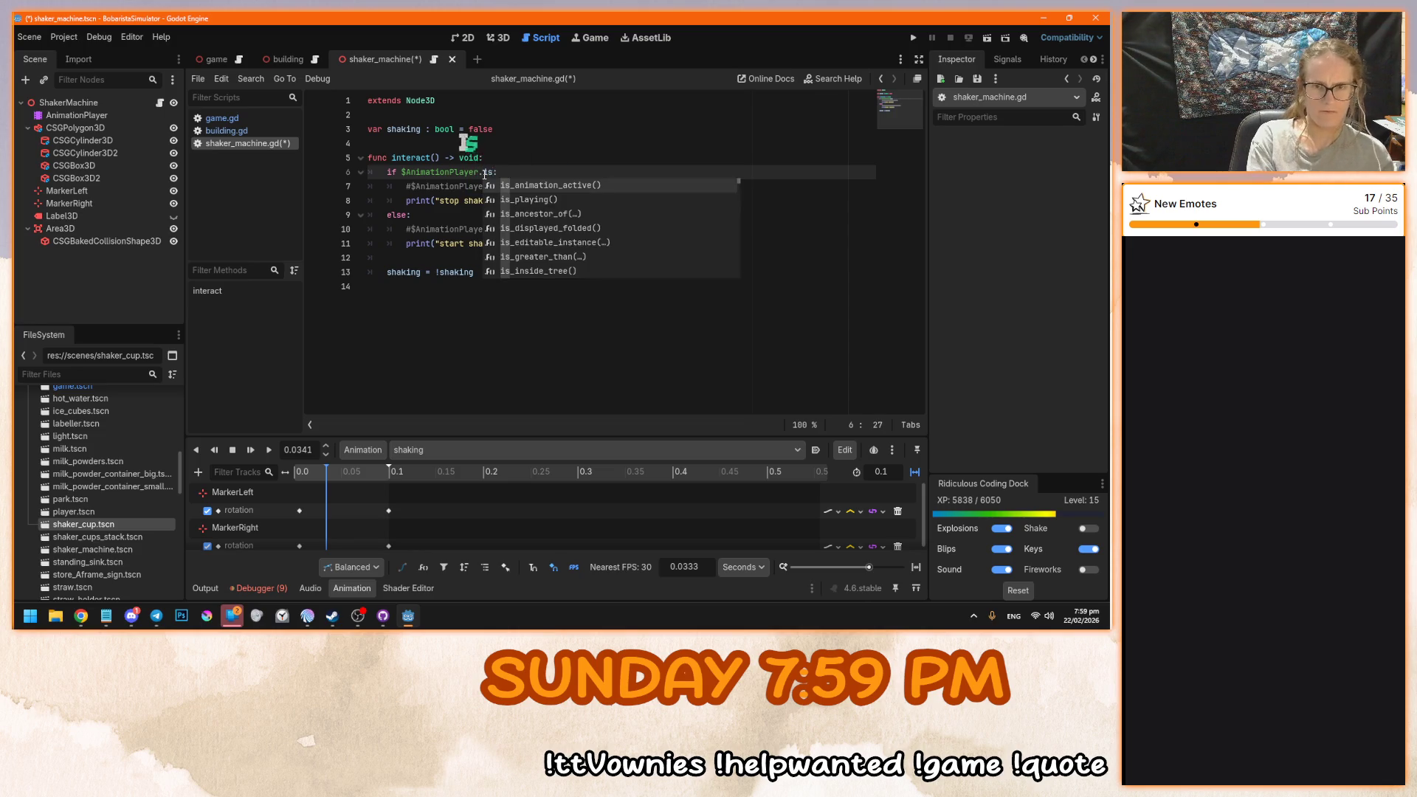
{"action": "left_click", "coordinate": [547, 200]}
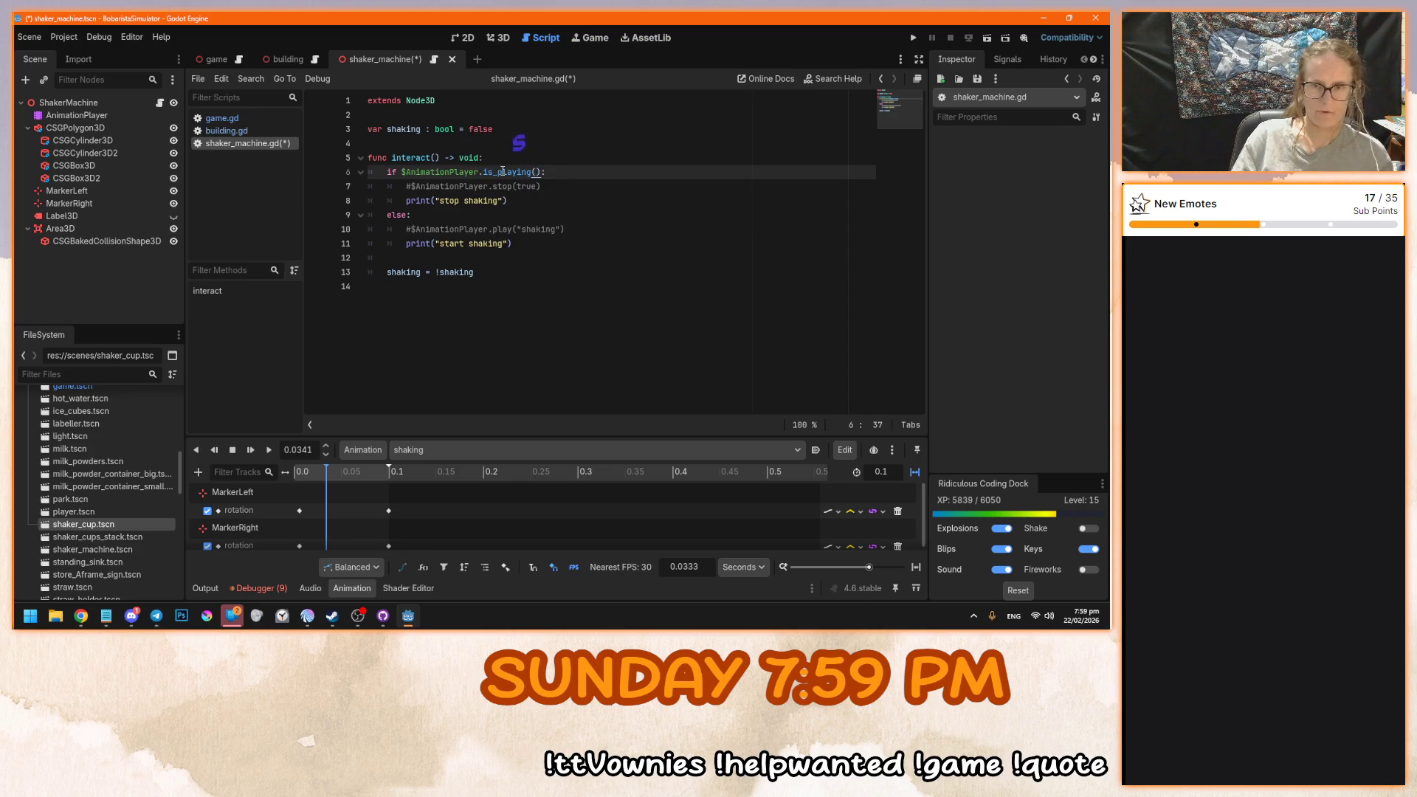
{"action": "mouse_move", "coordinate": [502, 171]}
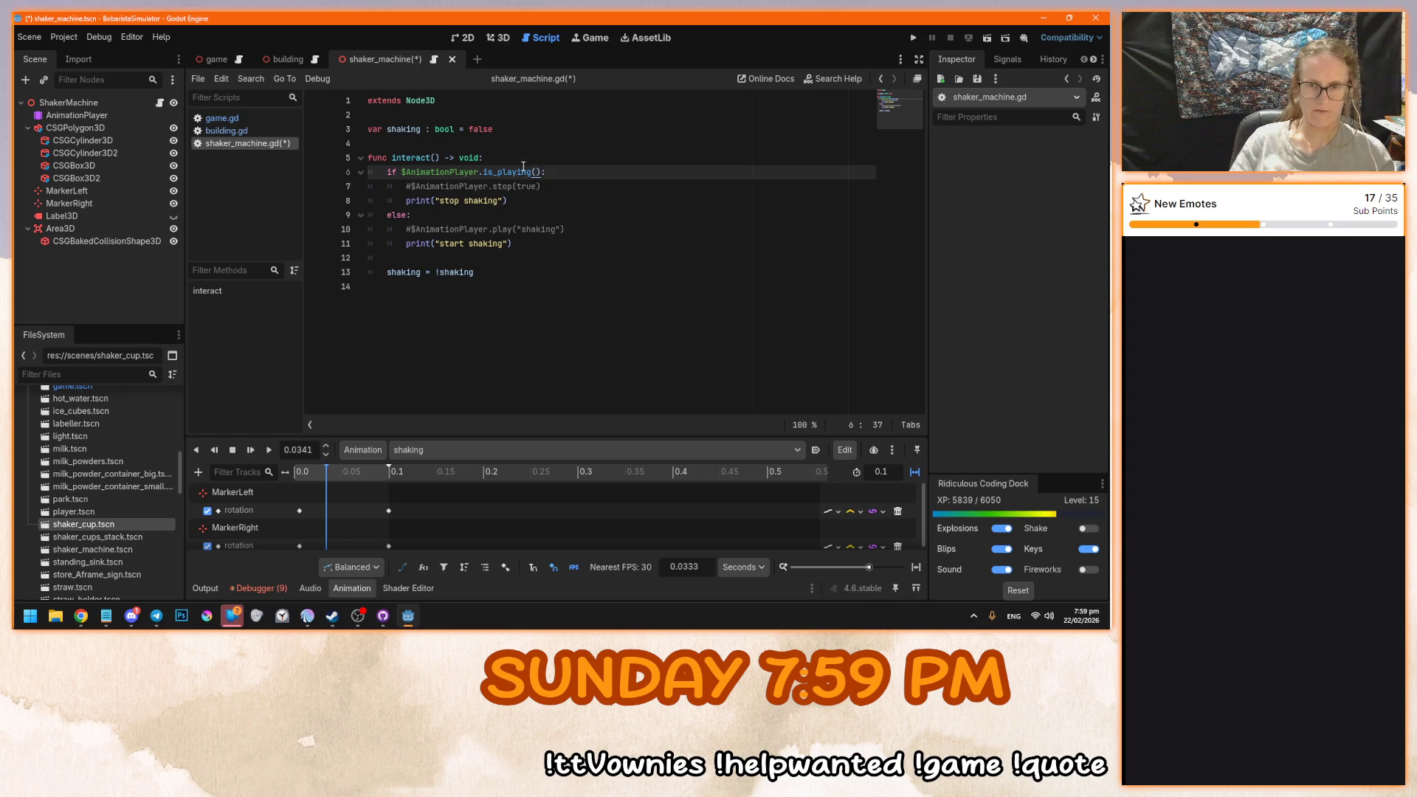
- Uncomment the stop(true) and play("shaking") calls and delete both print lines
{"action": "left_click", "coordinate": [407, 186]}
{"action": "key", "text": "Delete"}
{"action": "left_click_drag", "start_coordinate": [509, 200], "coordinate": [569, 189]}
{"action": "key", "text": "BackSpace"}
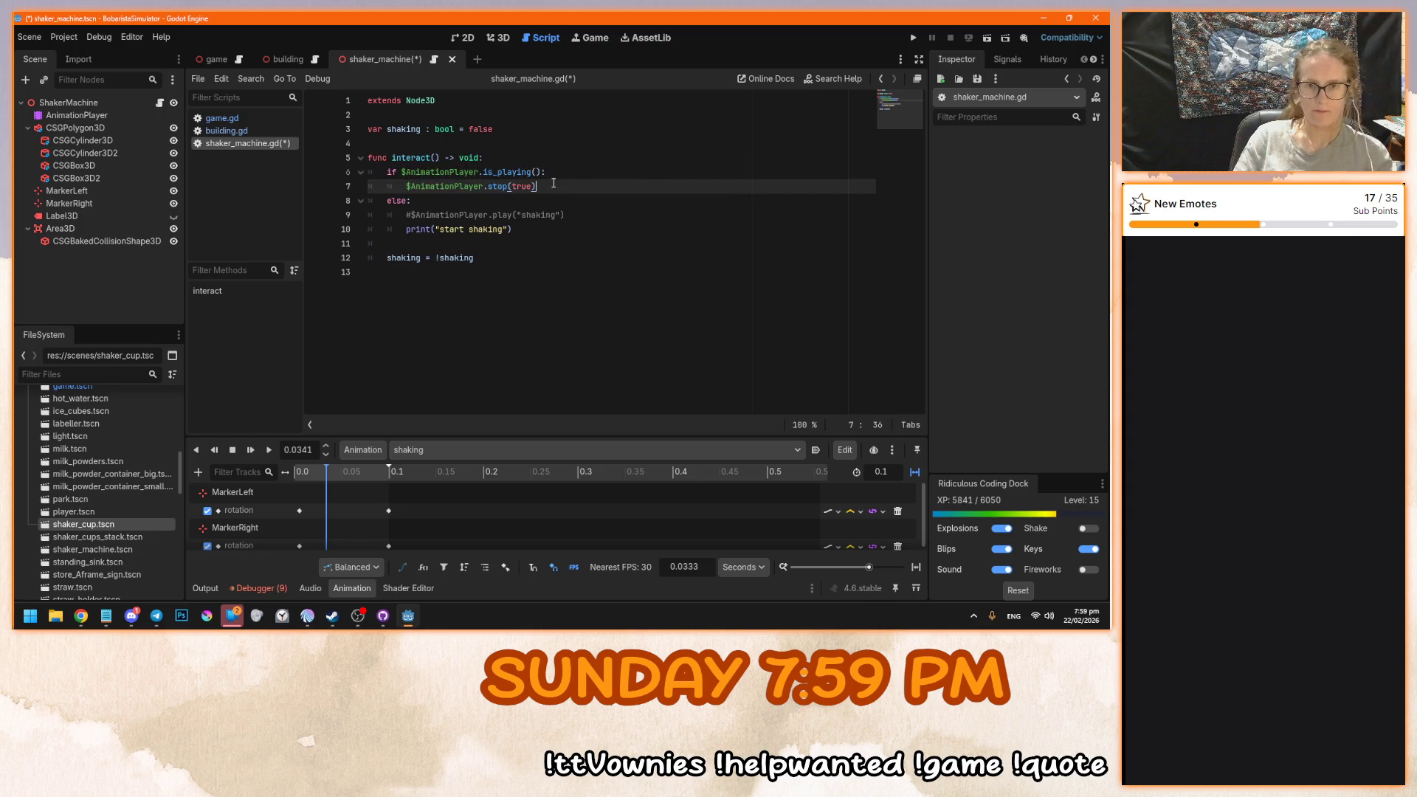
{"action": "left_click", "coordinate": [415, 215]}
{"action": "key", "text": "BackSpace"}
{"action": "left_click_drag", "start_coordinate": [513, 228], "coordinate": [561, 215]}
{"action": "key", "text": "BackSpace"}
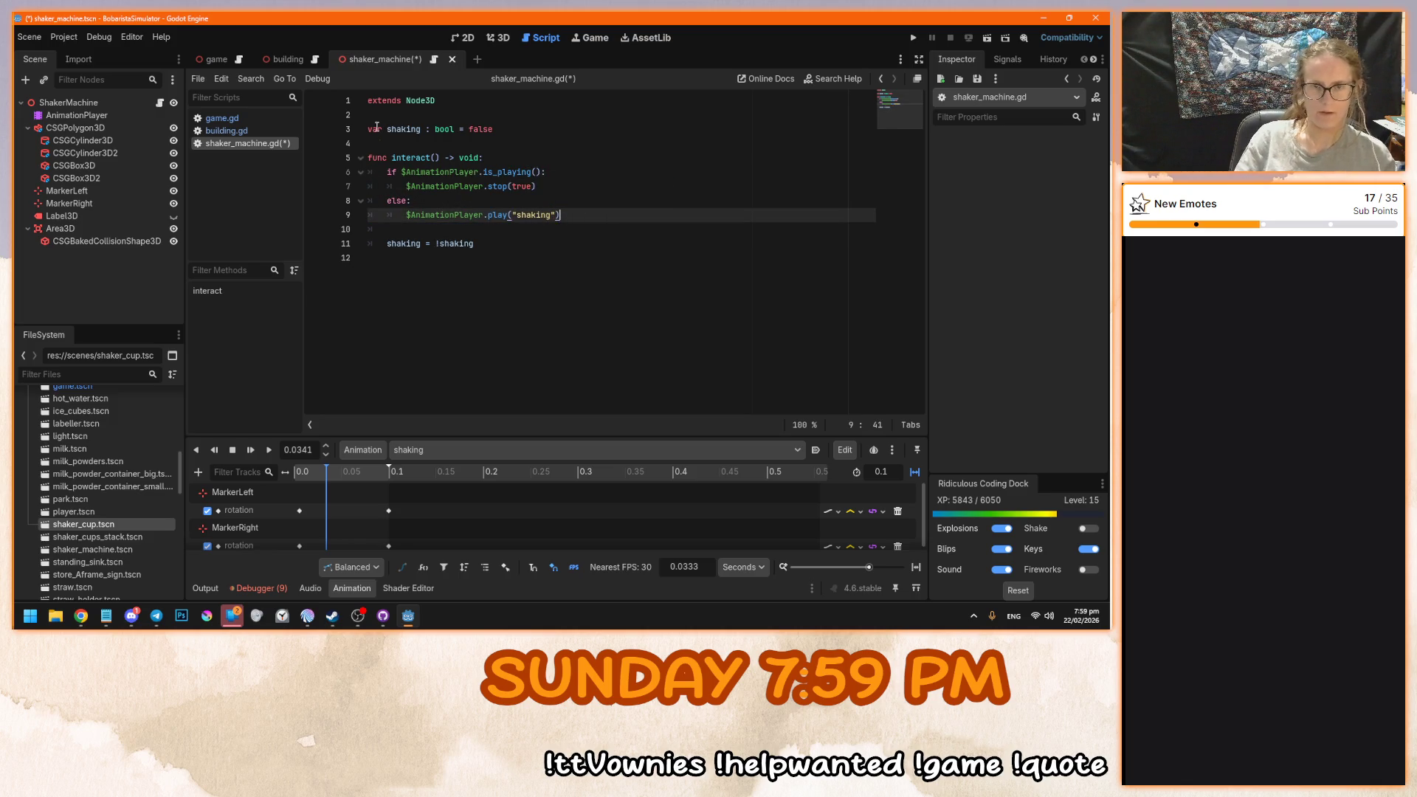
- Comment out the shaking variable and its toggle line, then test-run the game
{"action": "left_click", "coordinate": [369, 130]}
{"action": "type", "text": "#"}
{"action": "left_click", "coordinate": [387, 243]}
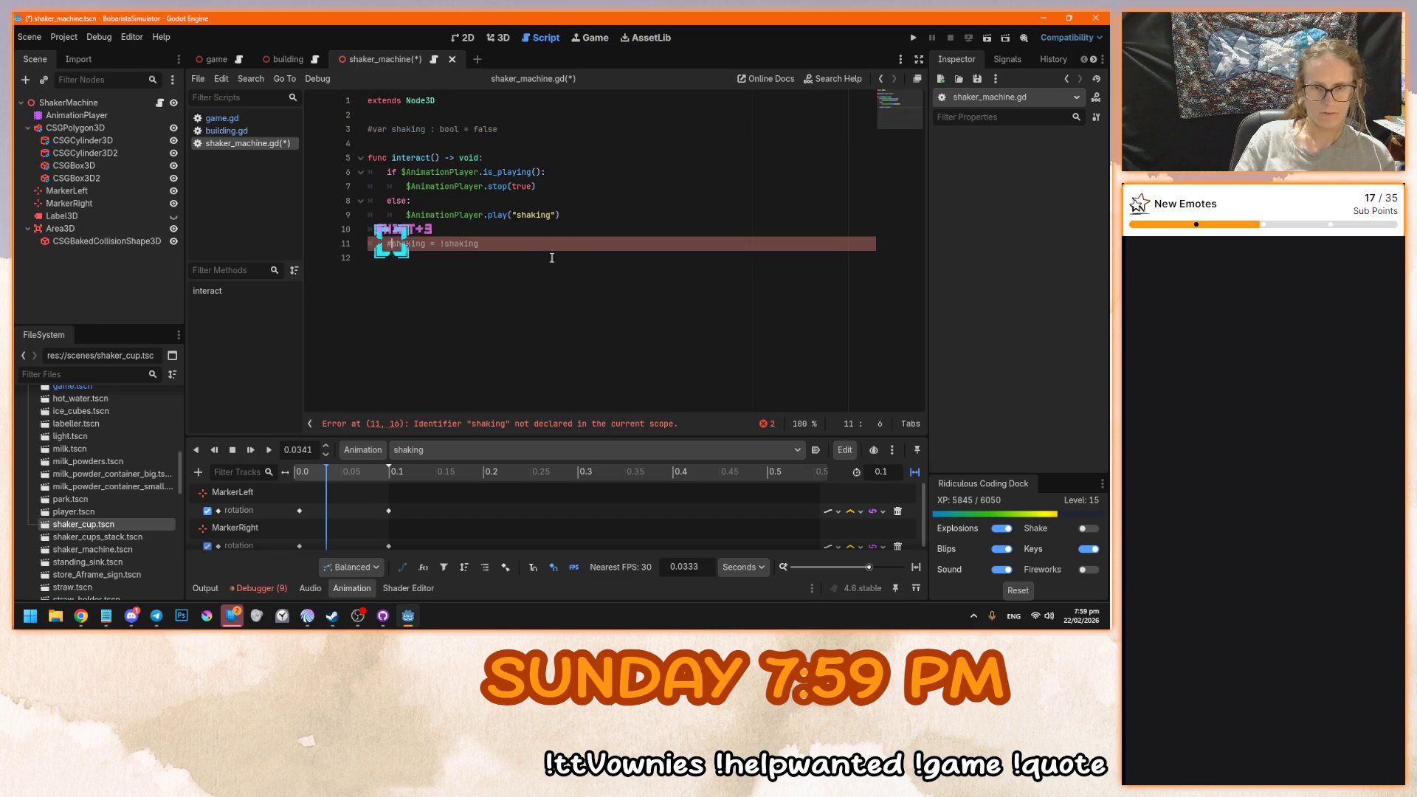
{"action": "type", "text": "#"}
{"action": "key", "text": "F5"}
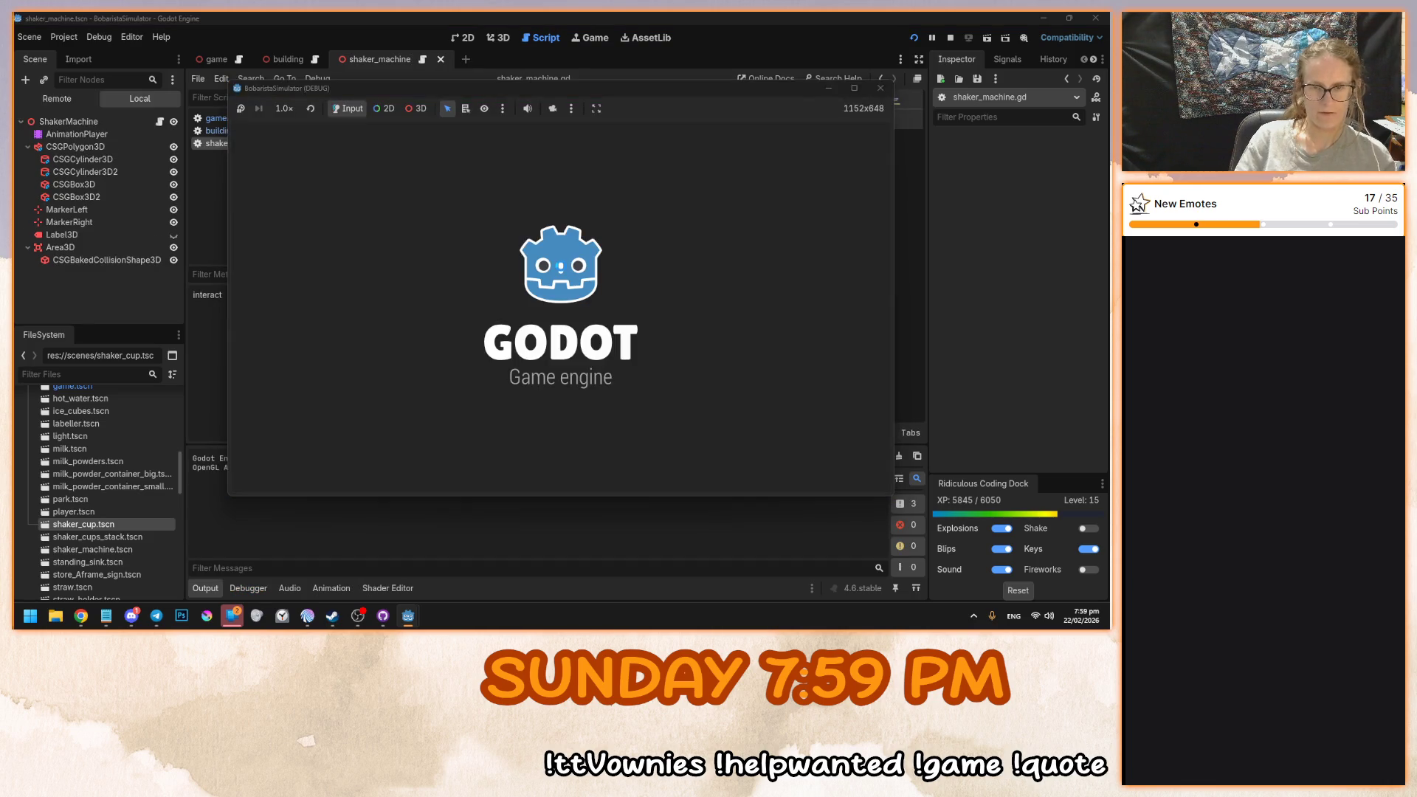
{"action": "key", "text": "F8"}
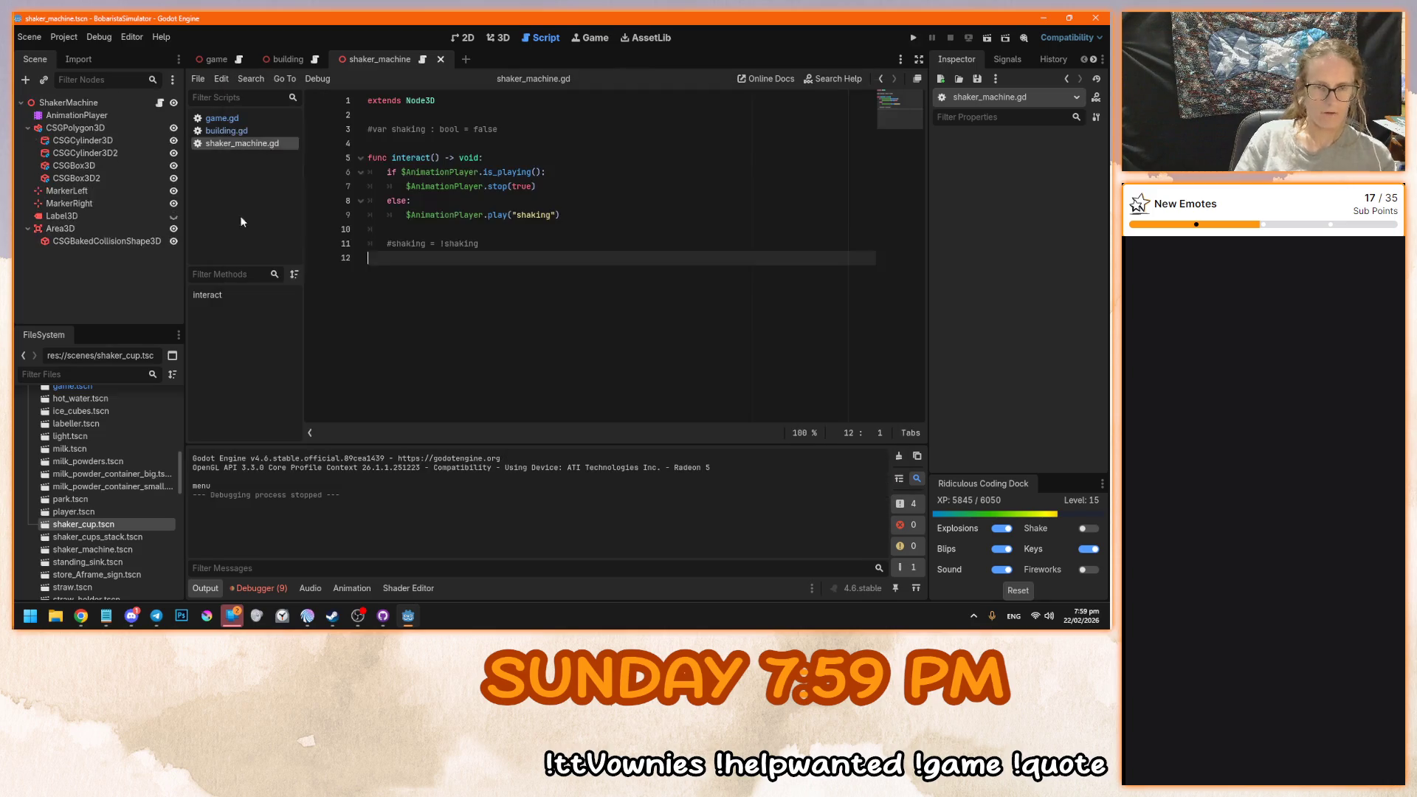
- Instance shaker_cup.tscn under MarkerLeft, make it local, delete its ShakerCupUI and detach its script
{"action": "left_click", "coordinate": [494, 38]}
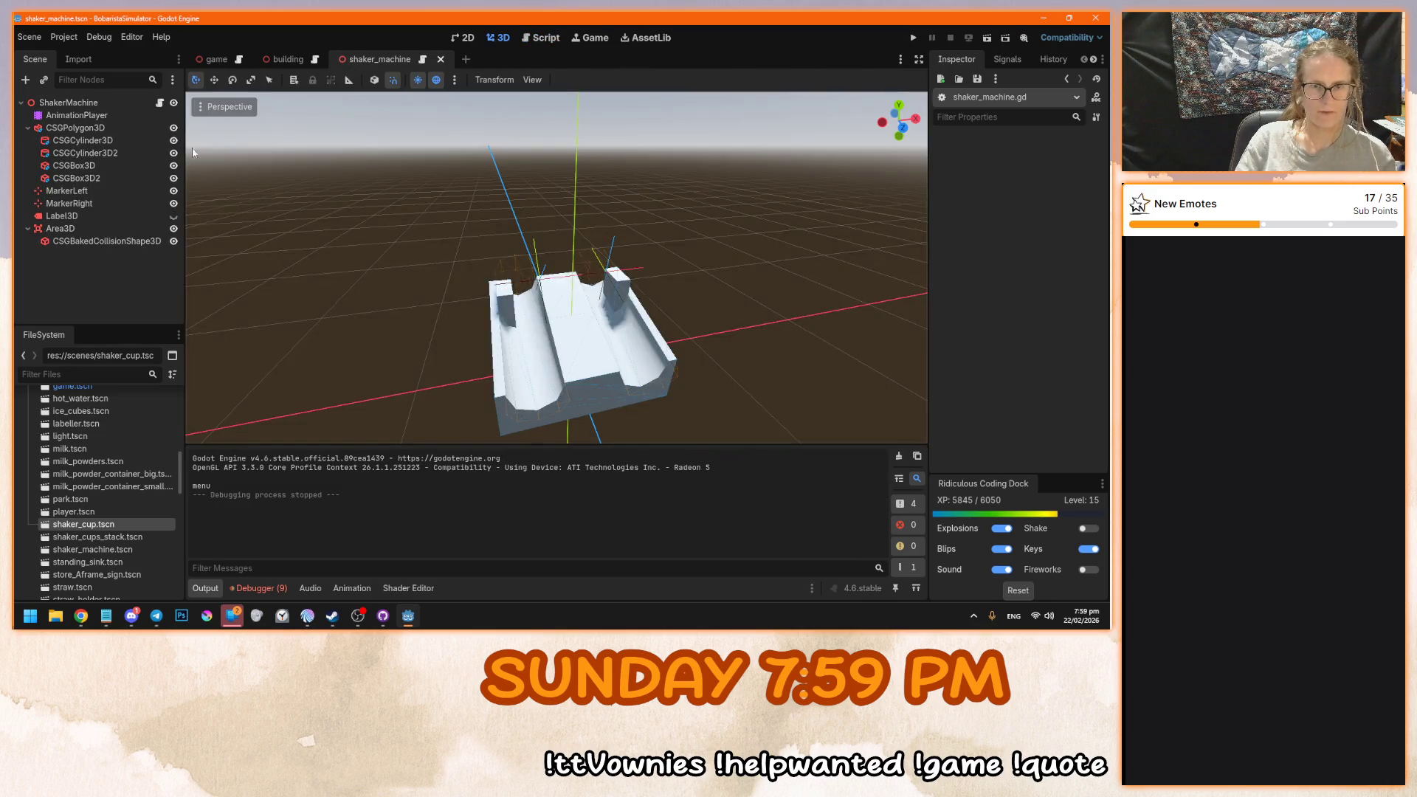
{"action": "left_click", "coordinate": [81, 192]}
{"action": "left_click_drag", "start_coordinate": [91, 524], "coordinate": [92, 217]}
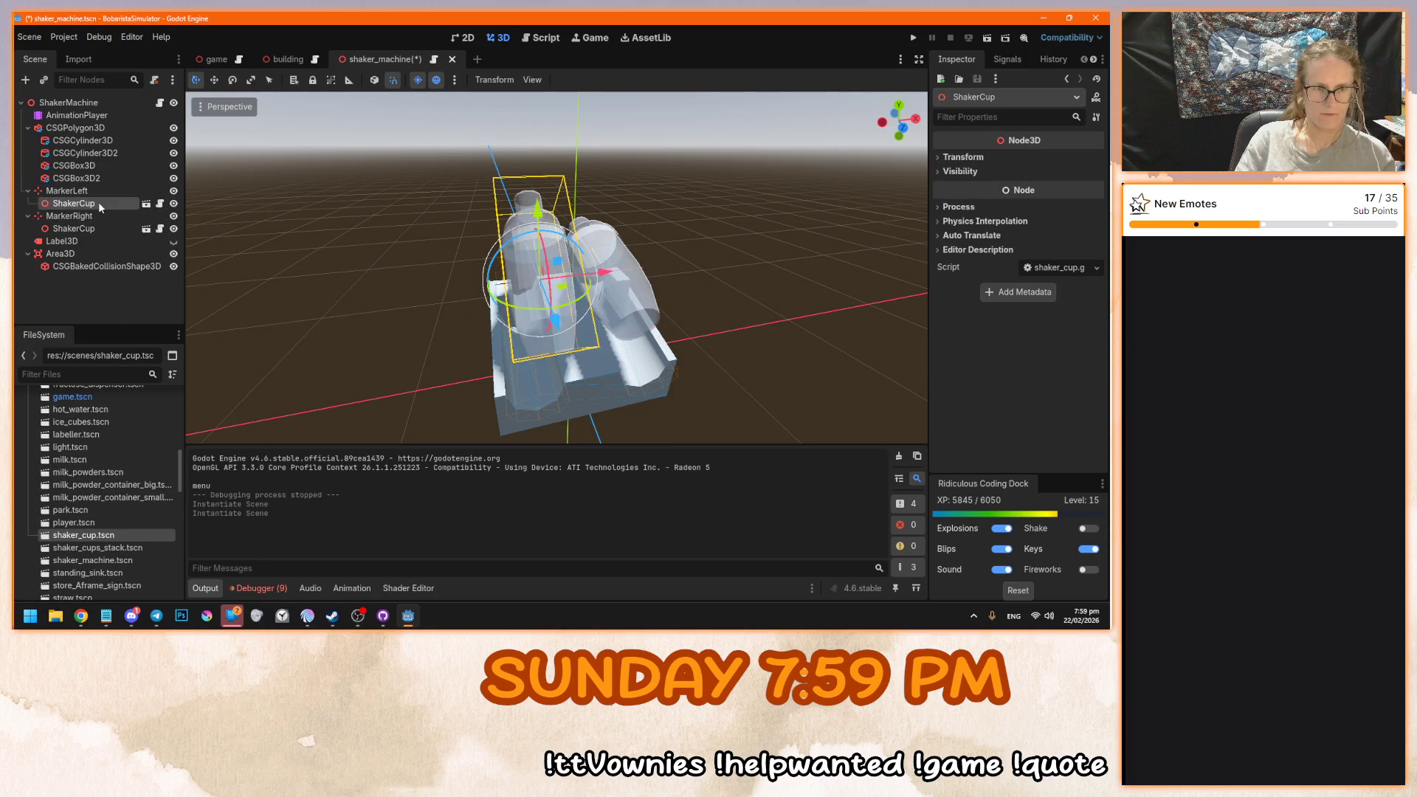
{"action": "right_click", "coordinate": [98, 203]}
{"action": "left_click", "coordinate": [162, 509]}
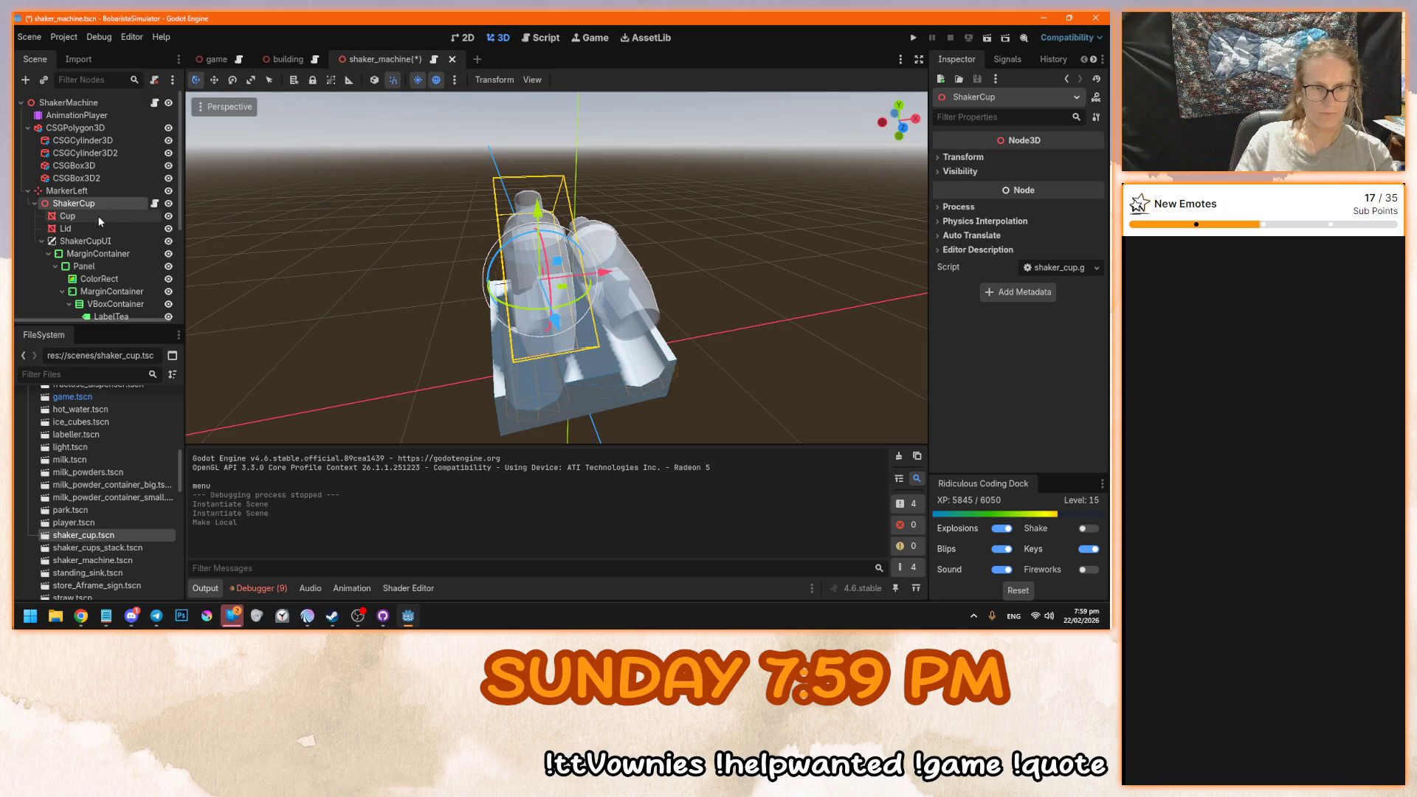
{"action": "left_click", "coordinate": [73, 239]}
{"action": "key", "text": "Delete"}
{"action": "key", "text": "Return"}
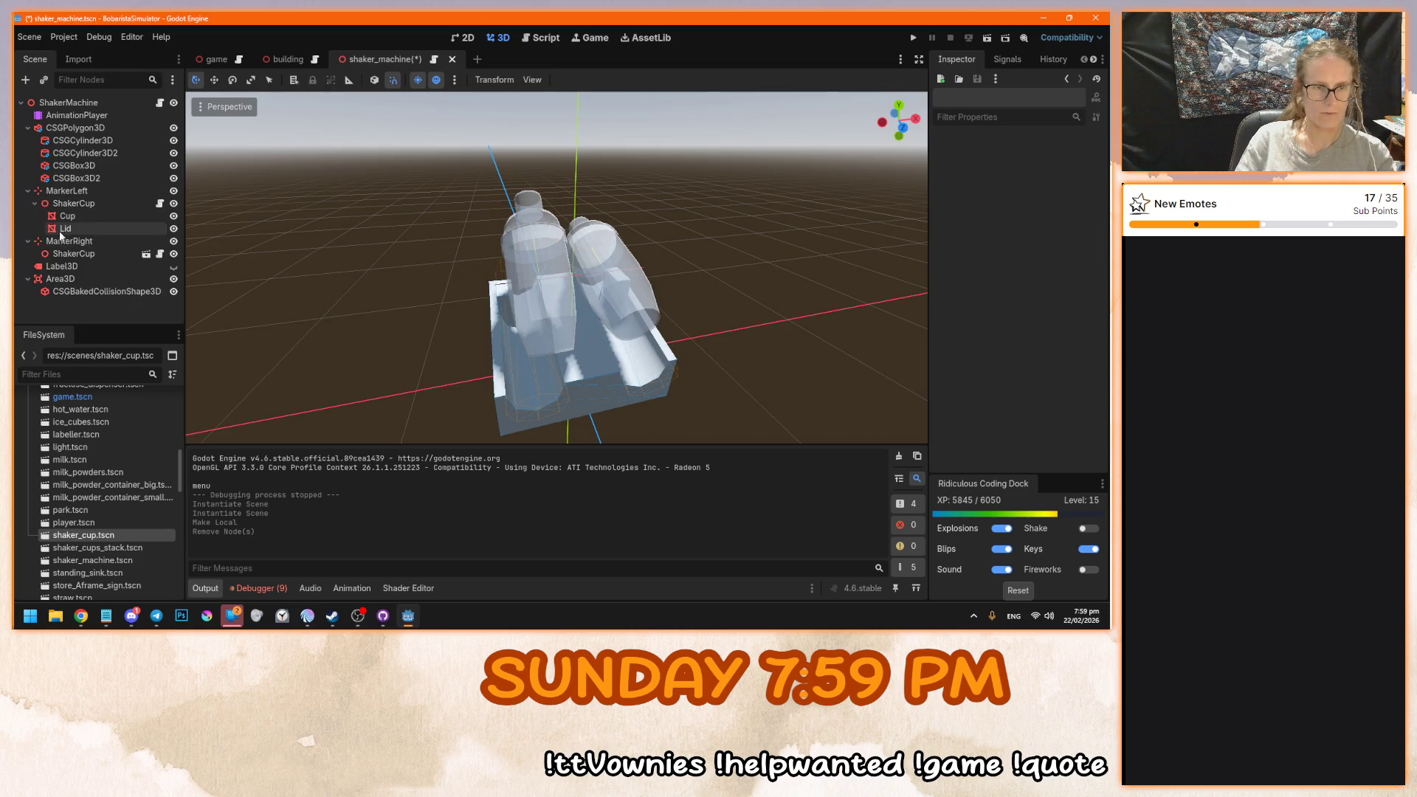
{"action": "right_click", "coordinate": [121, 204]}
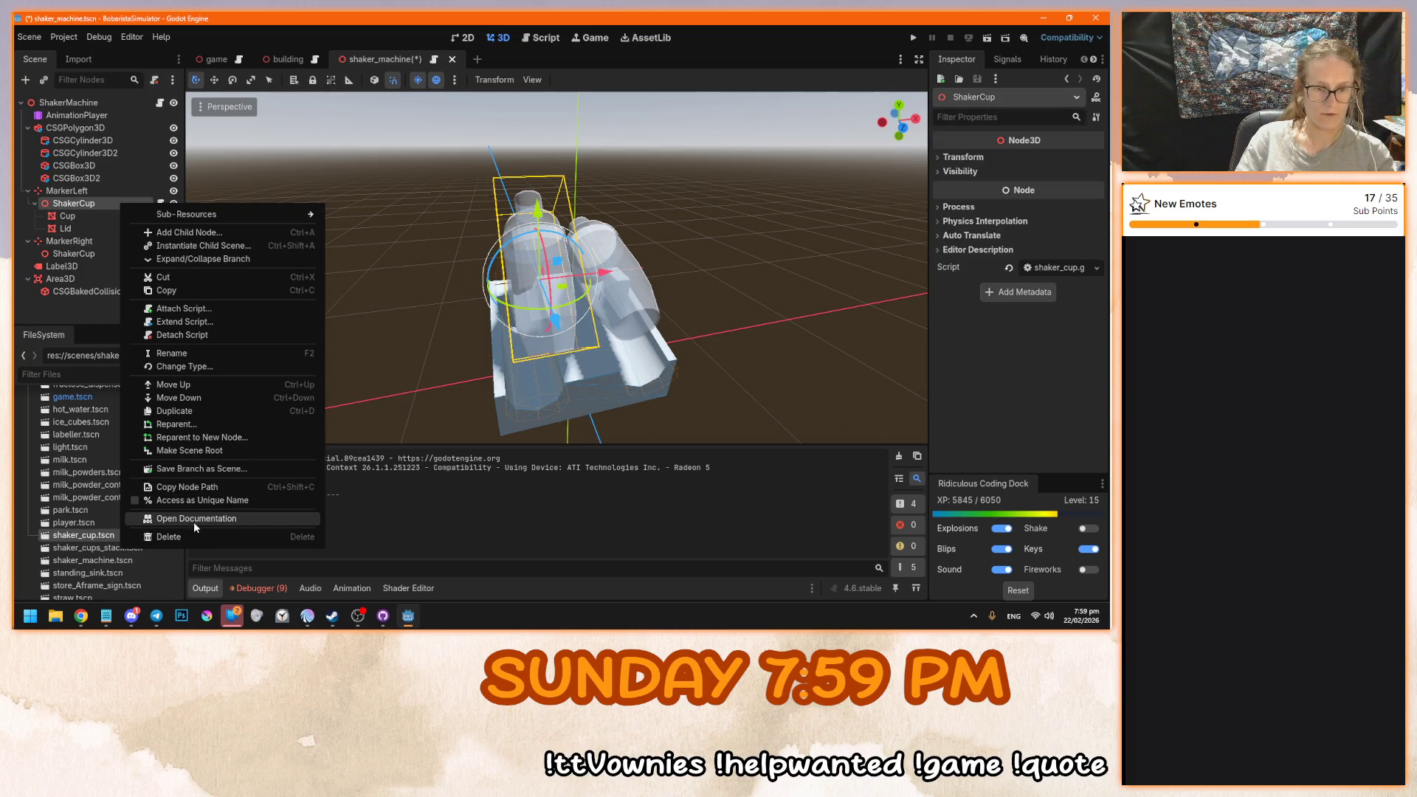
{"action": "left_click", "coordinate": [170, 334]}
- Make MarkerRight's ShakerCup local, detach its script, delete its ShakerCupUI, and run the game
{"action": "right_click", "coordinate": [82, 254]}
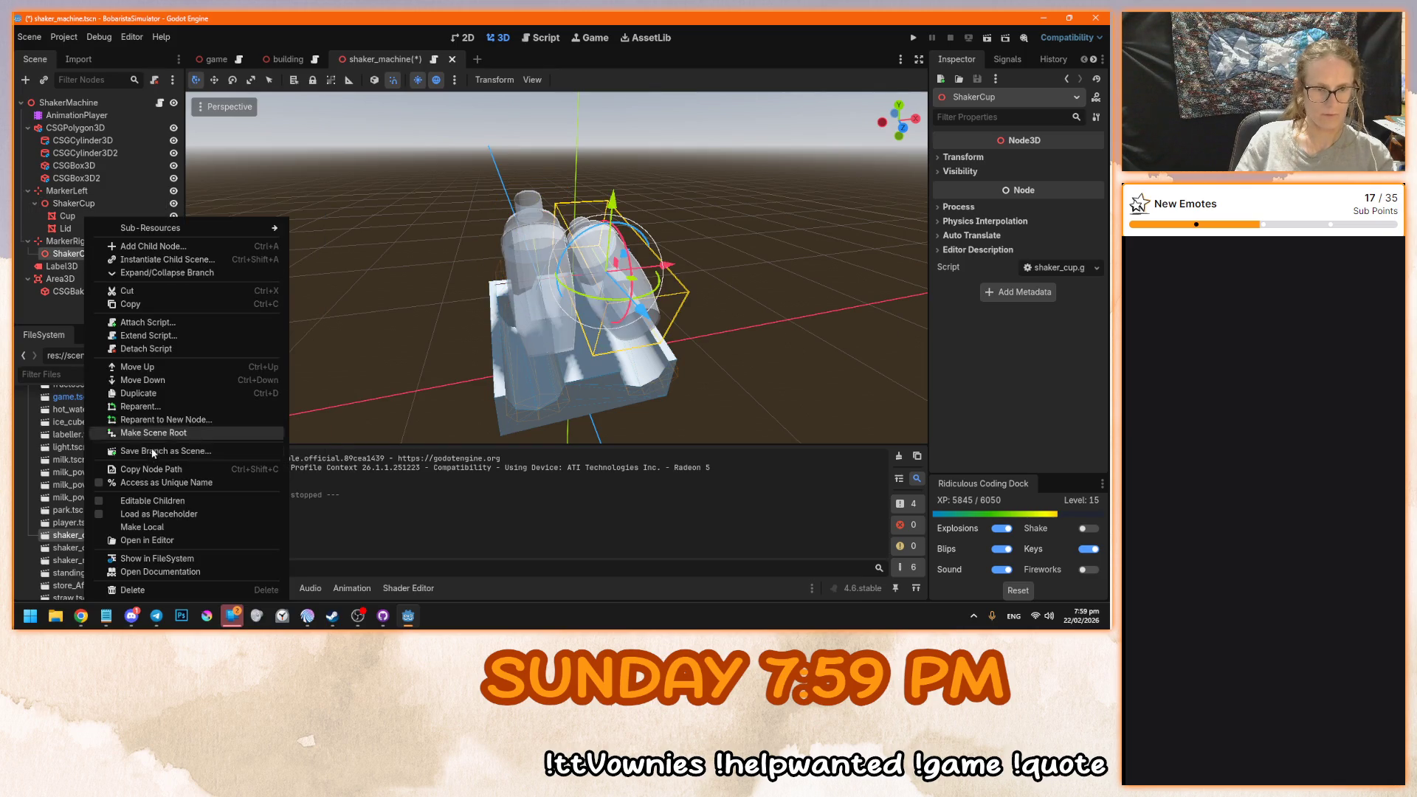
{"action": "left_click", "coordinate": [158, 540]}
{"action": "right_click", "coordinate": [93, 253]}
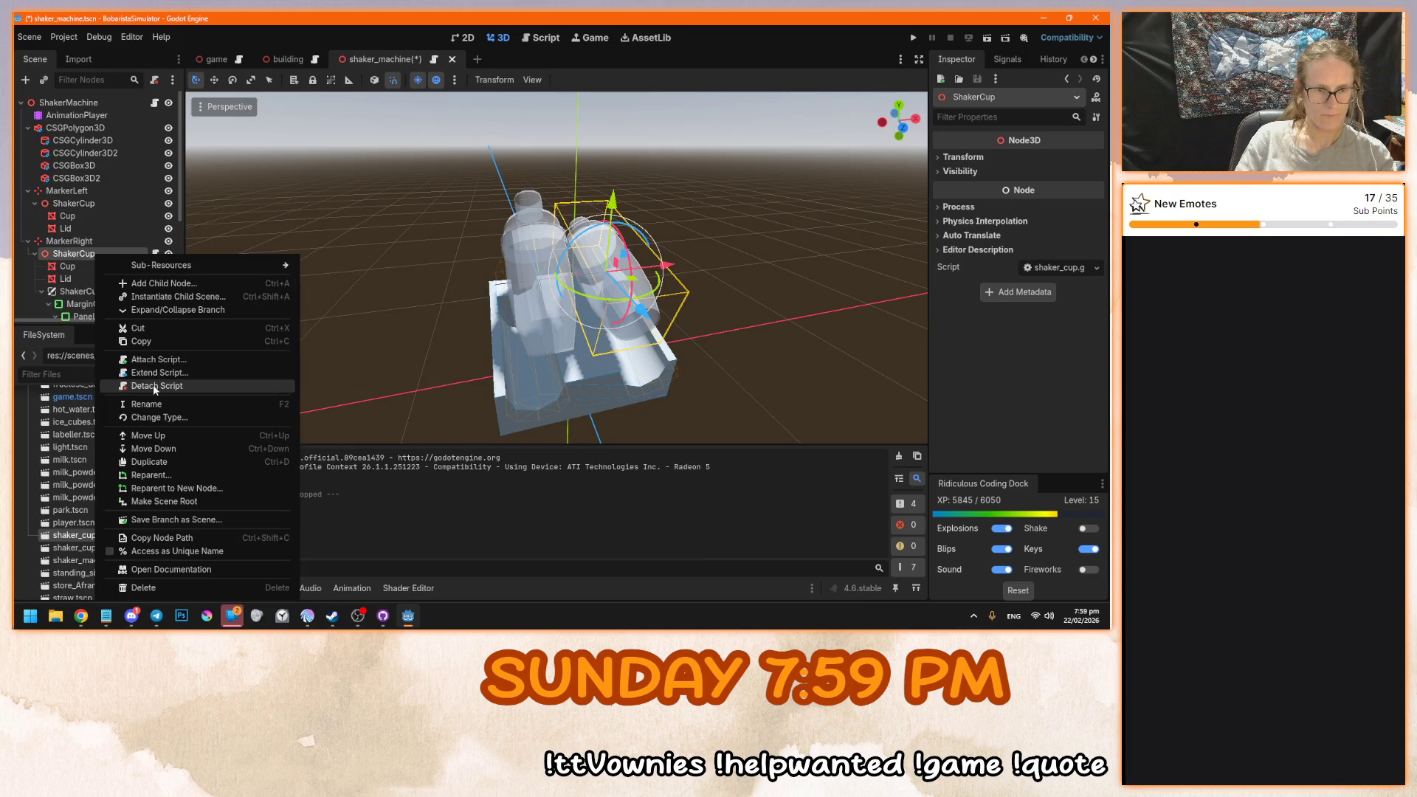
{"action": "left_click", "coordinate": [152, 383]}
{"action": "left_click", "coordinate": [88, 291]}
{"action": "key", "text": "Delete"}
{"action": "left_click", "coordinate": [509, 328]}
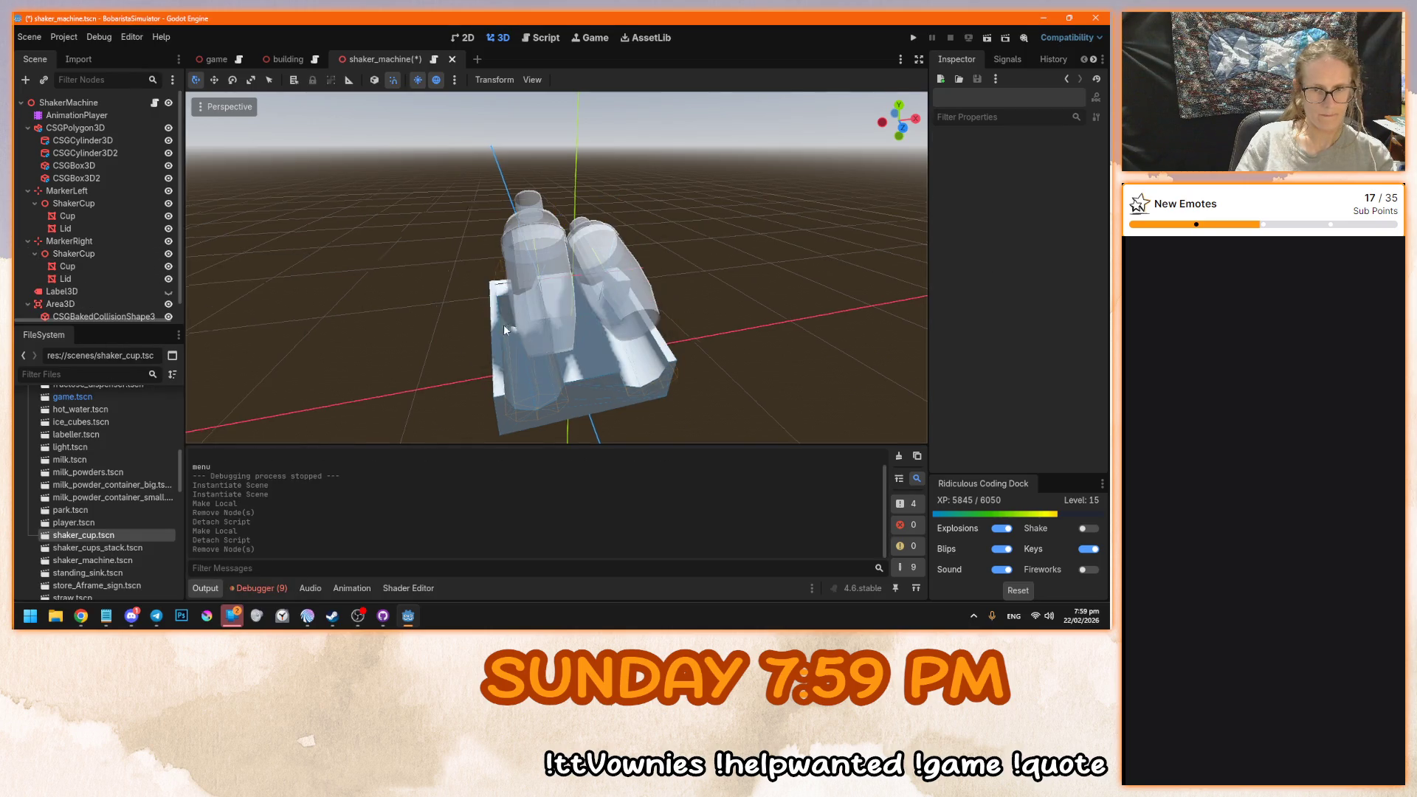
{"action": "key", "text": "F5"}
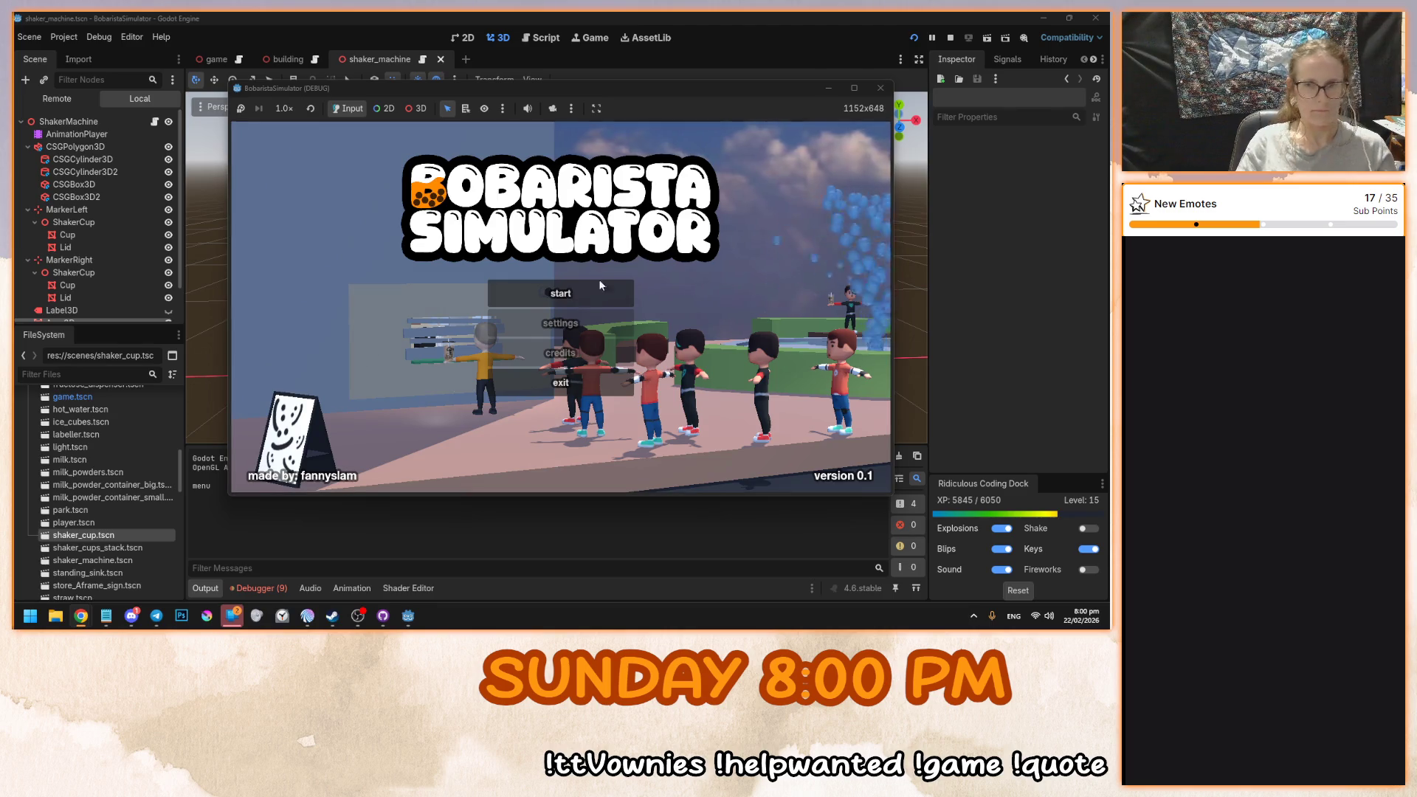
- Start a new game from the title menu, stop the test, and open shaker_machine.gd
{"action": "left_click", "coordinate": [561, 293]}
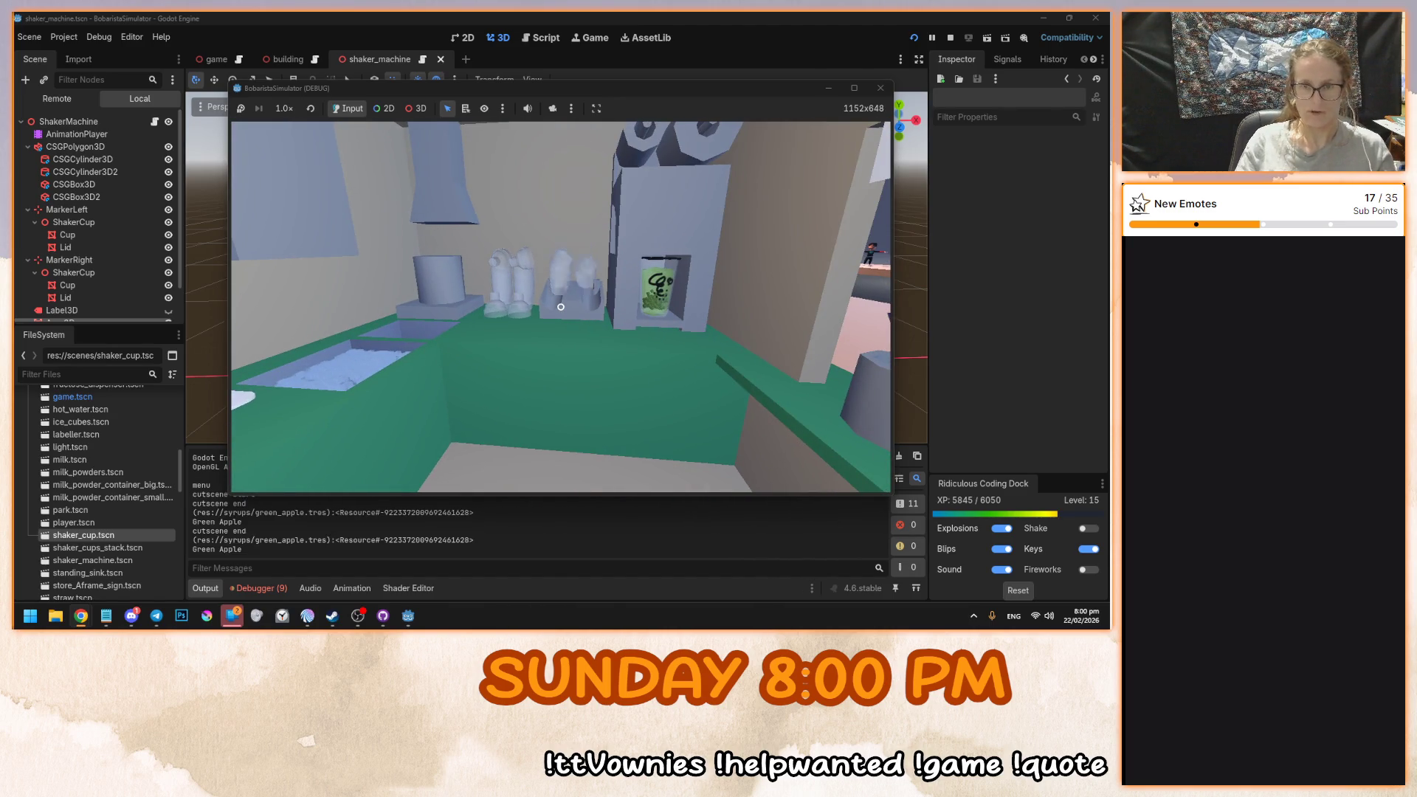
{"action": "key", "text": "F8"}
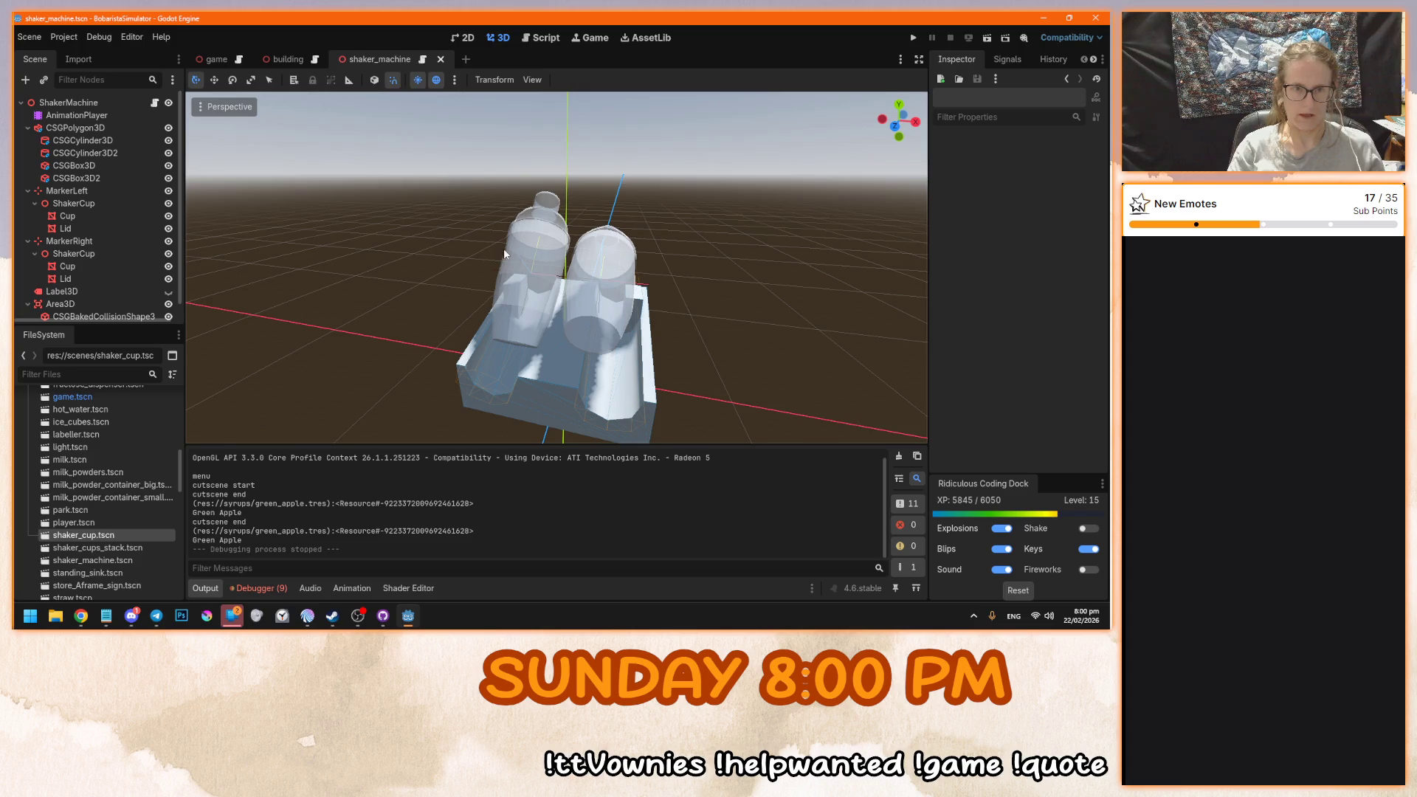
{"action": "left_click", "coordinate": [423, 60]}
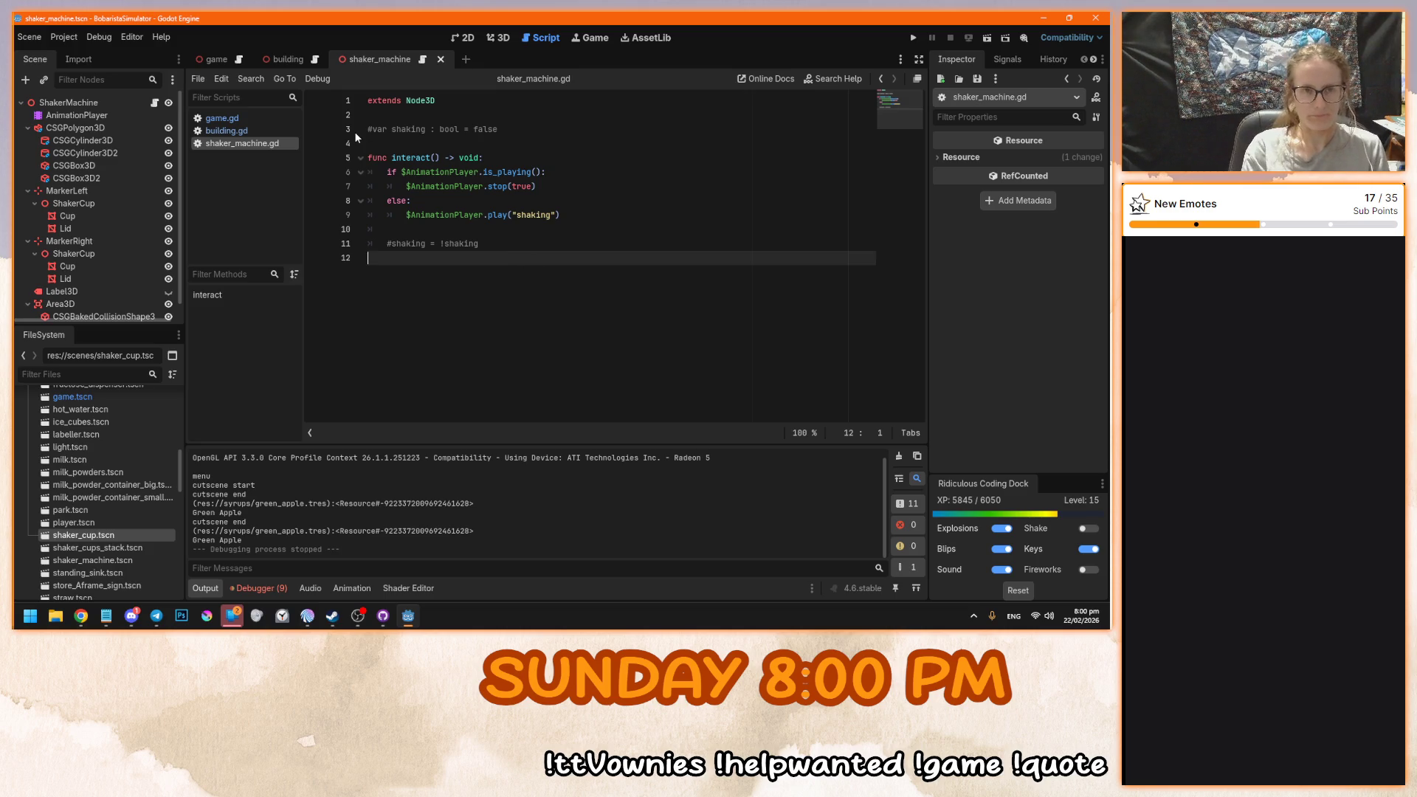
{"action": "scroll", "coordinate": [135, 498], "scroll_direction": "up", "scroll_amount": 5}
{"action": "scroll", "coordinate": [87, 489], "scroll_direction": "up", "scroll_amount": 3}
{"action": "left_click", "coordinate": [29, 489]}
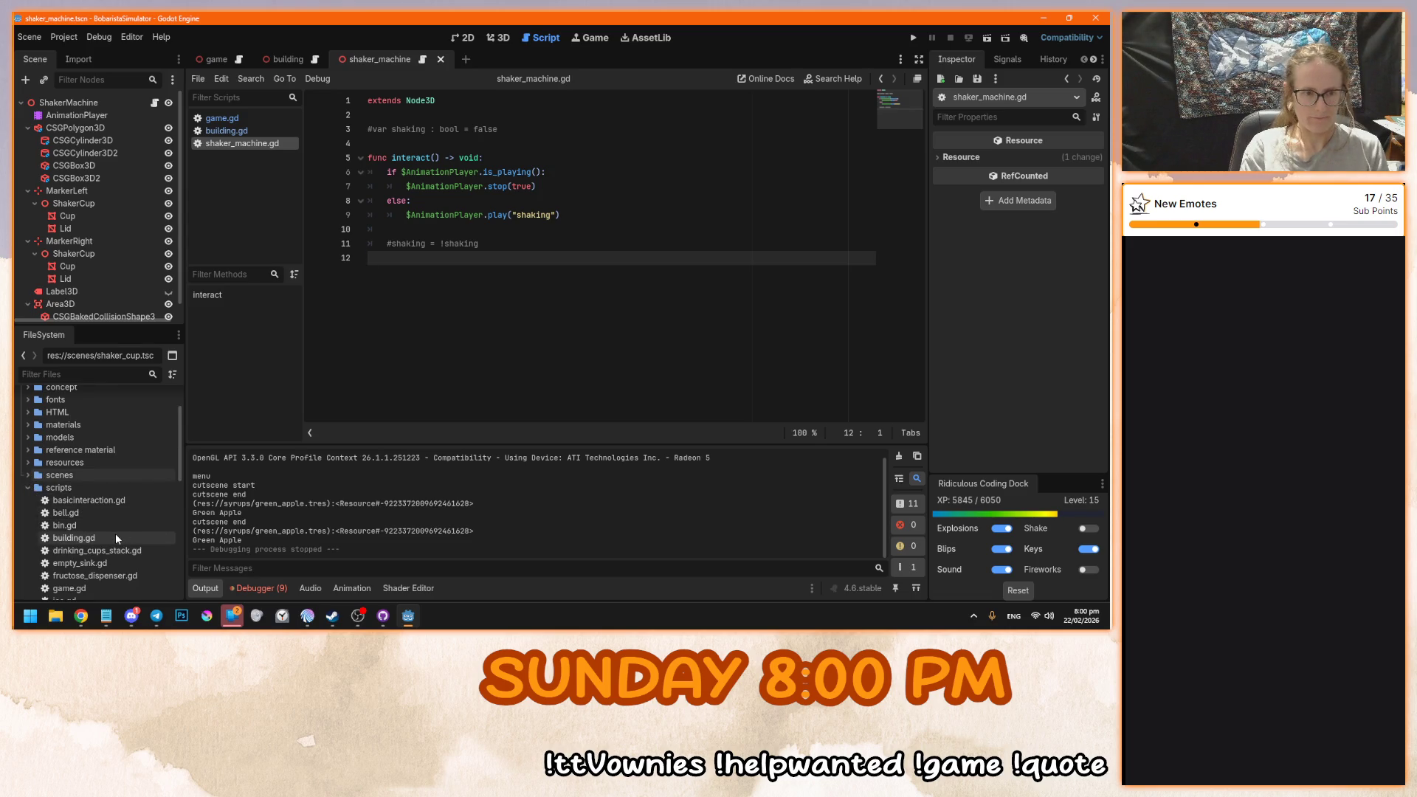
{"action": "double_click", "coordinate": [106, 551]}
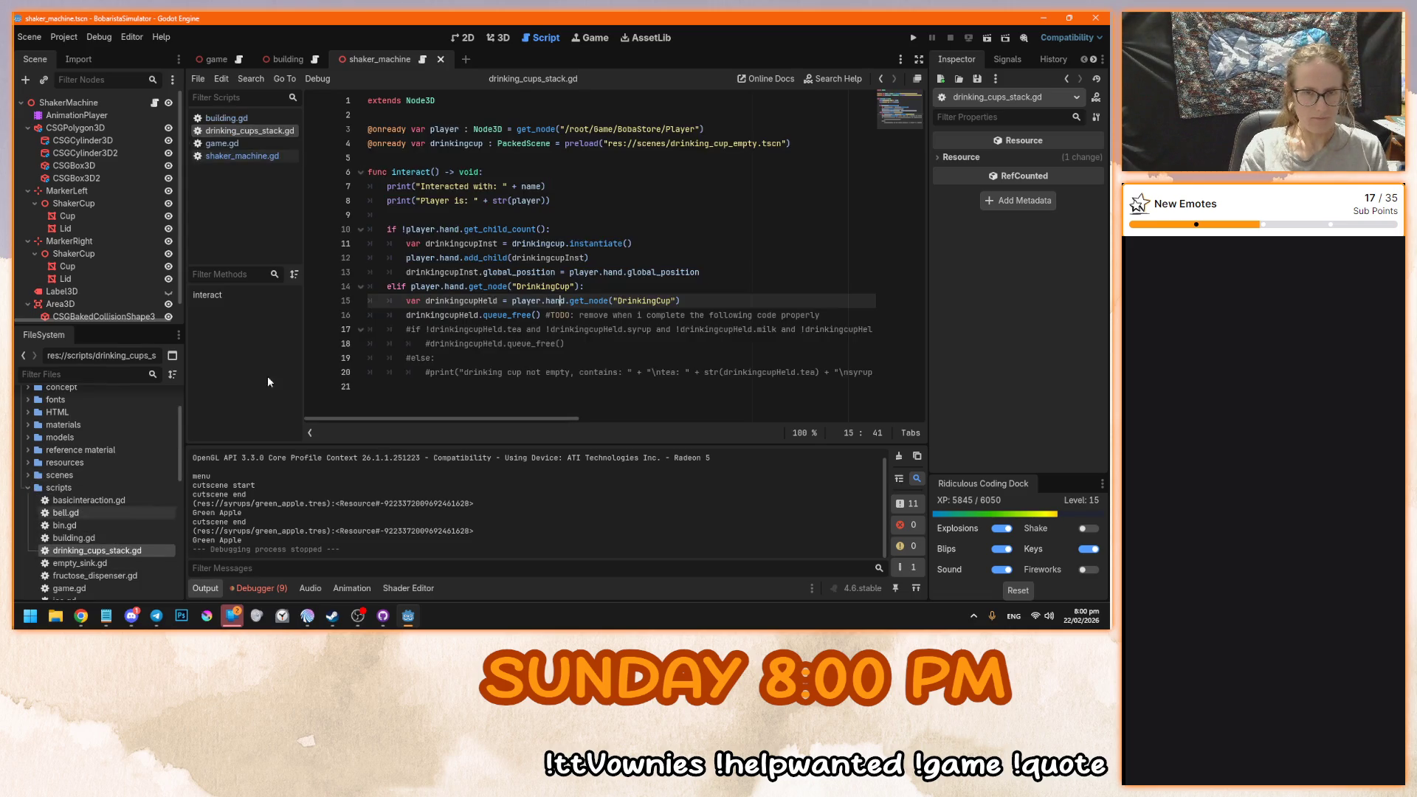
{"action": "left_click_drag", "start_coordinate": [704, 129], "coordinate": [367, 131]}
{"action": "key", "text": "ctrl+c"}
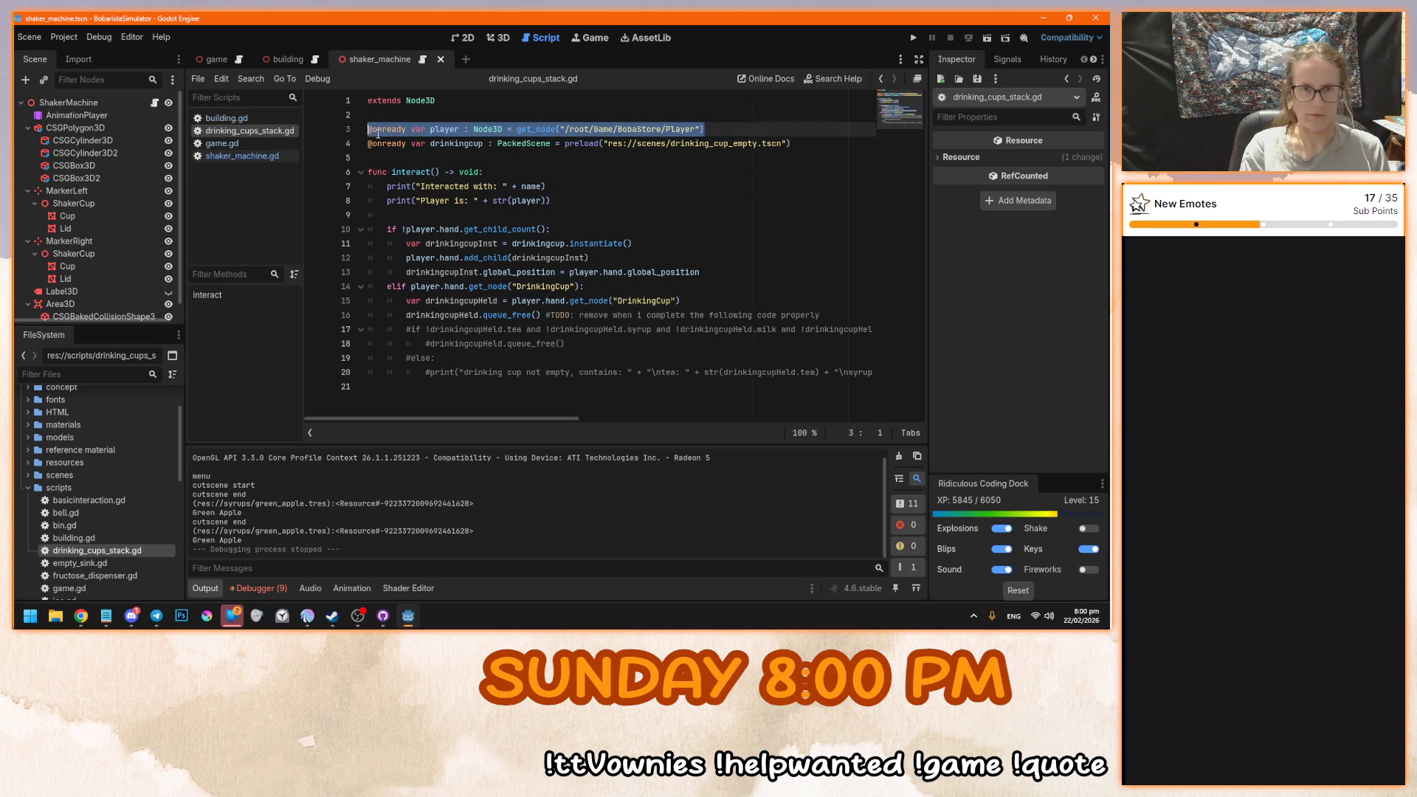
{"action": "left_click", "coordinate": [243, 156]}
{"action": "left_click_drag", "start_coordinate": [499, 130], "coordinate": [363, 130]}
{"action": "key", "text": "ctrl+v"}
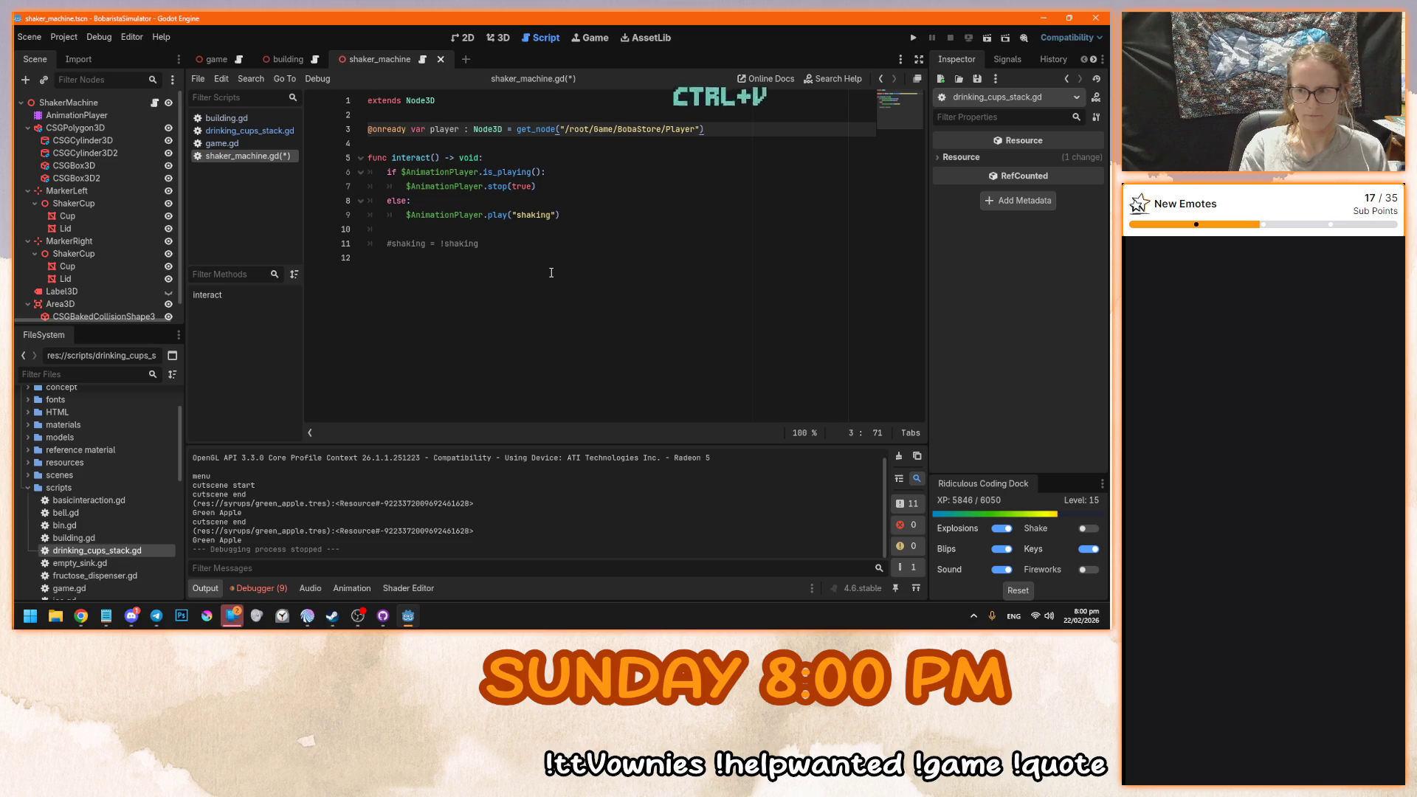
{"action": "left_click_drag", "start_coordinate": [543, 251], "coordinate": [626, 219]}
{"action": "key", "text": "BackSpace"}
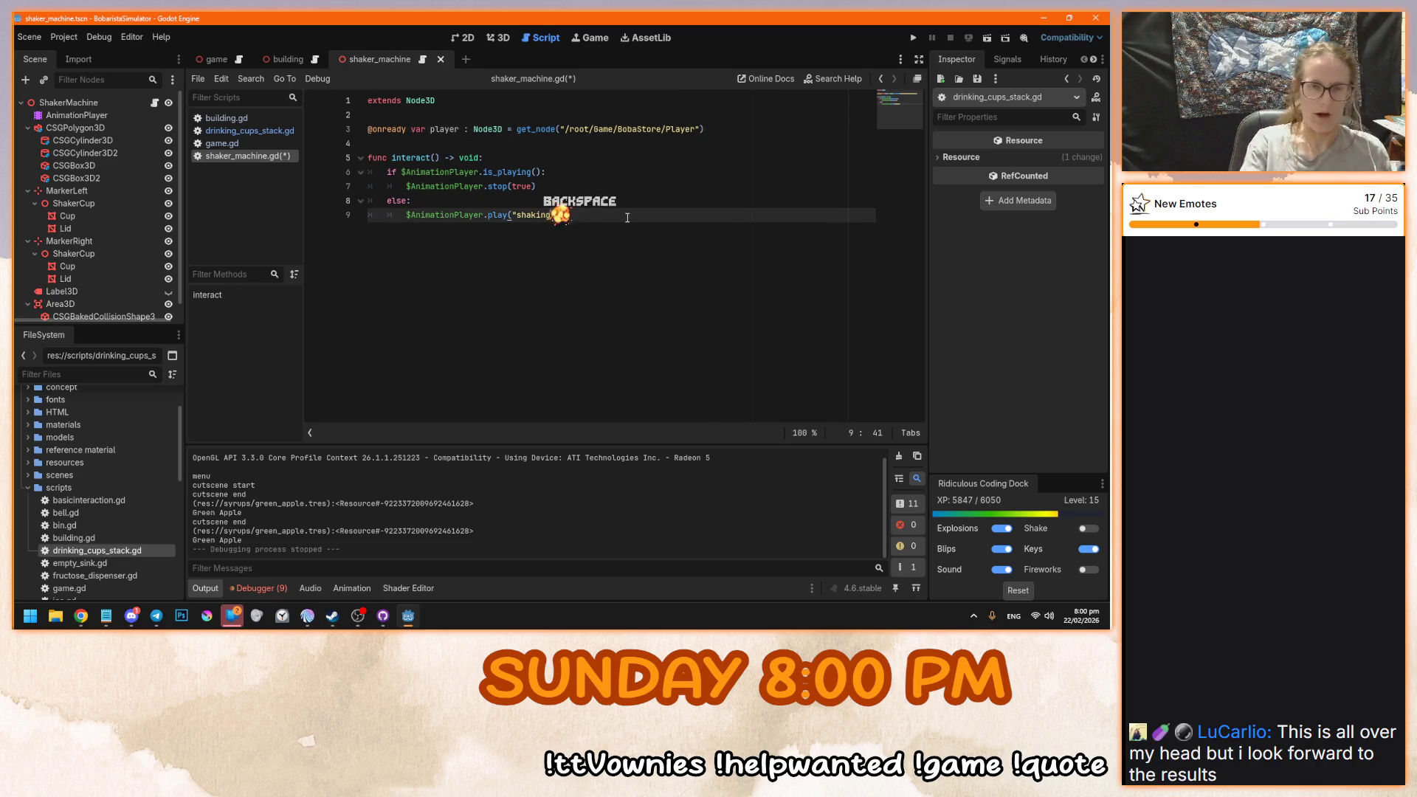
{"action": "key", "text": "ctrl+s"}
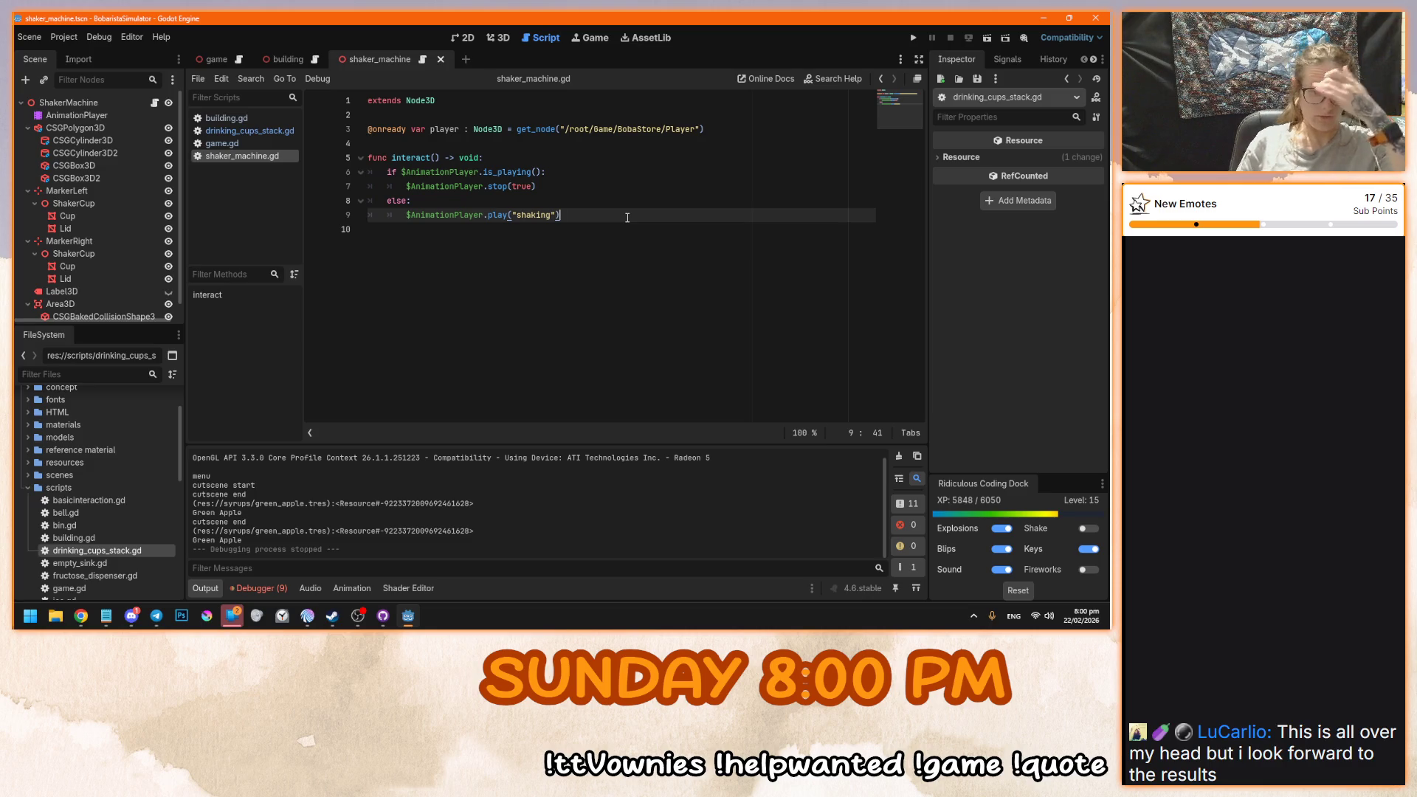
- Comment out the AnimationPlayer if/else block with Ctrl+K and add a new line below
{"action": "left_click", "coordinate": [386, 172]}
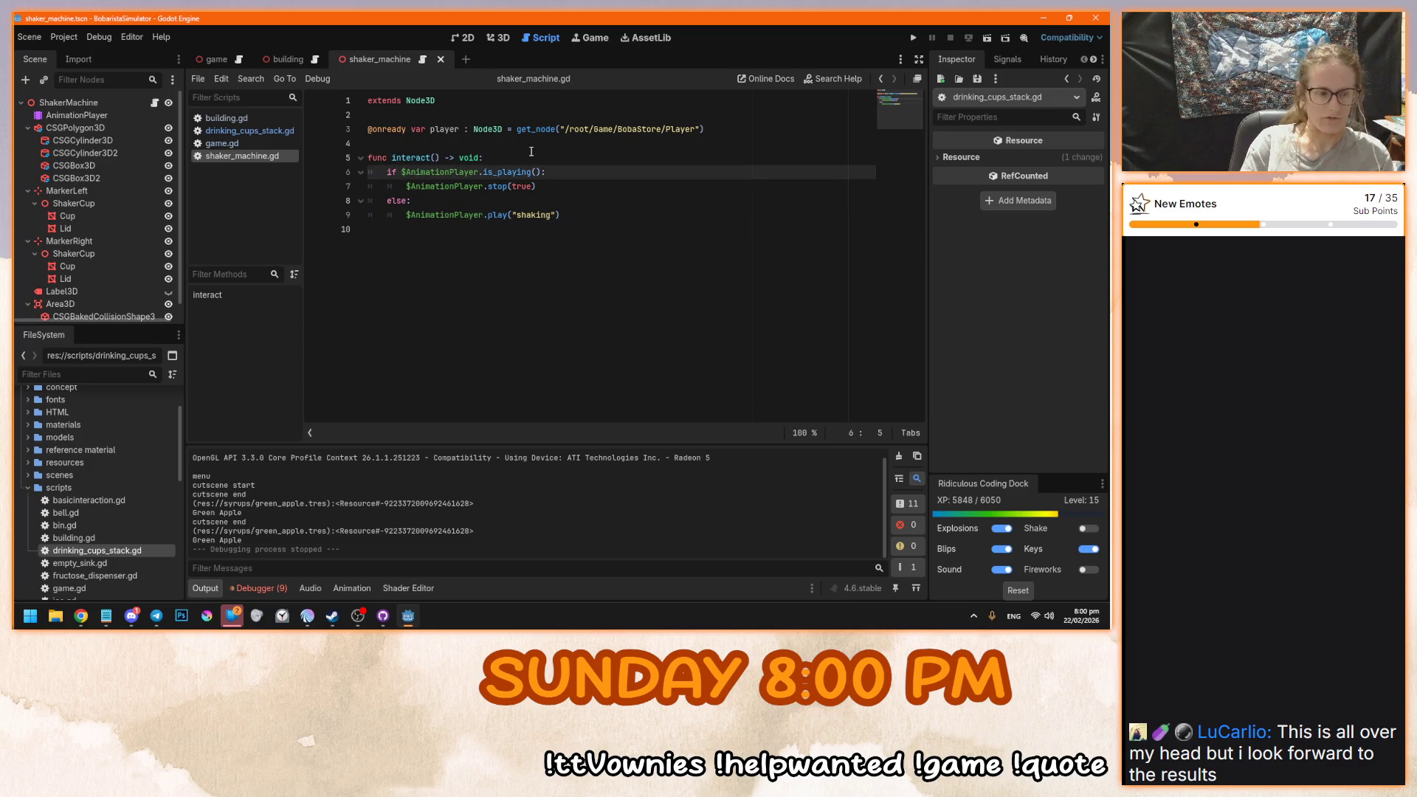
{"action": "left_click_drag", "start_coordinate": [595, 217], "coordinate": [371, 174]}
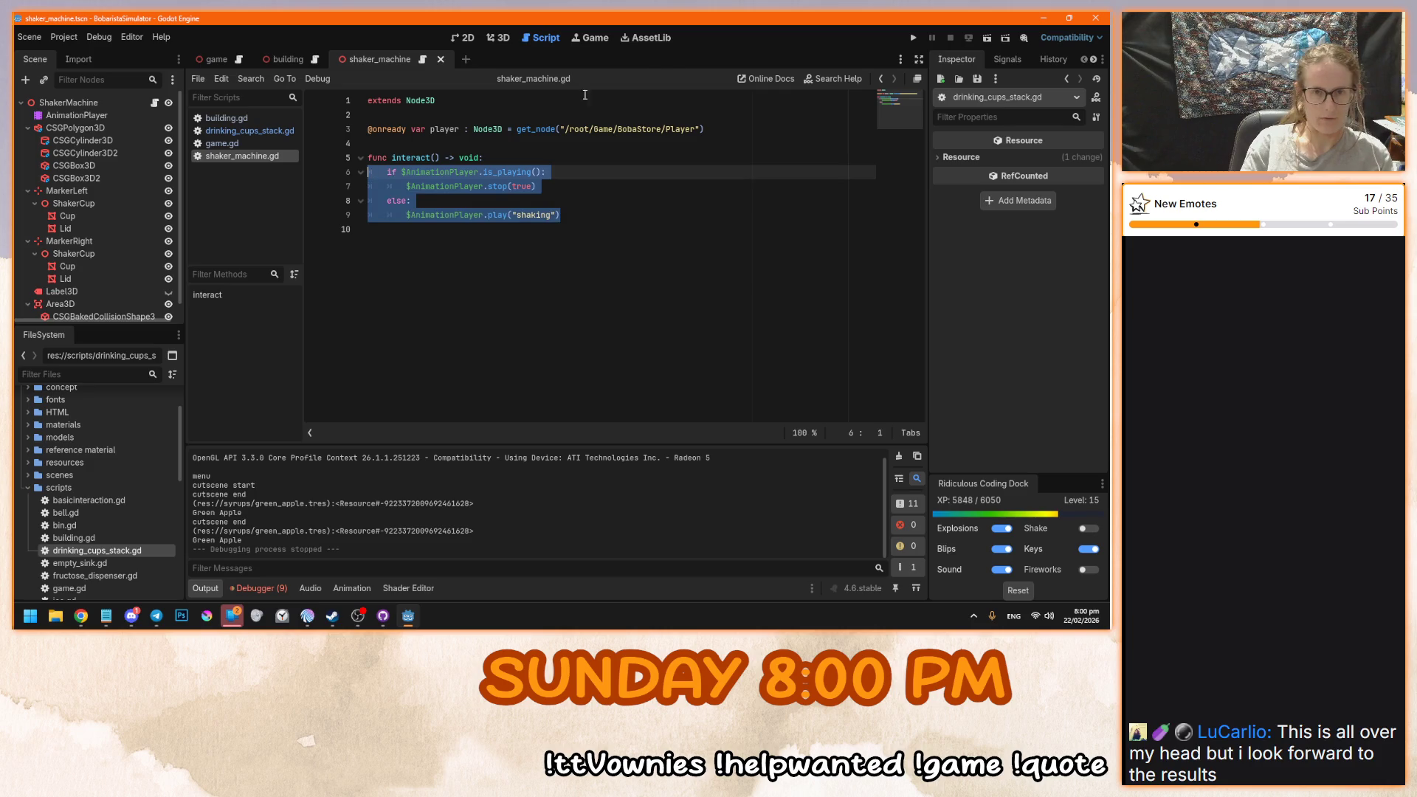
{"action": "key", "text": "ctrl+k"}
{"action": "left_click", "coordinate": [606, 209]}
{"action": "key", "text": "Return"}
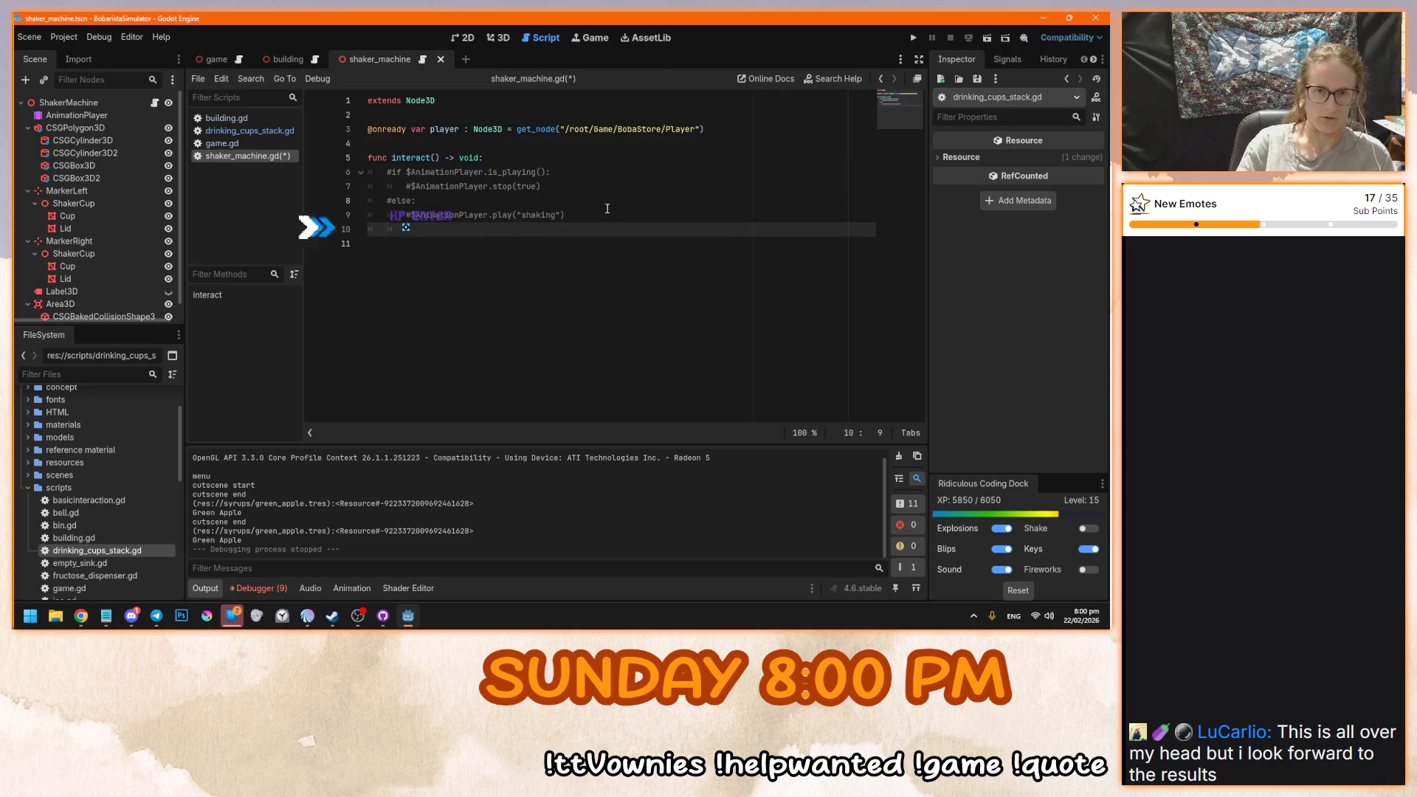
- Add an if check for player.hand's ShakerCup node and store it in a shakercup variable
{"action": "key", "text": "BackSpace"}
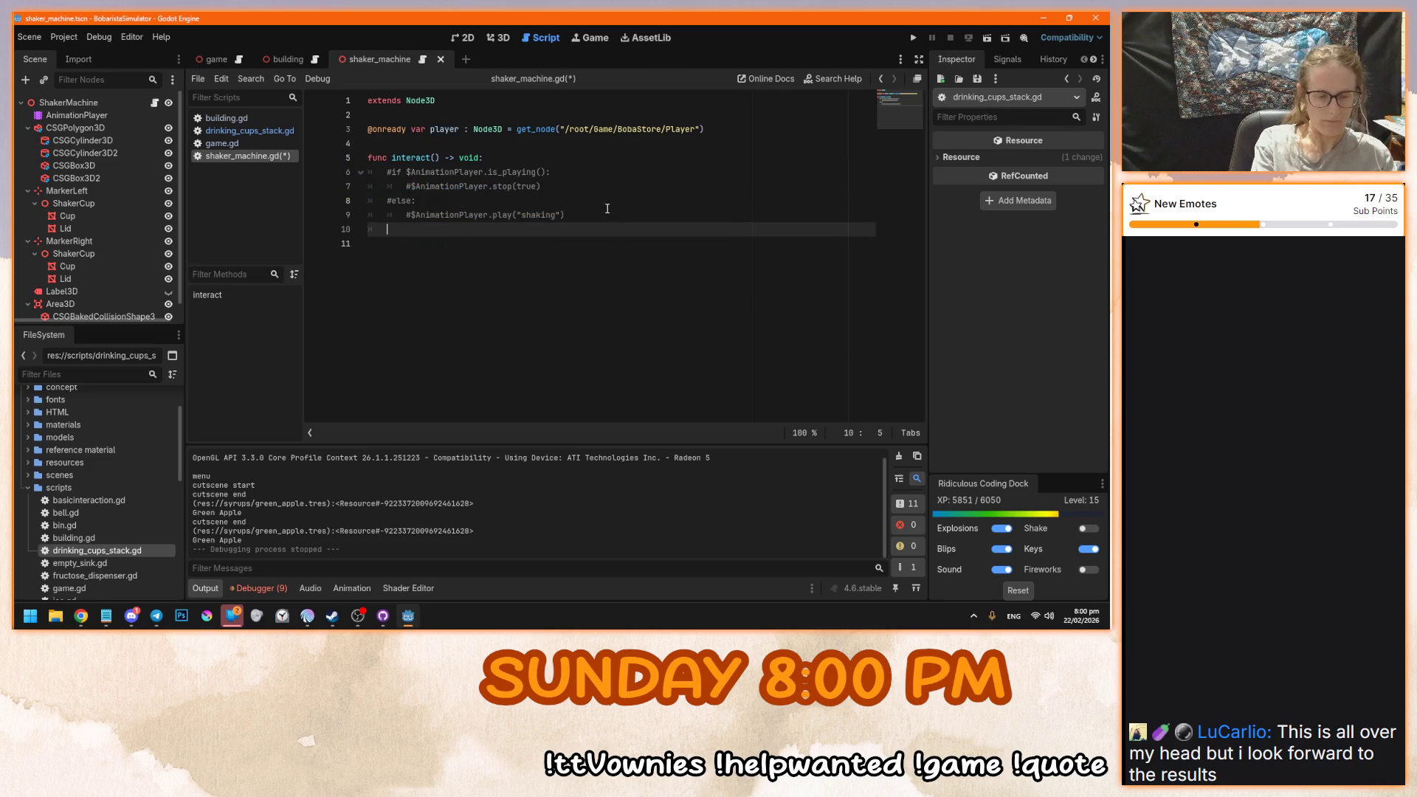
{"action": "type", "text": "if "}
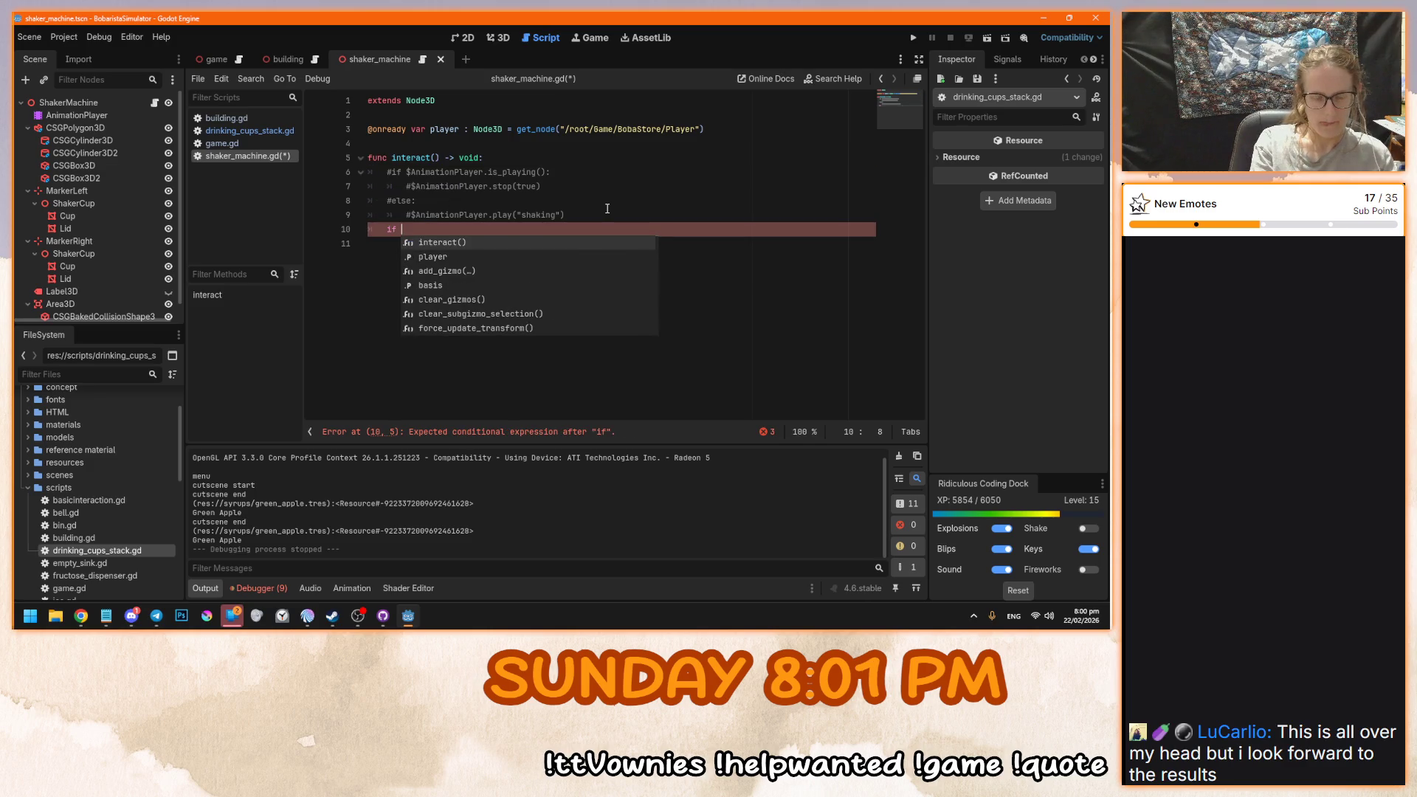
{"action": "type", "text": "player."}
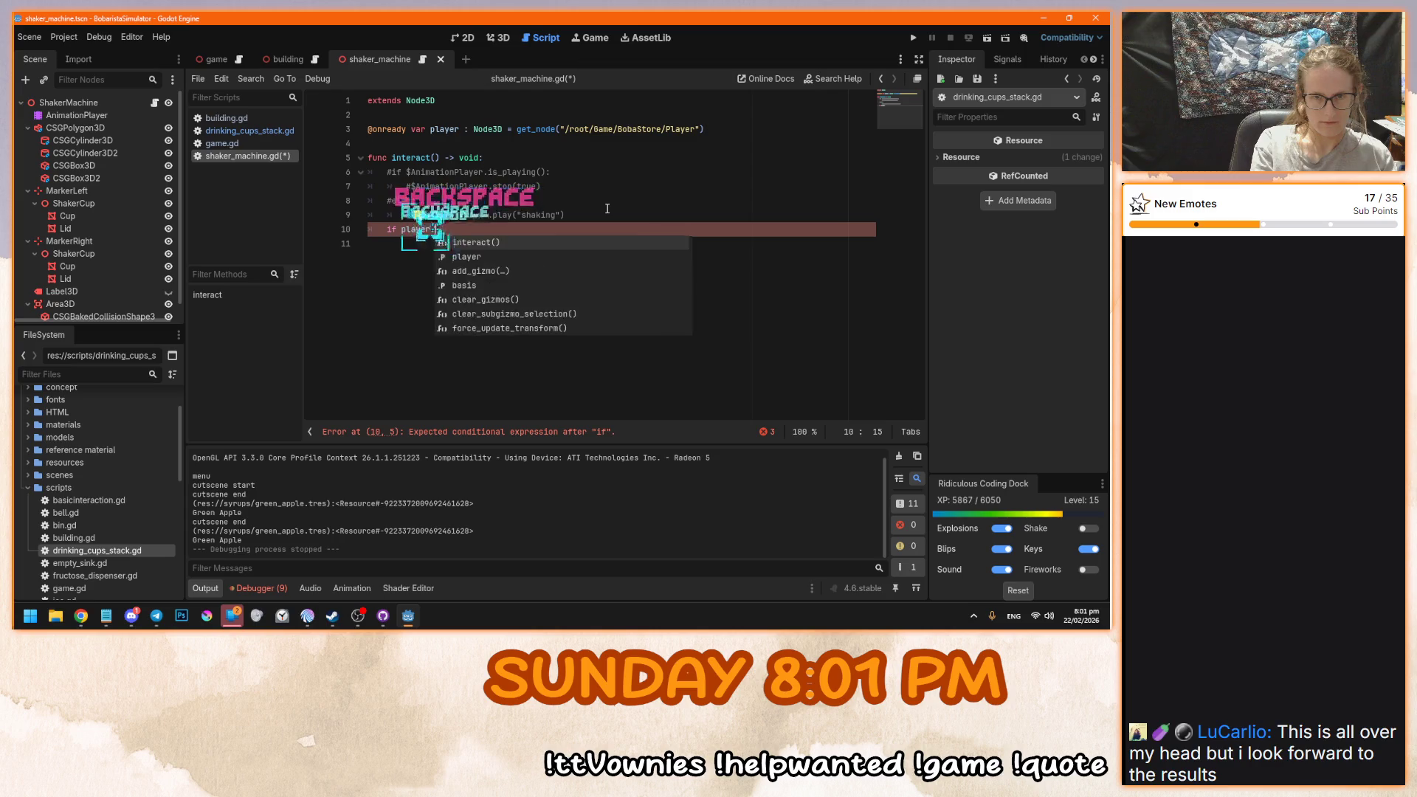
{"action": "type", "text": "hand."}
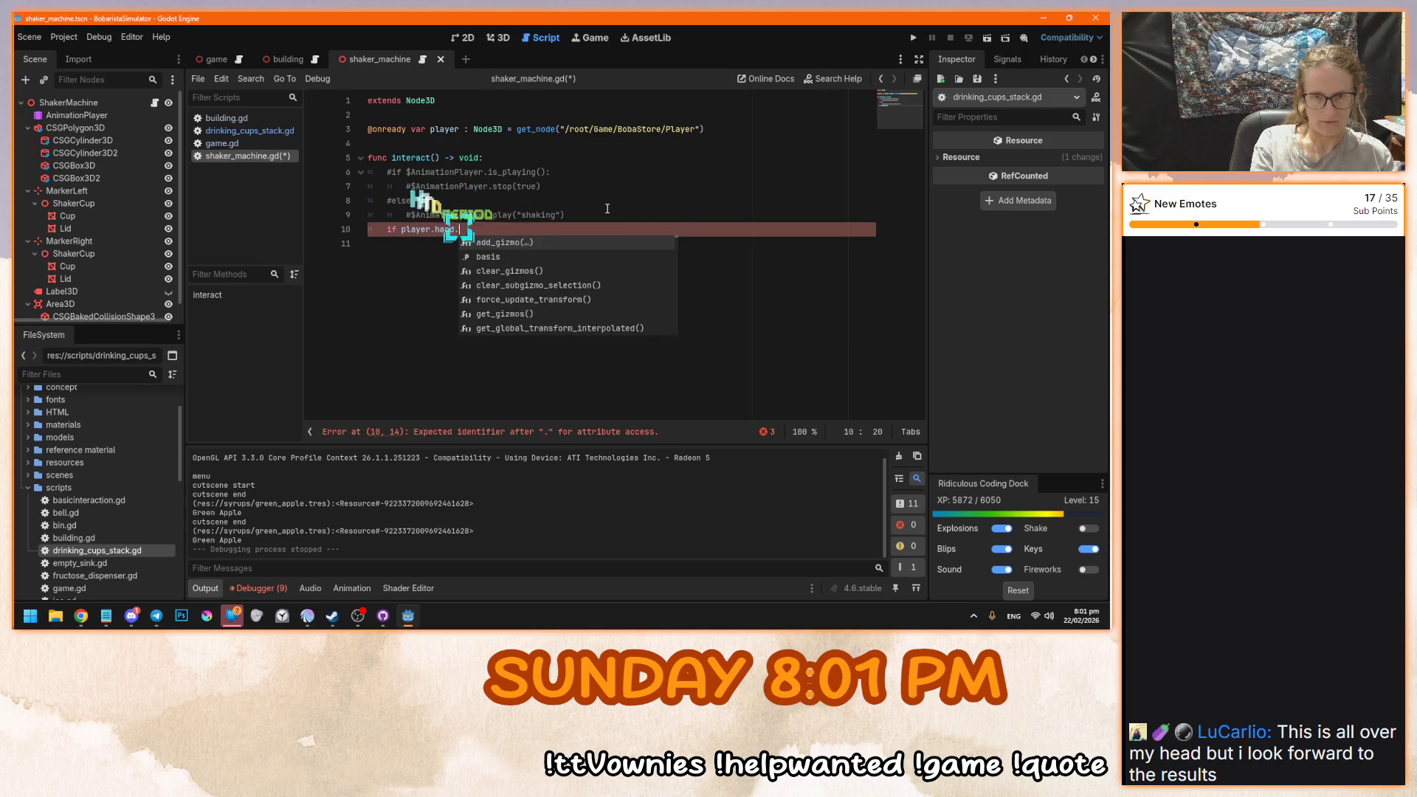
{"action": "type", "text": "get_ch"}
{"action": "key", "text": "BackSpace"}
{"action": "key", "text": "BackSpace"}
{"action": "type", "text": "node(\"ShakerC"}
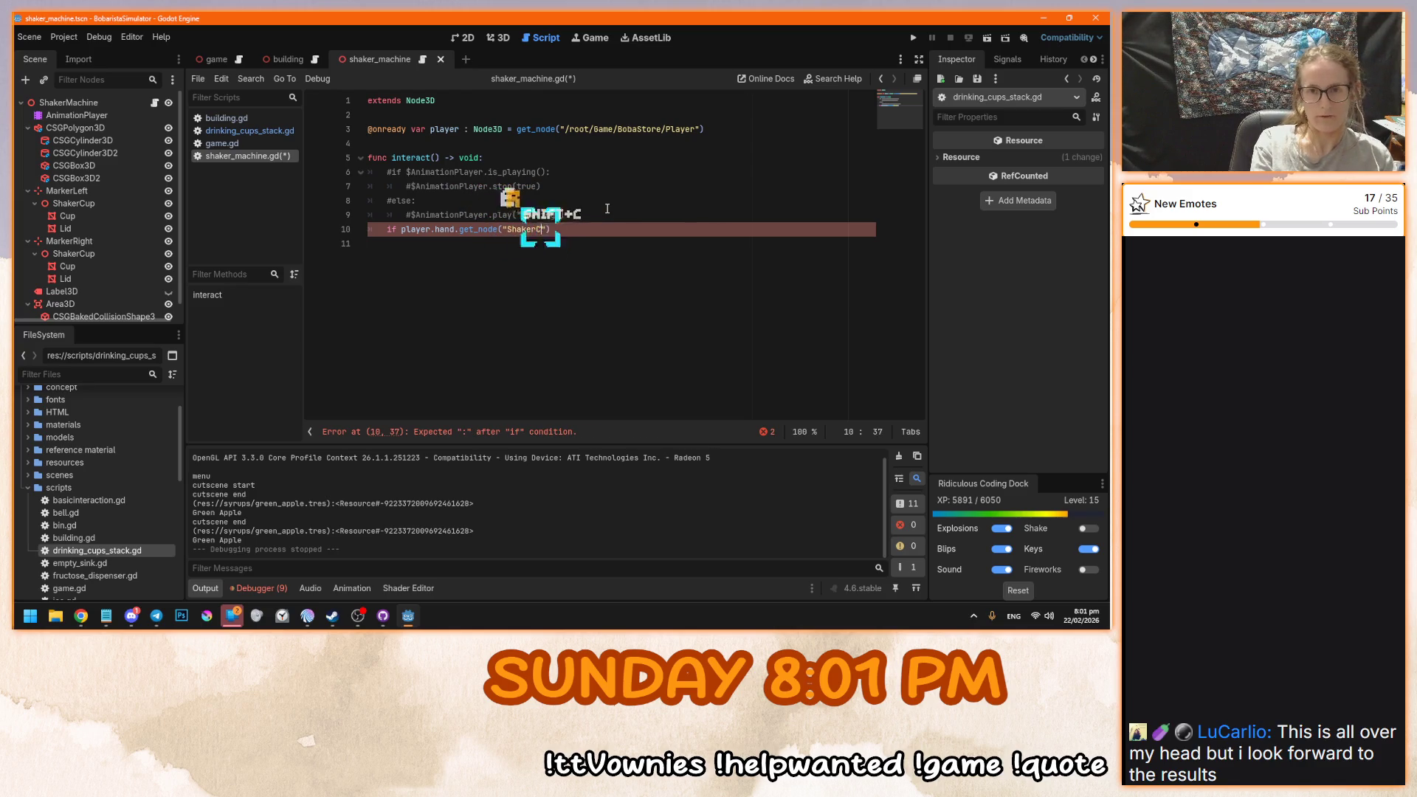
{"action": "type", "text": "up\"):"}
{"action": "key", "text": "Return"}
{"action": "type", "text": "var"}
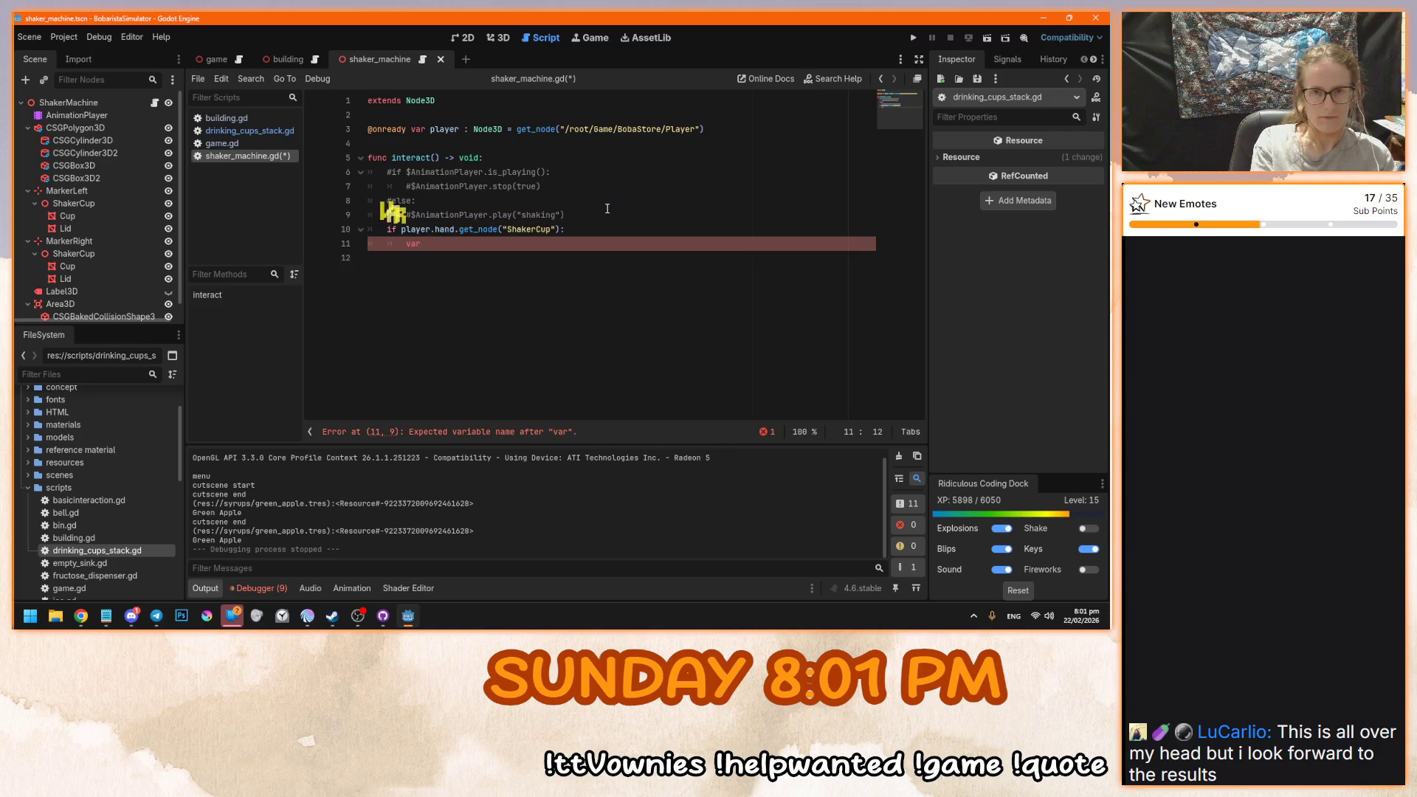
{"action": "type", "text": " s"}
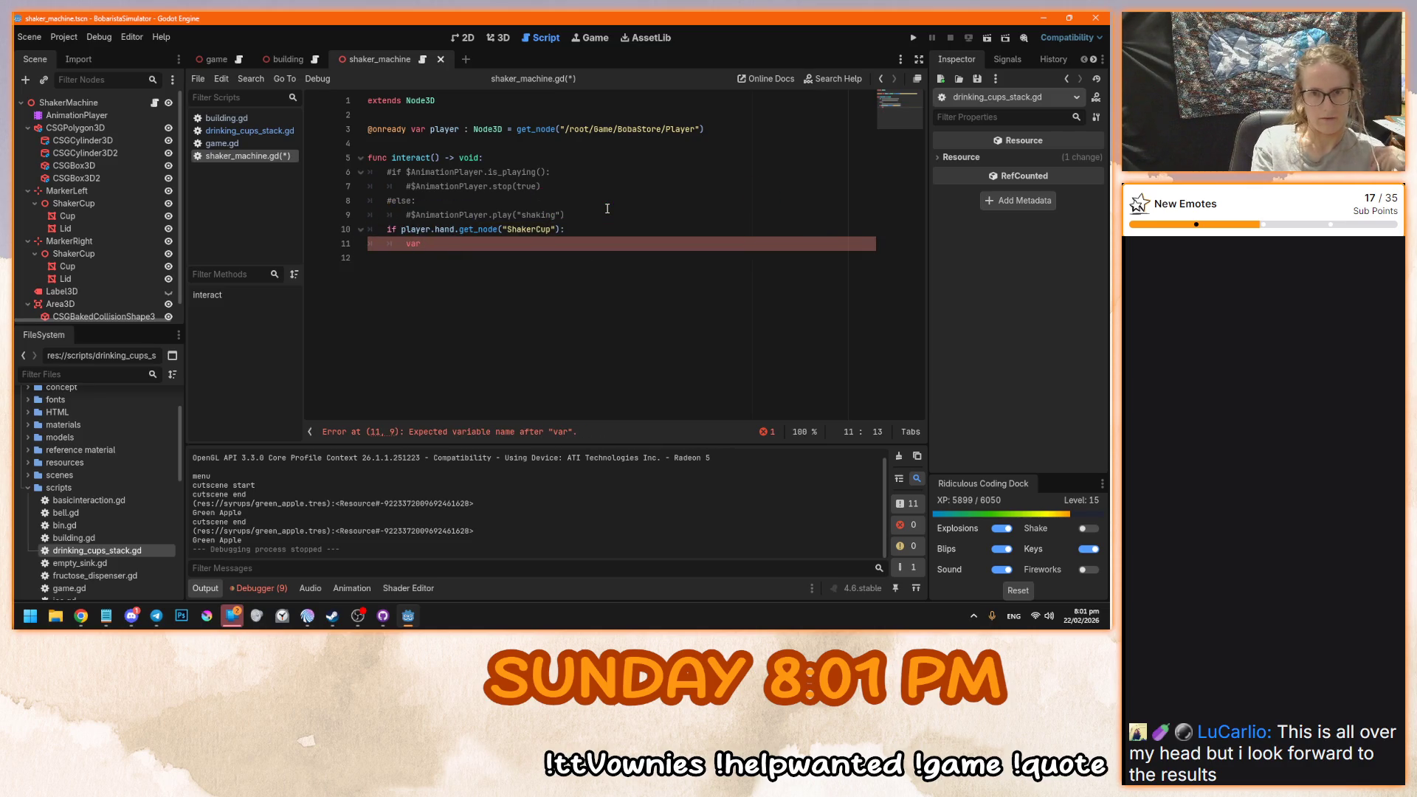
{"action": "type", "text": "hakercup"}
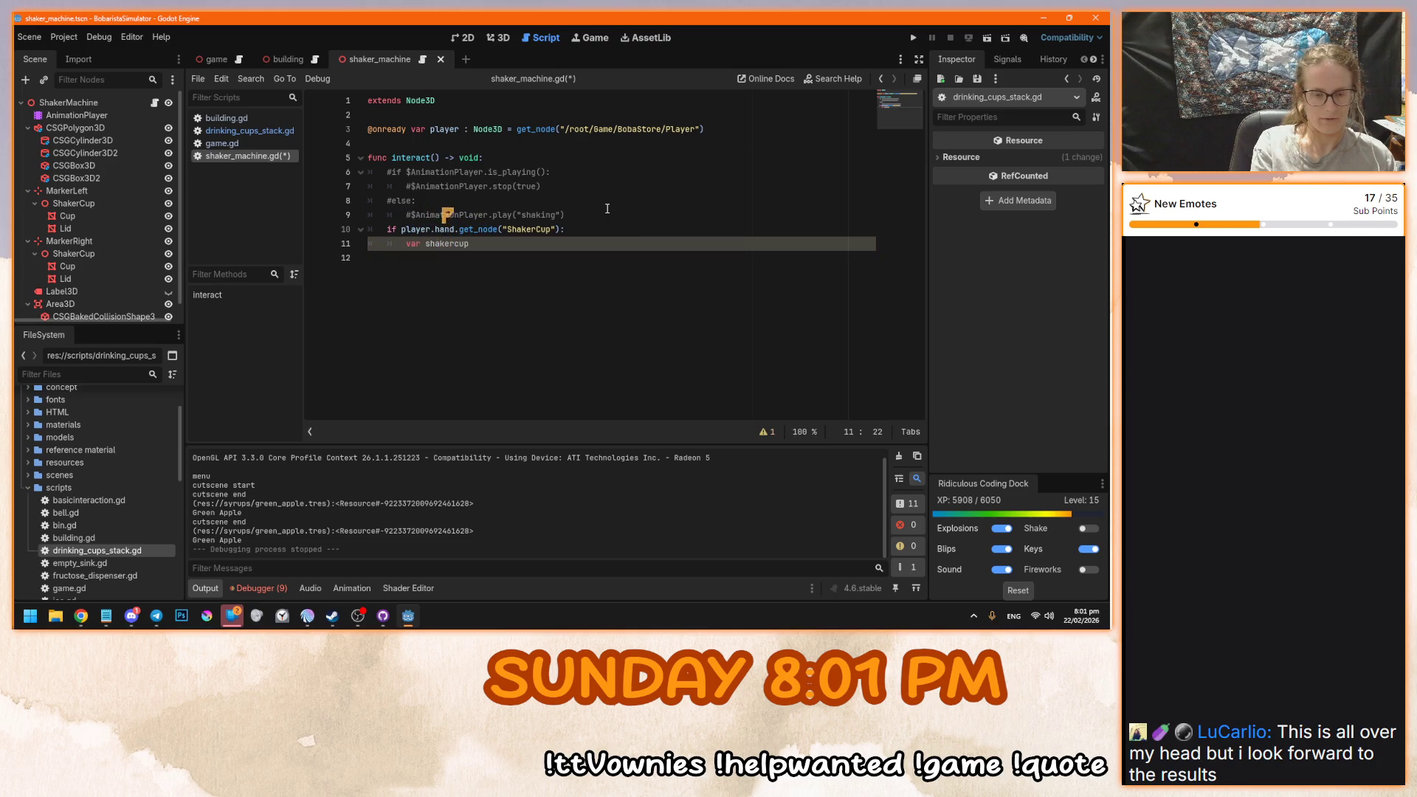
{"action": "type", "text": " ="}
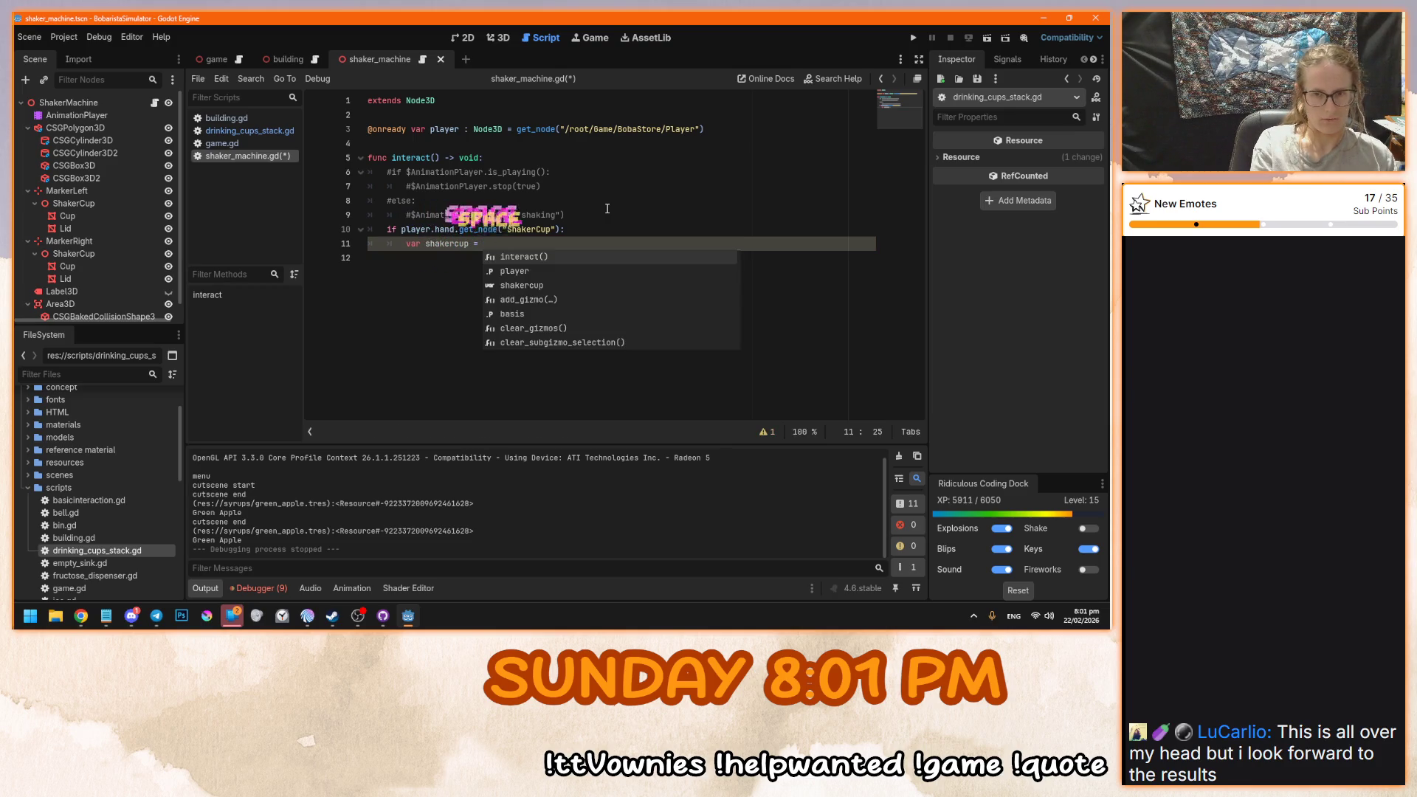
{"action": "left_click_drag", "start_coordinate": [560, 231], "coordinate": [396, 232]}
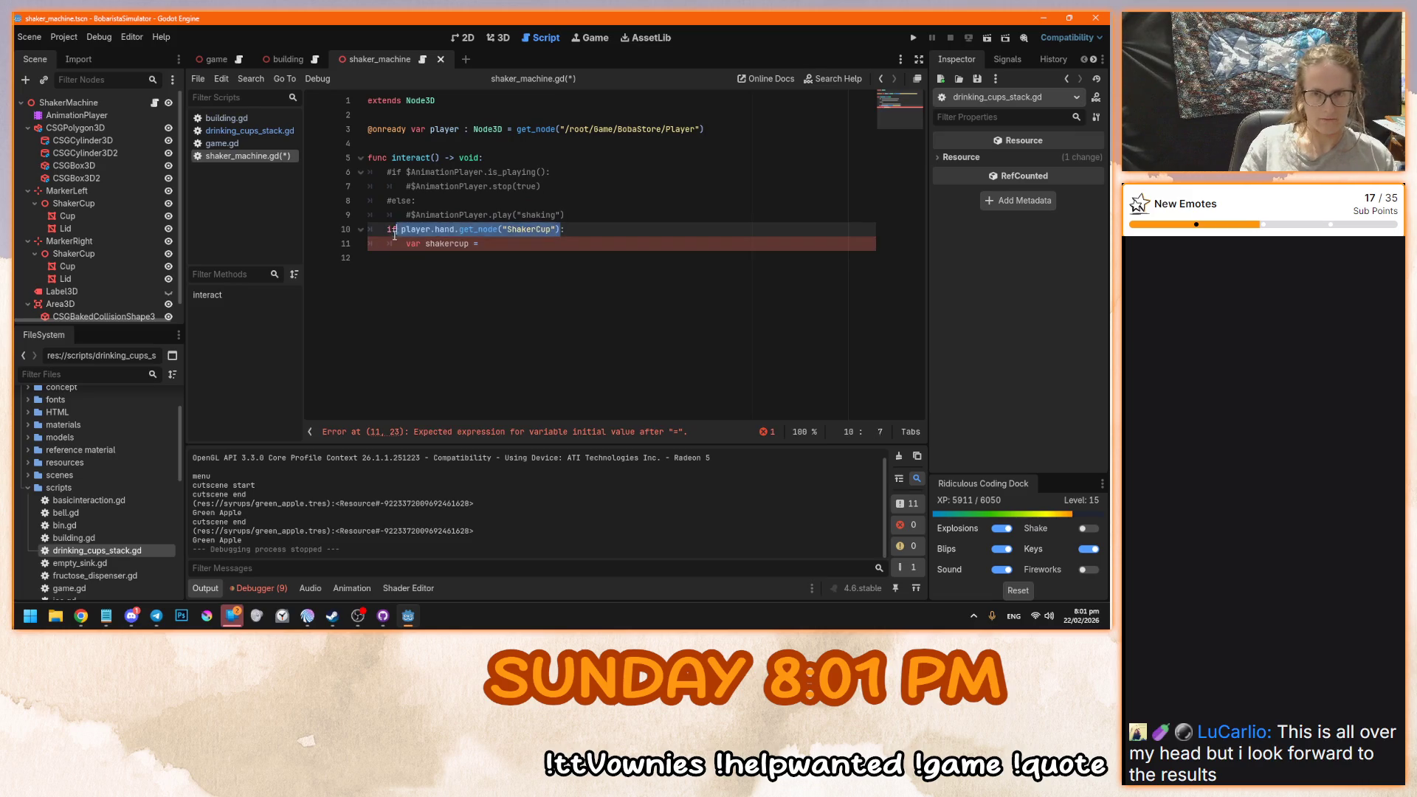
{"action": "key", "text": "ctrl+c"}
{"action": "left_click", "coordinate": [508, 244]}
{"action": "key", "text": "ctrl+v"}
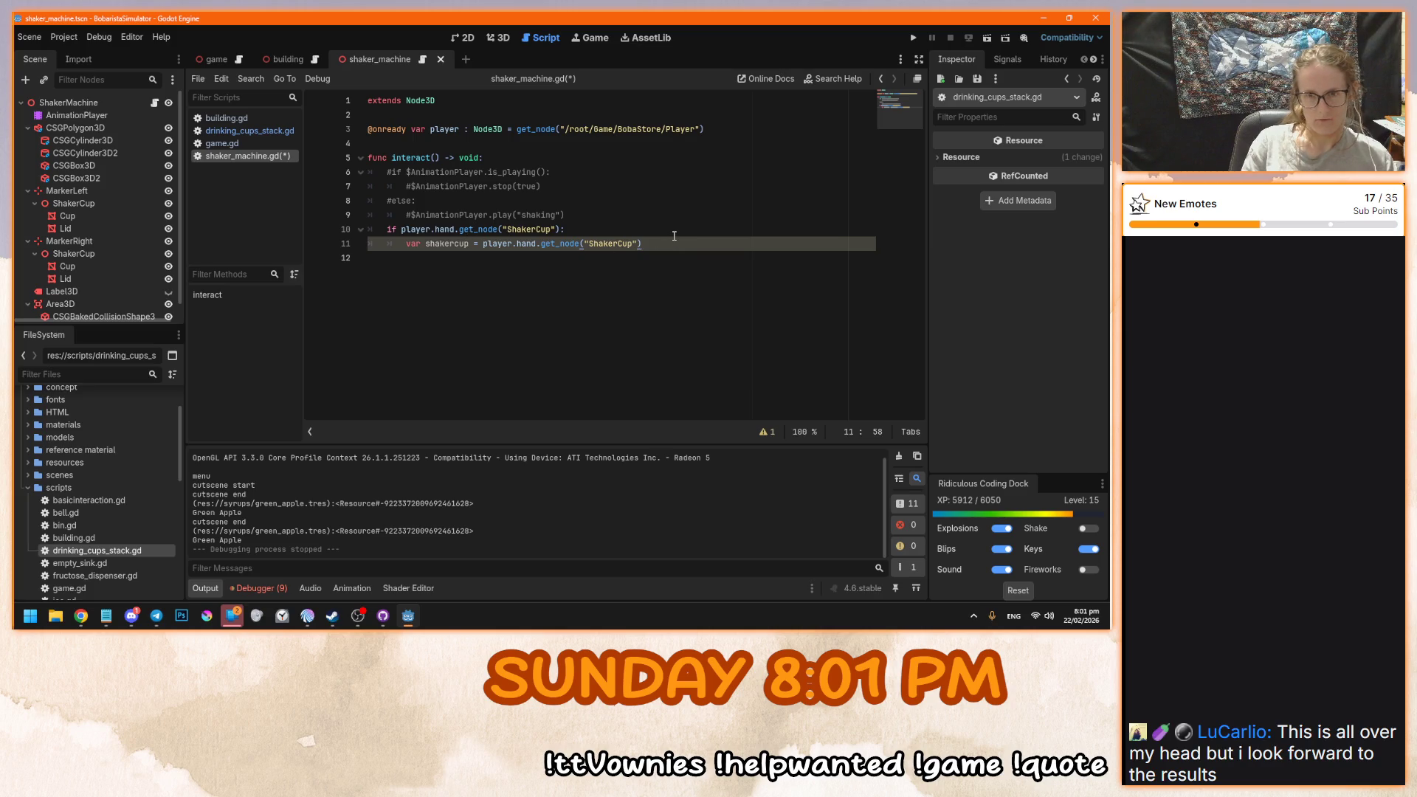
- Call $MarkerLeft.add_child(shakercup) and open a blank line above it
{"action": "key", "text": "KP_Enter"}
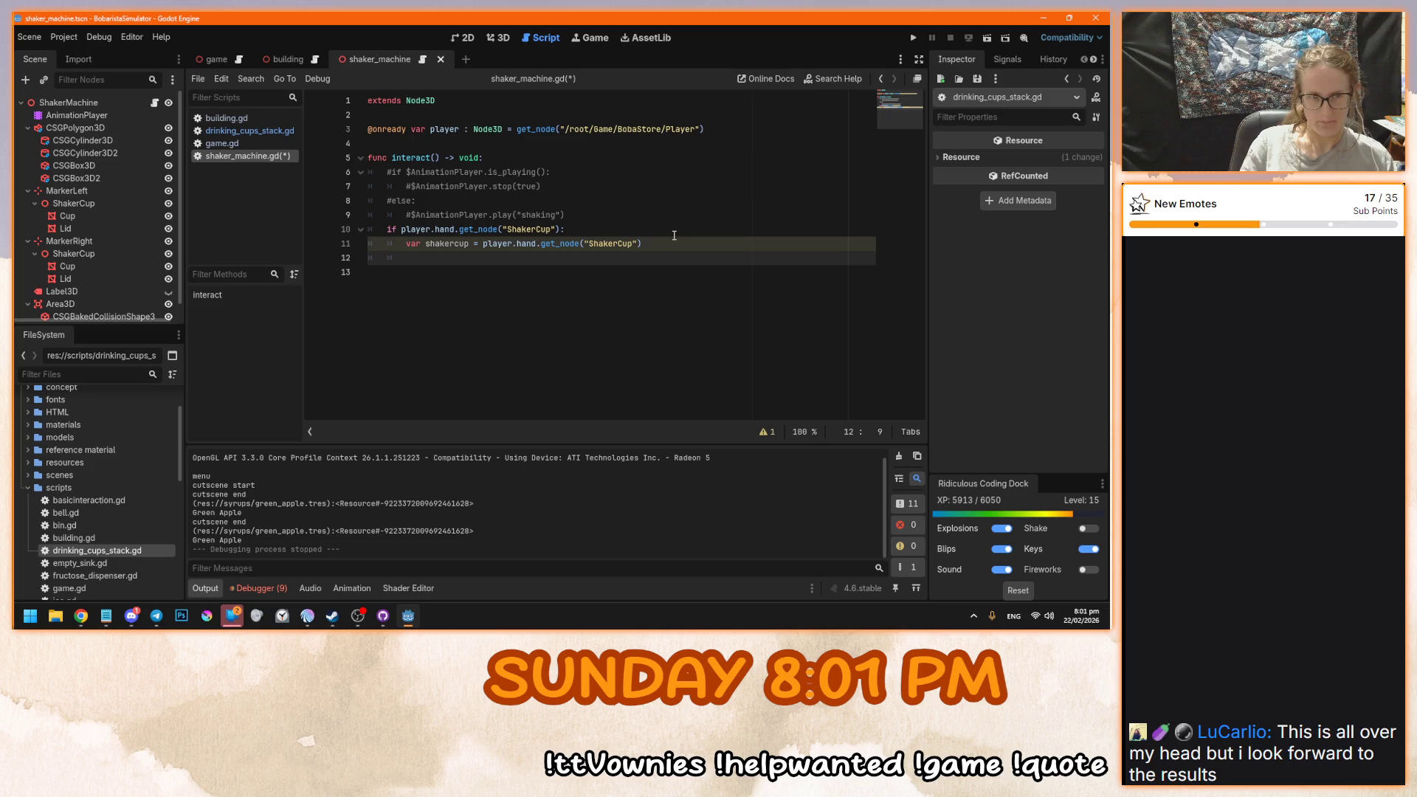
{"action": "type", "text": "$M"}
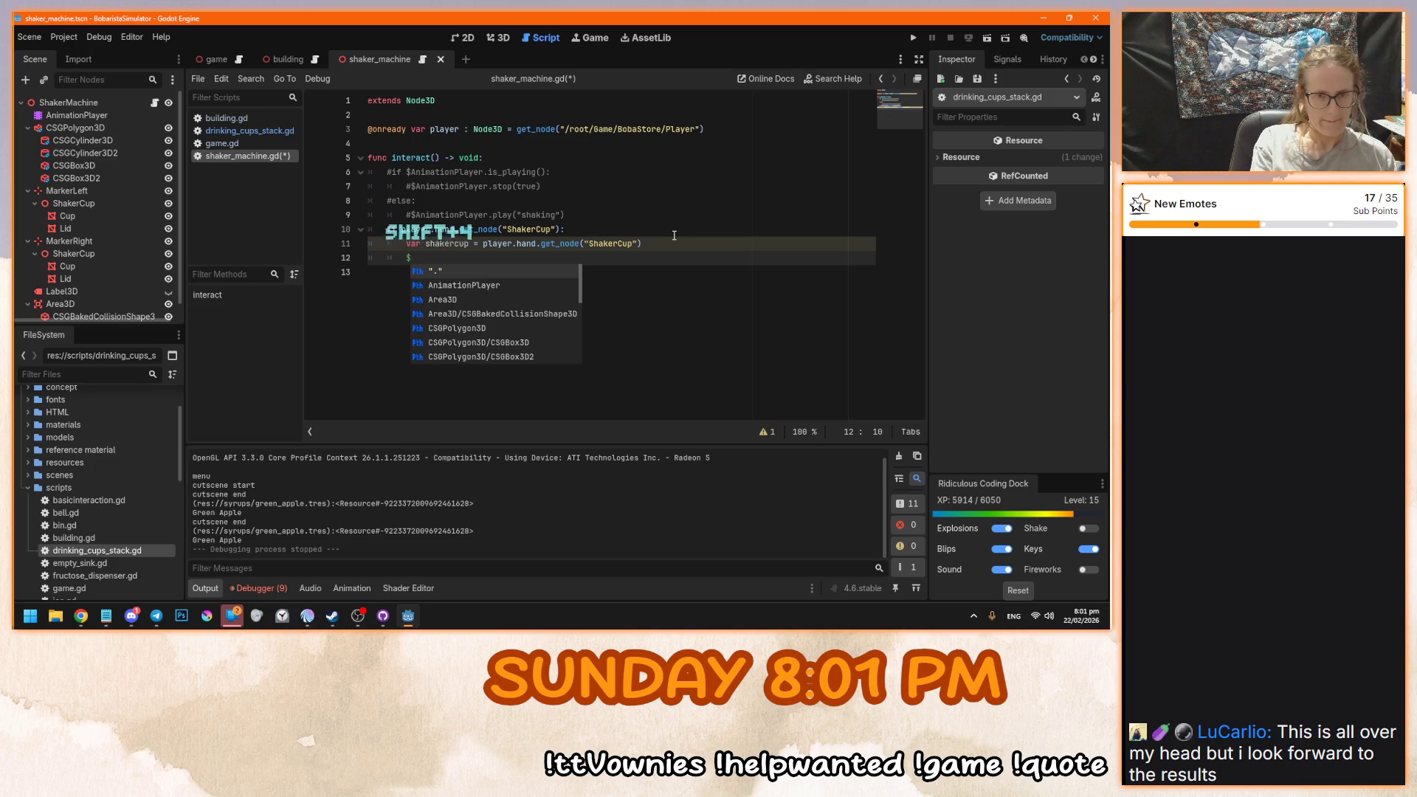
{"action": "key", "text": "Return"}
{"action": "type", "text": "."}
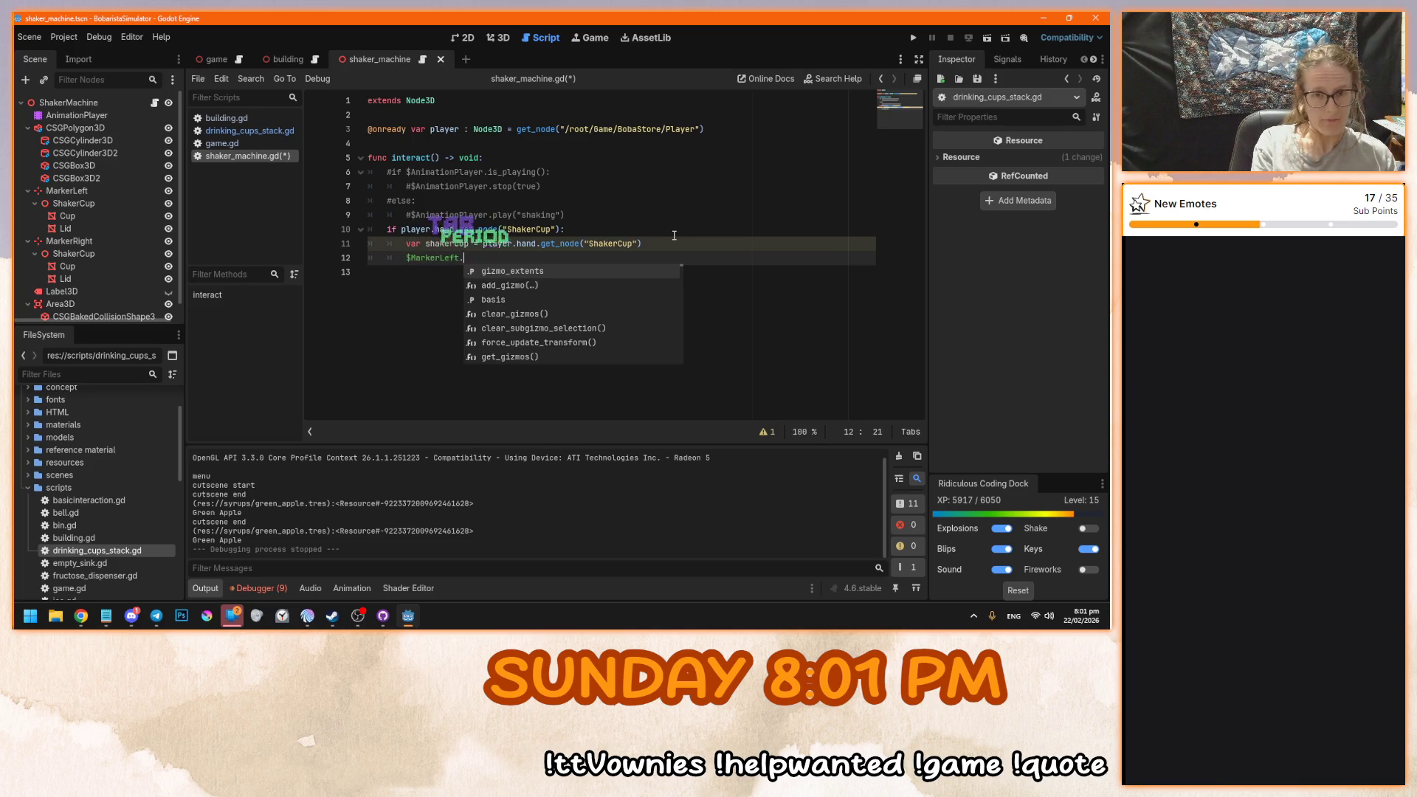
{"action": "type", "text": "add"}
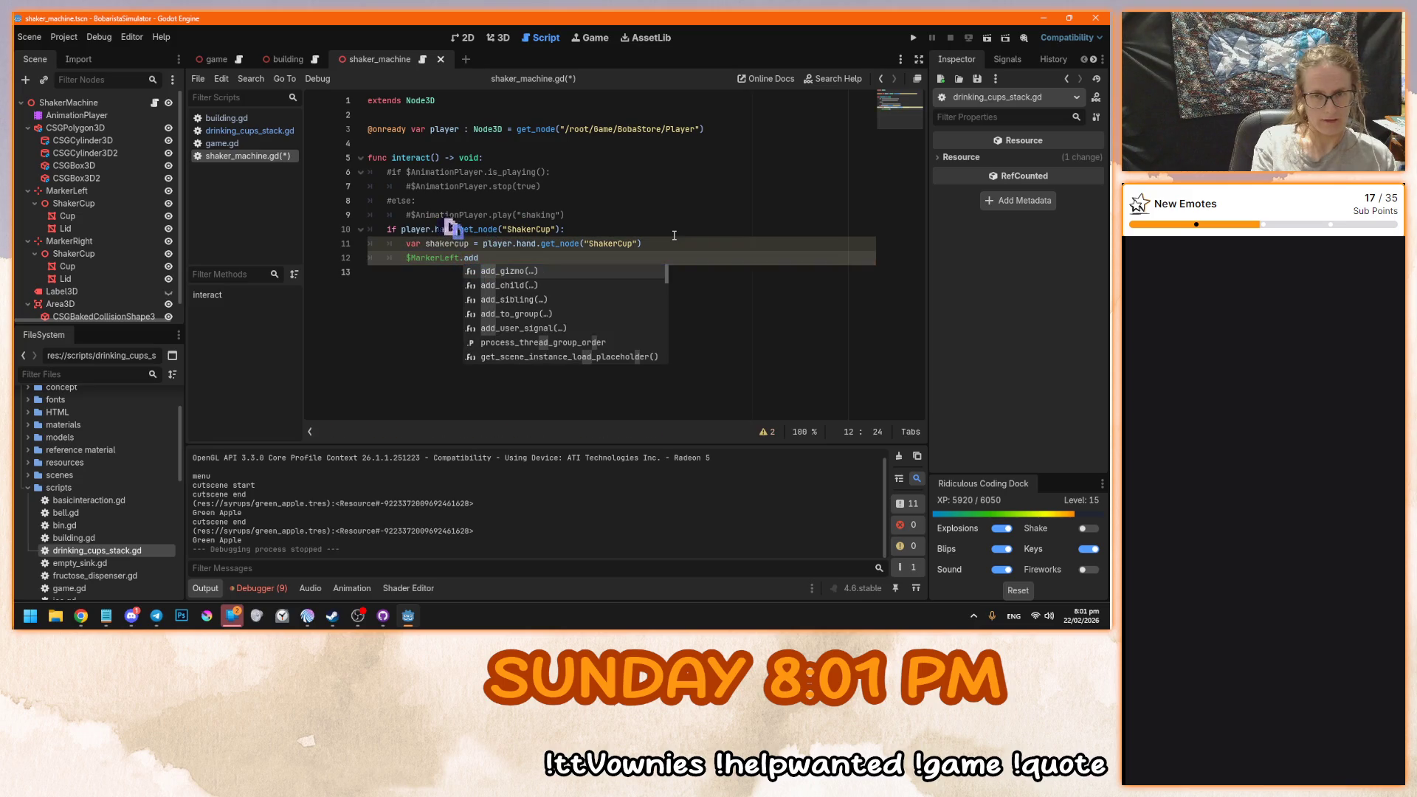
{"action": "key", "text": "Tab"}
{"action": "type", "text": "shak"}
{"action": "key", "text": "Tab"}
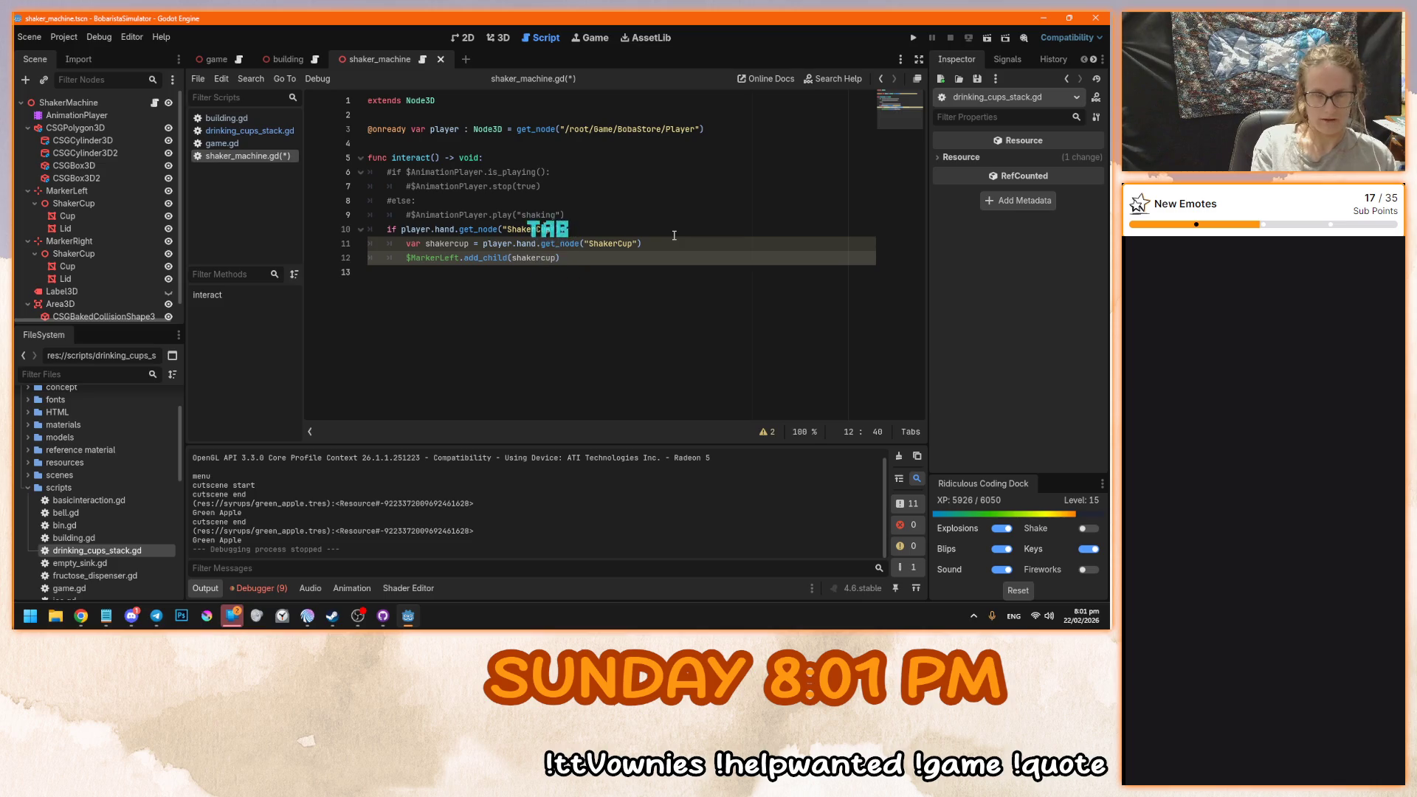
{"action": "key", "text": "Return"}
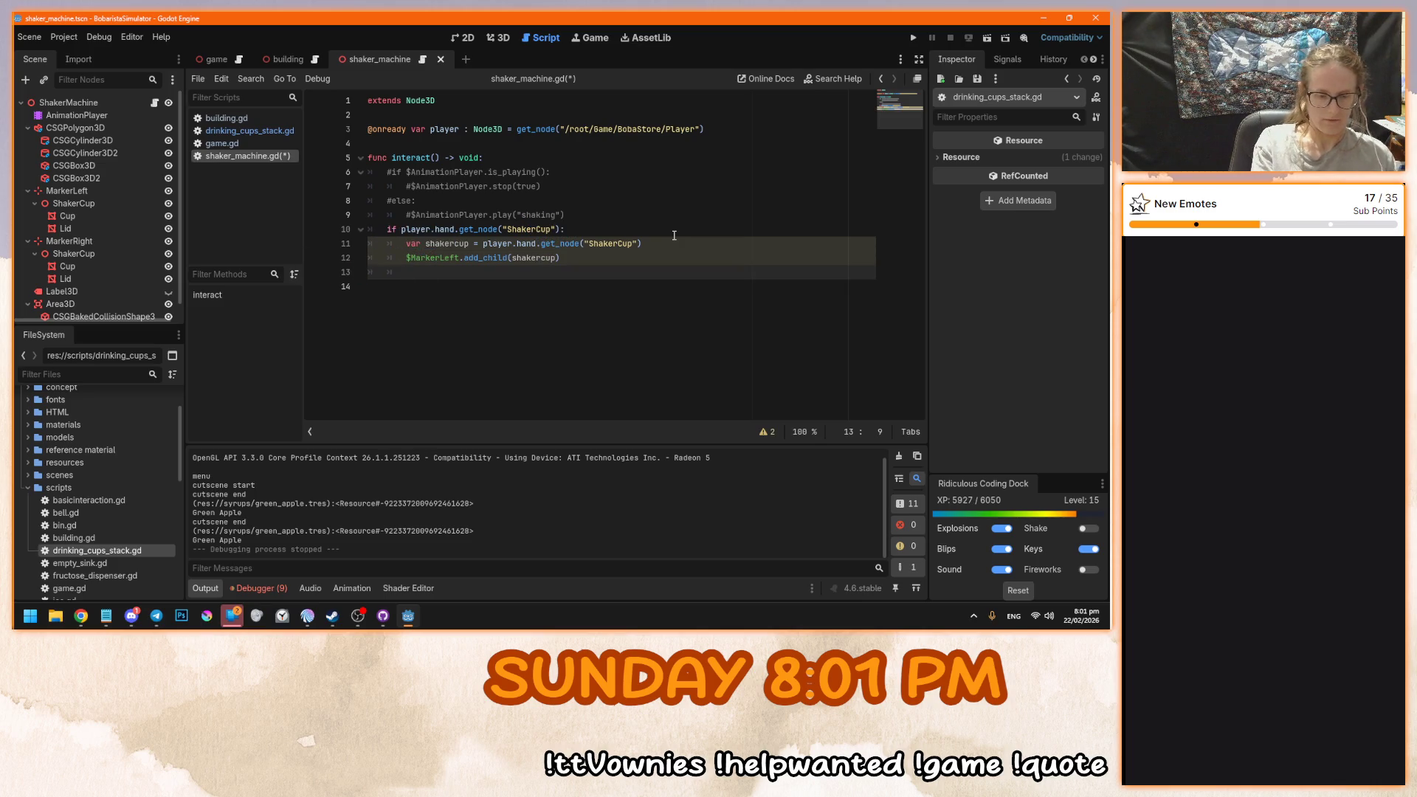
{"action": "key", "text": "Up"}
{"action": "key", "text": "Return"}
{"action": "key", "text": "Up"}
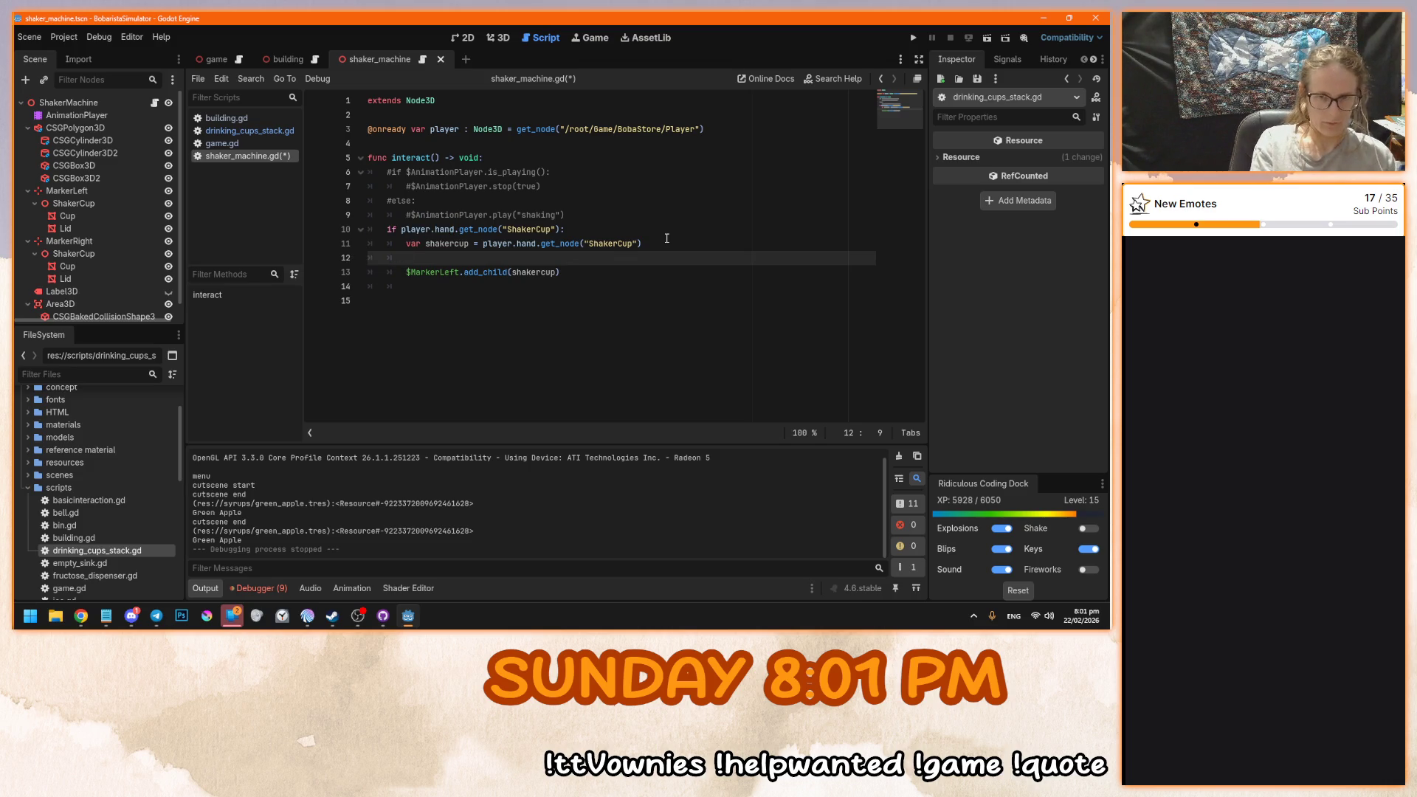
- Set shakercup.global_position to $MarkerLeft.global_position
{"action": "type", "text": "shak"}
{"action": "key", "text": "Tab"}
{"action": "type", "text": ".glob"}
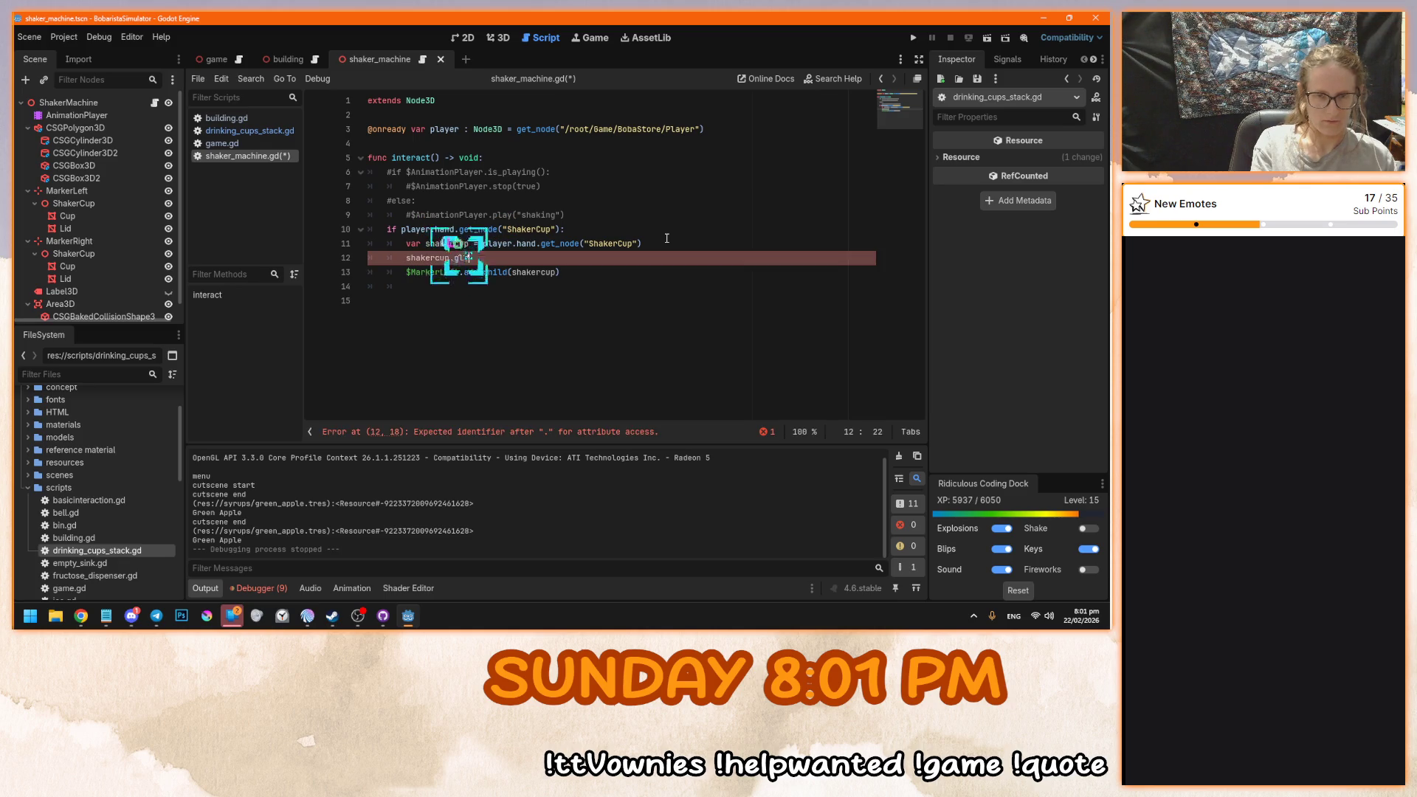
{"action": "type", "text": "al_position"}
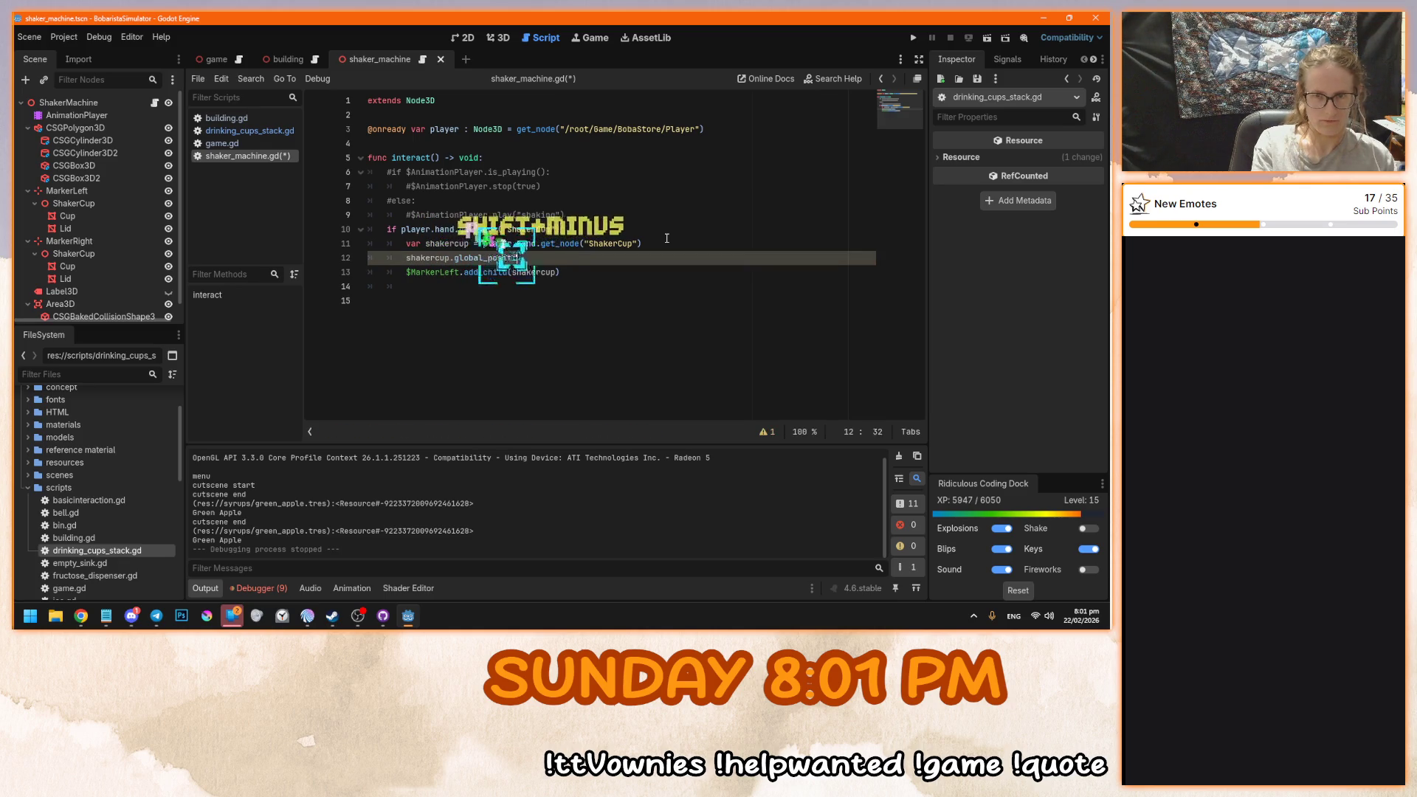
{"action": "type", "text": " = "}
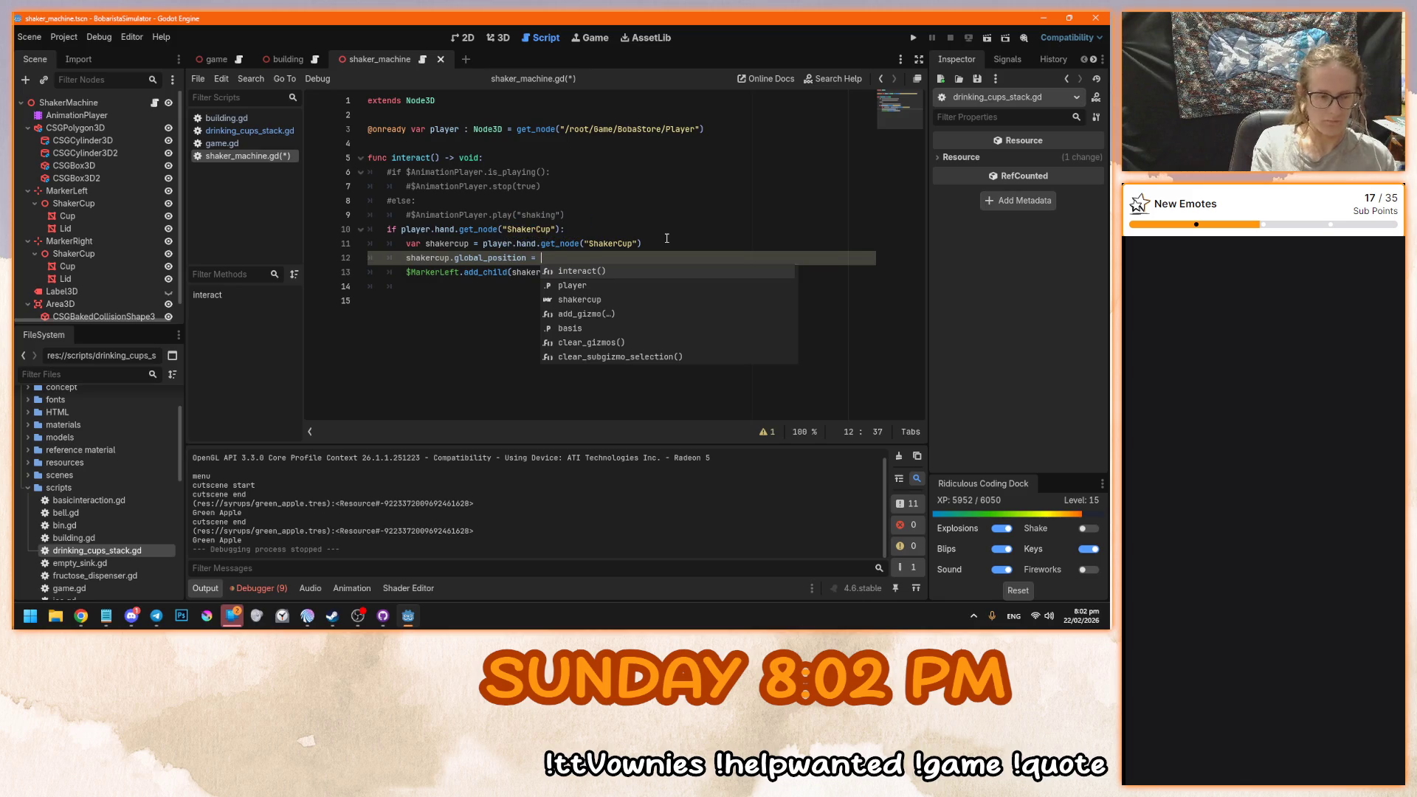
{"action": "type", "text": "$Mar"}
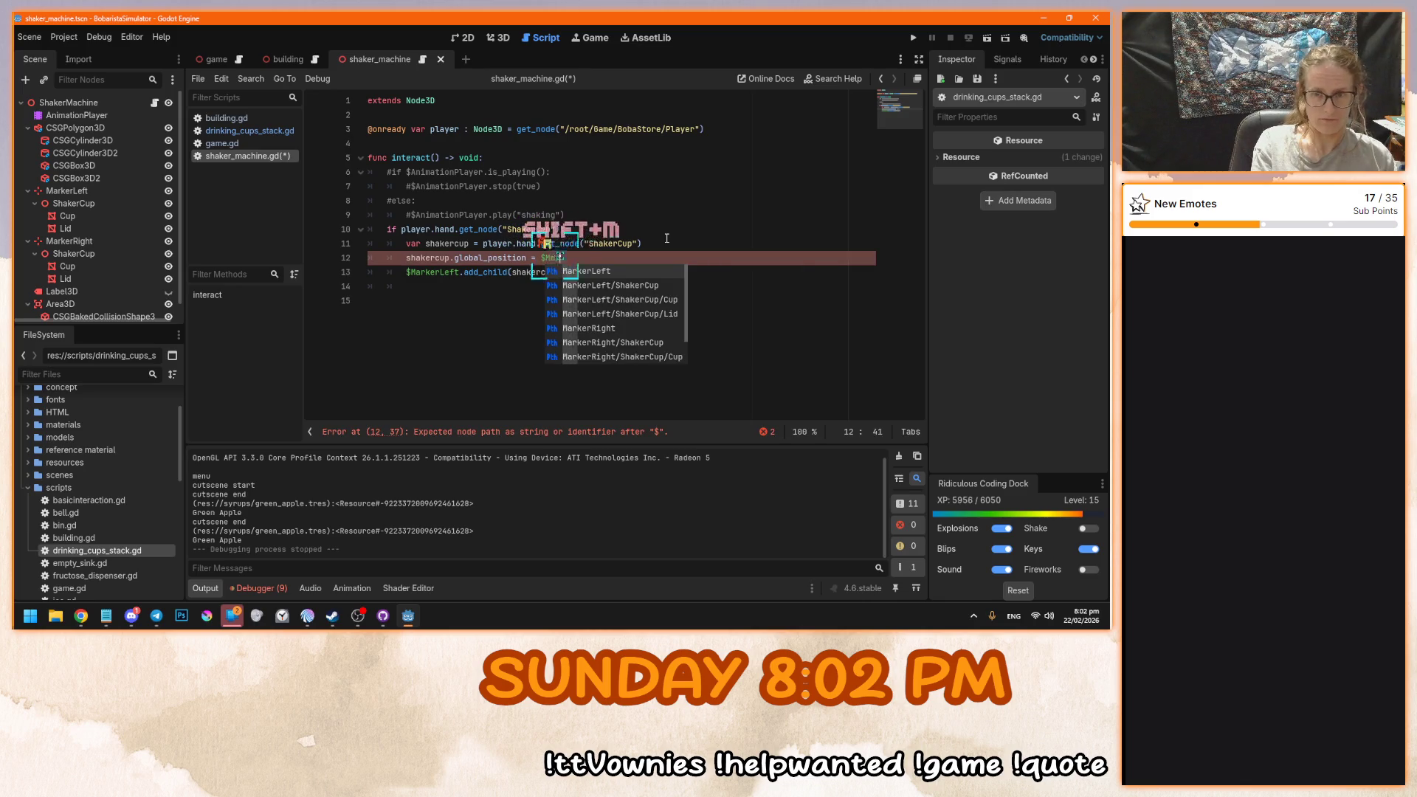
{"action": "key", "text": "Tab"}
{"action": "type", "text": ".global_"}
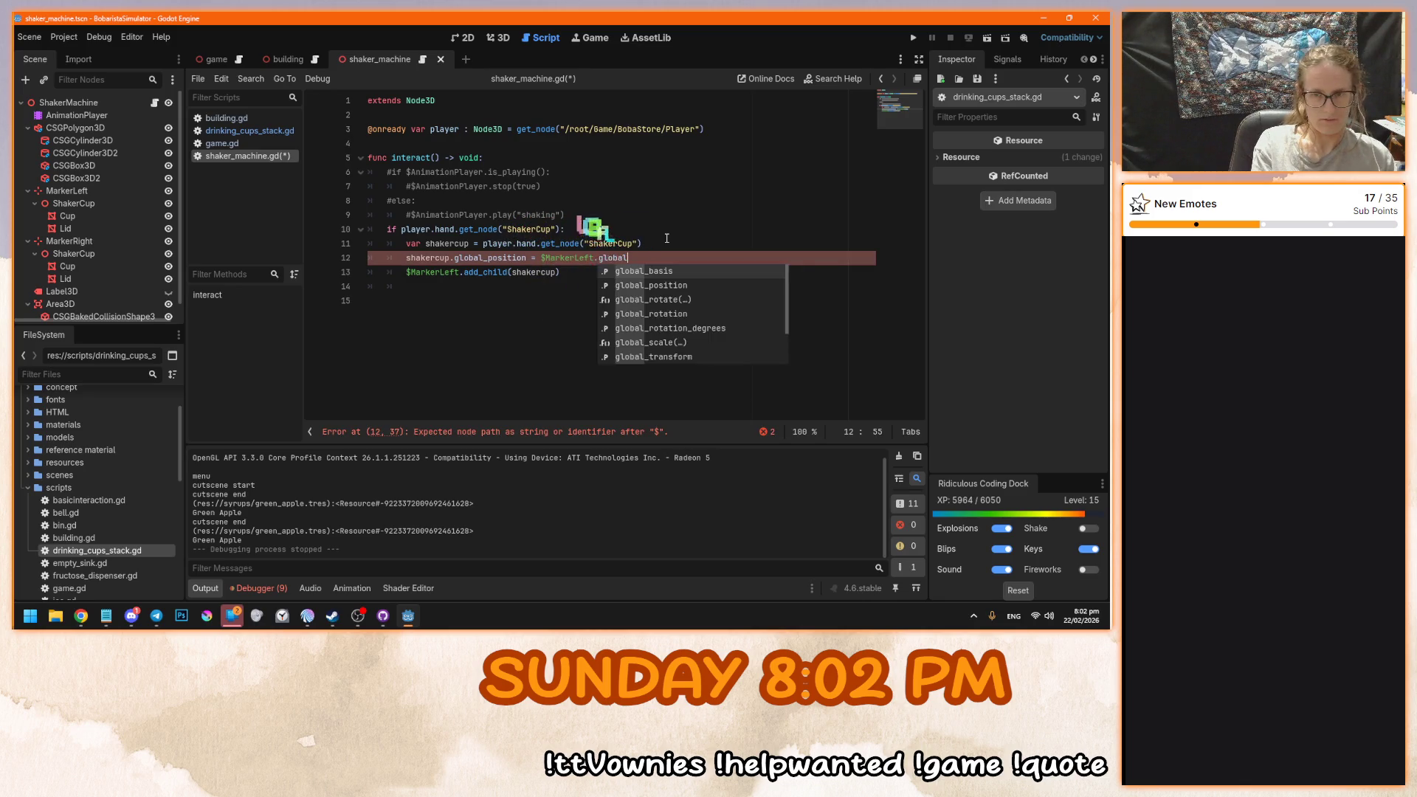
{"action": "type", "text": "po"}
{"action": "key", "text": "Tab"}
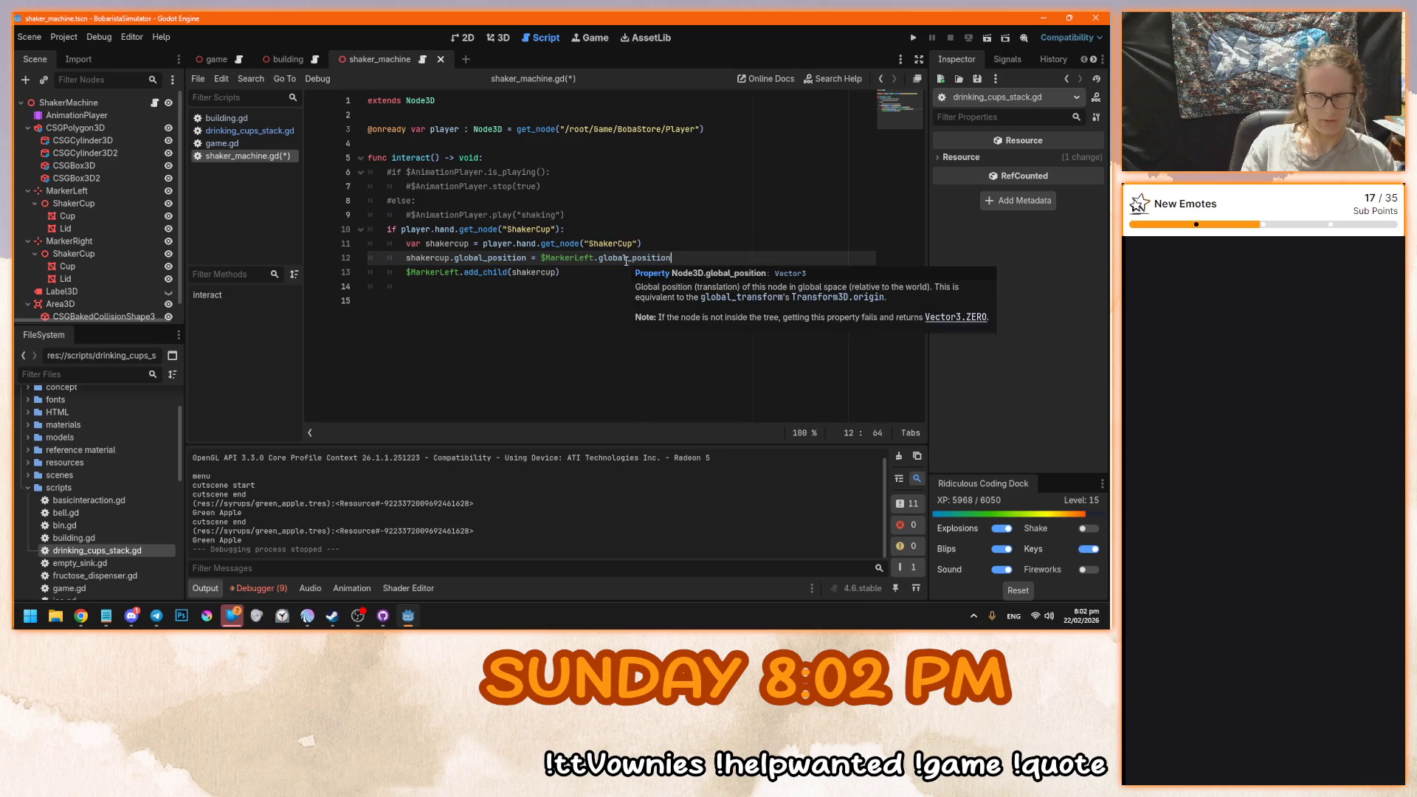
- Duplicate that line as a global_rotation assignment and launch the game
{"action": "key", "text": "ctrl+alt+Down"}
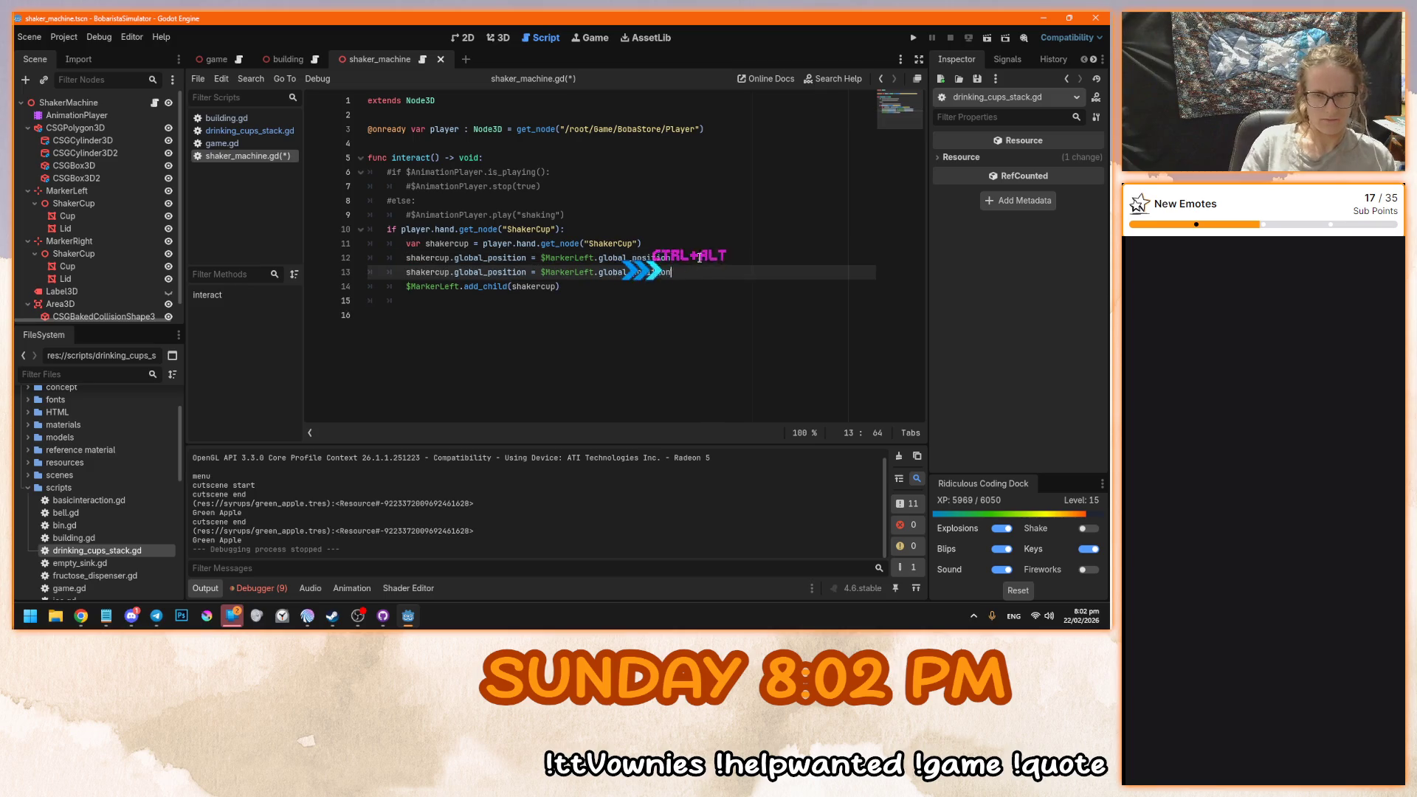
{"action": "left_click_drag", "start_coordinate": [527, 272], "coordinate": [488, 274]}
{"action": "key", "text": "ctrl+d"}
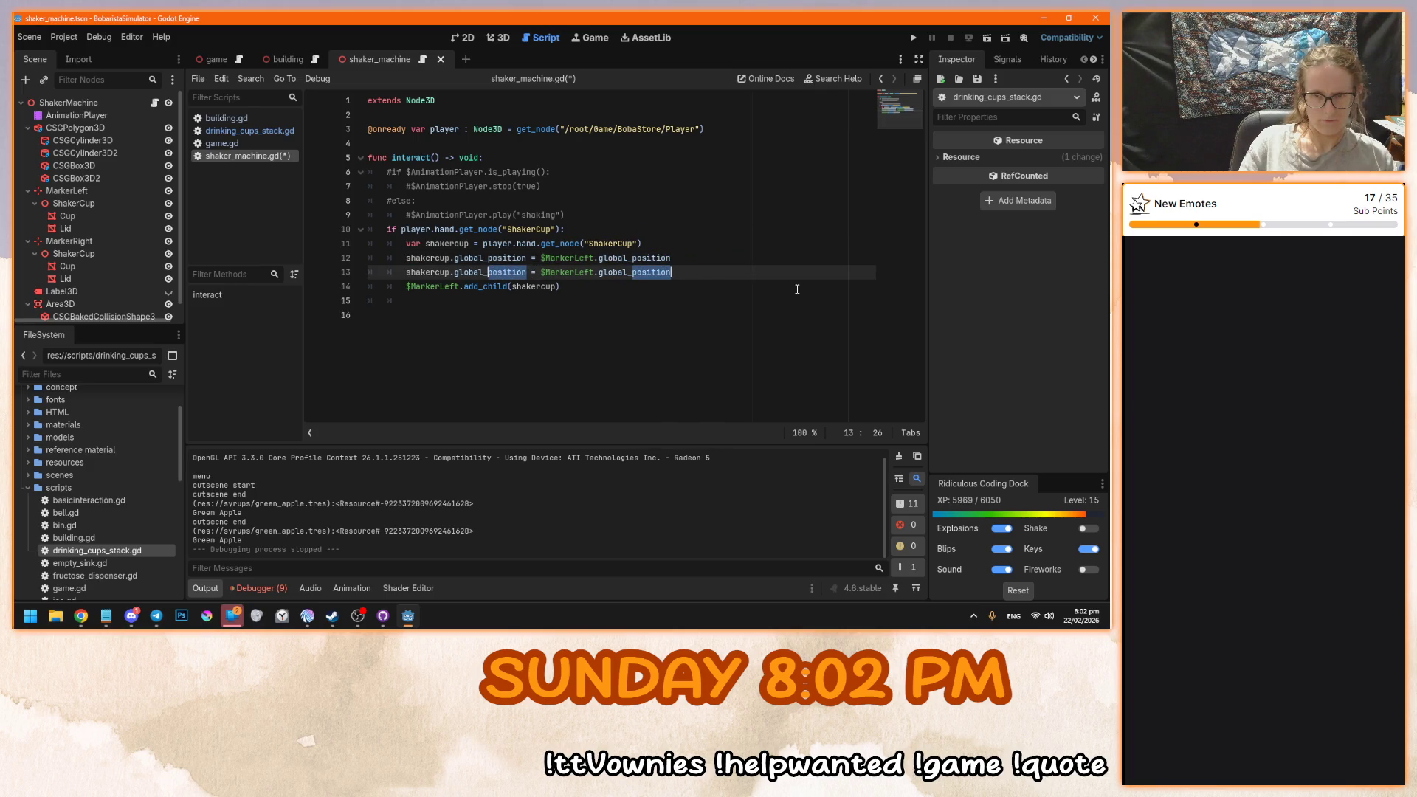
{"action": "type", "text": "rotation"}
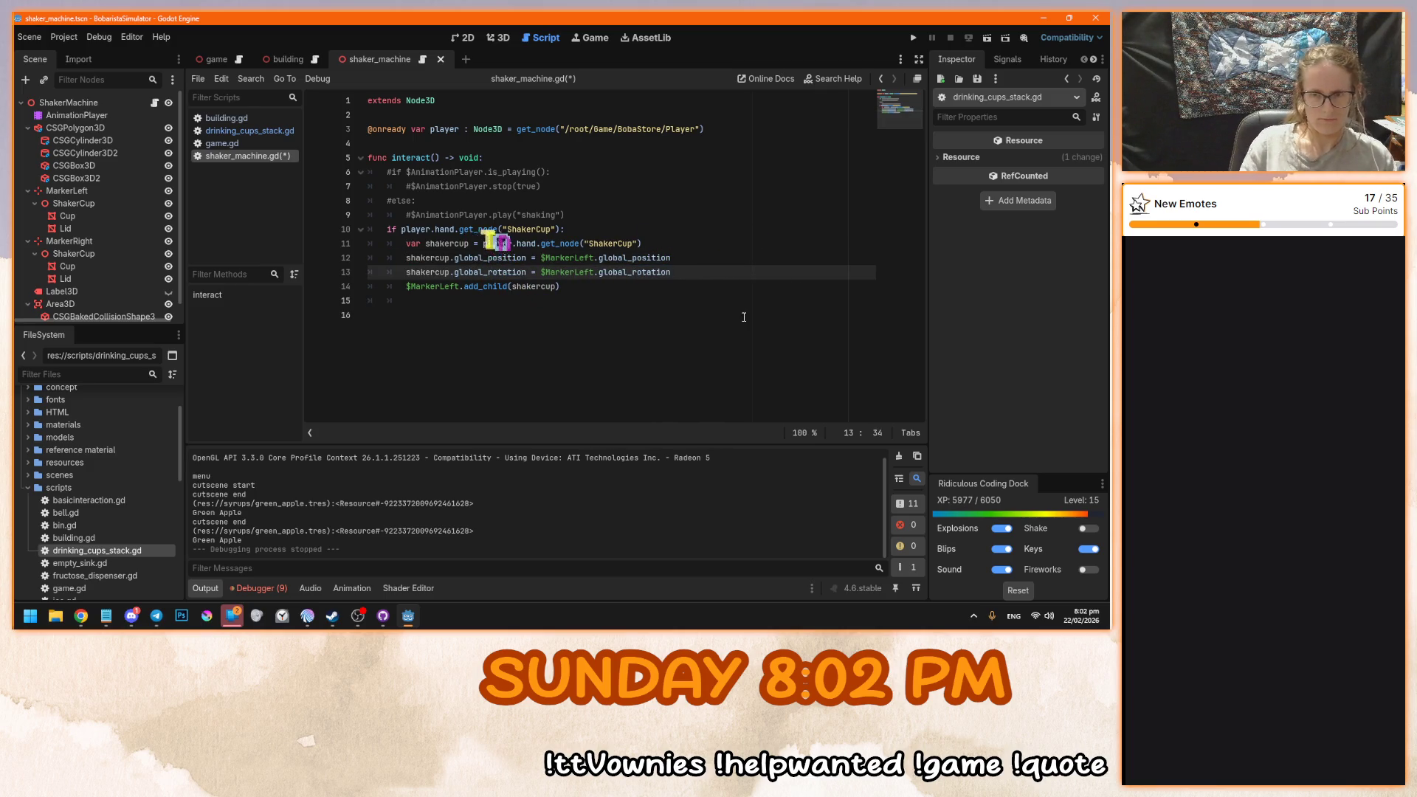
{"action": "left_click", "coordinate": [744, 317]}
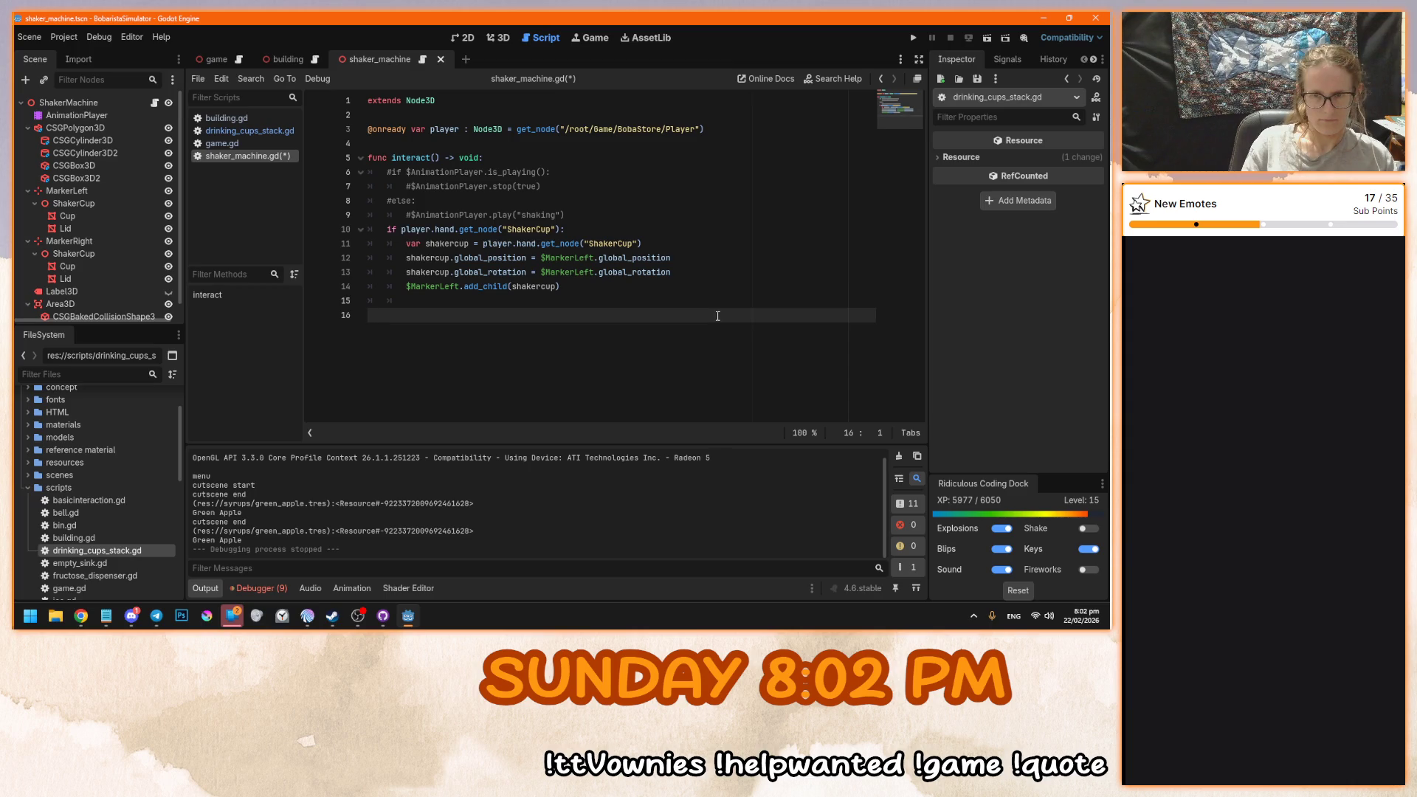
{"action": "left_click", "coordinate": [650, 294]}
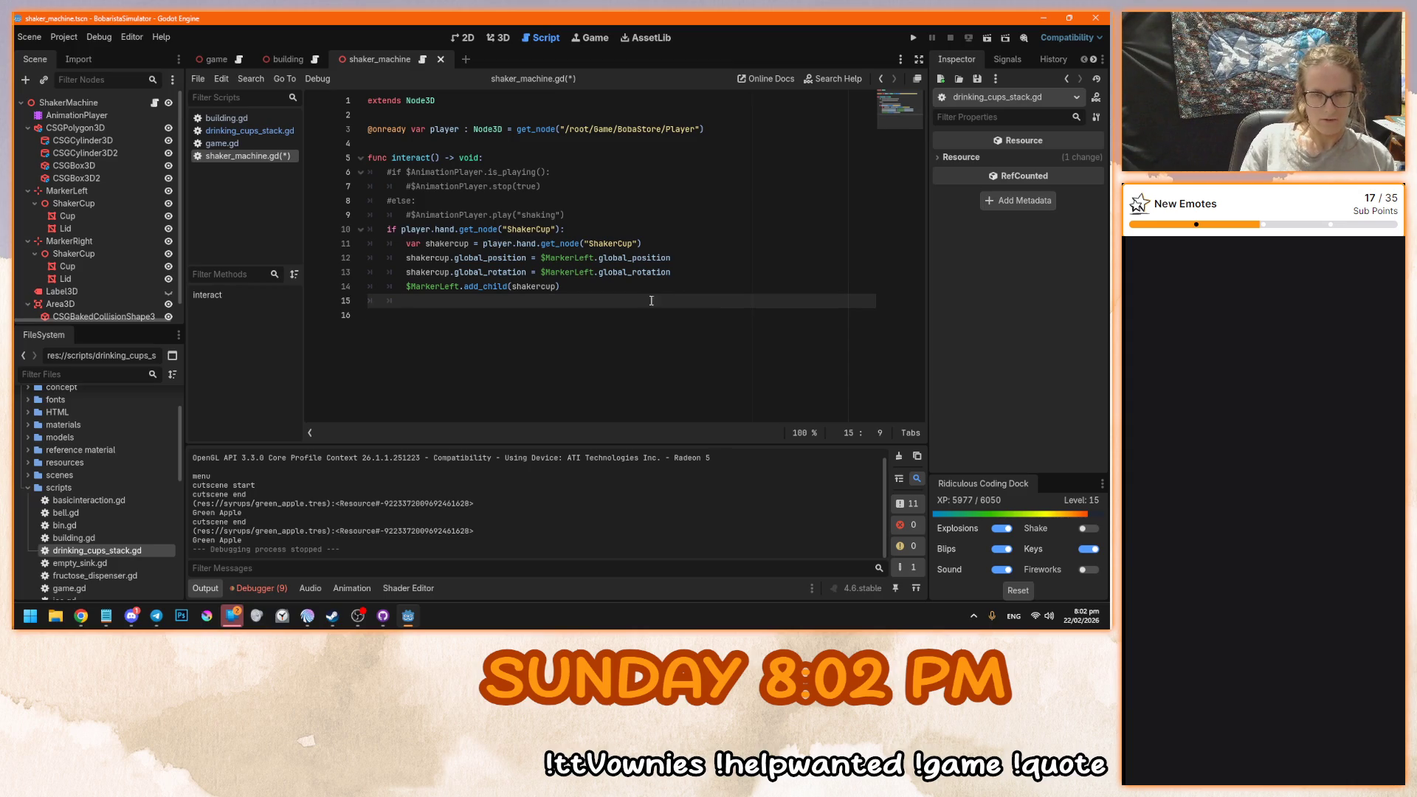
{"action": "key", "text": "F5"}
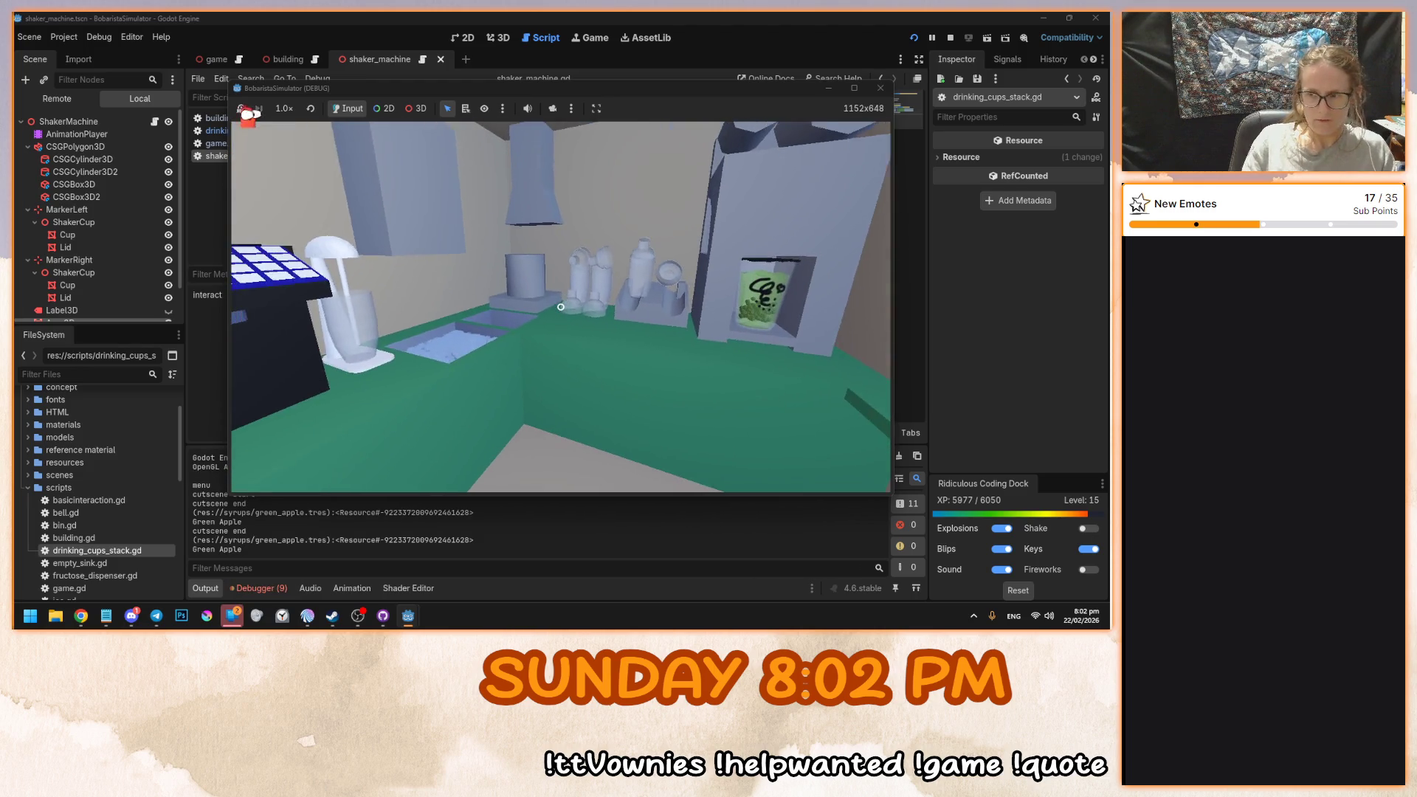
- Pick up a cup in the test run, stop it, and request deleting MarkerLeft's ShakerCup
{"action": "key", "text": "e"}
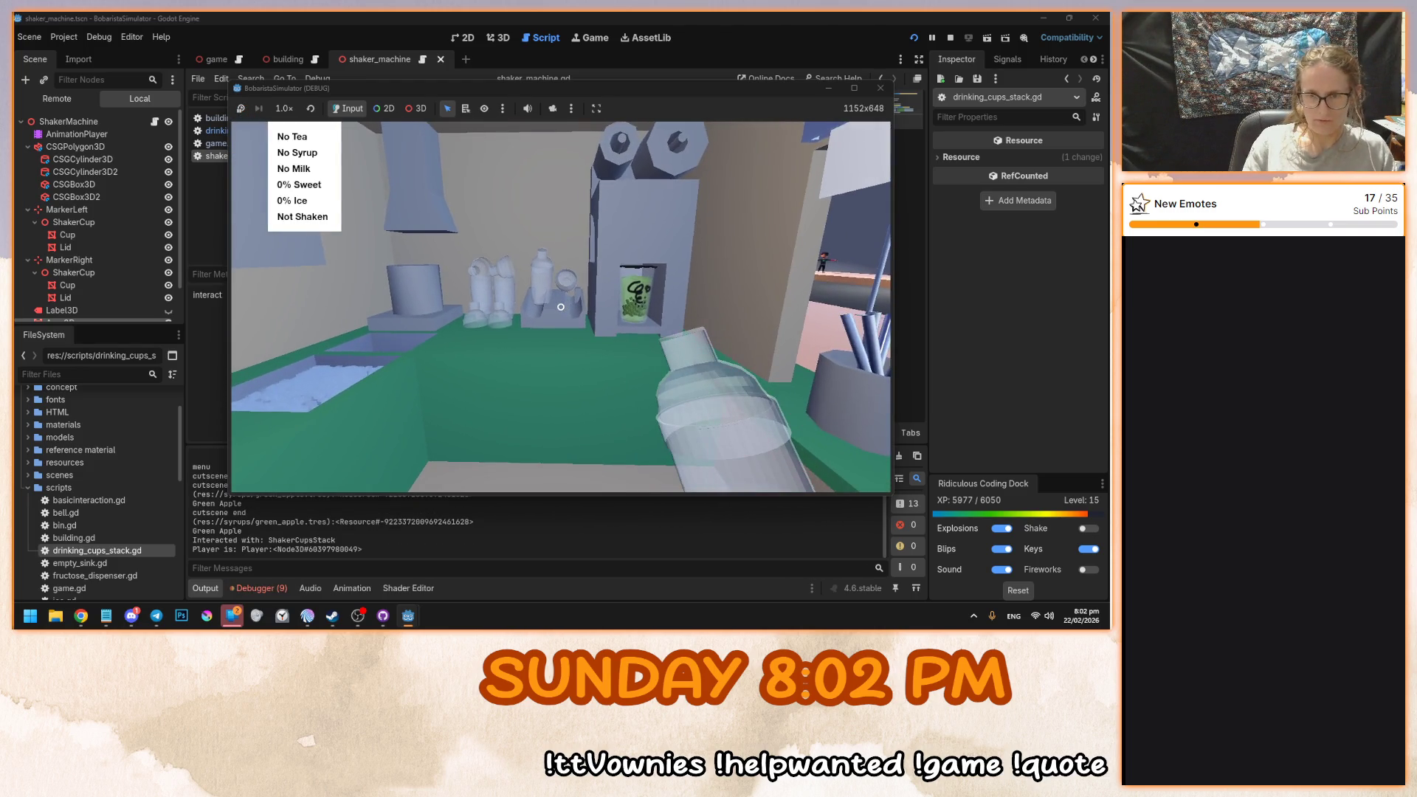
{"action": "key", "text": "F8"}
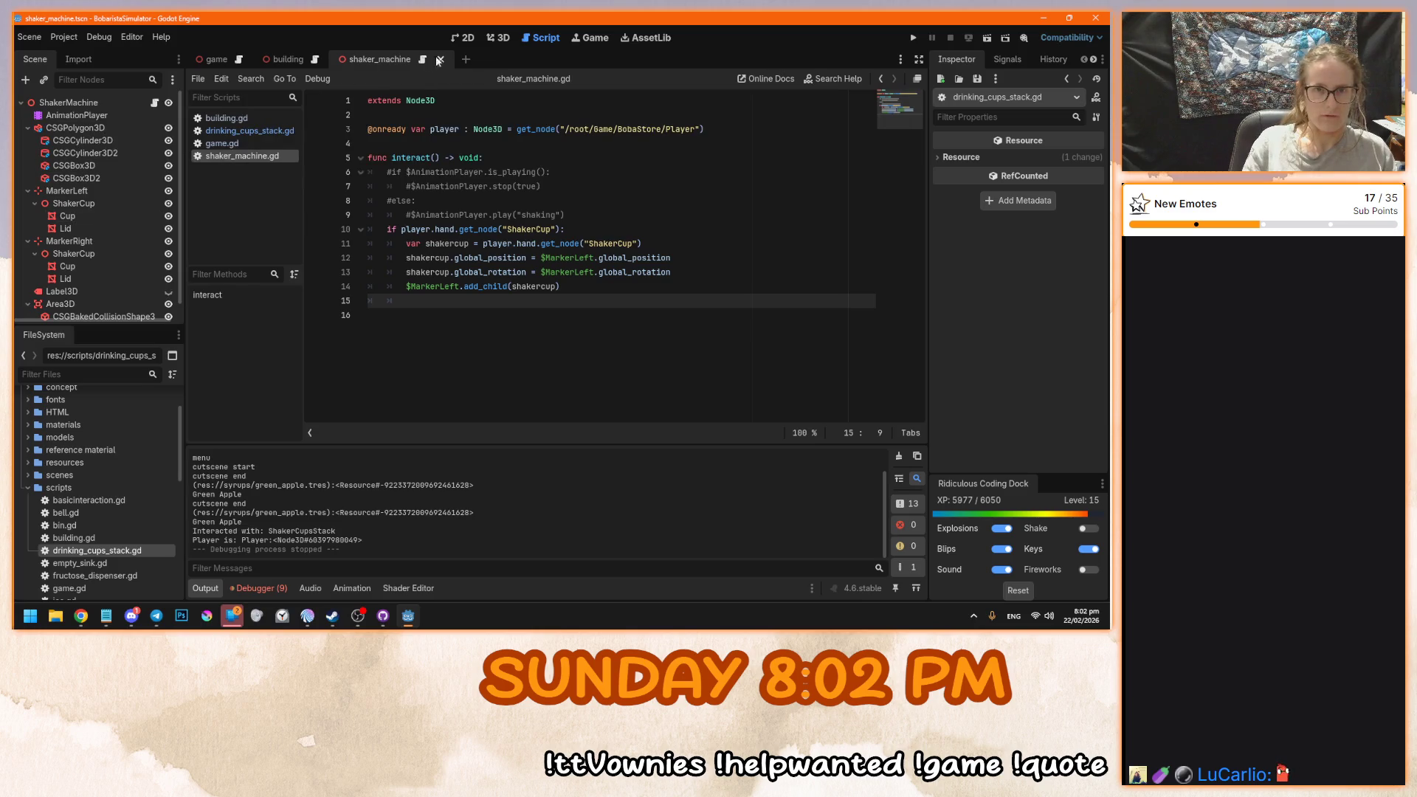
{"action": "left_click", "coordinate": [498, 37]}
{"action": "left_click", "coordinate": [74, 203]}
{"action": "key", "text": "Delete"}
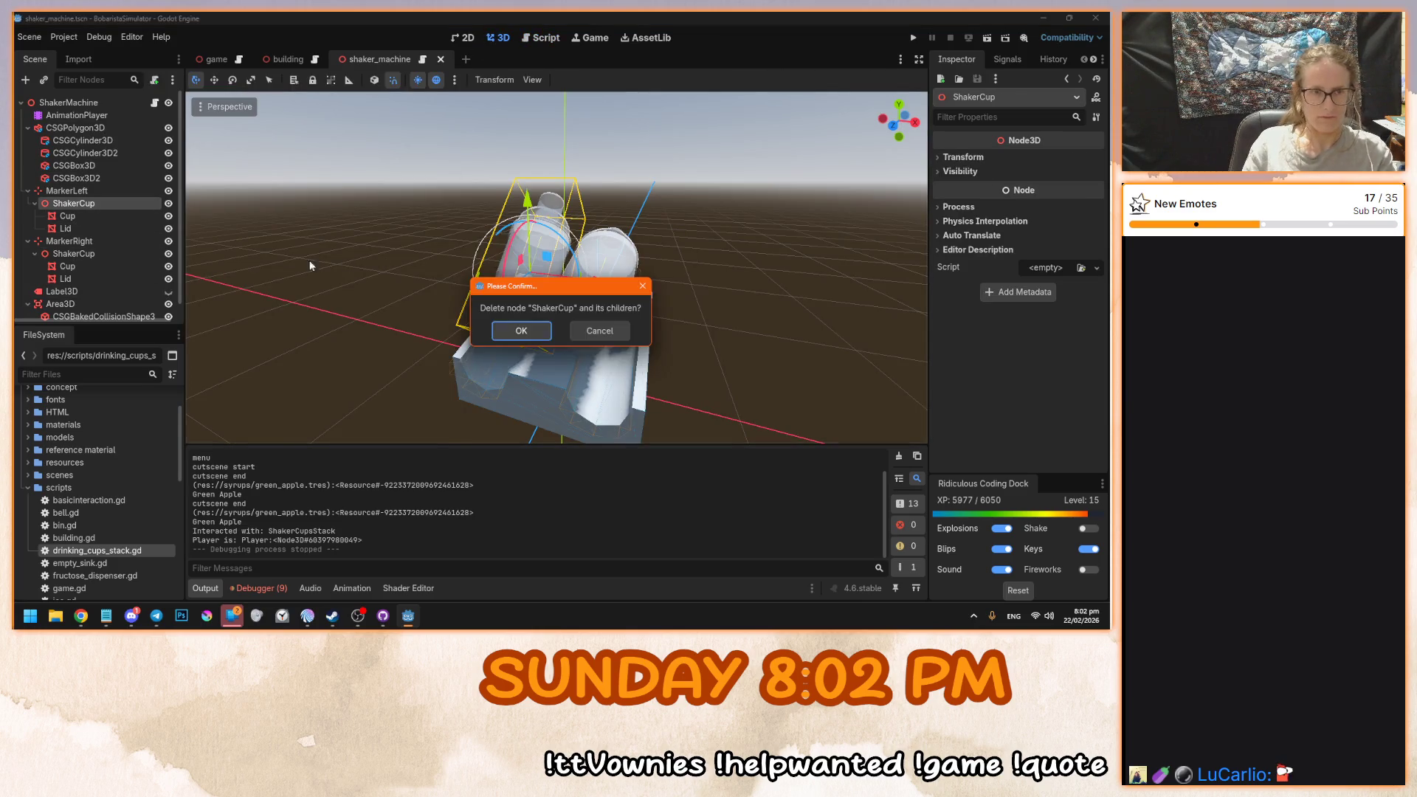
- Confirm removing MarkerLeft's ShakerCup, delete MarkerRight's ShakerCup too, and save the scene
{"action": "key", "text": "Return"}
{"action": "left_click", "coordinate": [74, 216]}
{"action": "key", "text": "Delete"}
{"action": "key", "text": "Return"}
{"action": "key", "text": "ctrl+s"}
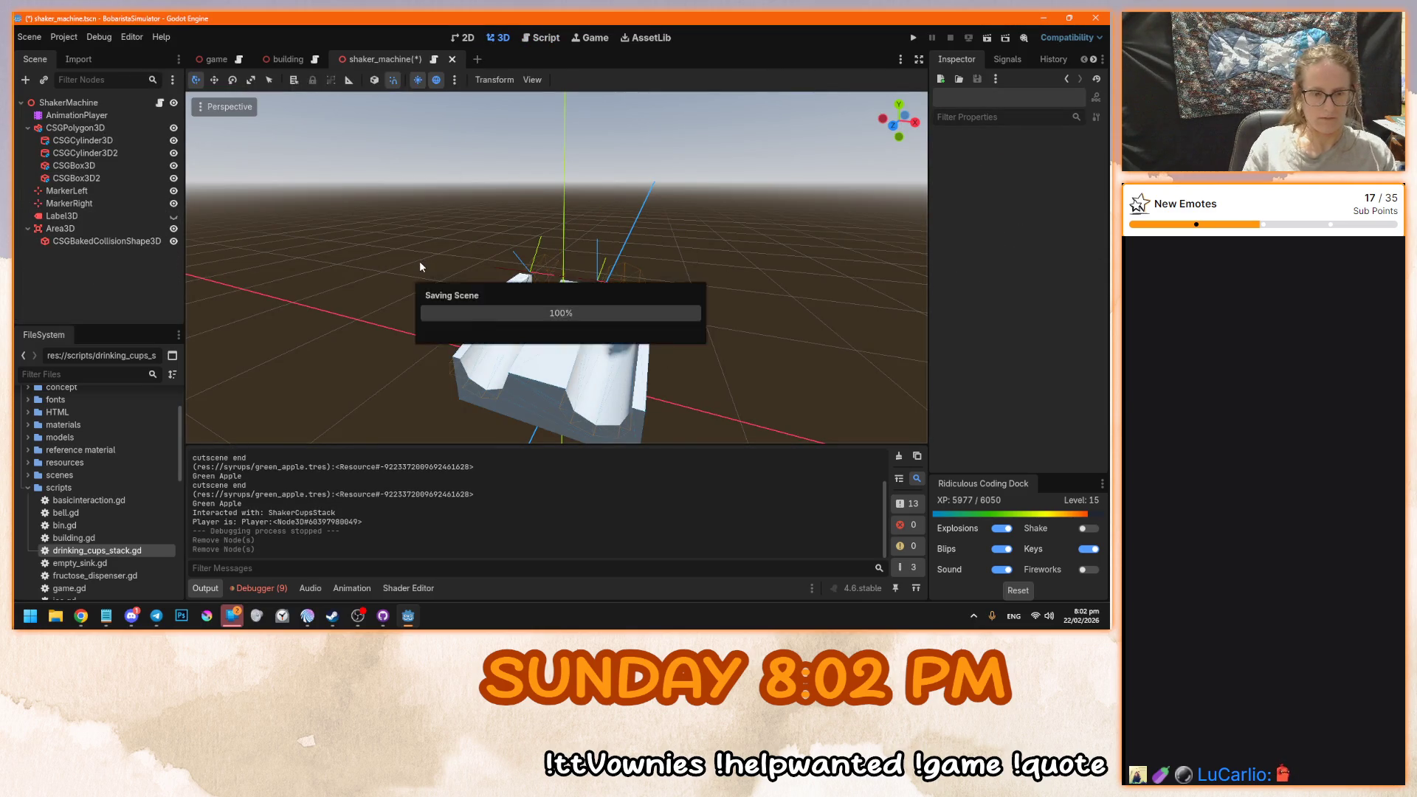
- Test-run the game by interacting with the cup stack, then return to shaker_machine.gd
{"action": "key", "text": "F5"}
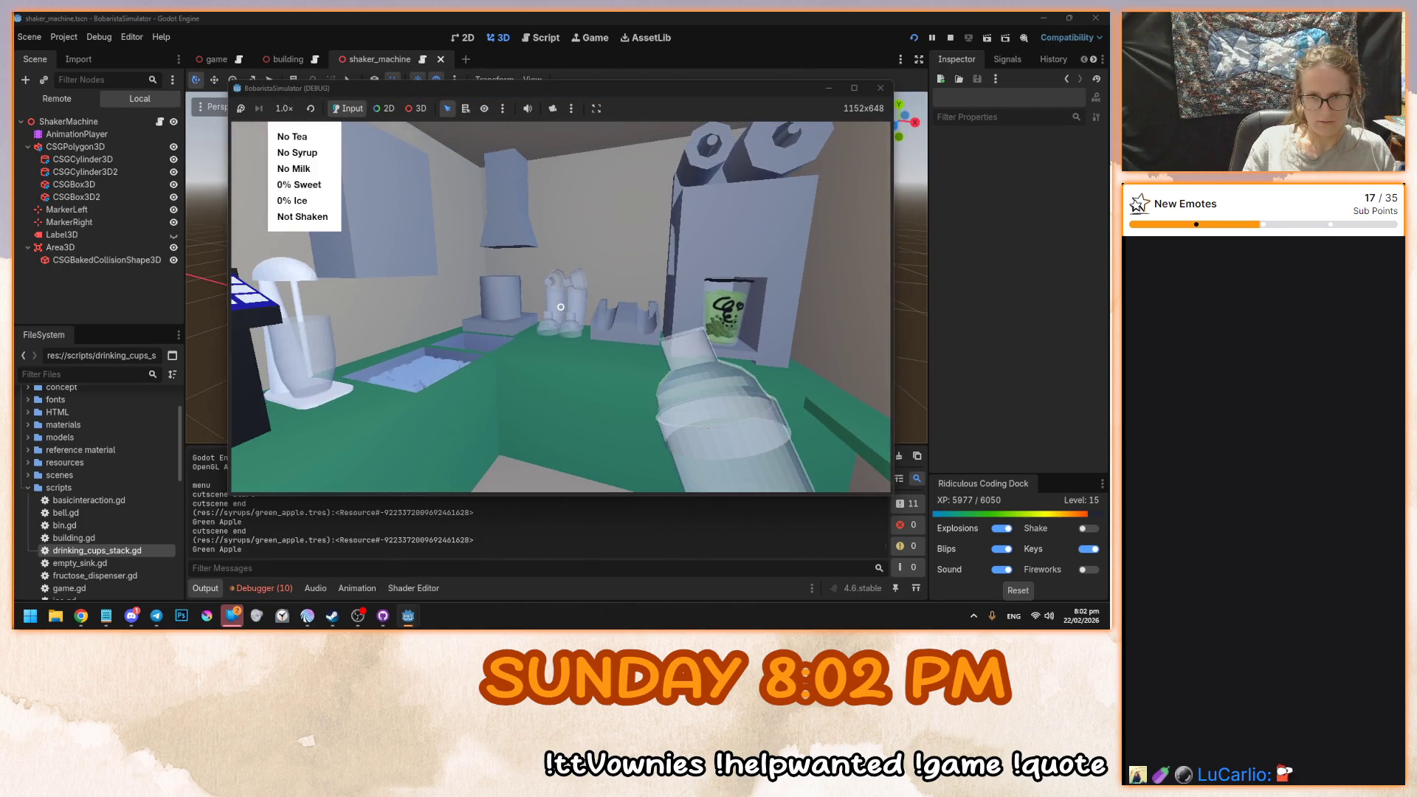
{"action": "left_click", "coordinate": [560, 306]}
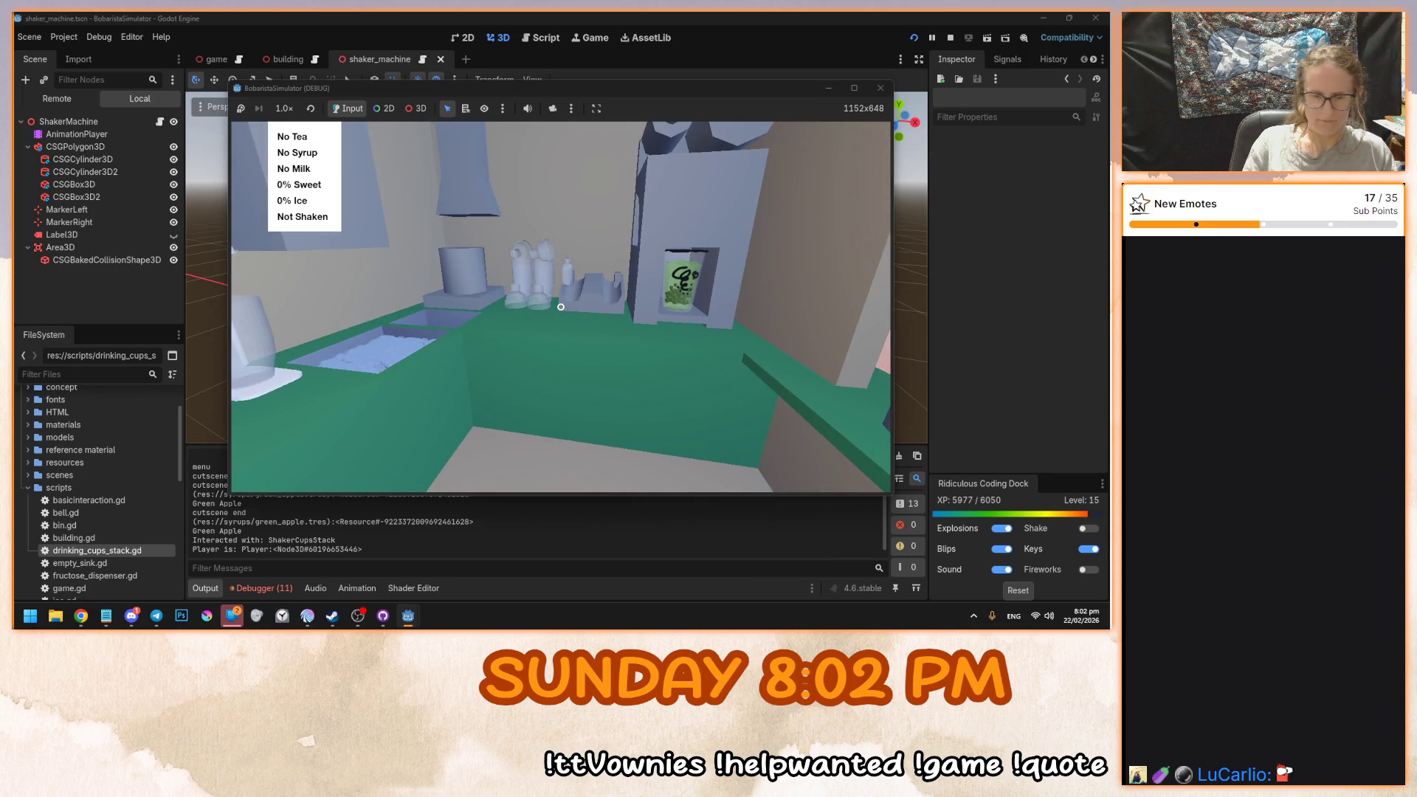
{"action": "key", "text": "F8"}
{"action": "left_click", "coordinate": [422, 60]}
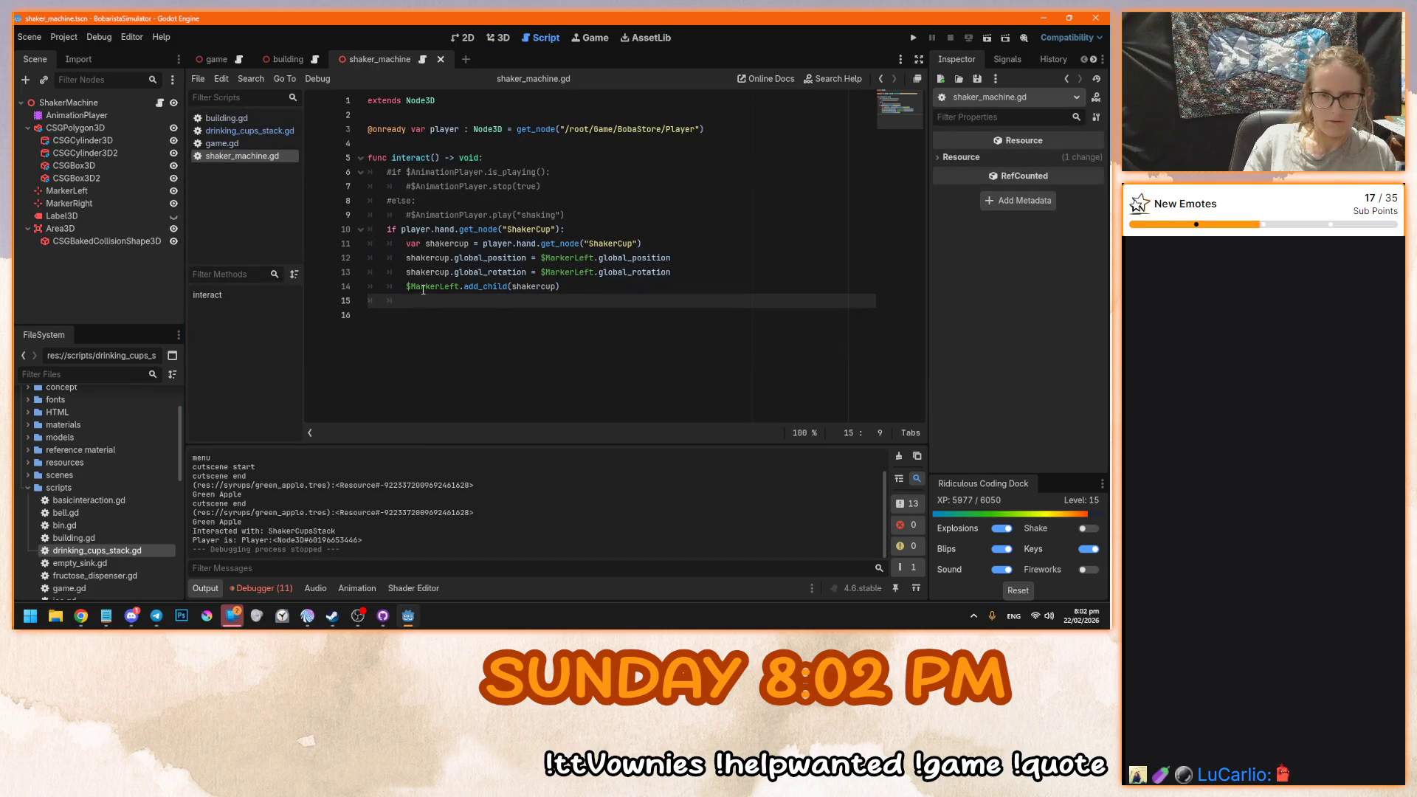
{"action": "left_click", "coordinate": [562, 290]}
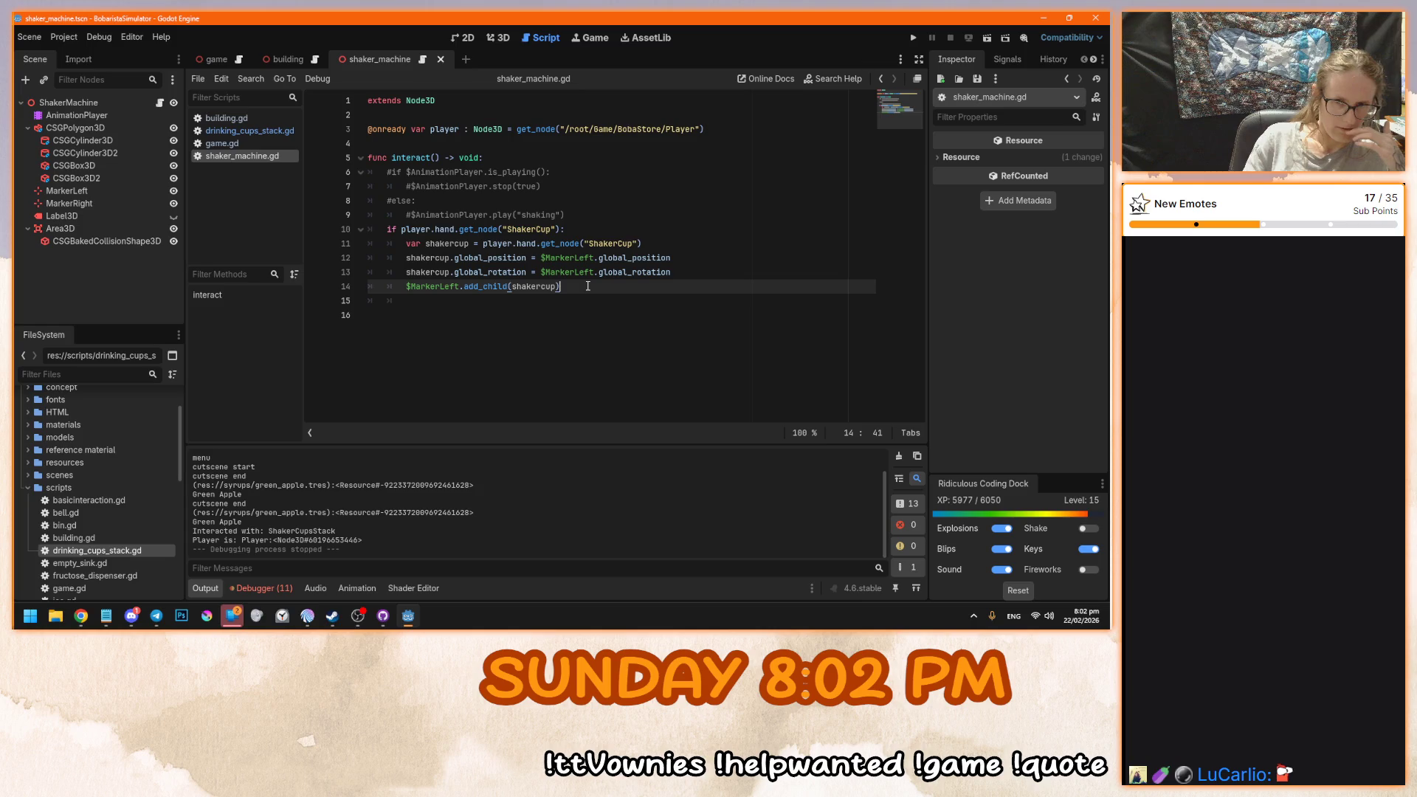
{"action": "left_click", "coordinate": [691, 270]}
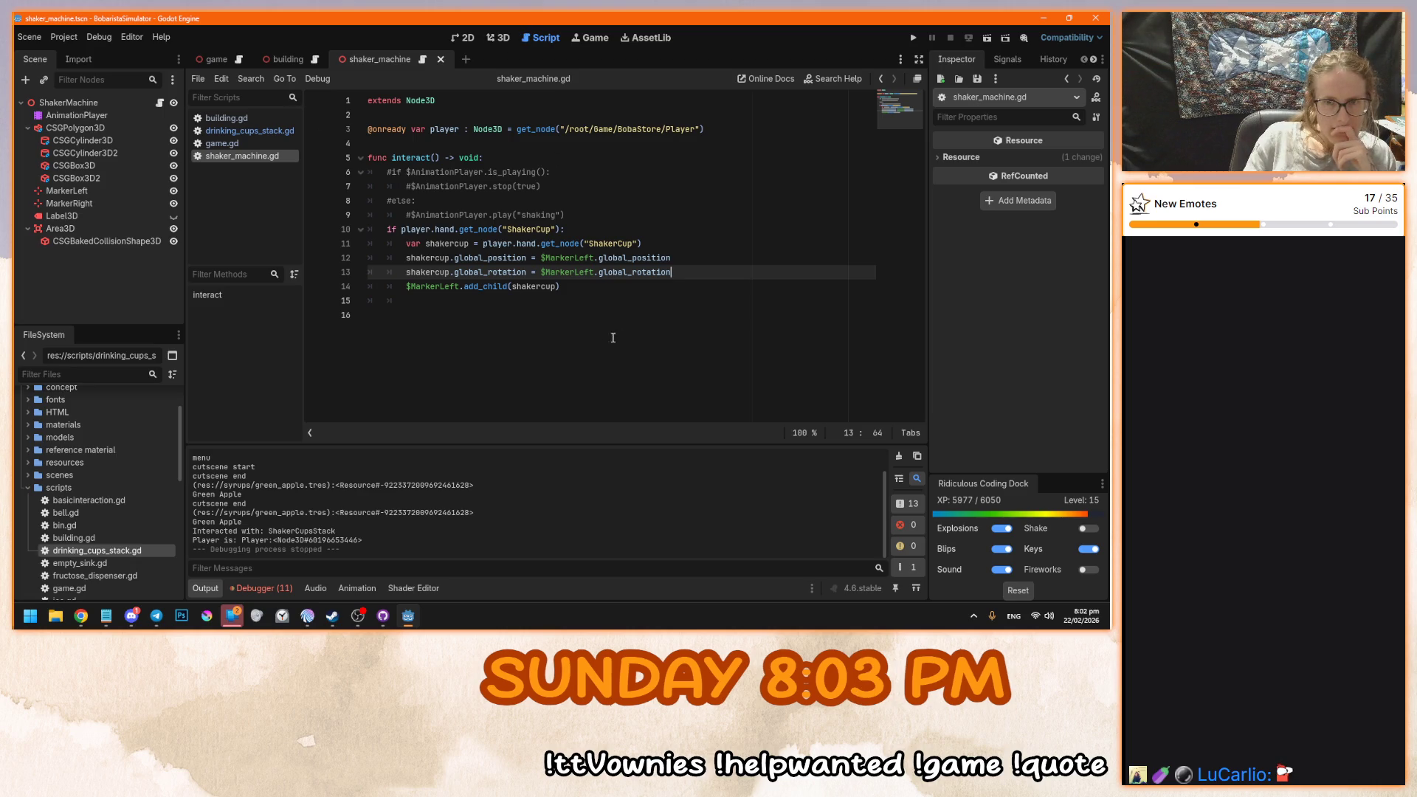
{"action": "left_click", "coordinate": [602, 291]}
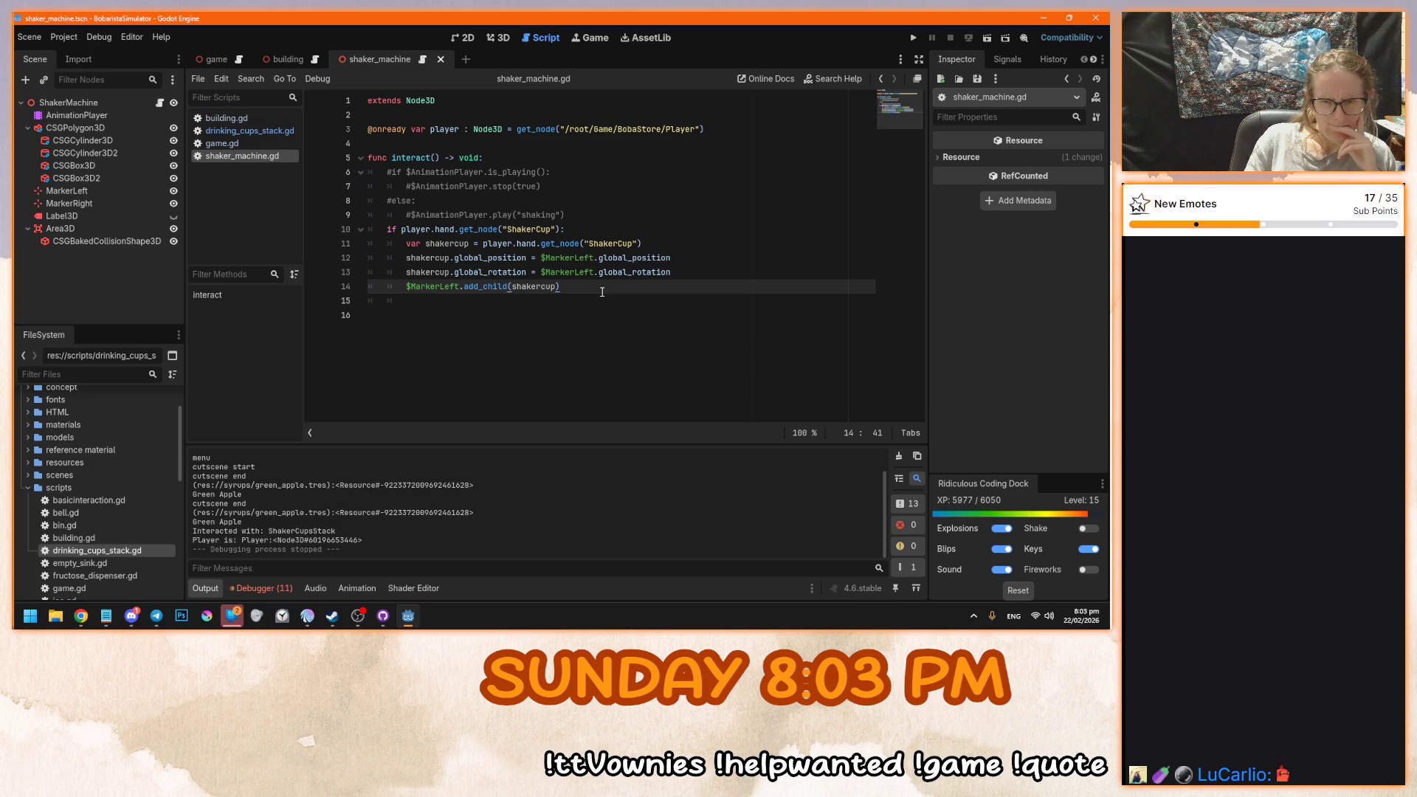
{"action": "key", "text": "F5"}
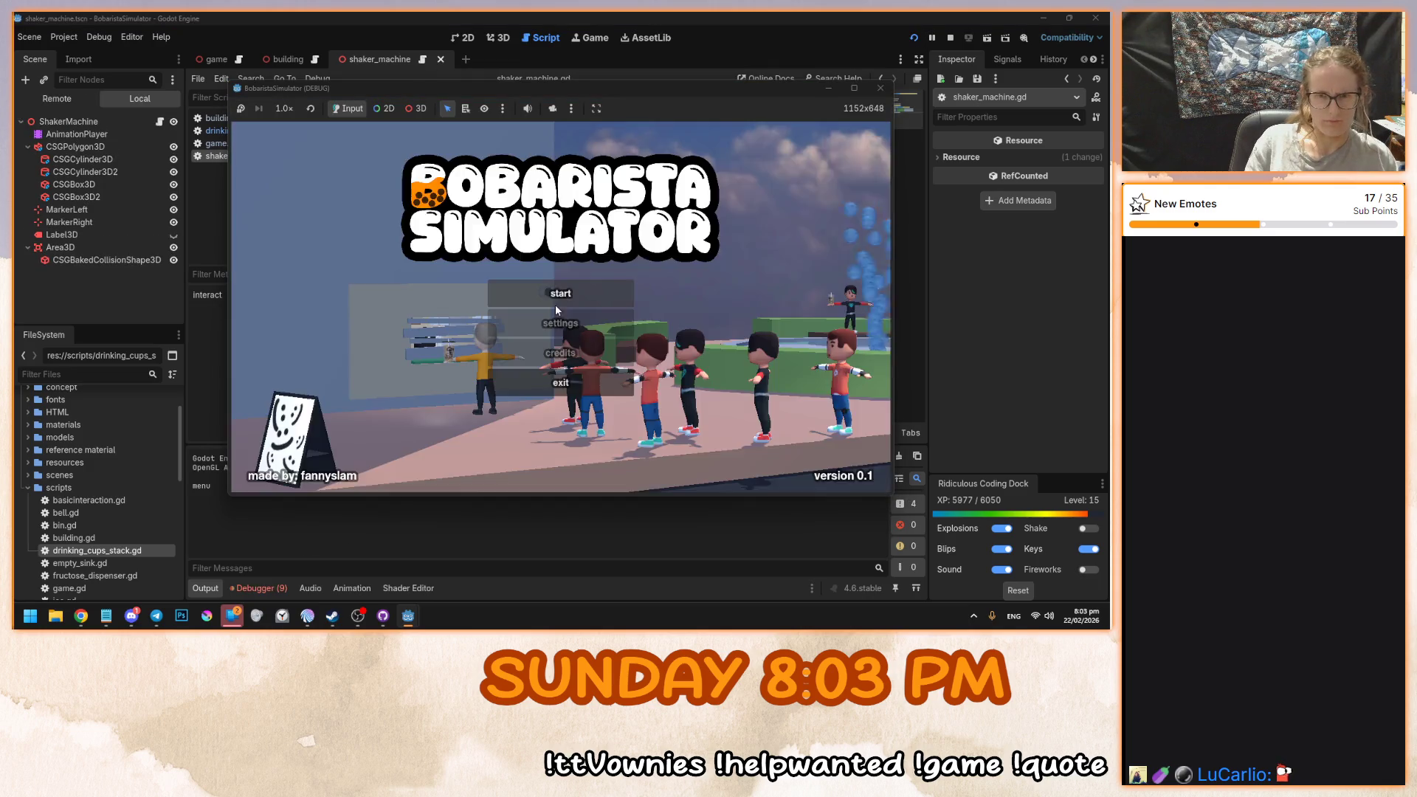
{"action": "left_click", "coordinate": [561, 307]}
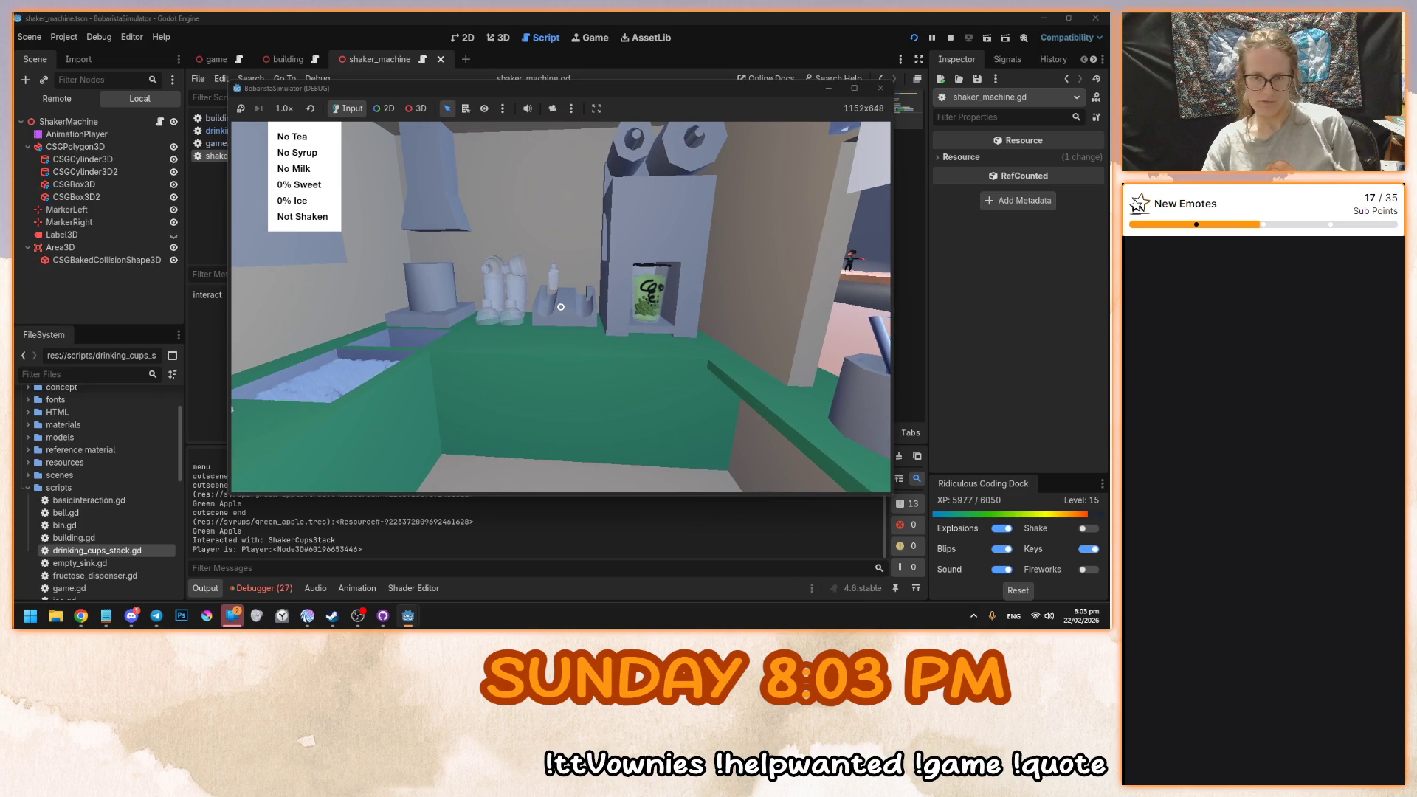
{"action": "mouse_move", "coordinate": [561, 306]}
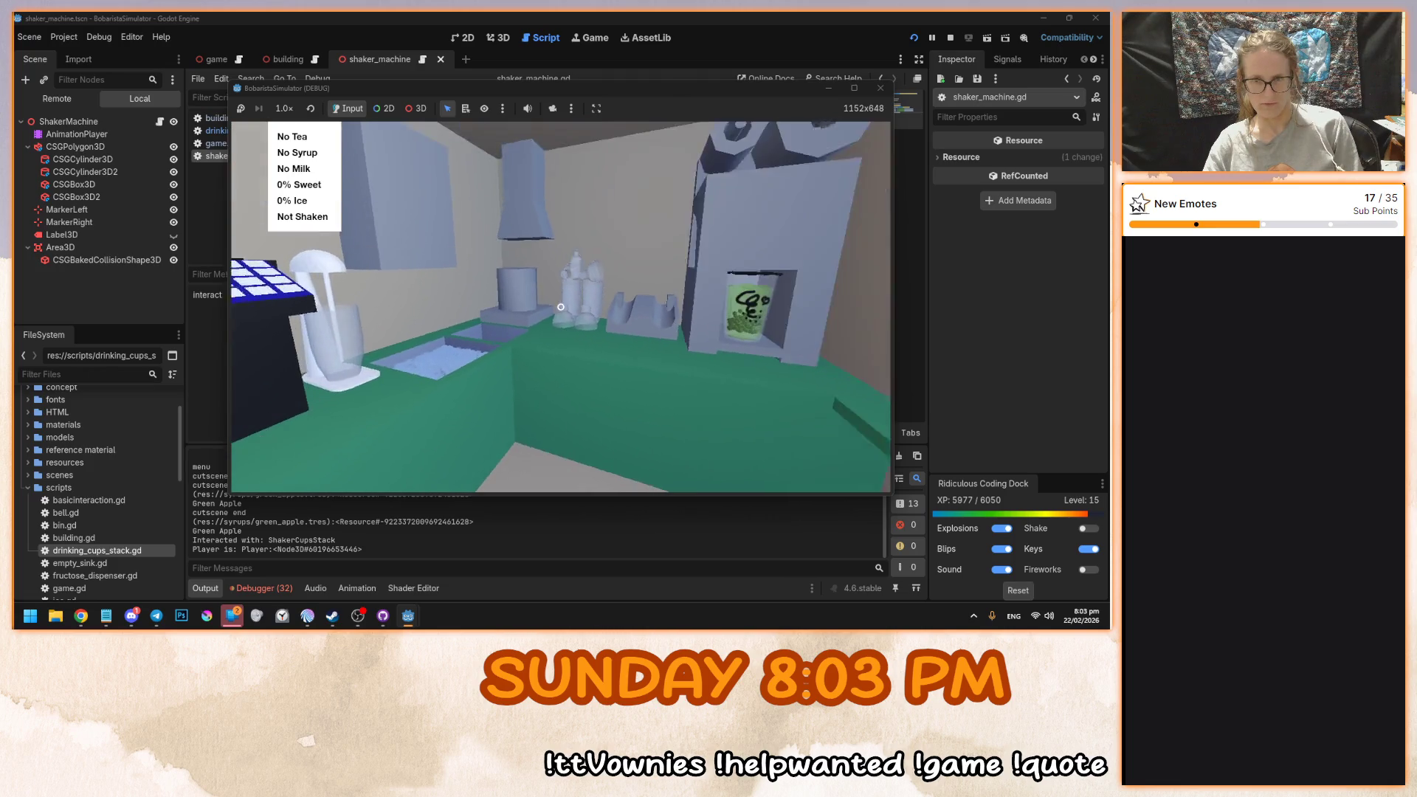
{"action": "key", "text": "e"}
{"action": "key", "text": "e"}
{"action": "key", "text": "e"}
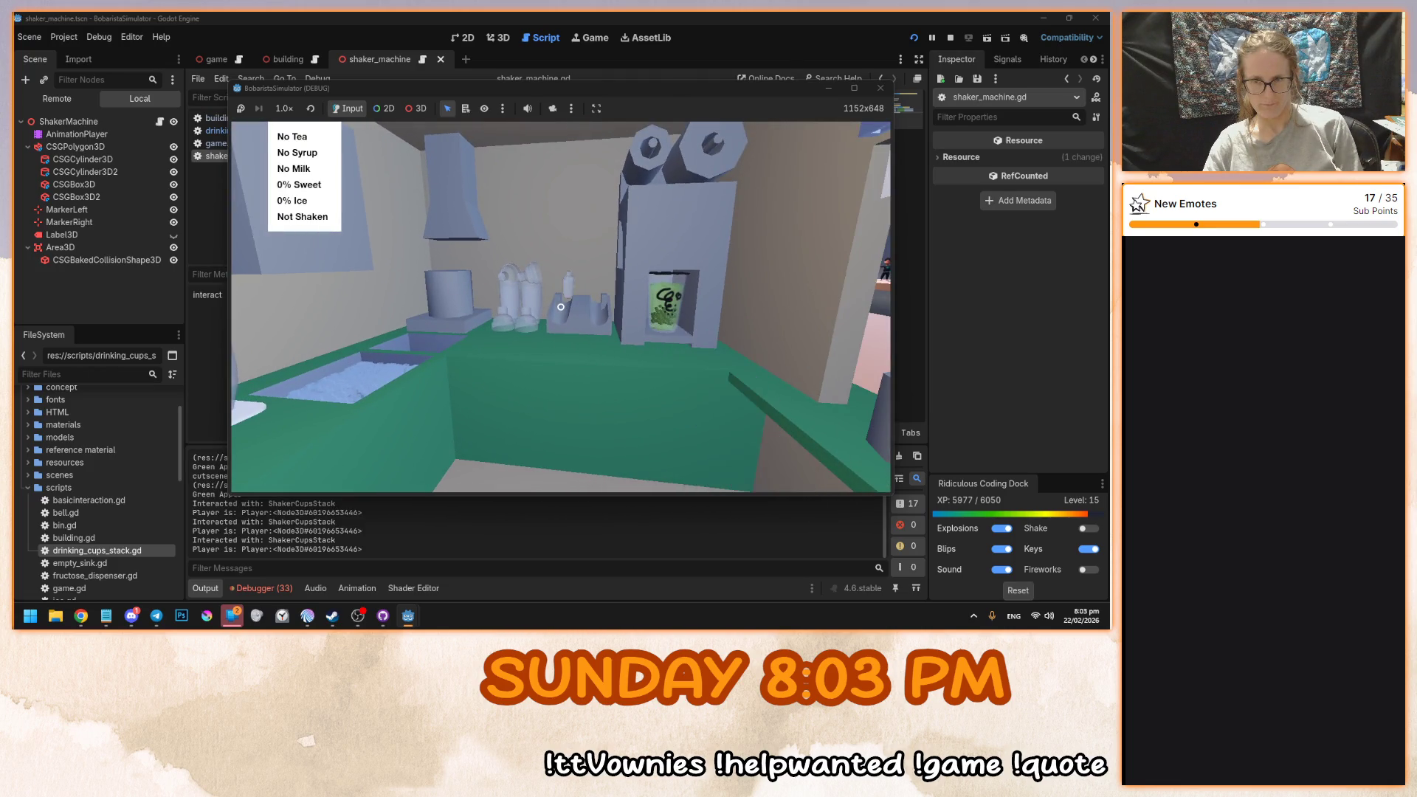
{"action": "key", "text": "F8"}
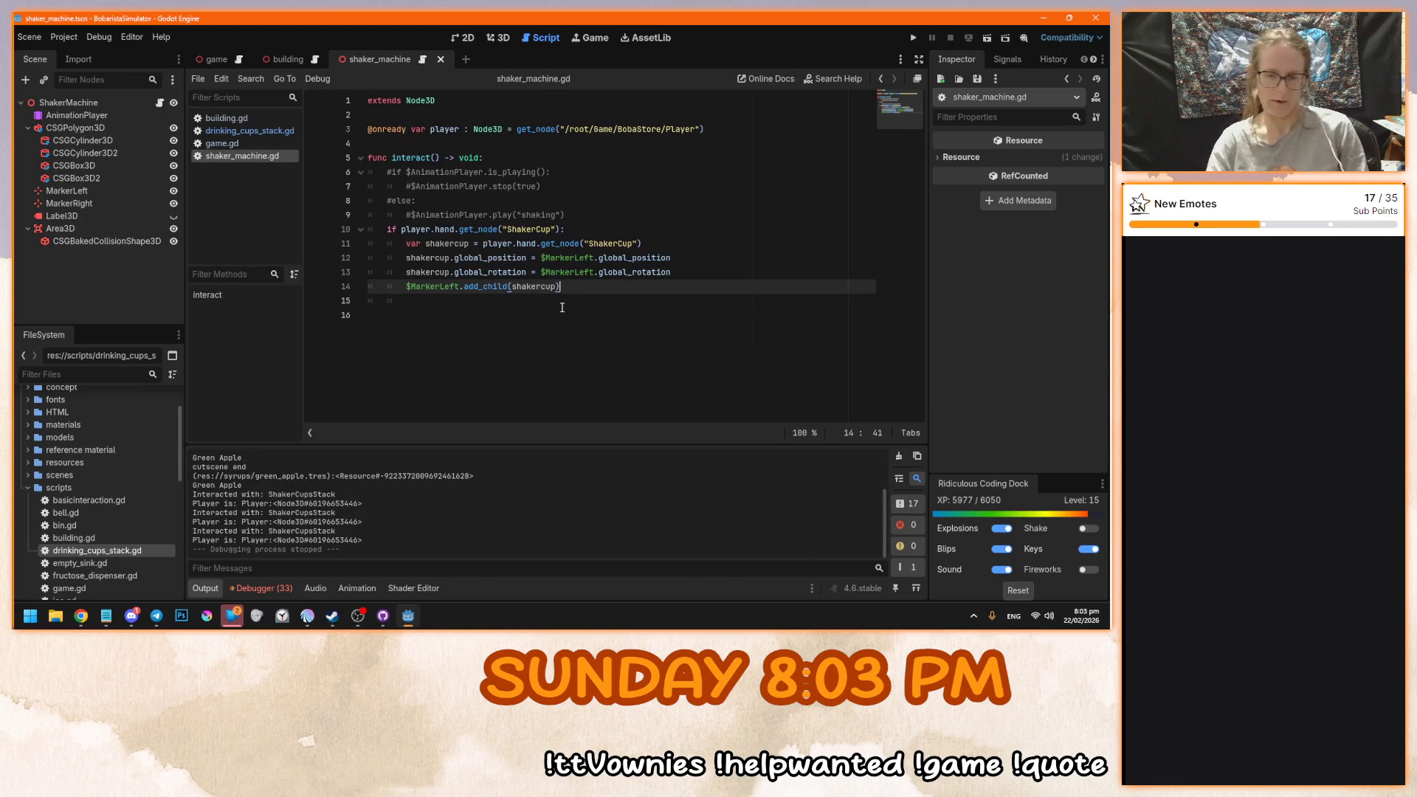
- Read add_child's documentation and its remove_child() note, then return to shaker_machine.gd
{"action": "left_click", "coordinate": [542, 324]}
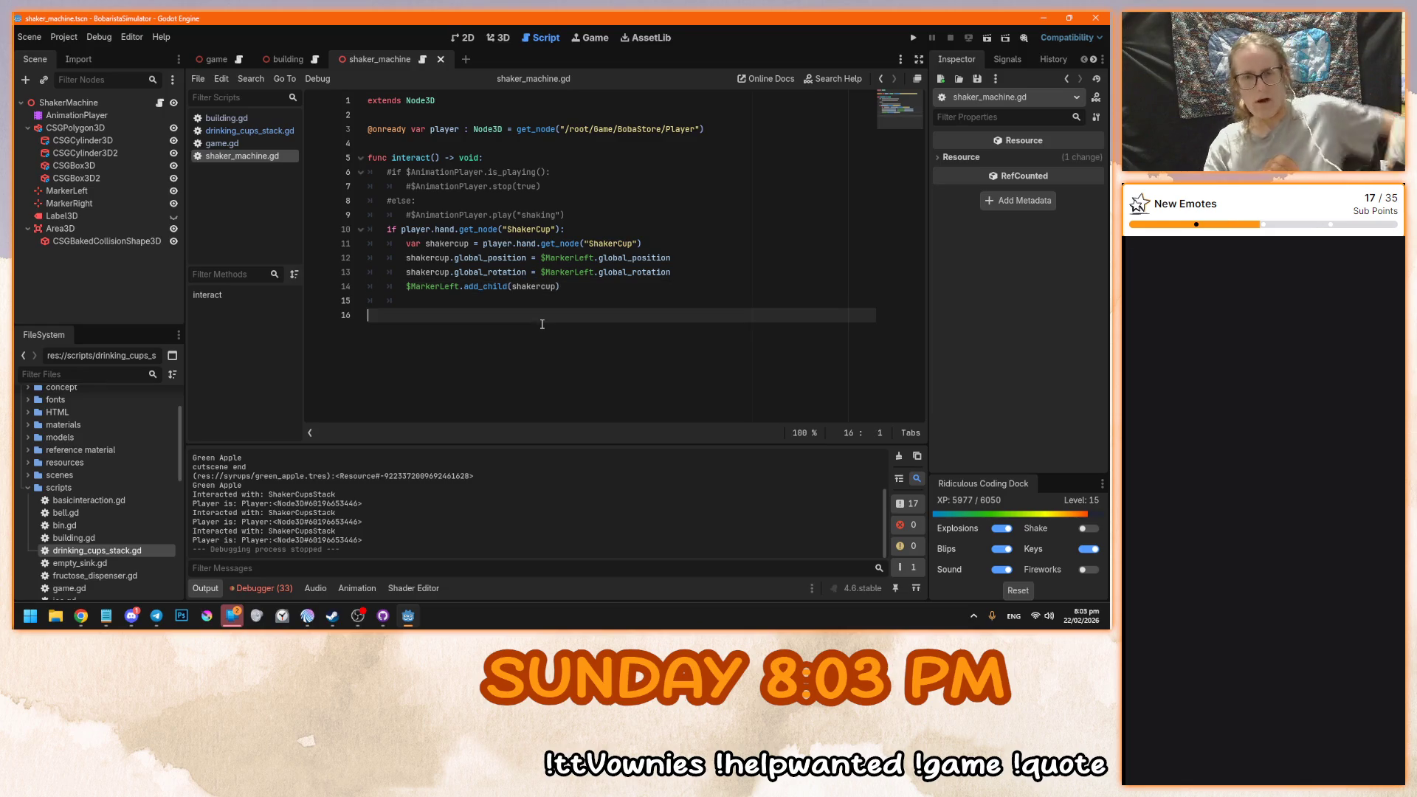
{"action": "left_click", "coordinate": [496, 288], "text": "ctrl"}
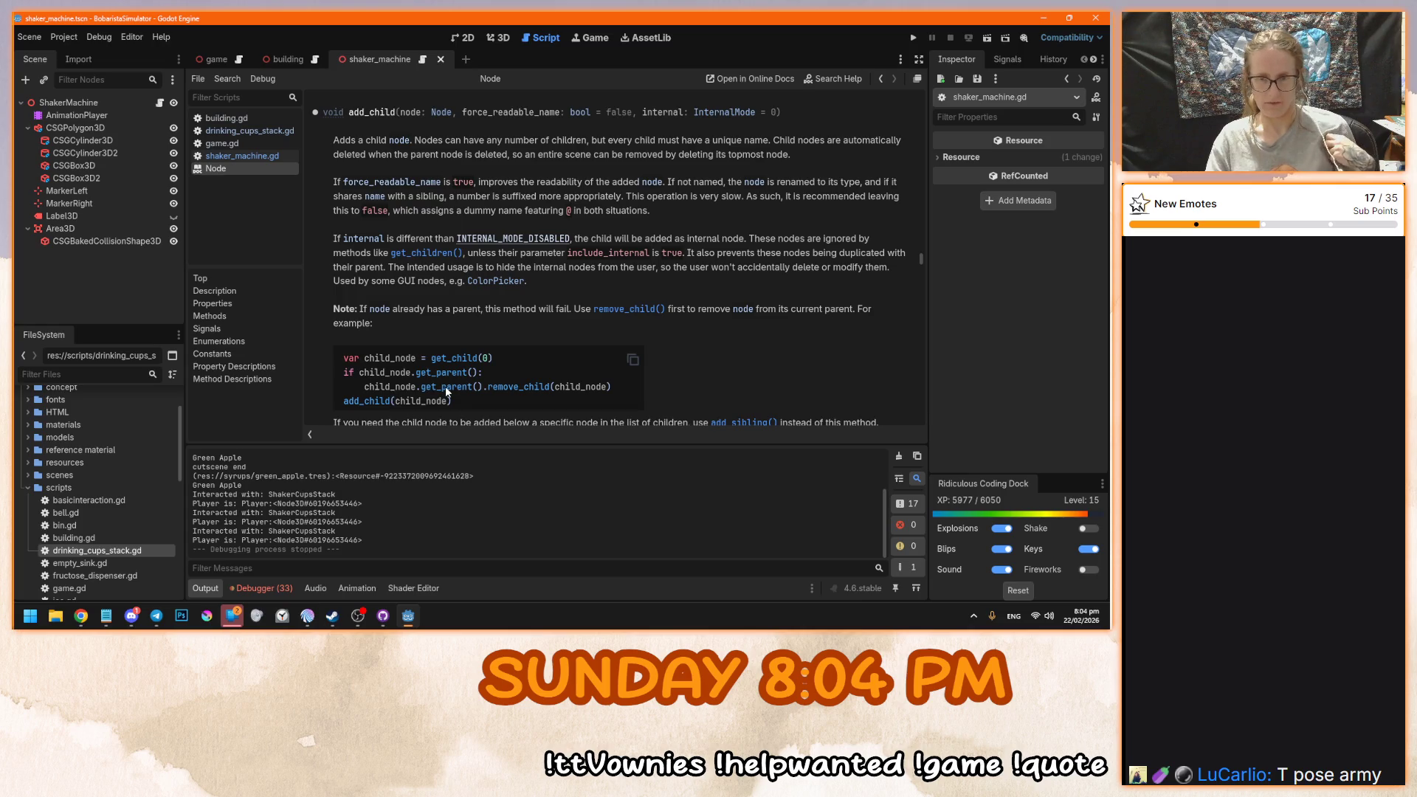
{"action": "left_click_drag", "start_coordinate": [667, 307], "coordinate": [592, 309]}
{"action": "left_click", "coordinate": [242, 156]}
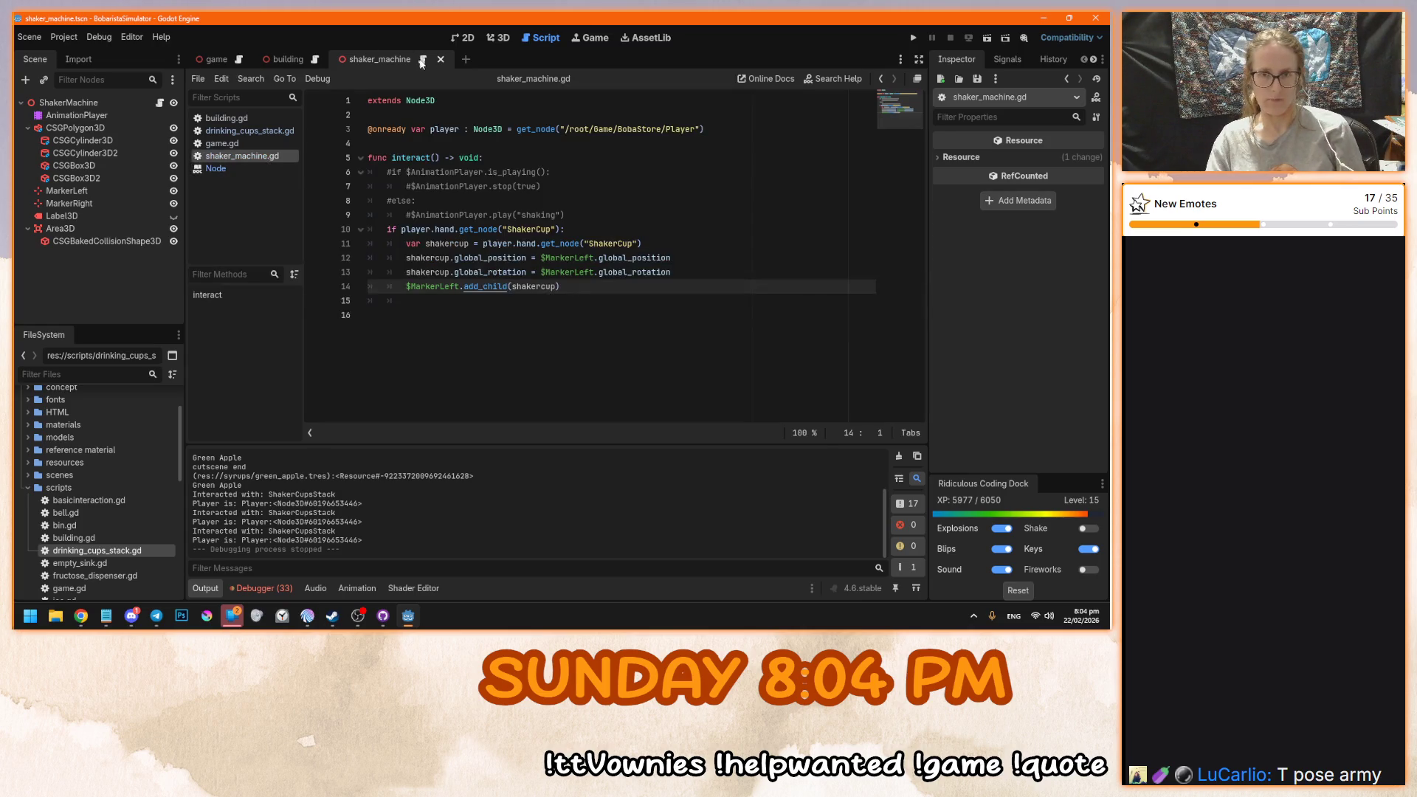
- Insert shakercup.get_parent().remove_child(shakercup) just before add_child, then save and run the game with F5
{"action": "left_click", "coordinate": [724, 276]}
{"action": "key", "text": "ctrl+alt+Down"}
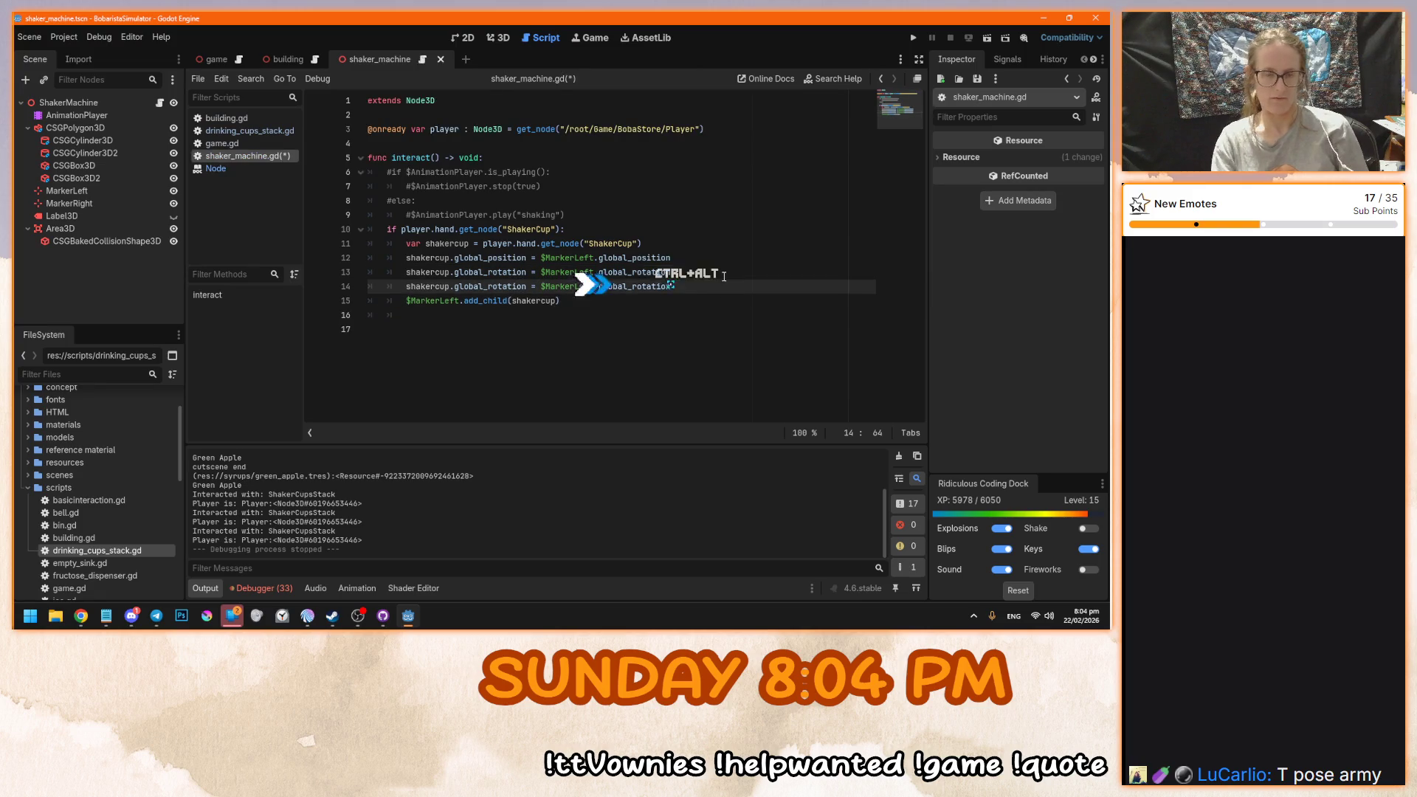
{"action": "key", "text": "ctrl+z"}
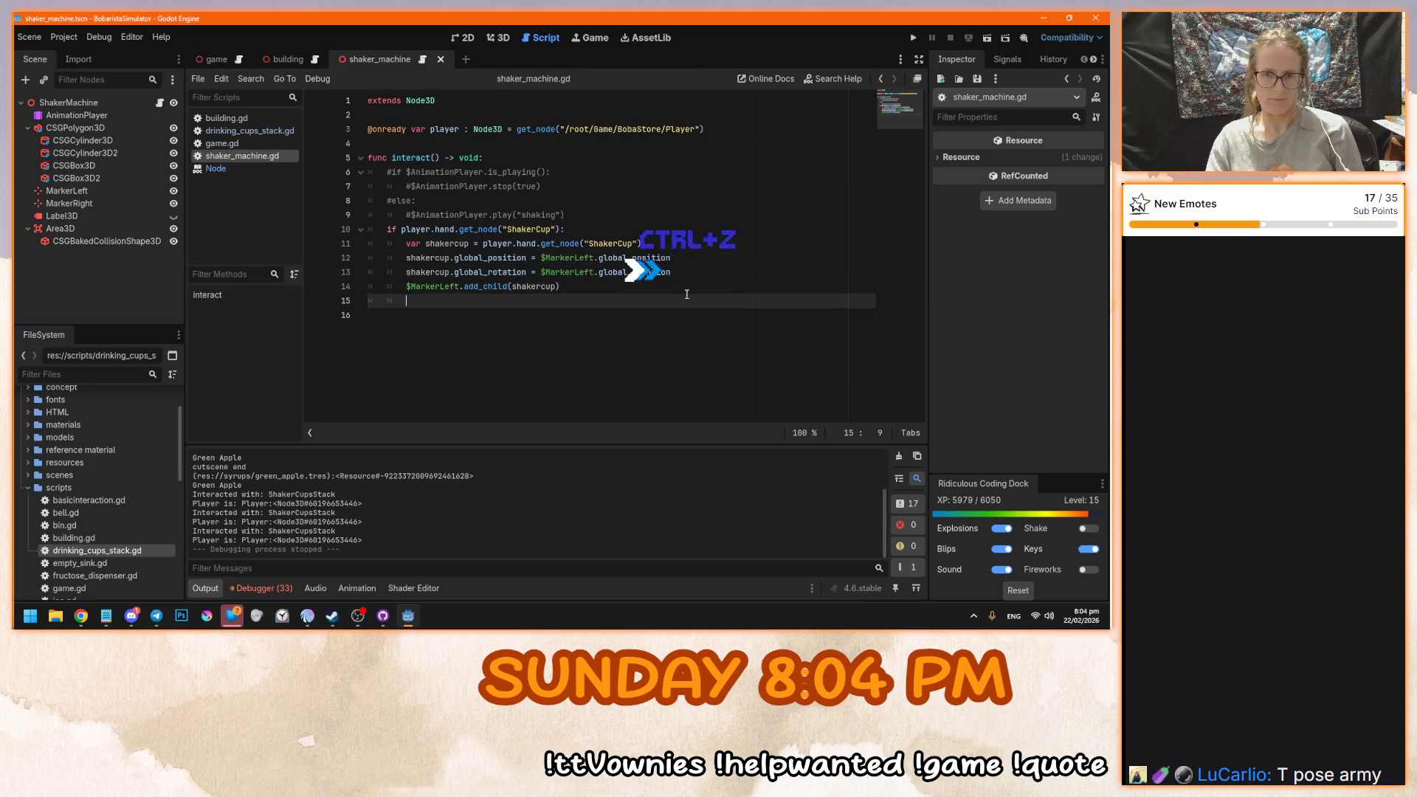
{"action": "left_click", "coordinate": [685, 286]}
{"action": "left_click", "coordinate": [710, 264]}
{"action": "left_click", "coordinate": [709, 268]}
{"action": "key", "text": "Return"}
{"action": "type", "text": "shakercup.get"}
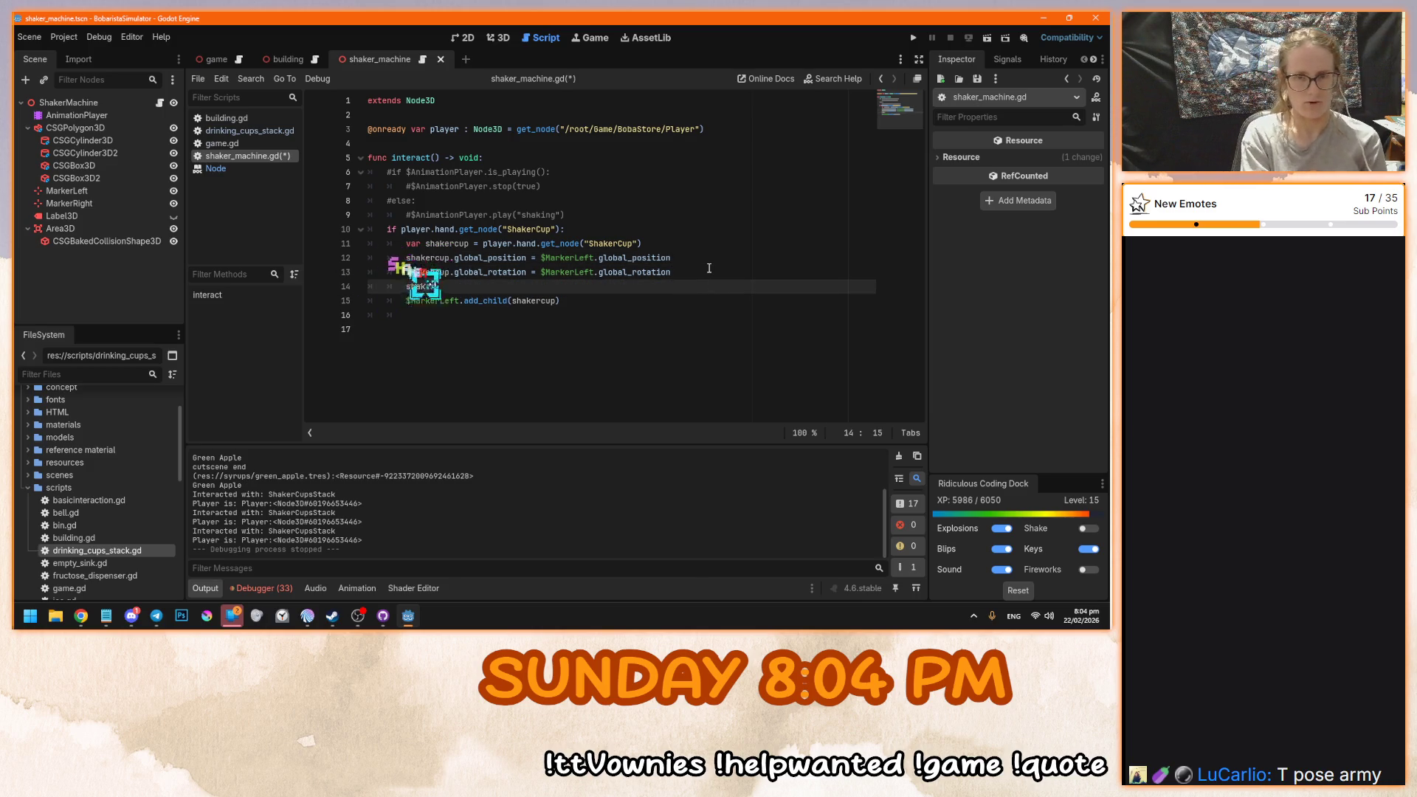
{"action": "type", "text": "_partet"}
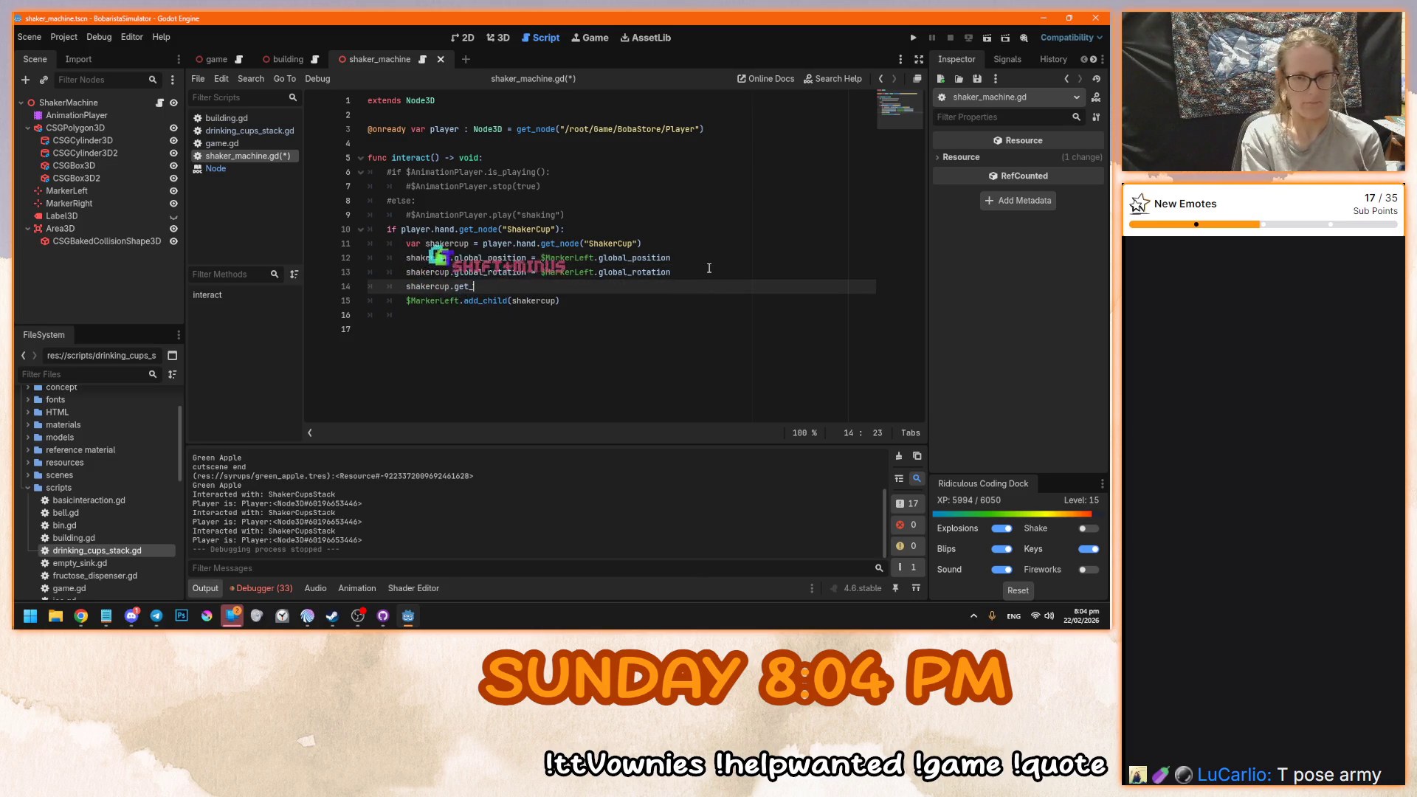
{"action": "key", "text": "BackSpace"}
{"action": "key", "text": "BackSpace"}
{"action": "key", "text": "BackSpace"}
{"action": "type", "text": "ent().remove_child()"}
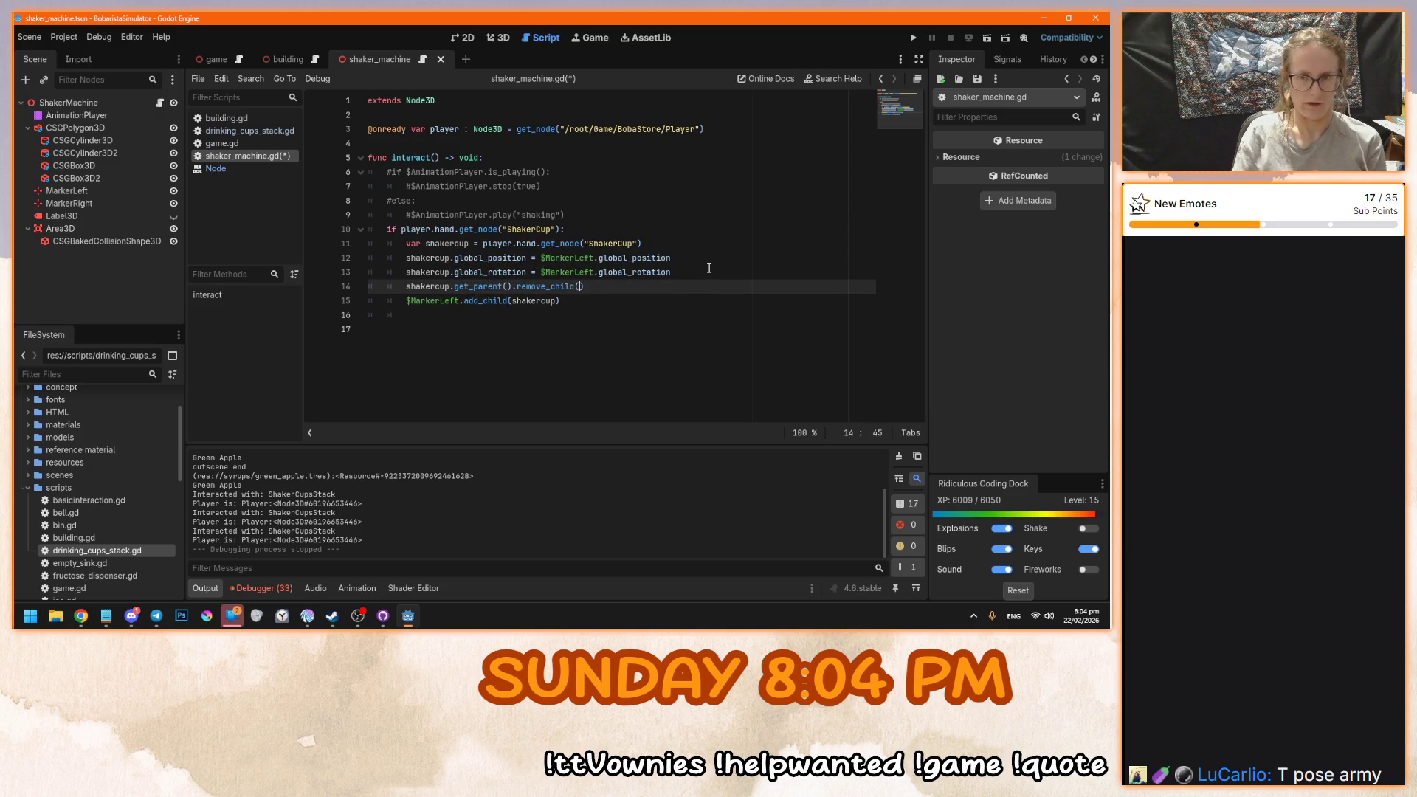
{"action": "type", "text": "sha"}
{"action": "key", "text": "Tab"}
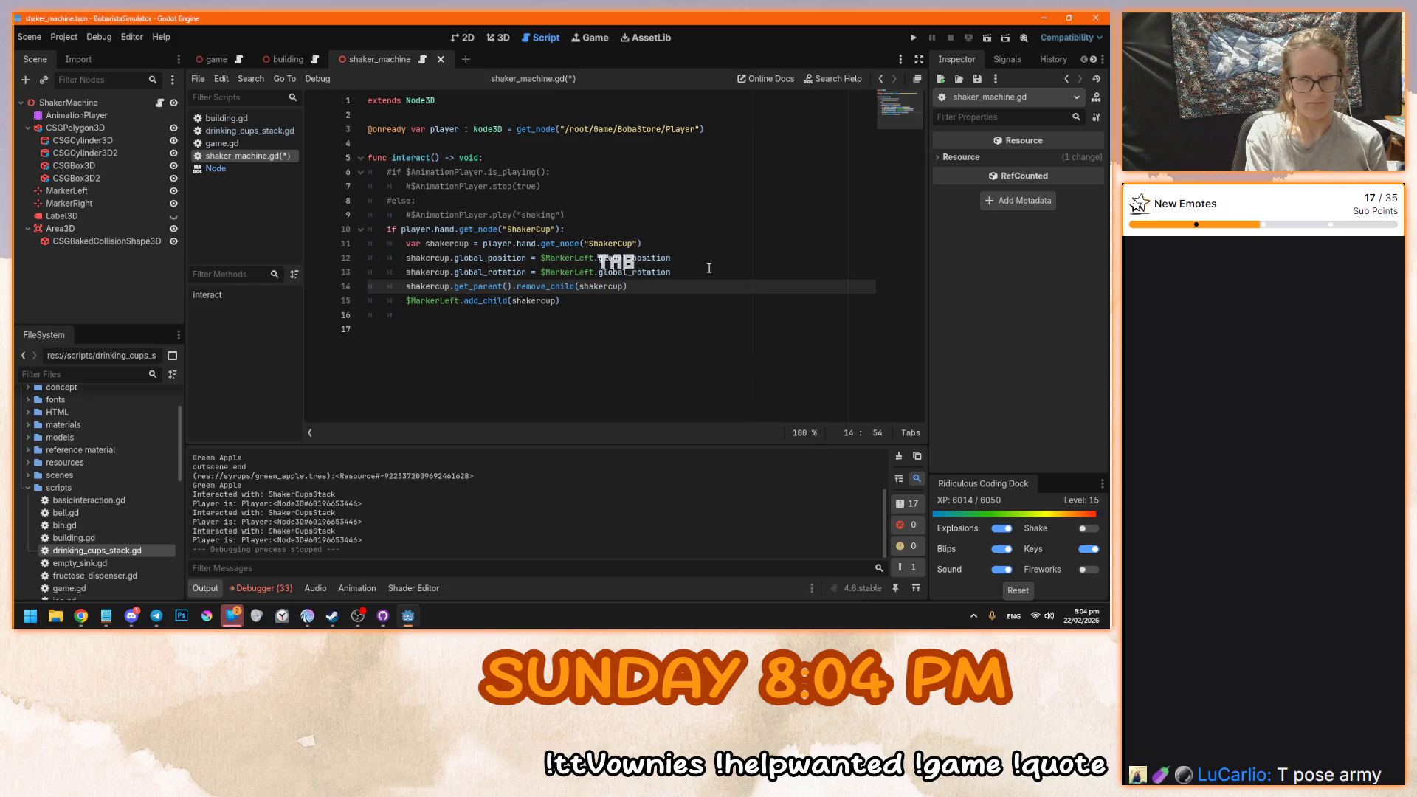
{"action": "key", "text": "F5"}
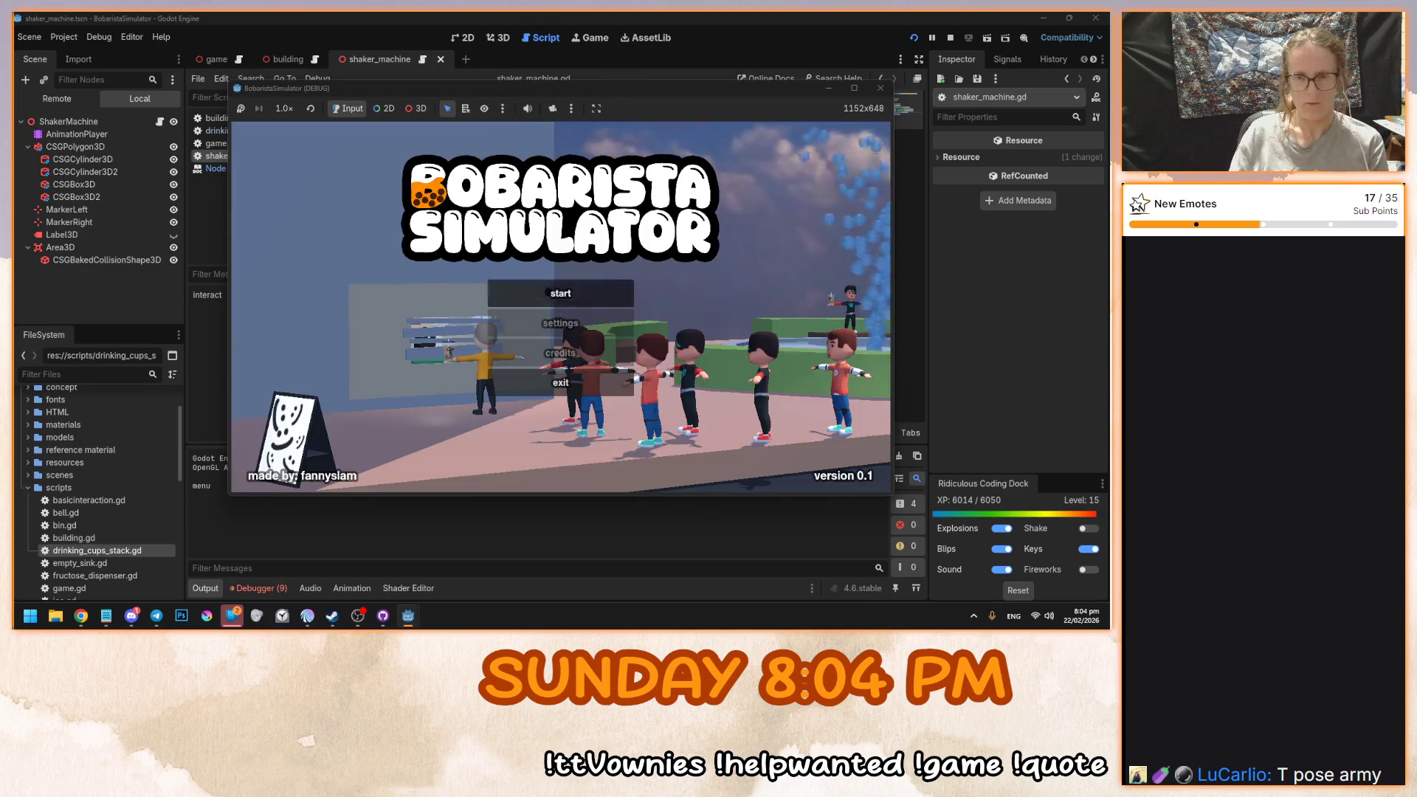
- Start the game, put a shaker on the shaker machine, grab cups from the stack, then stop the game
{"action": "left_click", "coordinate": [560, 293]}
{"action": "left_click", "coordinate": [561, 307]}
{"action": "left_click", "coordinate": [560, 306]}
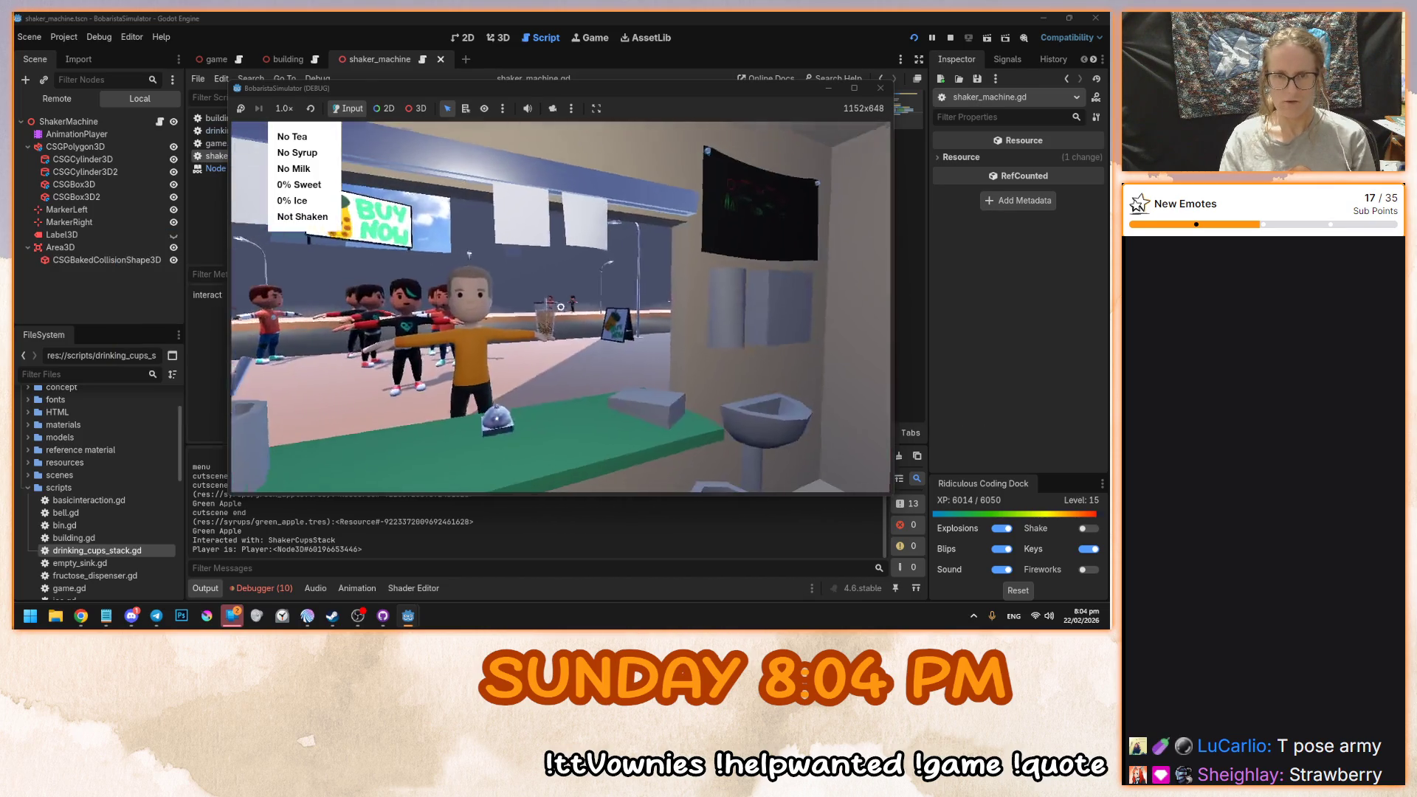
{"action": "key", "text": "e"}
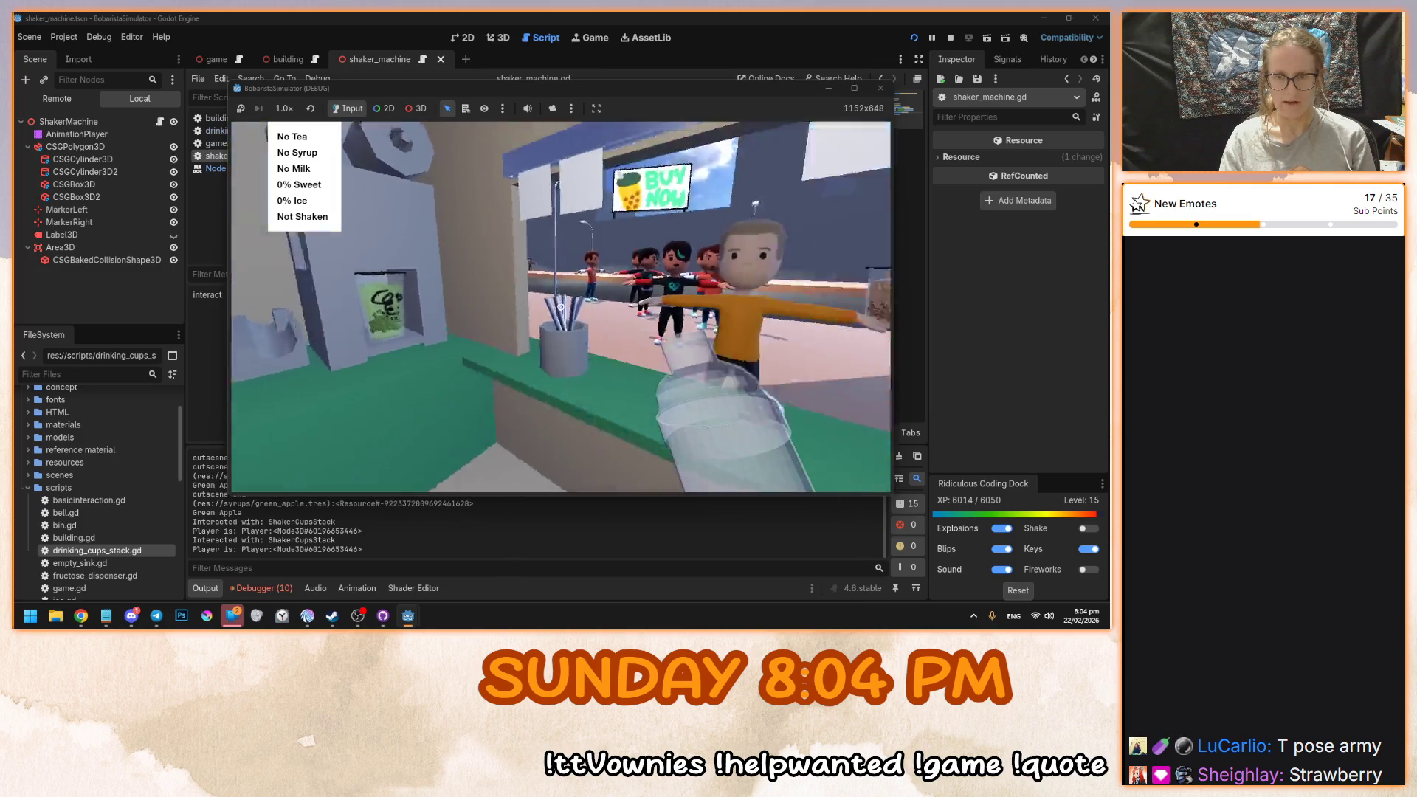
{"action": "key", "text": "e"}
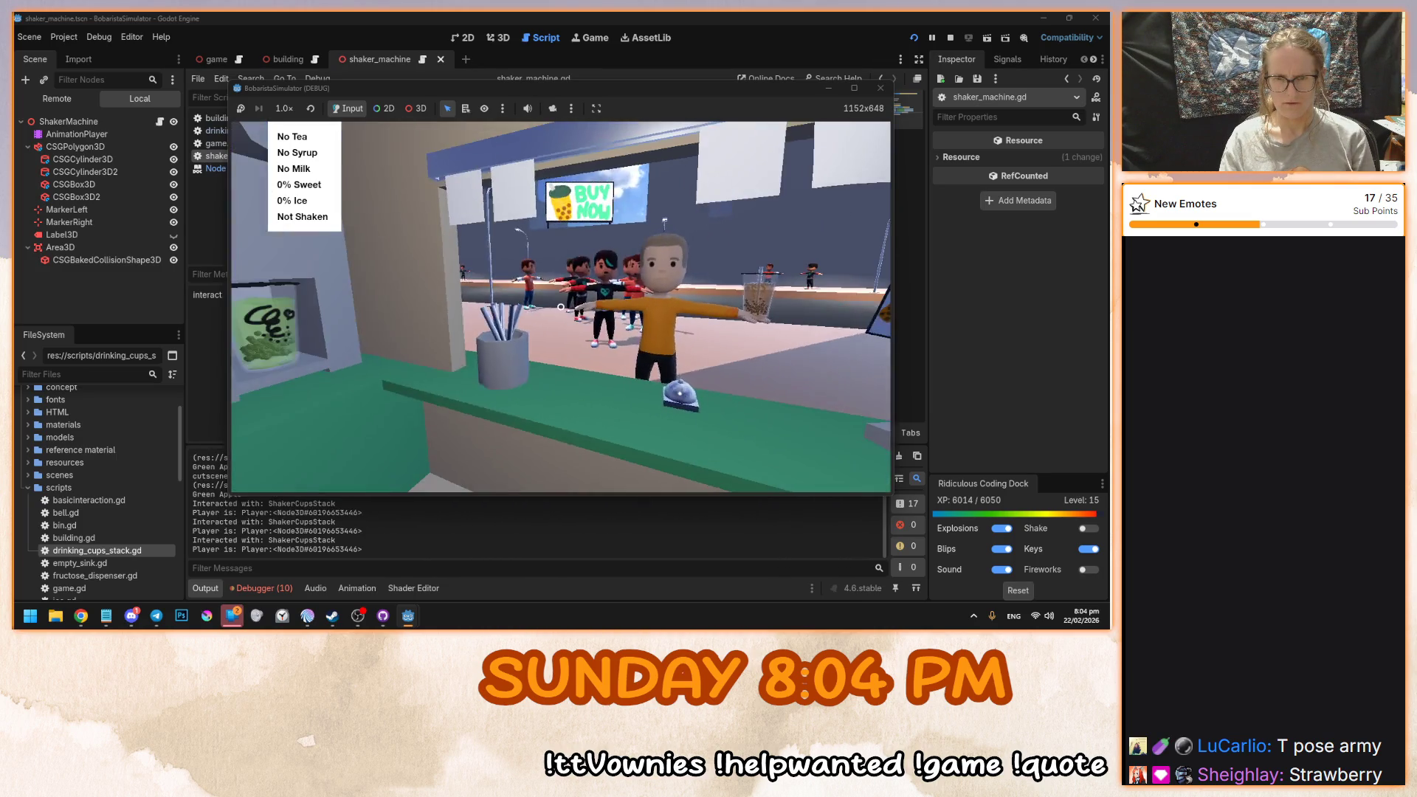
{"action": "key", "text": "F8"}
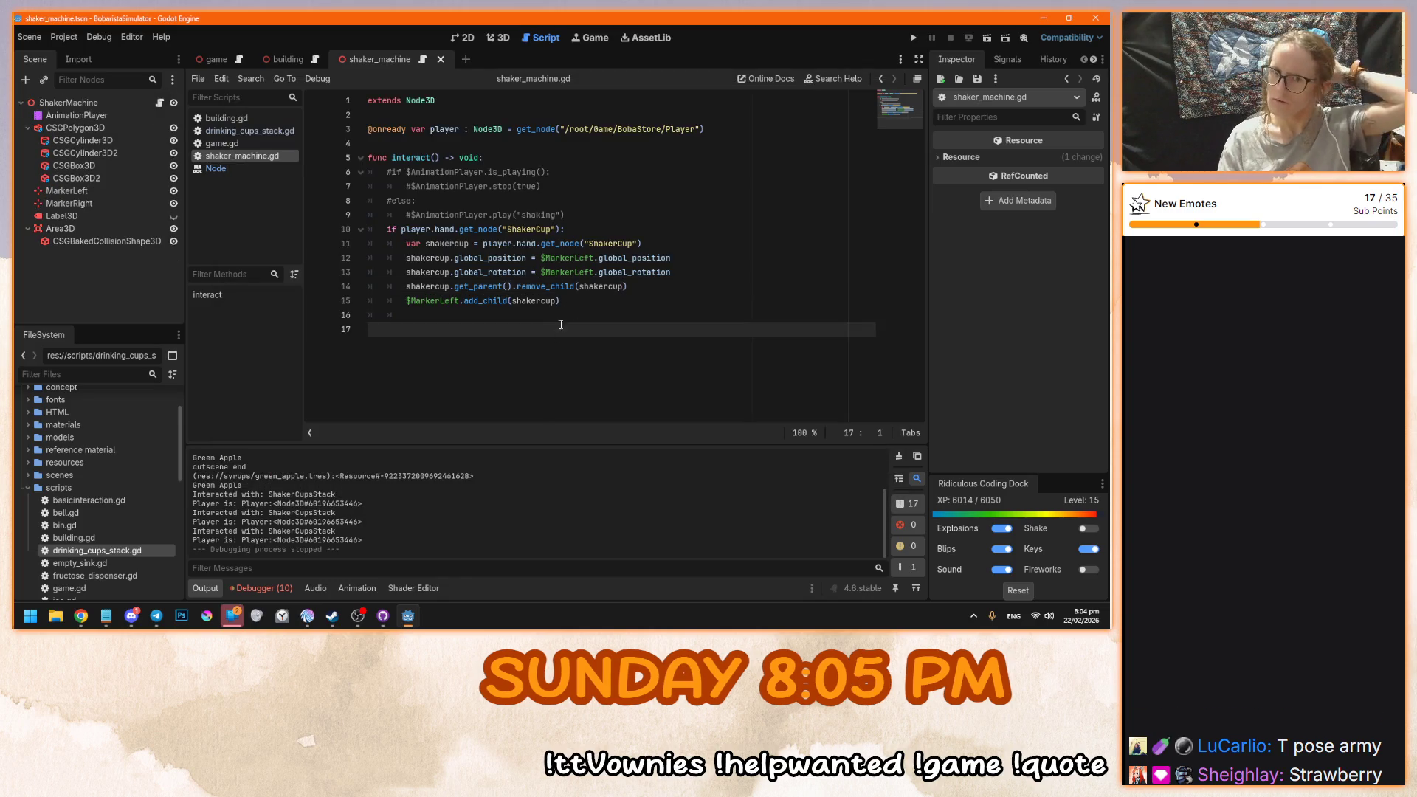
- Move the global_position and global_rotation lines to just after the add_child line
{"action": "left_click_drag", "start_coordinate": [683, 273], "coordinate": [406, 257]}
{"action": "key", "text": "ctrl+x"}
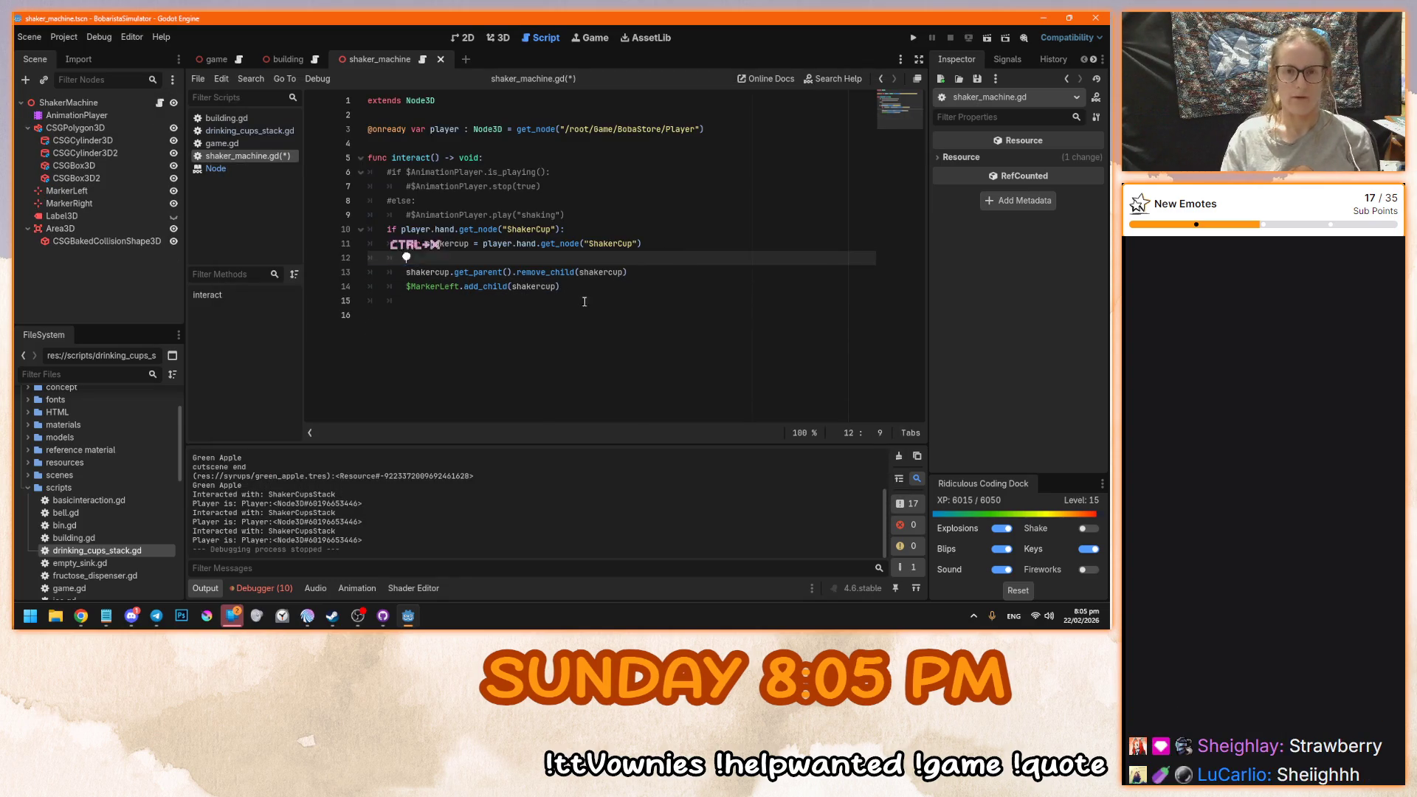
{"action": "left_click", "coordinate": [612, 292]}
{"action": "key", "text": "Return"}
{"action": "key", "text": "ctrl+v"}
- Test the change in-game by taking a shaker cup and looking around, then stop and relaunch
{"action": "key", "text": "F5"}
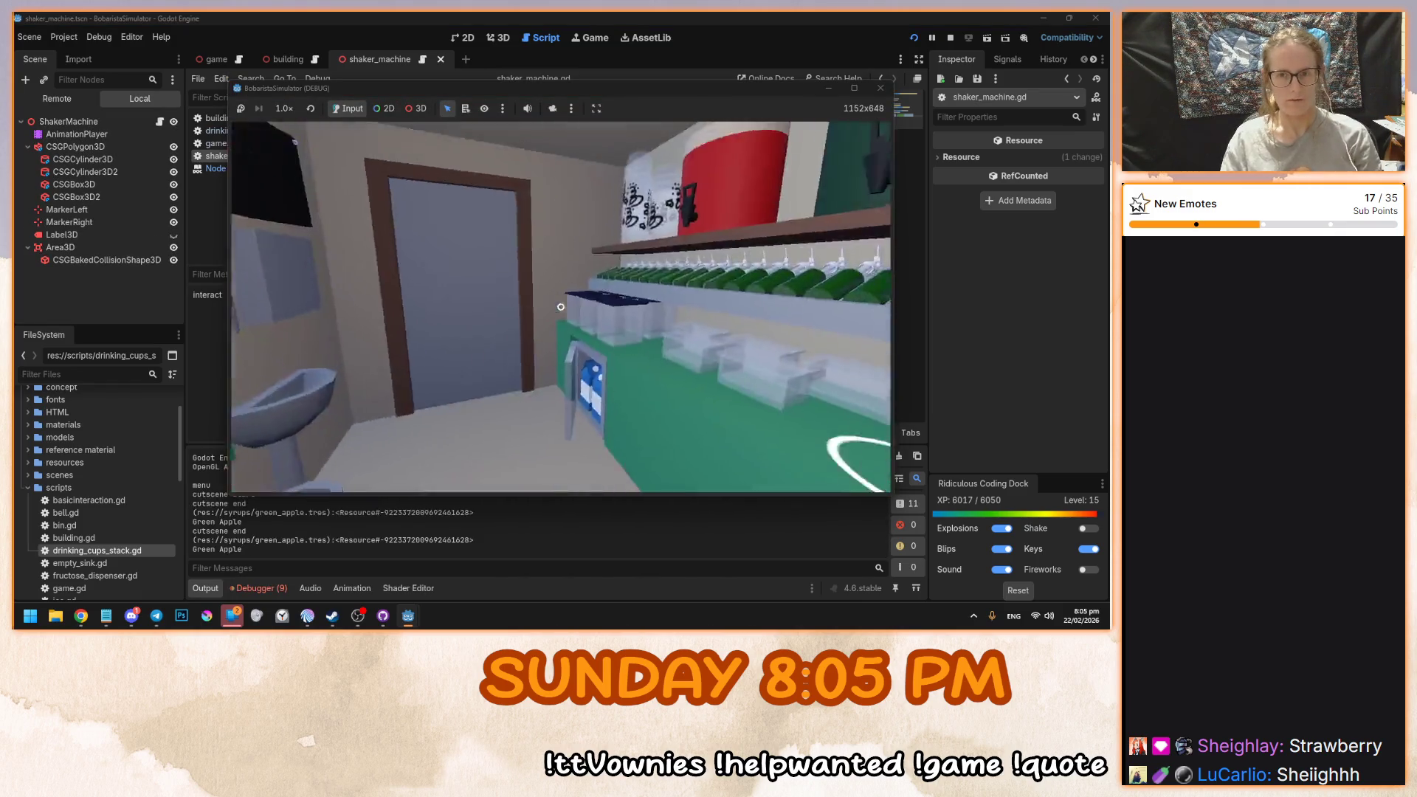
{"action": "left_click", "coordinate": [561, 307]}
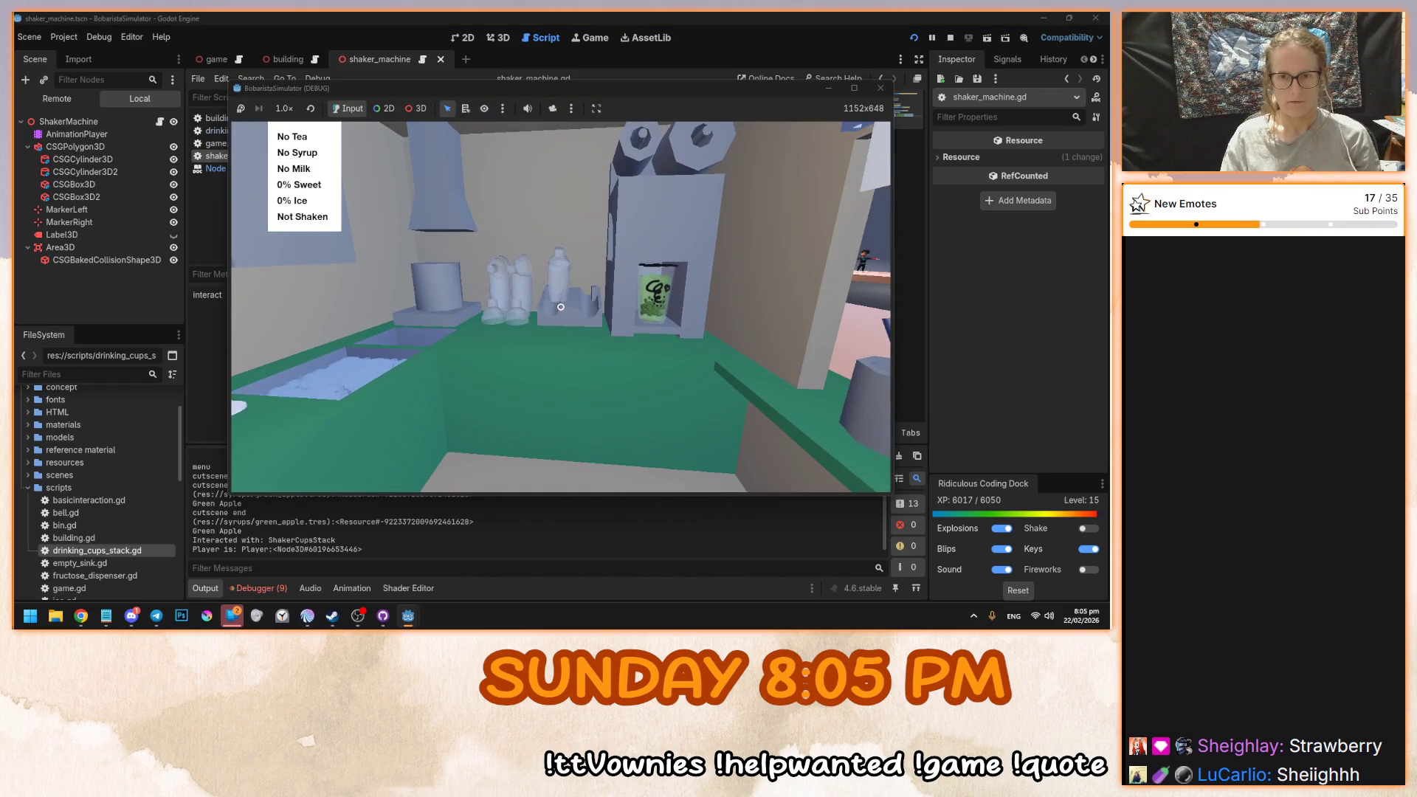
{"action": "key", "text": "s"}
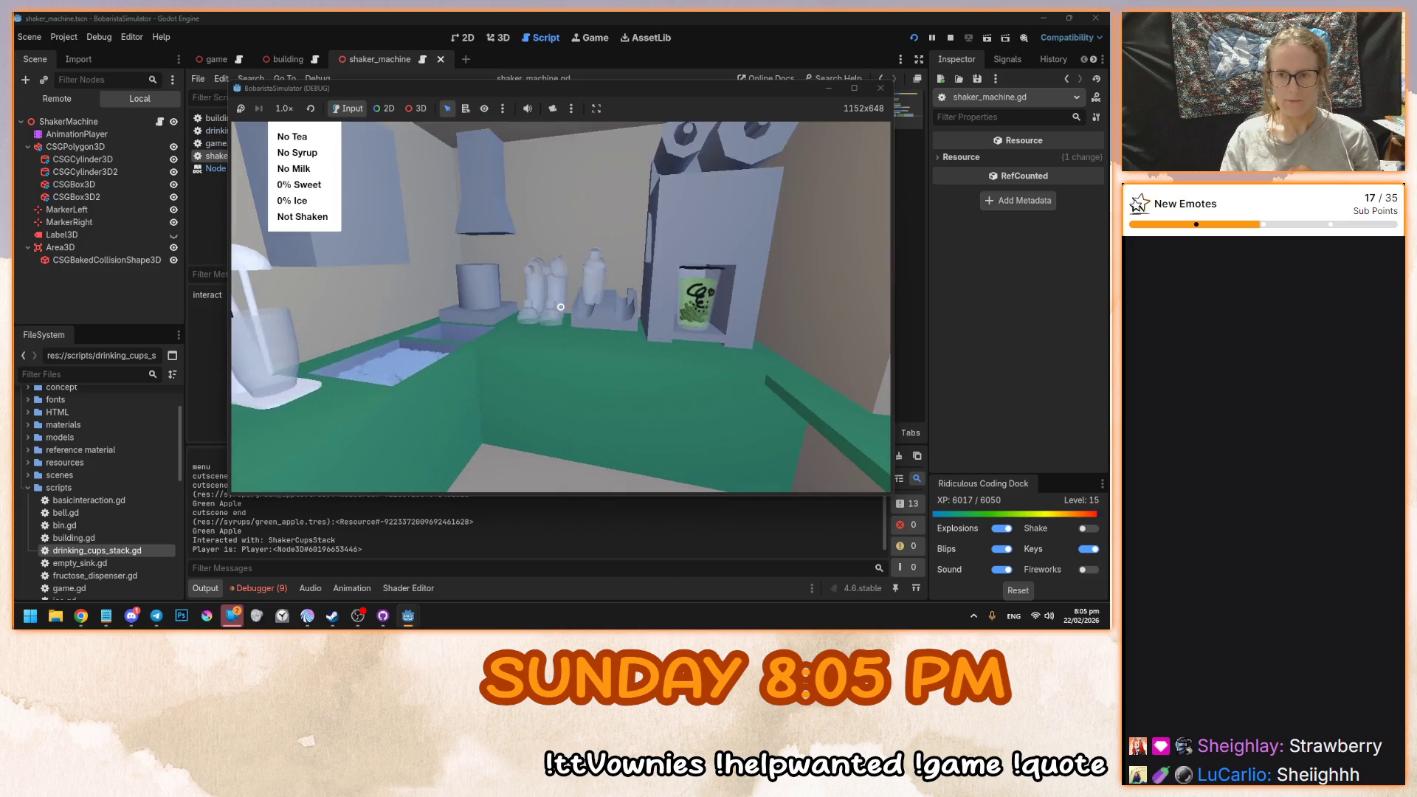
{"action": "key", "text": "d"}
{"action": "key", "text": "d"}
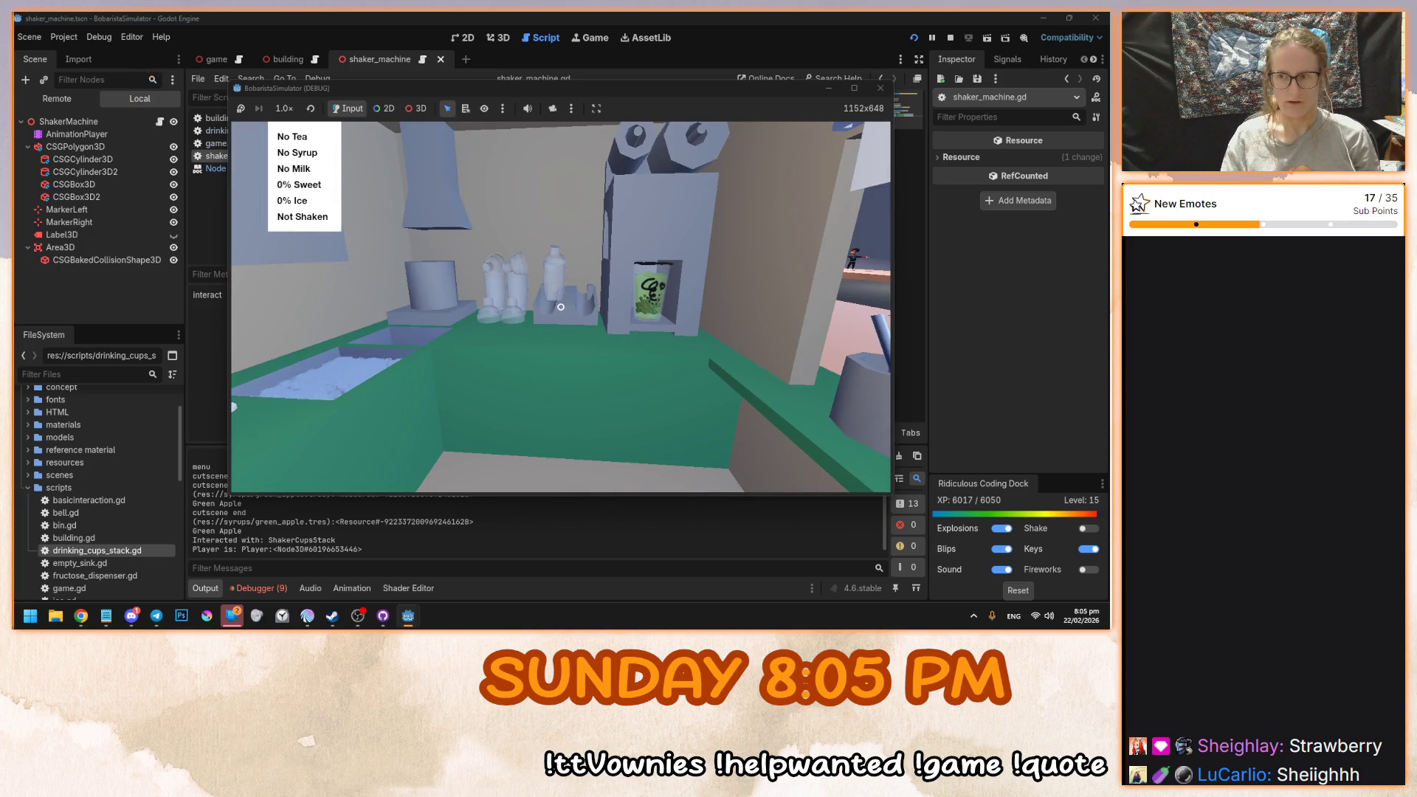
{"action": "key", "text": "F8"}
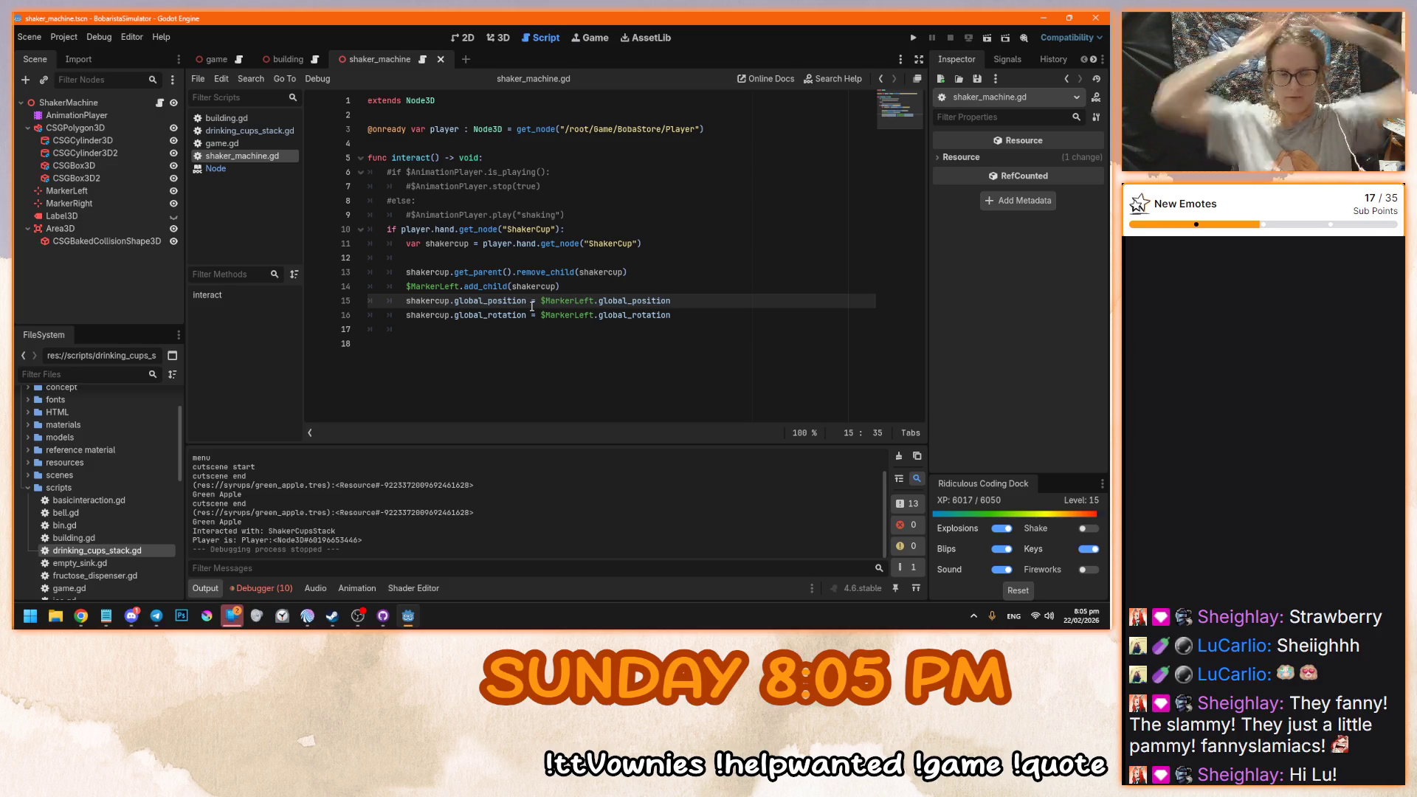
{"action": "key", "text": "F5"}
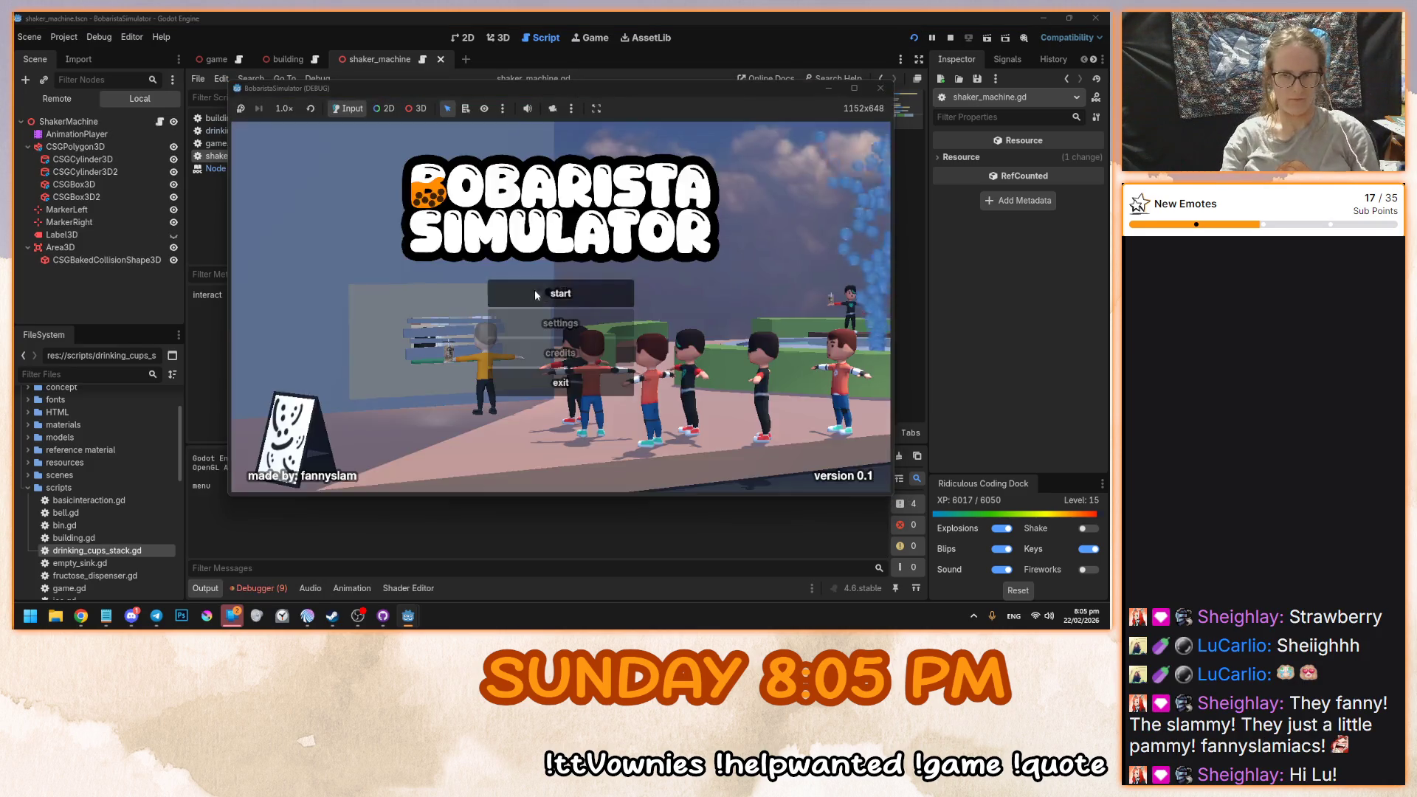
- Start the game, pick up a shaker cup and interact with the stack again, then stop debugging
{"action": "left_click", "coordinate": [535, 290]}
{"action": "key", "text": "e"}
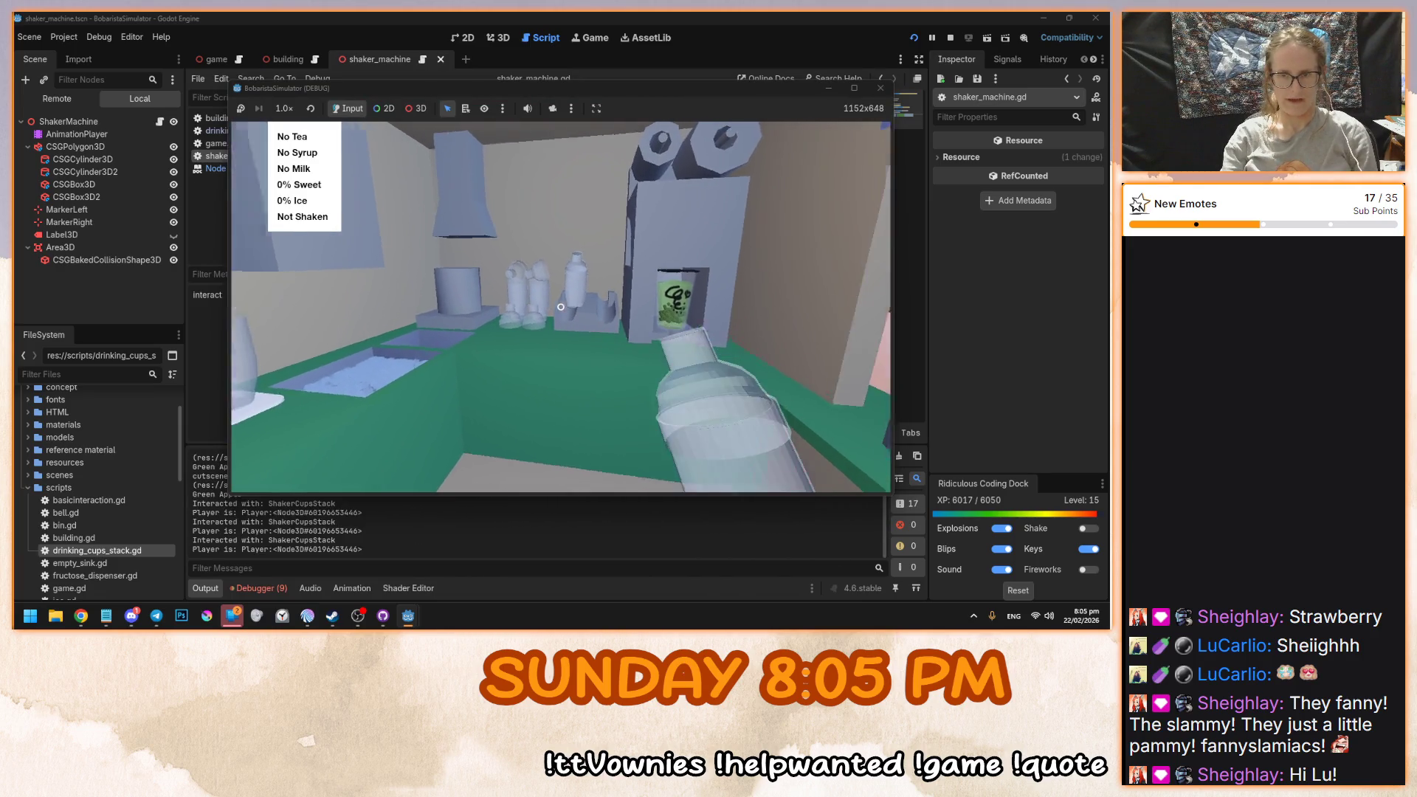
{"action": "key", "text": "e"}
{"action": "key", "text": "e"}
{"action": "key", "text": "F8"}
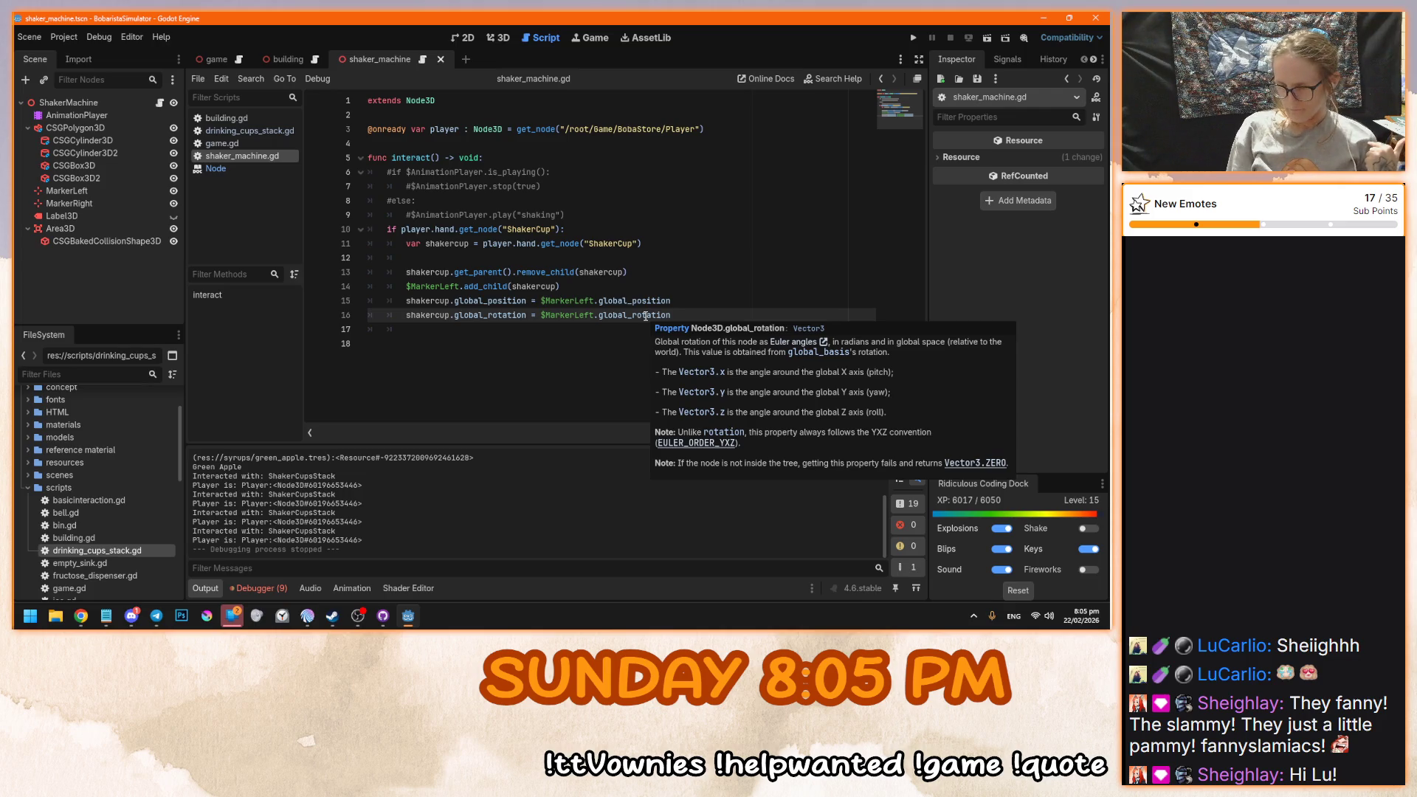
- Begin an 'if !$MarkerLeft.' condition after remove_child and open the Node docs for add_child
{"action": "left_click", "coordinate": [637, 271]}
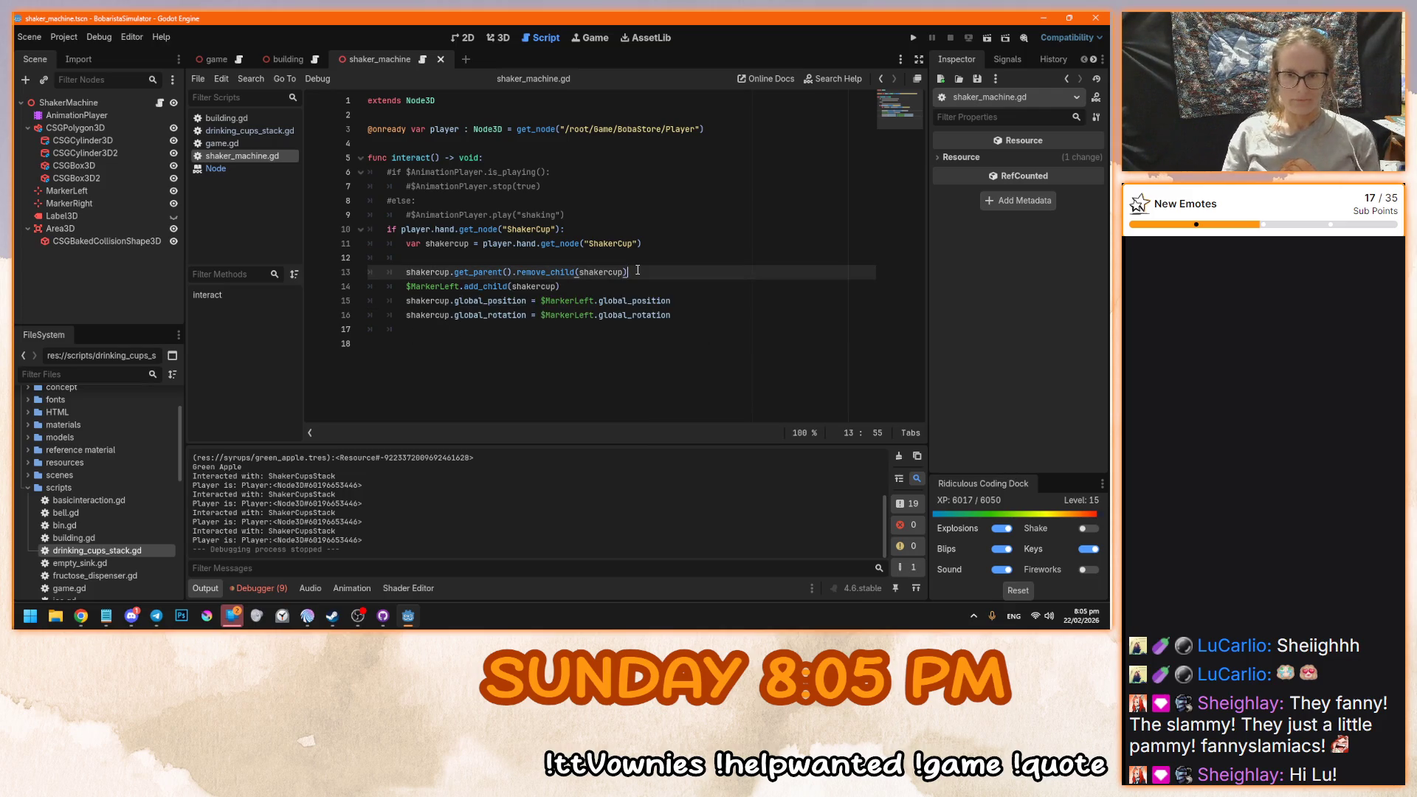
{"action": "key", "text": "Return"}
{"action": "type", "text": "if !"}
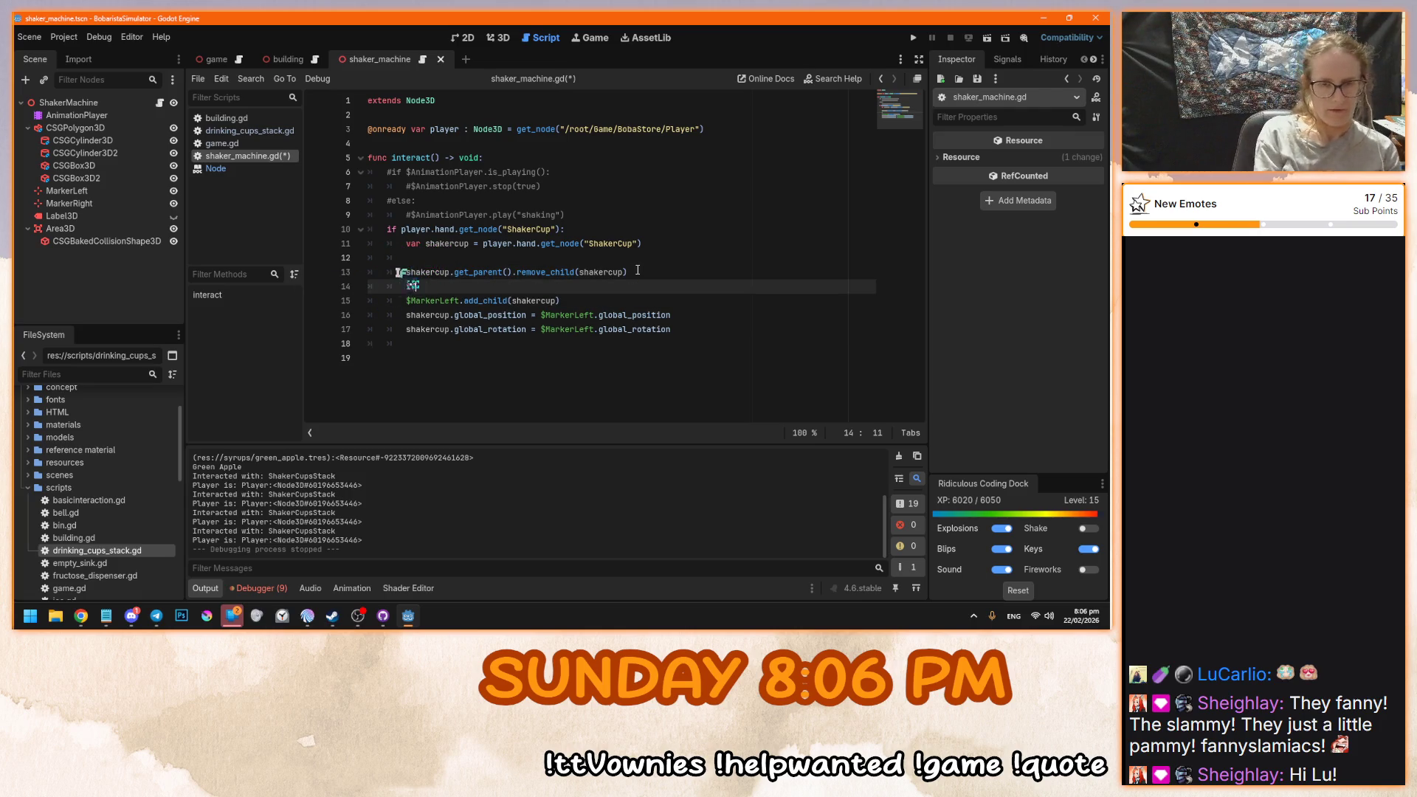
{"action": "type", "text": "$MarkerLeft"}
{"action": "key", "text": "Tab"}
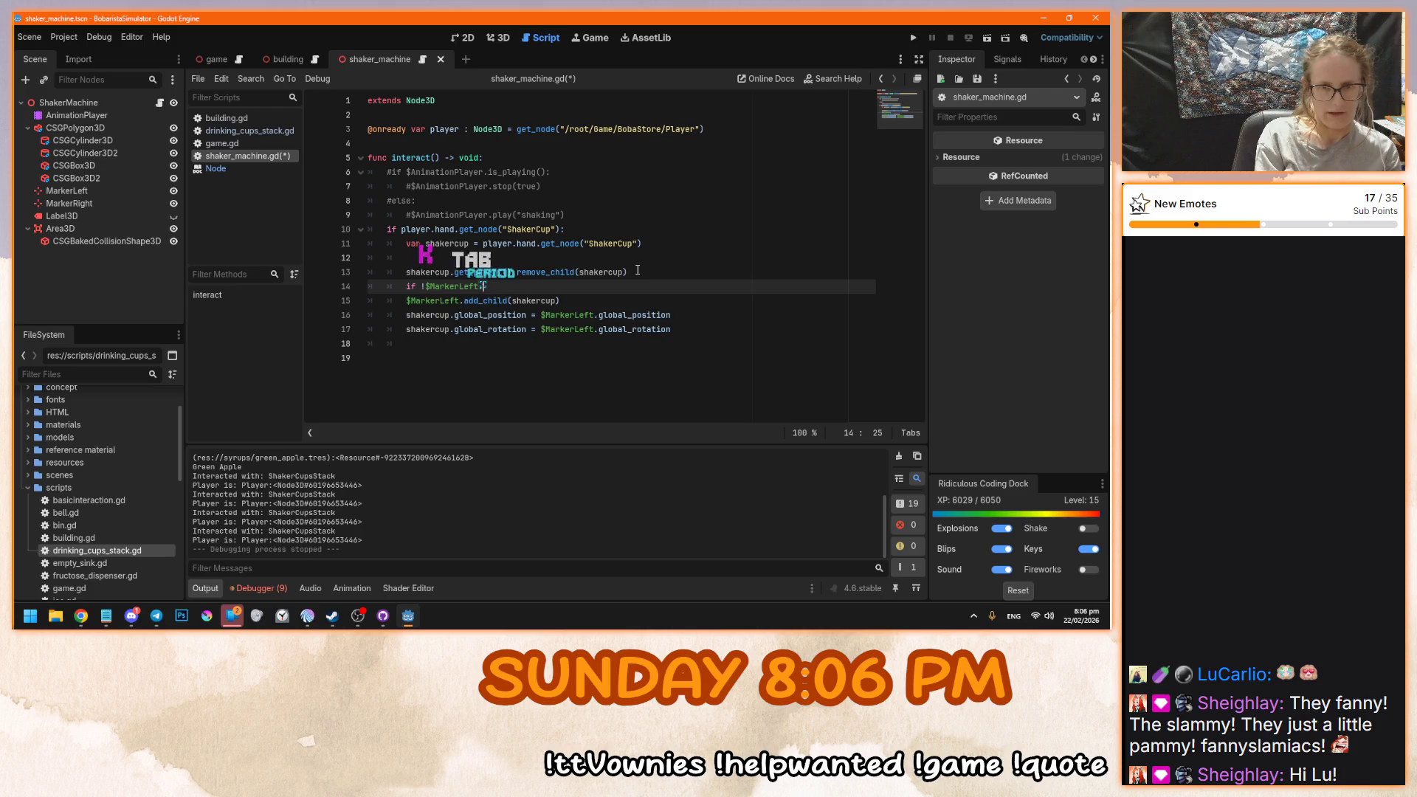
{"action": "type", "text": ".has_no"}
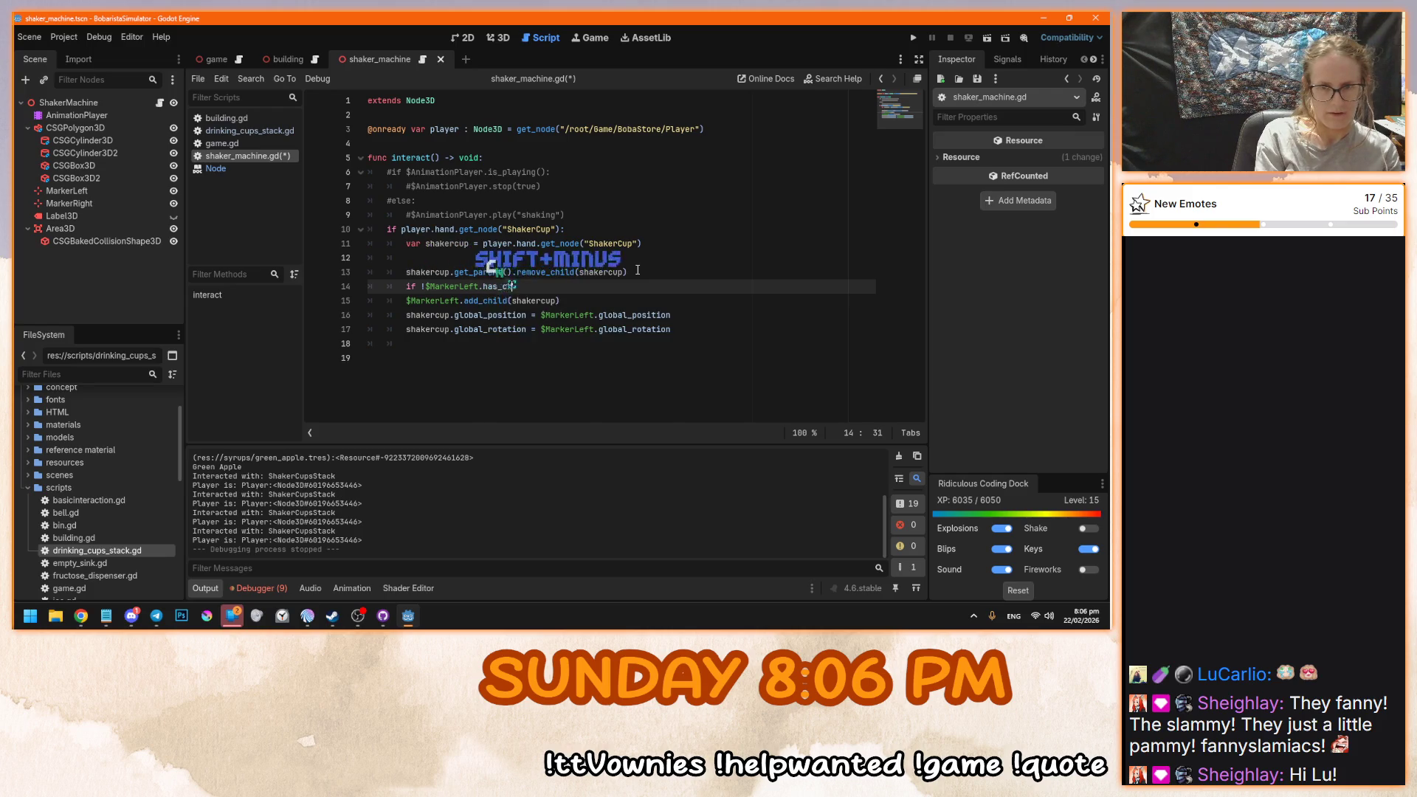
{"action": "key", "text": "BackSpace"}
{"action": "key", "text": "BackSpace"}
{"action": "key", "text": "BackSpace"}
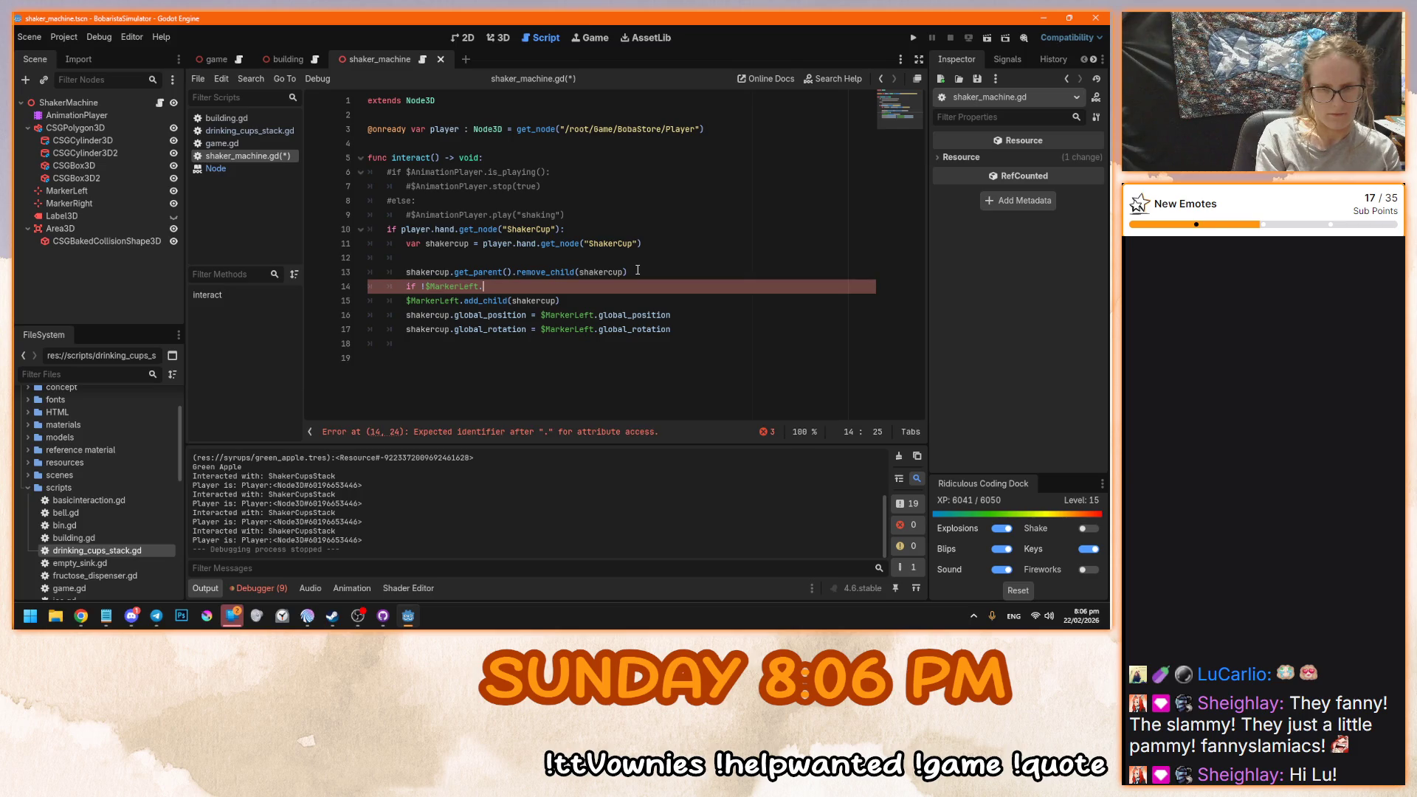
{"action": "left_click", "coordinate": [487, 300], "text": "ctrl"}
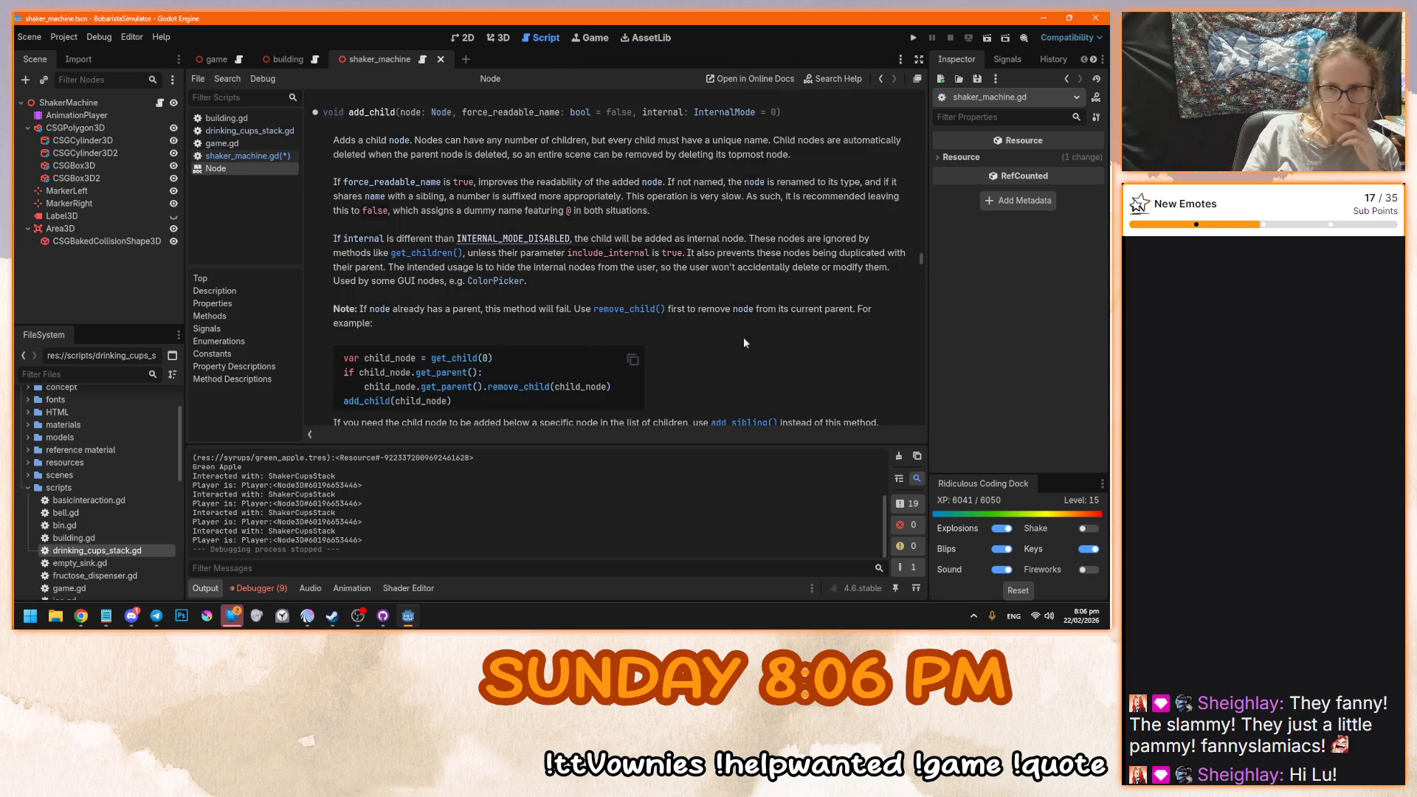
- Browse the Node class documentation and jump to the find_child method
{"action": "scroll", "coordinate": [744, 341], "scroll_direction": "up", "scroll_amount": 10}
{"action": "scroll", "coordinate": [592, 319], "scroll_direction": "up", "scroll_amount": 10}
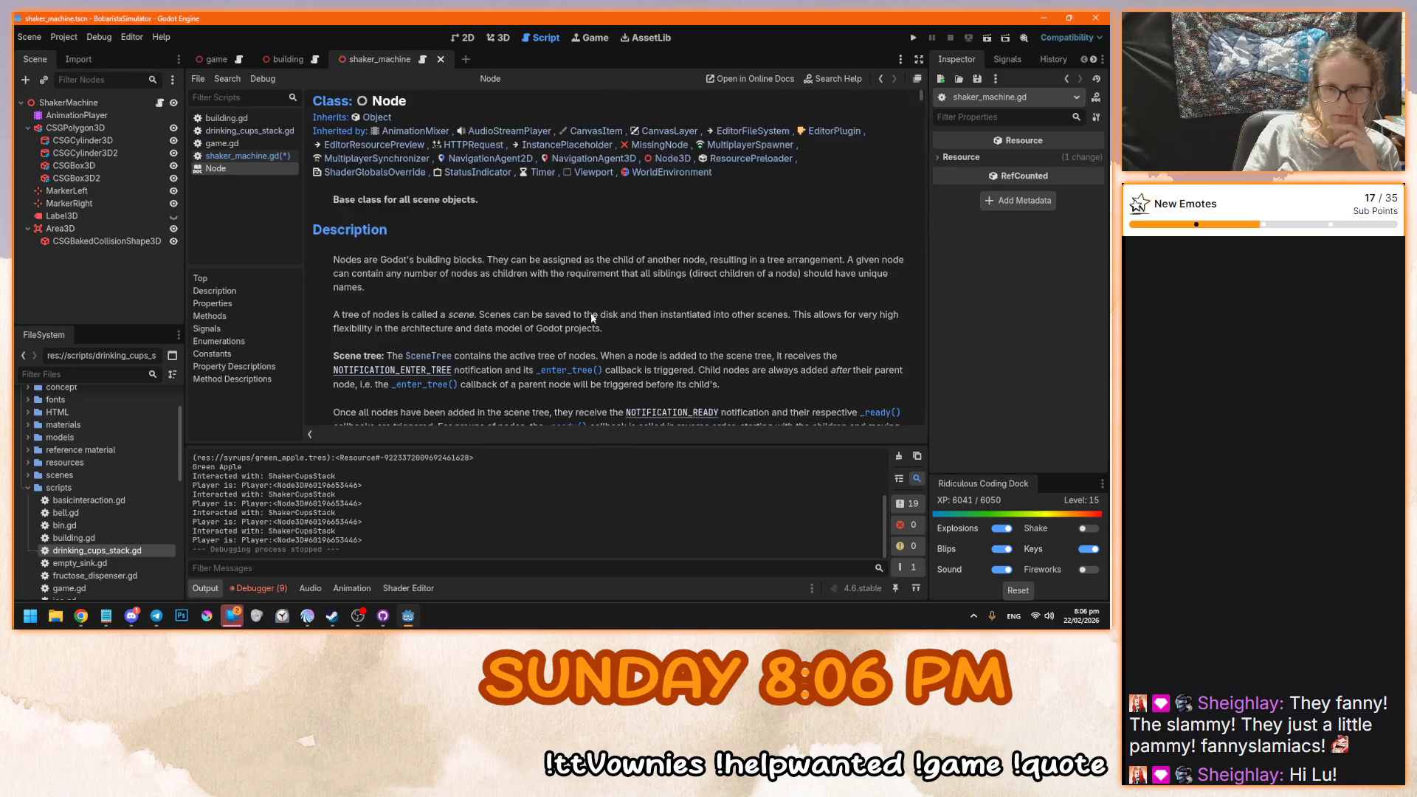
{"action": "scroll", "coordinate": [593, 319], "scroll_direction": "down", "scroll_amount": 20}
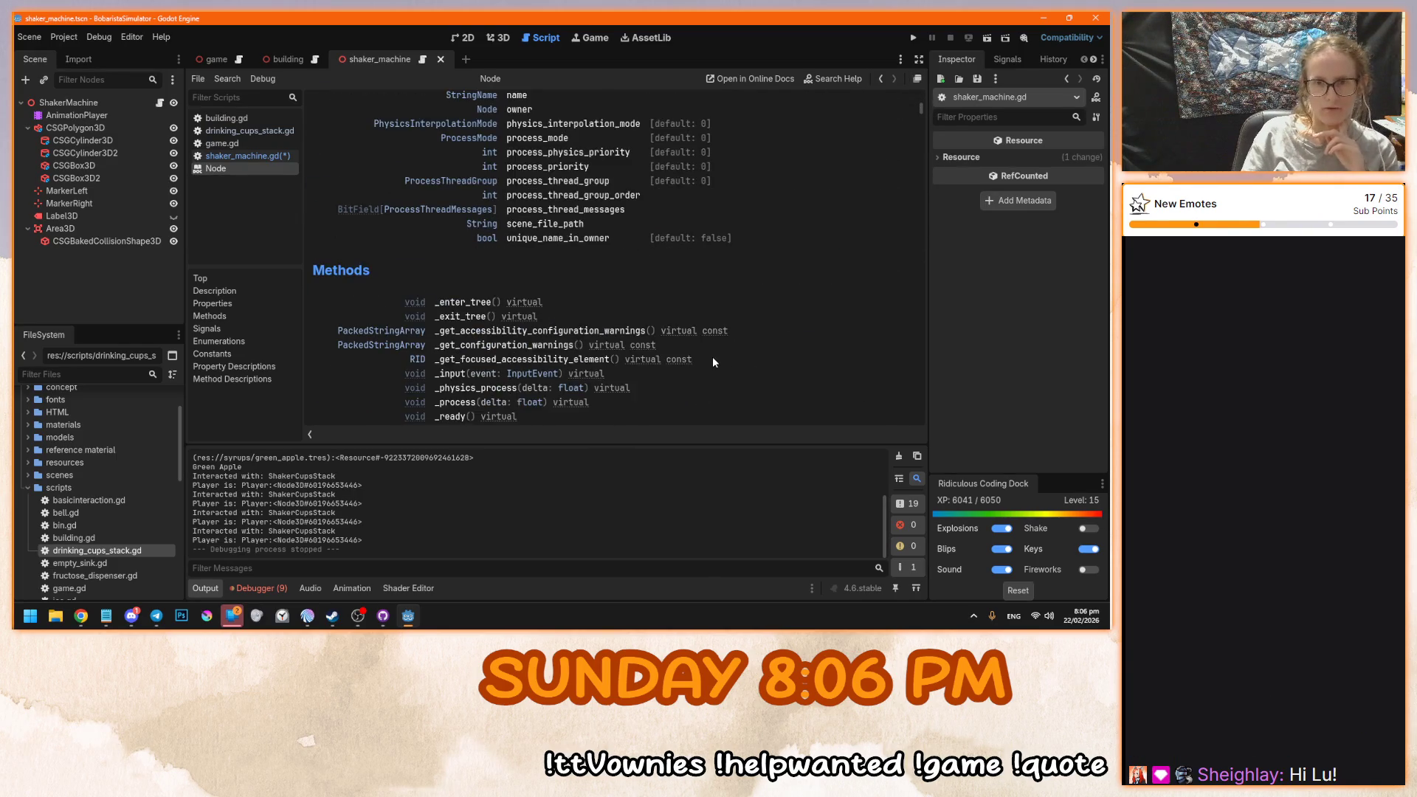
{"action": "scroll", "coordinate": [713, 362], "scroll_direction": "up", "scroll_amount": 3}
{"action": "scroll", "coordinate": [713, 362], "scroll_direction": "down", "scroll_amount": 7}
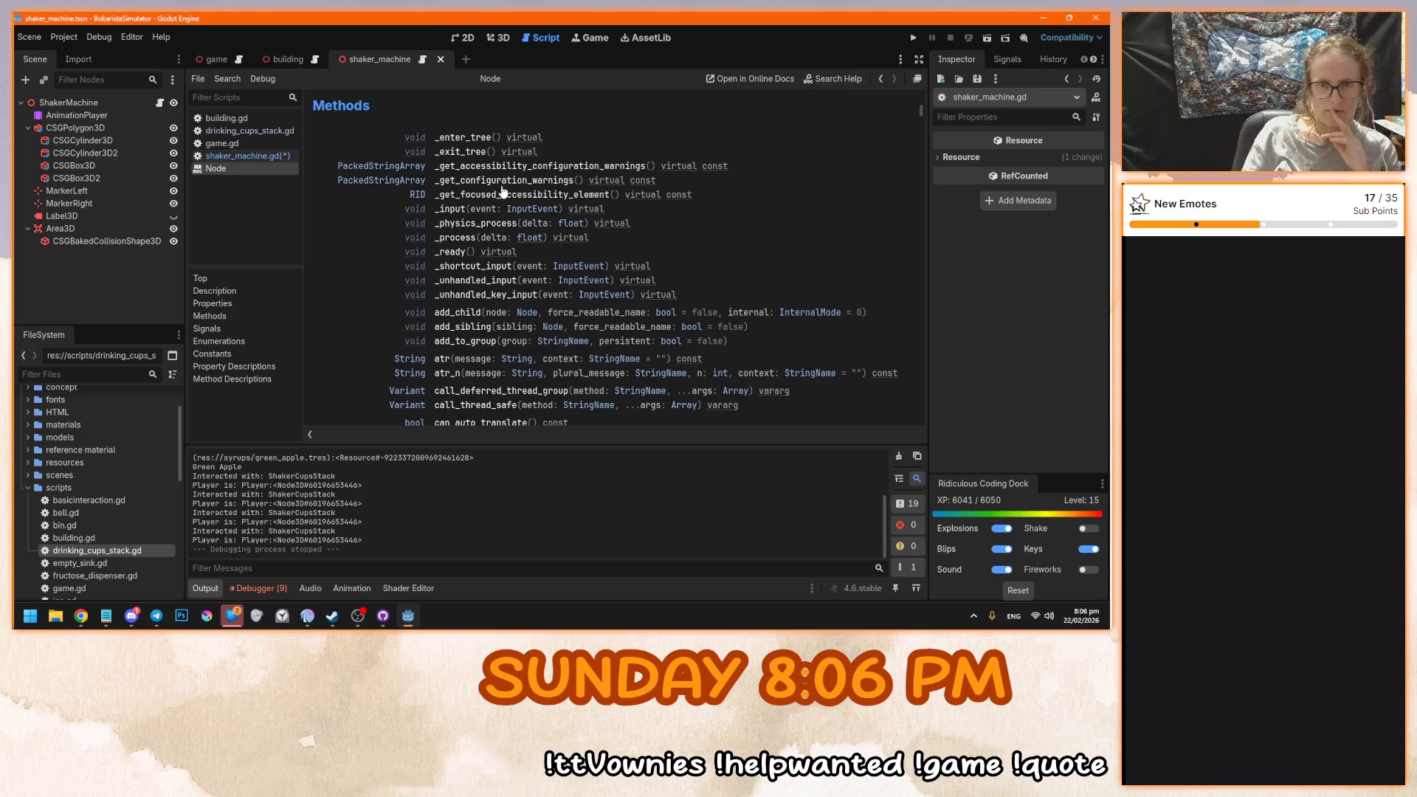
{"action": "scroll", "coordinate": [509, 328], "scroll_direction": "down", "scroll_amount": 2}
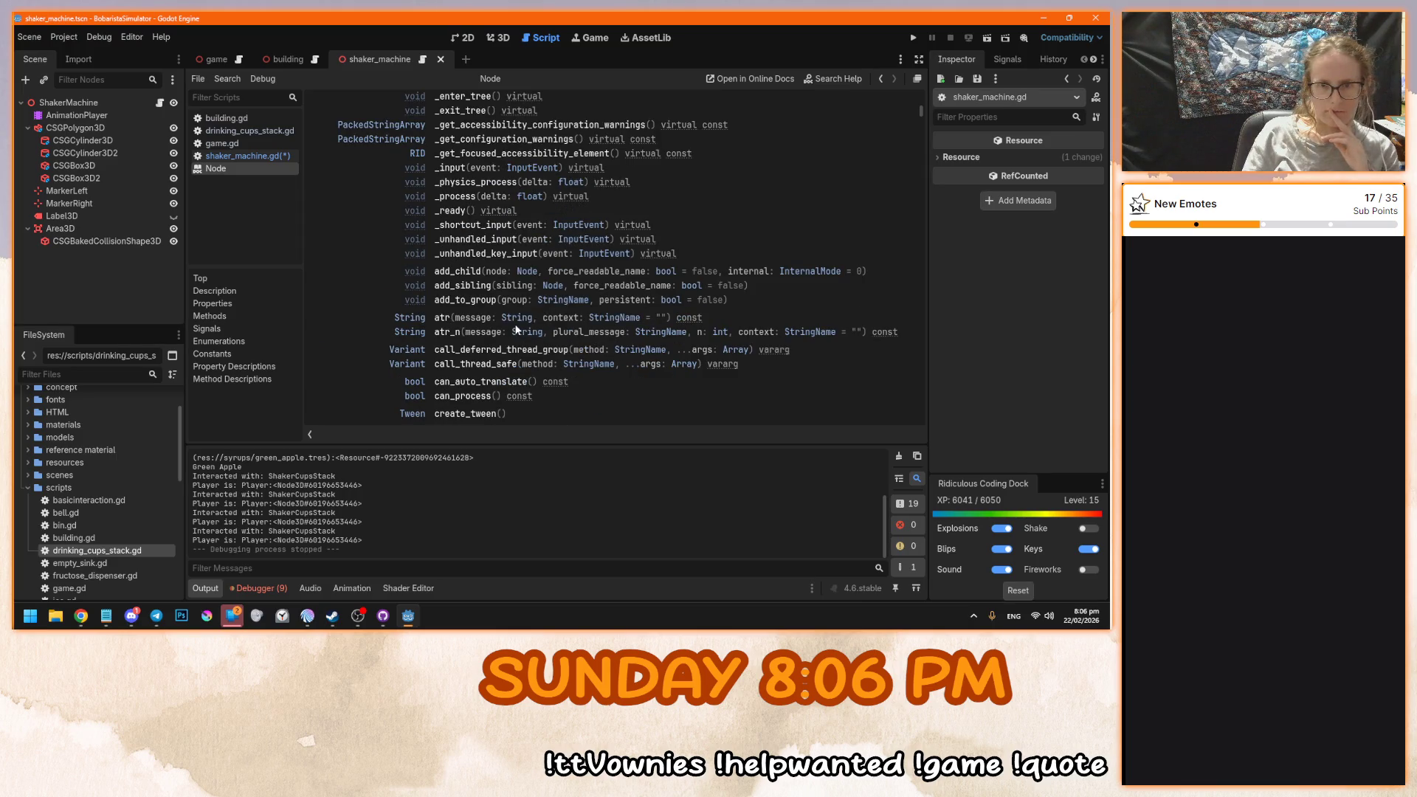
{"action": "scroll", "coordinate": [515, 332], "scroll_direction": "down", "scroll_amount": 4}
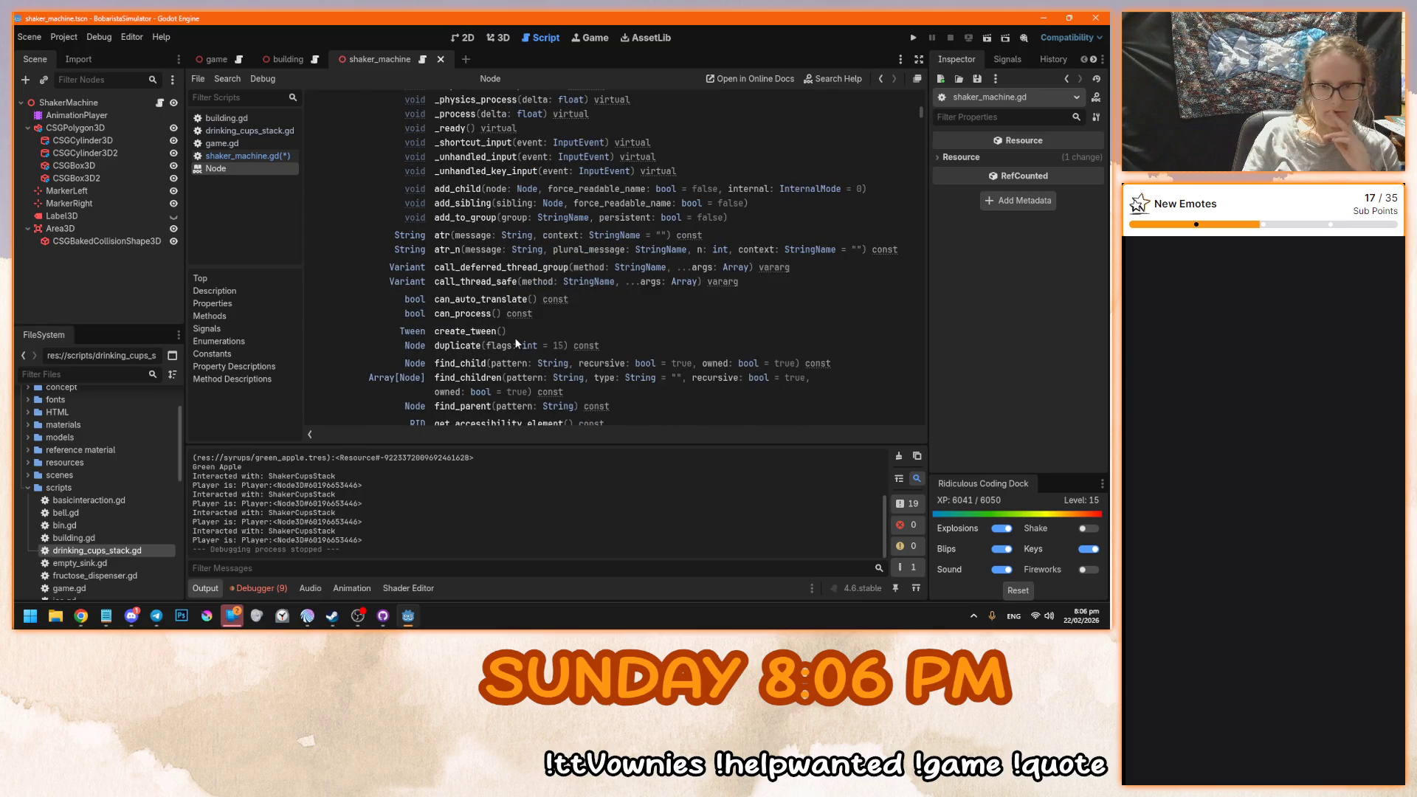
{"action": "scroll", "coordinate": [514, 361], "scroll_direction": "down", "scroll_amount": 2}
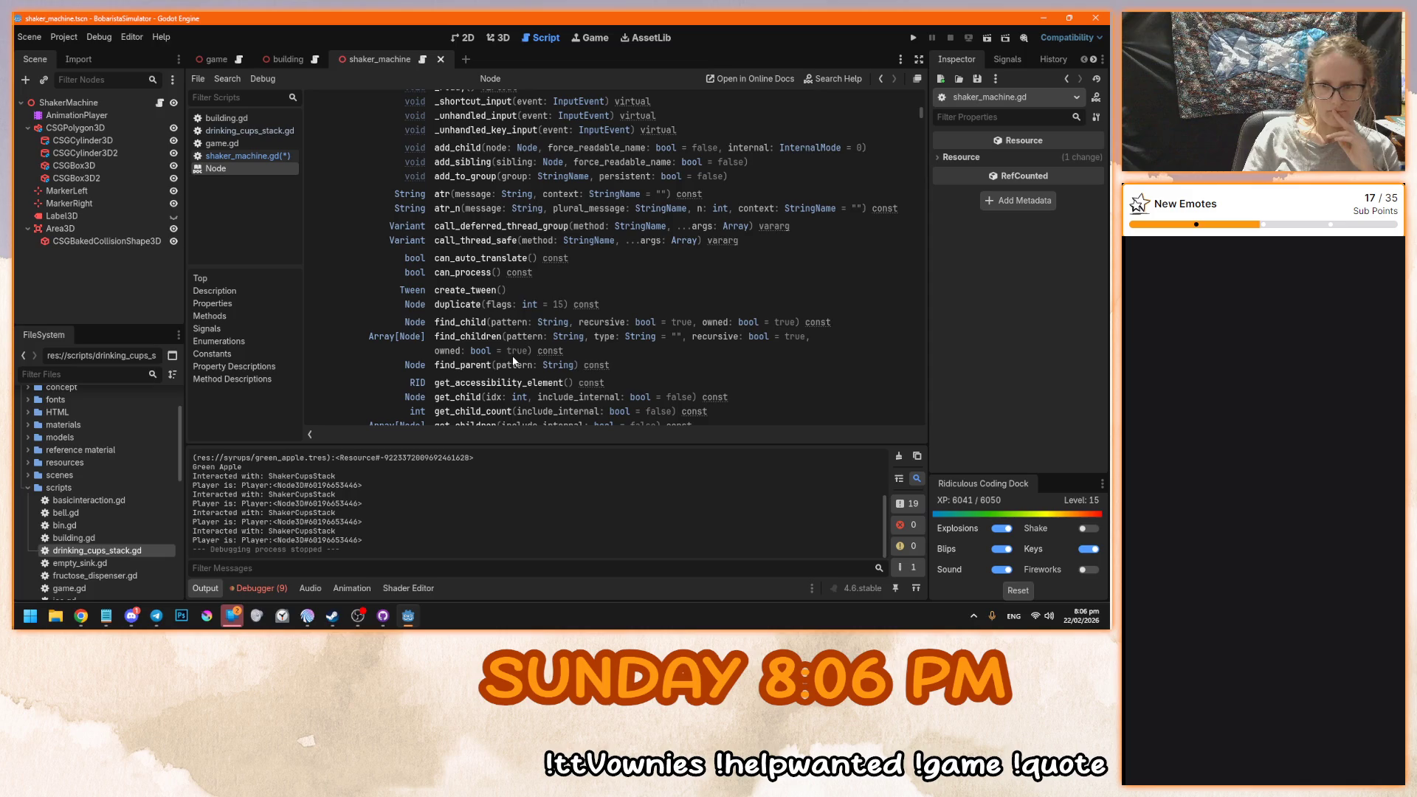
{"action": "left_click", "coordinate": [474, 323]}
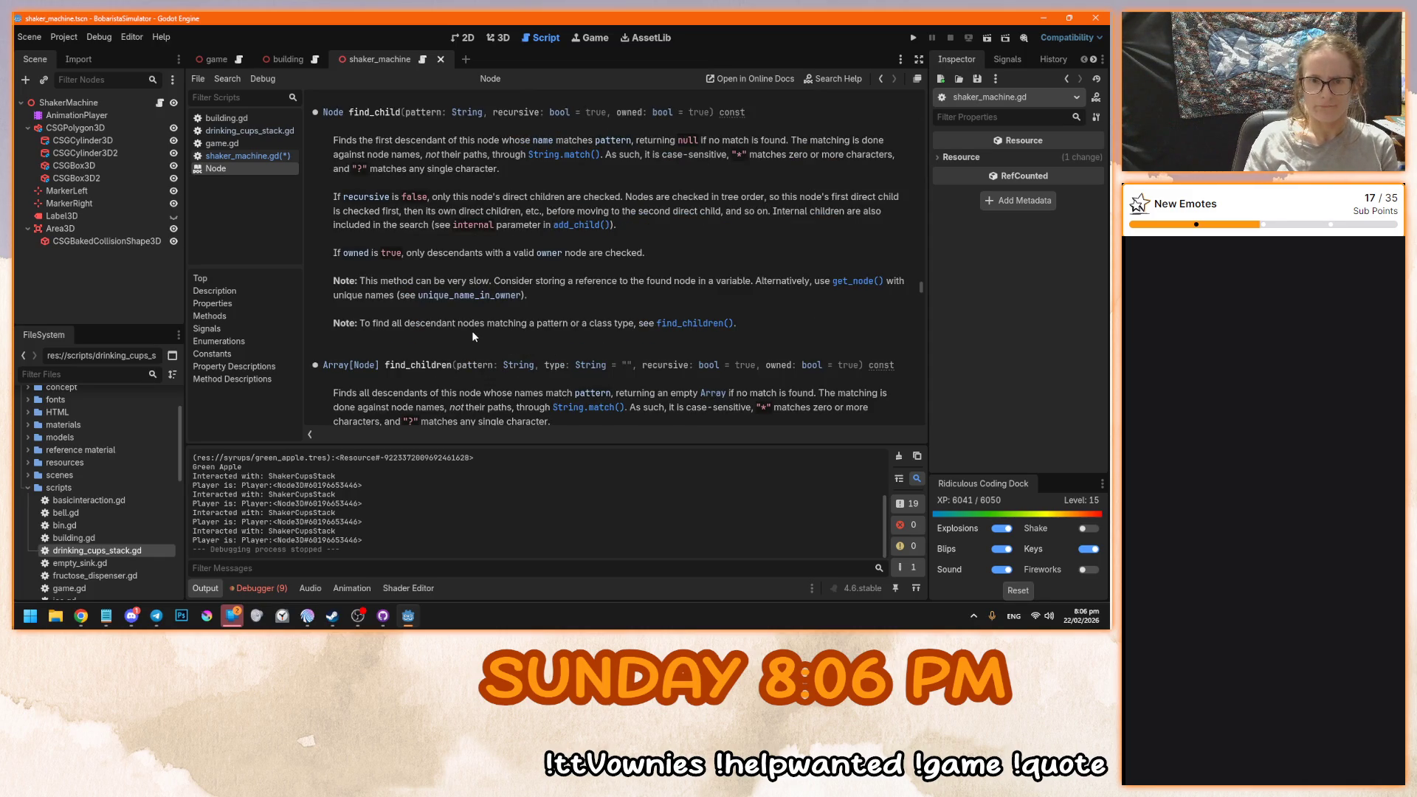
- Read the find_child and find_children descriptions, then return to shaker_machine.gd
{"action": "scroll", "coordinate": [474, 331], "scroll_direction": "down", "scroll_amount": 5}
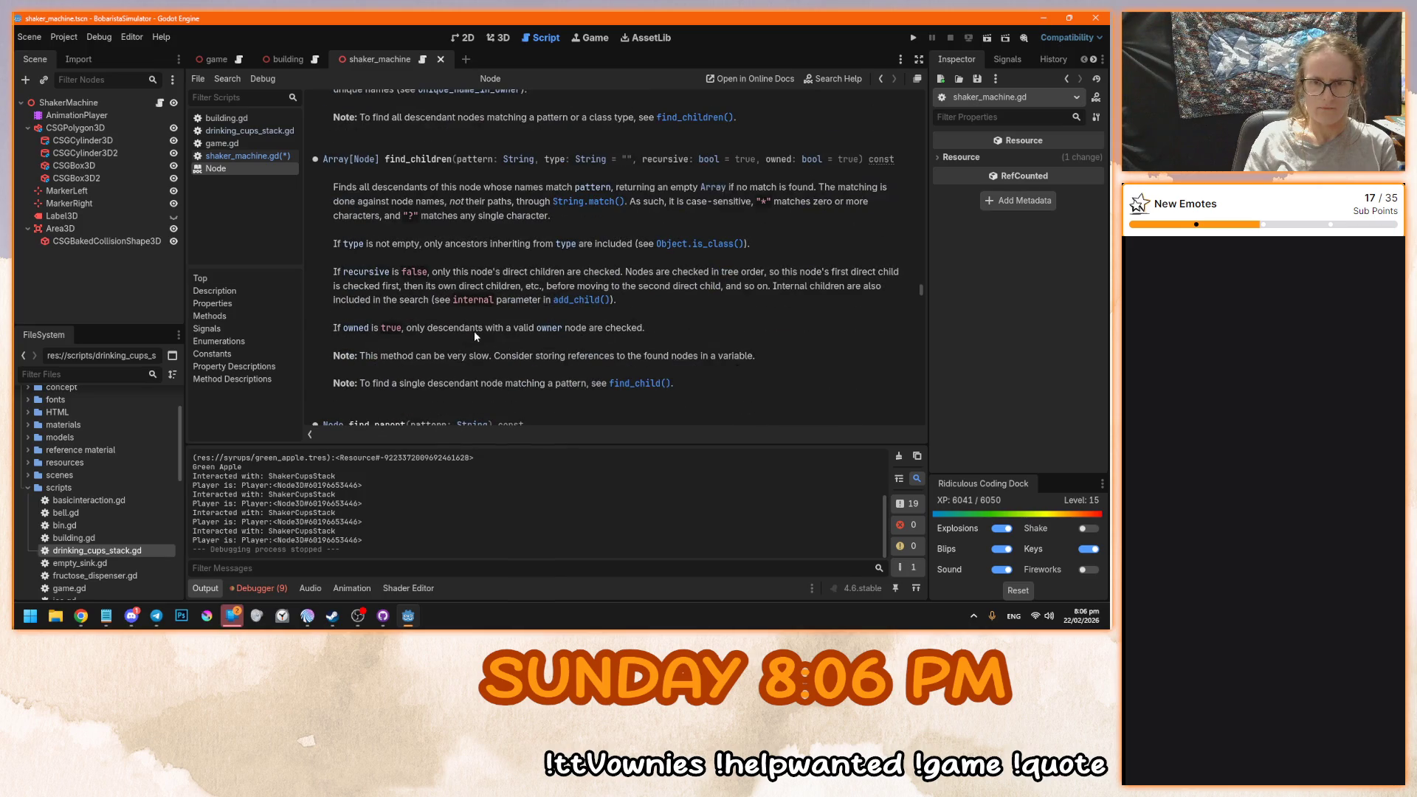
{"action": "scroll", "coordinate": [474, 331], "scroll_direction": "up", "scroll_amount": 6}
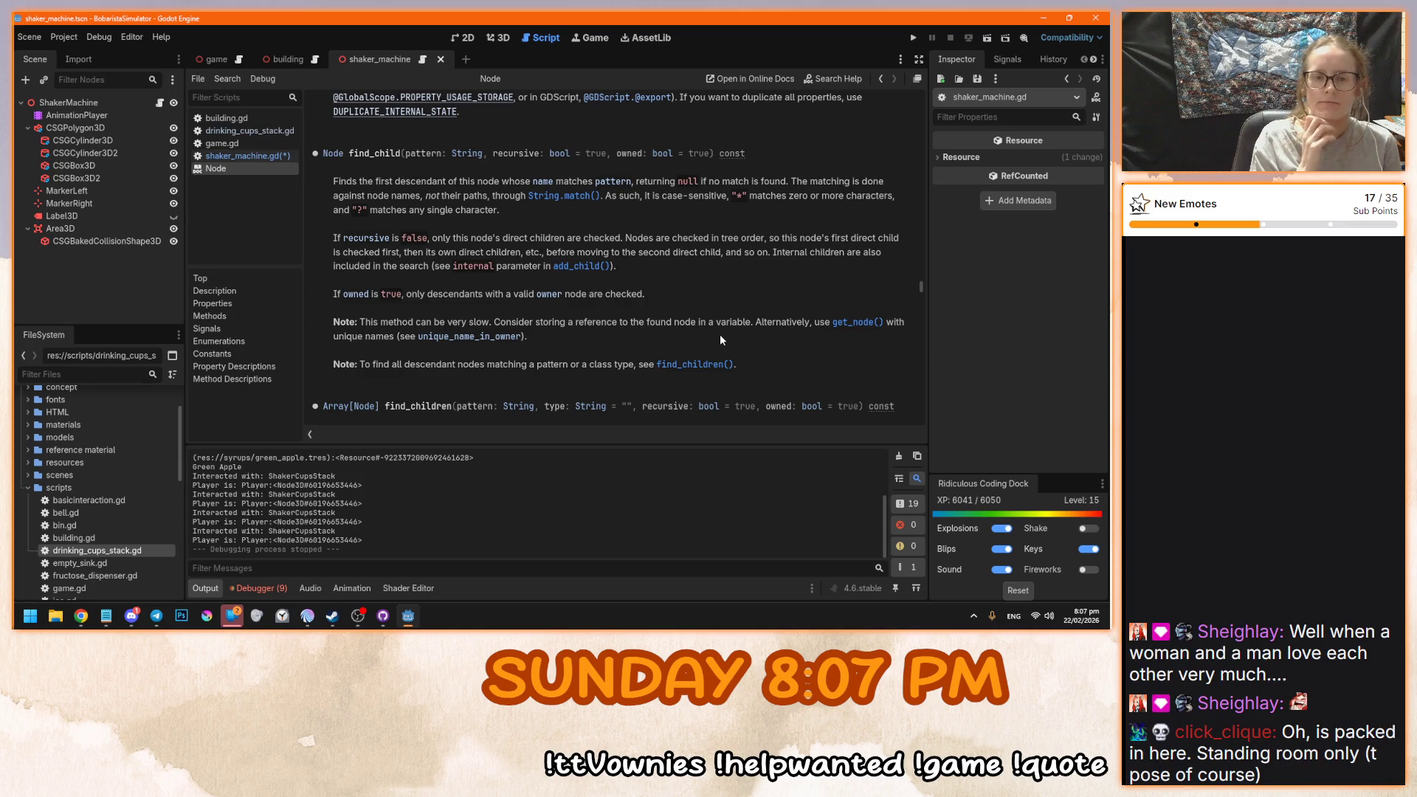
{"action": "scroll", "coordinate": [720, 340], "scroll_direction": "up", "scroll_amount": 5}
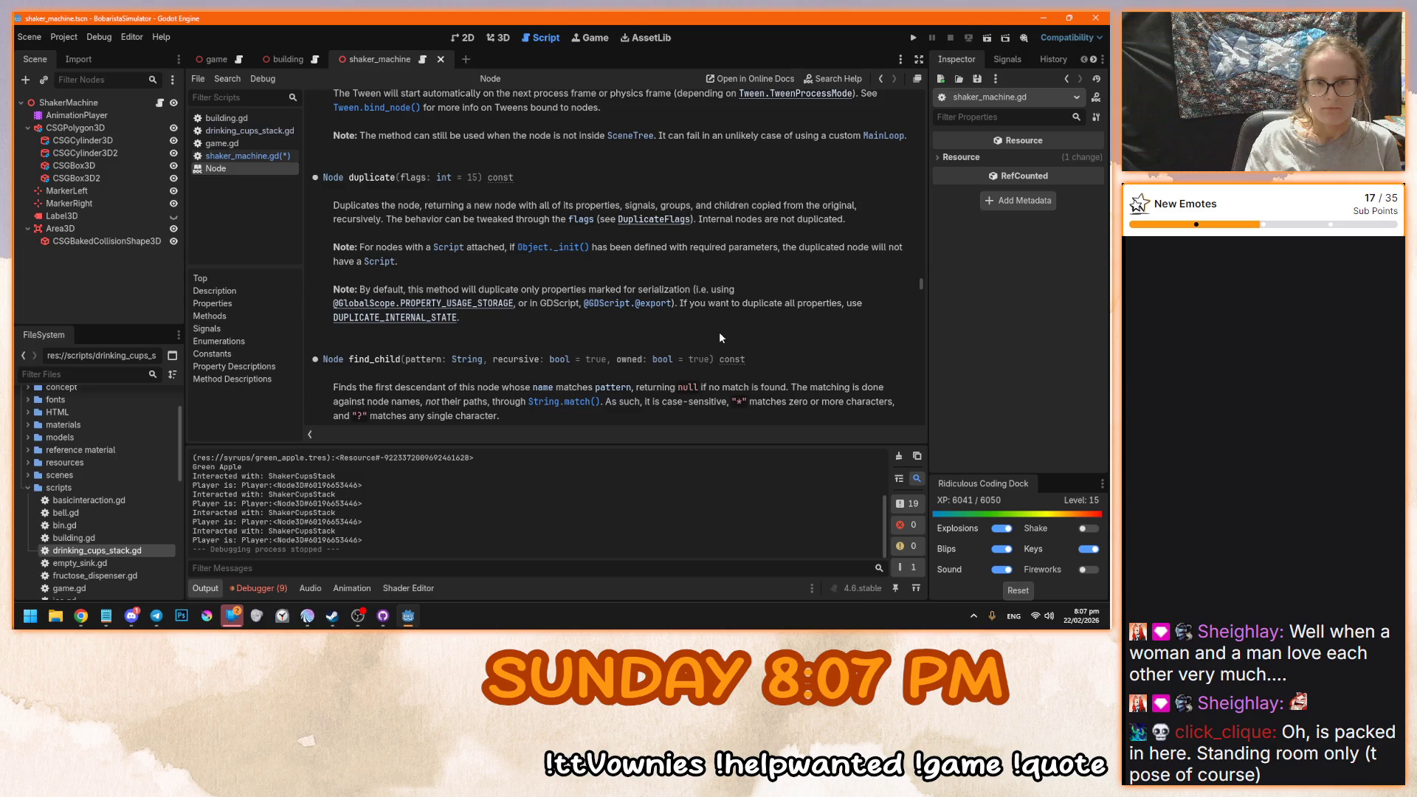
{"action": "scroll", "coordinate": [743, 345], "scroll_direction": "down", "scroll_amount": 6}
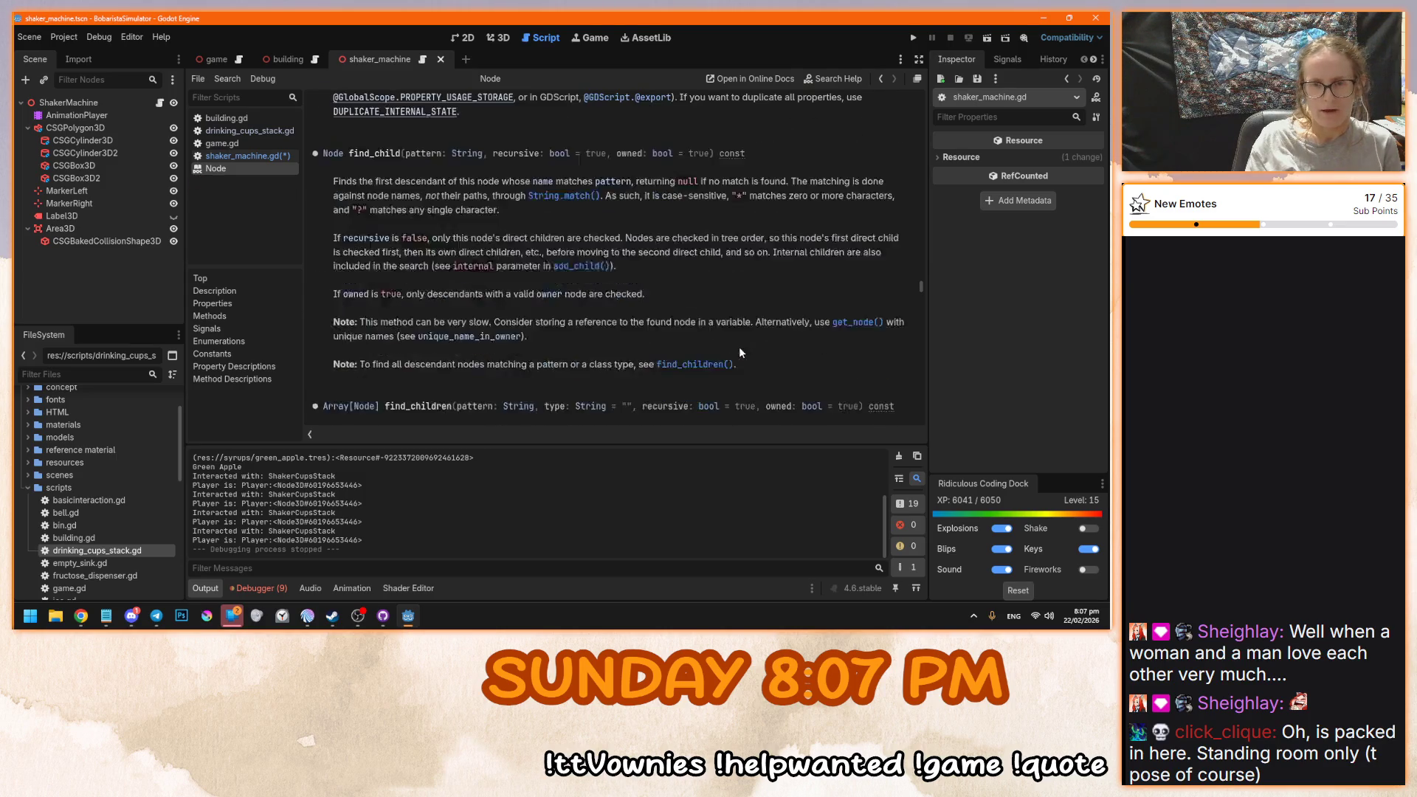
{"action": "scroll", "coordinate": [741, 353], "scroll_direction": "down", "scroll_amount": 5}
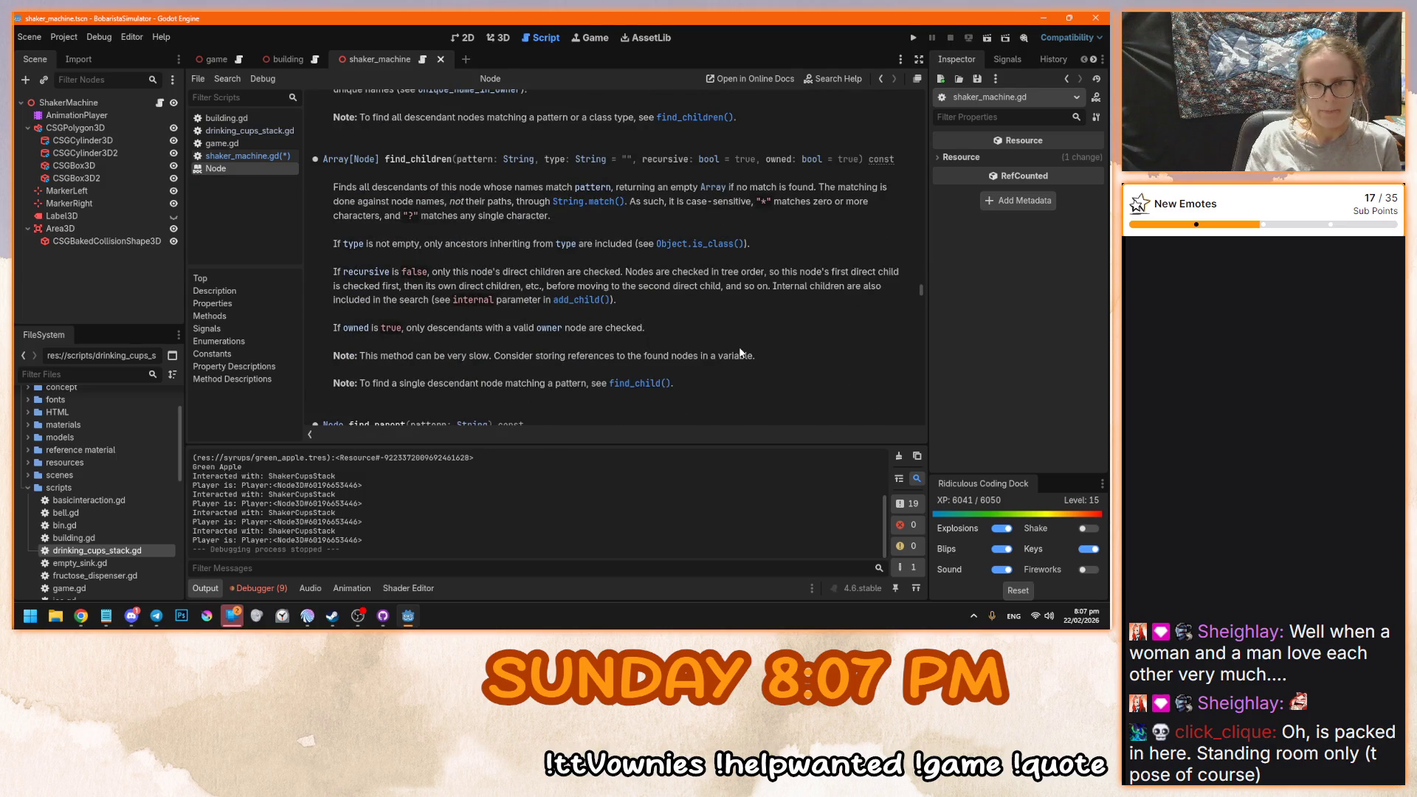
{"action": "scroll", "coordinate": [741, 352], "scroll_direction": "up", "scroll_amount": 5}
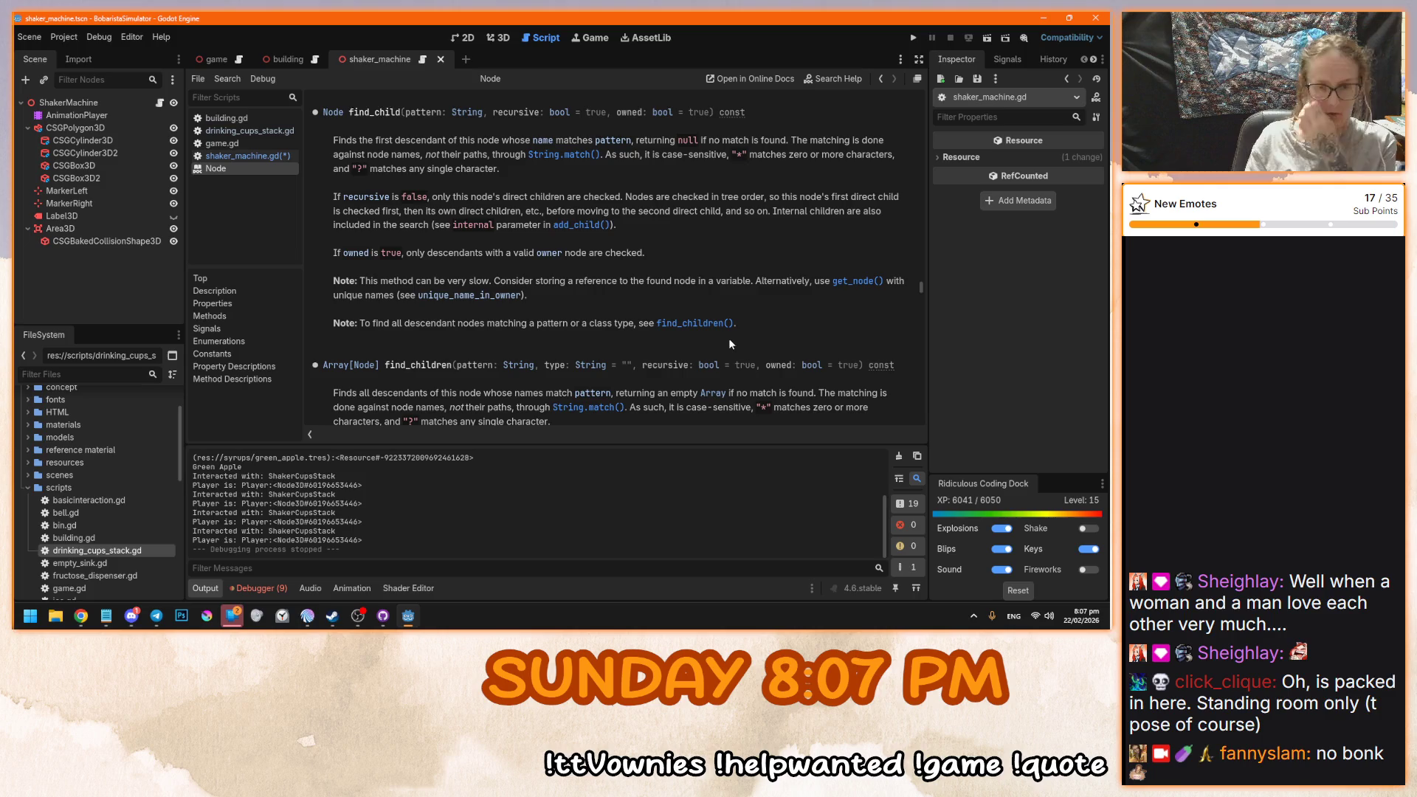
{"action": "scroll", "coordinate": [756, 343], "scroll_direction": "up", "scroll_amount": 3}
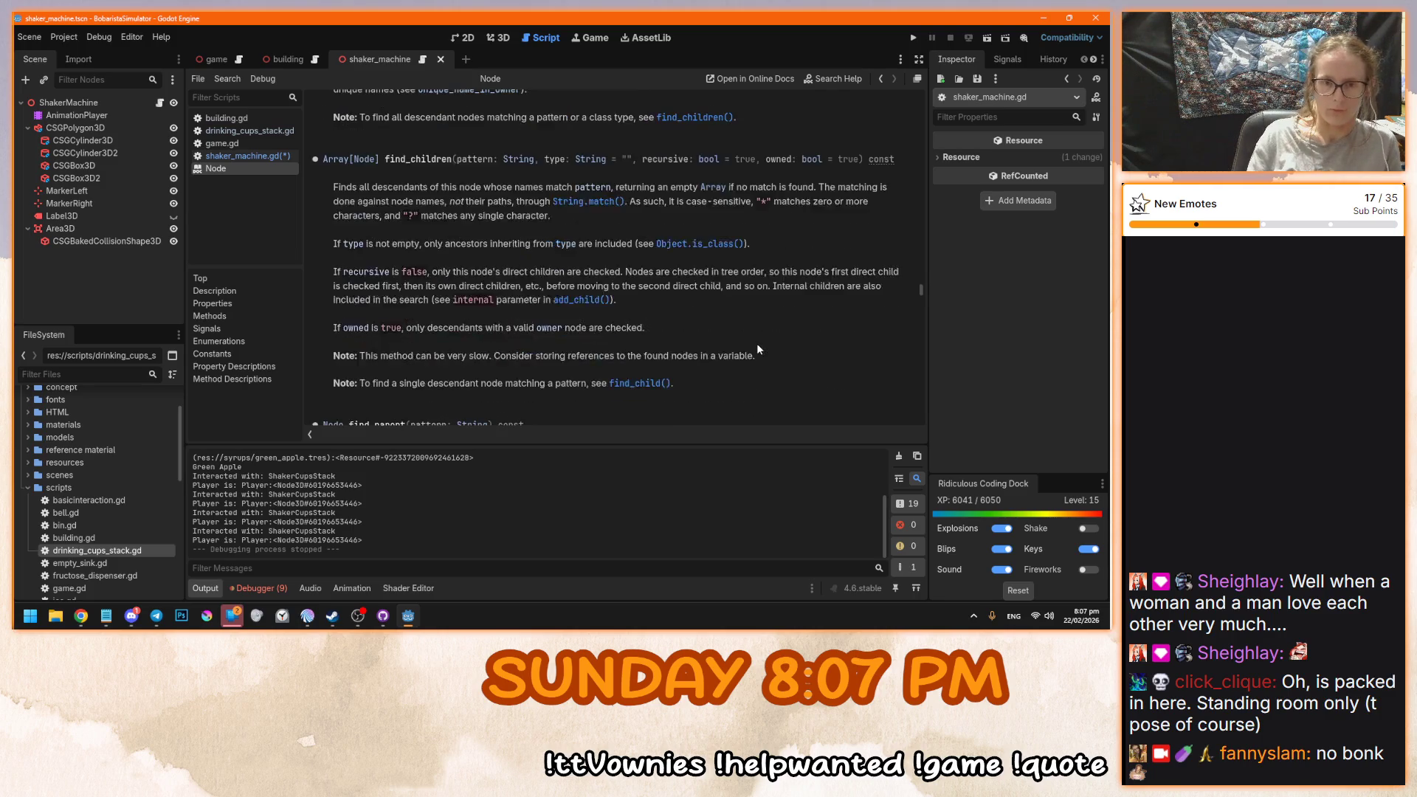
{"action": "left_click_drag", "start_coordinate": [919, 293], "coordinate": [911, 126]}
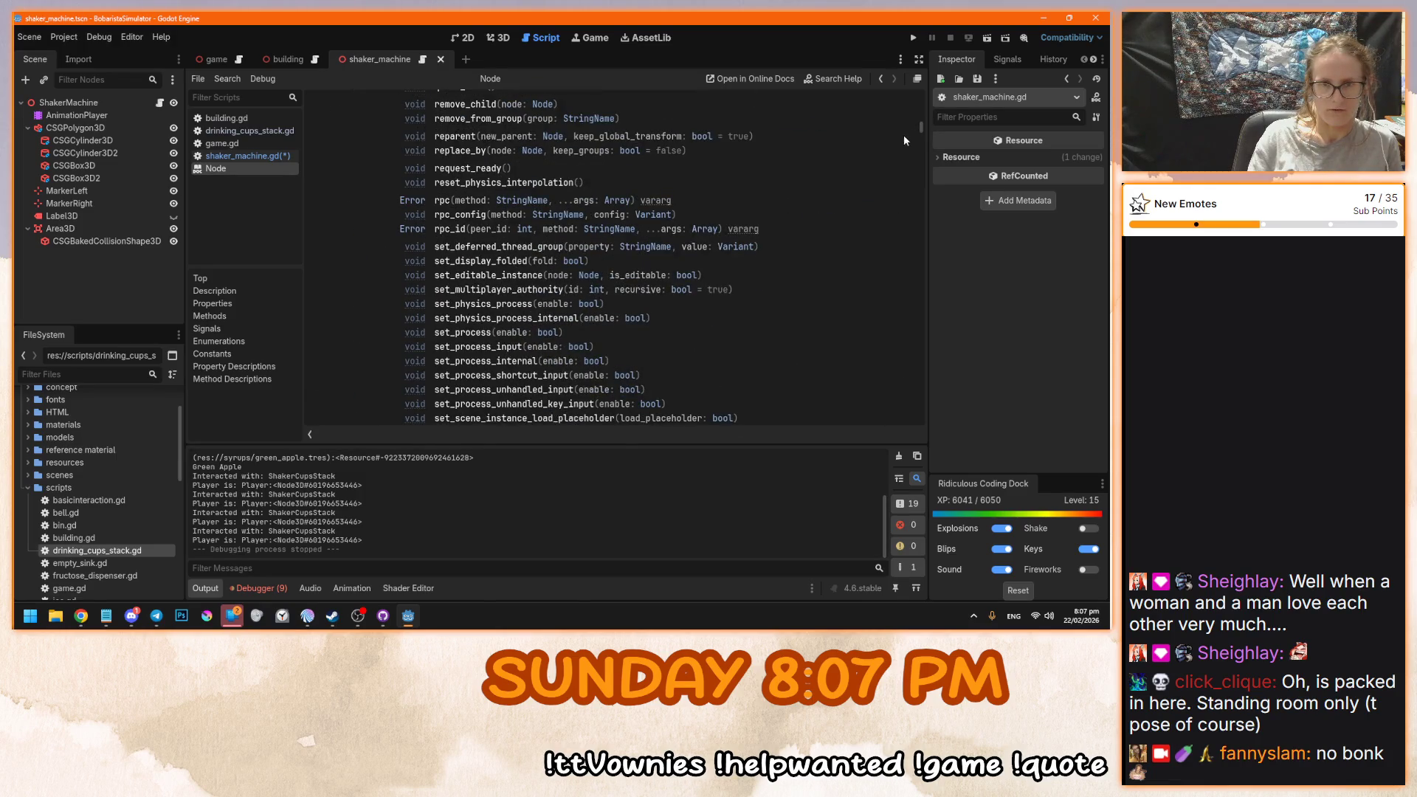
{"action": "scroll", "coordinate": [803, 245], "scroll_direction": "up", "scroll_amount": 3}
{"action": "scroll", "coordinate": [791, 262], "scroll_direction": "up", "scroll_amount": 5}
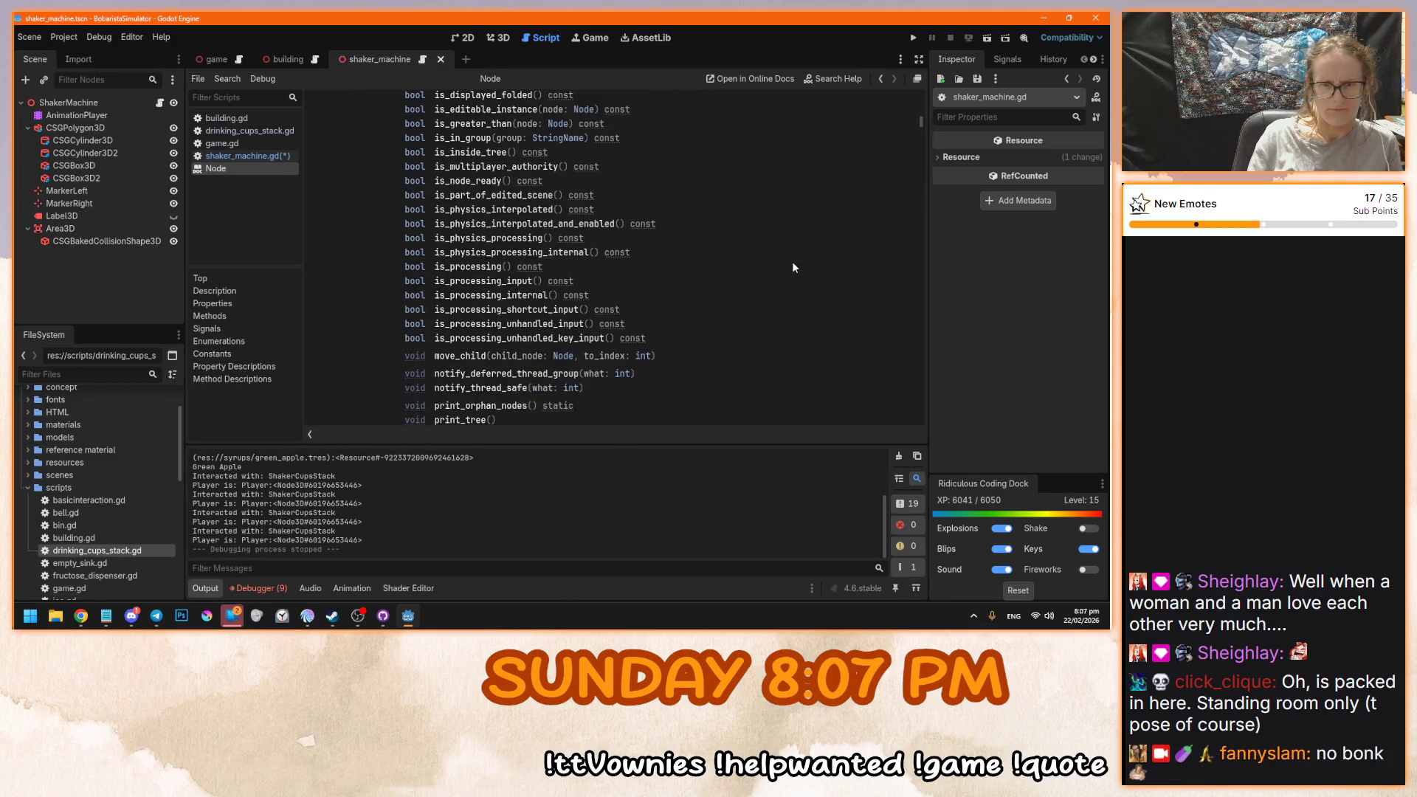
{"action": "scroll", "coordinate": [793, 267], "scroll_direction": "up", "scroll_amount": 2}
{"action": "scroll", "coordinate": [793, 267], "scroll_direction": "up", "scroll_amount": 3}
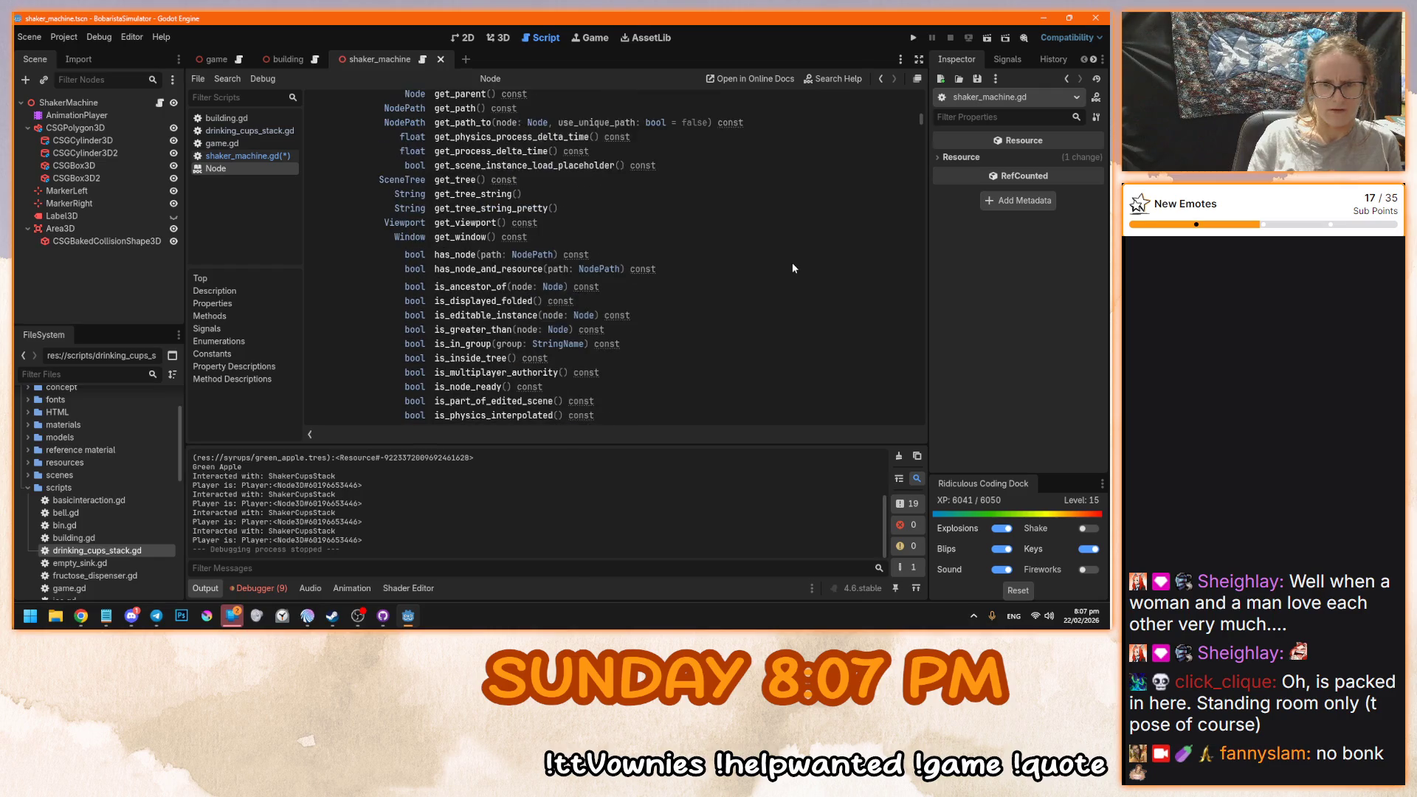
{"action": "scroll", "coordinate": [793, 268], "scroll_direction": "up", "scroll_amount": 1}
{"action": "scroll", "coordinate": [793, 268], "scroll_direction": "up", "scroll_amount": 1}
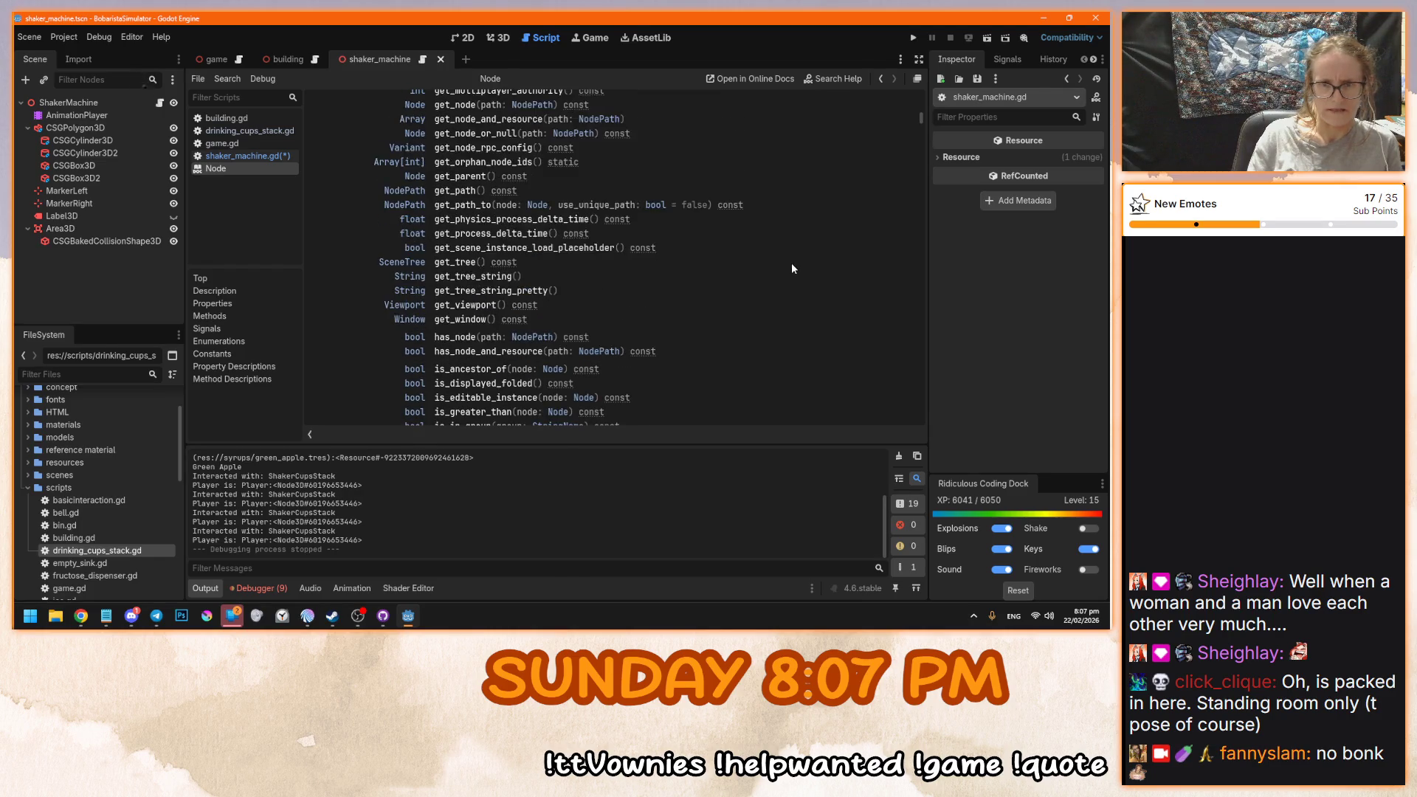
{"action": "scroll", "coordinate": [792, 268], "scroll_direction": "up", "scroll_amount": 1}
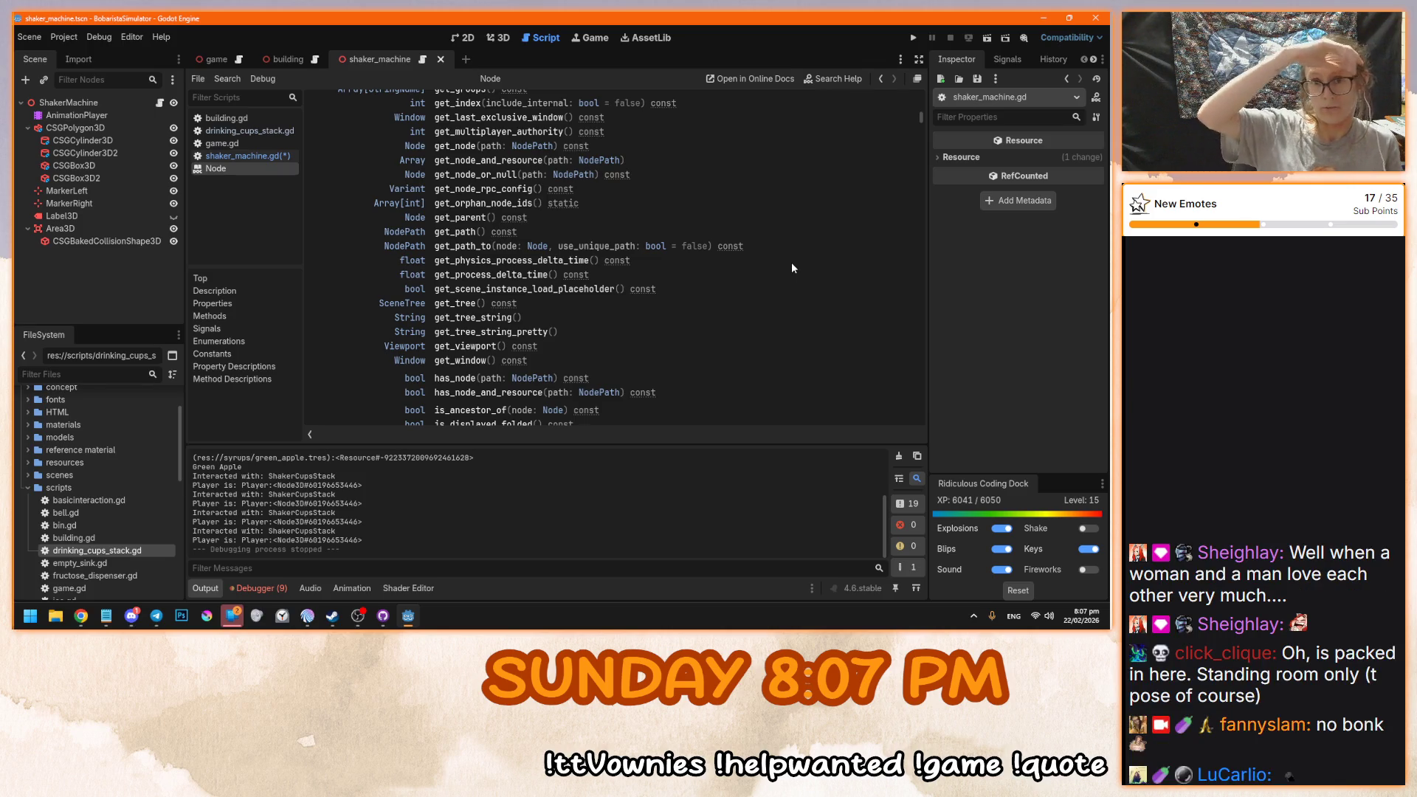
{"action": "scroll", "coordinate": [793, 268], "scroll_direction": "up", "scroll_amount": 6}
{"action": "scroll", "coordinate": [774, 292], "scroll_direction": "up", "scroll_amount": 1}
{"action": "scroll", "coordinate": [773, 293], "scroll_direction": "up", "scroll_amount": 2}
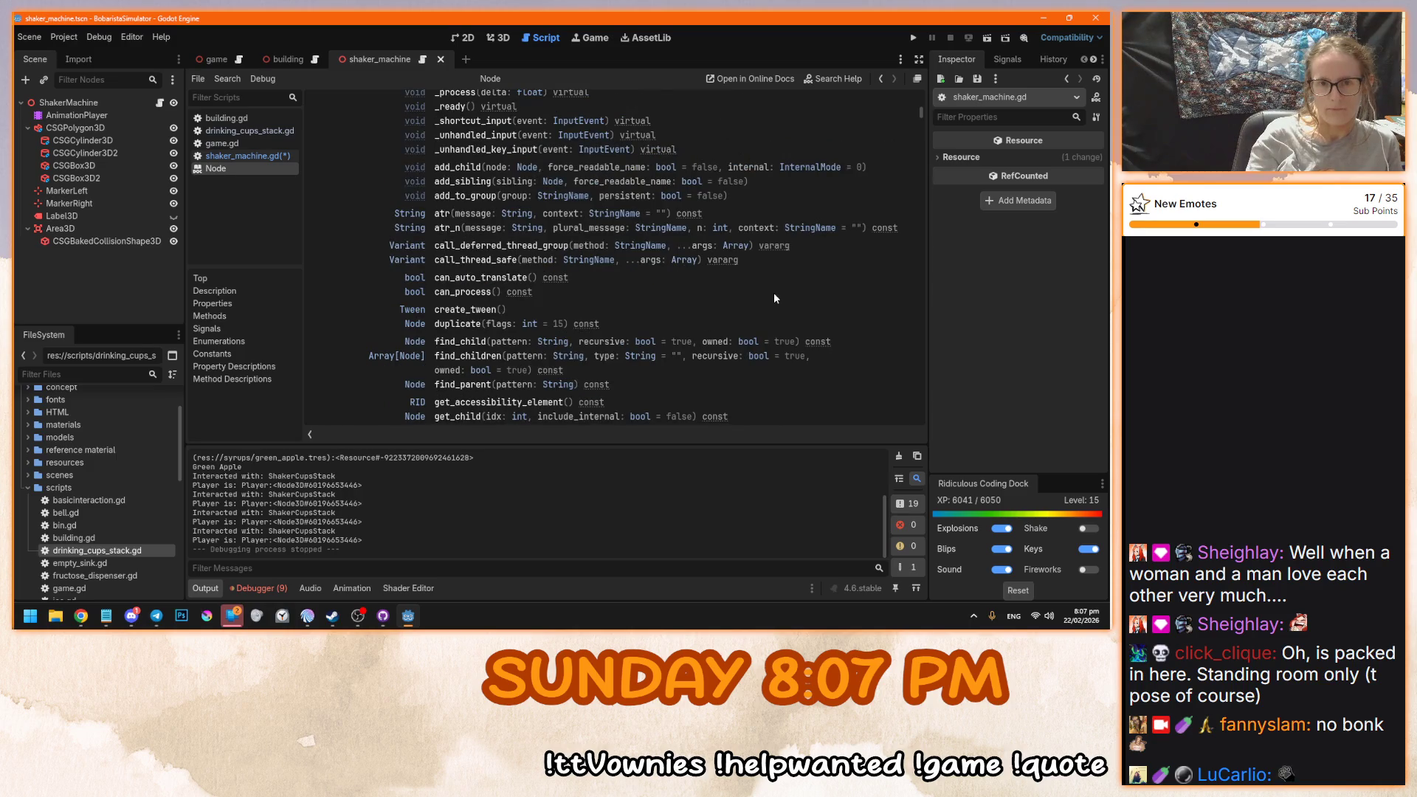
{"action": "scroll", "coordinate": [774, 298], "scroll_direction": "up", "scroll_amount": 1}
{"action": "scroll", "coordinate": [774, 298], "scroll_direction": "up", "scroll_amount": 3}
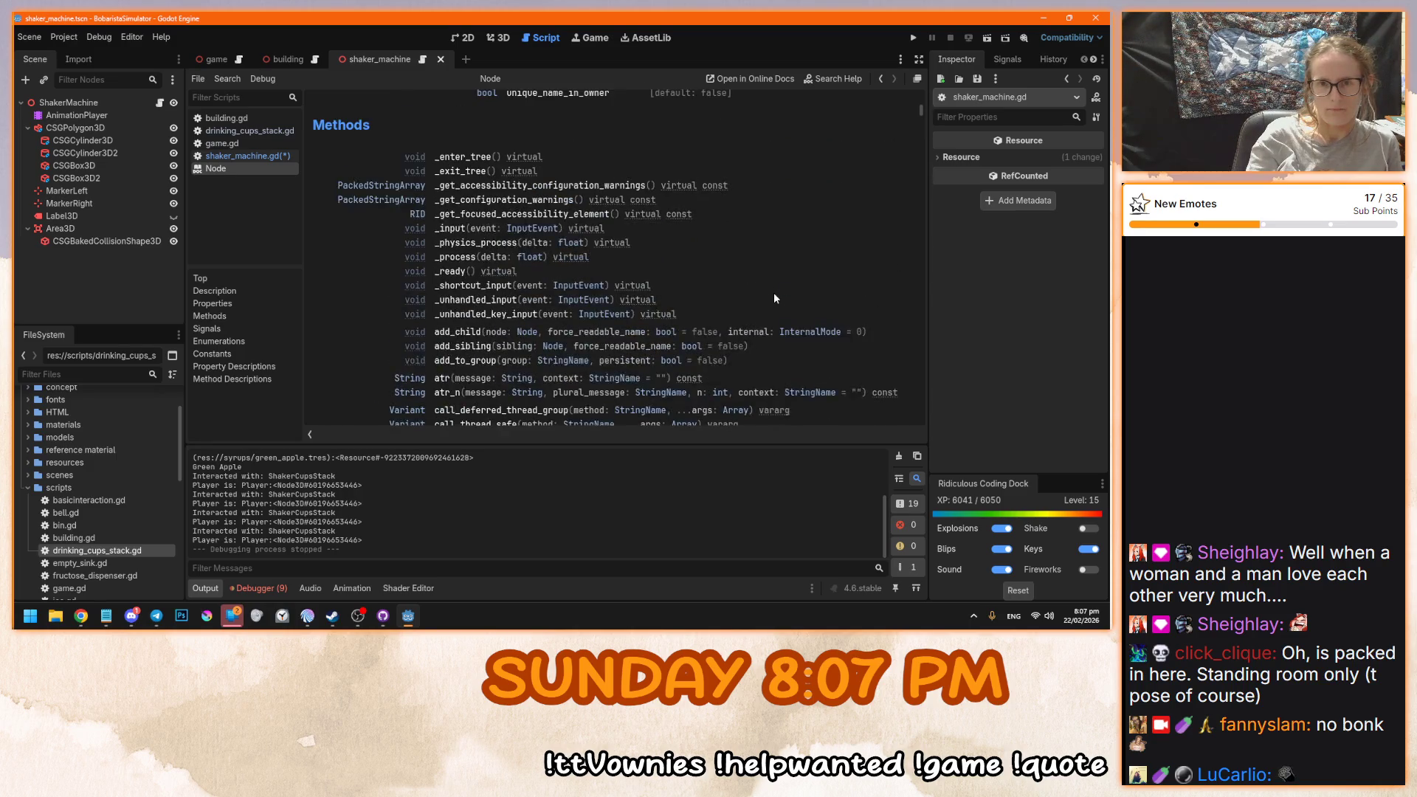
{"action": "scroll", "coordinate": [754, 295], "scroll_direction": "down", "scroll_amount": 10}
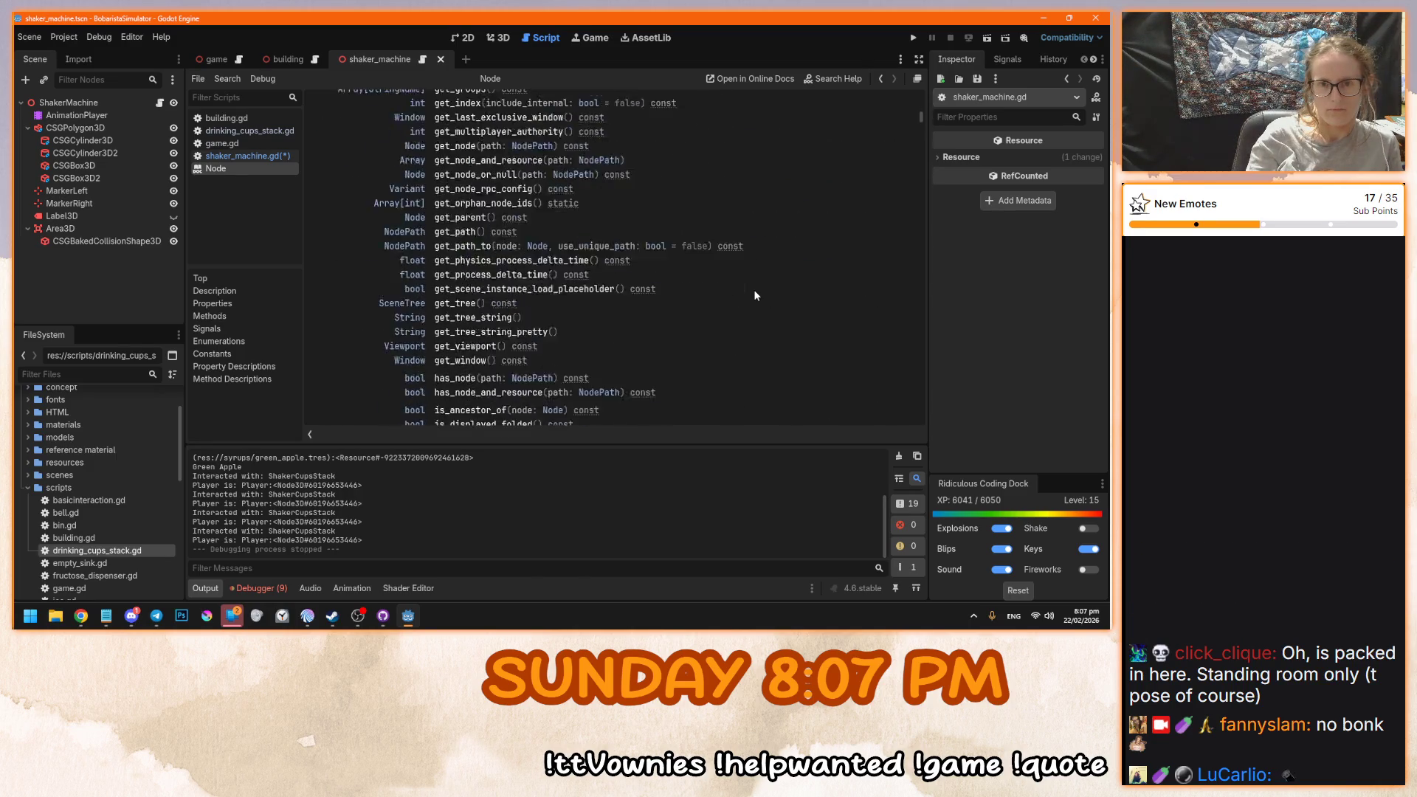
{"action": "scroll", "coordinate": [754, 295], "scroll_direction": "down", "scroll_amount": 12}
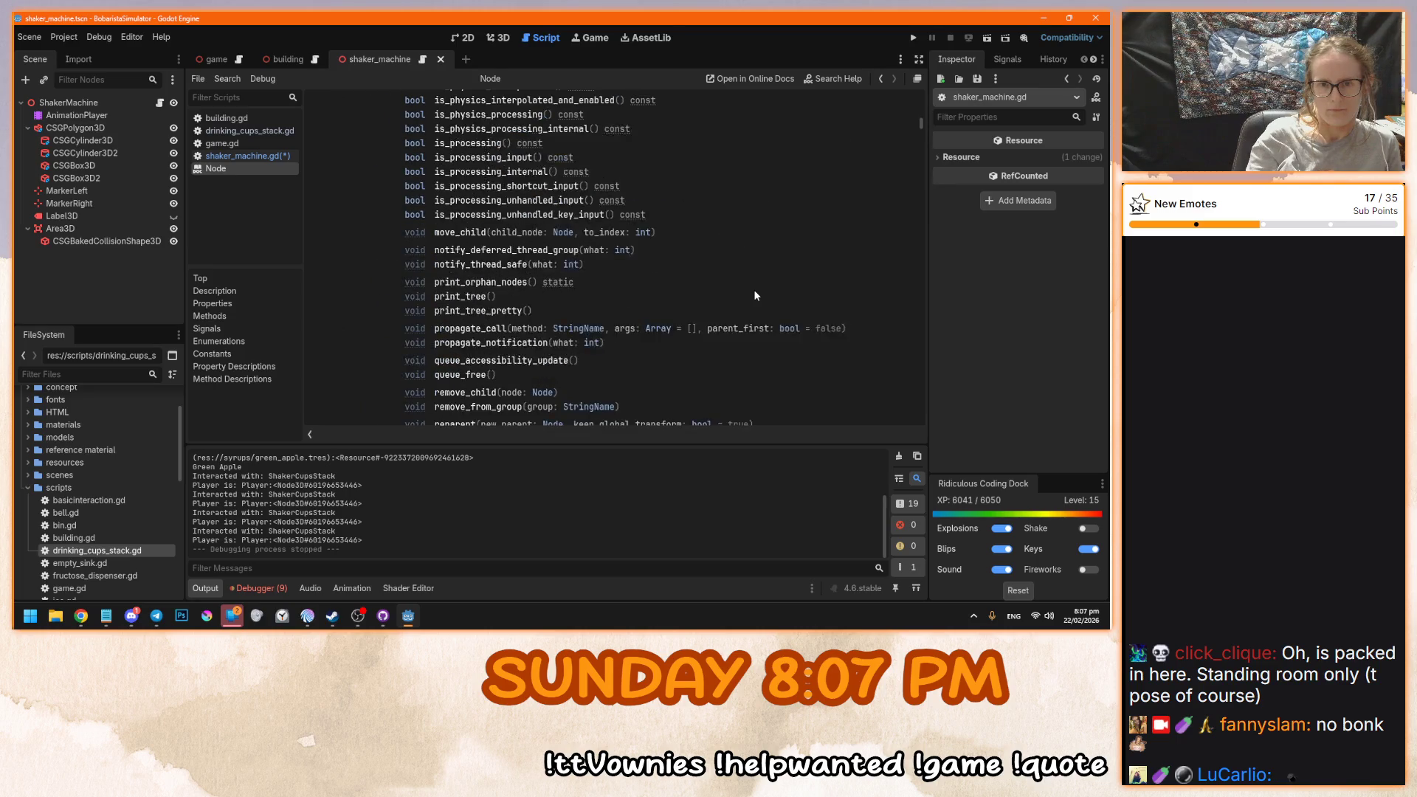
{"action": "scroll", "coordinate": [754, 295], "scroll_direction": "down", "scroll_amount": 10}
{"action": "scroll", "coordinate": [716, 306], "scroll_direction": "up", "scroll_amount": 10}
{"action": "scroll", "coordinate": [715, 306], "scroll_direction": "up", "scroll_amount": 5}
{"action": "left_click", "coordinate": [422, 59]}
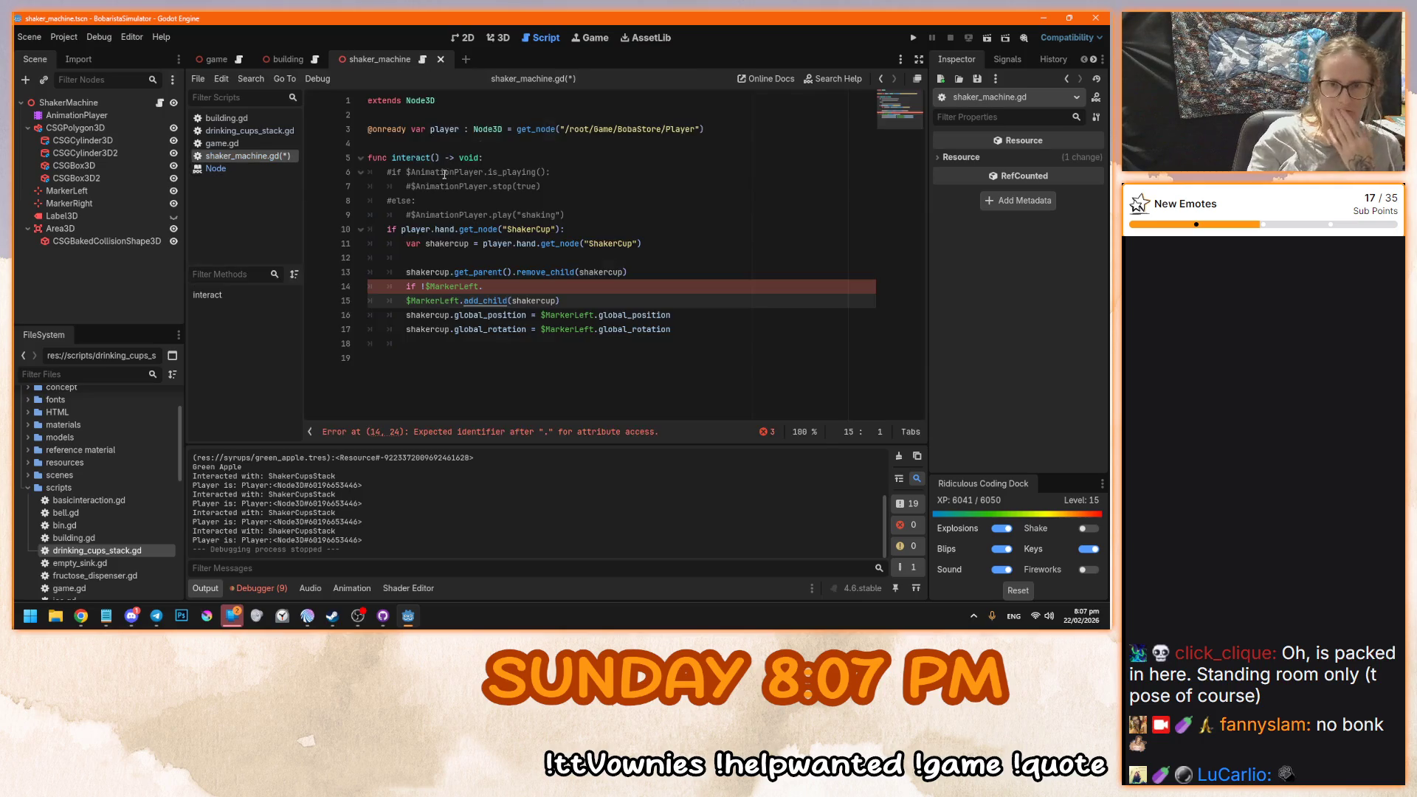
- Complete line 14 as if !$MarkerLeft.find_child("ShakerCup") using the find_child autocomplete
{"action": "type", "text": "find"}
{"action": "key", "text": "Tab"}
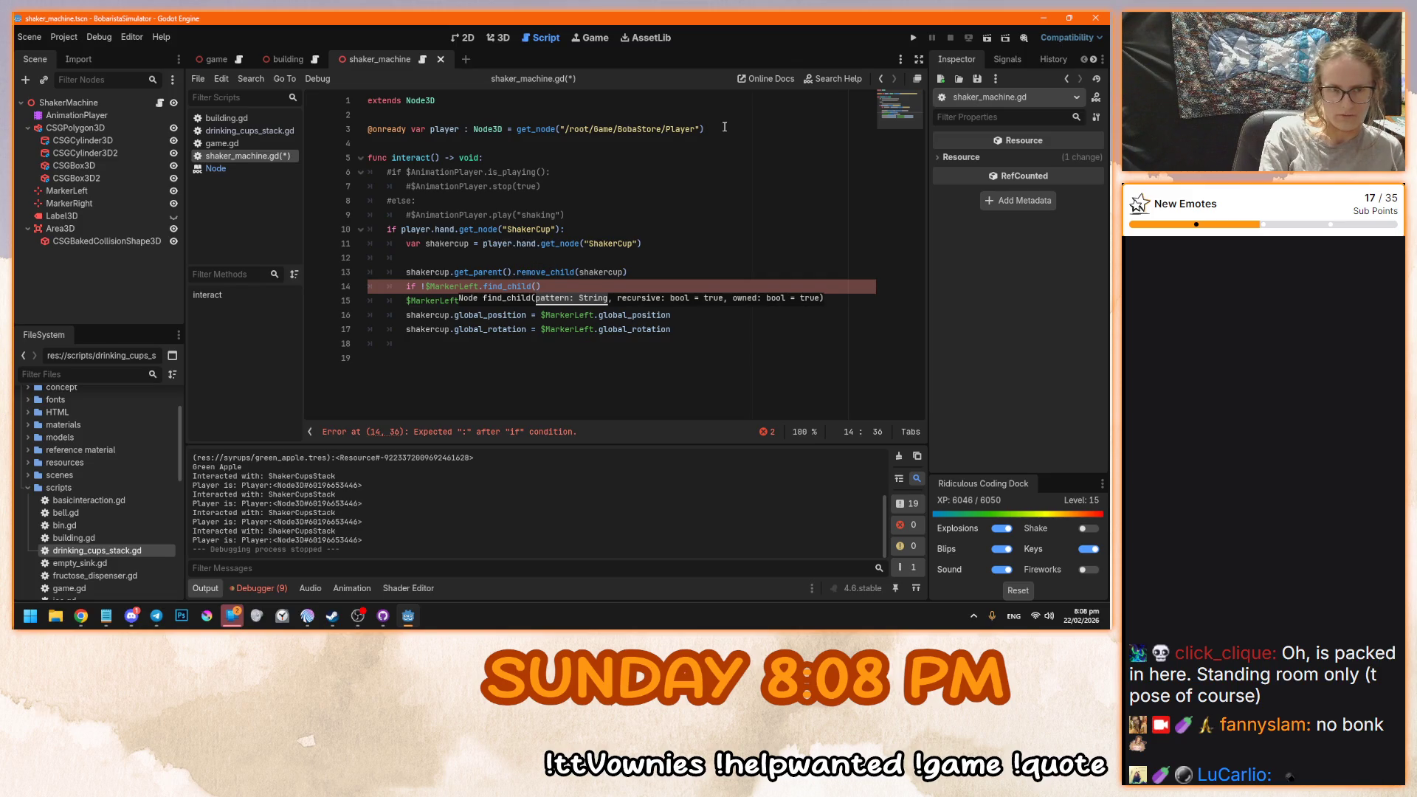
{"action": "type", "text": "\"ShakerC"}
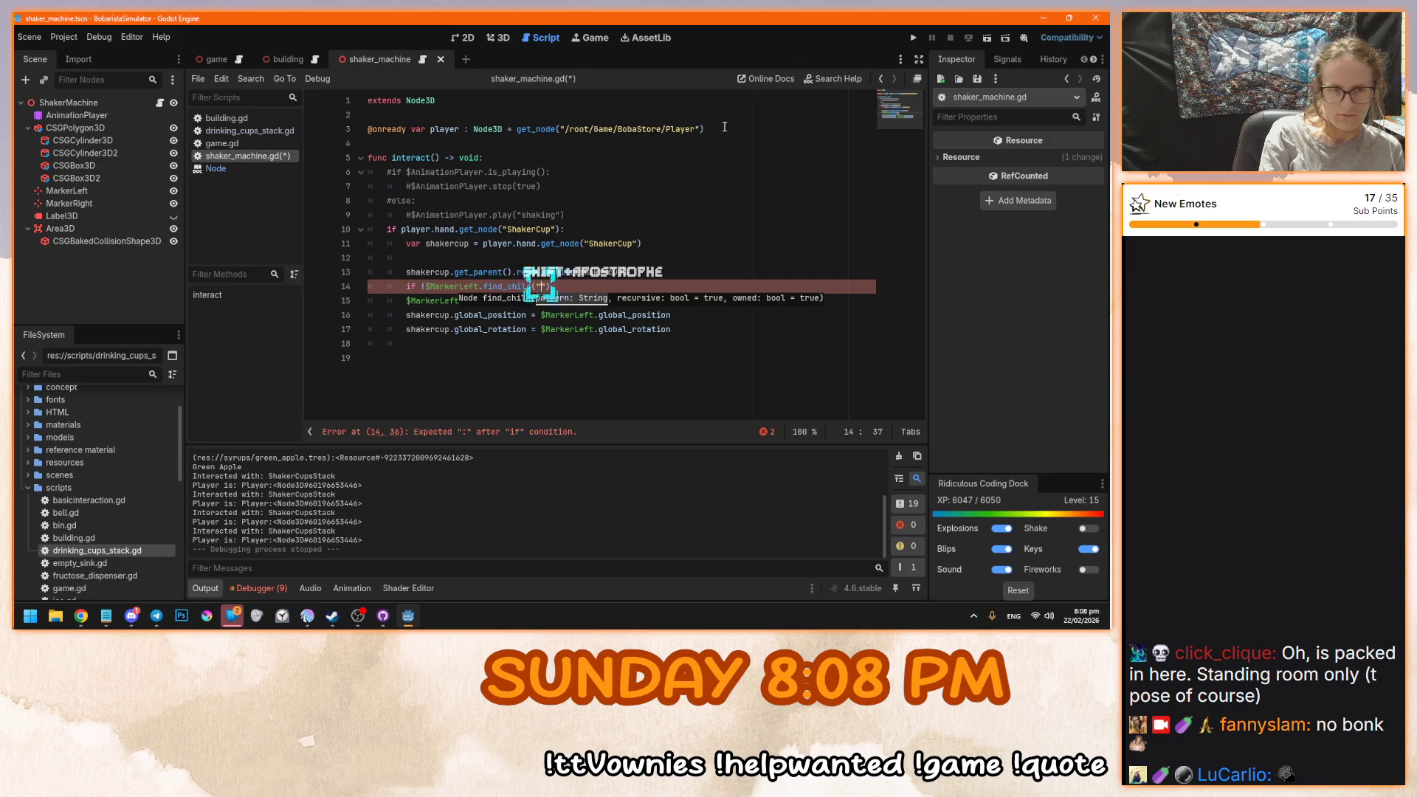
{"action": "type", "text": "up"}
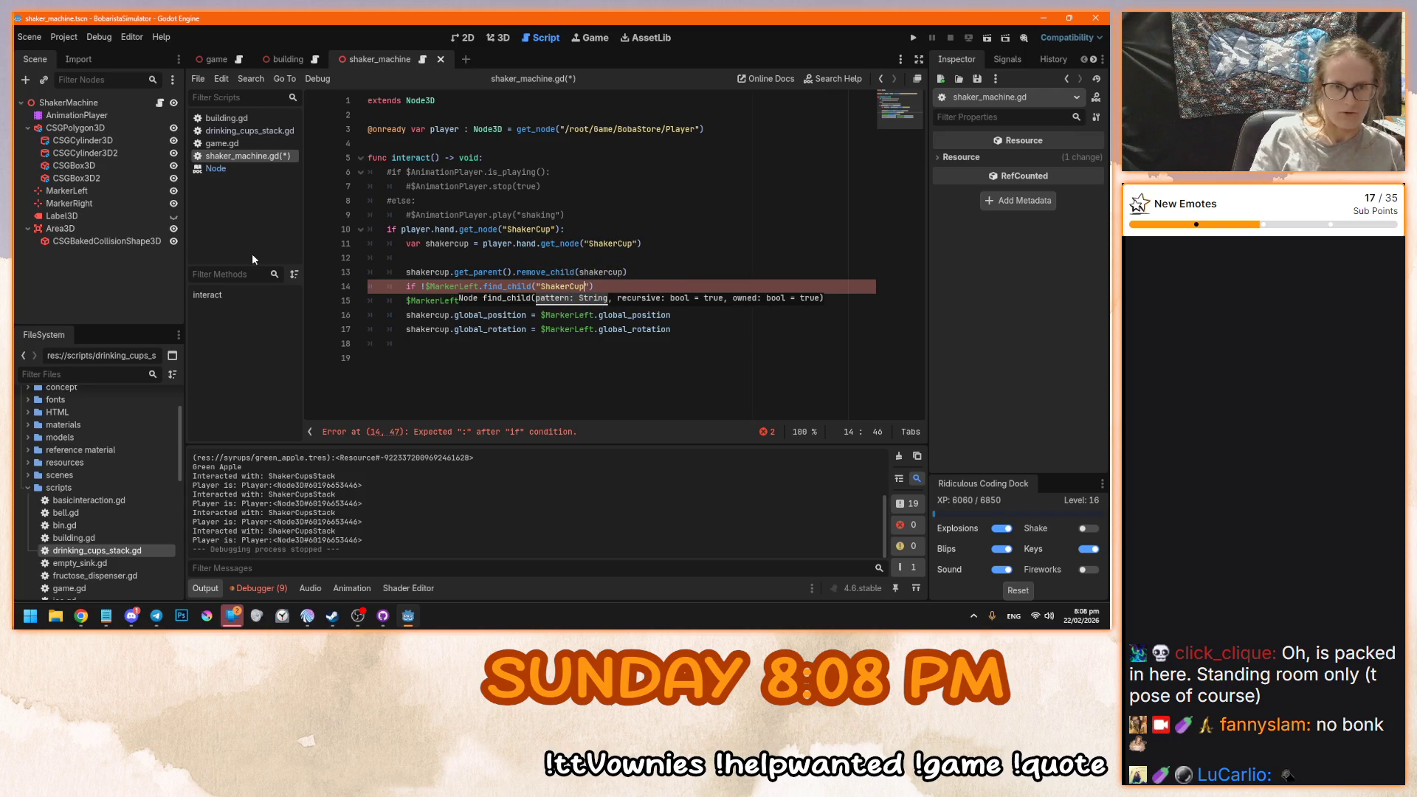
{"action": "scroll", "coordinate": [143, 531], "scroll_direction": "down", "scroll_amount": 5}
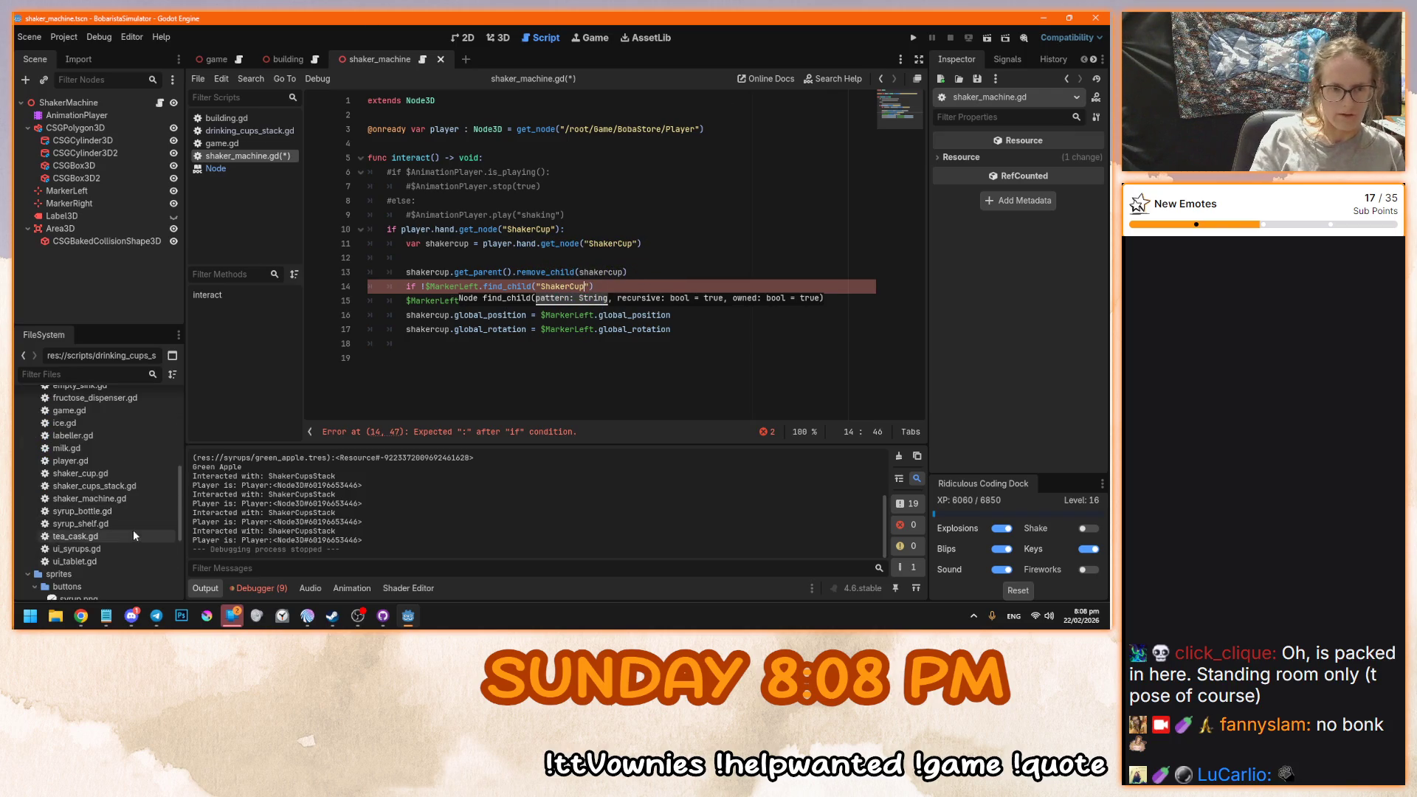
{"action": "double_click", "coordinate": [110, 474]}
- Open shaker_cup.tscn in the 3D view, select its ShakerCup root, then return to shaker_machine.gd
{"action": "left_click", "coordinate": [501, 37]}
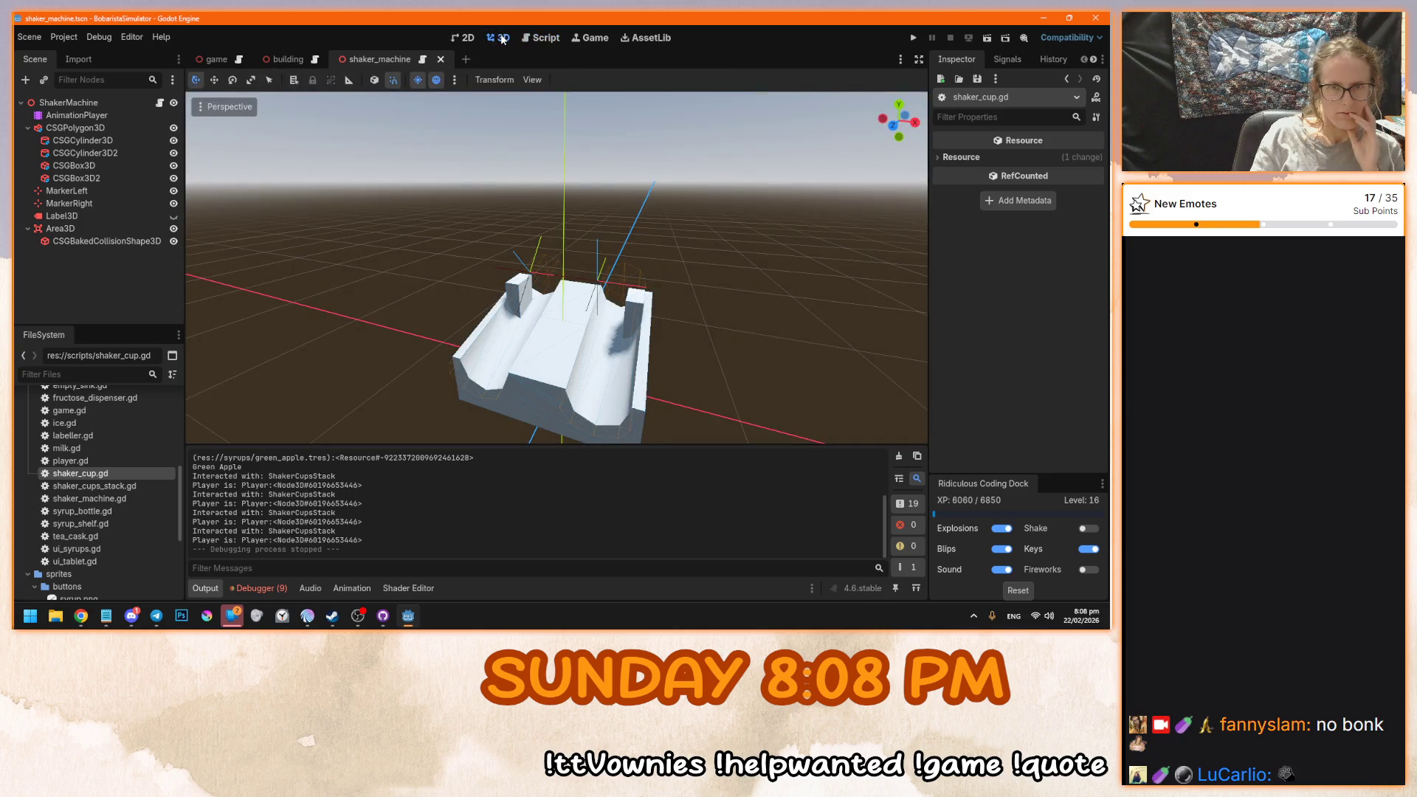
{"action": "scroll", "coordinate": [113, 546], "scroll_direction": "up", "scroll_amount": 6}
{"action": "left_click", "coordinate": [30, 512]}
{"action": "left_click", "coordinate": [28, 499]}
{"action": "scroll", "coordinate": [105, 501], "scroll_direction": "down", "scroll_amount": 4}
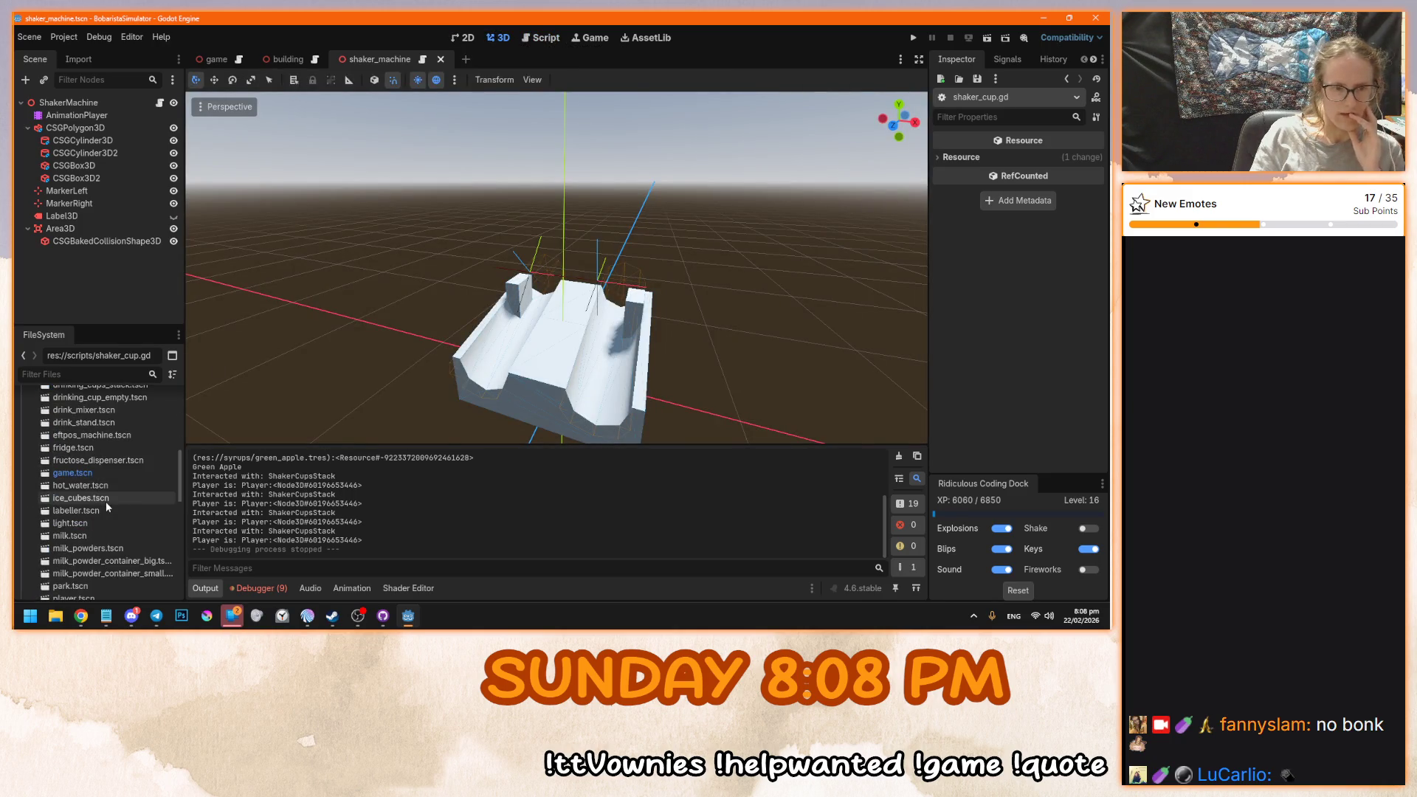
{"action": "scroll", "coordinate": [104, 502], "scroll_direction": "down", "scroll_amount": 3}
{"action": "double_click", "coordinate": [115, 484]}
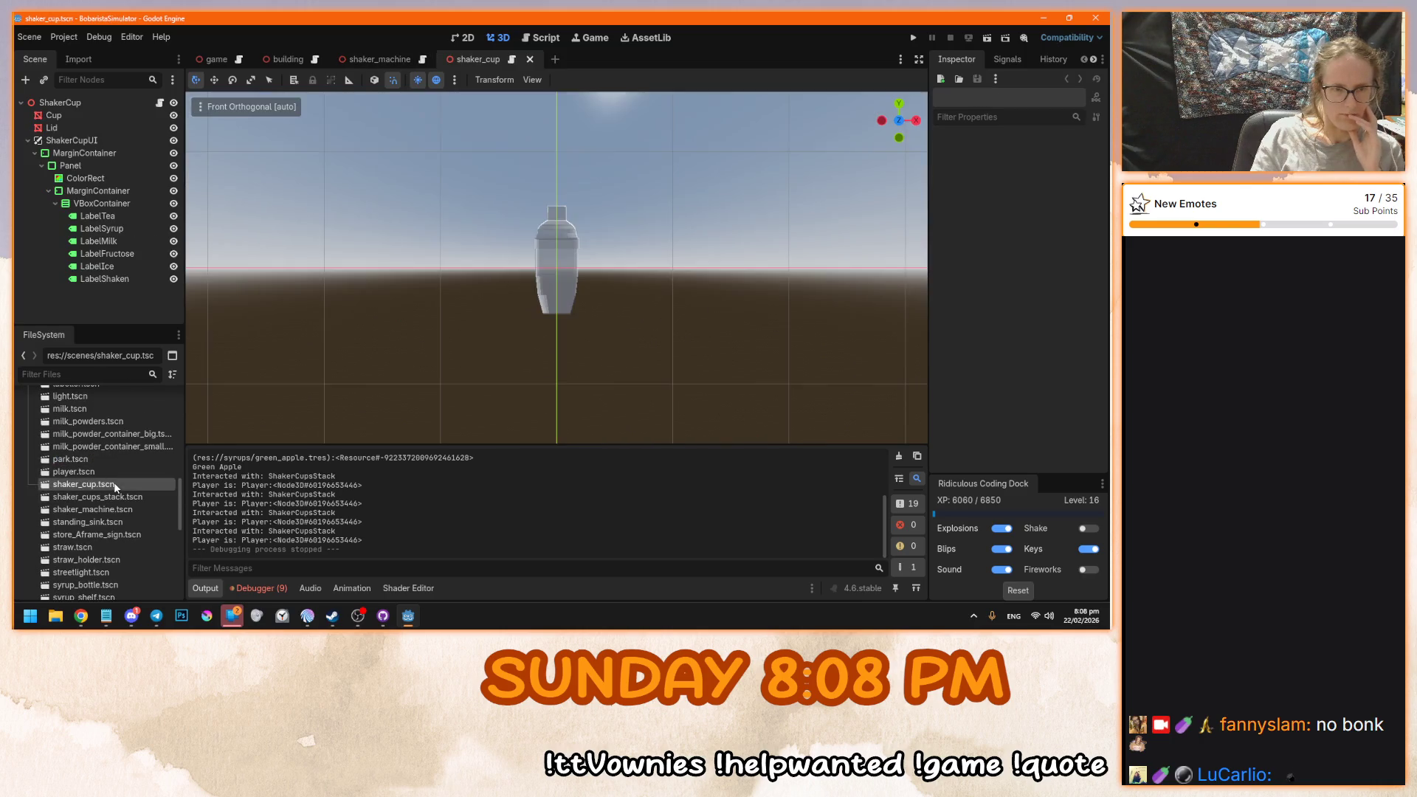
{"action": "left_click", "coordinate": [128, 102]}
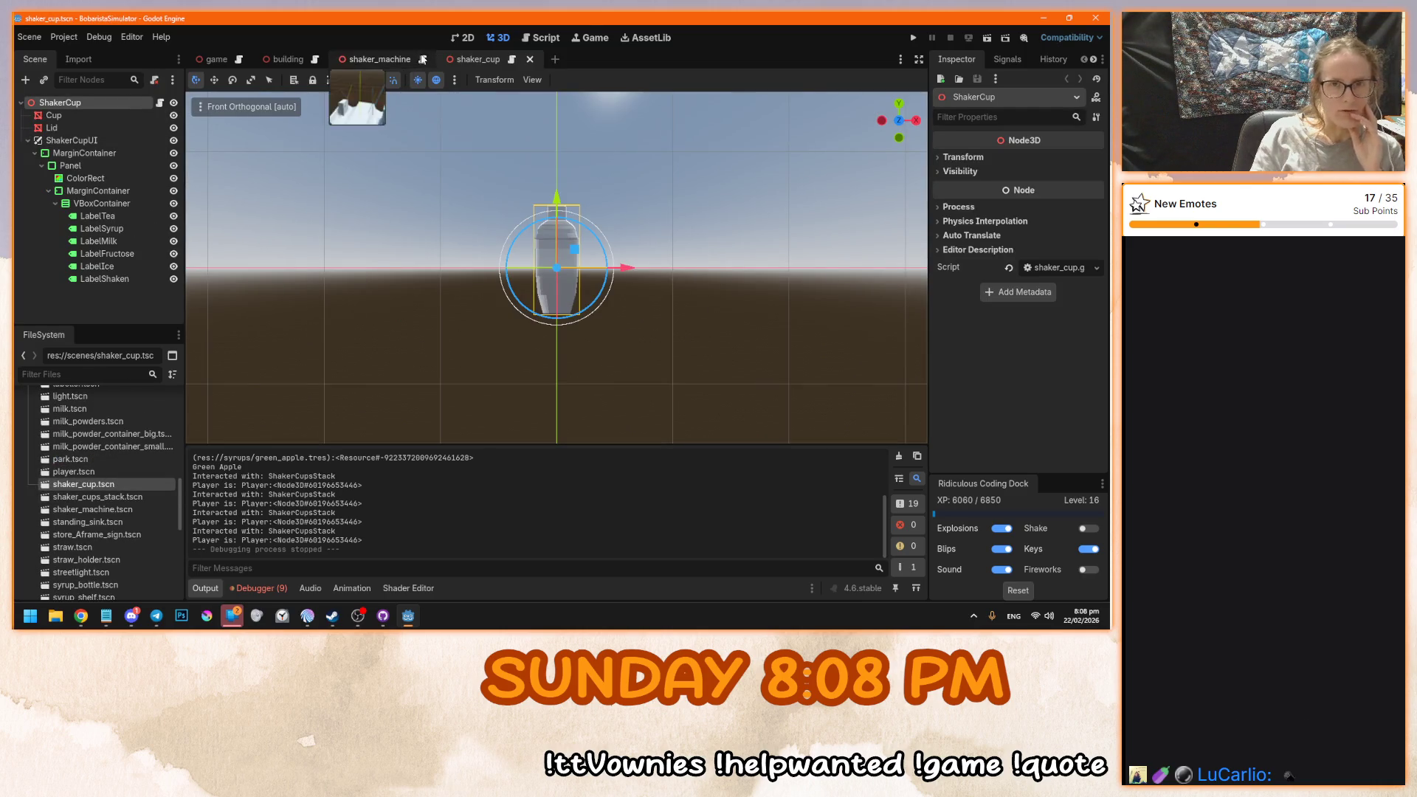
{"action": "left_click", "coordinate": [422, 59]}
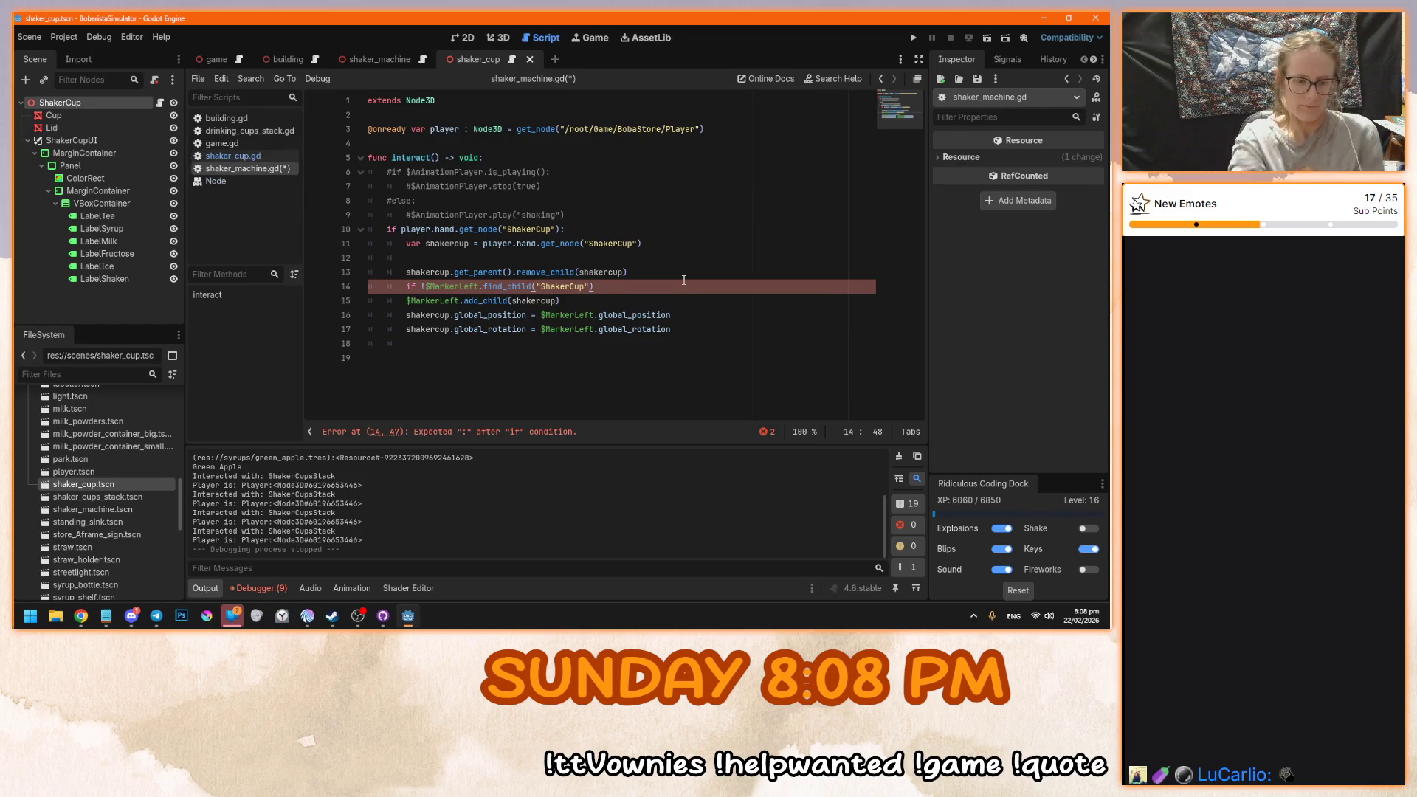
- Close the MarkerLeft condition with a colon and indent the three placement lines under it
{"action": "type", "text": ":"}
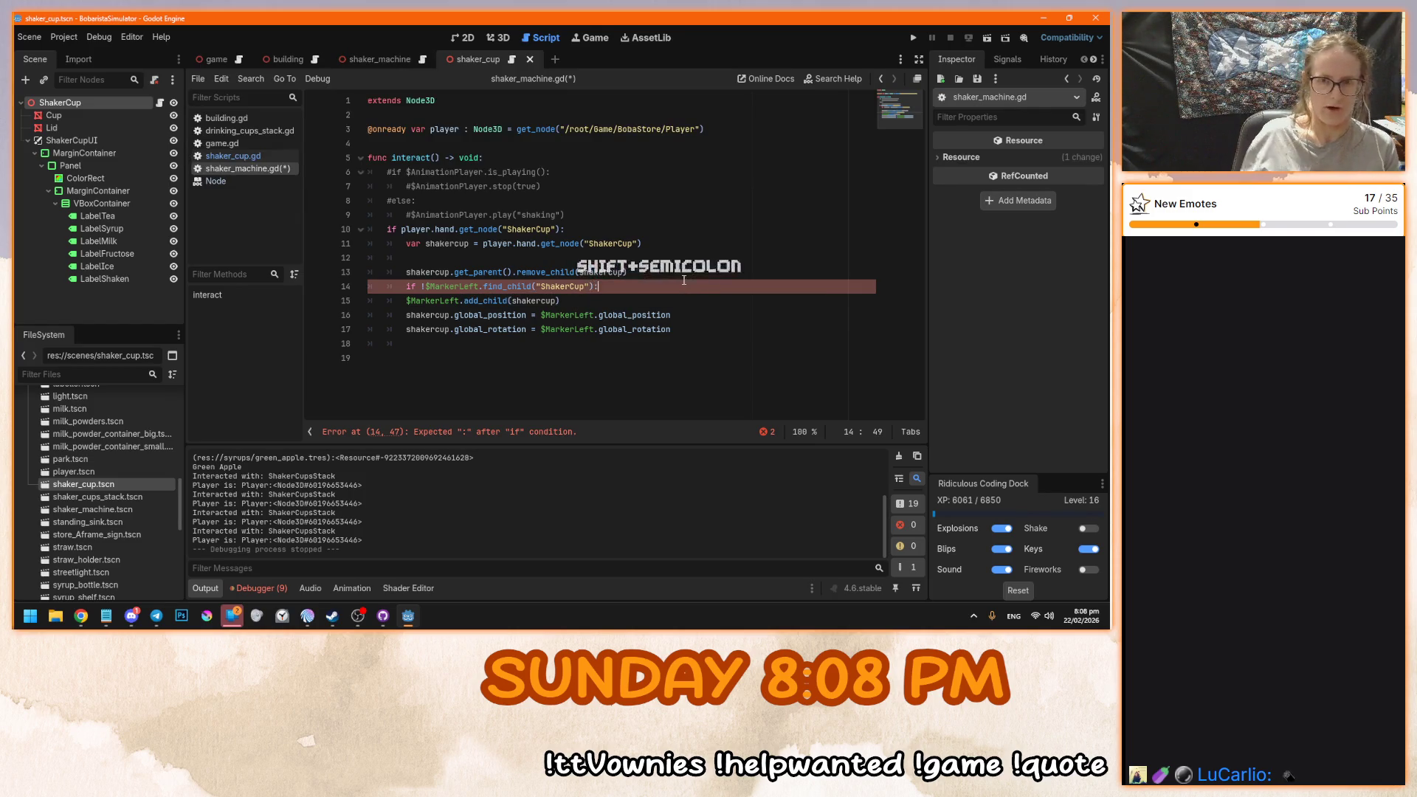
{"action": "left_click_drag", "start_coordinate": [671, 329], "coordinate": [397, 298]}
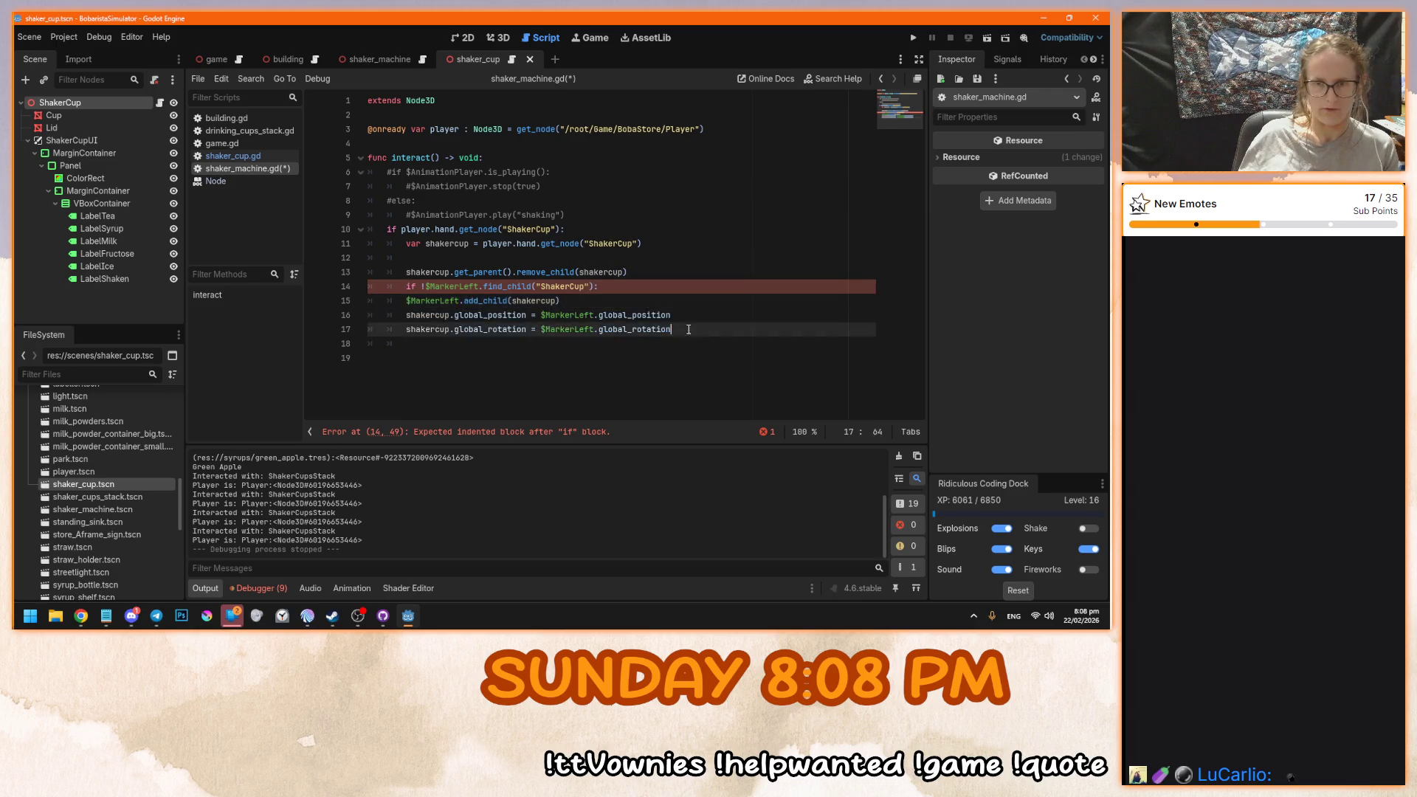
{"action": "key", "text": "Tab"}
{"action": "left_click", "coordinate": [732, 330]}
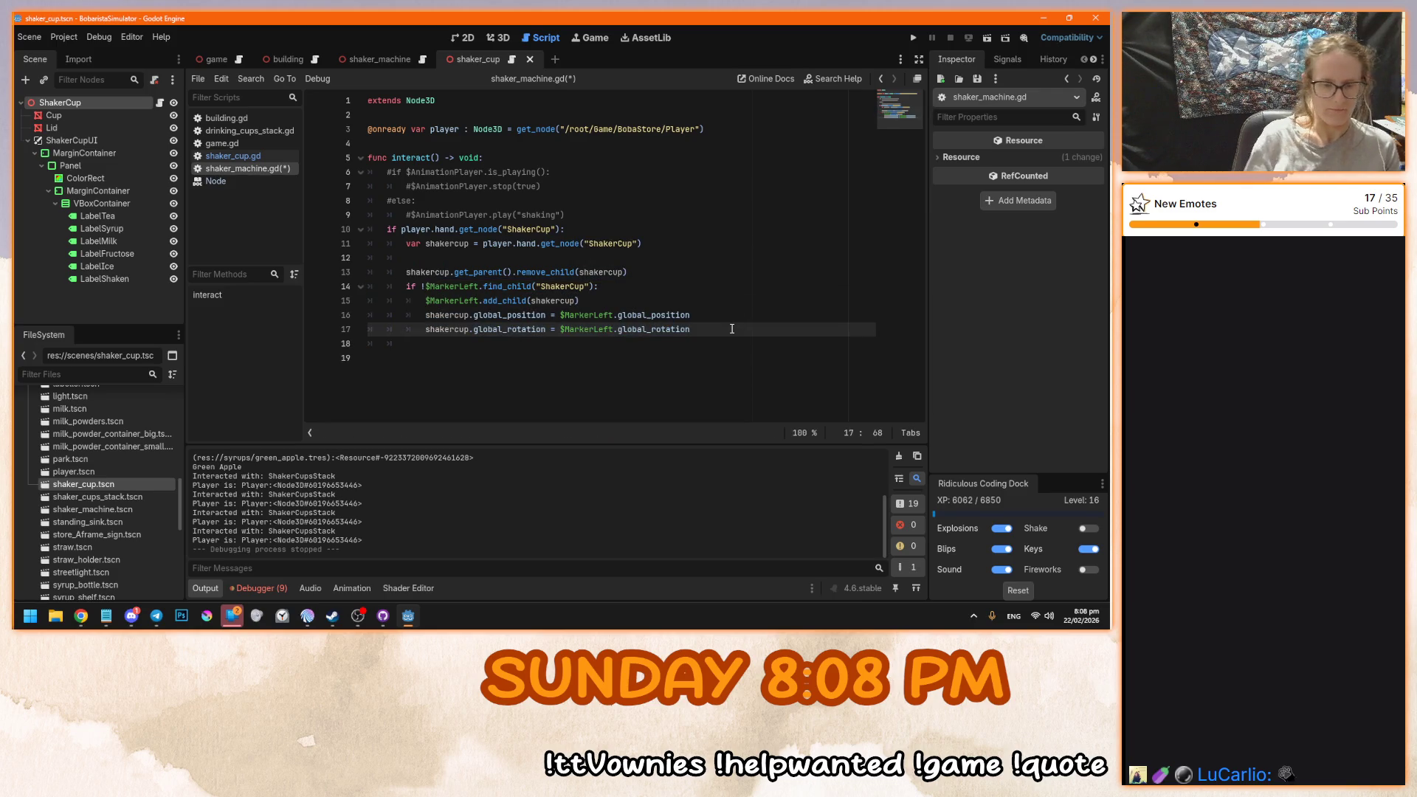
{"action": "key", "text": "Return"}
{"action": "key", "text": "BackSpace"}
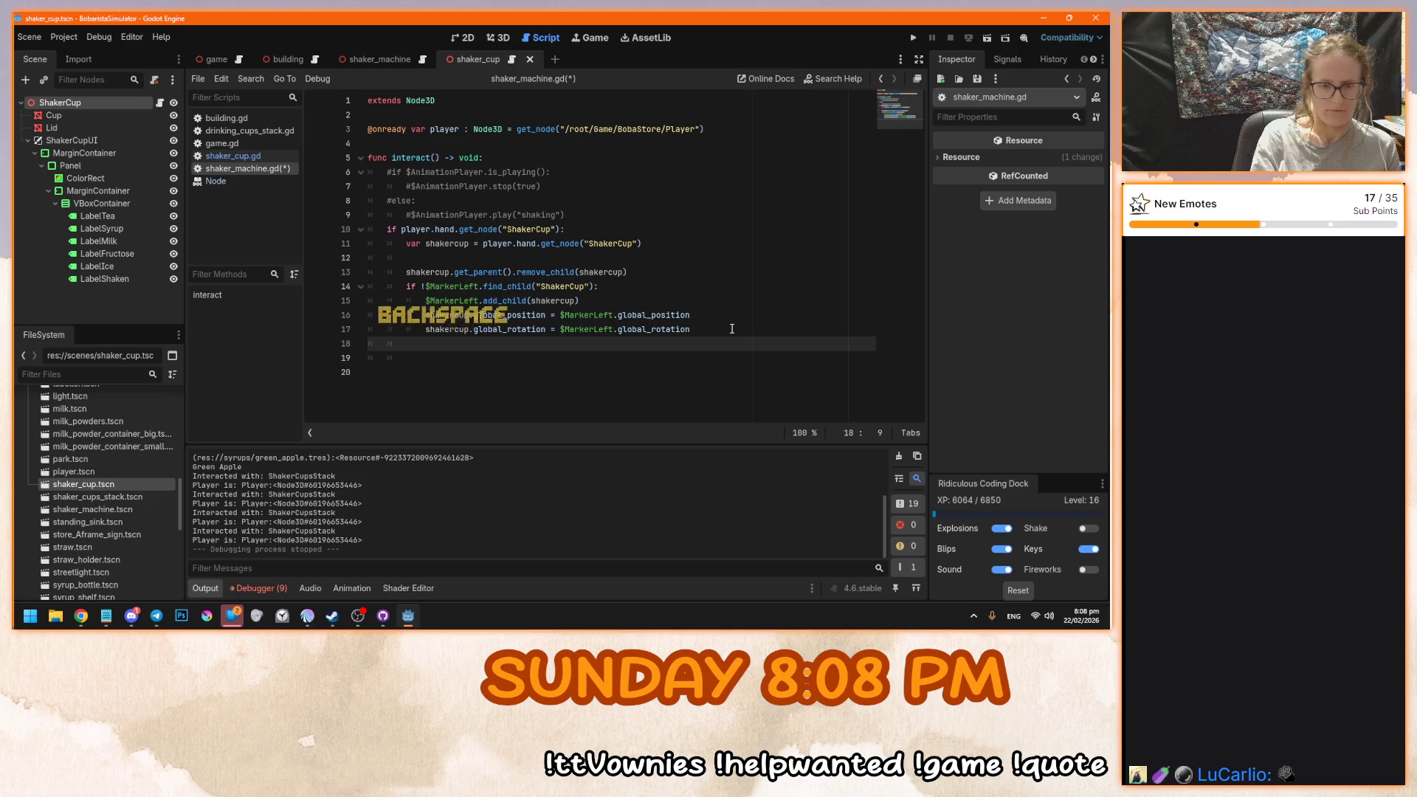
- Add an elif !$MarkerRight.find_child("ShakerCup"): branch by reusing the MarkerLeft condition
{"action": "type", "text": "els"}
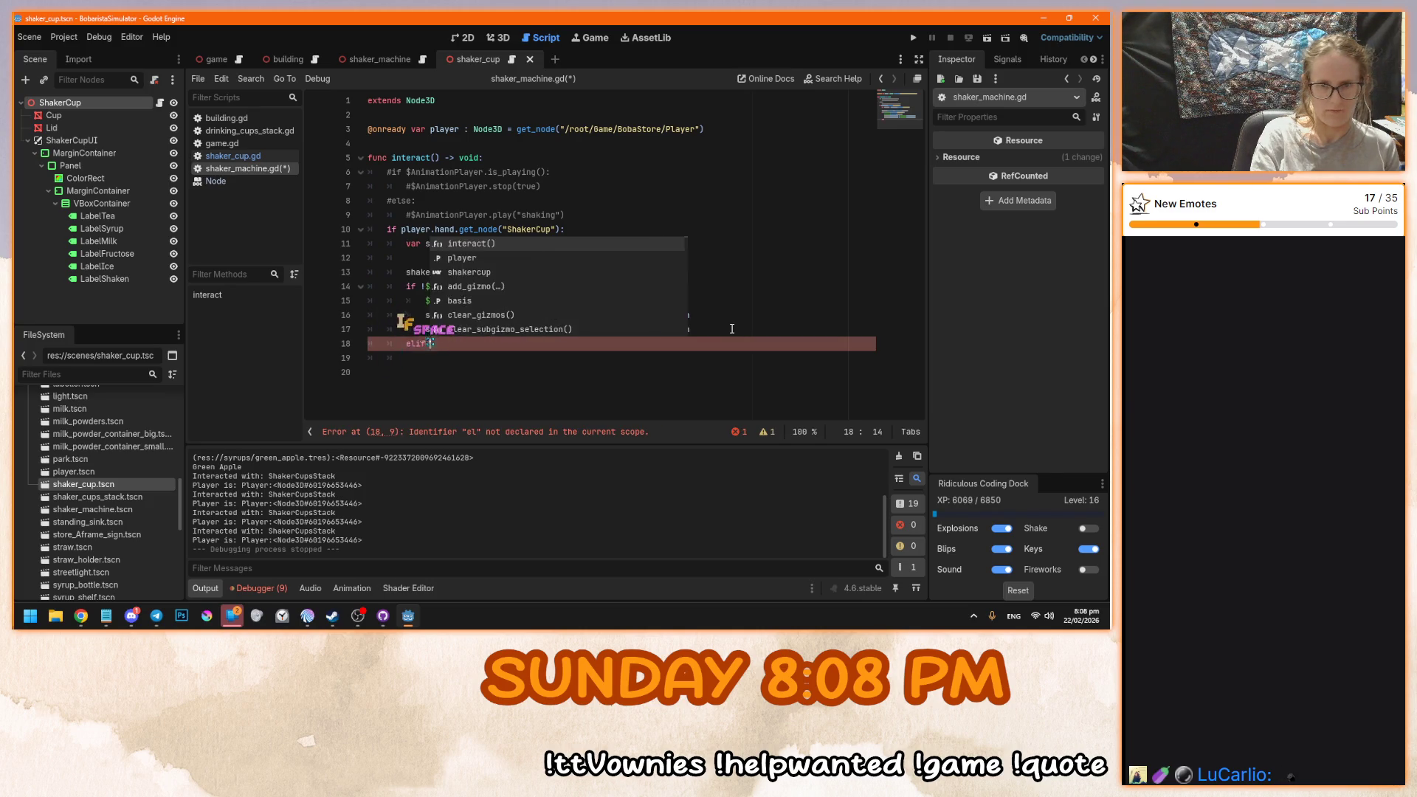
{"action": "key", "text": "Return"}
{"action": "type", "text": "!"}
{"action": "left_click_drag", "start_coordinate": [598, 287], "coordinate": [425, 290]}
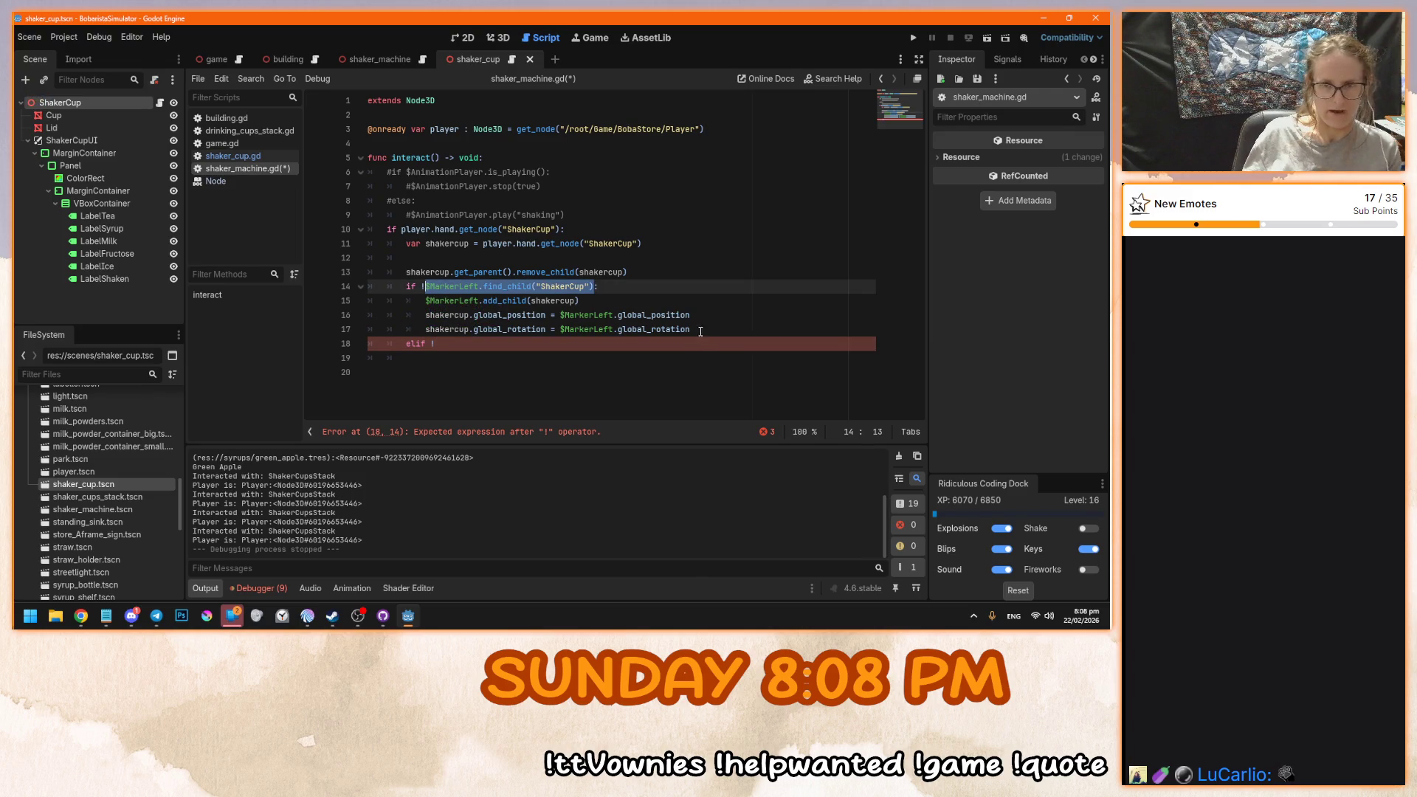
{"action": "key", "text": "ctrl+c"}
{"action": "left_click", "coordinate": [487, 344]}
{"action": "key", "text": "ctrl+v"}
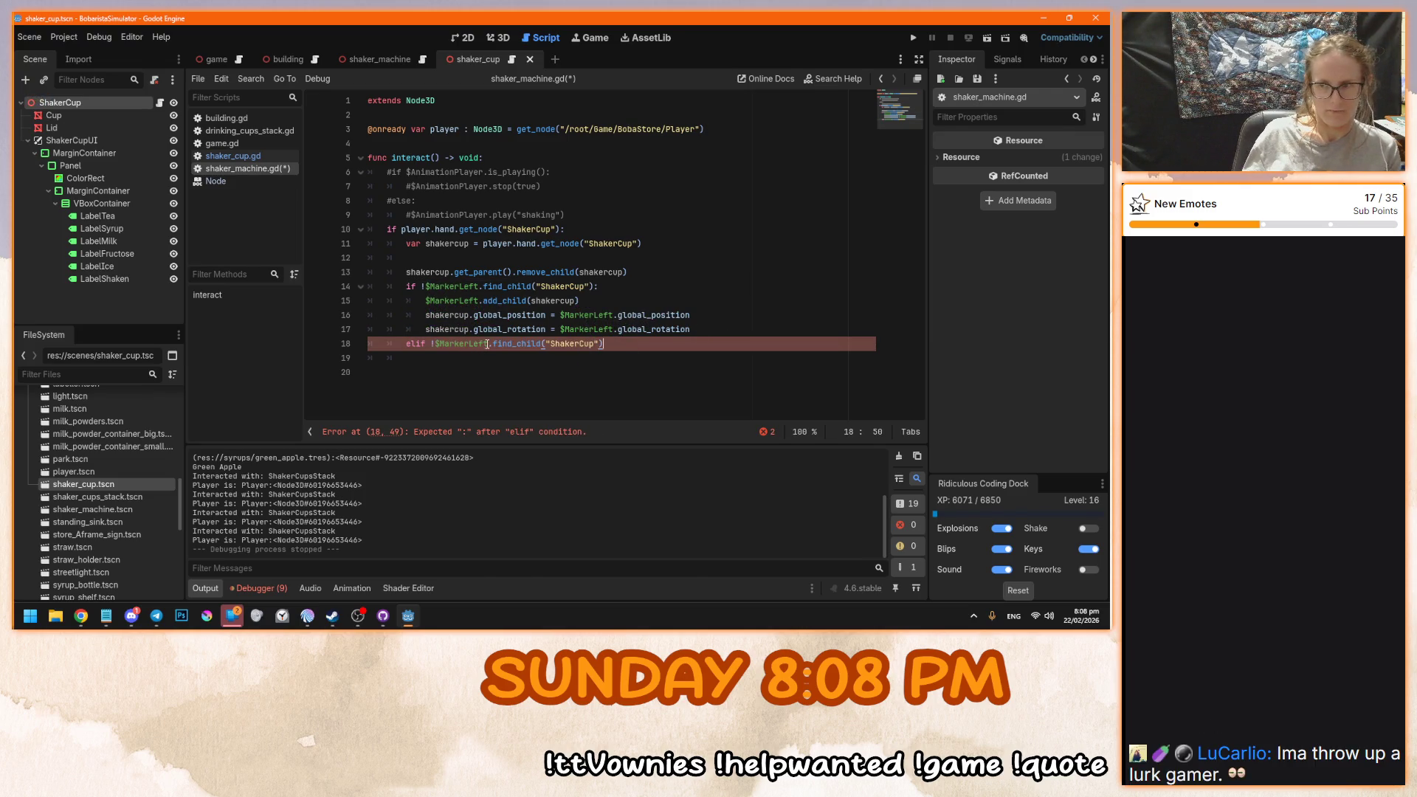
{"action": "key", "text": "BackSpace"}
{"action": "key", "text": "BackSpace"}
{"action": "key", "text": "BackSpace"}
{"action": "type", "text": "Right"}
{"action": "left_click", "coordinate": [653, 349]}
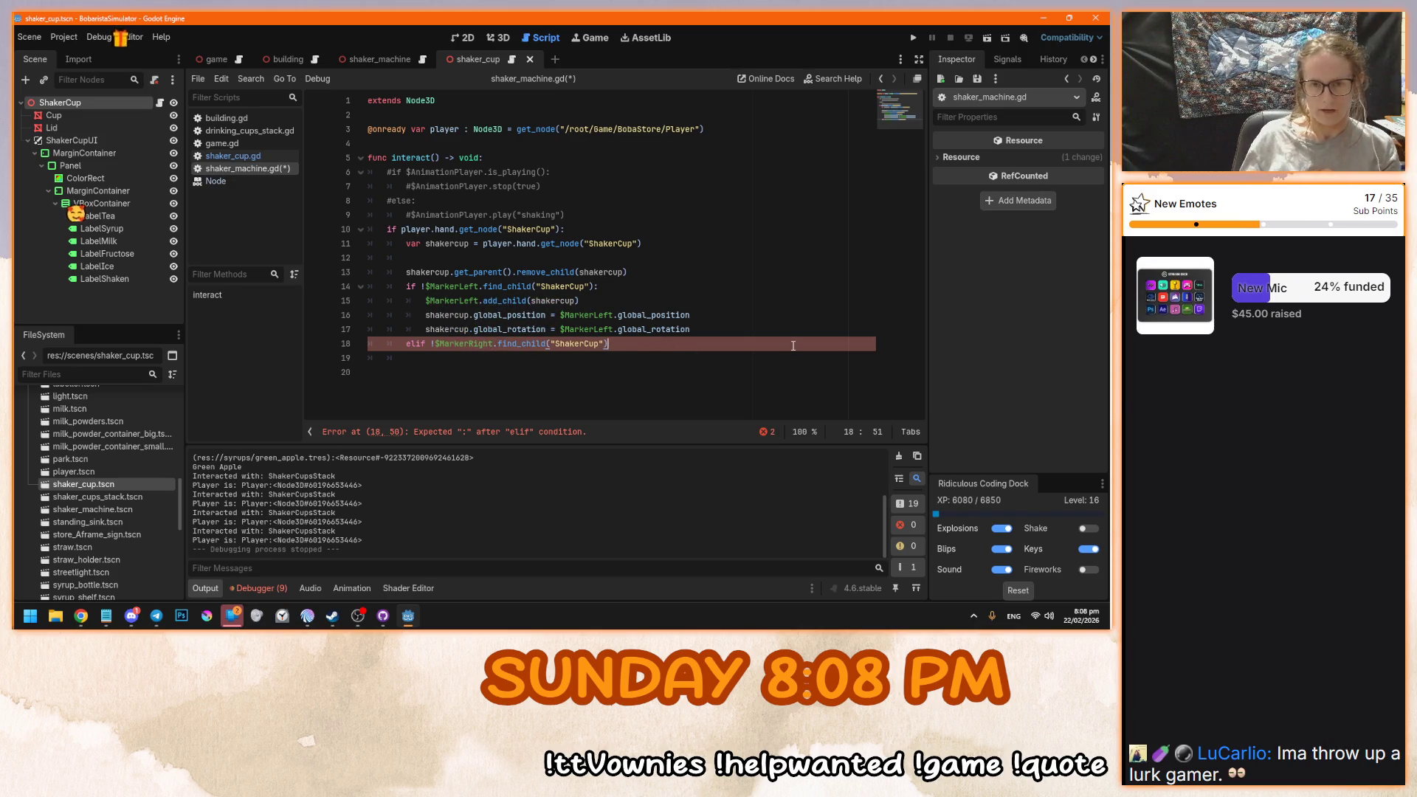
{"action": "type", "text": ":"}
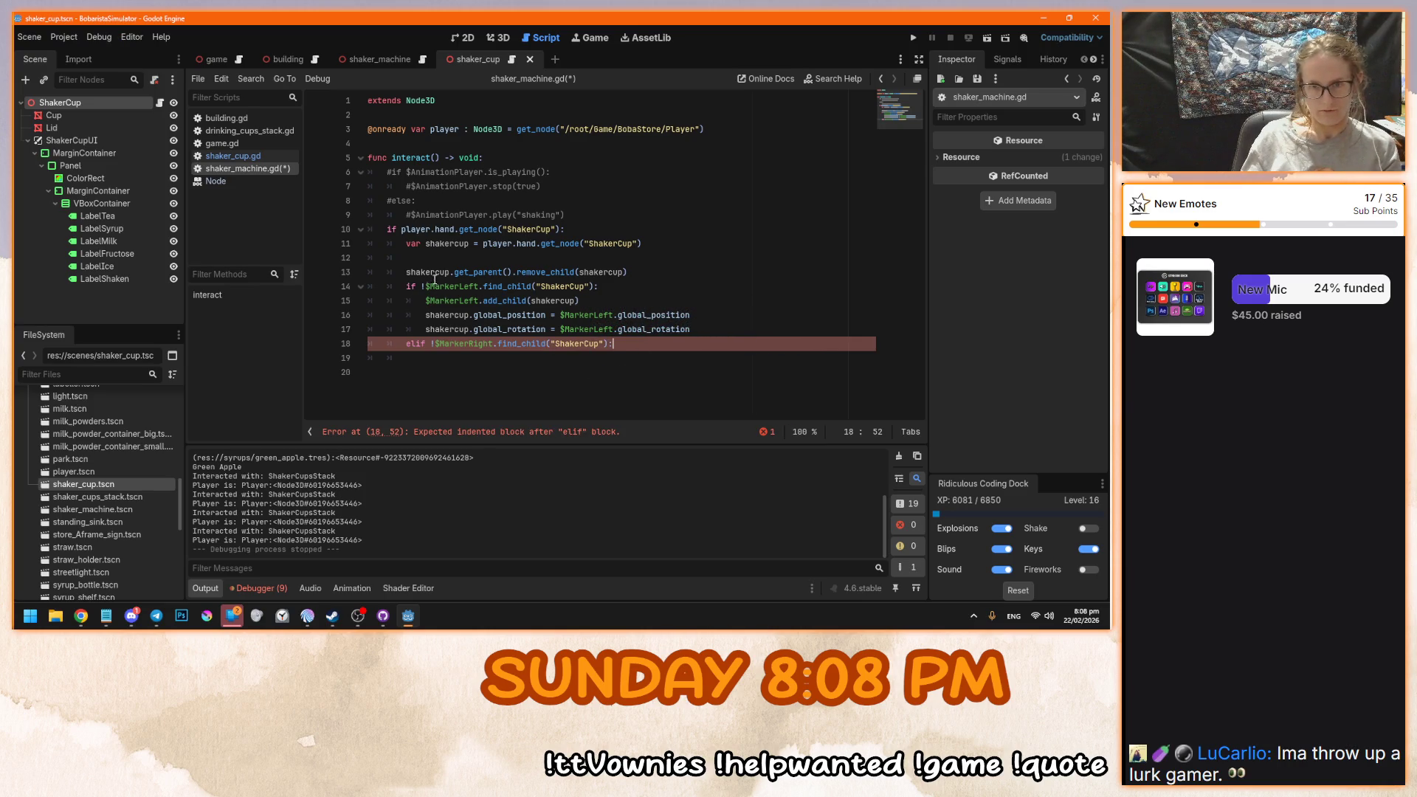
- Paste the placement lines under the elif and change MarkerLeft to MarkerRight in all three
{"action": "mouse_move", "coordinate": [369, 343]}
{"action": "left_mouse_down"}
{"action": "mouse_move", "coordinate": [413, 330]}
{"action": "mouse_move", "coordinate": [428, 302]}
{"action": "left_mouse_up"}
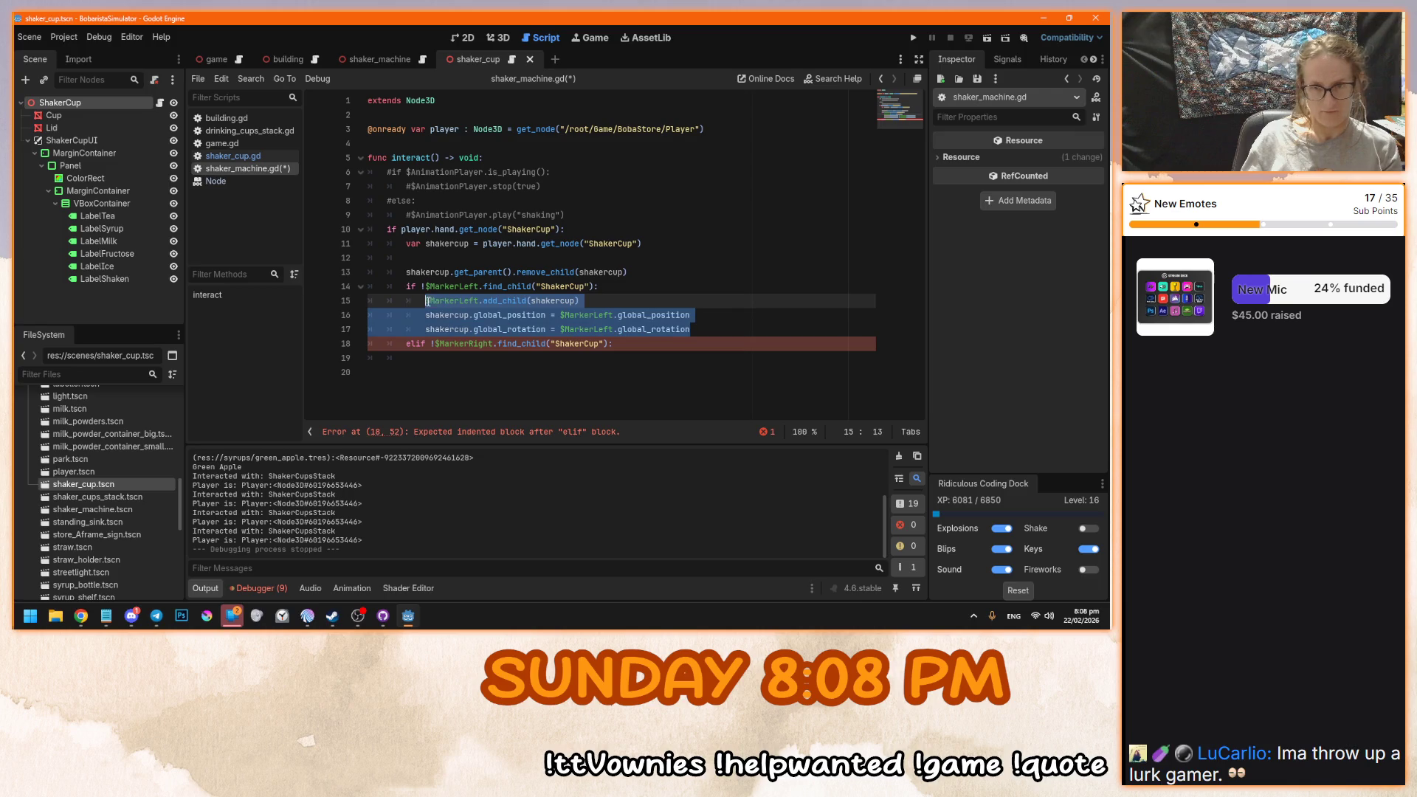
{"action": "left_click", "coordinate": [645, 344]}
{"action": "key", "text": "Return"}
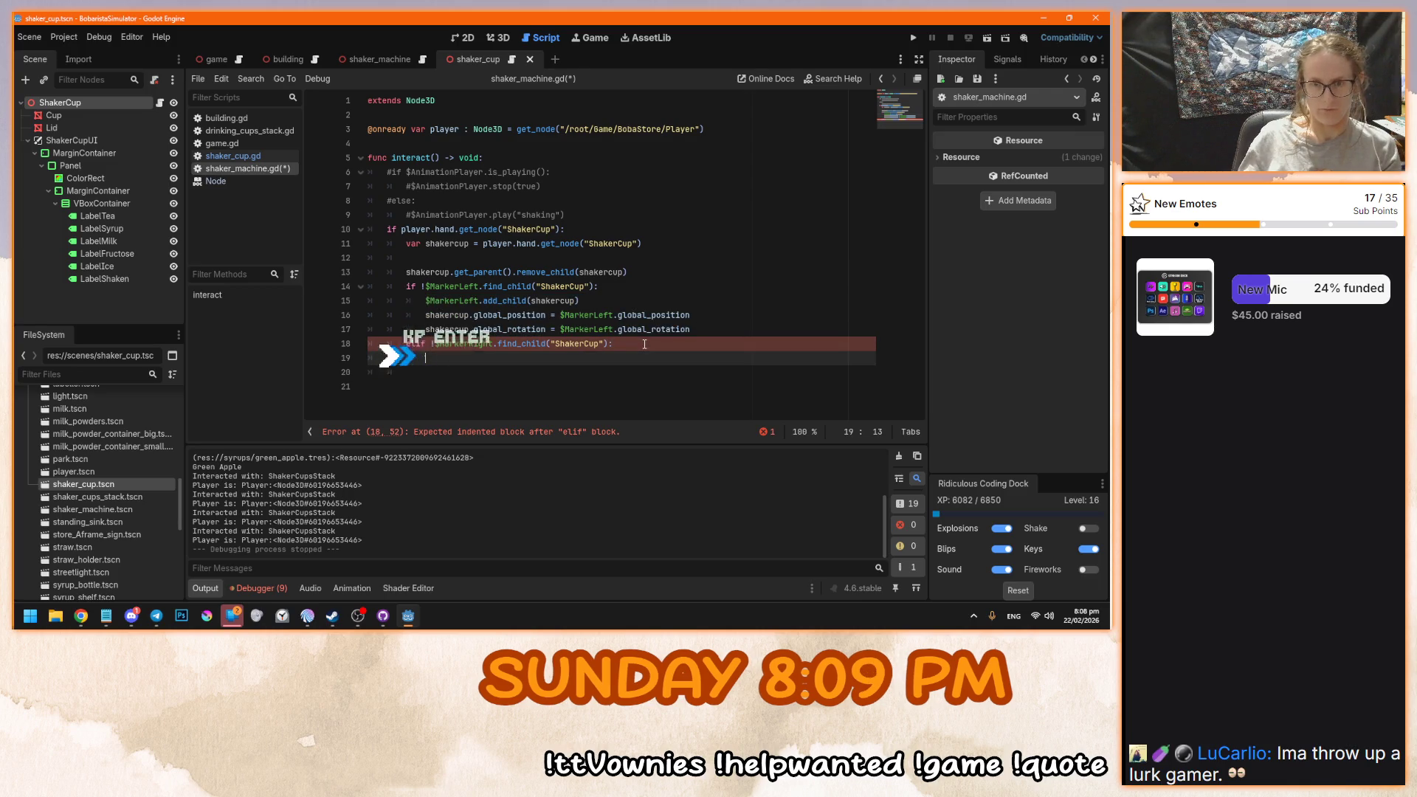
{"action": "key", "text": "ctrl+v"}
{"action": "left_click", "coordinate": [477, 358]}
{"action": "left_click_drag", "start_coordinate": [478, 358], "coordinate": [460, 357]}
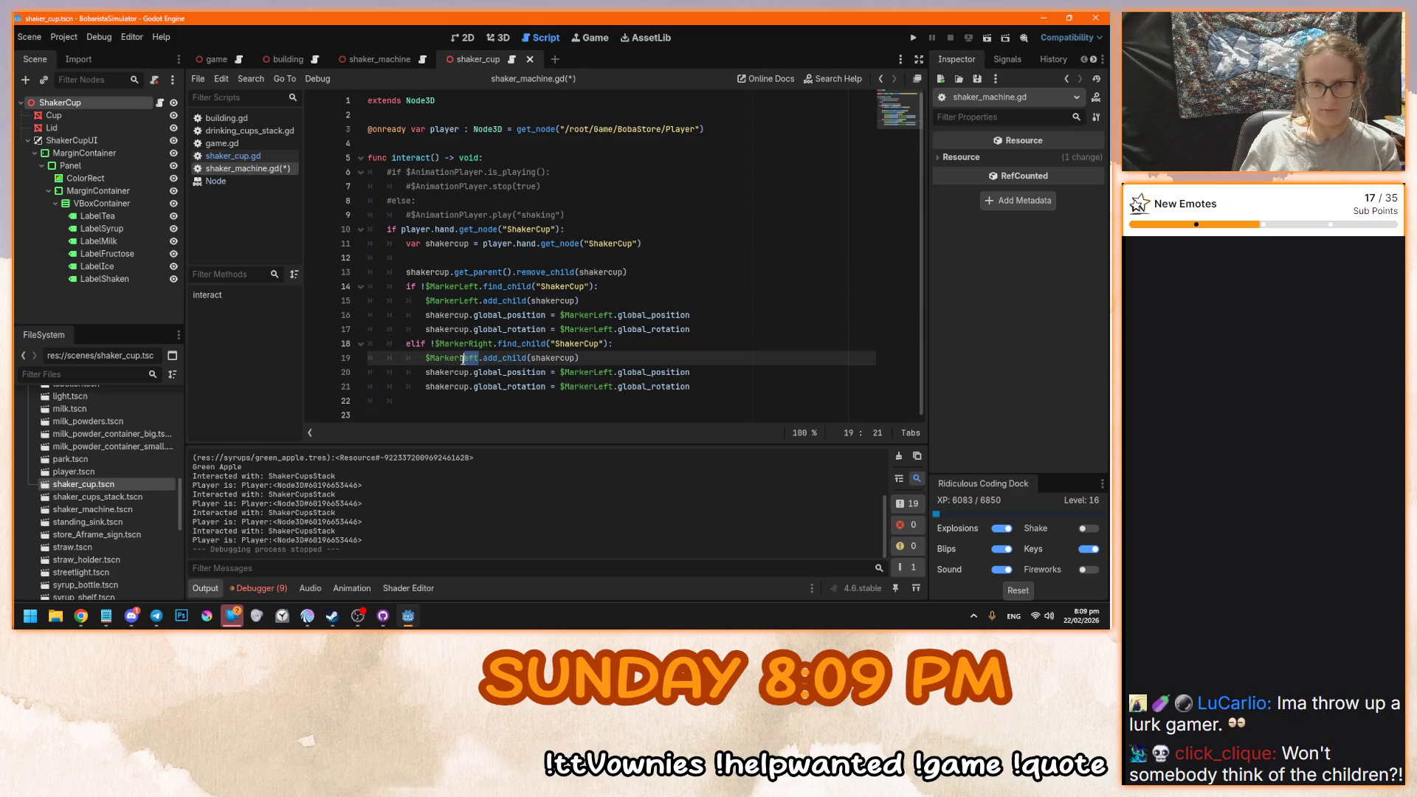
{"action": "key", "text": "ctrl+d"}
{"action": "key", "text": "ctrl+d"}
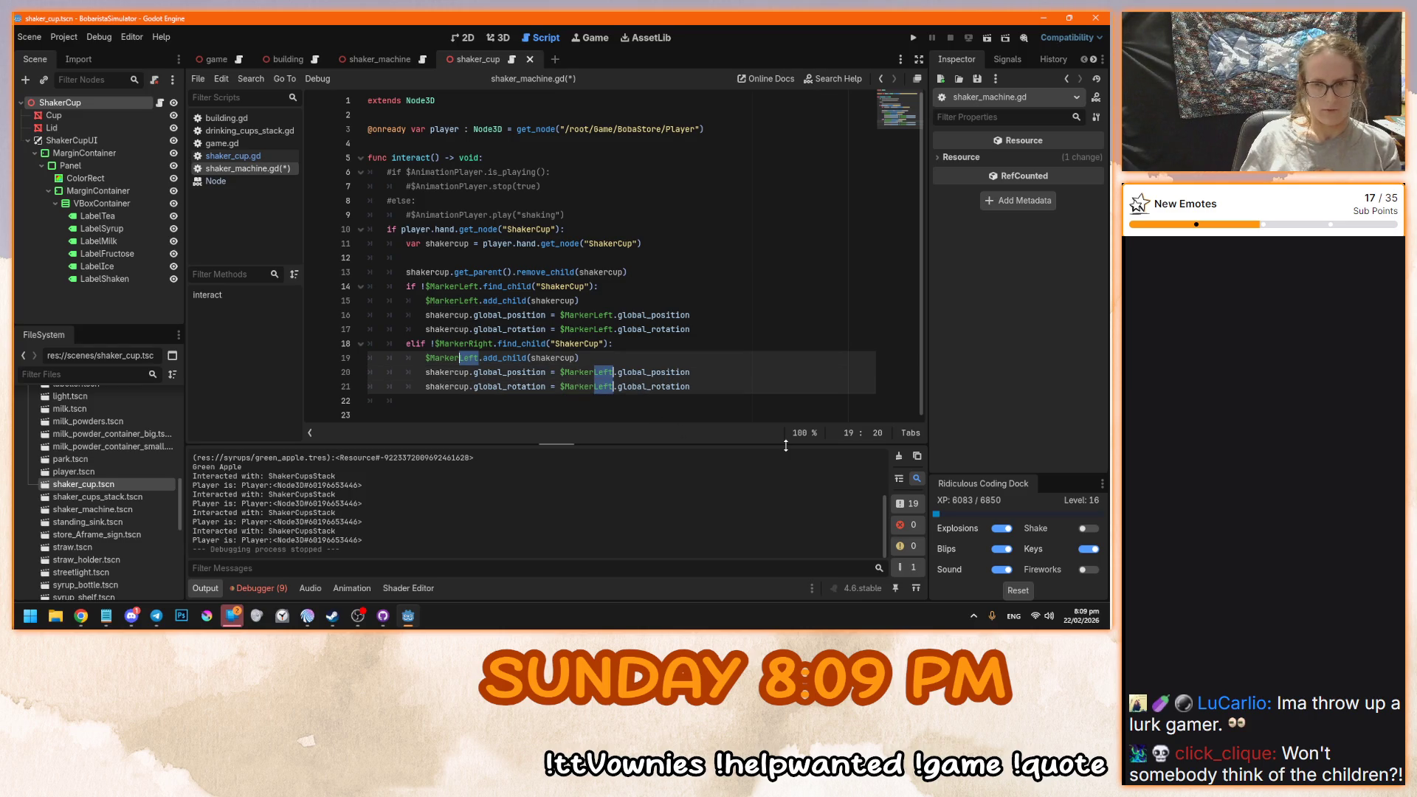
{"action": "type", "text": "Right"}
- Add an else branch printing "no room on shaker", save the script, and run the game
{"action": "left_click", "coordinate": [738, 386]}
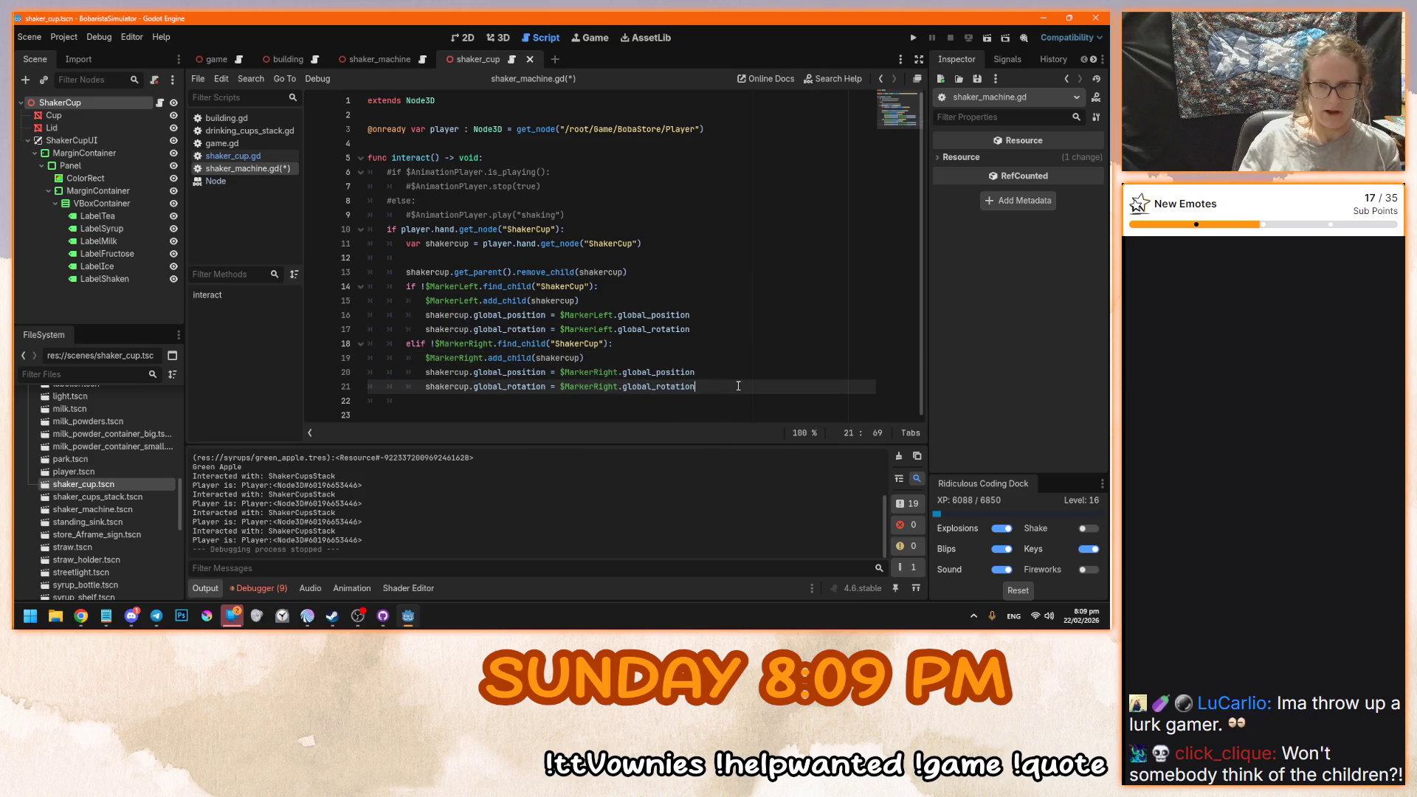
{"action": "key", "text": "Return"}
{"action": "type", "text": "else:"}
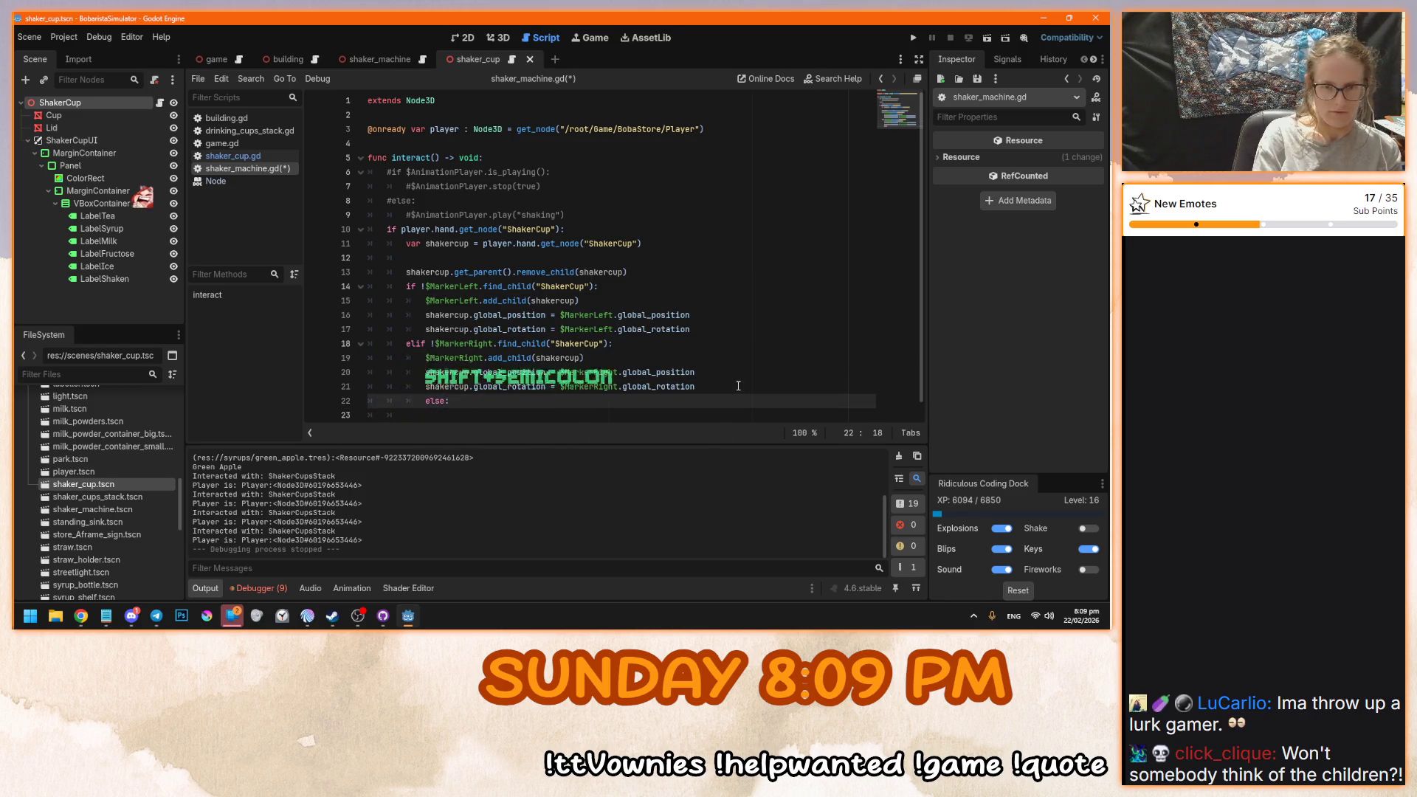
{"action": "key", "text": "Return"}
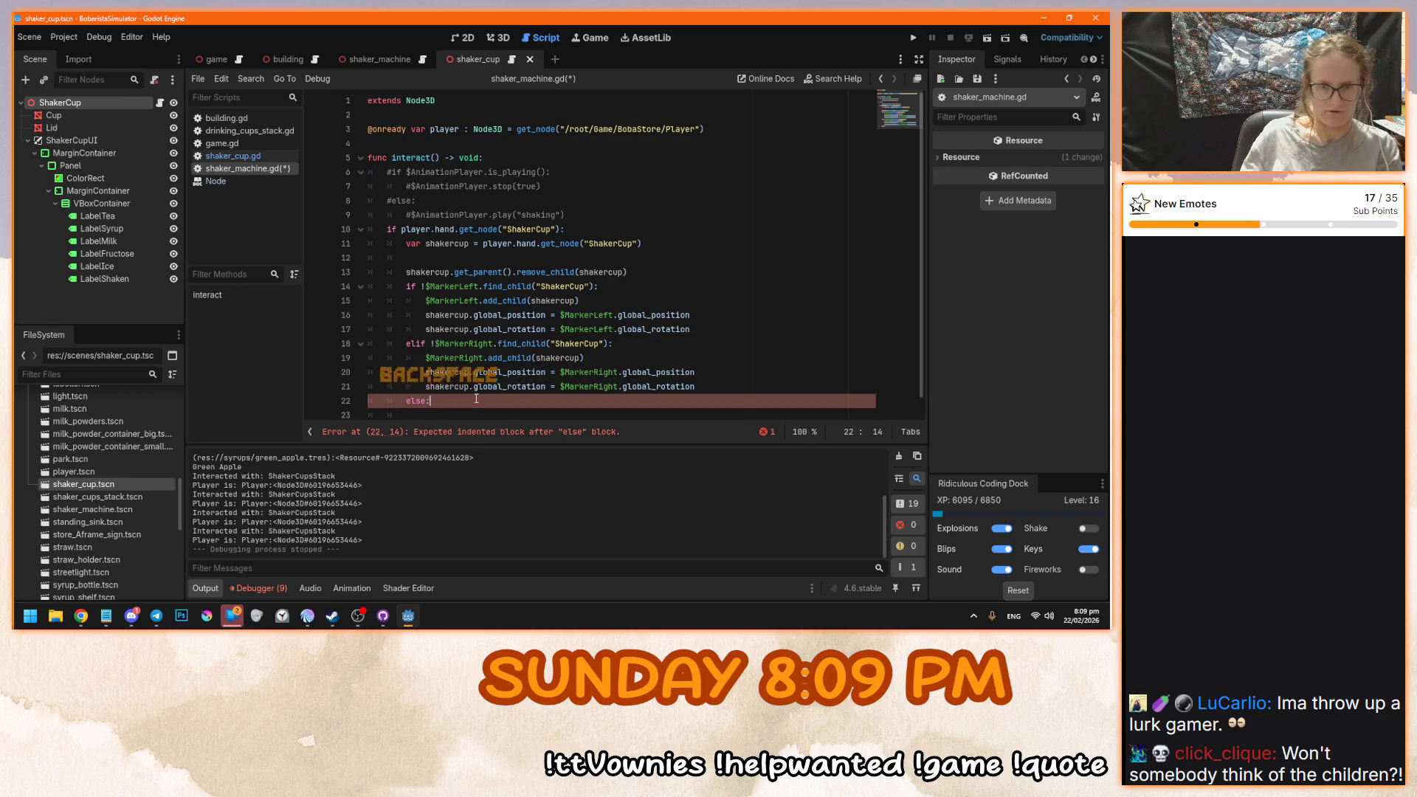
{"action": "type", "text": "print(\""}
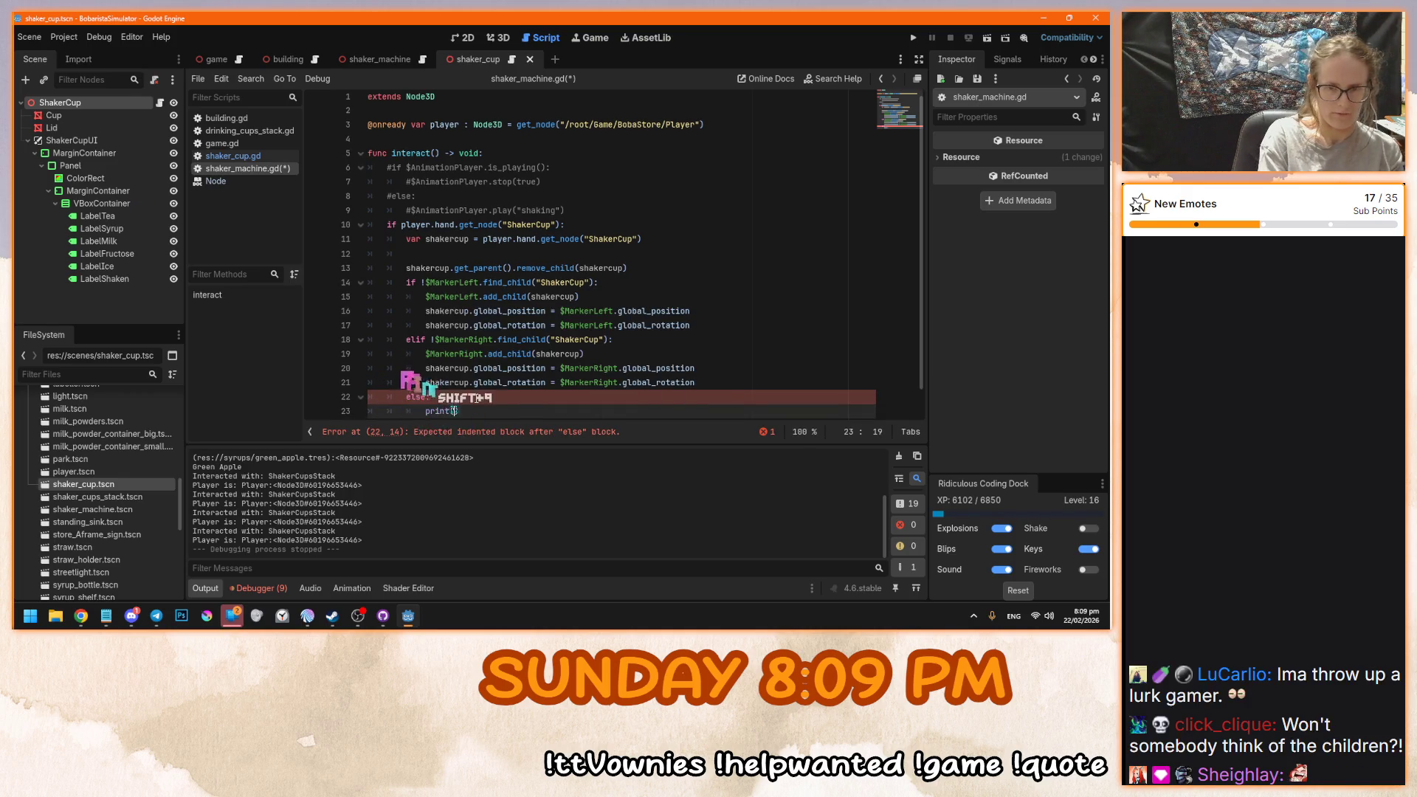
{"action": "type", "text": "no roo"}
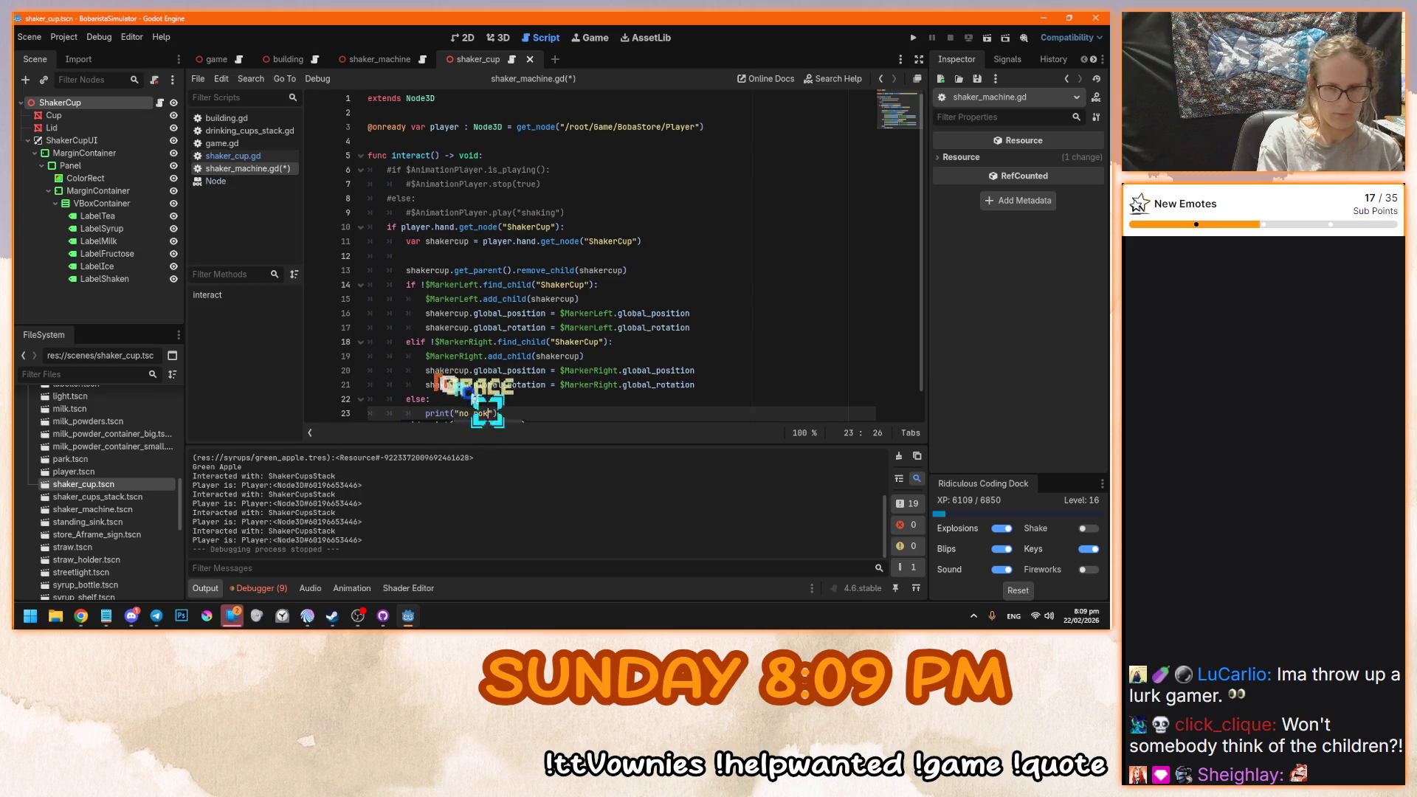
{"action": "type", "text": "m on shaker\")"}
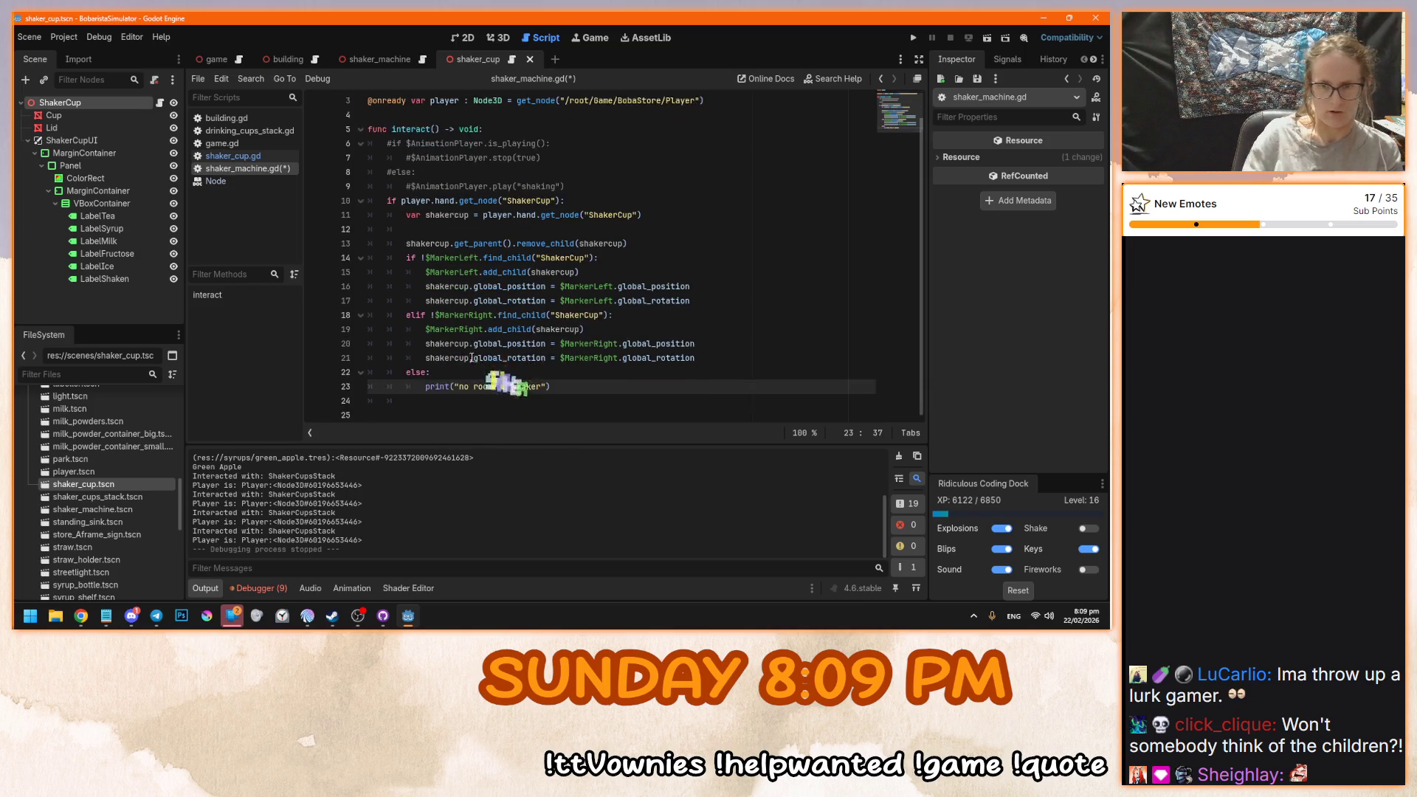
{"action": "key", "text": "ctrl+s"}
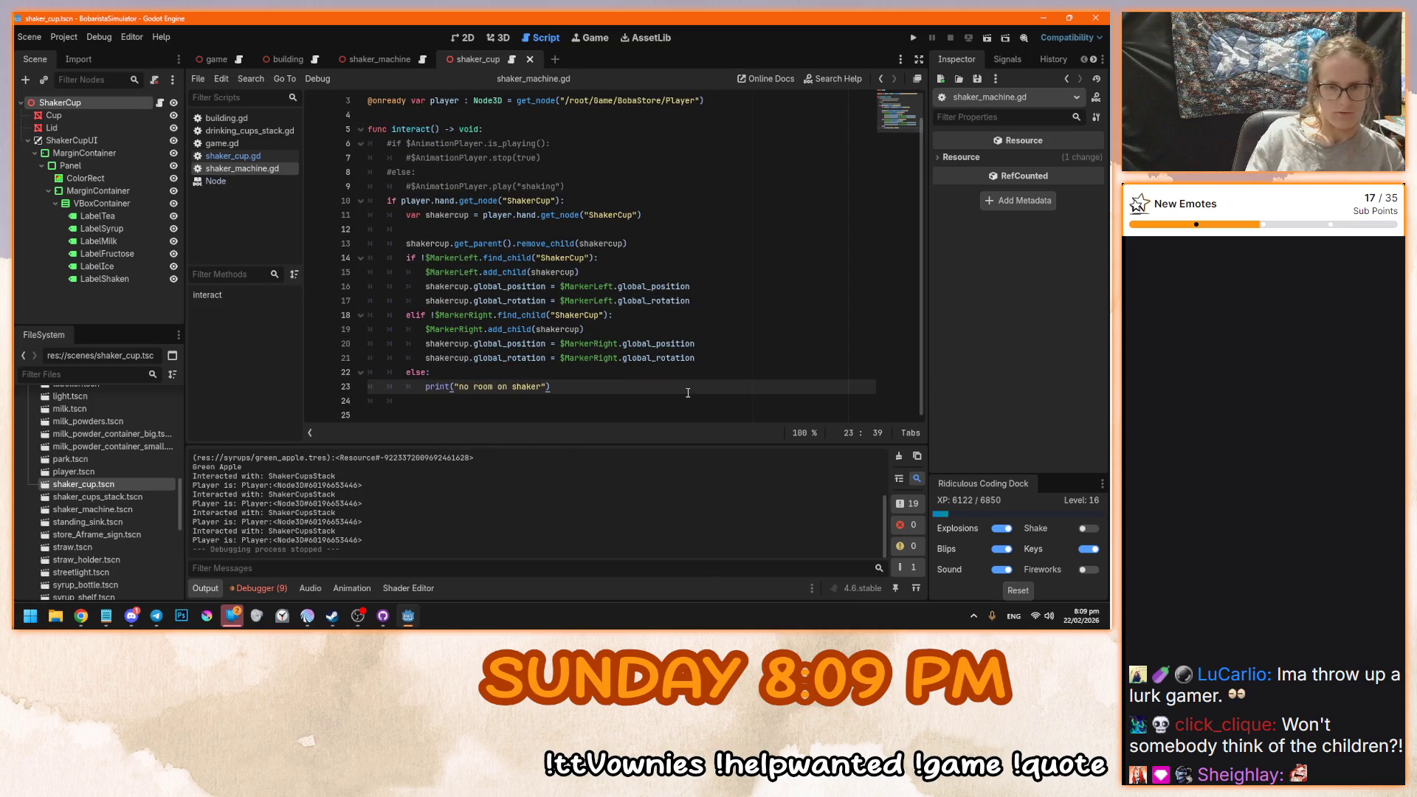
{"action": "key", "text": "F5"}
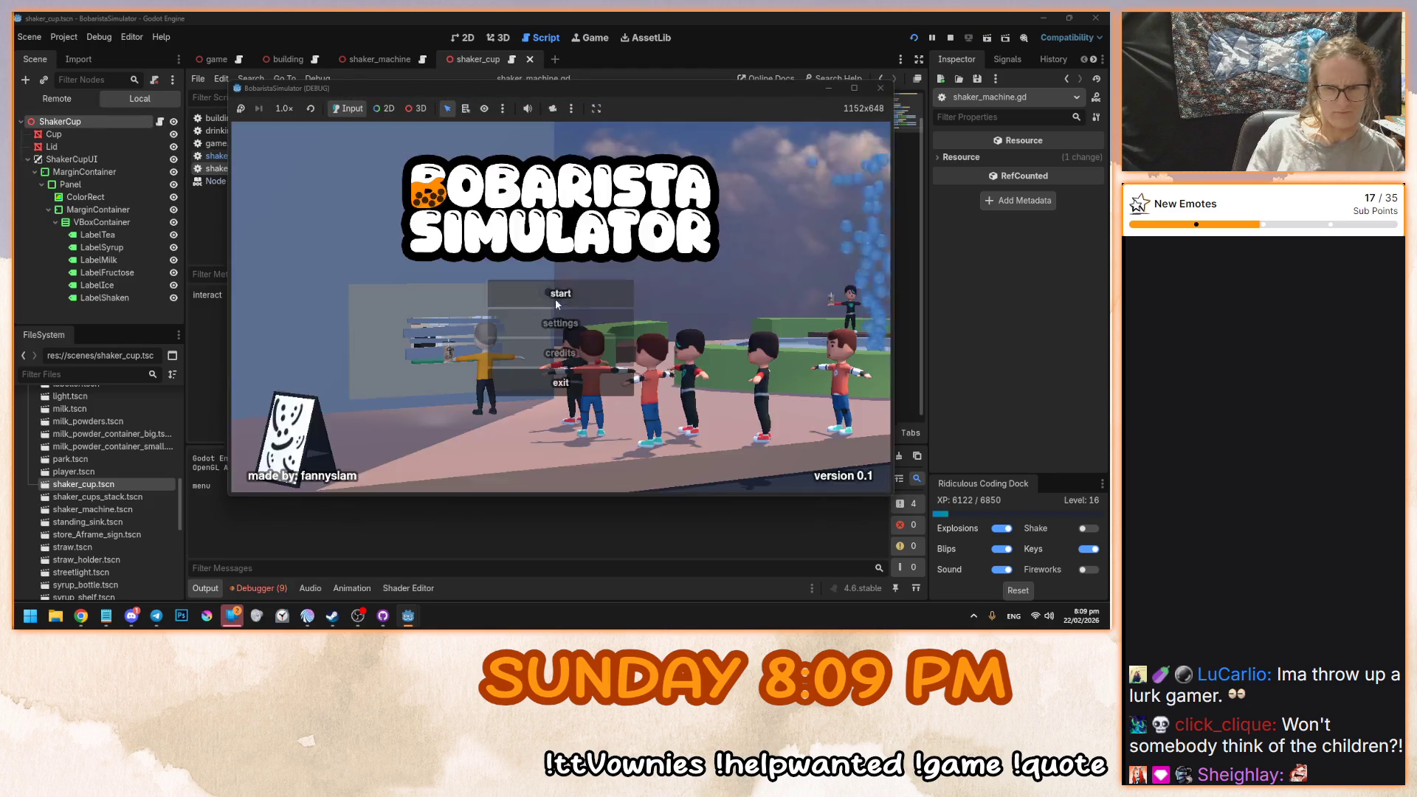
- Playtest picking up a shaker cup from the stack, then stop the game
{"action": "key", "text": "e"}
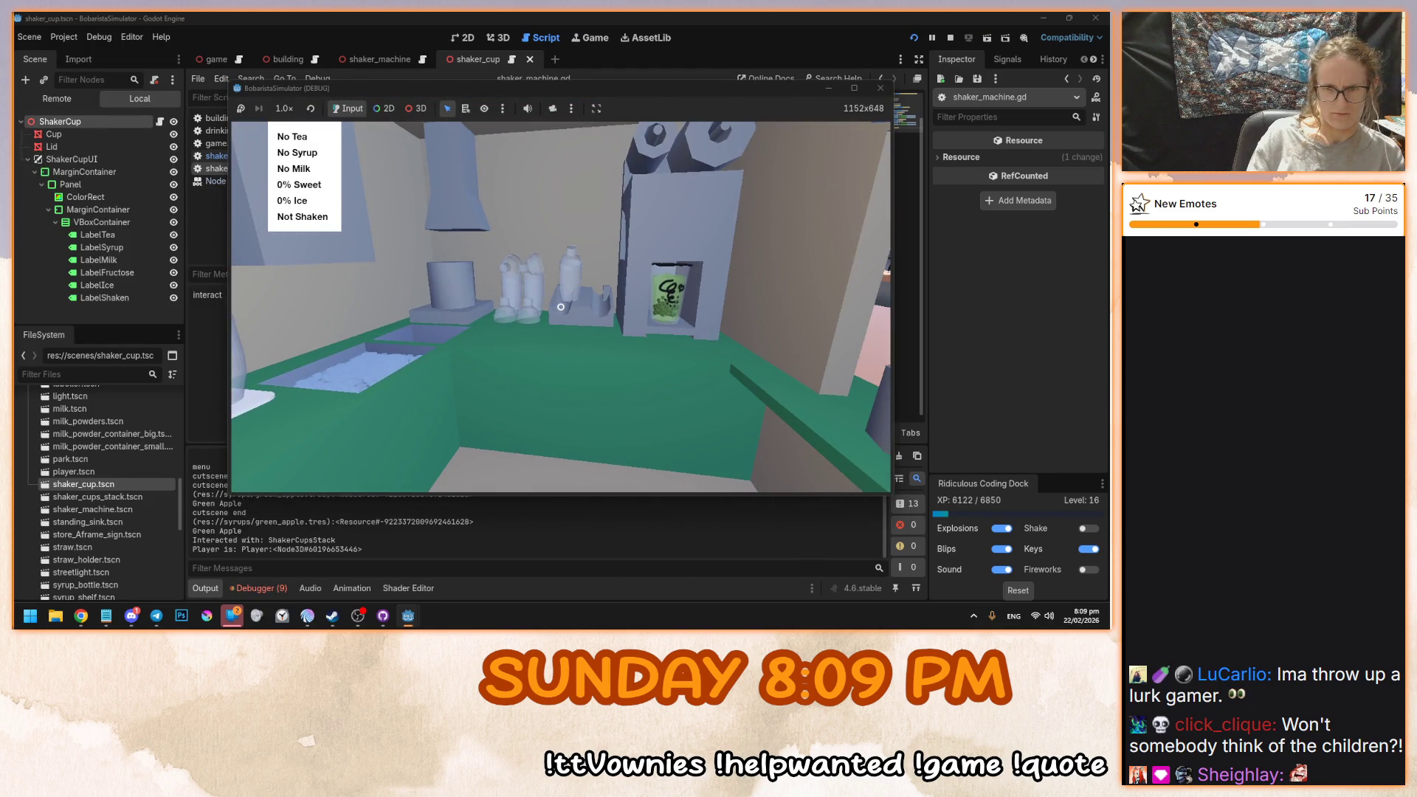
{"action": "key", "text": "e"}
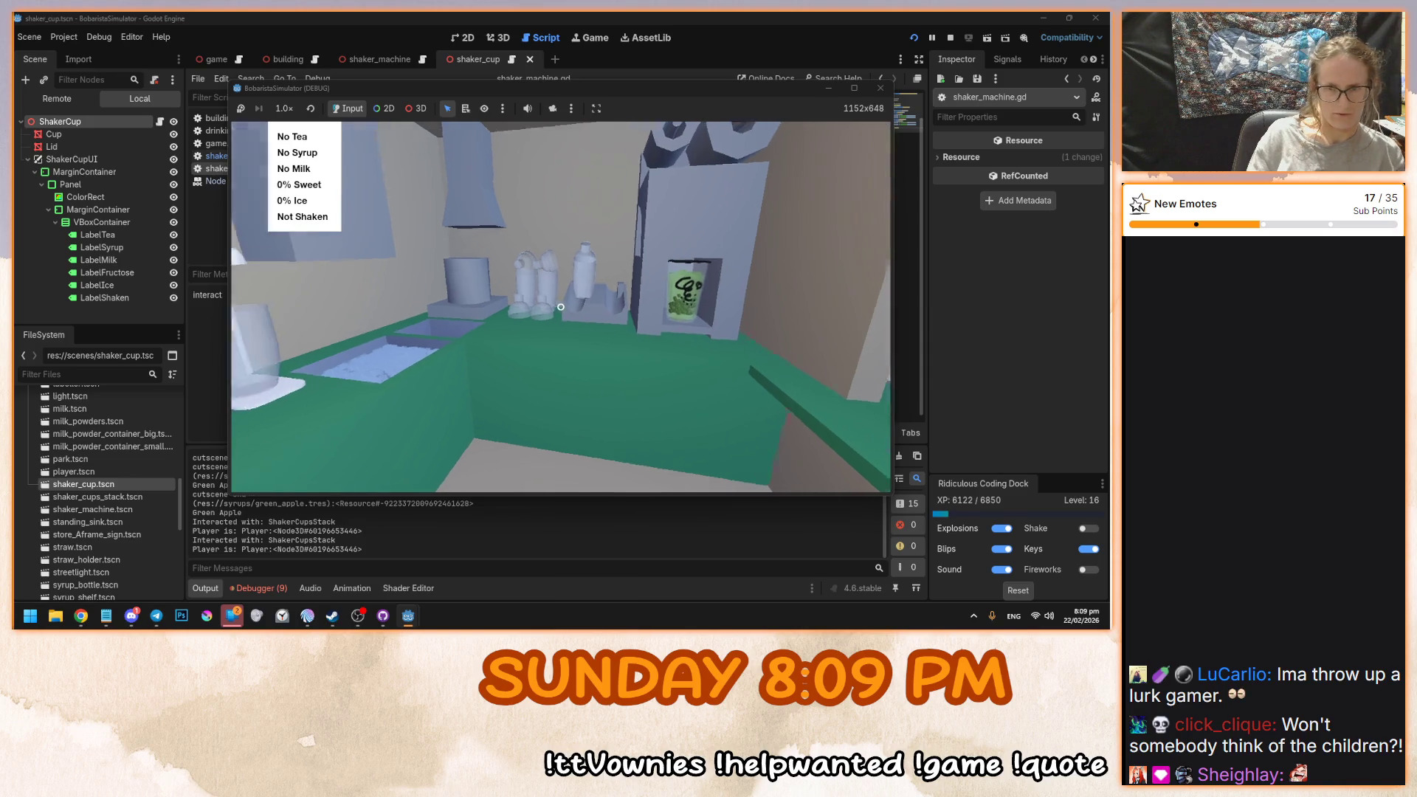
{"action": "key", "text": "e"}
{"action": "key", "text": "e"}
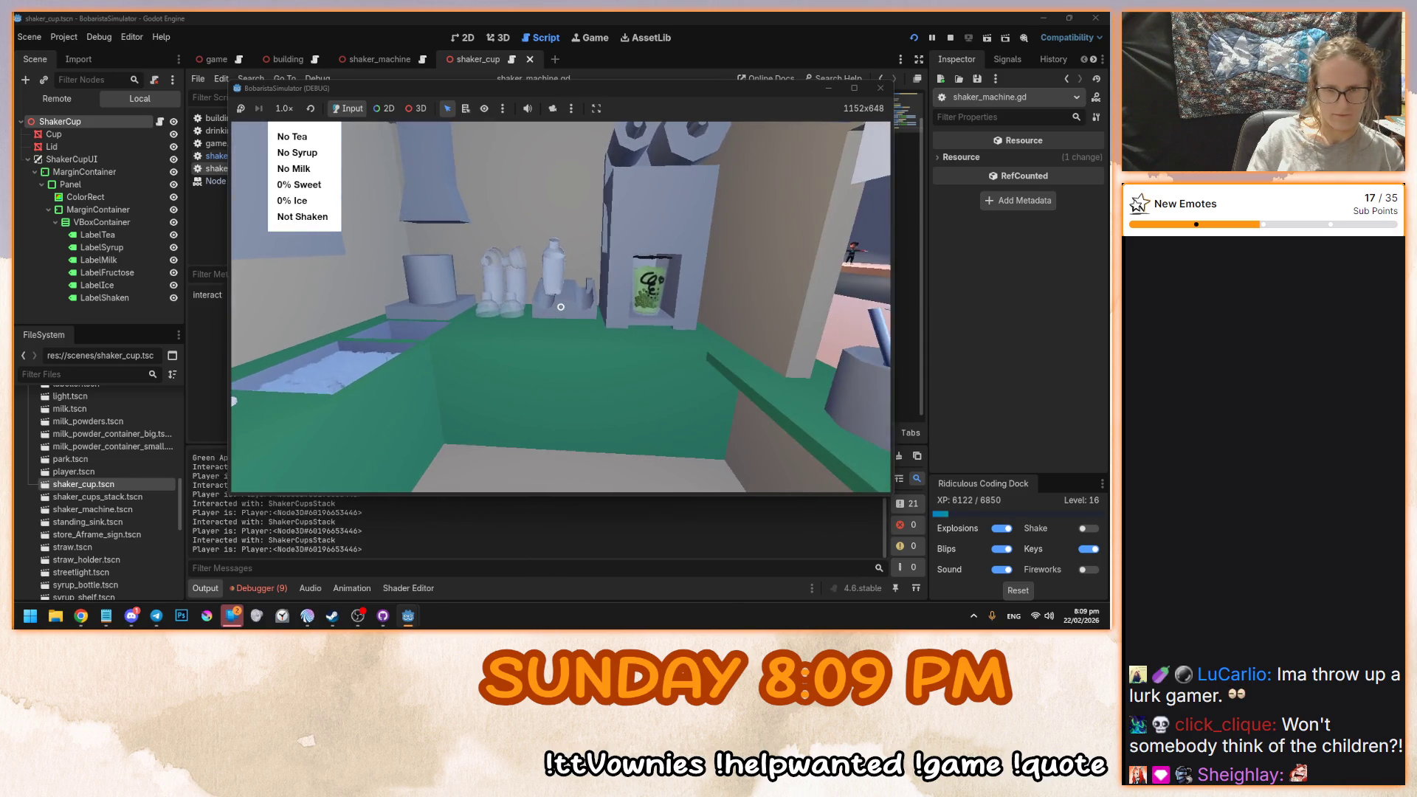
{"action": "key", "text": "F8"}
- Relaunch the game, grab a shaker cup, and view the live Remote scene tree
{"action": "left_click", "coordinate": [566, 329]}
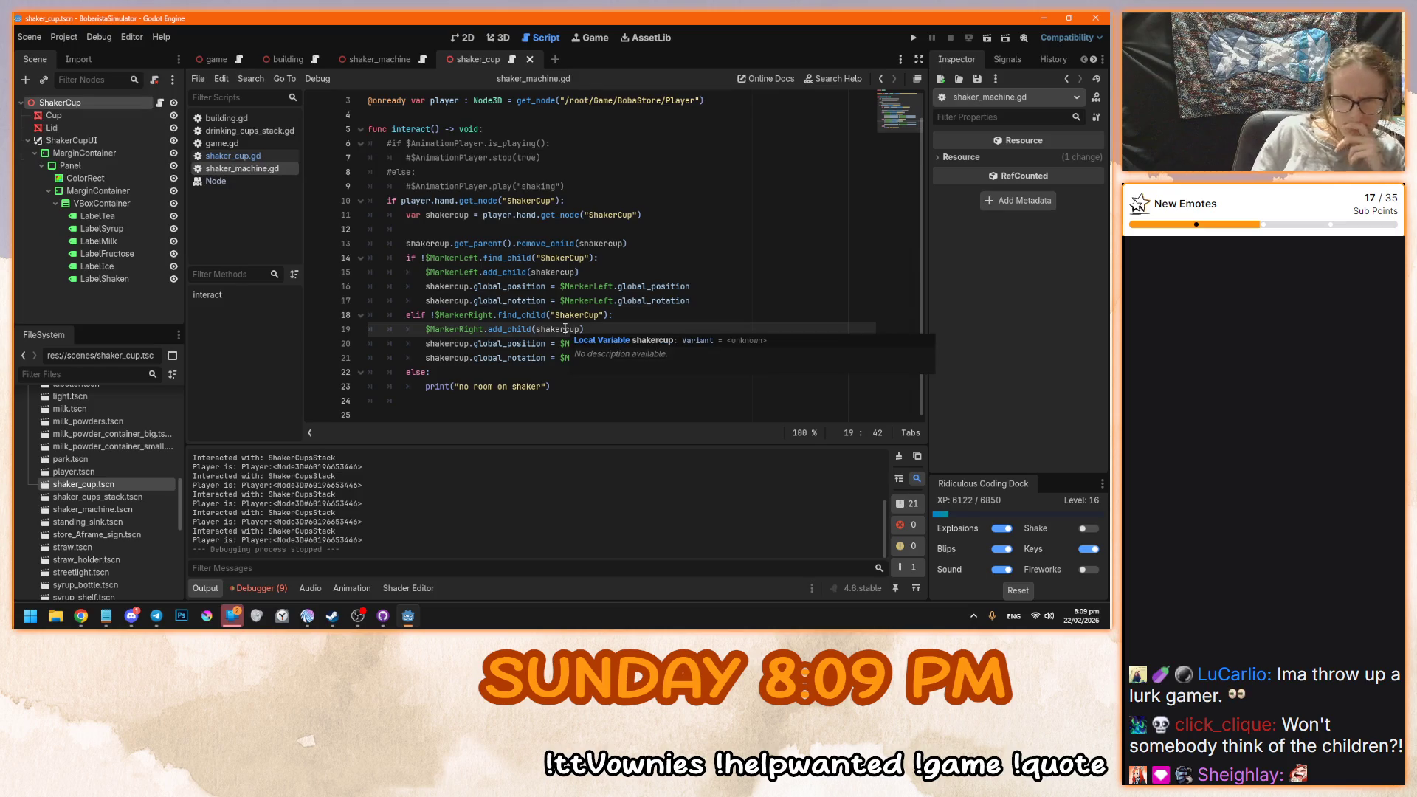
{"action": "left_click", "coordinate": [586, 386]}
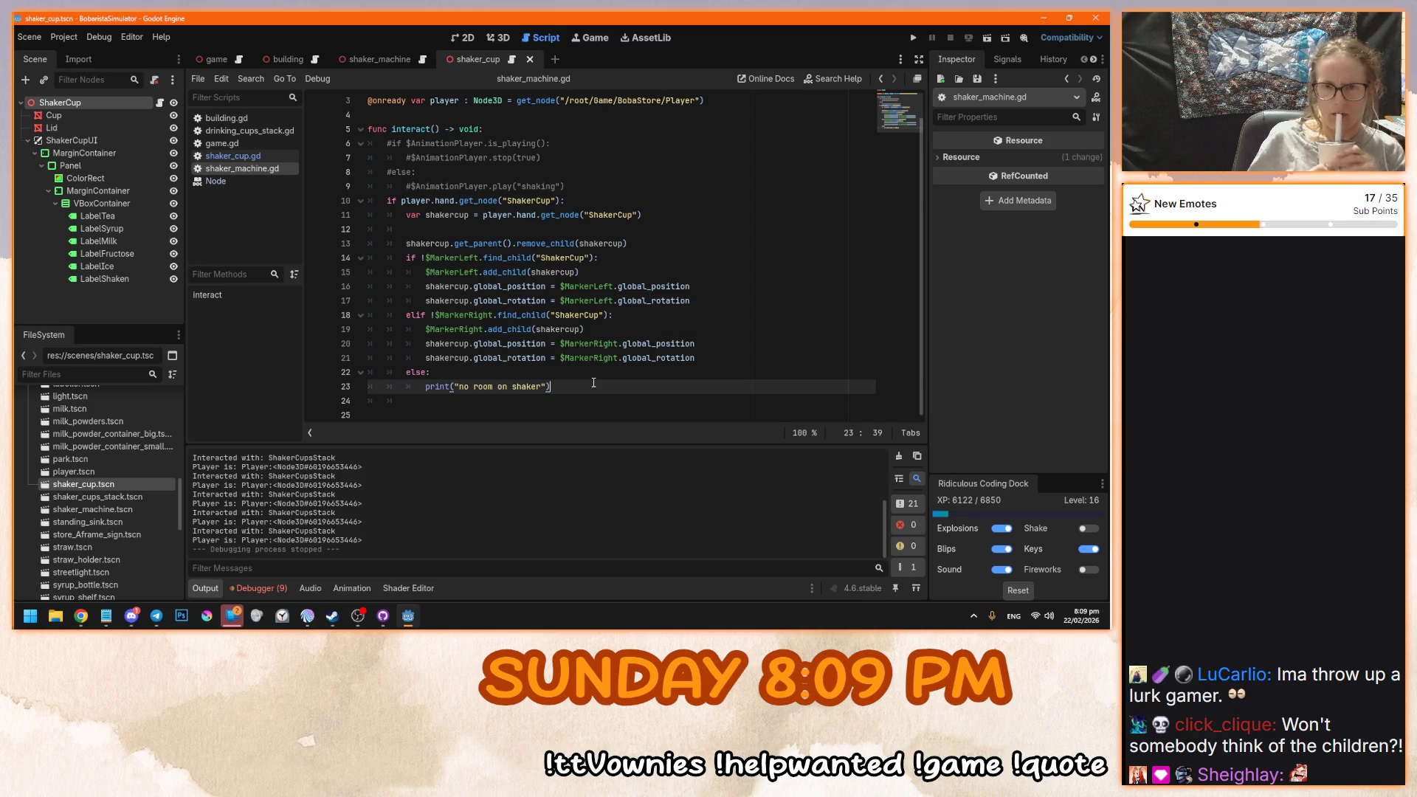
{"action": "key", "text": "F5"}
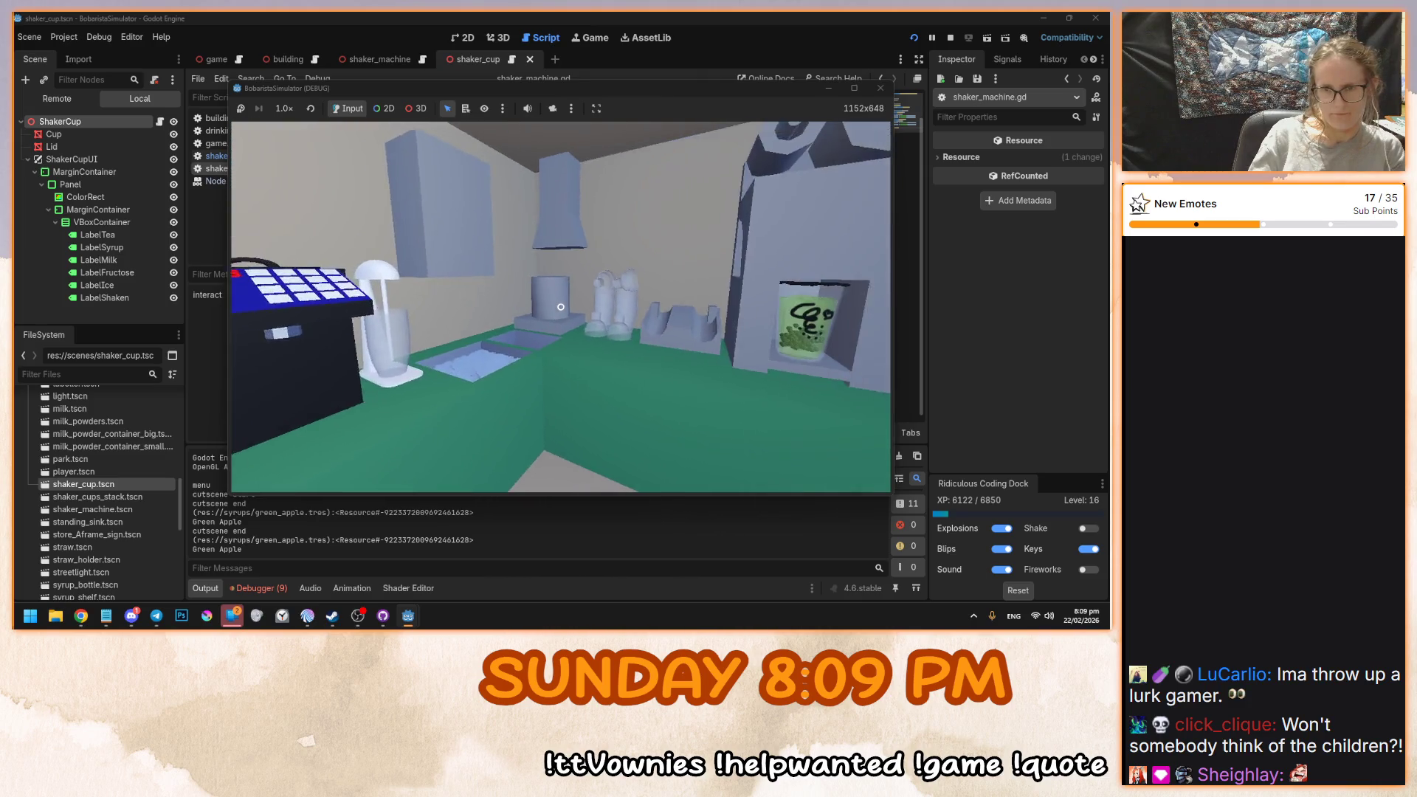
{"action": "key", "text": "e"}
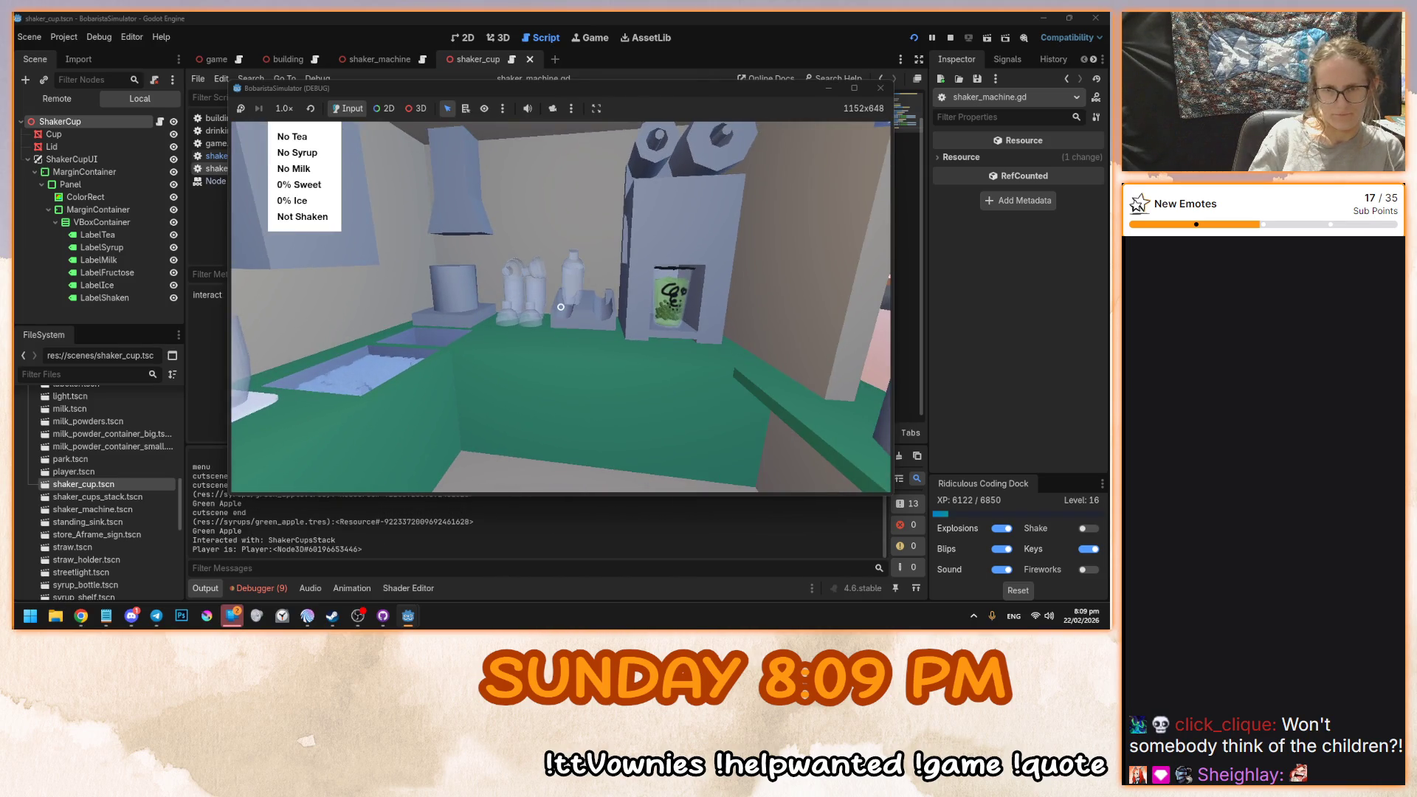
{"action": "left_click", "coordinate": [62, 99]}
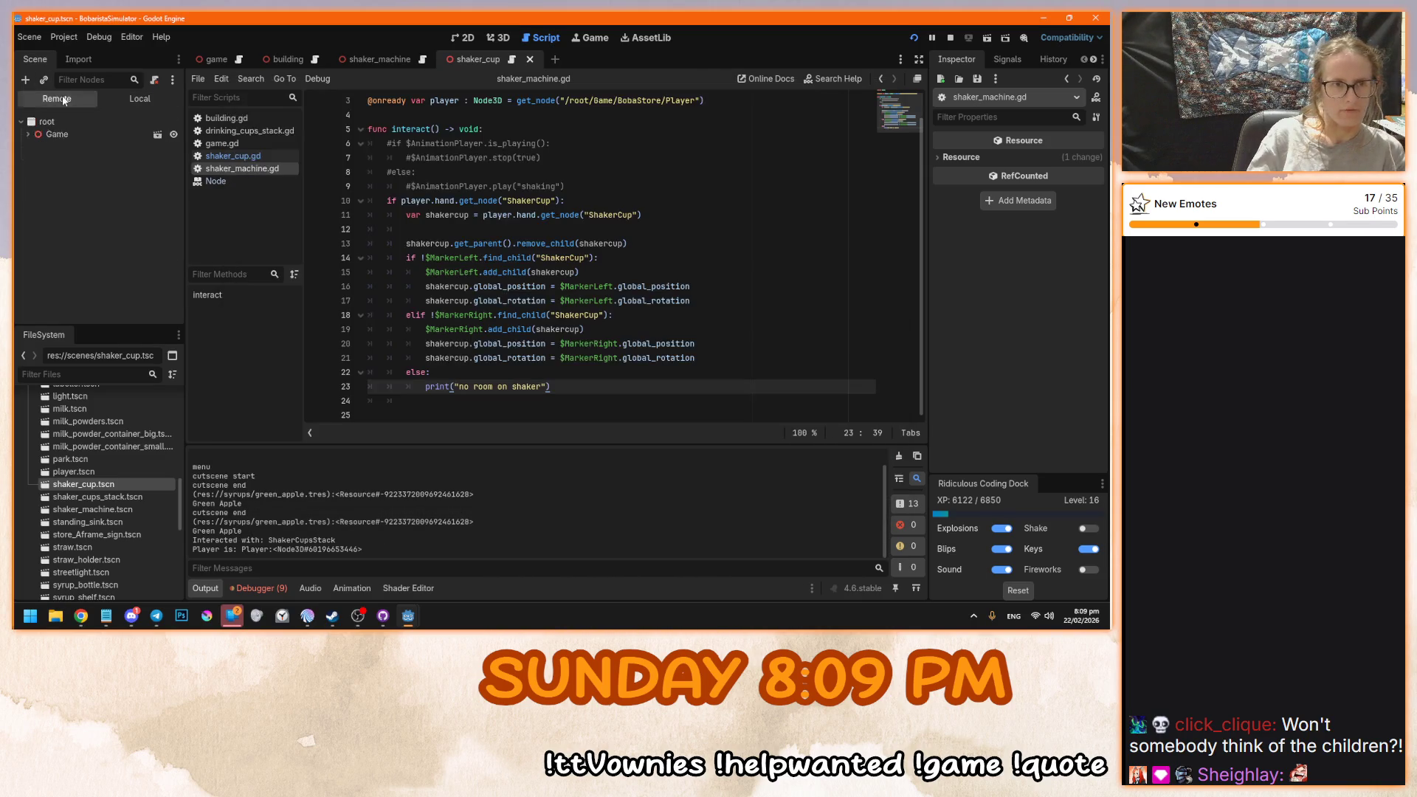
- Expand Game > BobaStore > BenchLeft > ShakerMachine in the Remote tree and inspect ShakerCup under MarkerLeft
{"action": "left_click", "coordinate": [28, 134]}
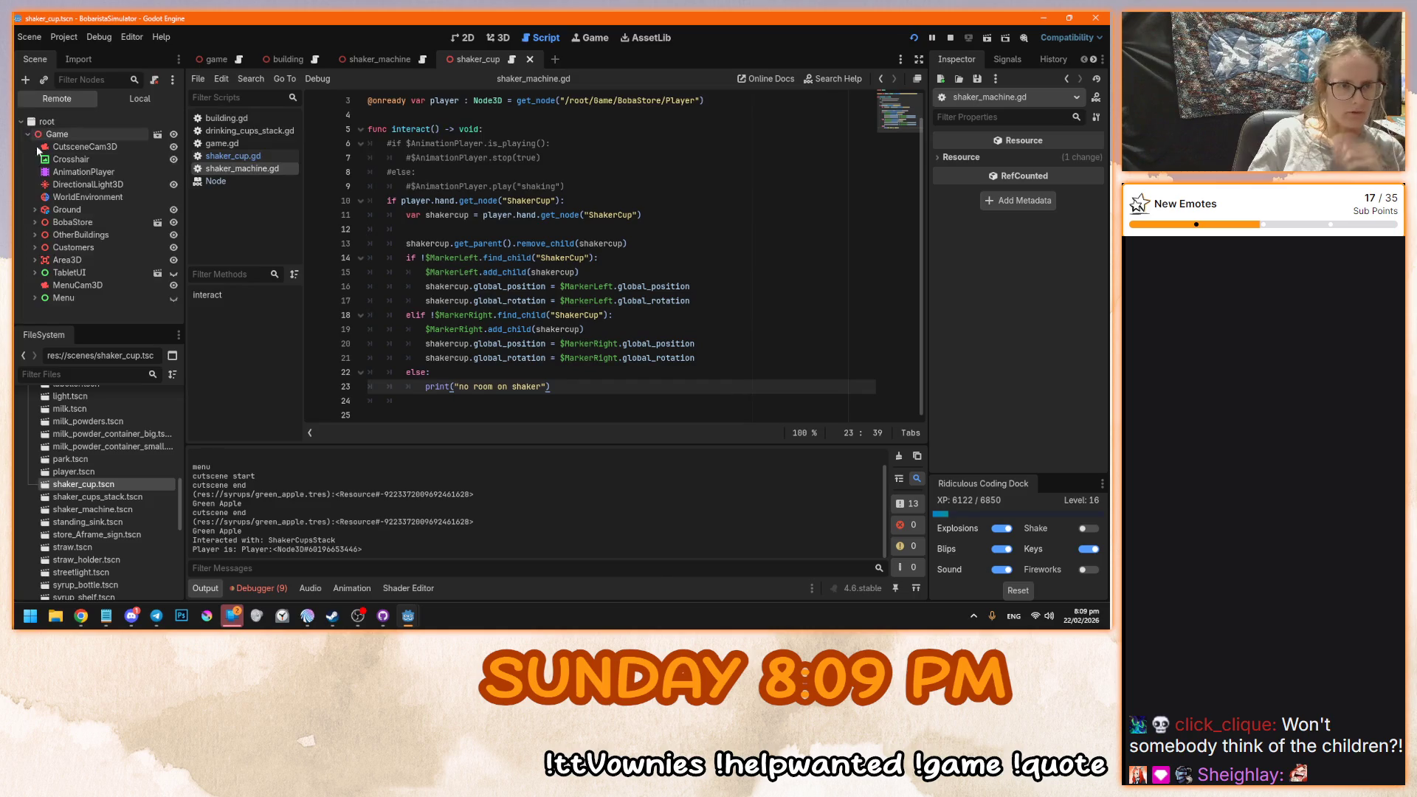
{"action": "left_click", "coordinate": [35, 222]}
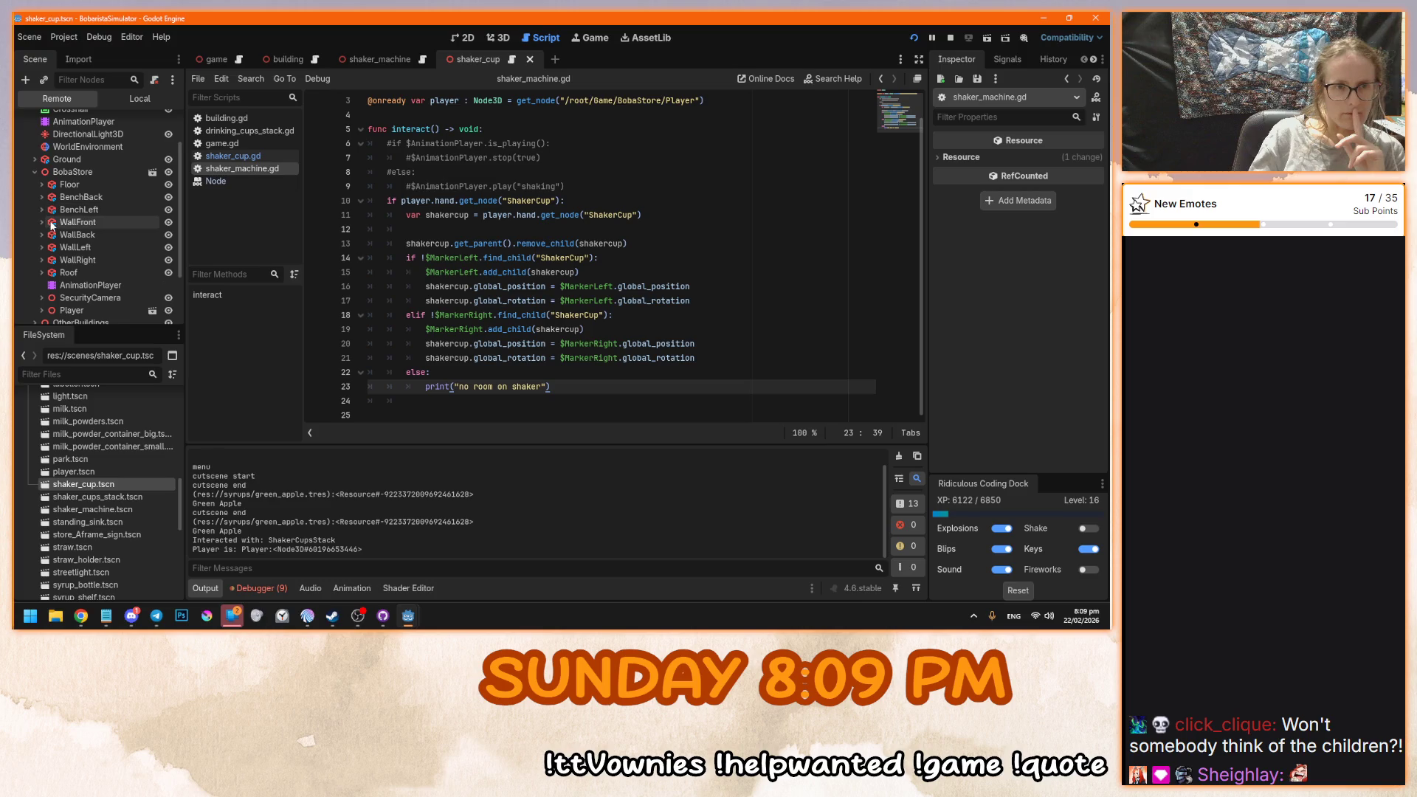
{"action": "left_click", "coordinate": [46, 210]}
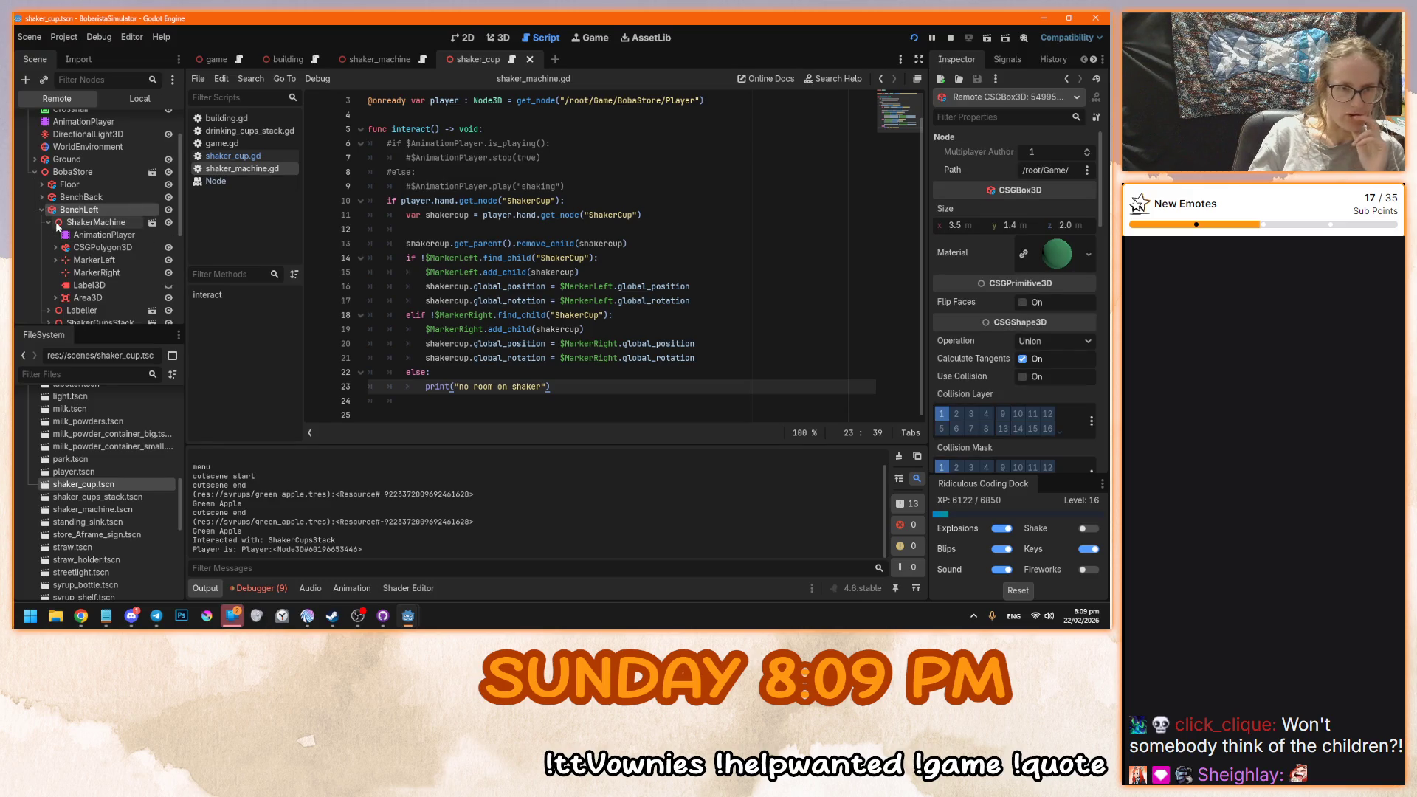
{"action": "left_click", "coordinate": [50, 223]}
{"action": "left_click", "coordinate": [56, 234]}
{"action": "left_click", "coordinate": [110, 247]}
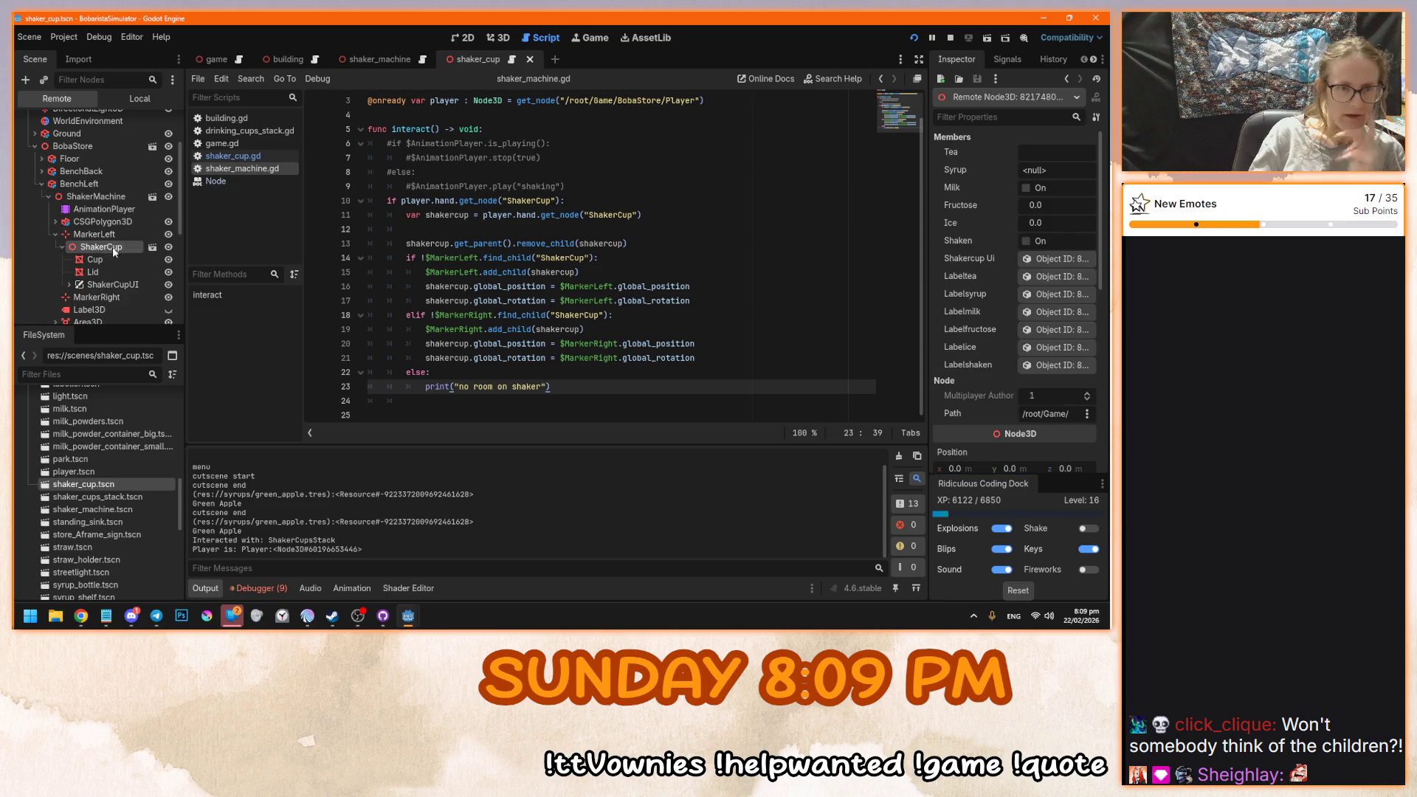
{"action": "scroll", "coordinate": [104, 276], "scroll_direction": "down", "scroll_amount": 1}
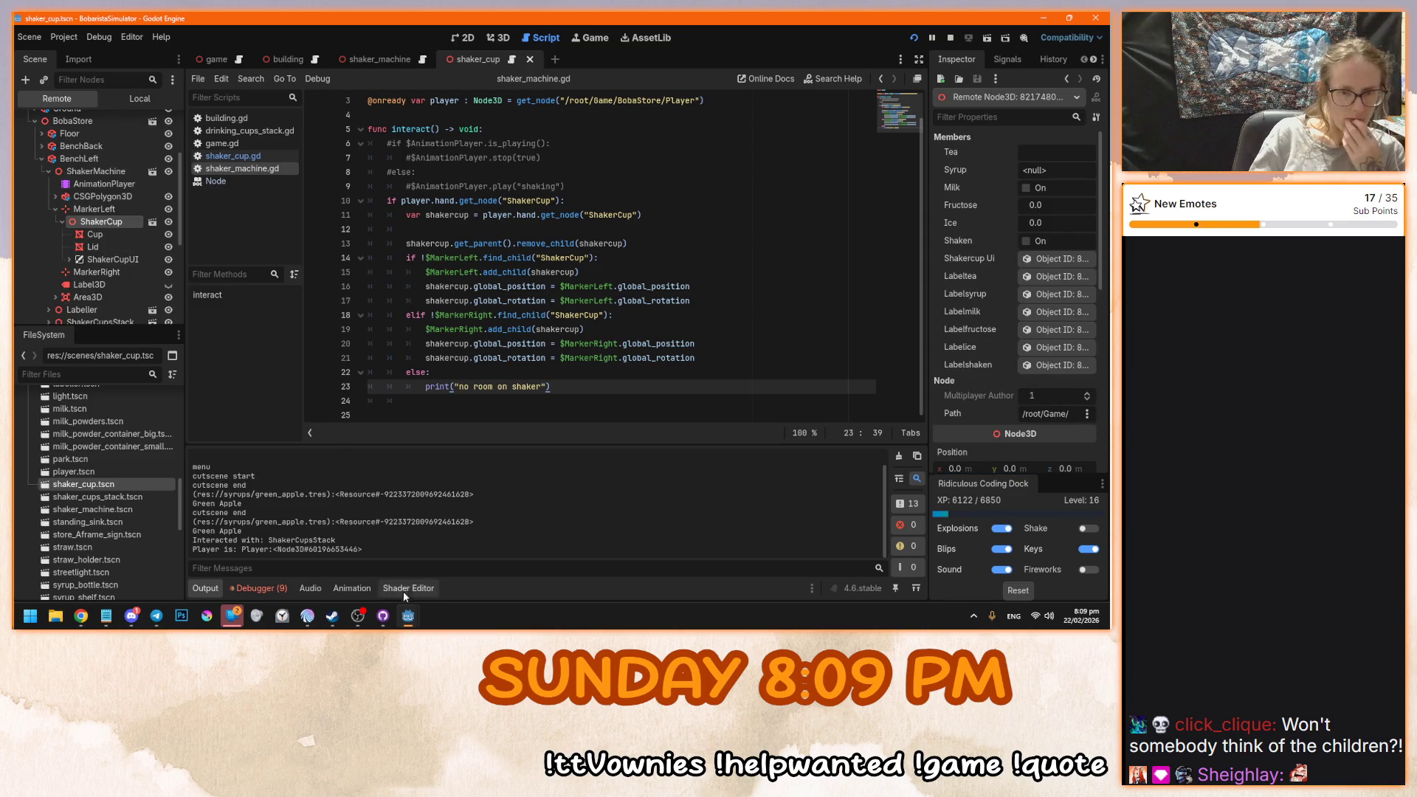
{"action": "mouse_move", "coordinate": [406, 623]}
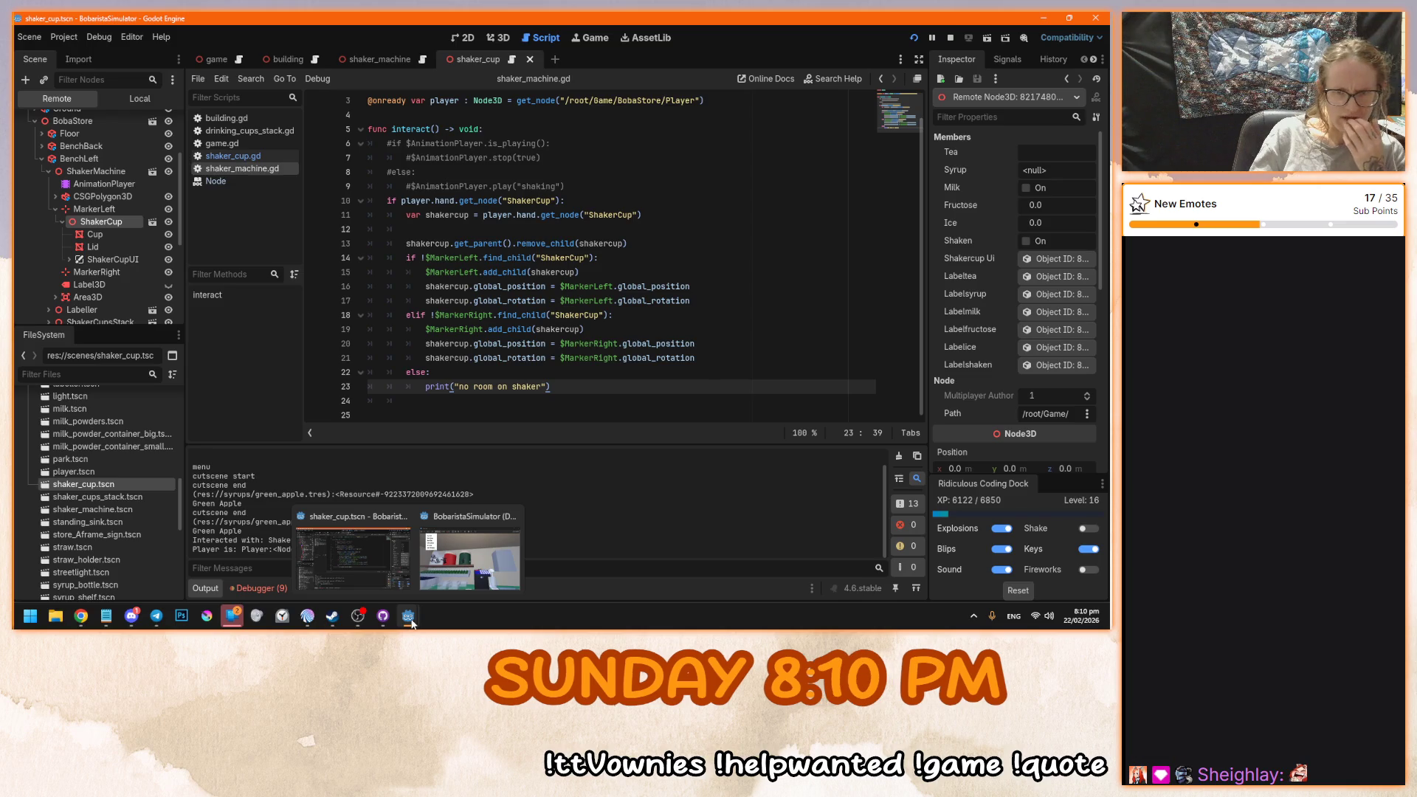
{"action": "left_click", "coordinate": [485, 568]}
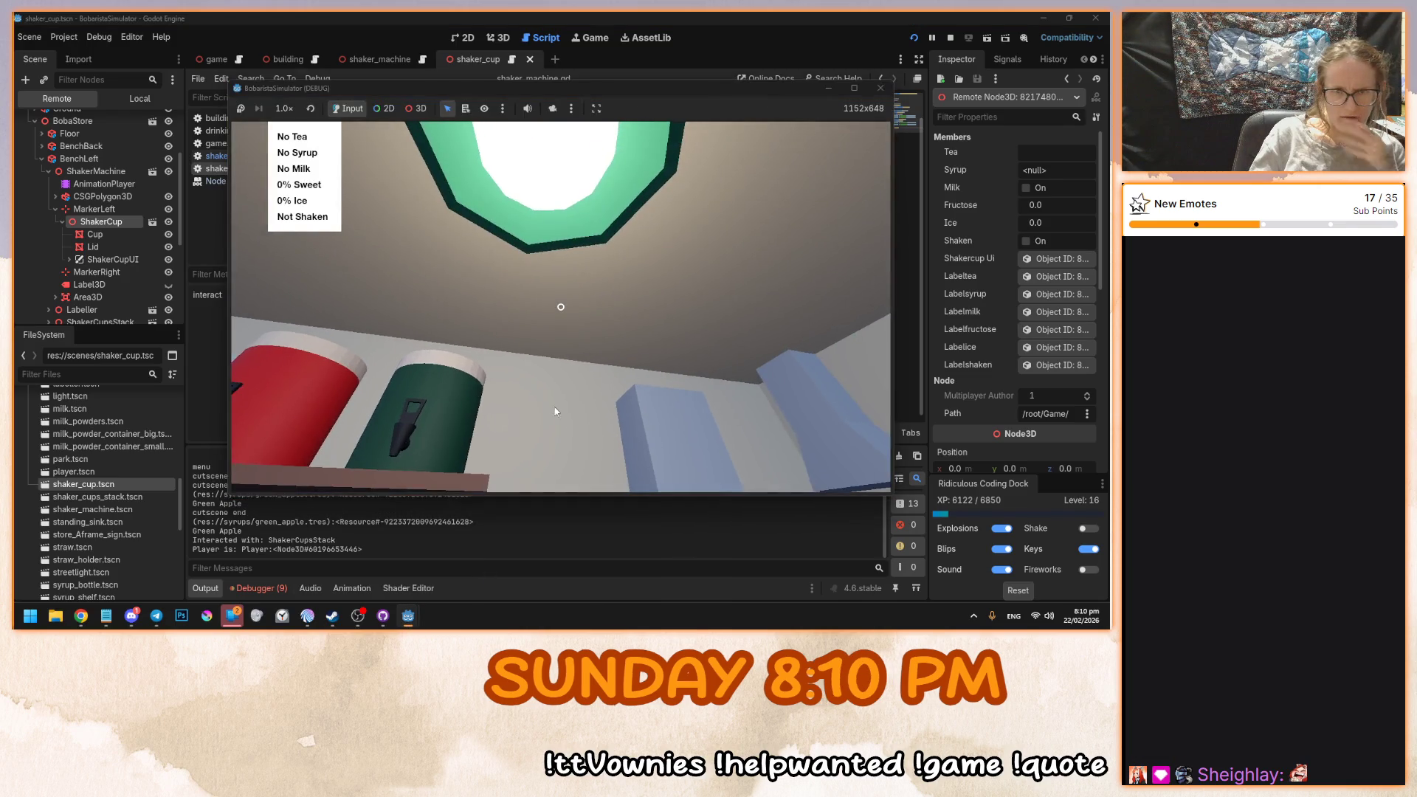
{"action": "key", "text": "s"}
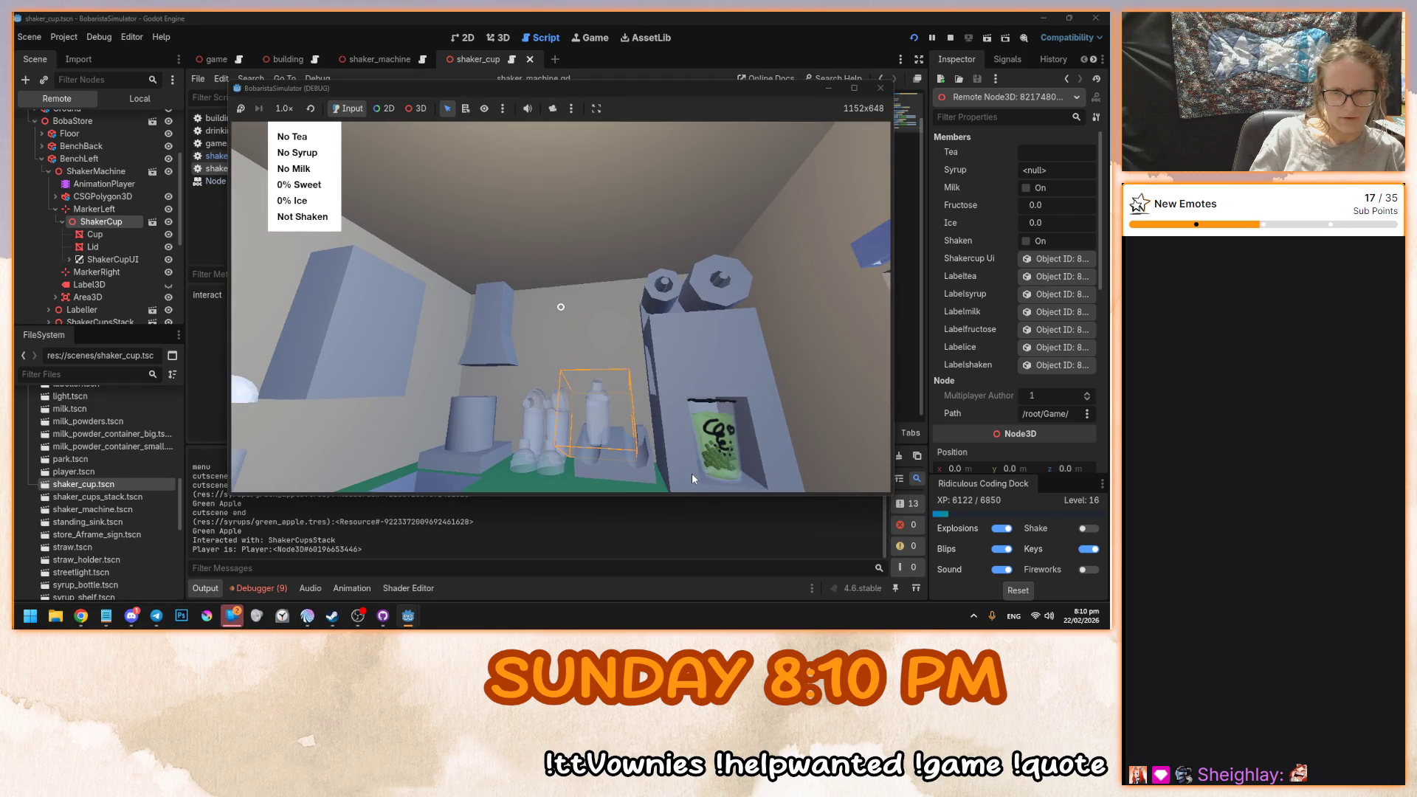
{"action": "key", "text": "F8"}
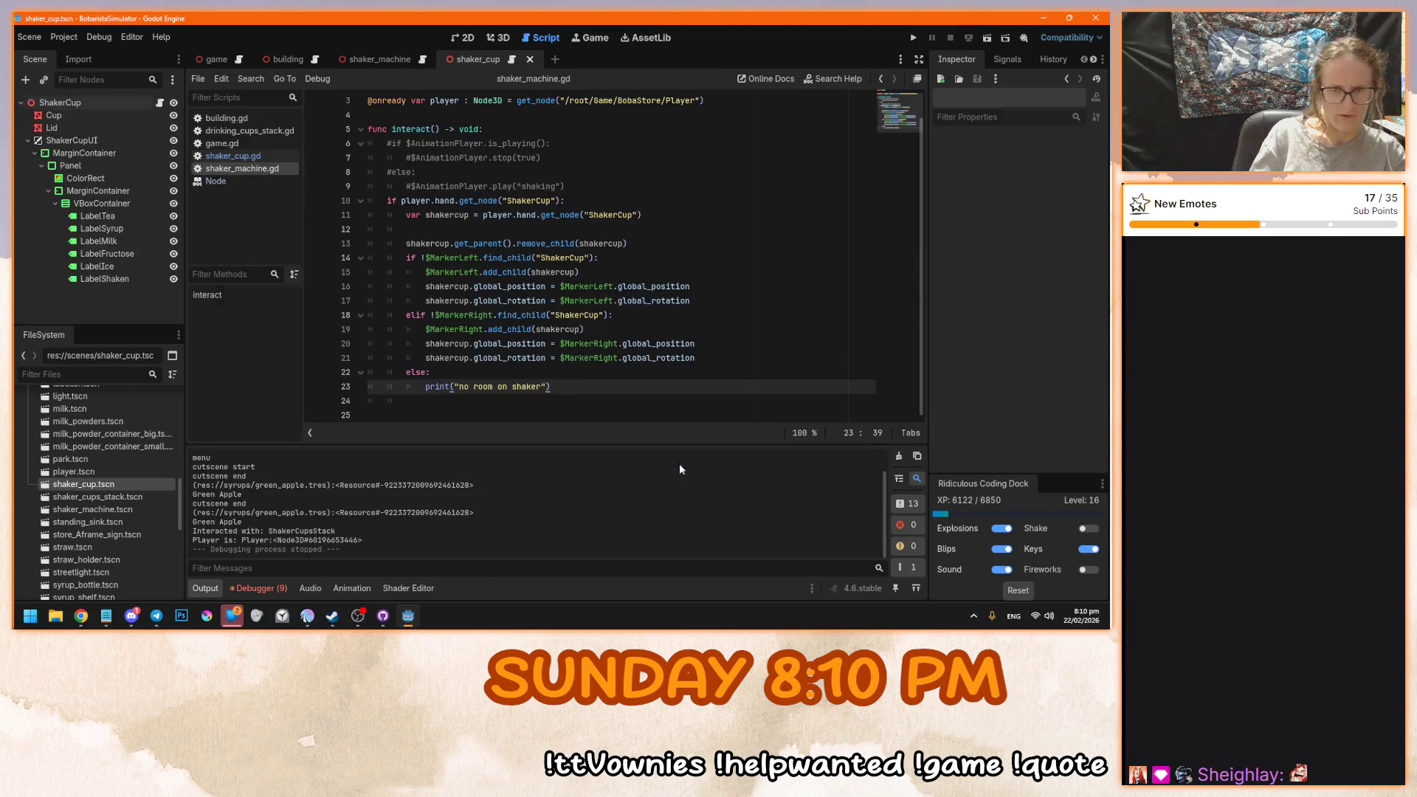
{"action": "key", "text": "F5"}
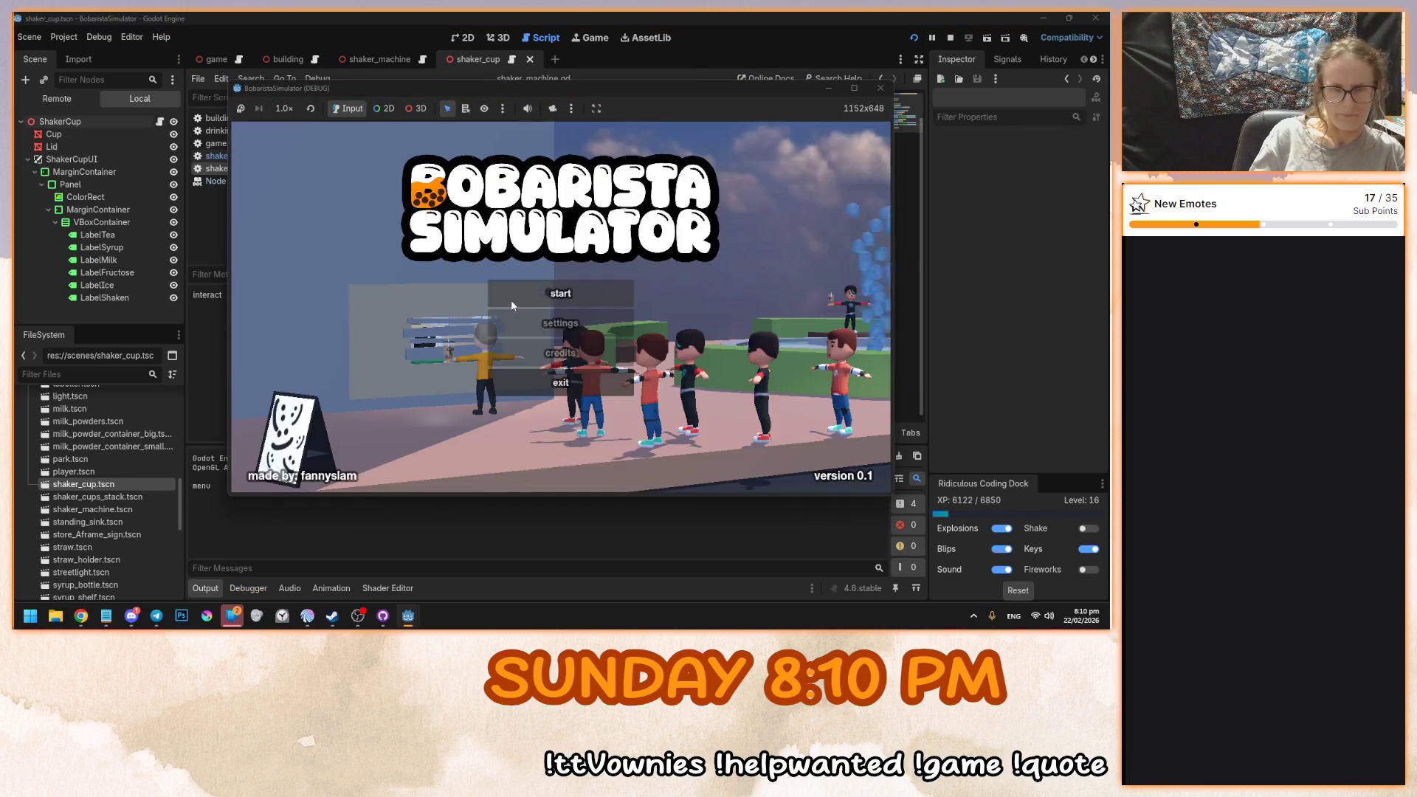
{"action": "key", "text": "e"}
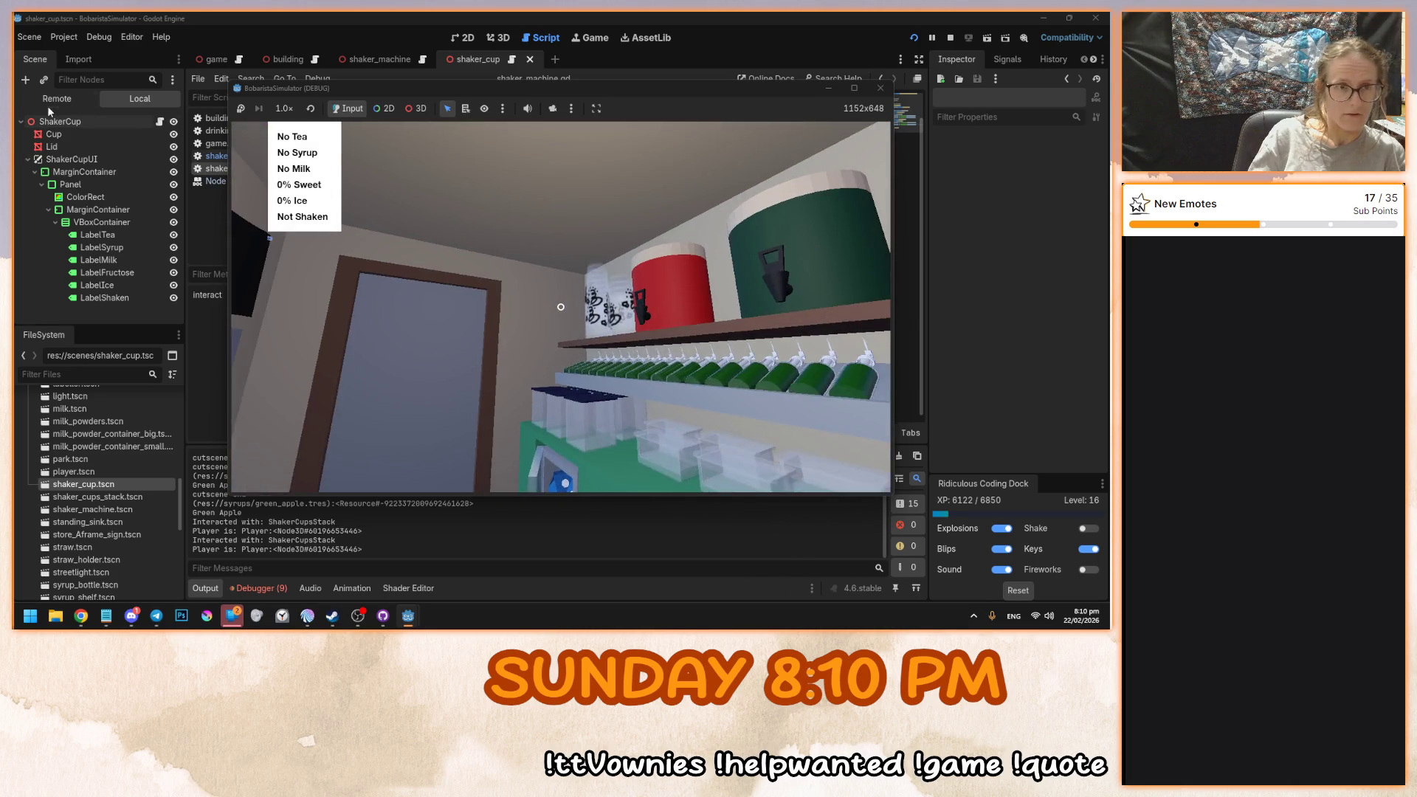
{"action": "left_click", "coordinate": [49, 101]}
{"action": "left_click", "coordinate": [91, 235]}
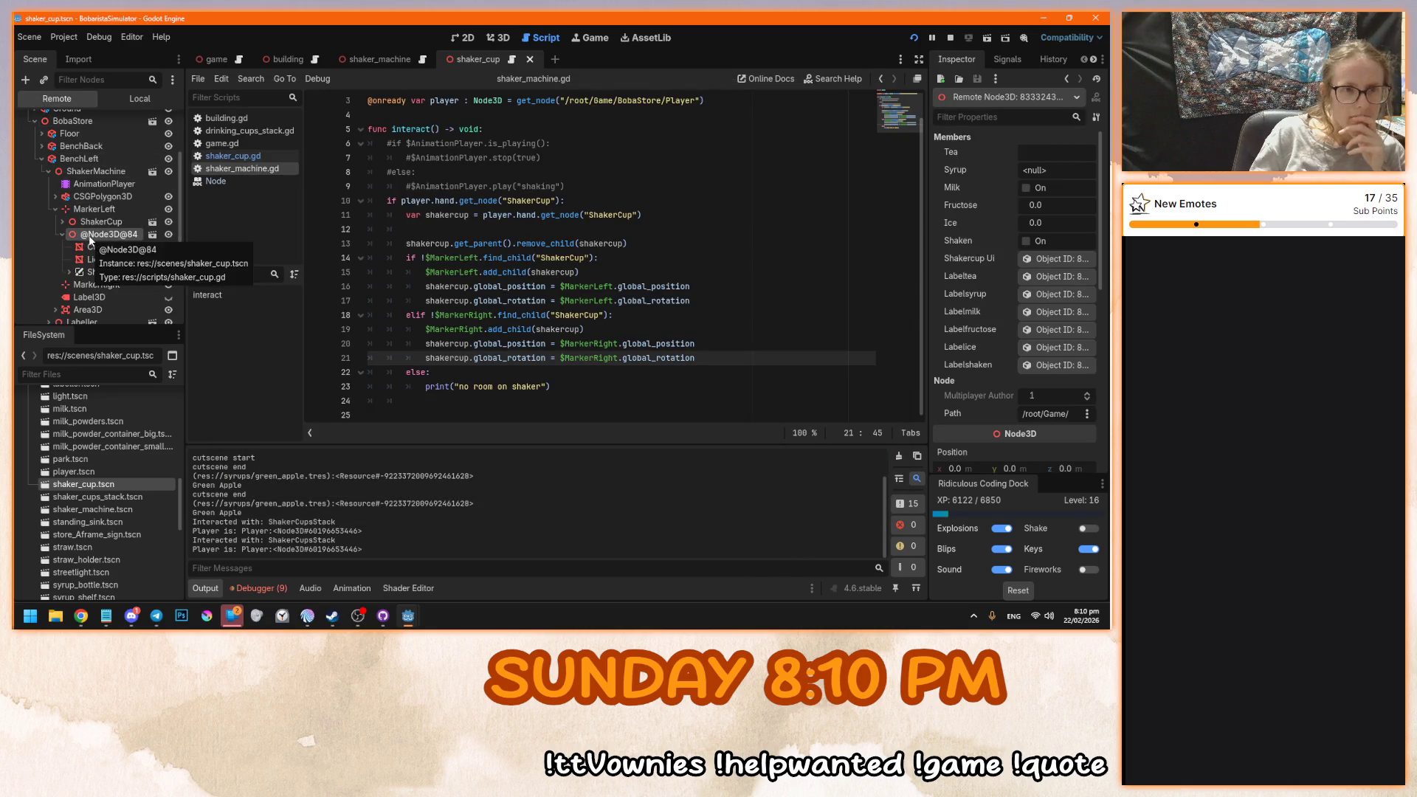
- Read the find_child documentation for the $MarkerLeft check on line 14
{"action": "scroll", "coordinate": [104, 236], "scroll_direction": "down", "scroll_amount": 1}
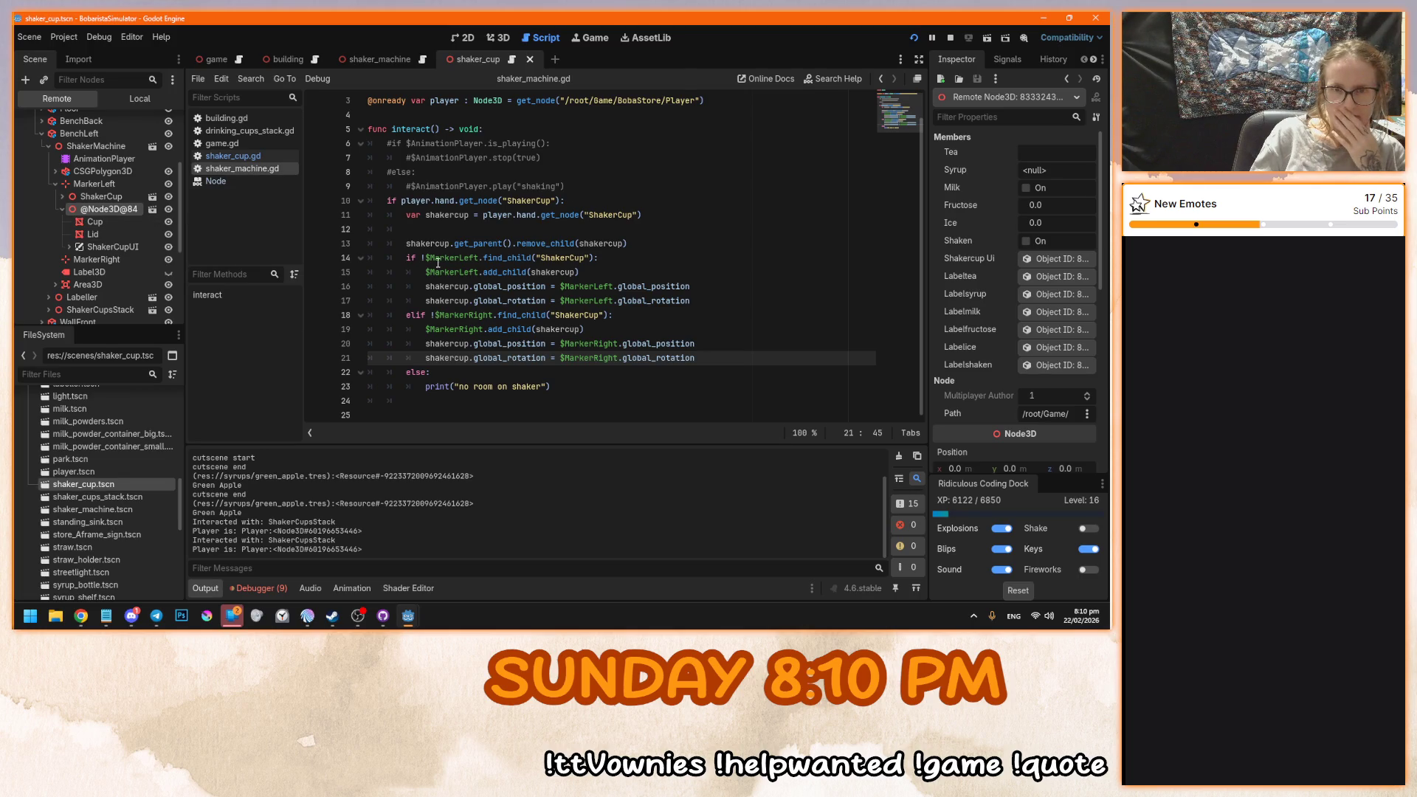
{"action": "left_click_drag", "start_coordinate": [425, 258], "coordinate": [511, 258]}
{"action": "left_click", "coordinate": [501, 258]}
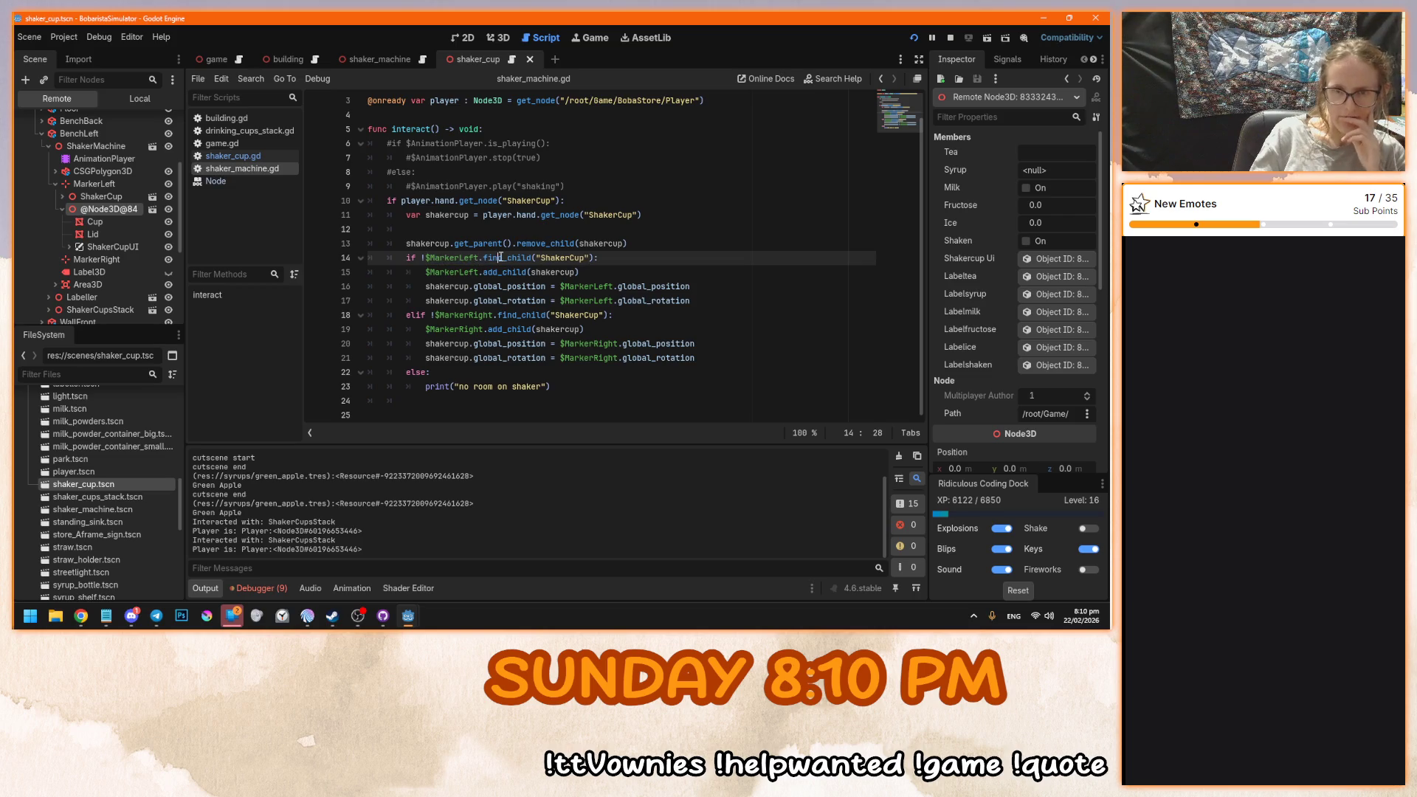
{"action": "mouse_move", "coordinate": [501, 257]}
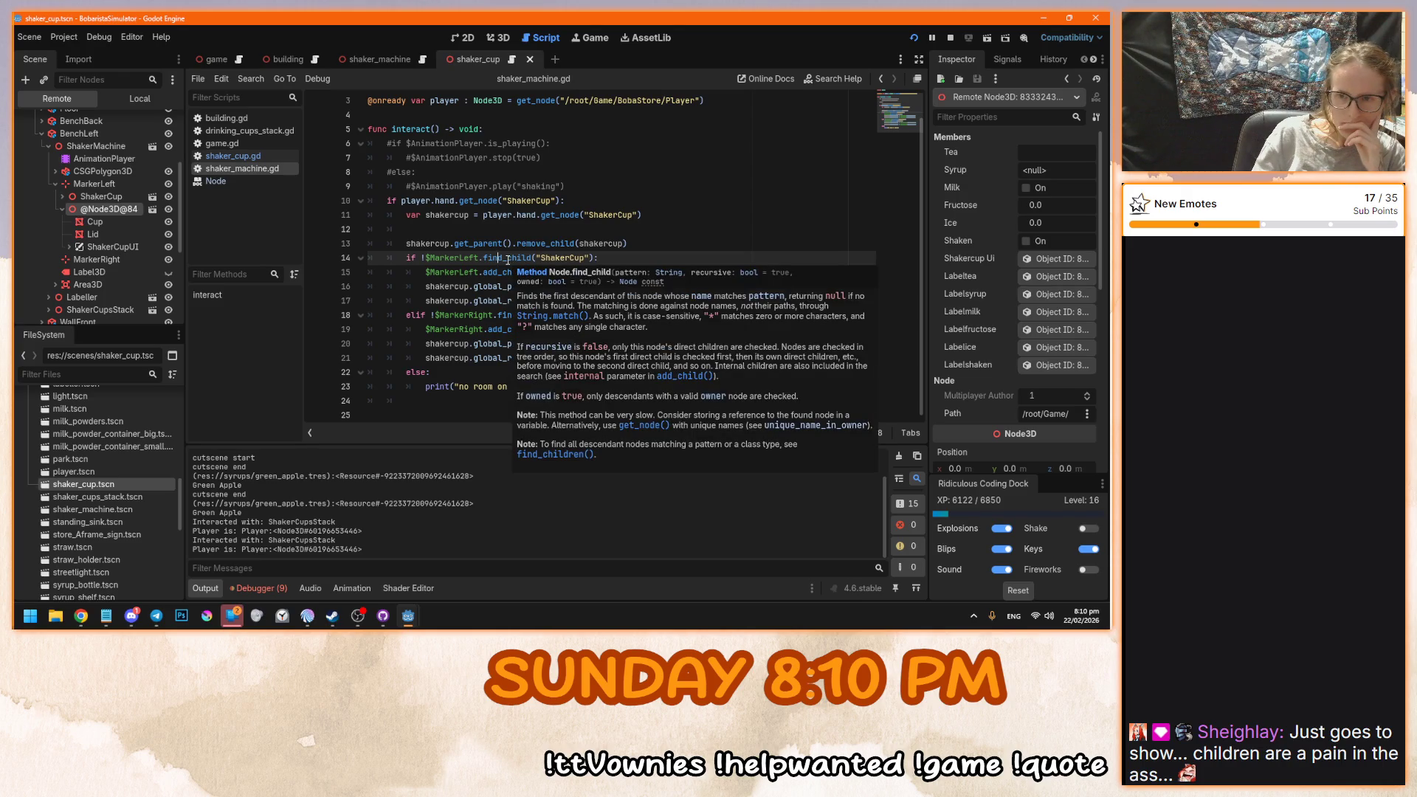
- Replace "ShakerCup" with the wildcard "*" in the find_child calls on lines 14 and 18
{"action": "double_click", "coordinate": [562, 258]}
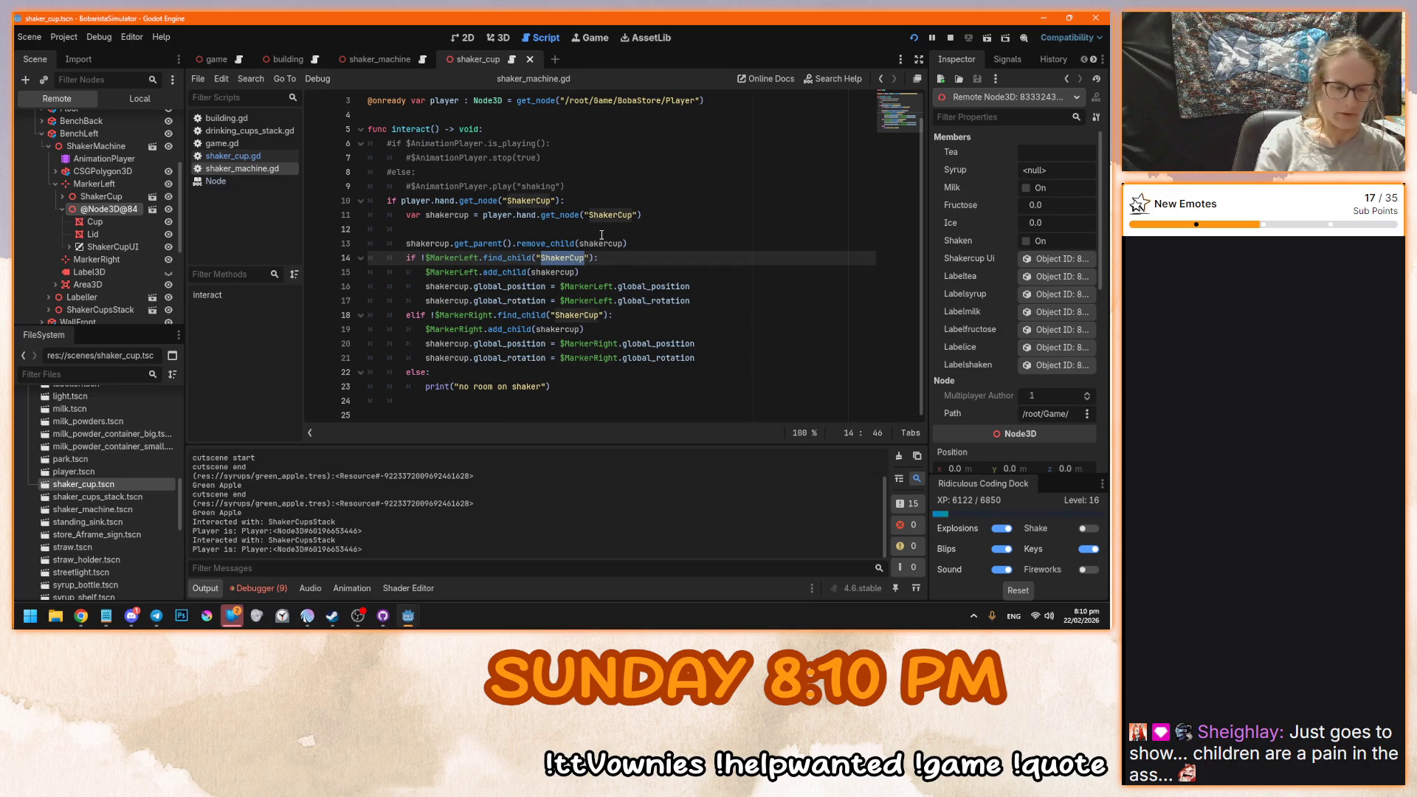
{"action": "type", "text": "*"}
{"action": "double_click", "coordinate": [583, 315]}
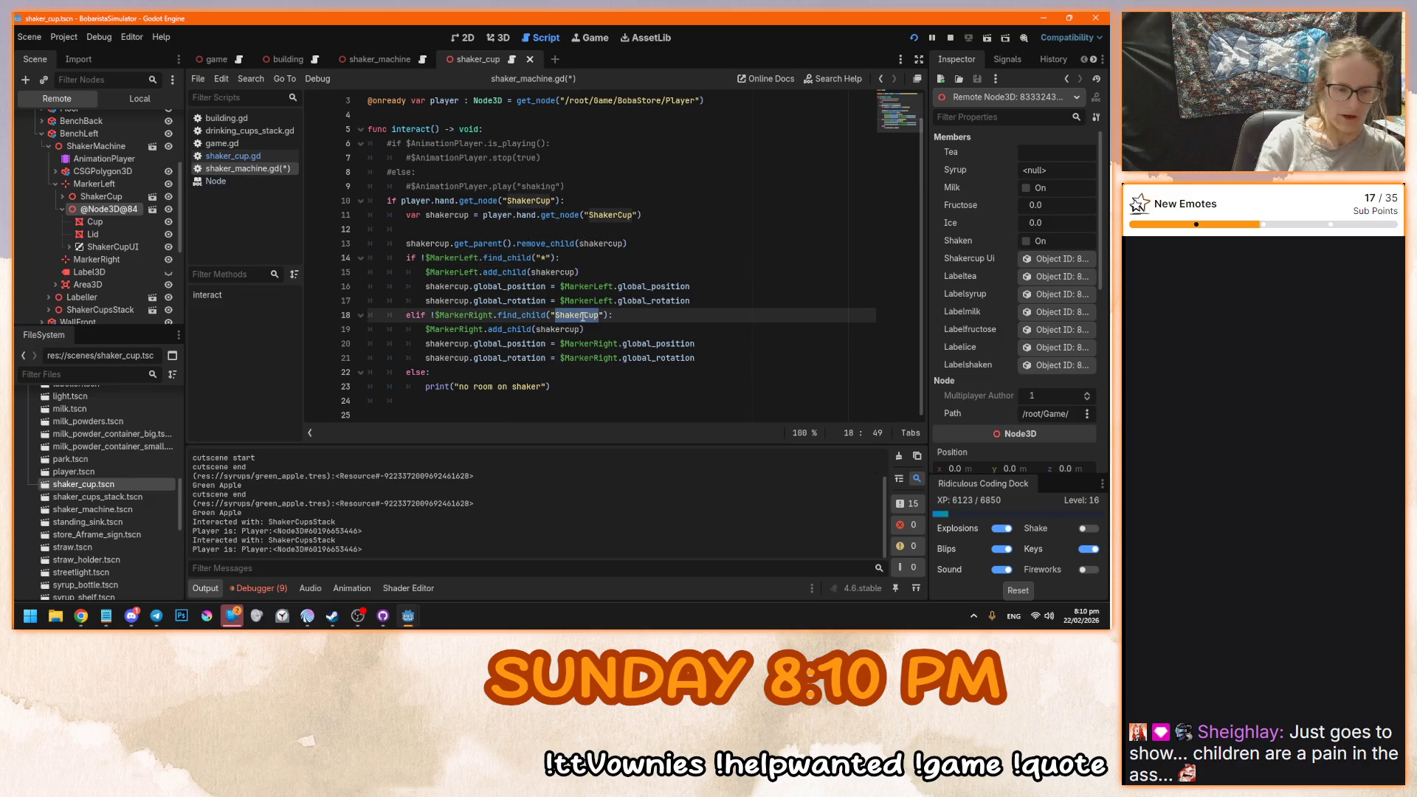
- Save and run the game, start playing, and place the held cup on the shaker
{"action": "key", "text": "F5"}
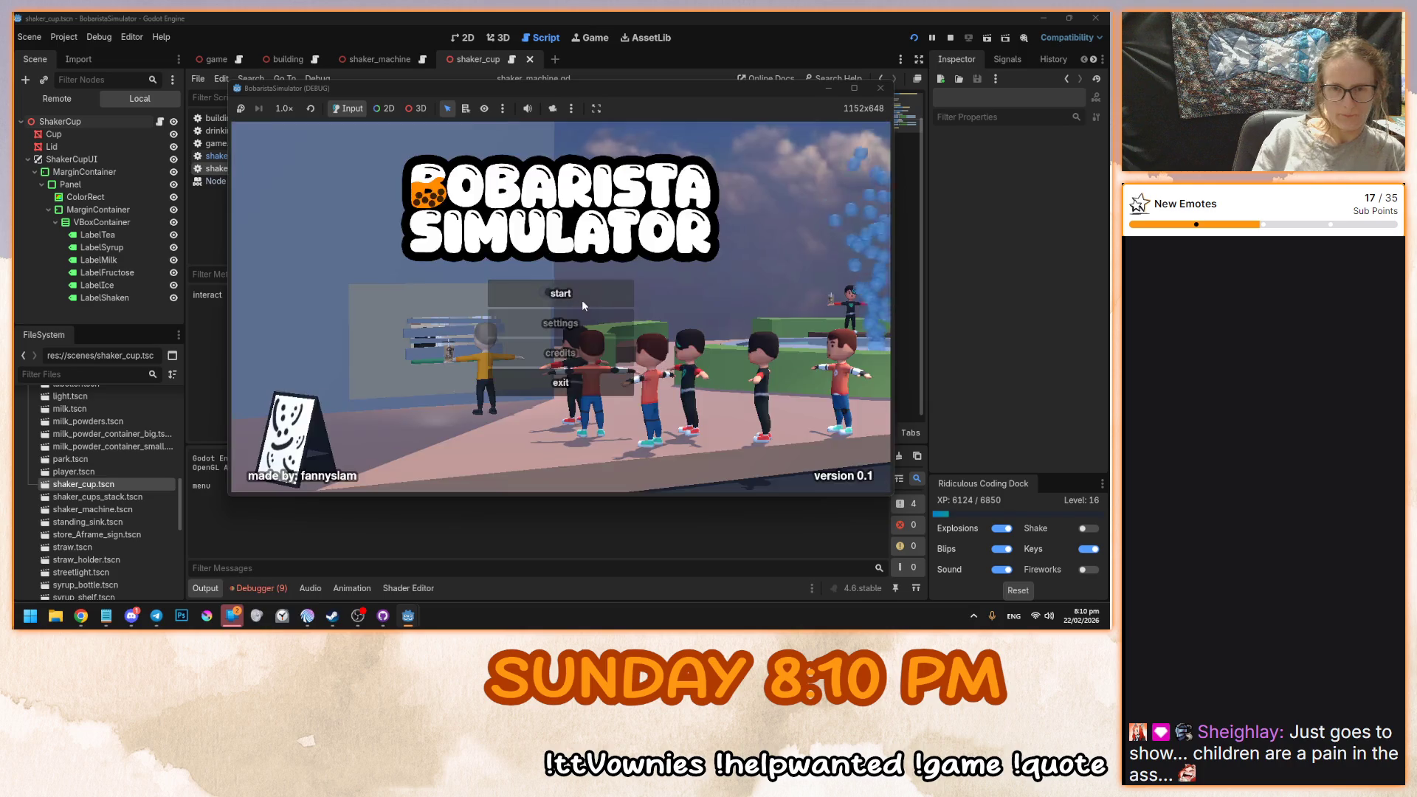
{"action": "left_click", "coordinate": [582, 301]}
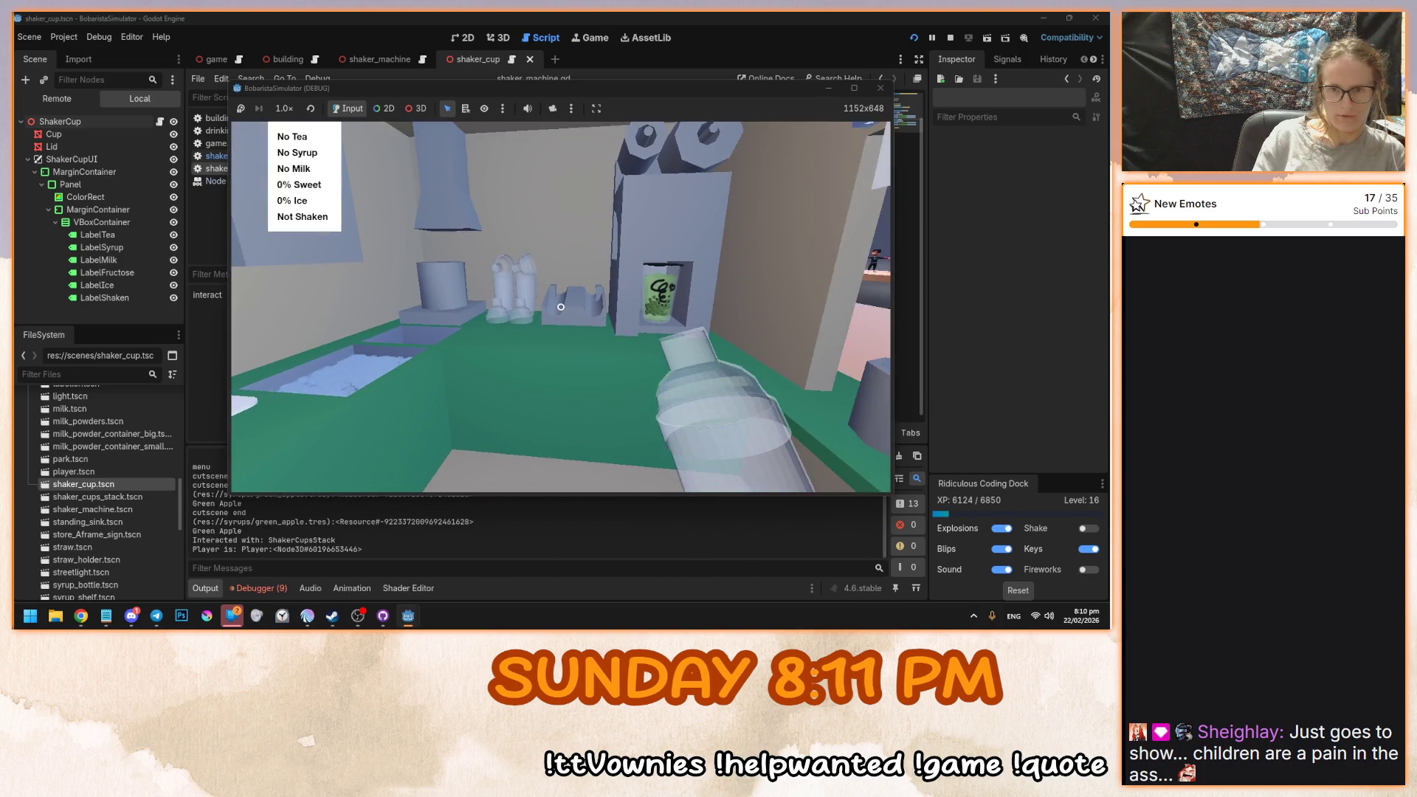
{"action": "left_click", "coordinate": [560, 306]}
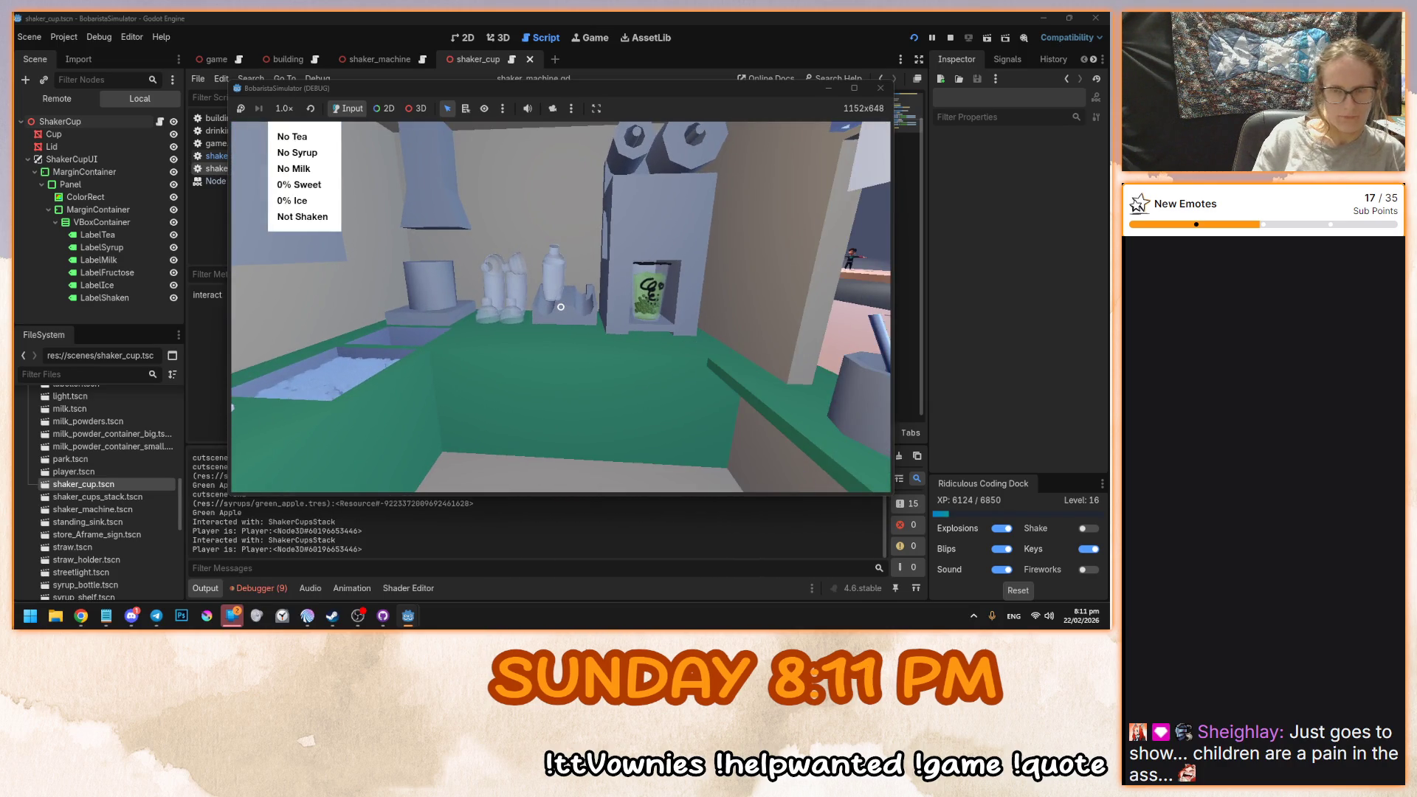
{"action": "key", "text": "s"}
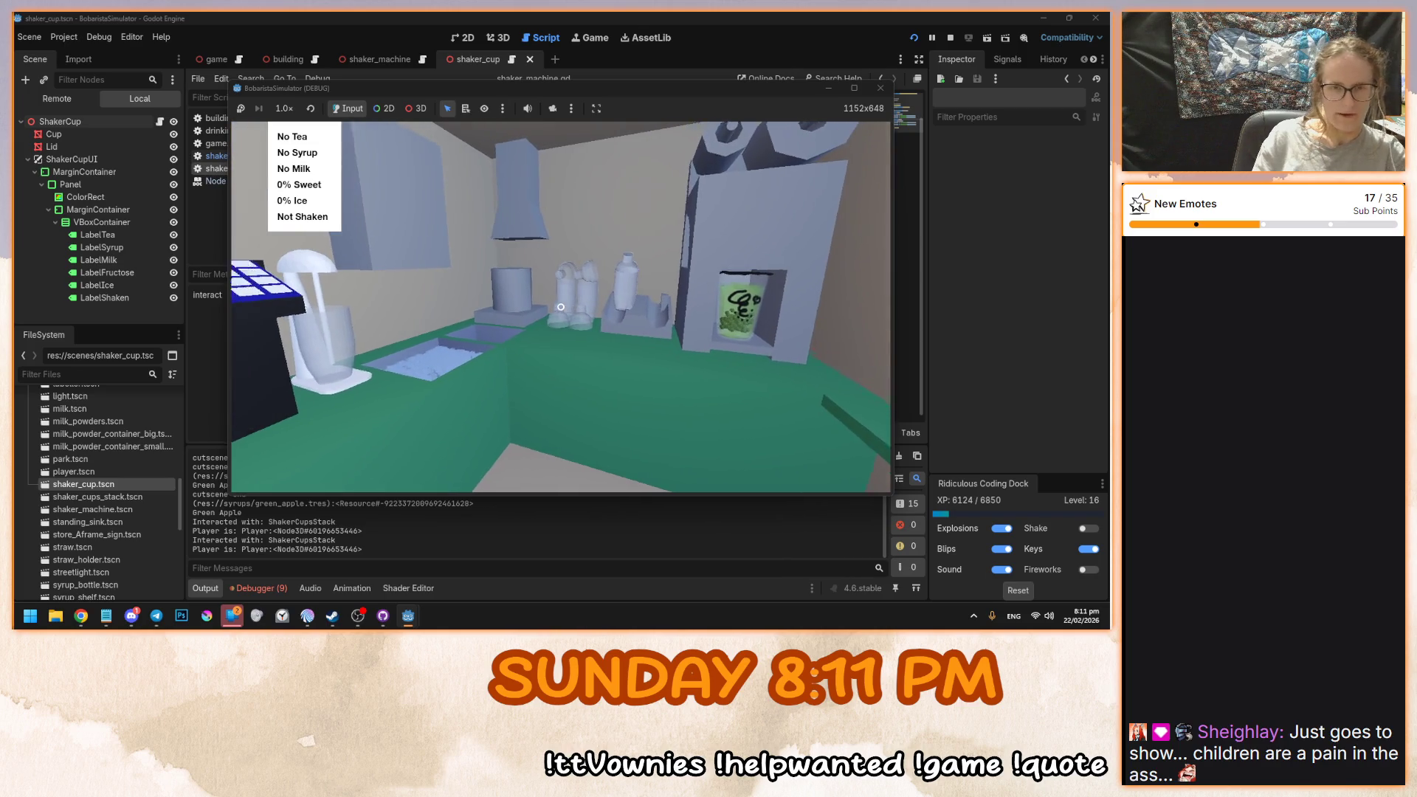
{"action": "left_click", "coordinate": [68, 110]}
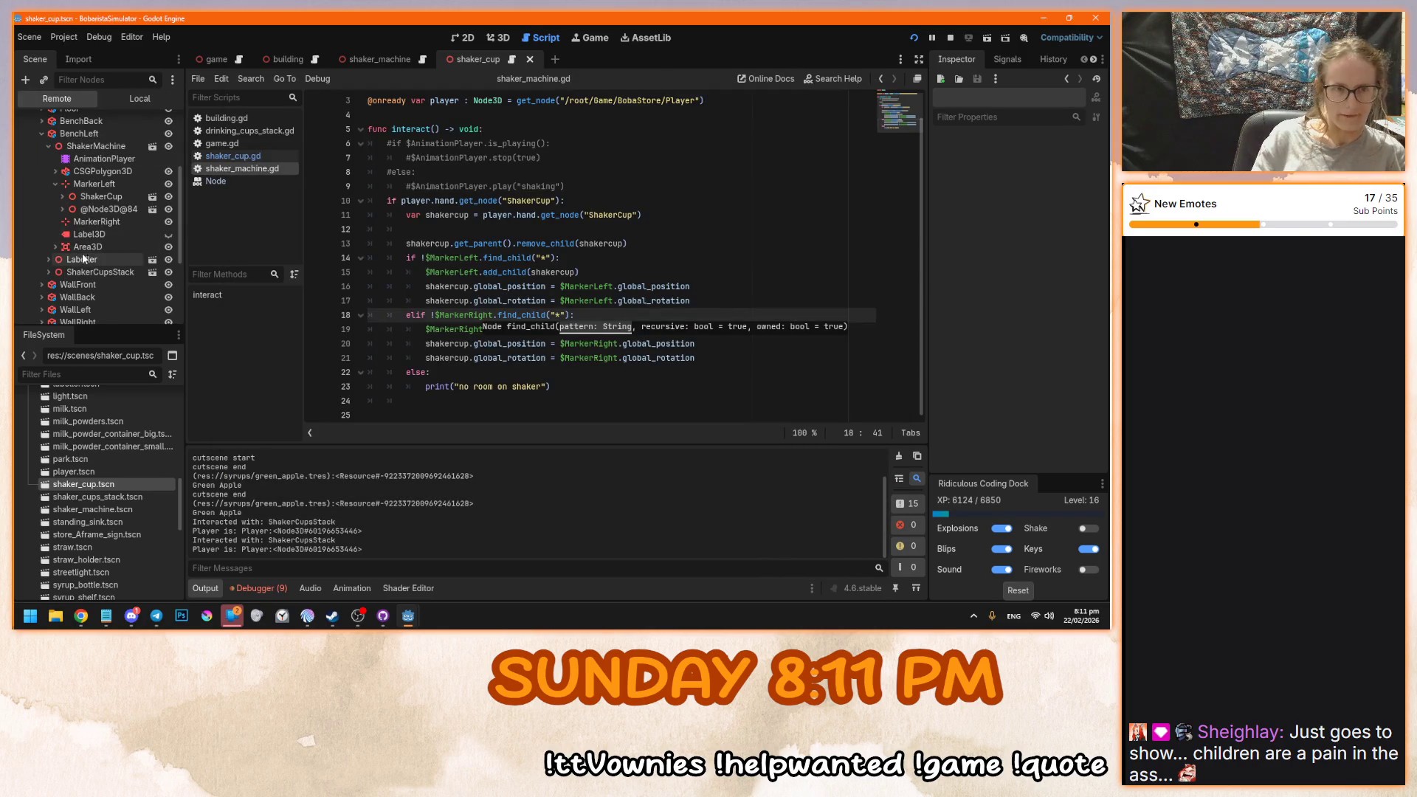
{"action": "left_click", "coordinate": [111, 210]}
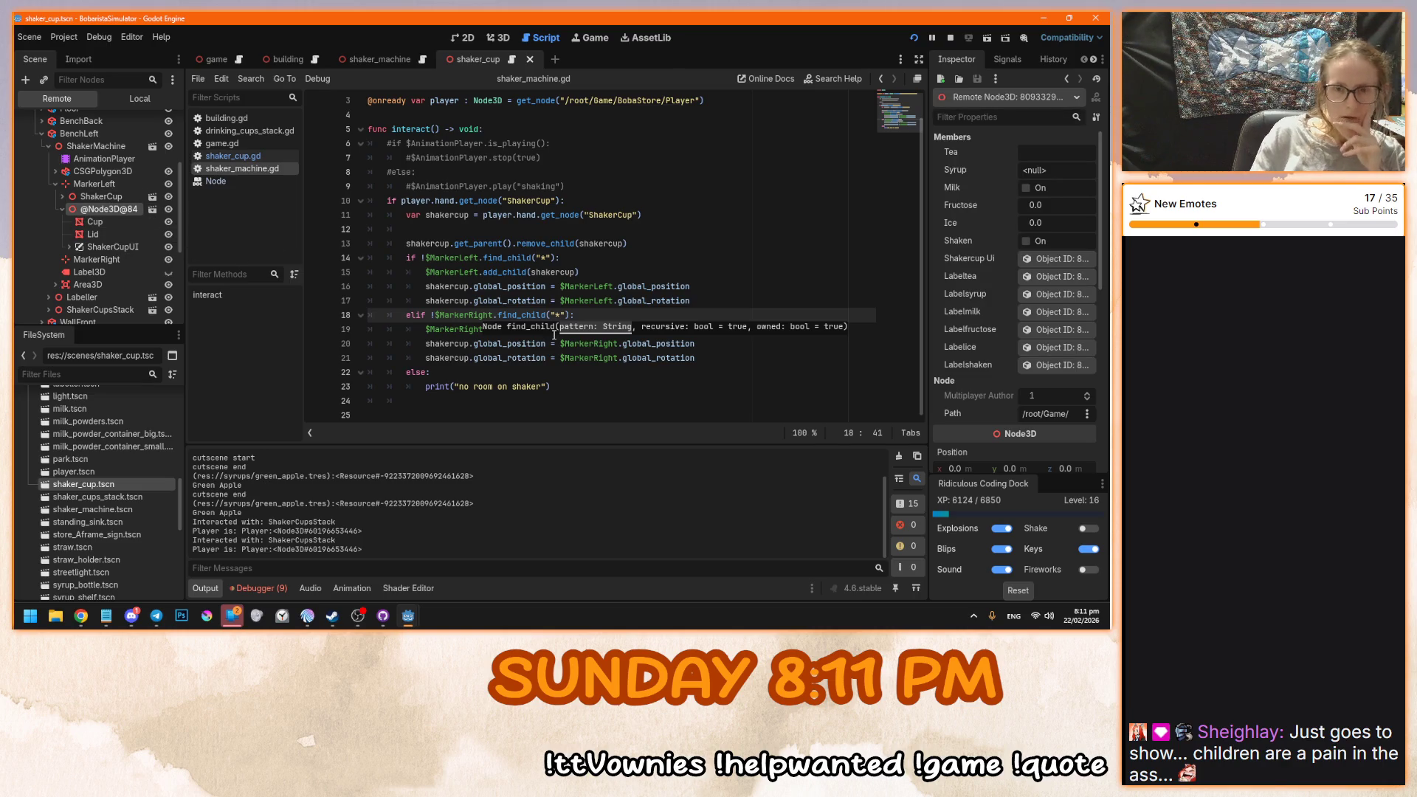
{"action": "left_click", "coordinate": [747, 373]}
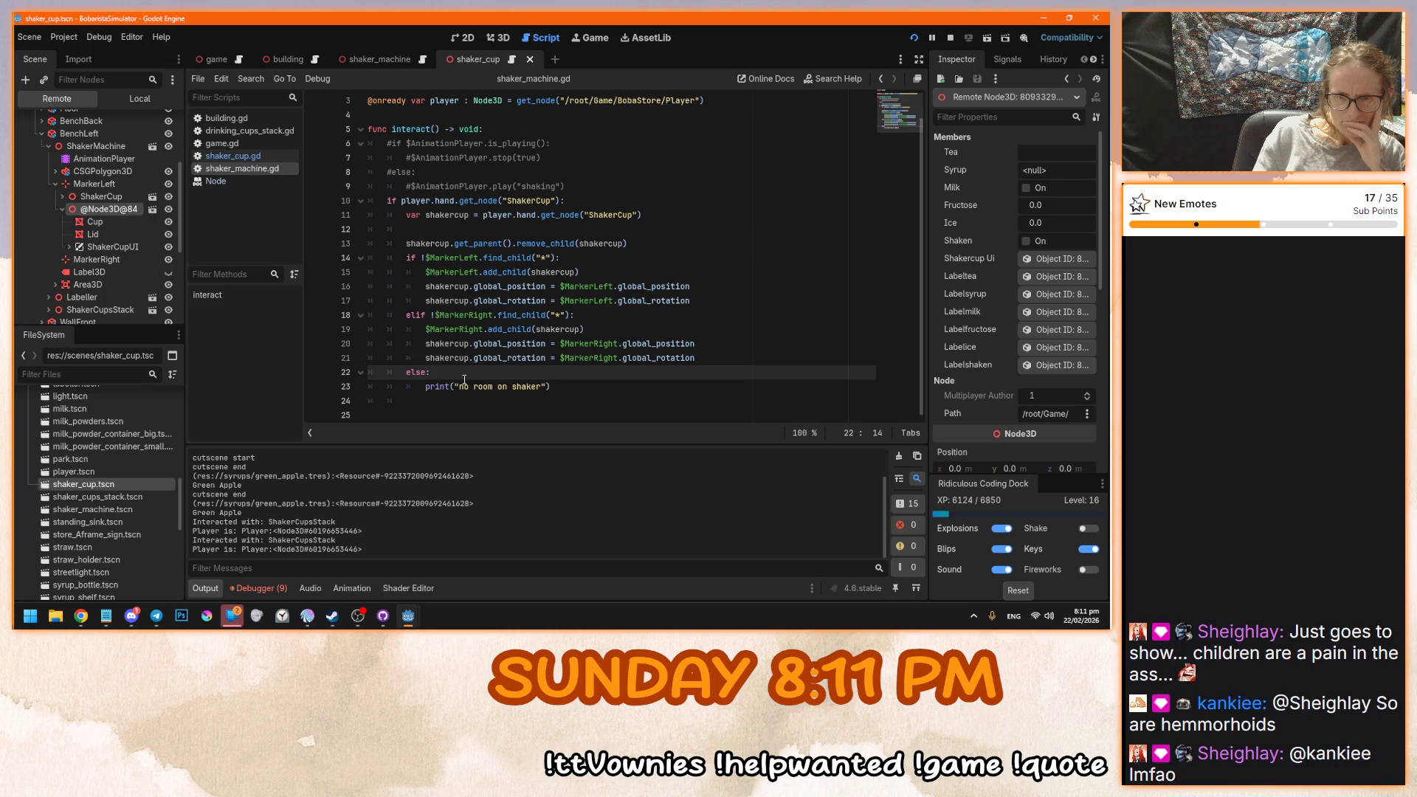
{"action": "left_click", "coordinate": [541, 259]}
{"action": "key", "text": "BackSpace"}
{"action": "key", "text": "BackSpace"}
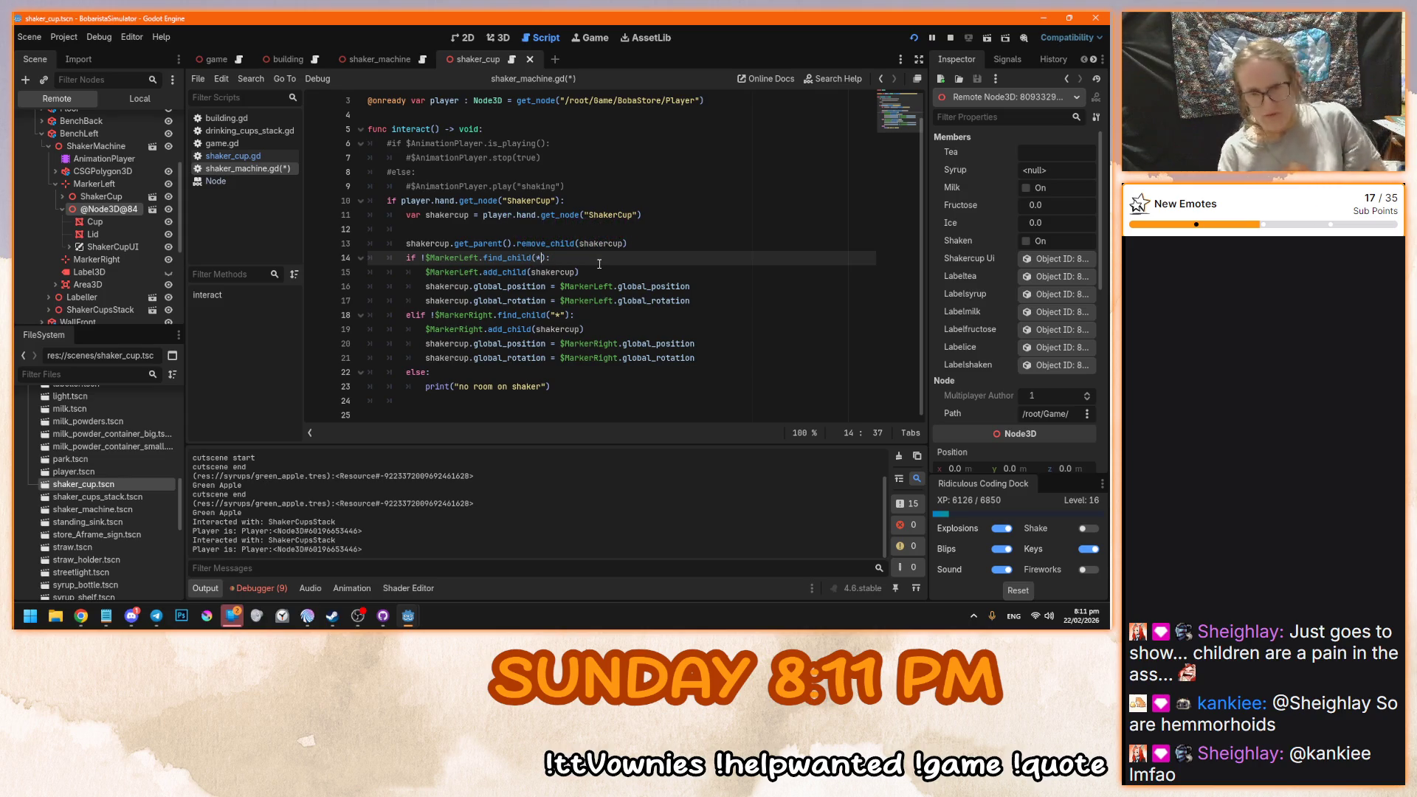
{"action": "key", "text": "ctrl+z"}
{"action": "key", "text": "ctrl+z"}
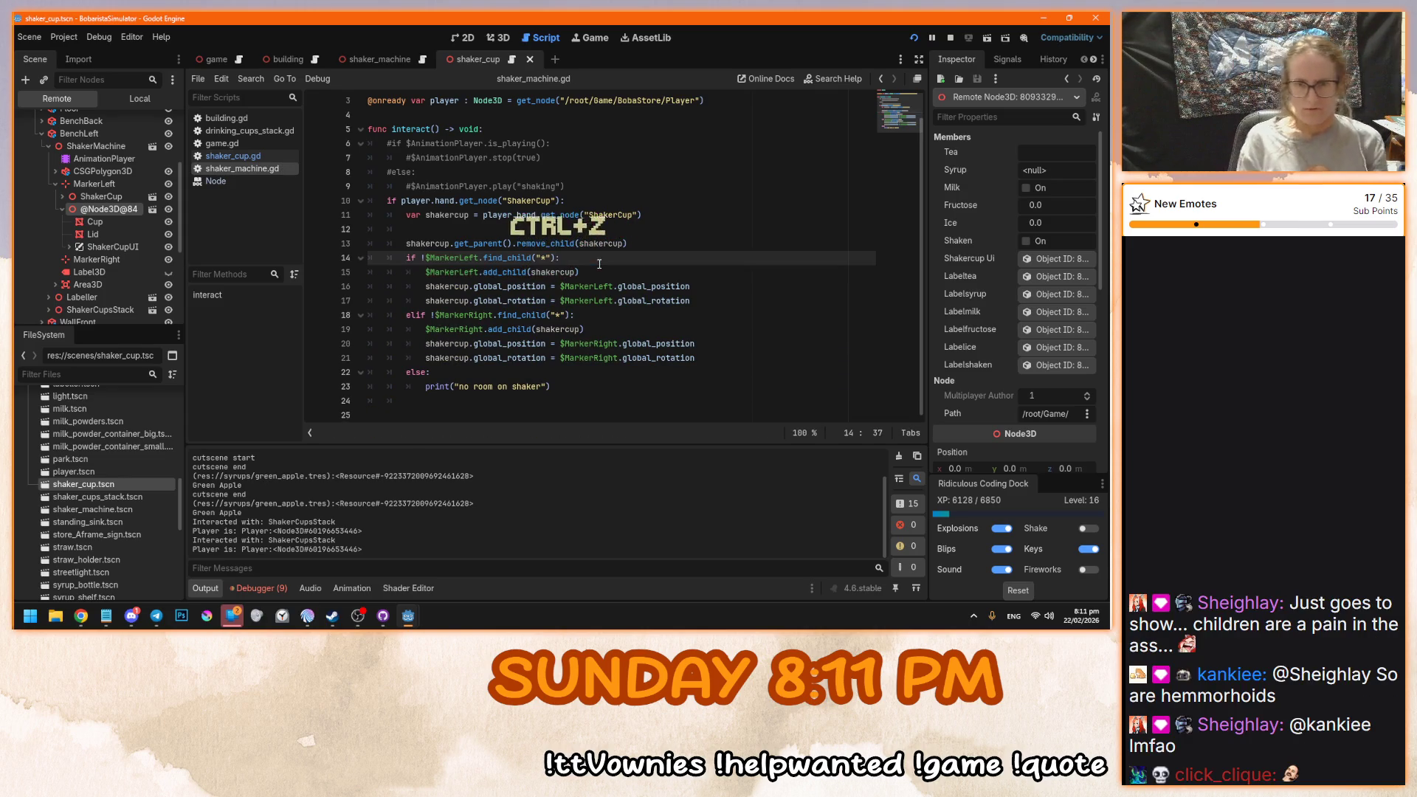
{"action": "left_click", "coordinate": [616, 259]}
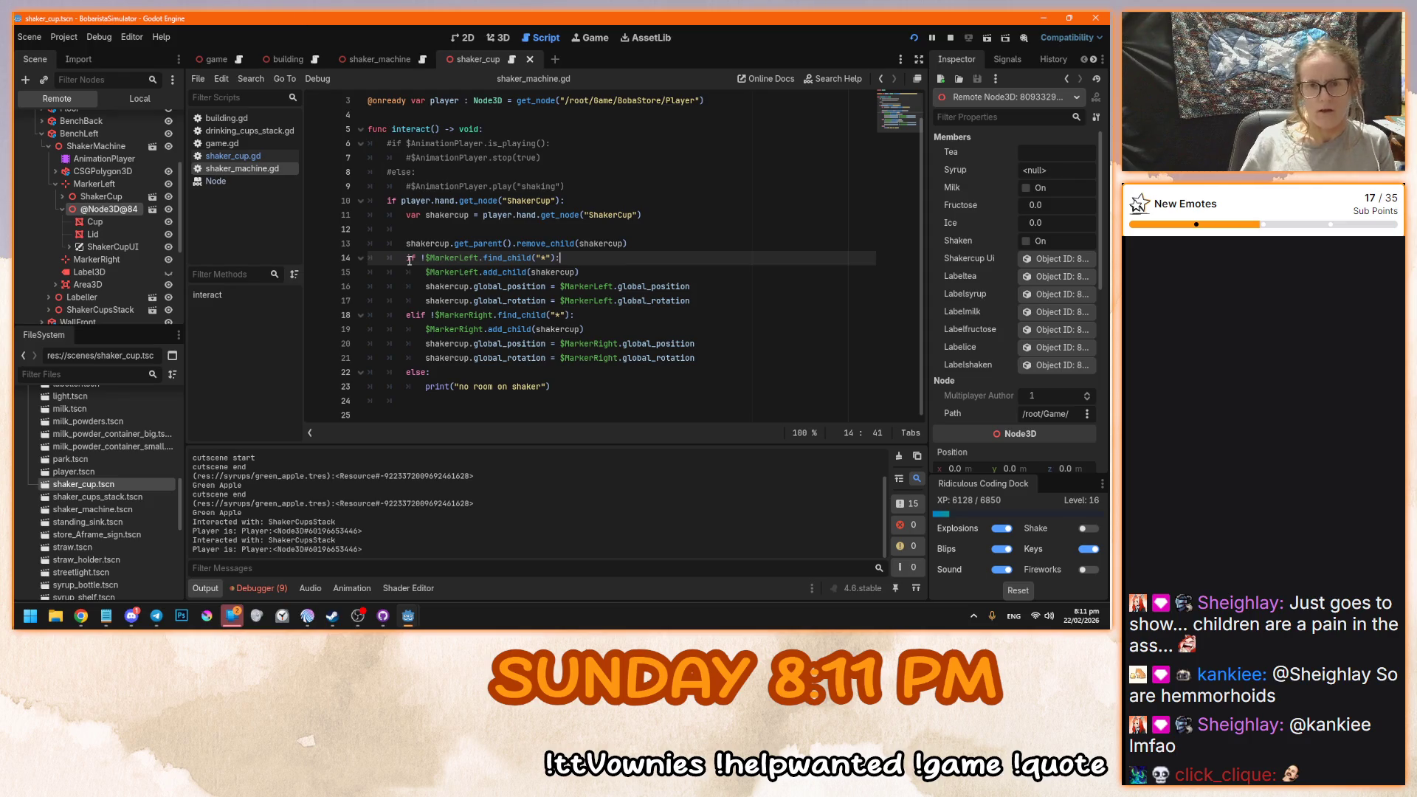
- Review line 14's negated $MarkerLeft.find_child("*") check and the left-marker placement lines 15–17
{"action": "left_click_drag", "start_coordinate": [422, 258], "coordinate": [430, 258]}
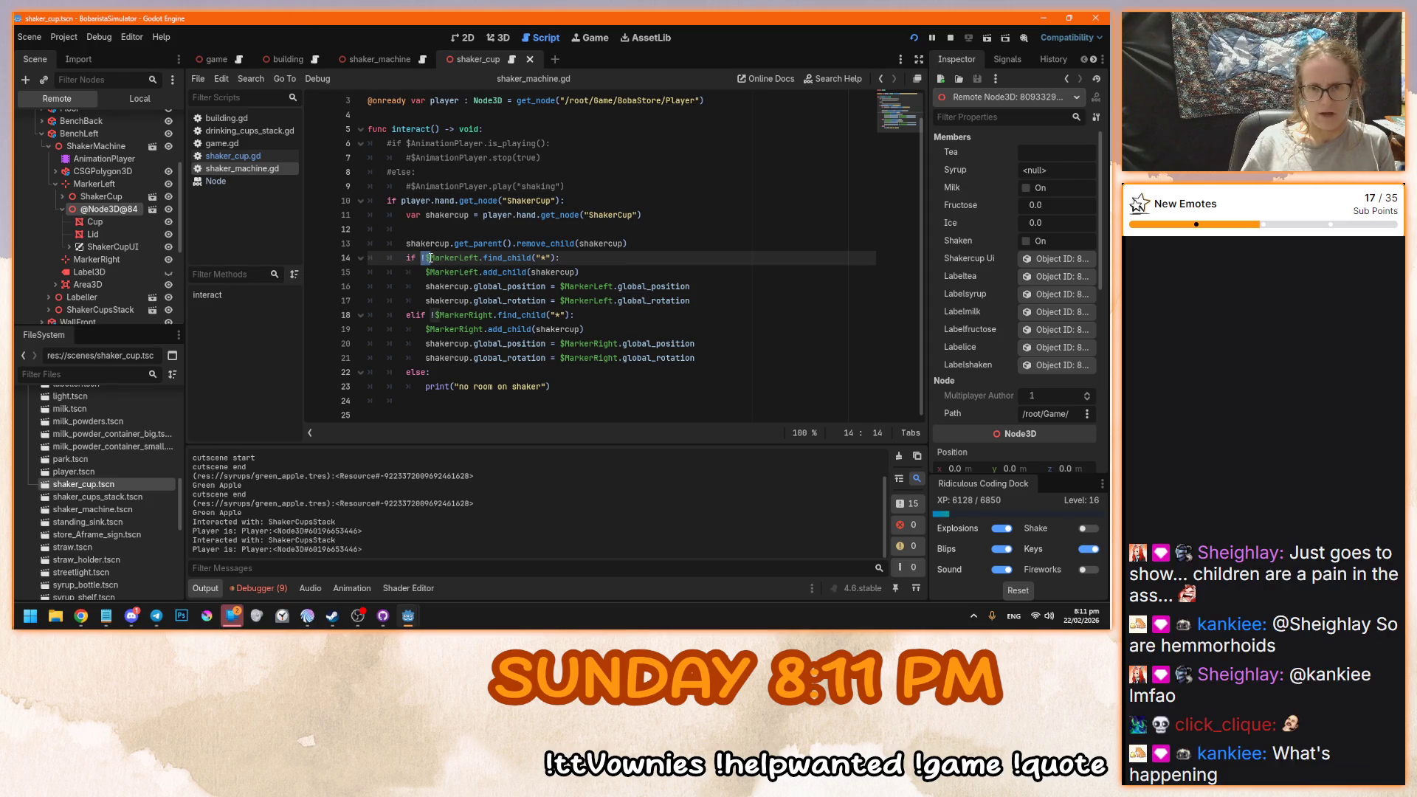
{"action": "left_click", "coordinate": [426, 258]}
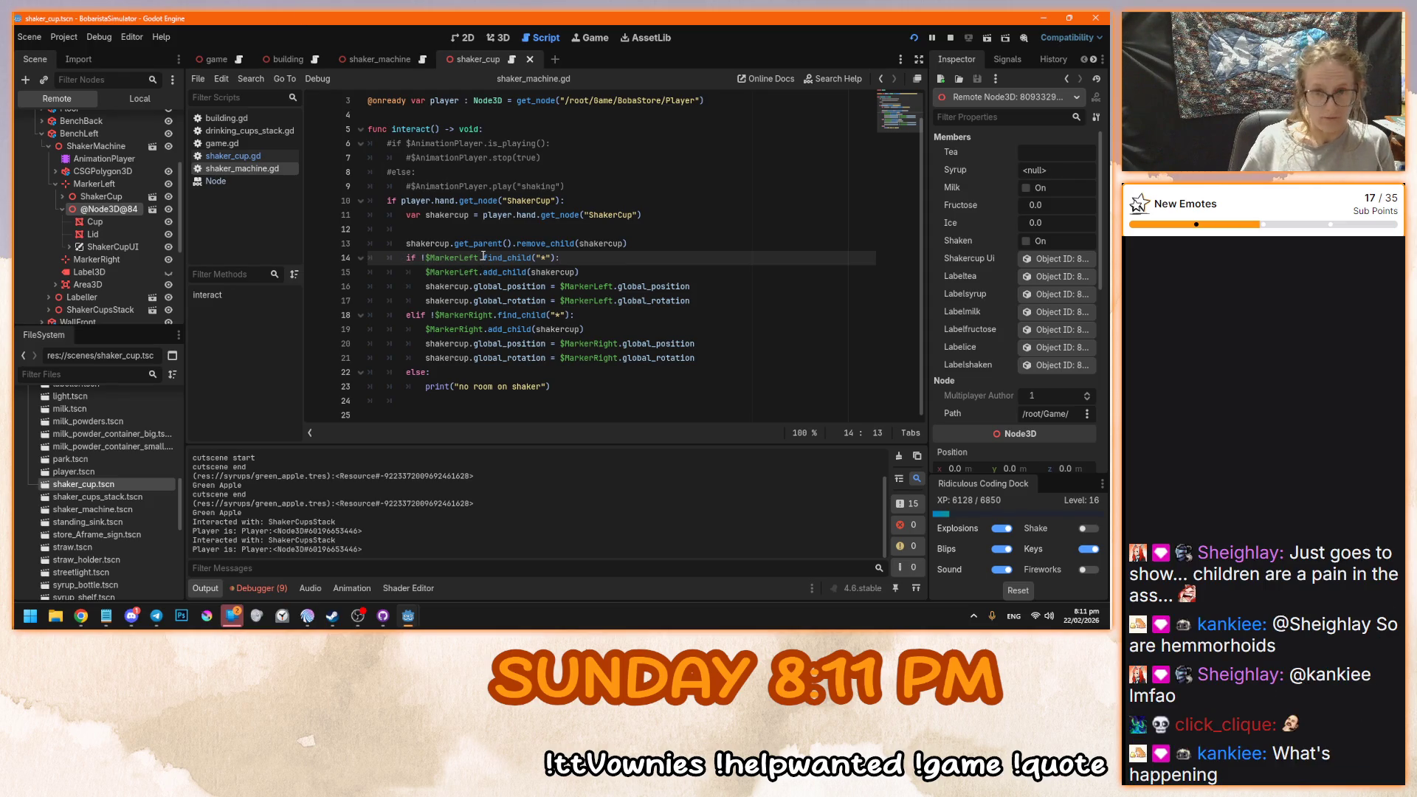
{"action": "left_click_drag", "start_coordinate": [481, 259], "coordinate": [556, 259]}
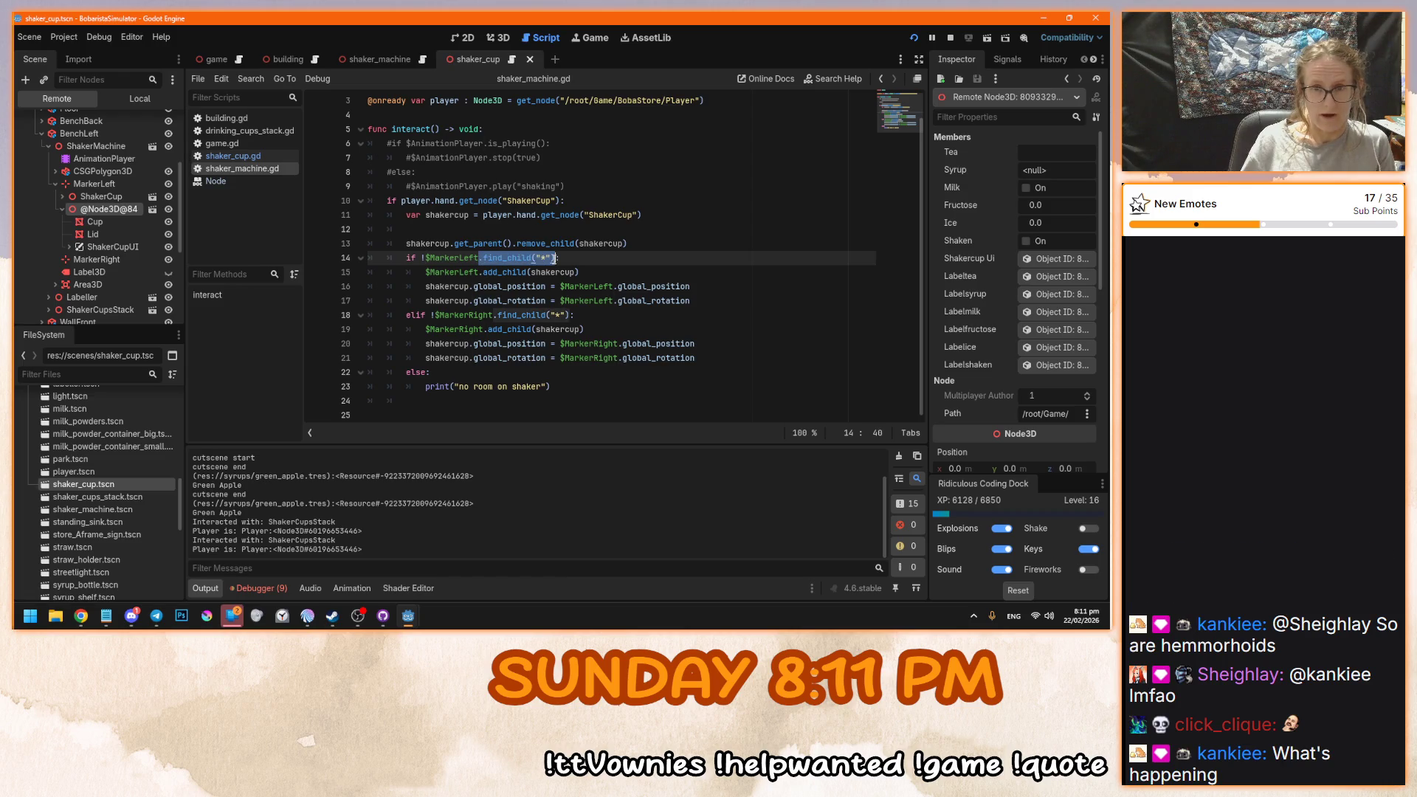
{"action": "left_click", "coordinate": [566, 256]}
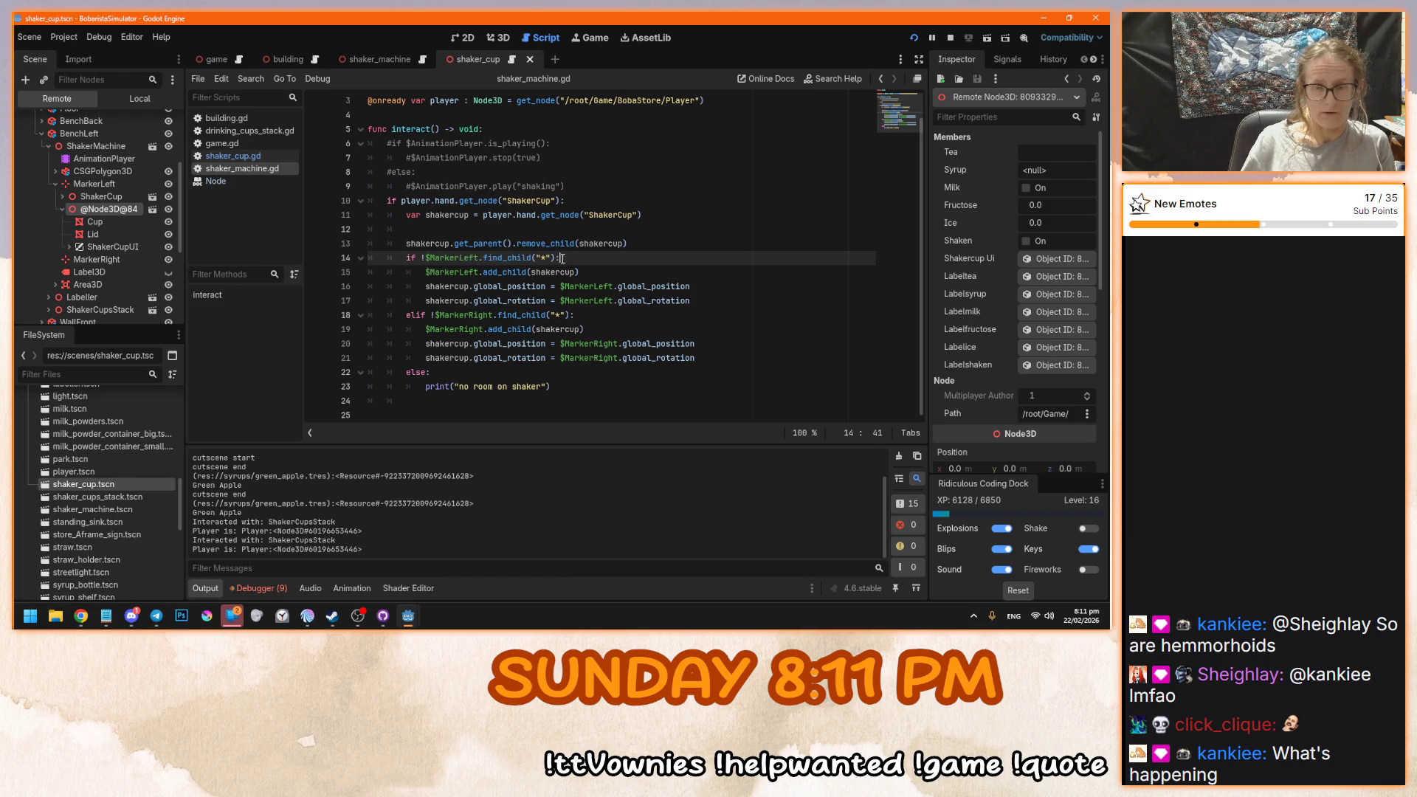
{"action": "mouse_move", "coordinate": [455, 271]}
{"action": "left_mouse_down"}
{"action": "mouse_move", "coordinate": [580, 272]}
{"action": "mouse_move", "coordinate": [726, 299]}
{"action": "left_mouse_up"}
{"action": "left_click", "coordinate": [728, 296]}
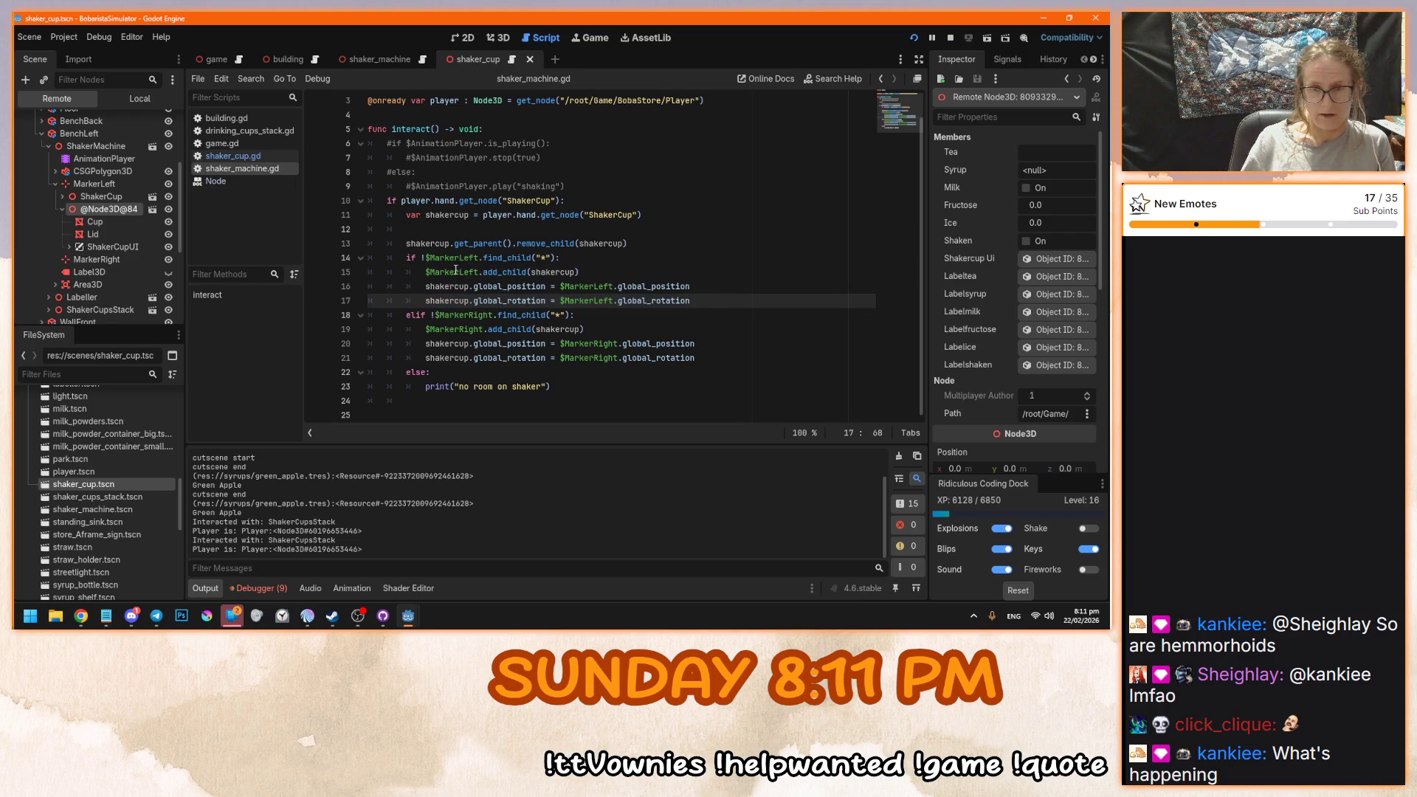
- Review the MarkerRight condition, its placement lines and the 'no room on shaker' else, then run the game
{"action": "left_click_drag", "start_coordinate": [431, 315], "coordinate": [600, 320]}
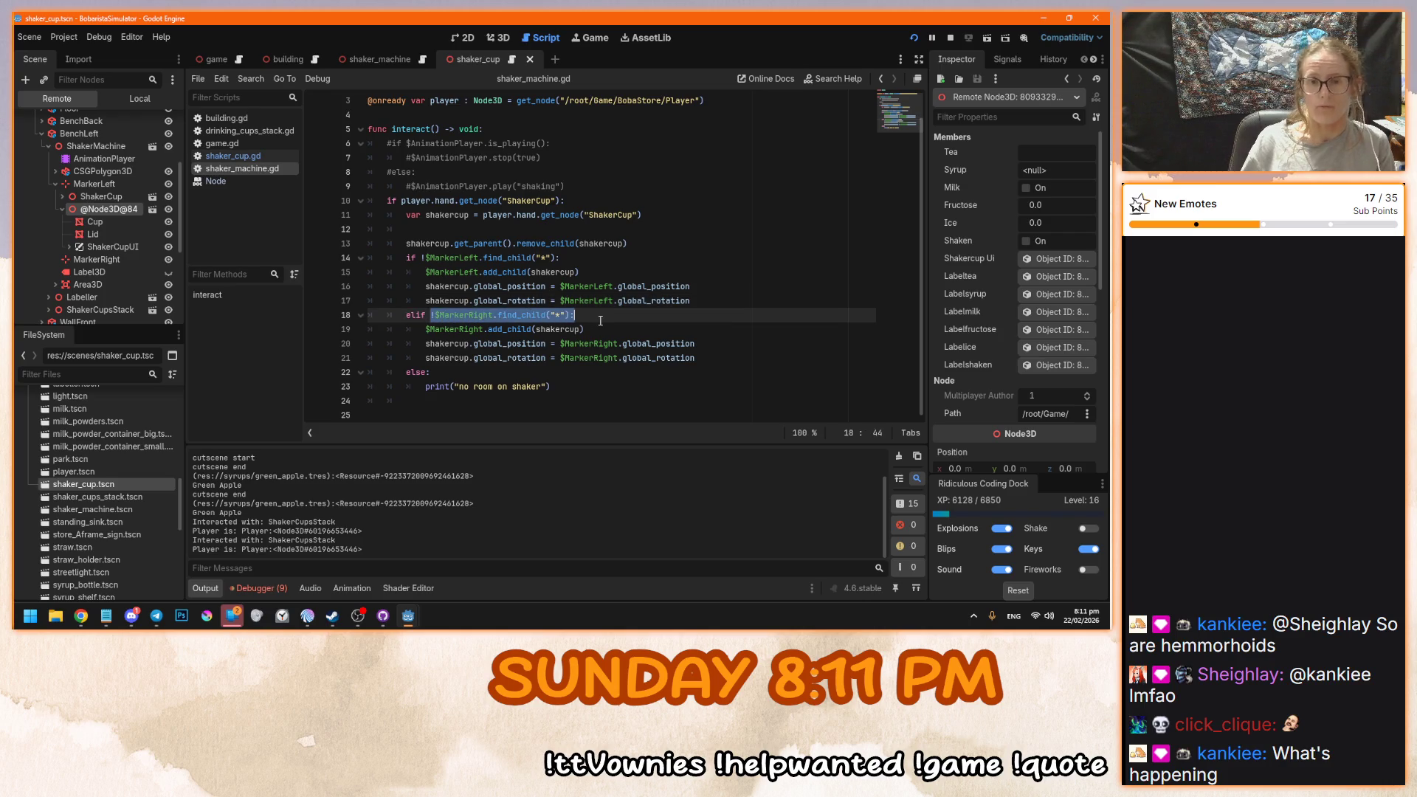
{"action": "left_click", "coordinate": [598, 315]}
{"action": "left_click_drag", "start_coordinate": [440, 328], "coordinate": [731, 355]}
{"action": "left_click", "coordinate": [737, 353]}
{"action": "left_click", "coordinate": [413, 379]}
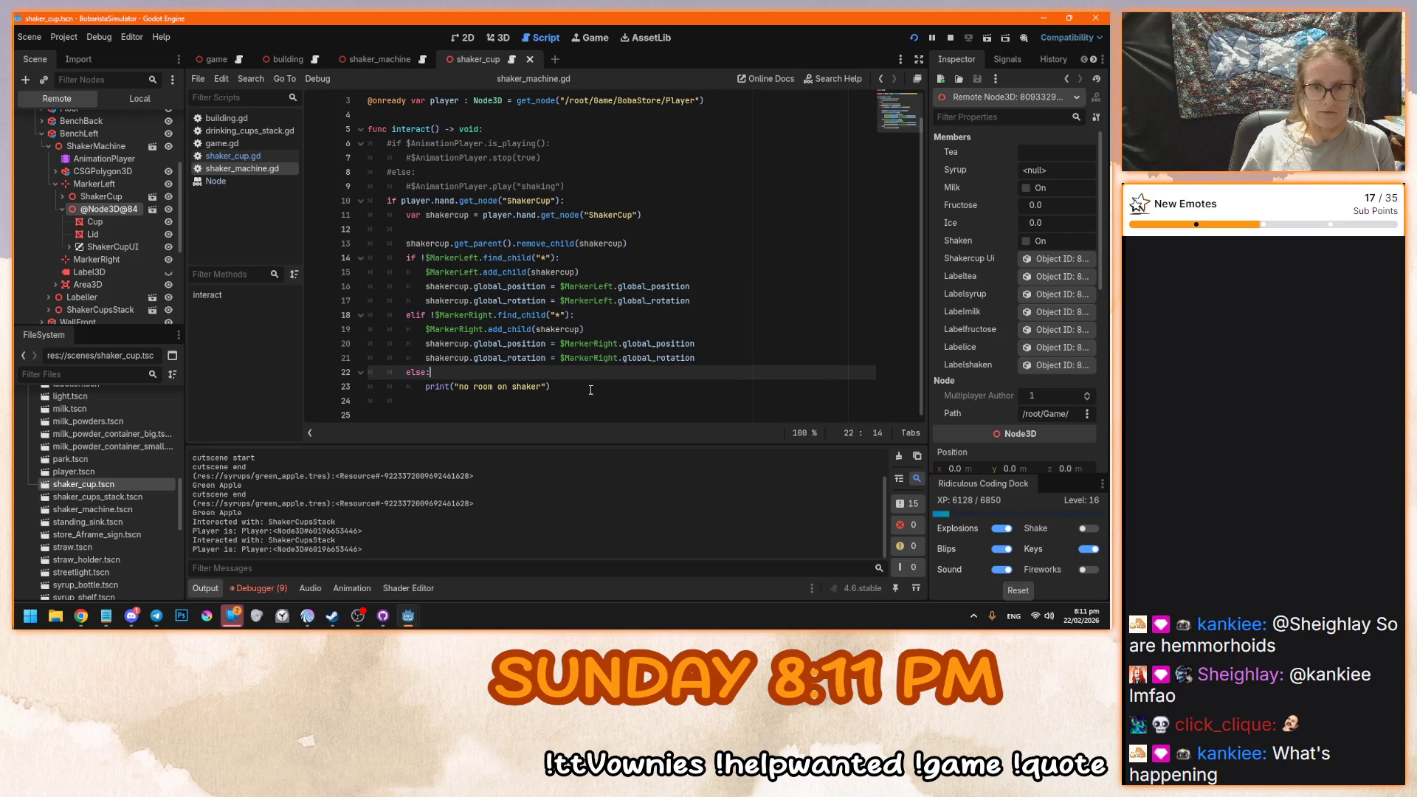
{"action": "left_click", "coordinate": [633, 382]}
{"action": "key", "text": "F5"}
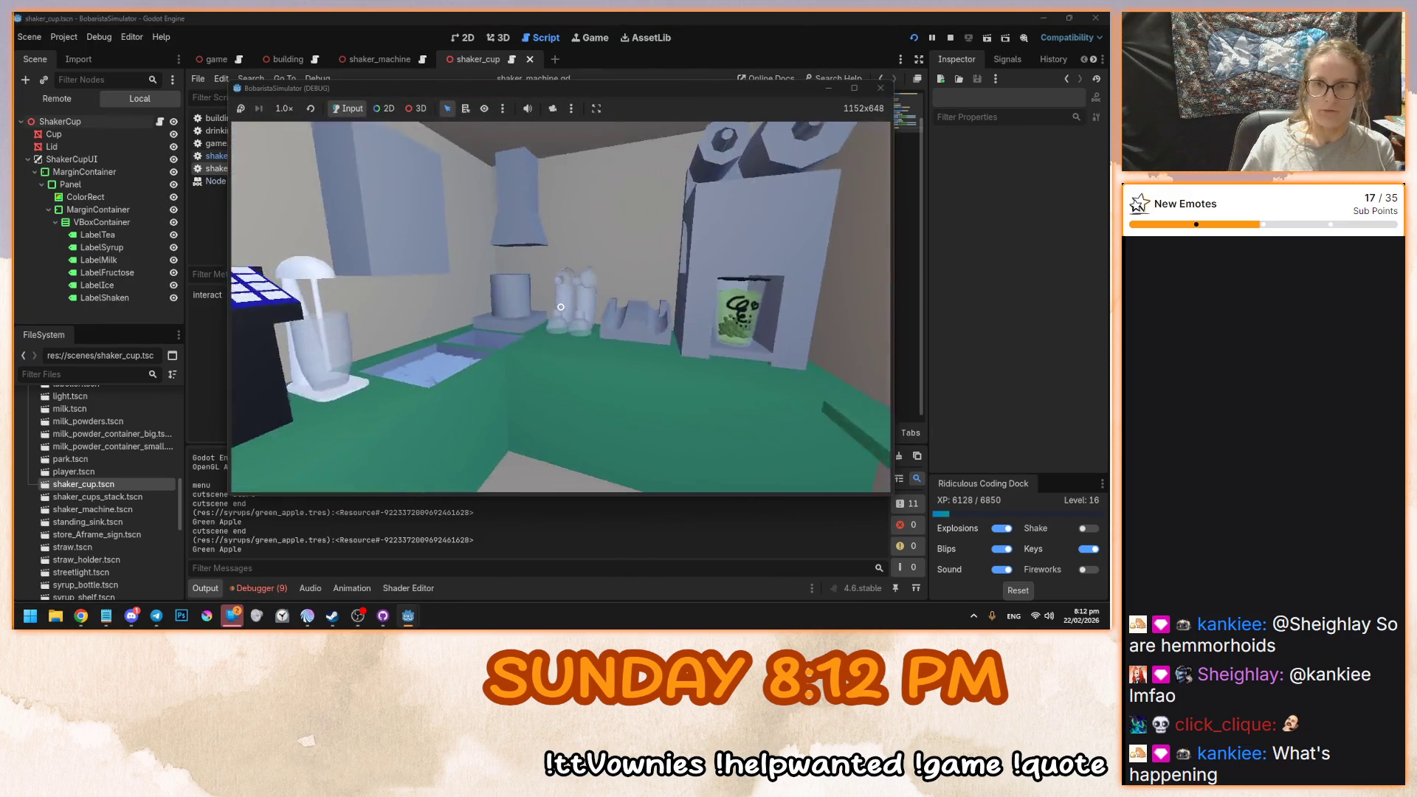
{"action": "key", "text": "e"}
{"action": "key", "text": "alt+Tab"}
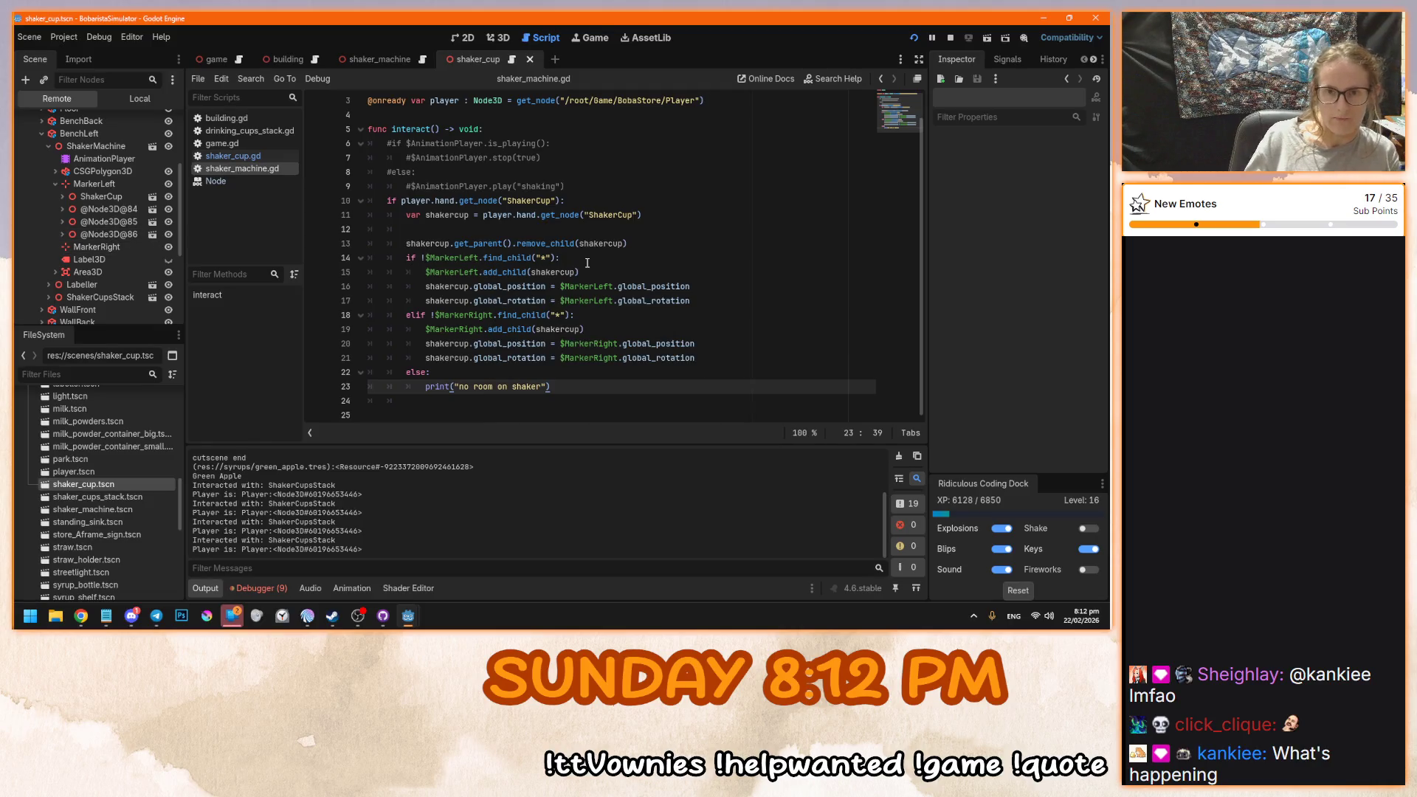
{"action": "left_click", "coordinate": [109, 208]}
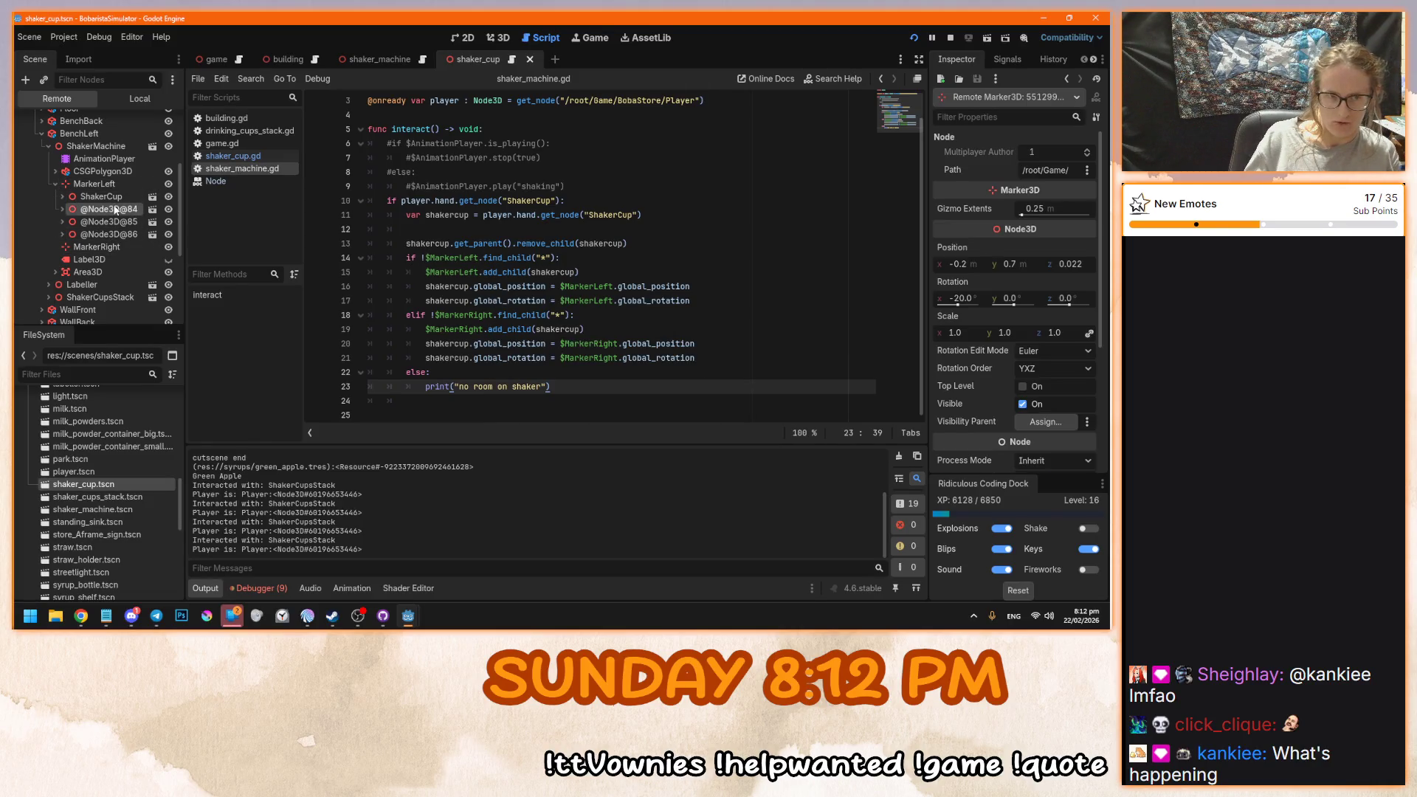
{"action": "left_click", "coordinate": [61, 209]}
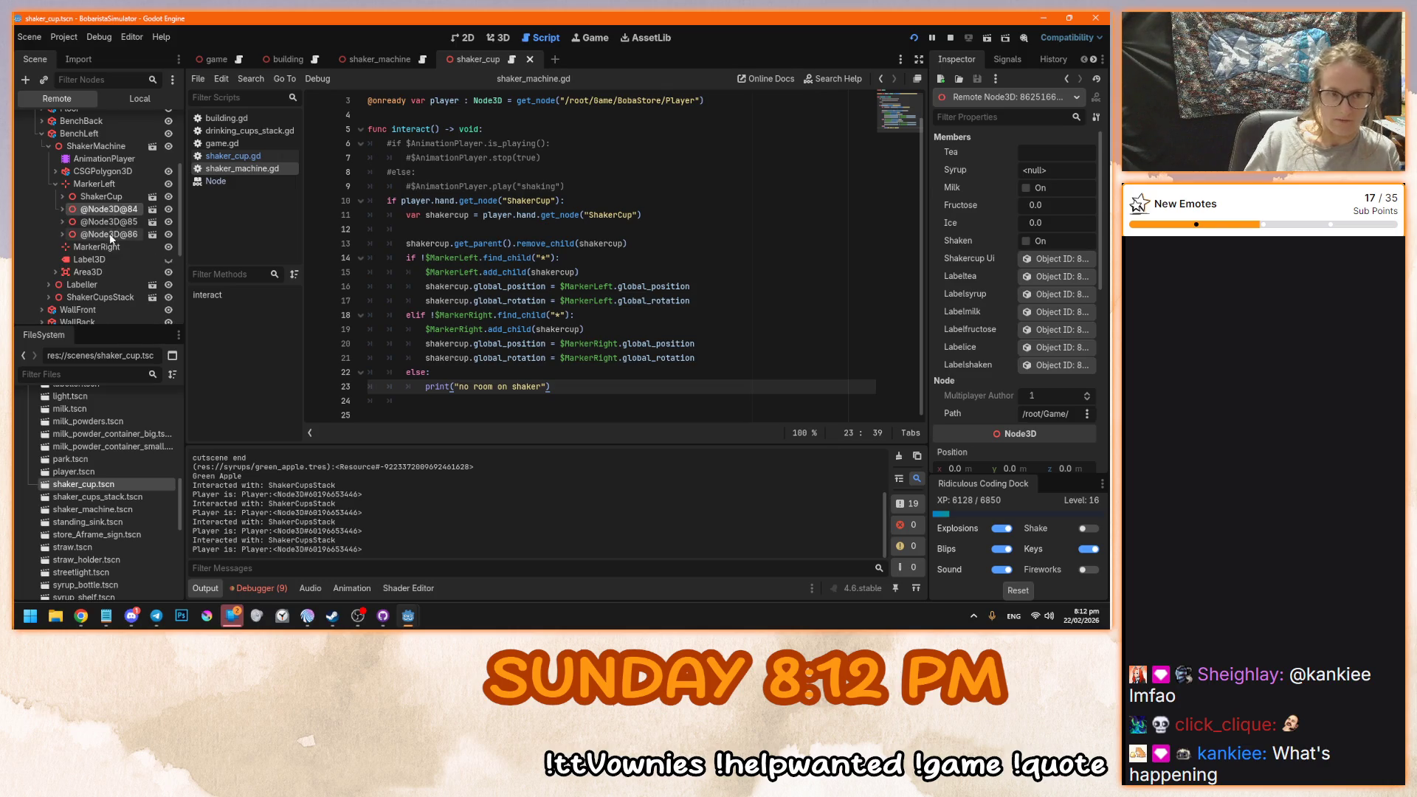
- Examine the $MarkerLeft find_child check on line 14
{"action": "left_click", "coordinate": [517, 258]}
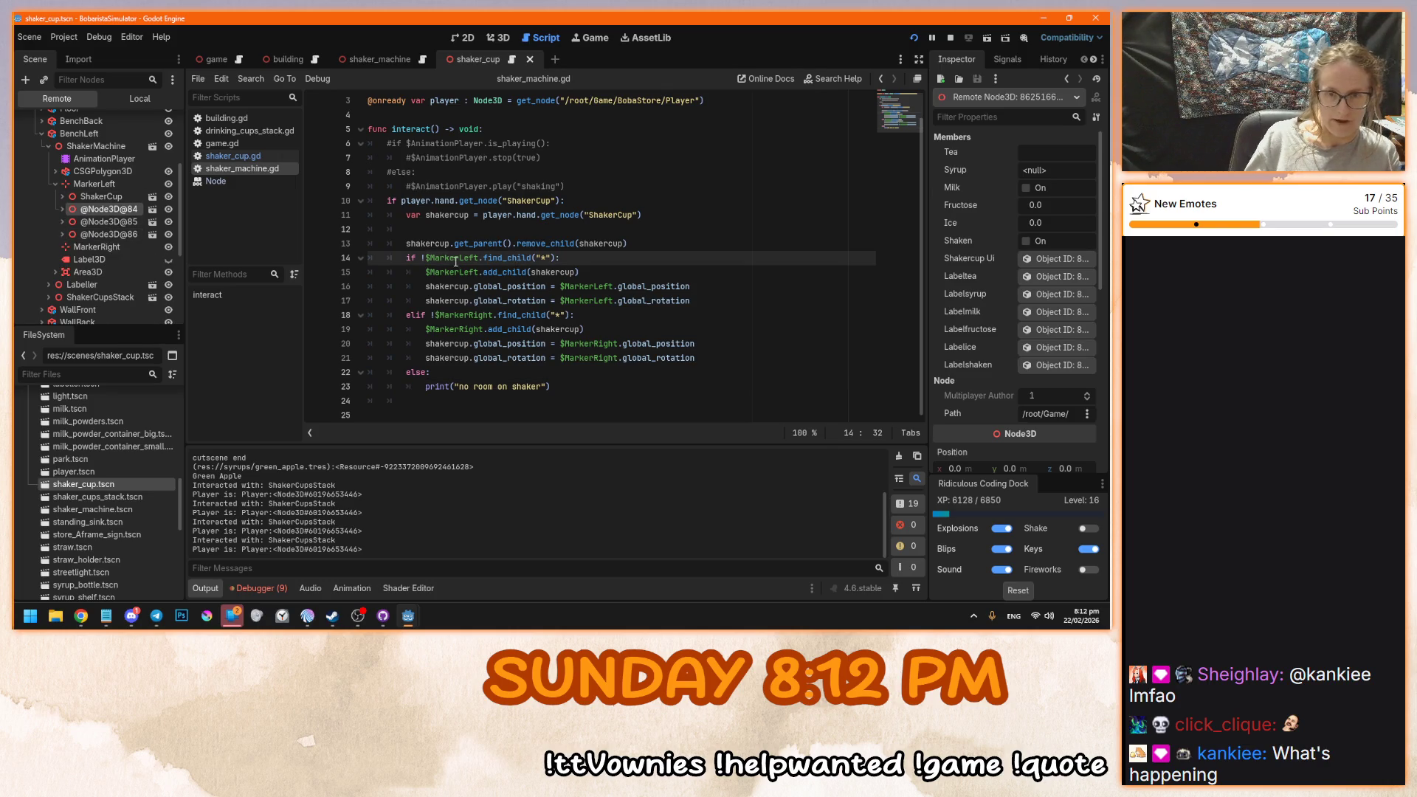
{"action": "left_click", "coordinate": [424, 258]}
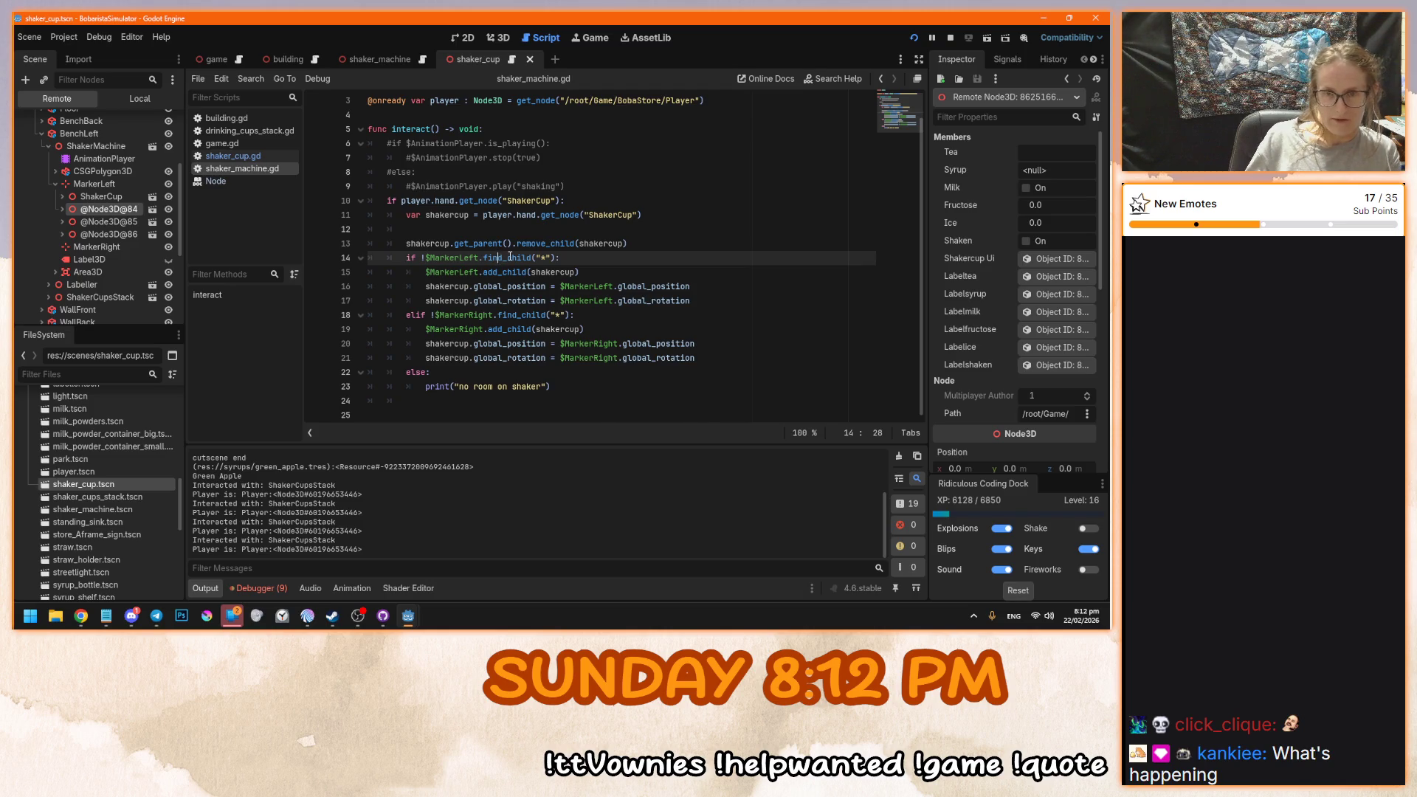
{"action": "mouse_move", "coordinate": [509, 257]}
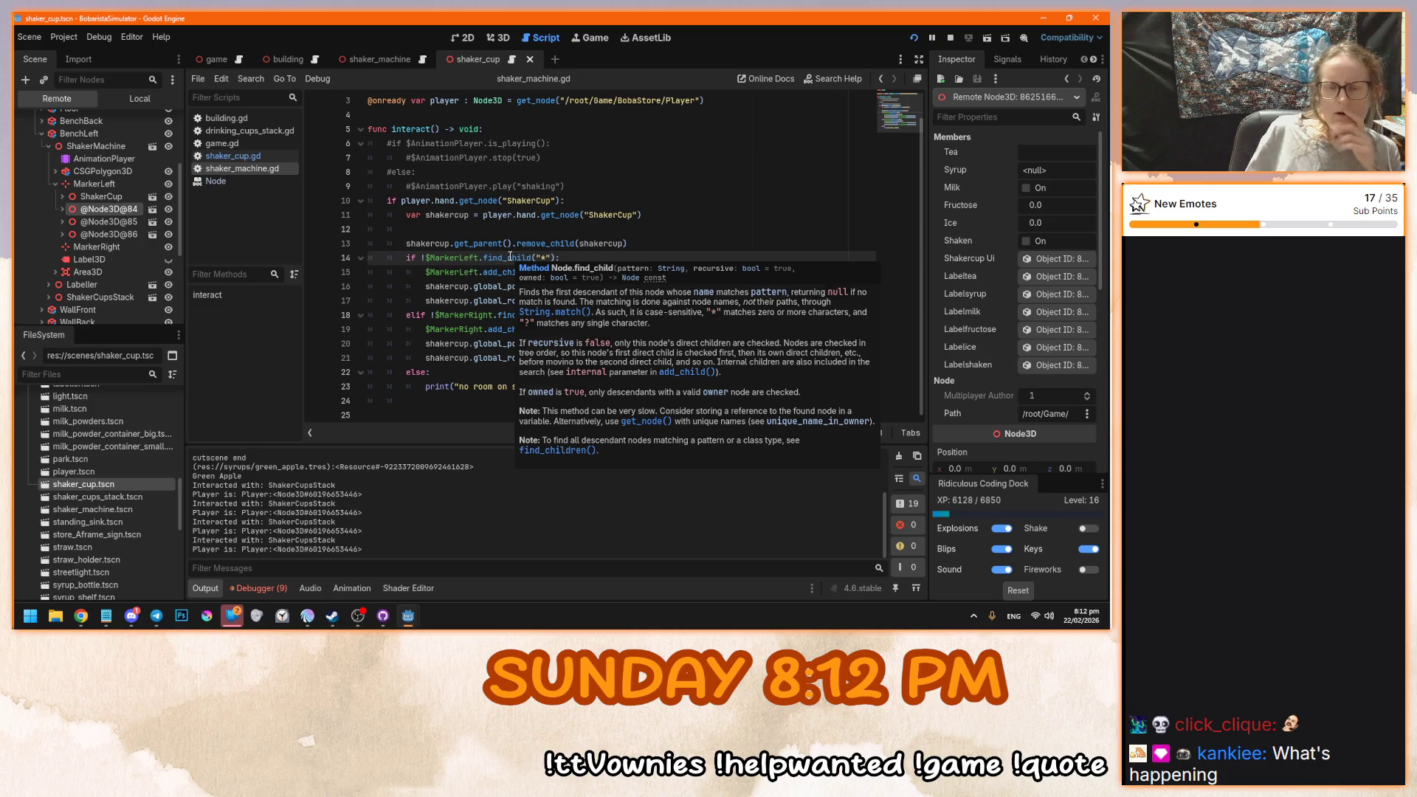
{"action": "left_click", "coordinate": [509, 257]}
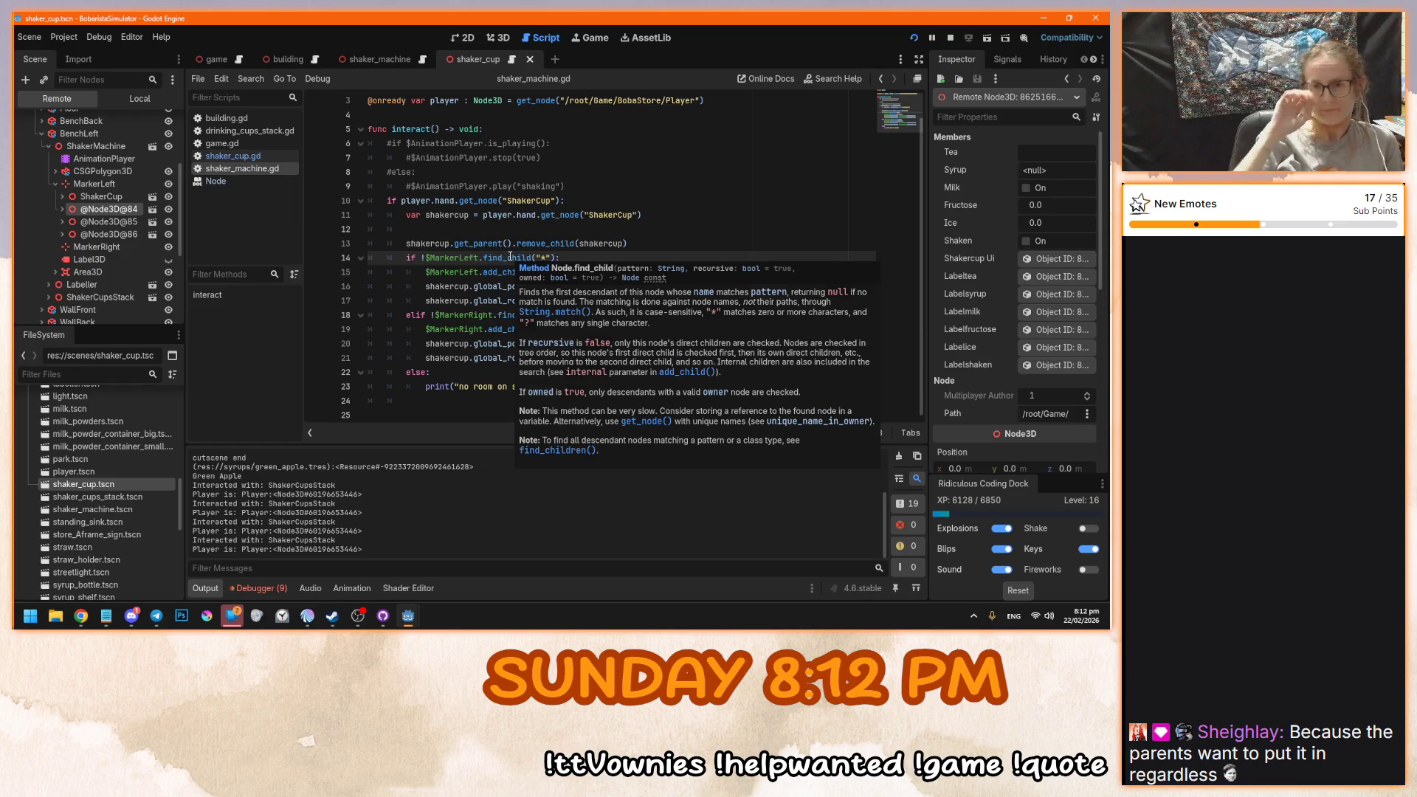
{"action": "left_click", "coordinate": [736, 292]}
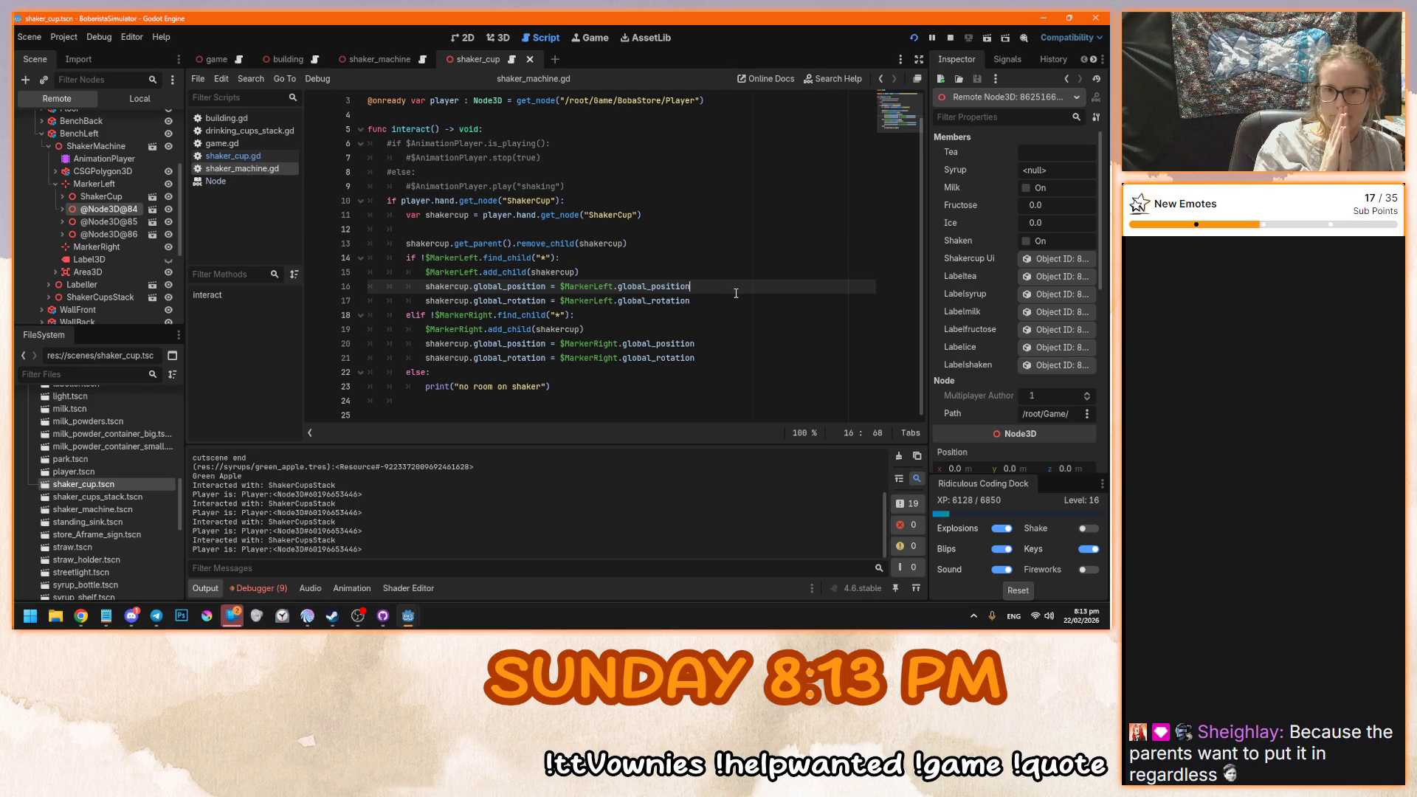
{"action": "left_click", "coordinate": [508, 258], "text": "ctrl"}
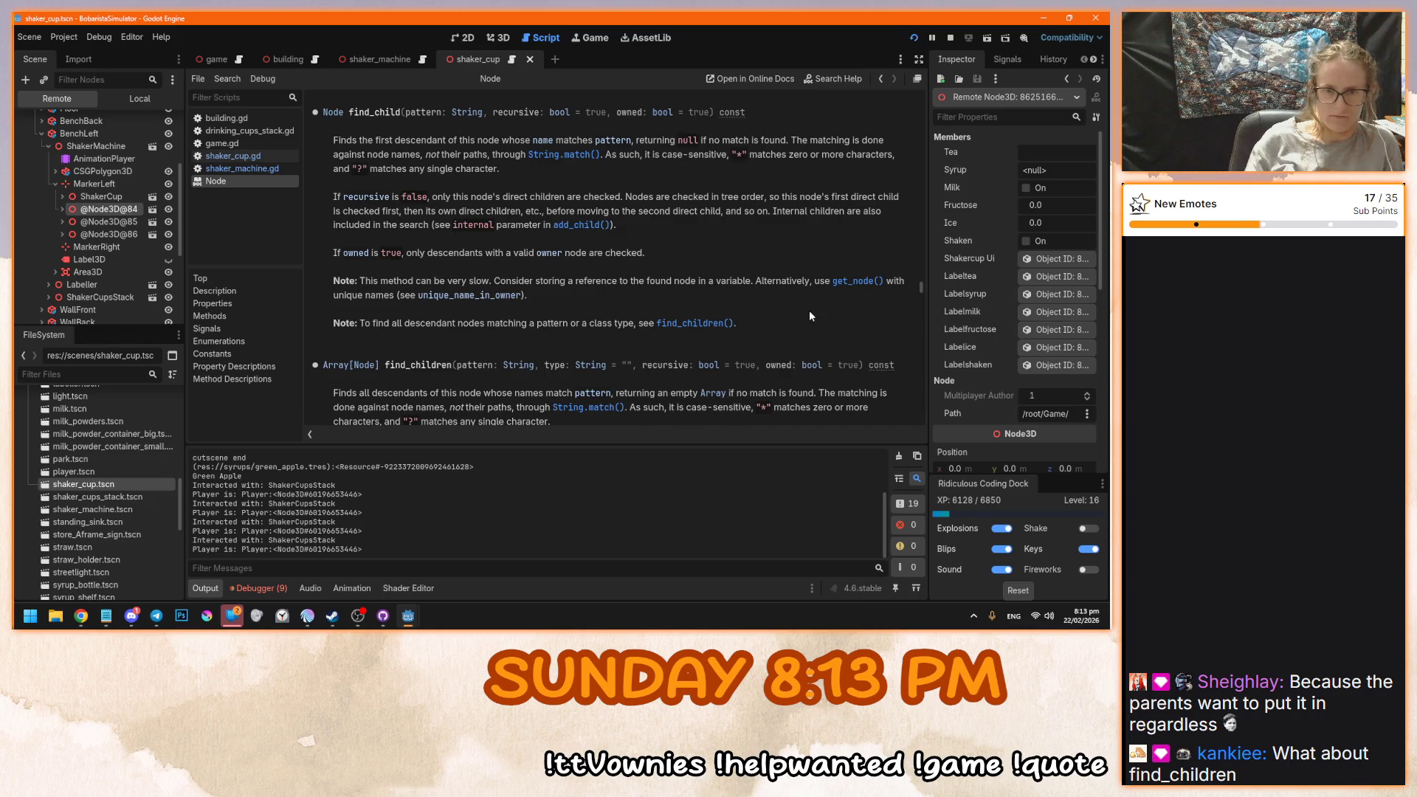
{"action": "scroll", "coordinate": [643, 277], "scroll_direction": "down", "scroll_amount": 3}
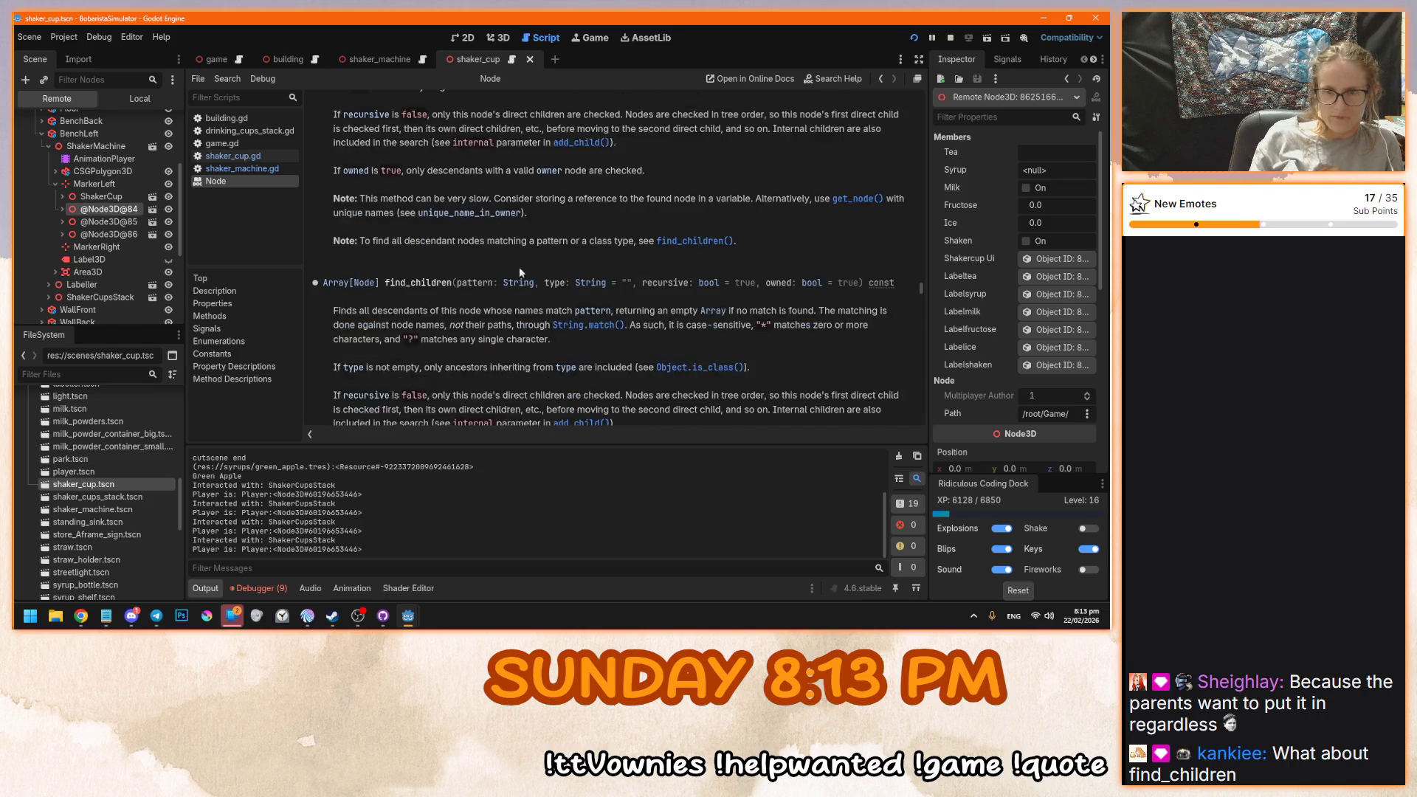
{"action": "mouse_move", "coordinate": [388, 283]}
{"action": "left_mouse_down"}
{"action": "mouse_move", "coordinate": [474, 283]}
{"action": "mouse_move", "coordinate": [450, 282]}
{"action": "left_mouse_up"}
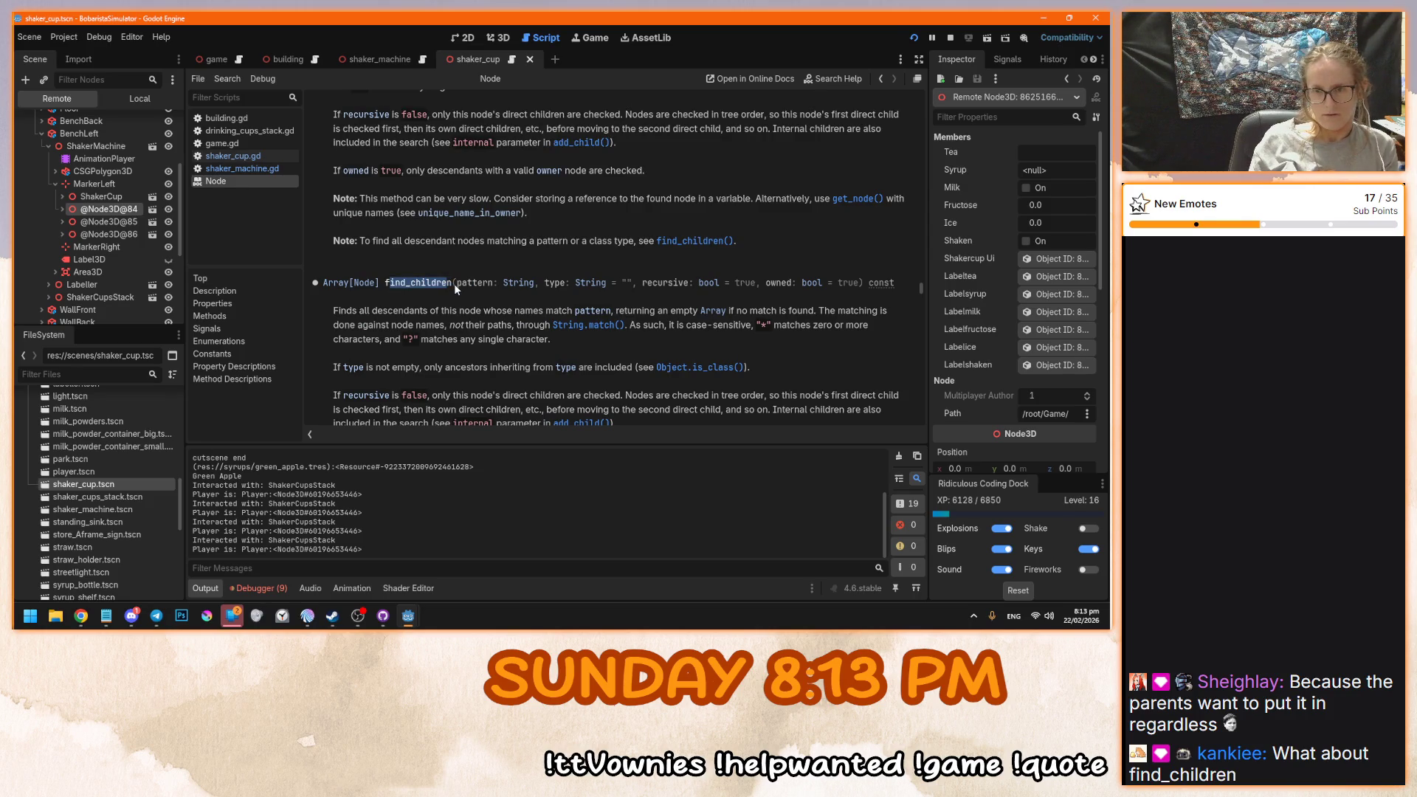
{"action": "scroll", "coordinate": [454, 285], "scroll_direction": "down", "scroll_amount": 3}
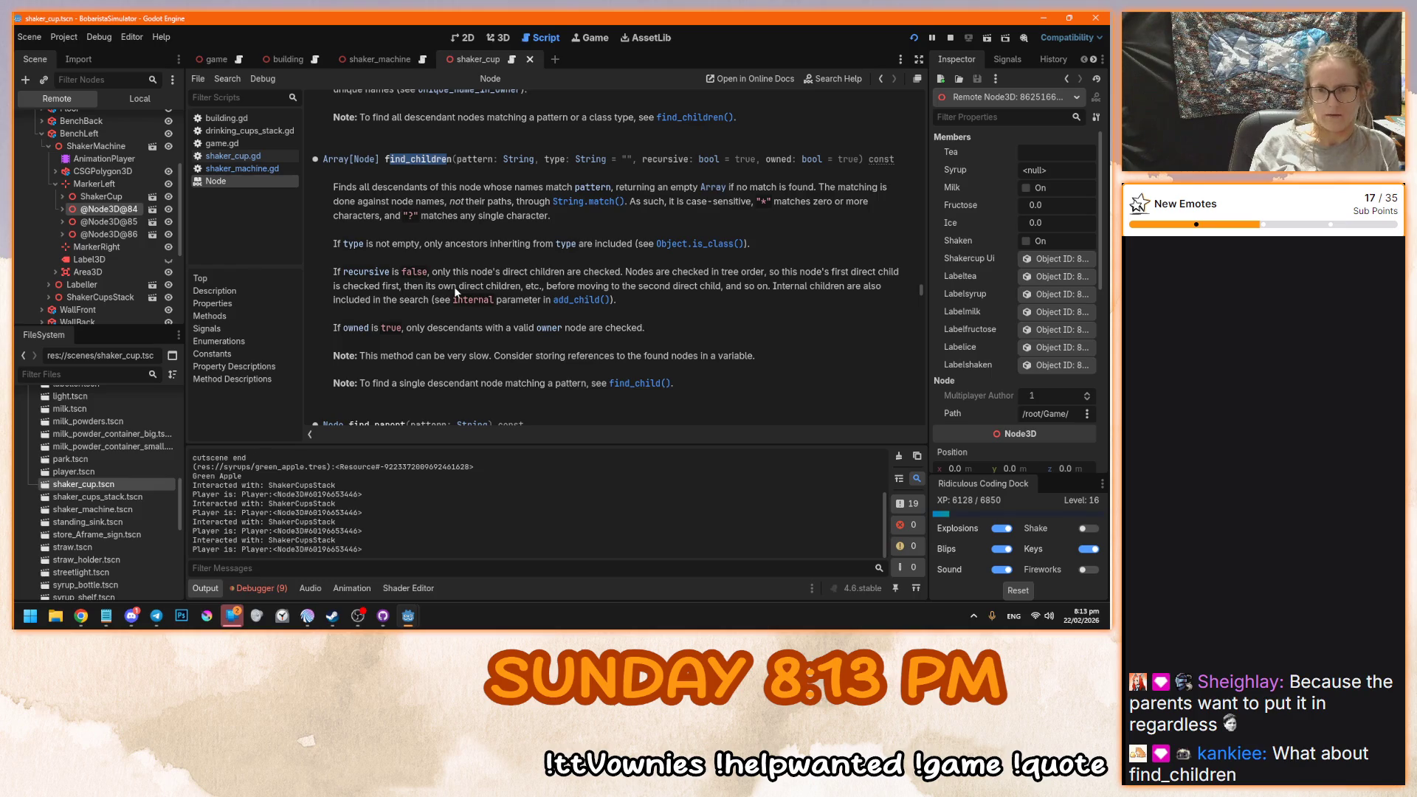
{"action": "scroll", "coordinate": [454, 287], "scroll_direction": "up", "scroll_amount": 2}
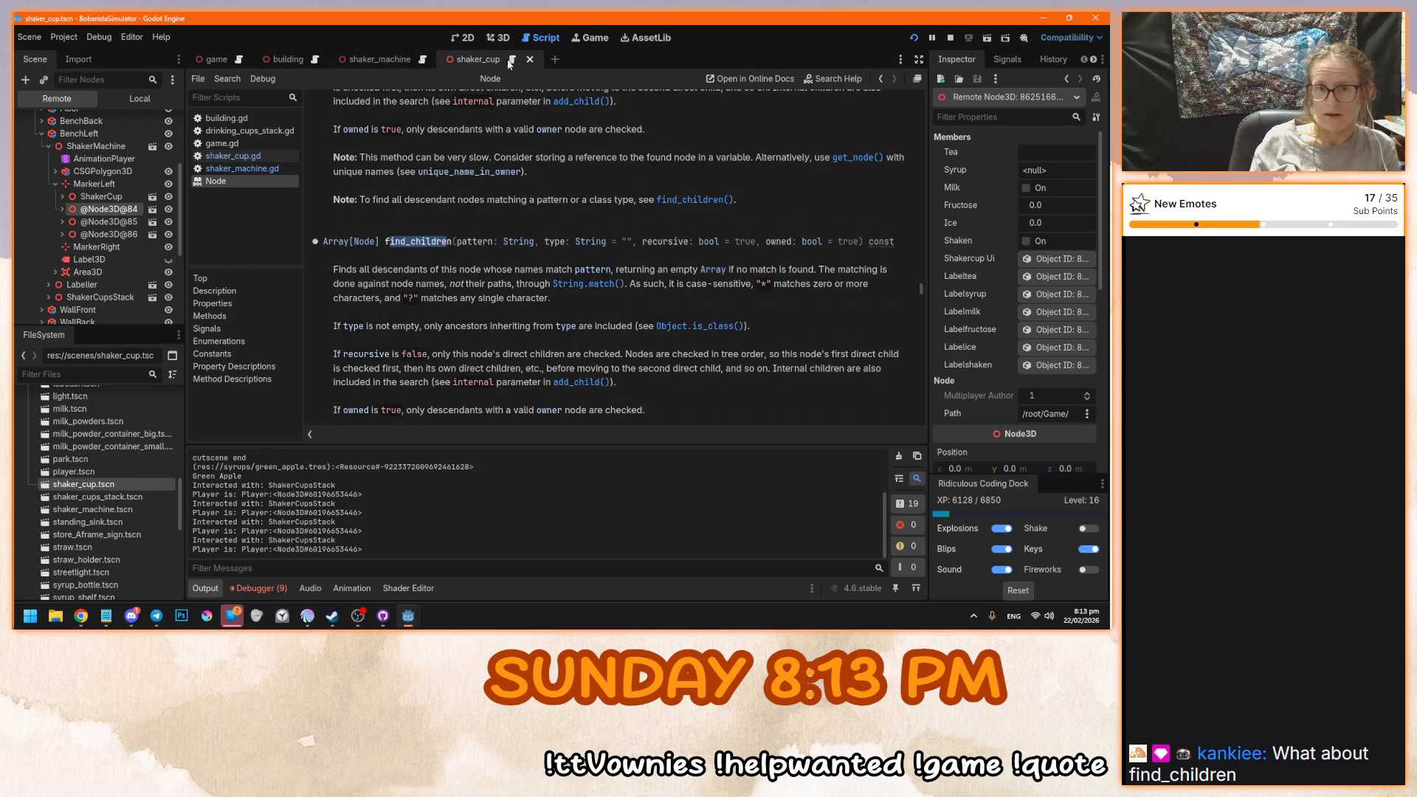
{"action": "left_click", "coordinate": [511, 59]}
{"action": "left_click", "coordinate": [422, 59]}
{"action": "left_click", "coordinate": [545, 366]}
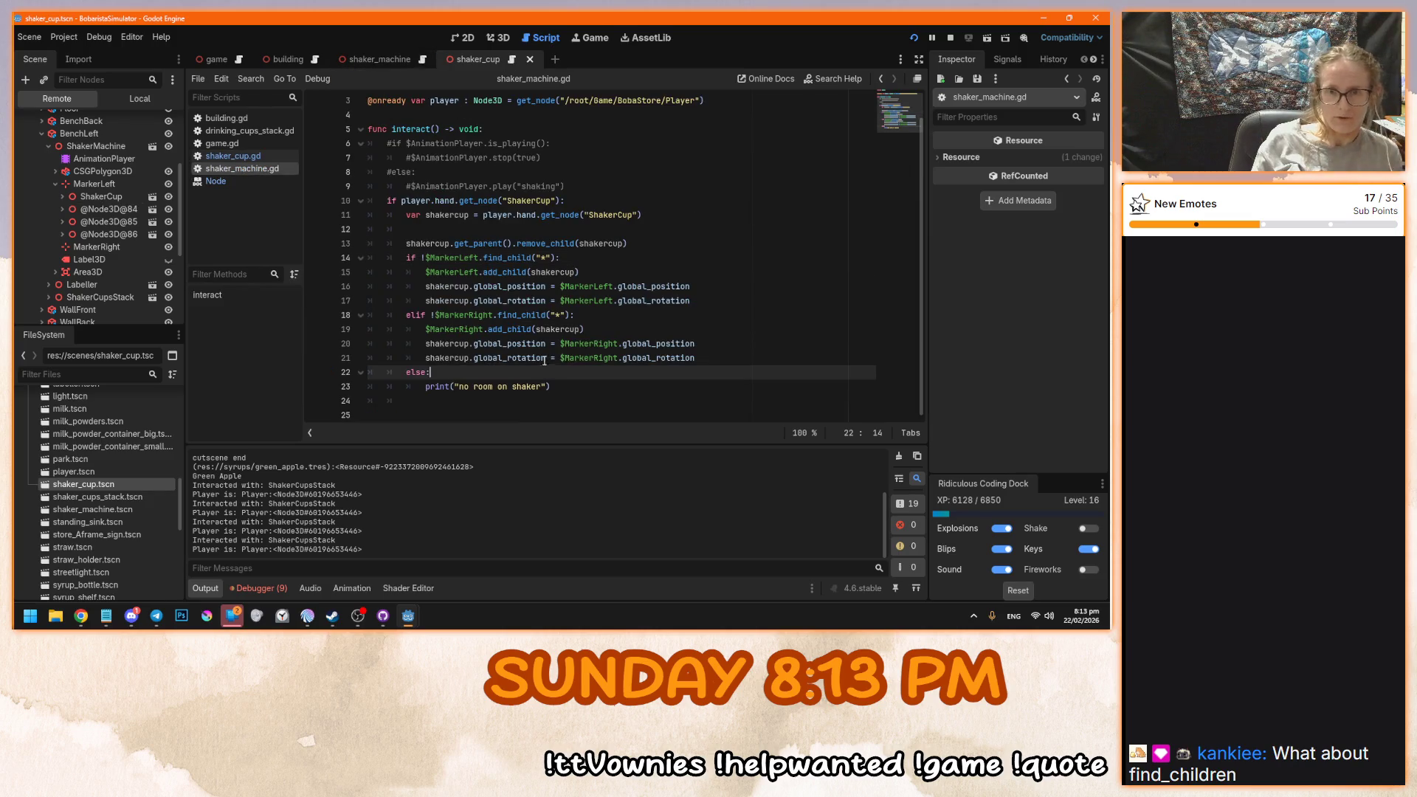
{"action": "left_click", "coordinate": [533, 258]}
{"action": "type", "text": "ren"}
{"action": "left_click", "coordinate": [542, 328]}
{"action": "left_click", "coordinate": [546, 315]}
{"action": "type", "text": "ren"}
{"action": "left_click", "coordinate": [691, 384]}
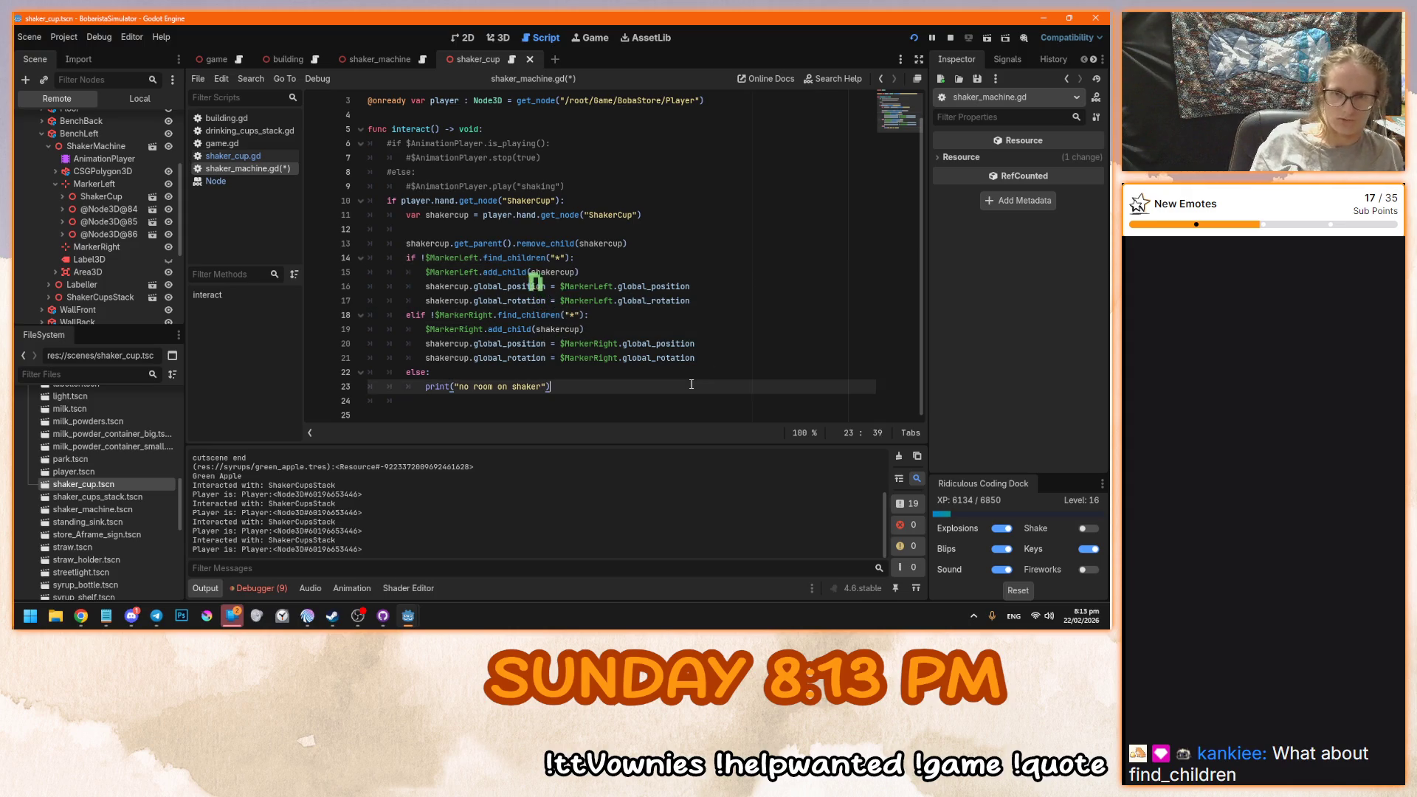
{"action": "key", "text": "F5"}
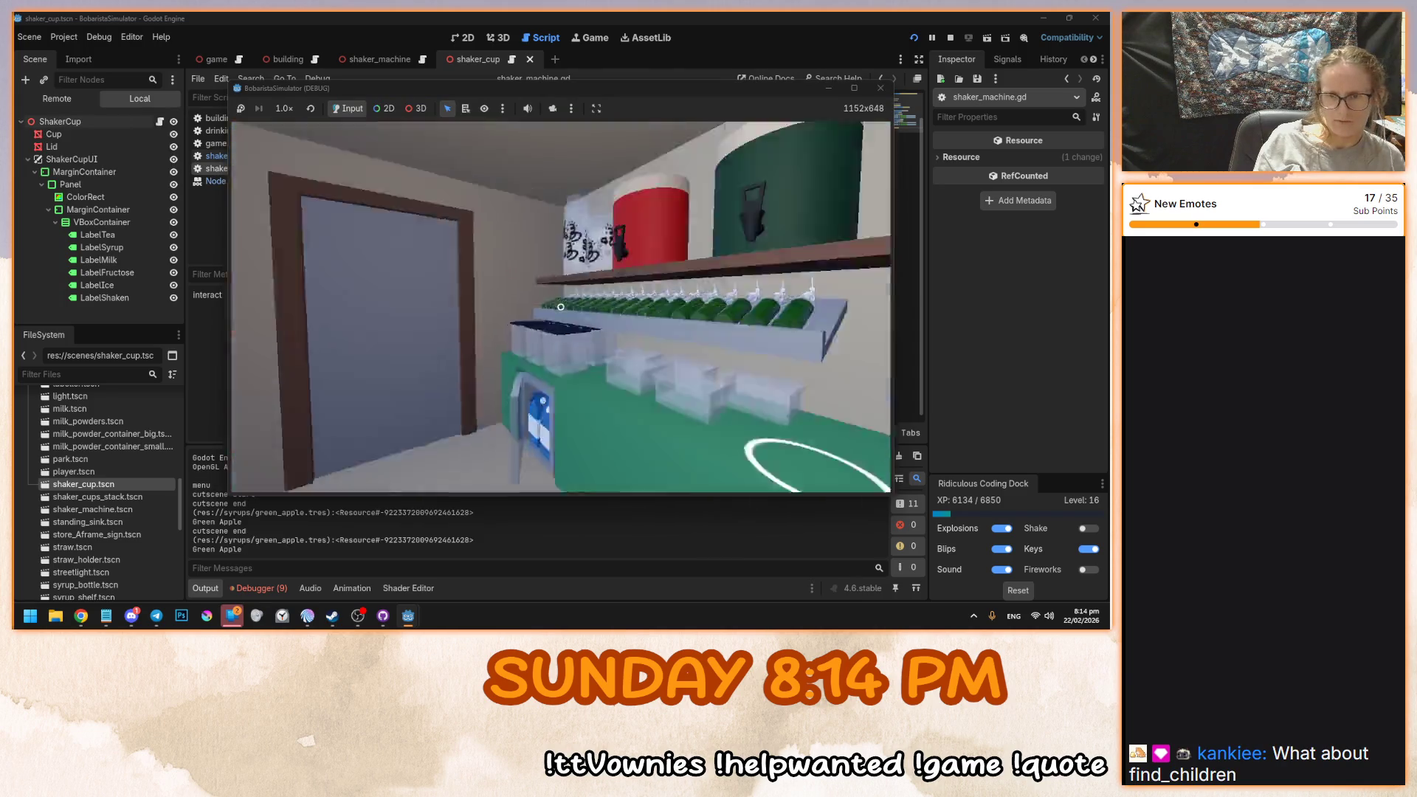
{"action": "key", "text": "e"}
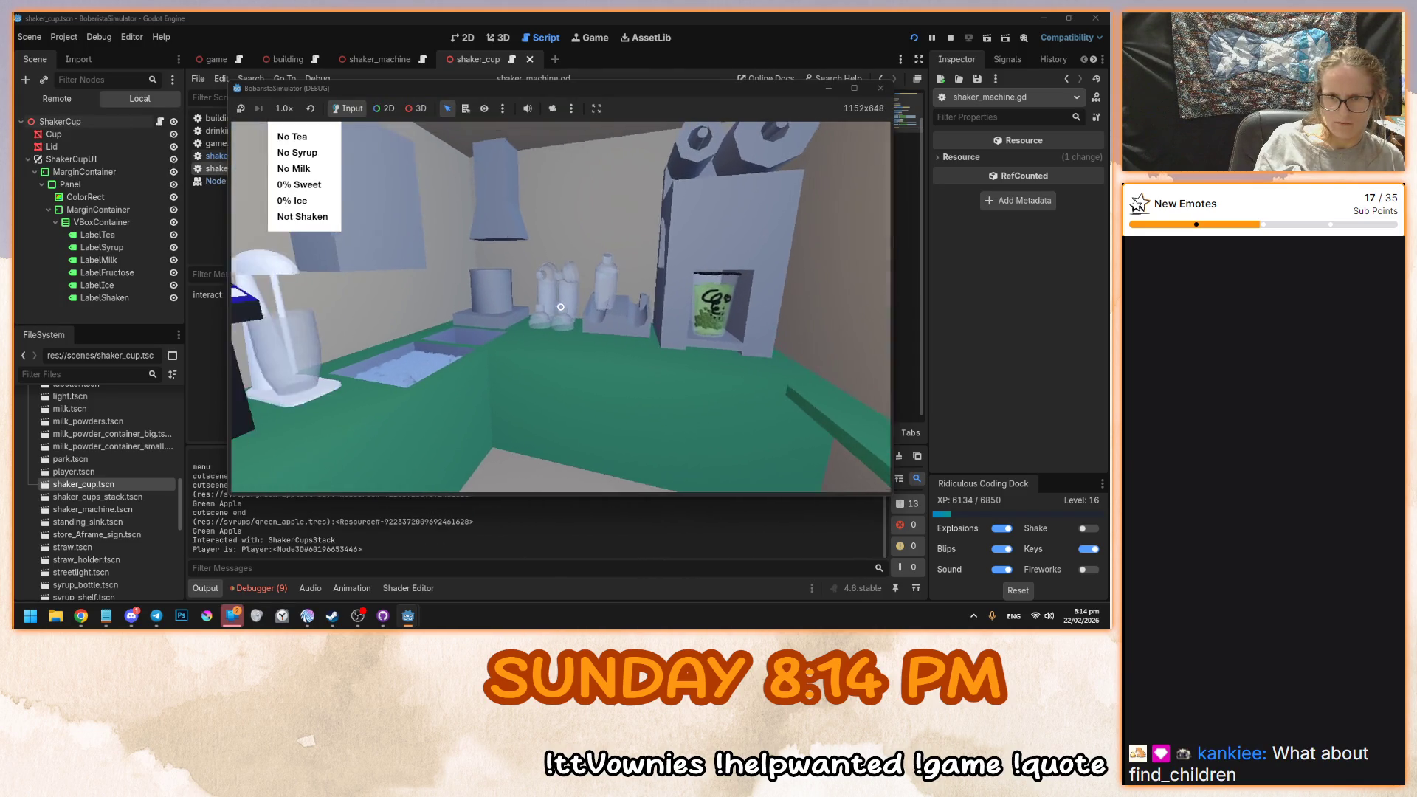
{"action": "key", "text": "e"}
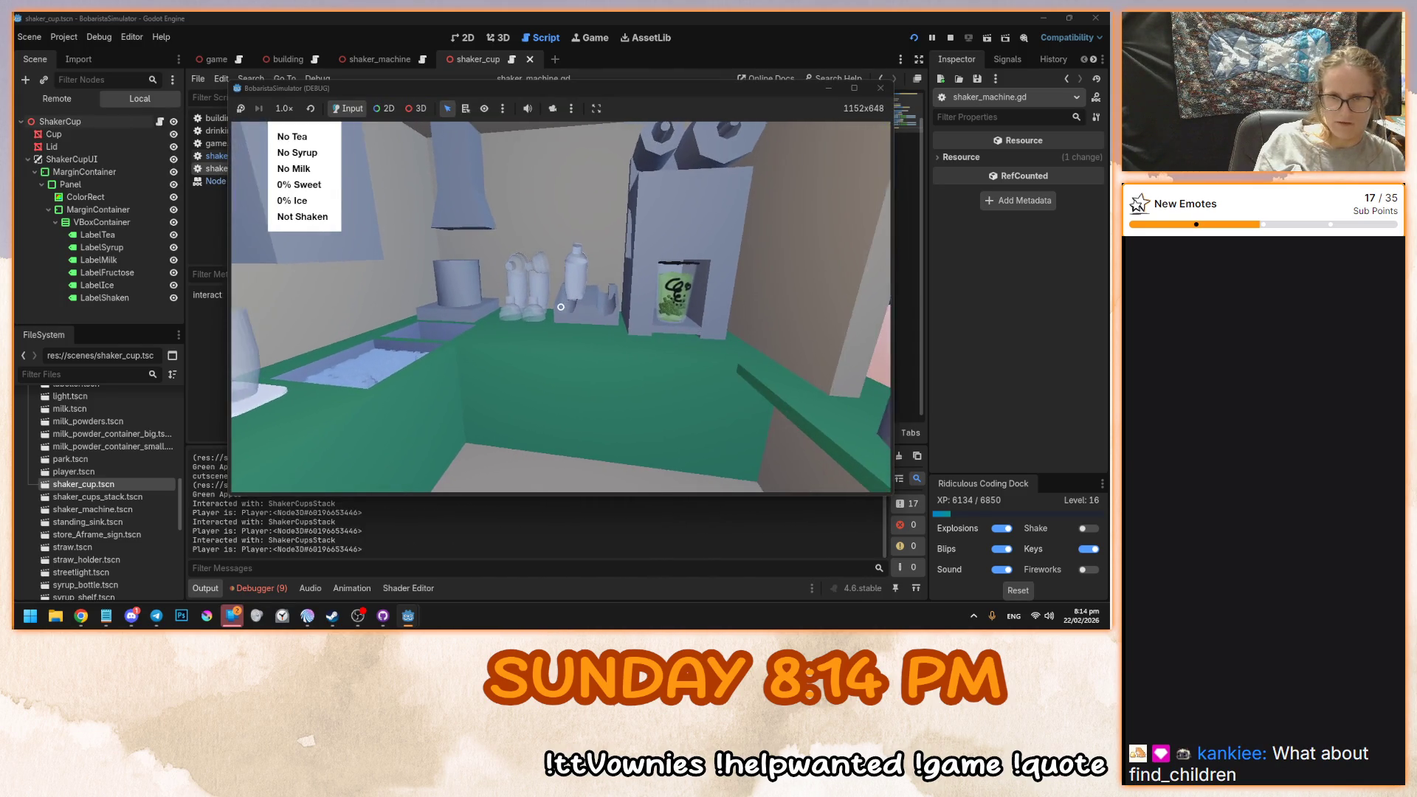
{"action": "key", "text": "F8"}
{"action": "key", "text": "ctrl+z"}
{"action": "key", "text": "ctrl+z"}
{"action": "key", "text": "ctrl+z"}
{"action": "key", "text": "ctrl+z"}
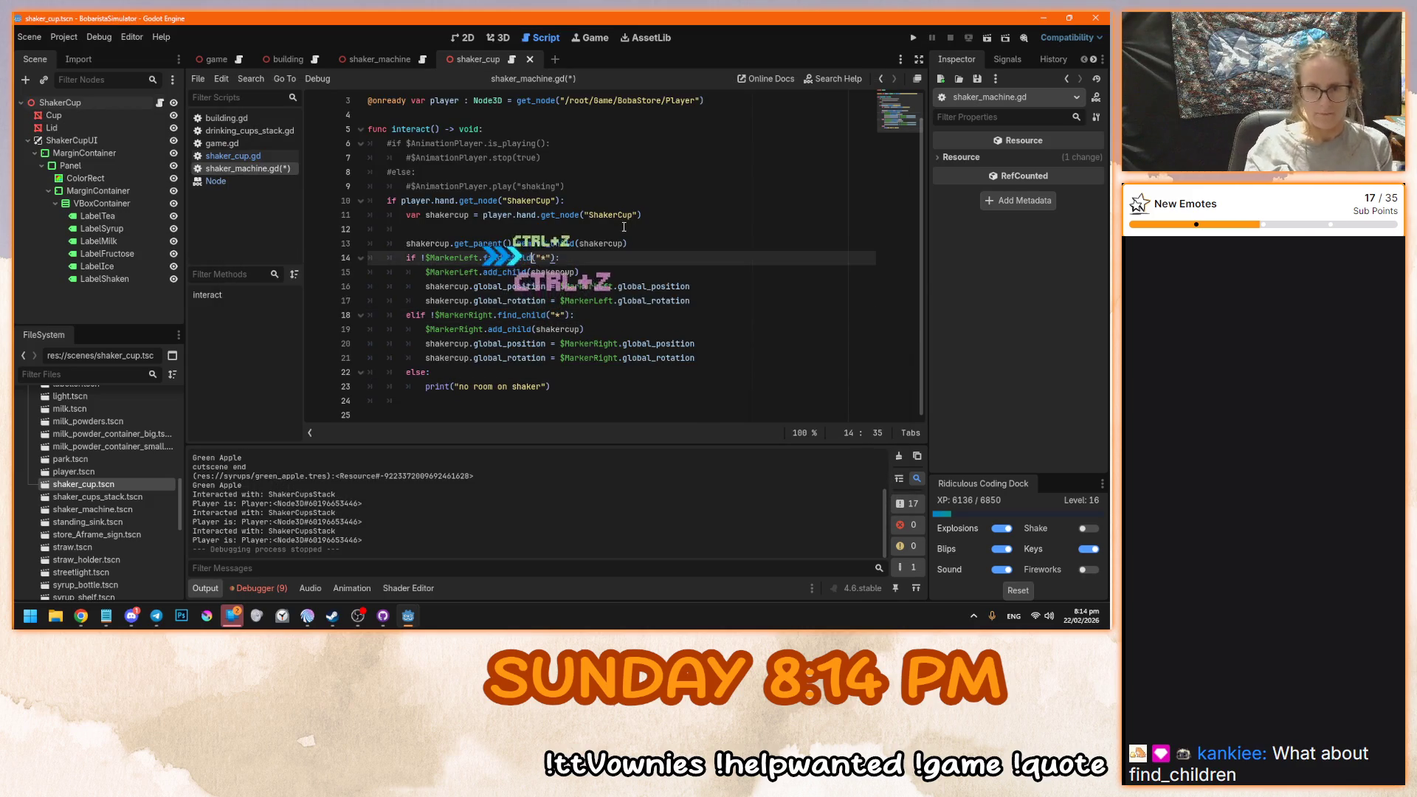
{"action": "left_click", "coordinate": [427, 258]}
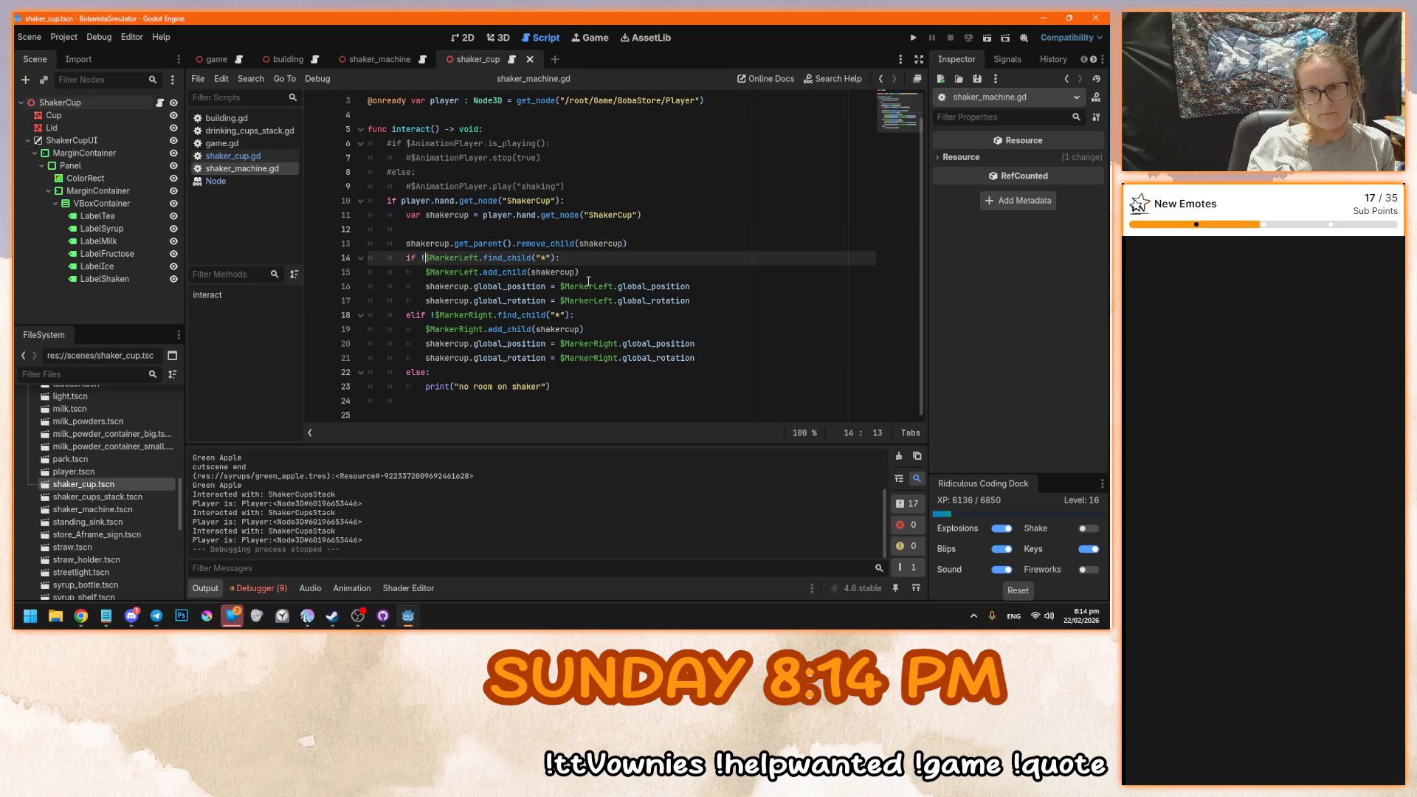
- Comment out the old if/elif/else placement block and paste a fresh copy below it
{"action": "left_click_drag", "start_coordinate": [569, 387], "coordinate": [414, 267]}
{"action": "key", "text": "ctrl+c"}
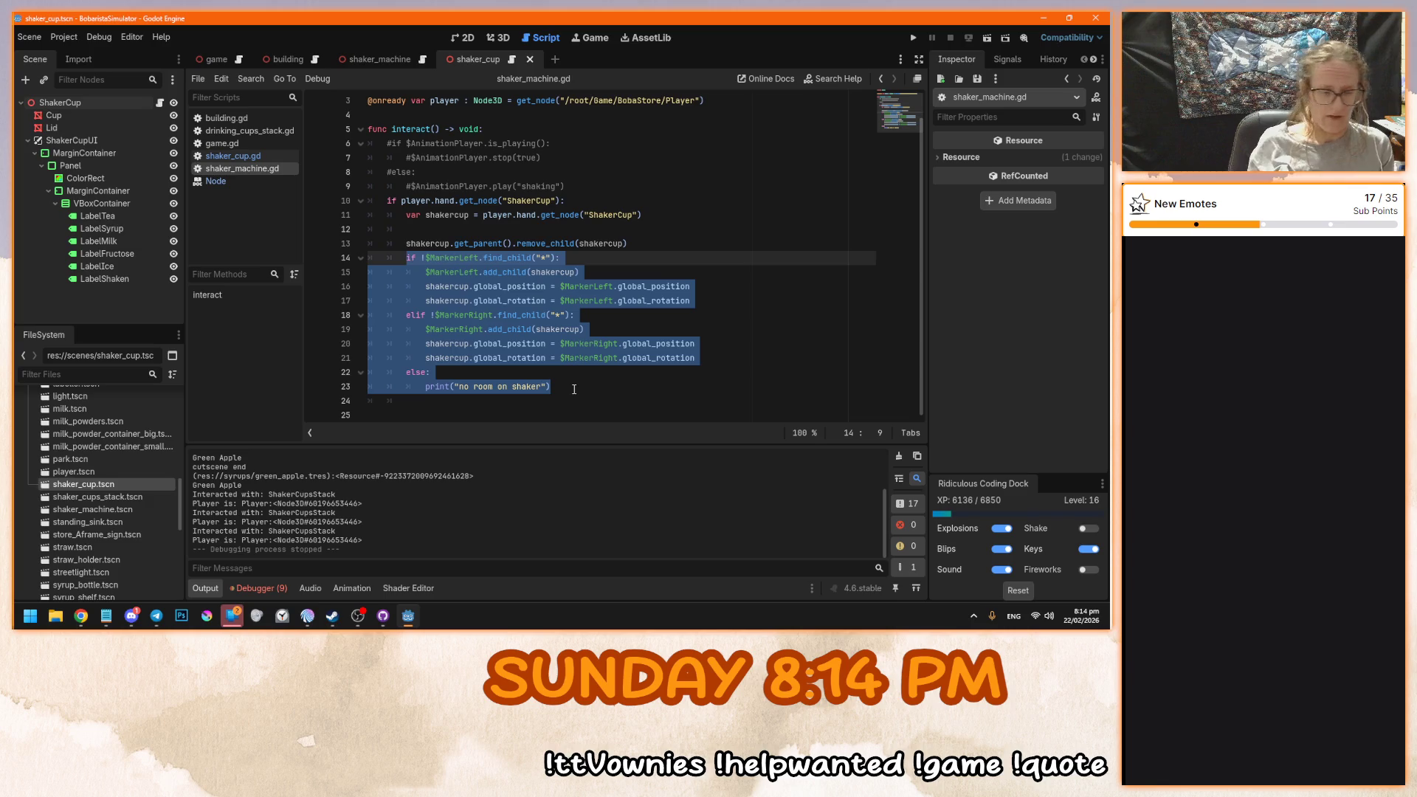
{"action": "key", "text": "ctrl+k"}
{"action": "left_click", "coordinate": [574, 389]}
{"action": "key", "text": "KP_Enter"}
{"action": "key", "text": "KP_Enter"}
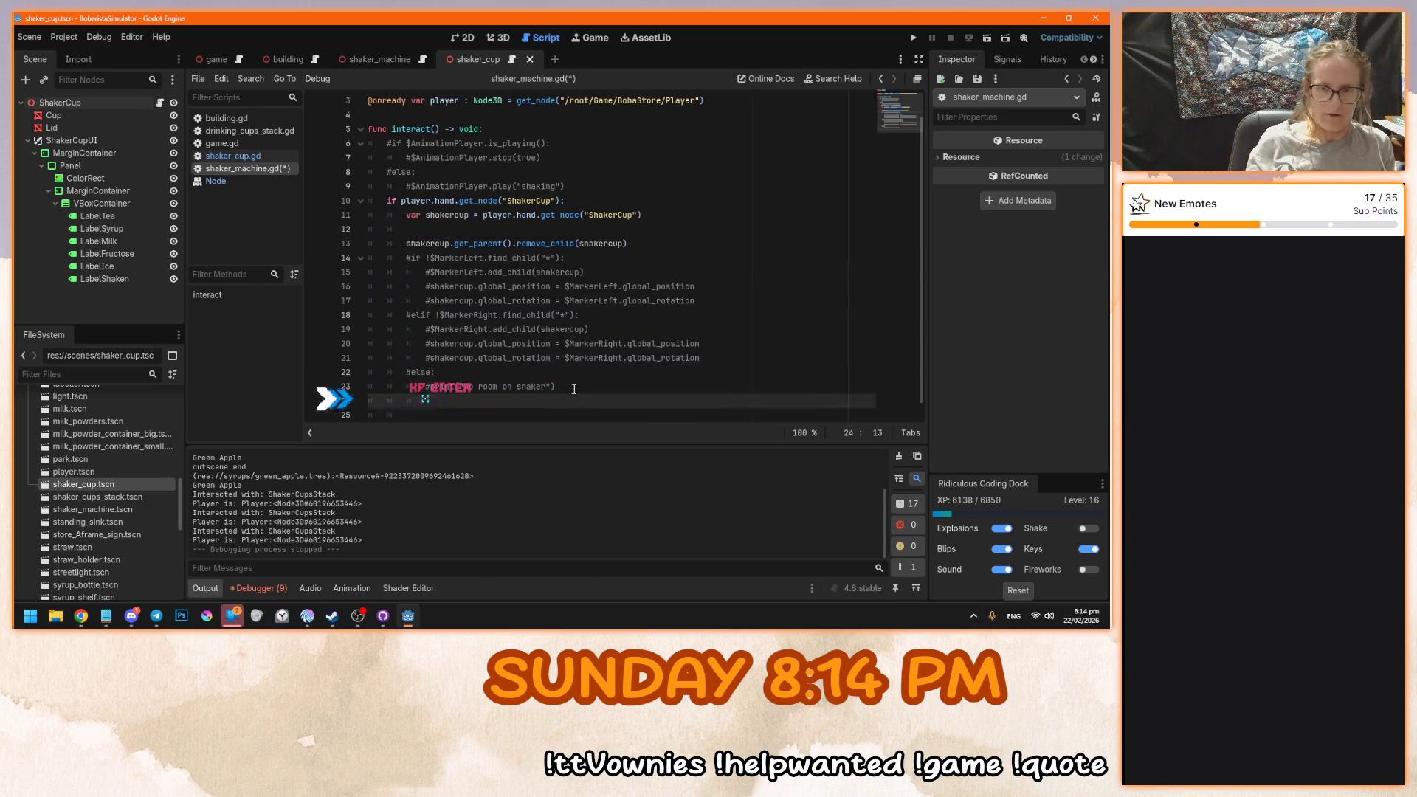
{"action": "key", "text": "BackSpace"}
{"action": "key", "text": "ctrl+v"}
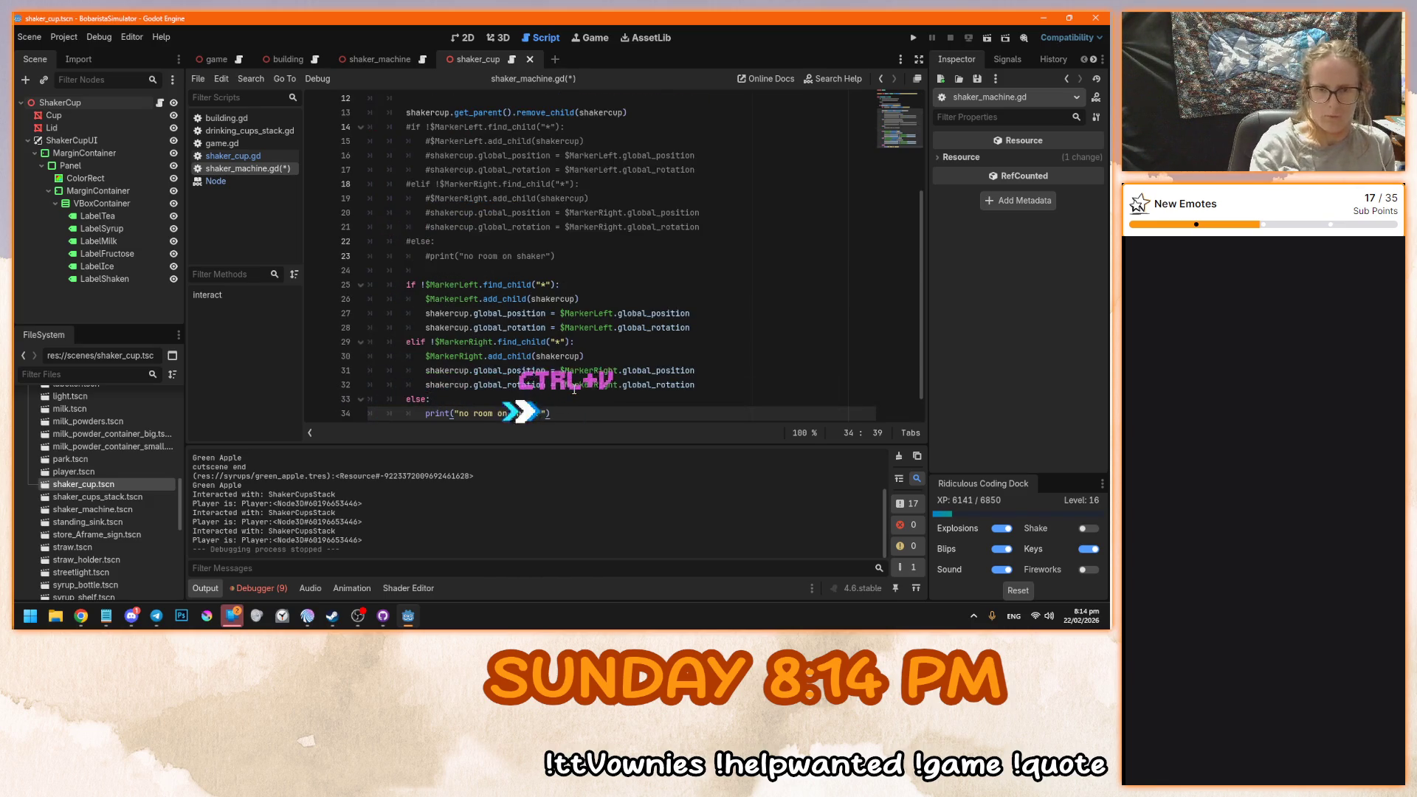
- Make the MarkerLeft branch print "put a child in me" and the else branch print "too many children"
{"action": "mouse_move", "coordinate": [692, 327]}
{"action": "left_mouse_down"}
{"action": "mouse_move", "coordinate": [428, 313]}
{"action": "mouse_move", "coordinate": [423, 299]}
{"action": "left_mouse_up"}
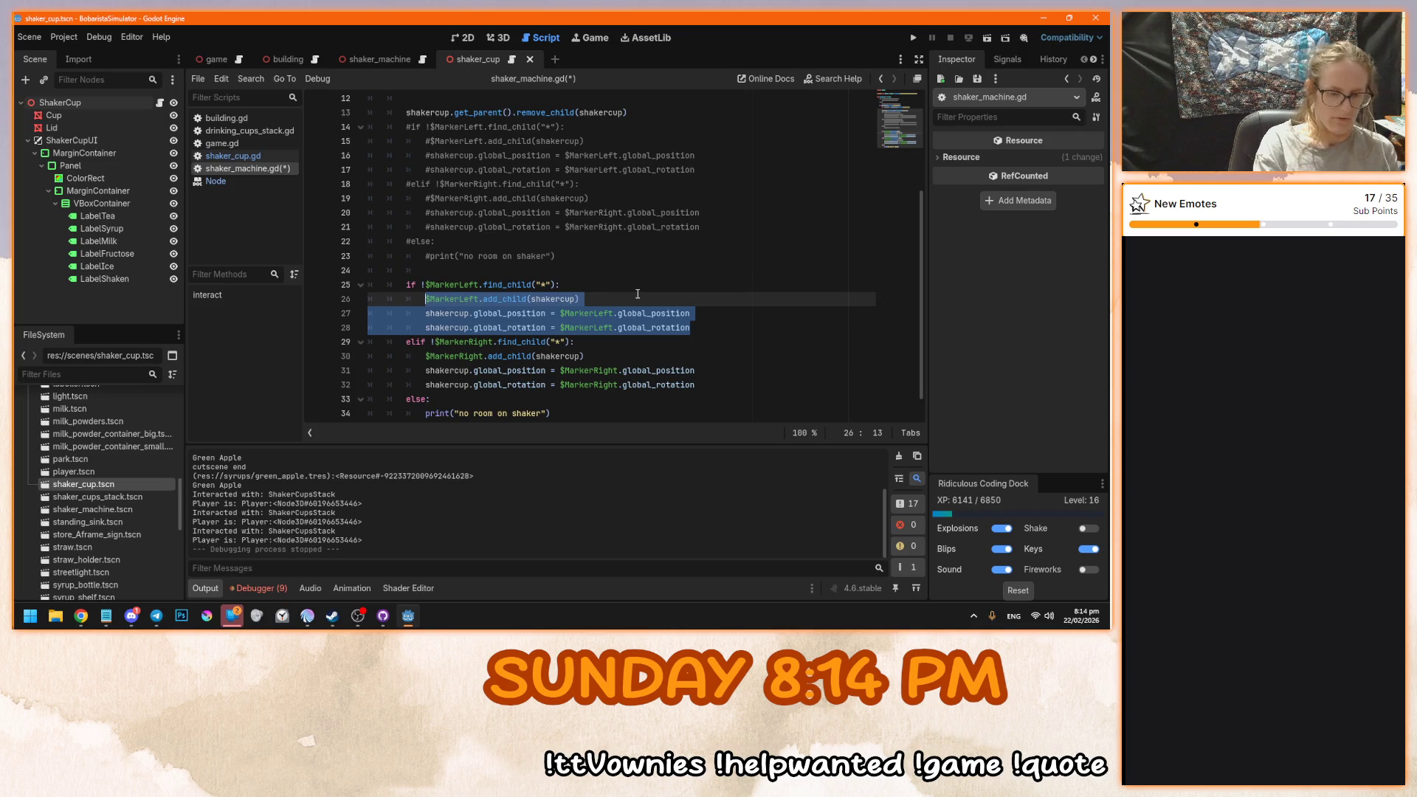
{"action": "type", "text": "print(\"put a child in me\")"}
{"action": "mouse_move", "coordinate": [565, 299]}
{"action": "left_mouse_down"}
{"action": "mouse_move", "coordinate": [427, 300]}
{"action": "mouse_move", "coordinate": [556, 386]}
{"action": "left_mouse_up"}
{"action": "type", "text": "se:"}
{"action": "key", "text": "Return"}
{"action": "type", "text": "print(\"put a child in me\")"}
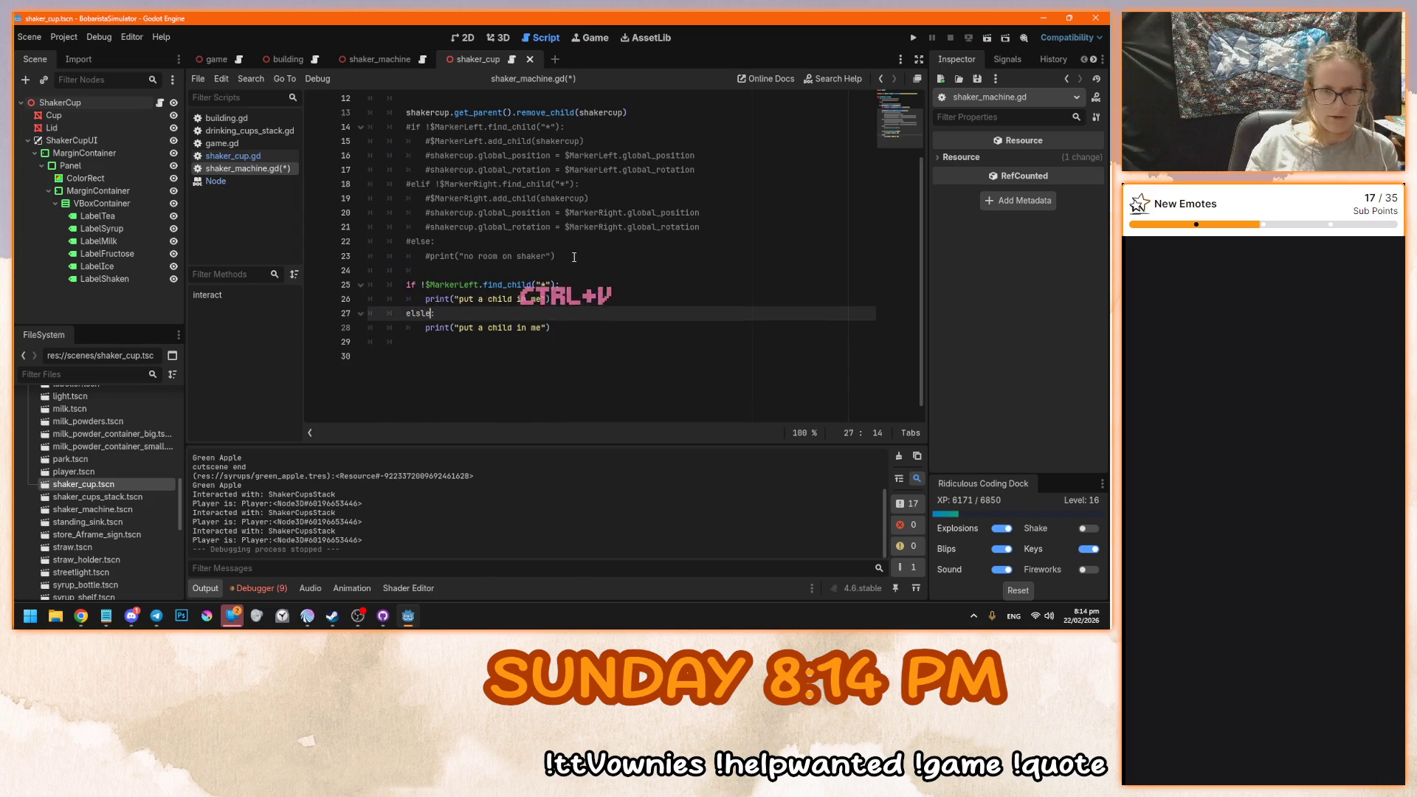
{"action": "key", "text": "BackSpace"}
{"action": "type", "text": ":"}
{"action": "left_click_drag", "start_coordinate": [542, 386], "coordinate": [460, 388]}
{"action": "type", "text": "too many chil"}
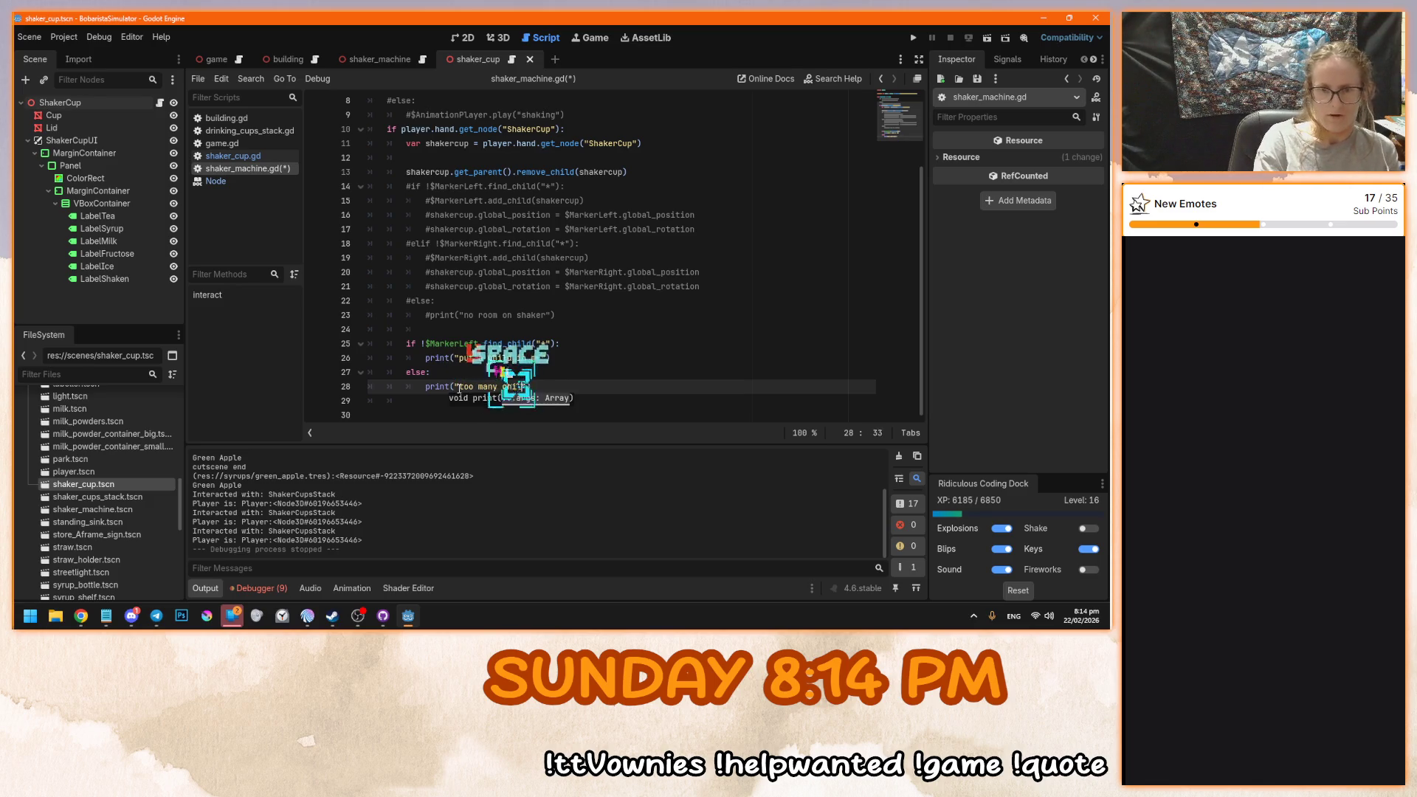
{"action": "type", "text": "dren"}
- Inspect the get_parent() remove_child(shakercup) call on line 13, then save and run the game
{"action": "left_click", "coordinate": [641, 329]}
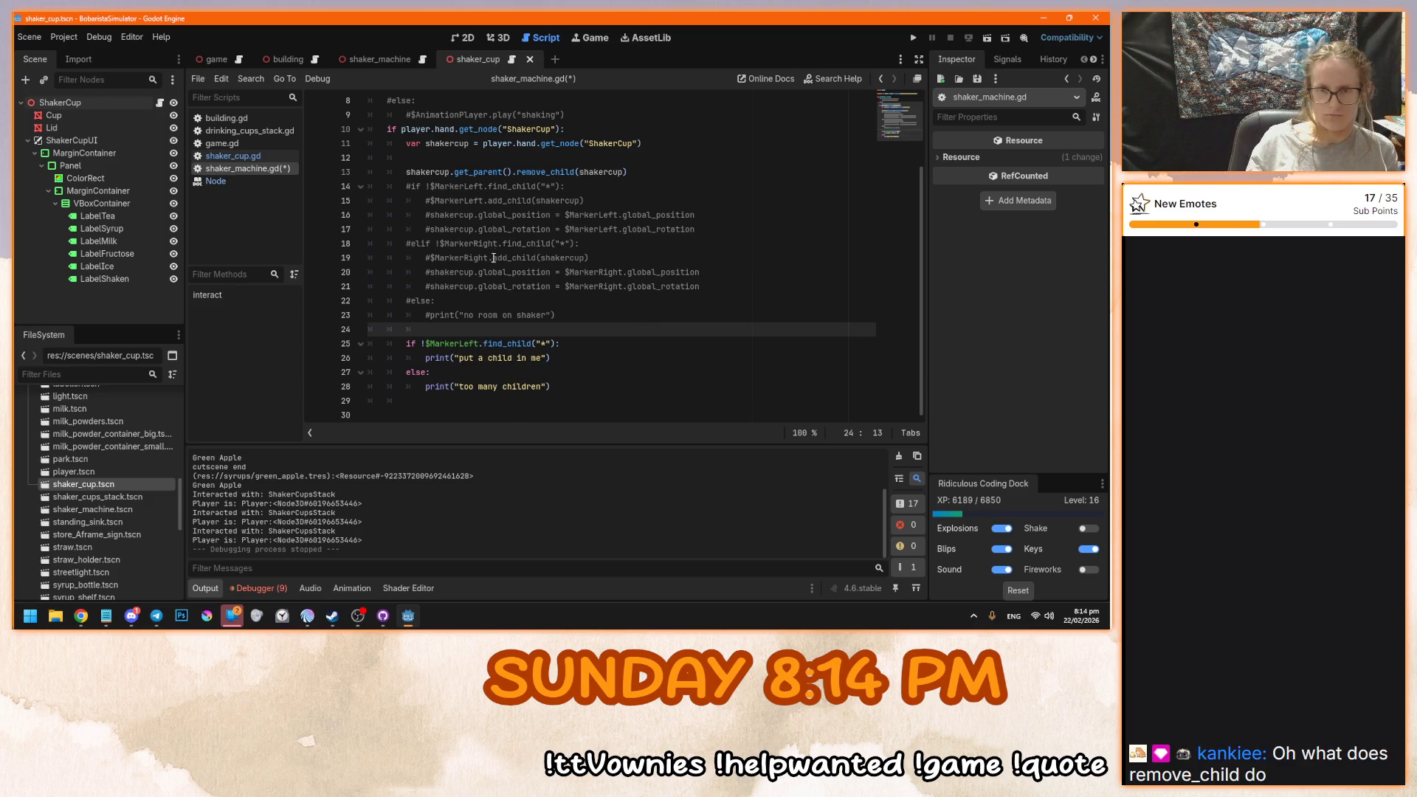
{"action": "left_click", "coordinate": [562, 314]}
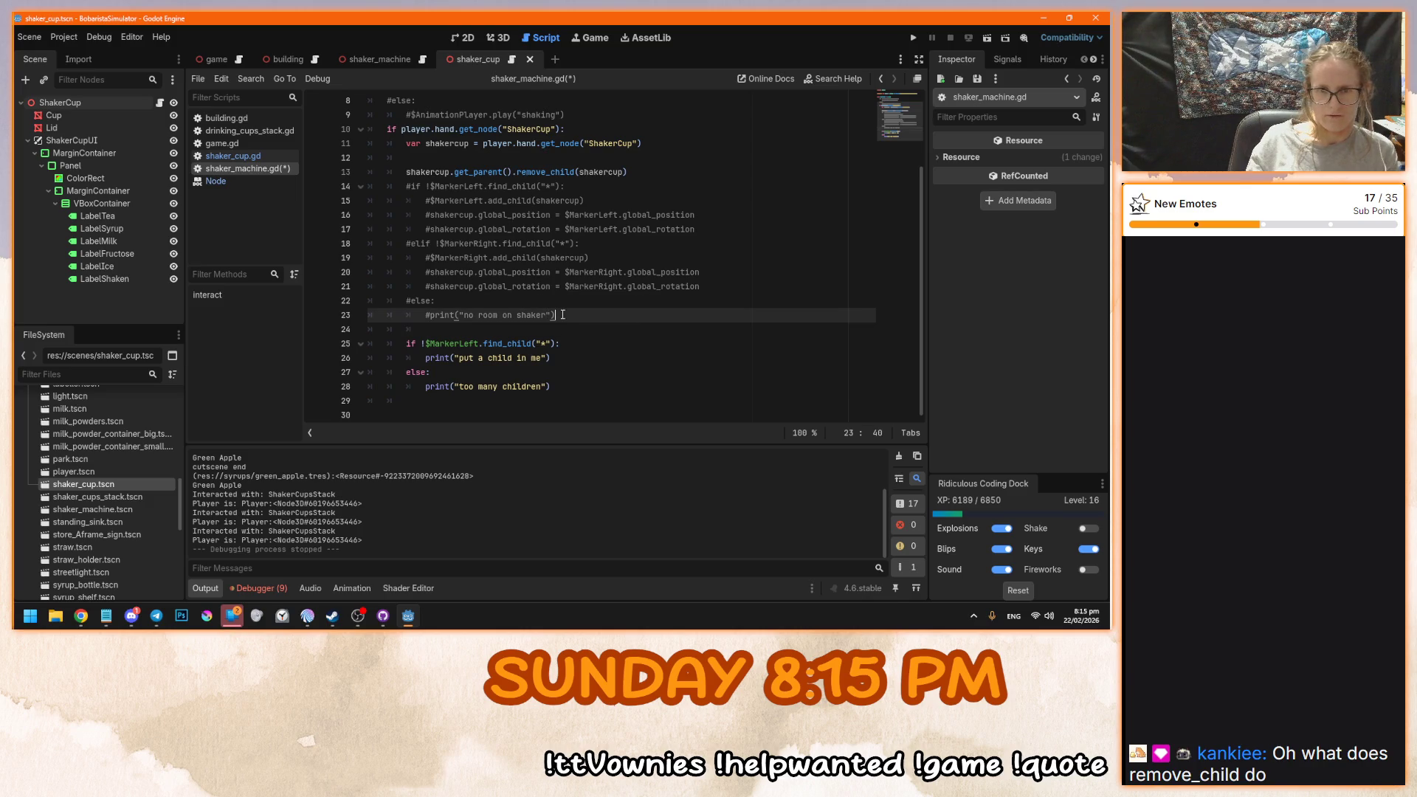
{"action": "scroll", "coordinate": [529, 309], "scroll_direction": "up", "scroll_amount": 3}
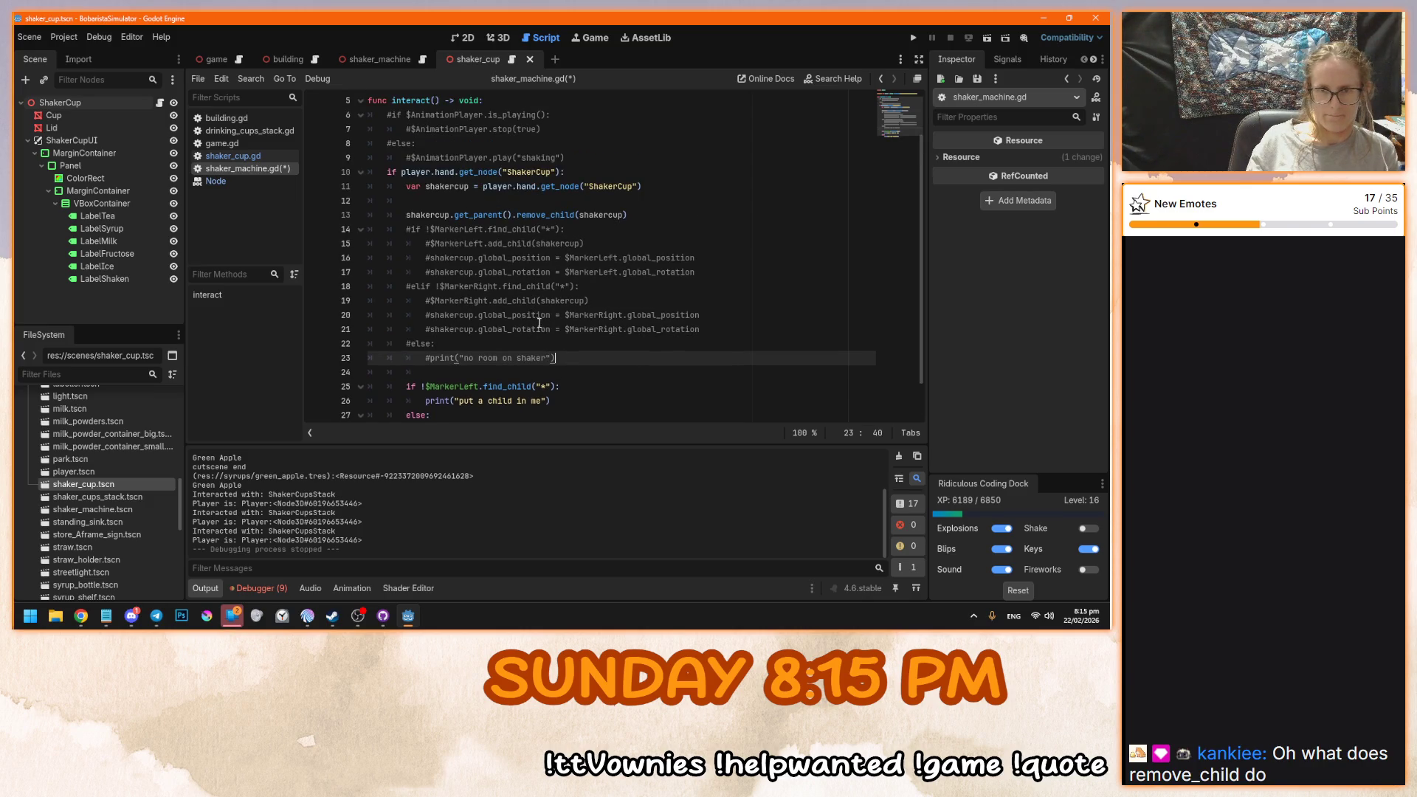
{"action": "left_click", "coordinate": [688, 272]}
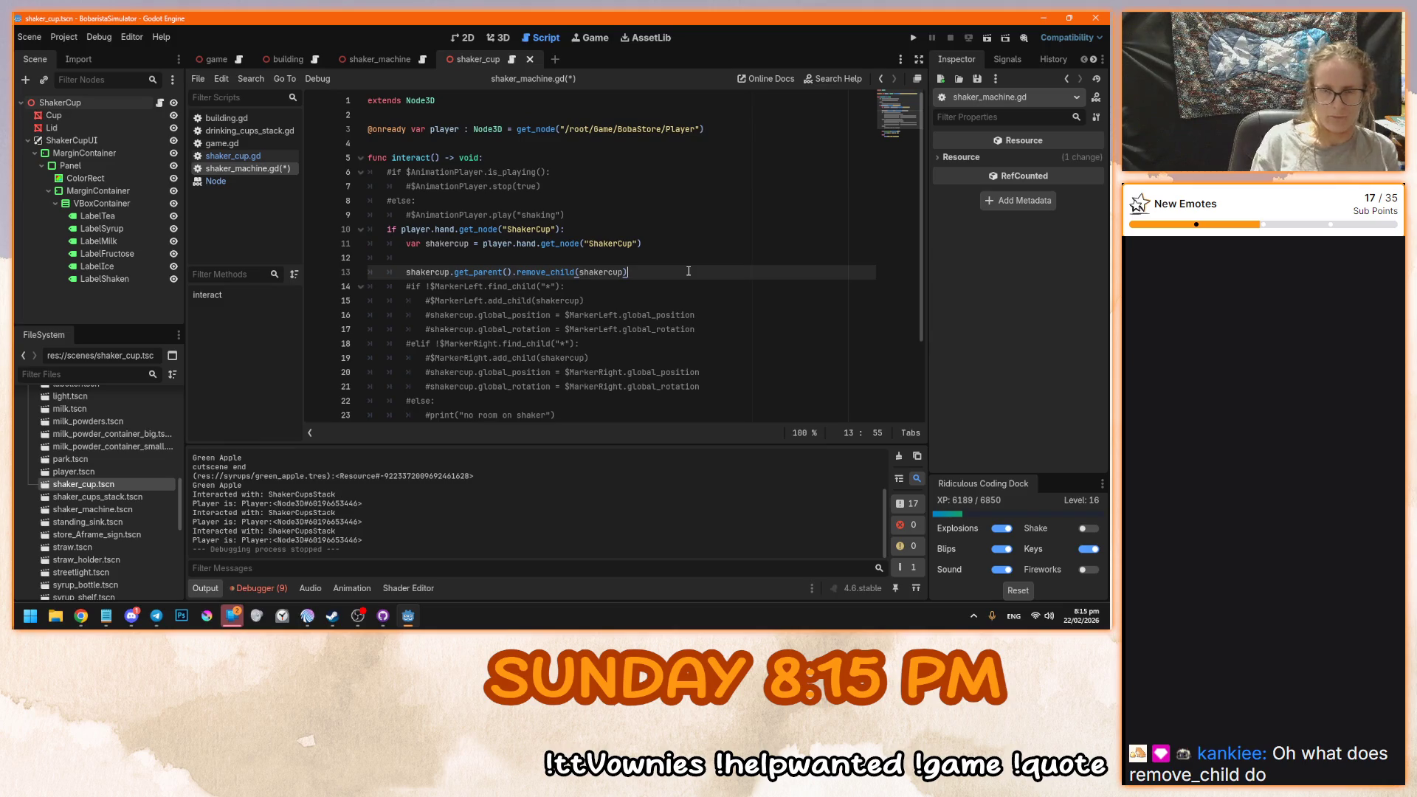
{"action": "double_click", "coordinate": [591, 272]}
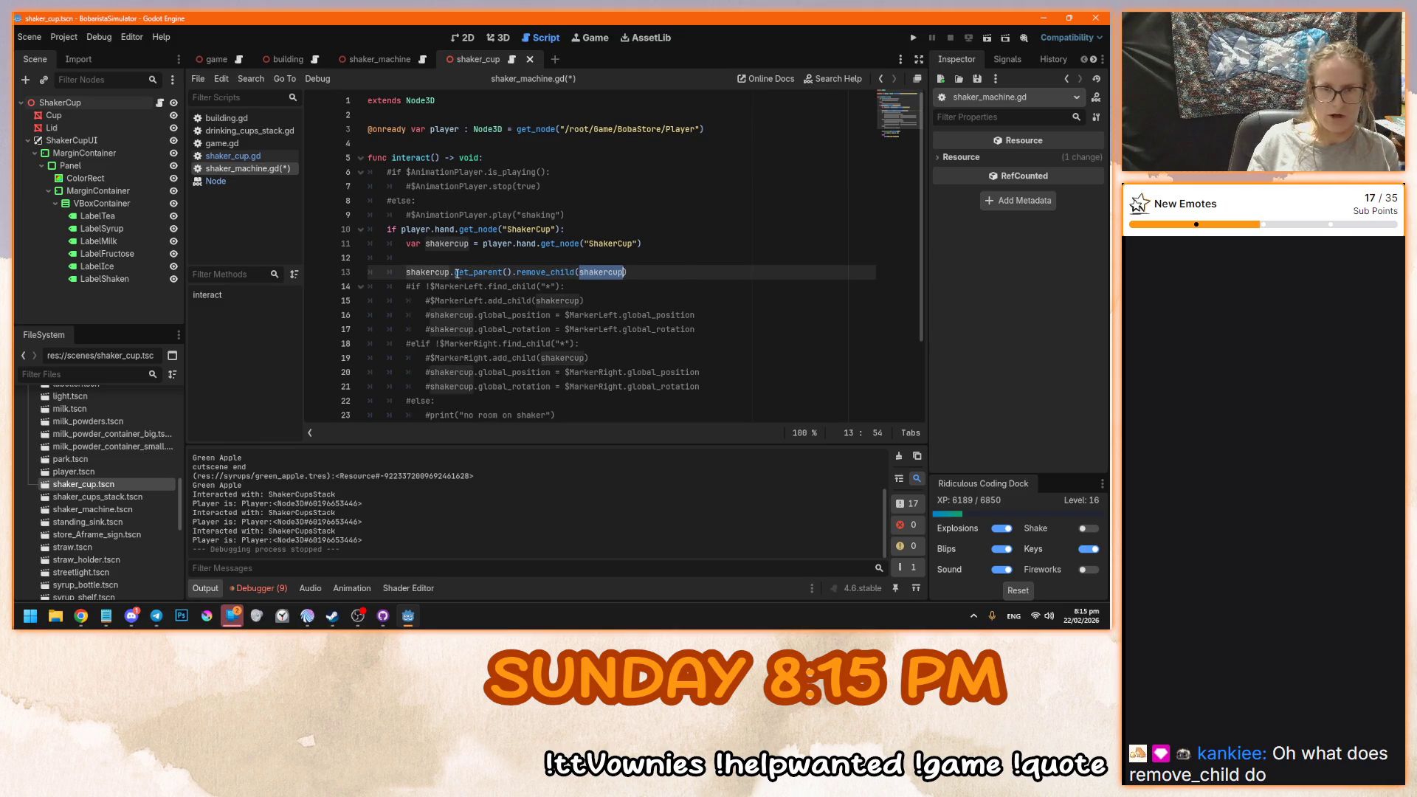
{"action": "left_click_drag", "start_coordinate": [456, 272], "coordinate": [510, 273]}
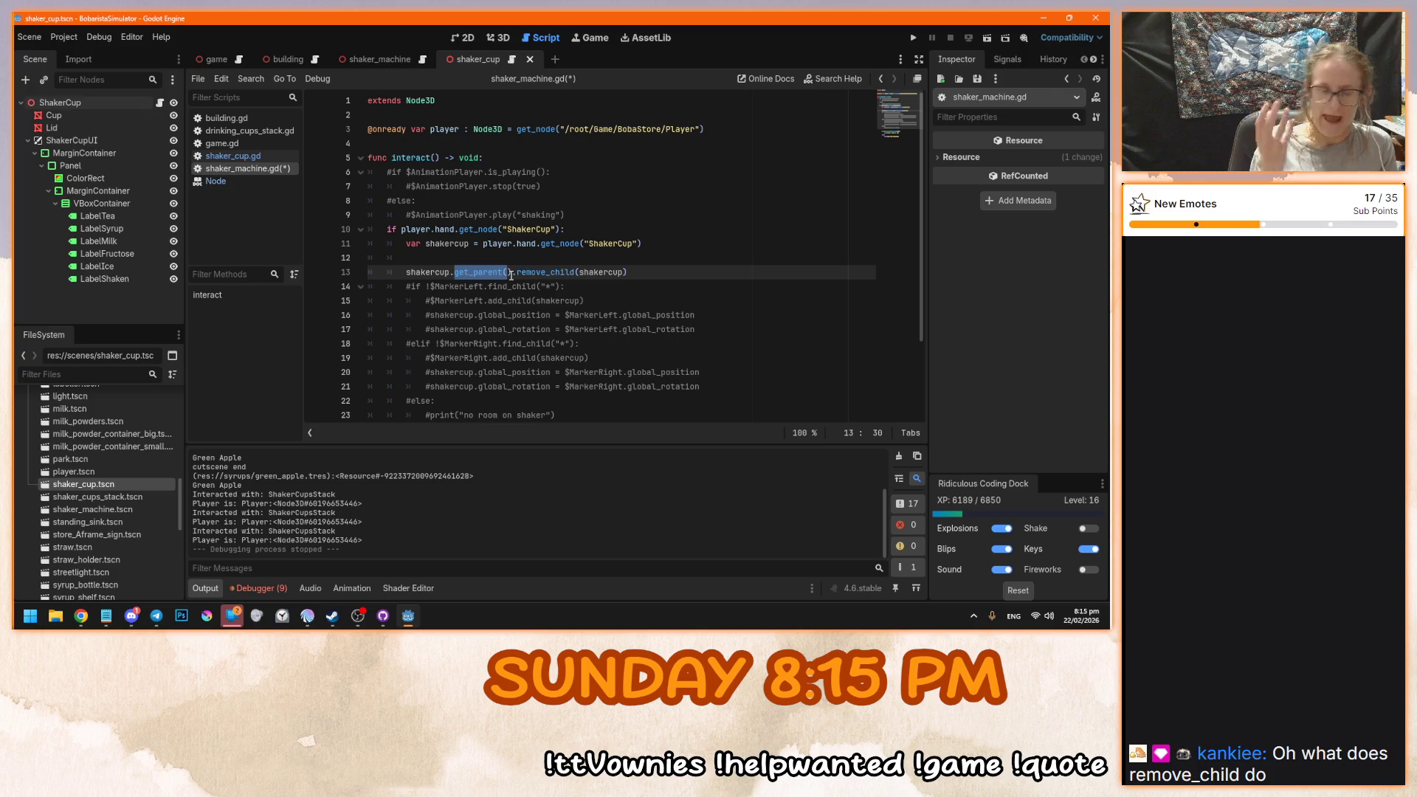
{"action": "key", "text": "F5"}
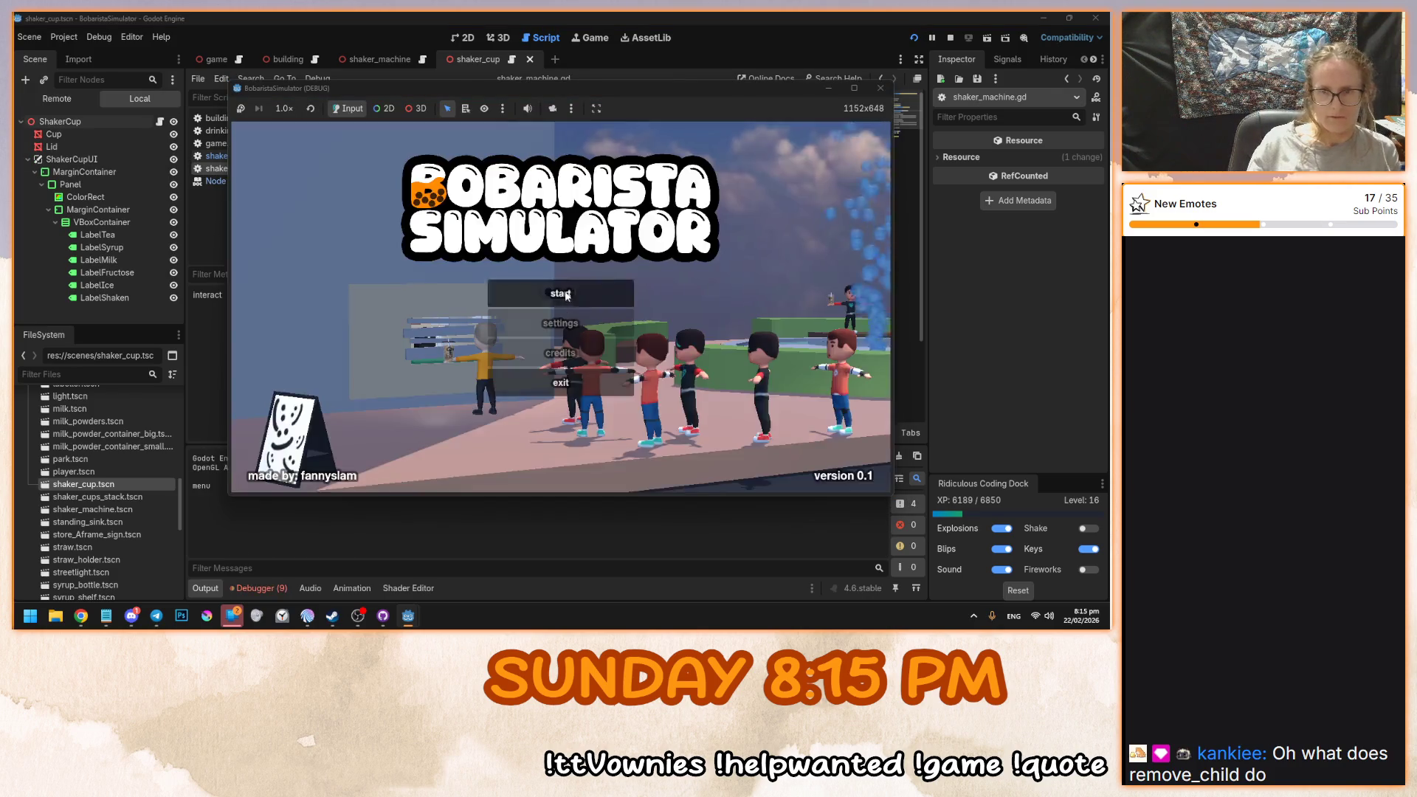
- Start the game, pick up a cup, place it in the machine, grab another, and stop the run
{"action": "left_click", "coordinate": [566, 295]}
{"action": "key", "text": "e"}
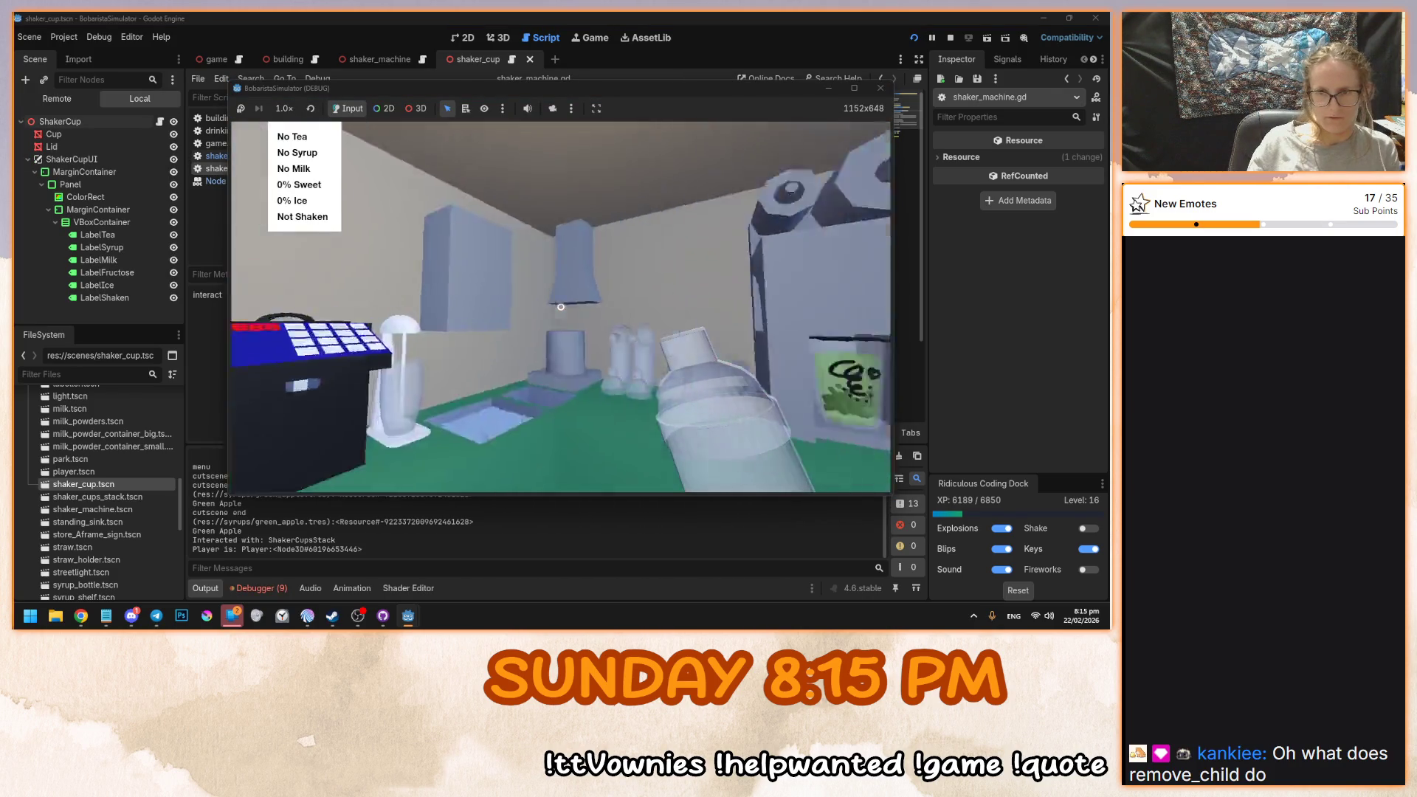
{"action": "key", "text": "e"}
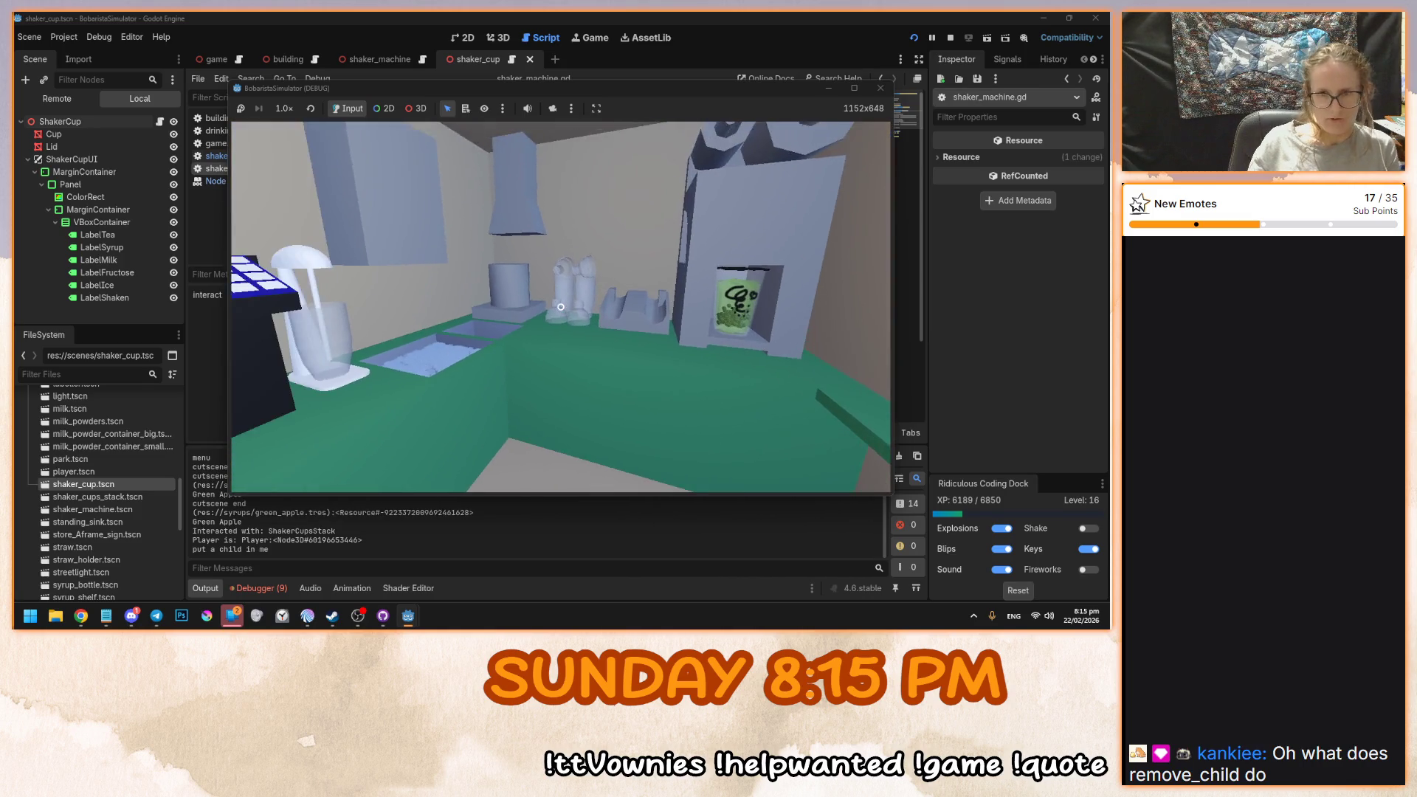
{"action": "key", "text": "e"}
{"action": "key", "text": "e"}
{"action": "key", "text": "F8"}
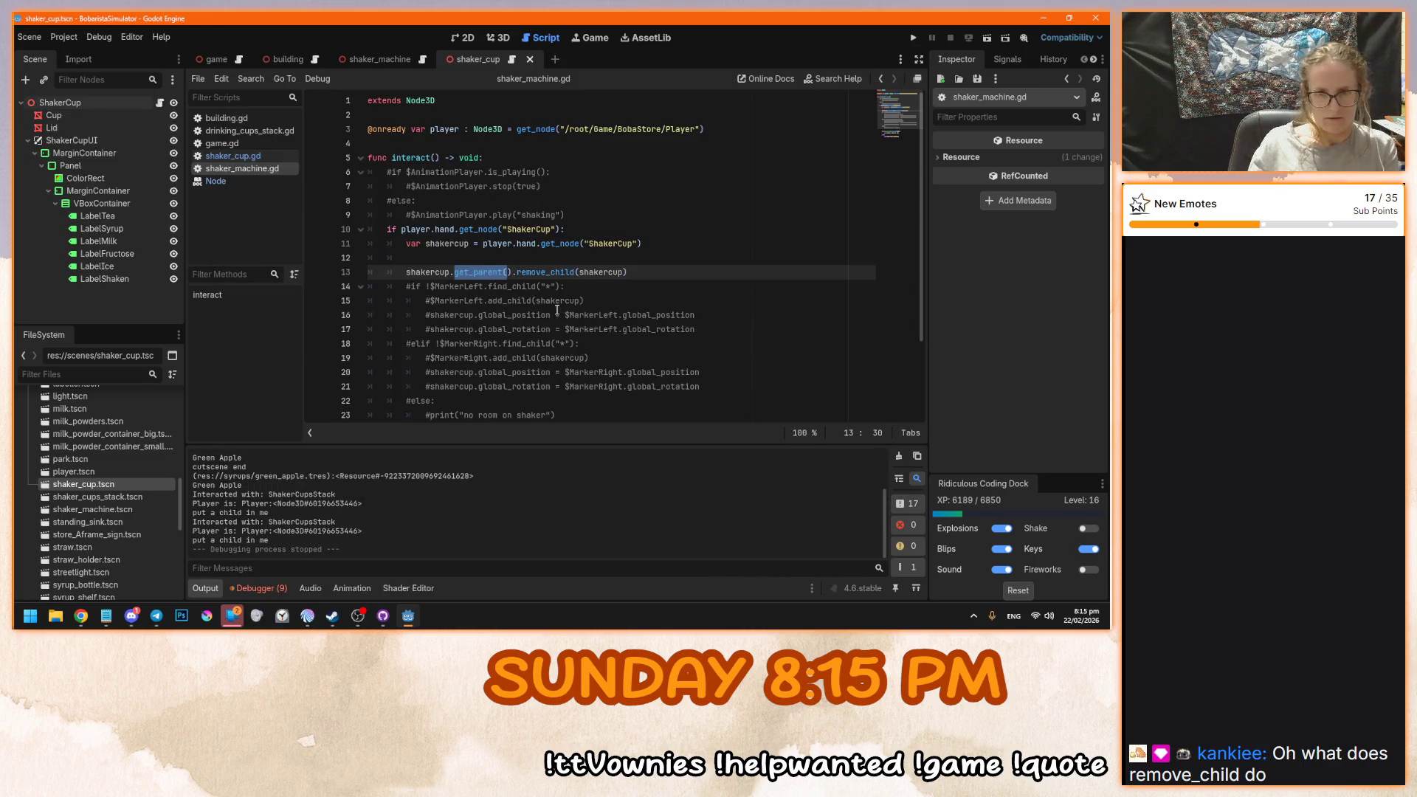
- Glance at the else line in the script, then switch to the shaker_machine scene
{"action": "scroll", "coordinate": [553, 313], "scroll_direction": "down", "scroll_amount": 2}
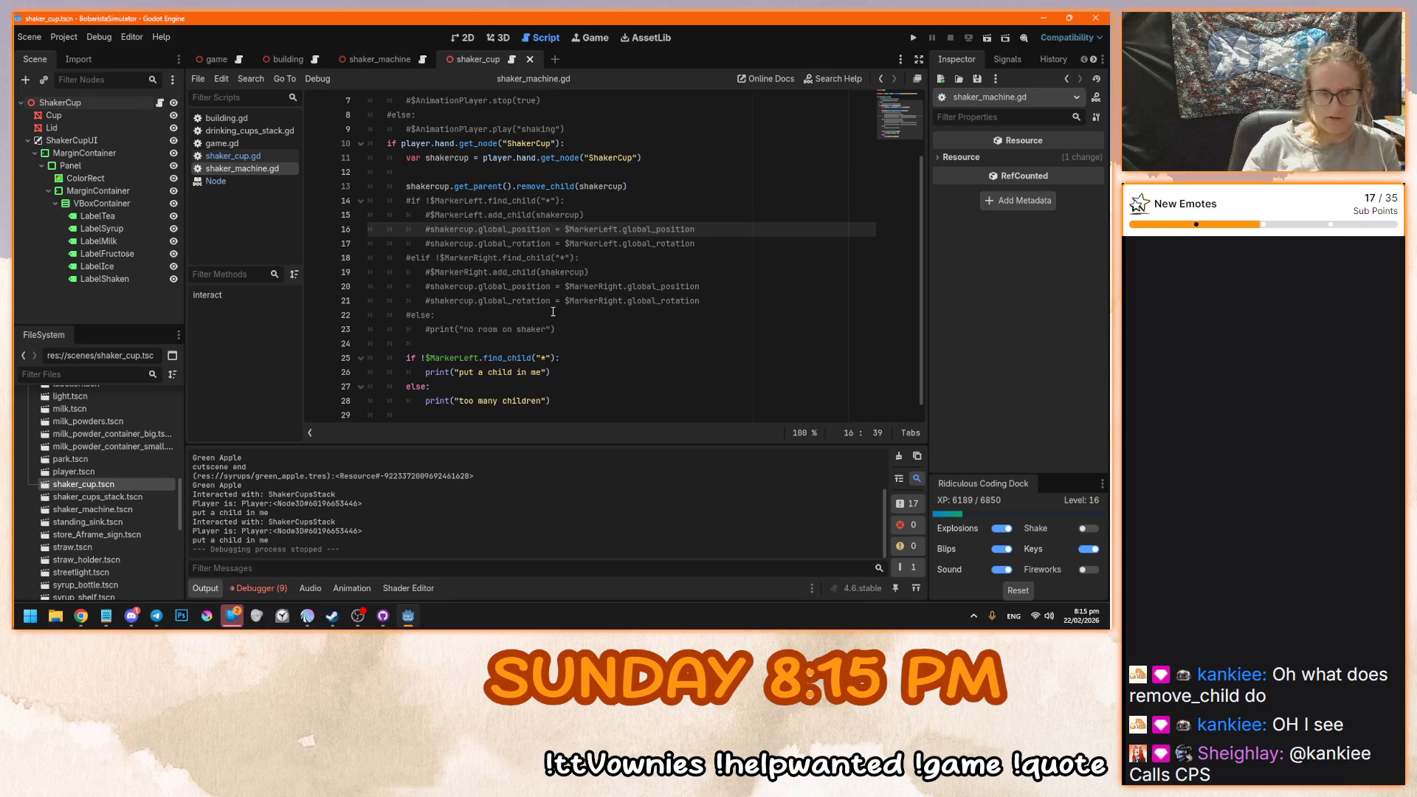
{"action": "left_click", "coordinate": [510, 317]}
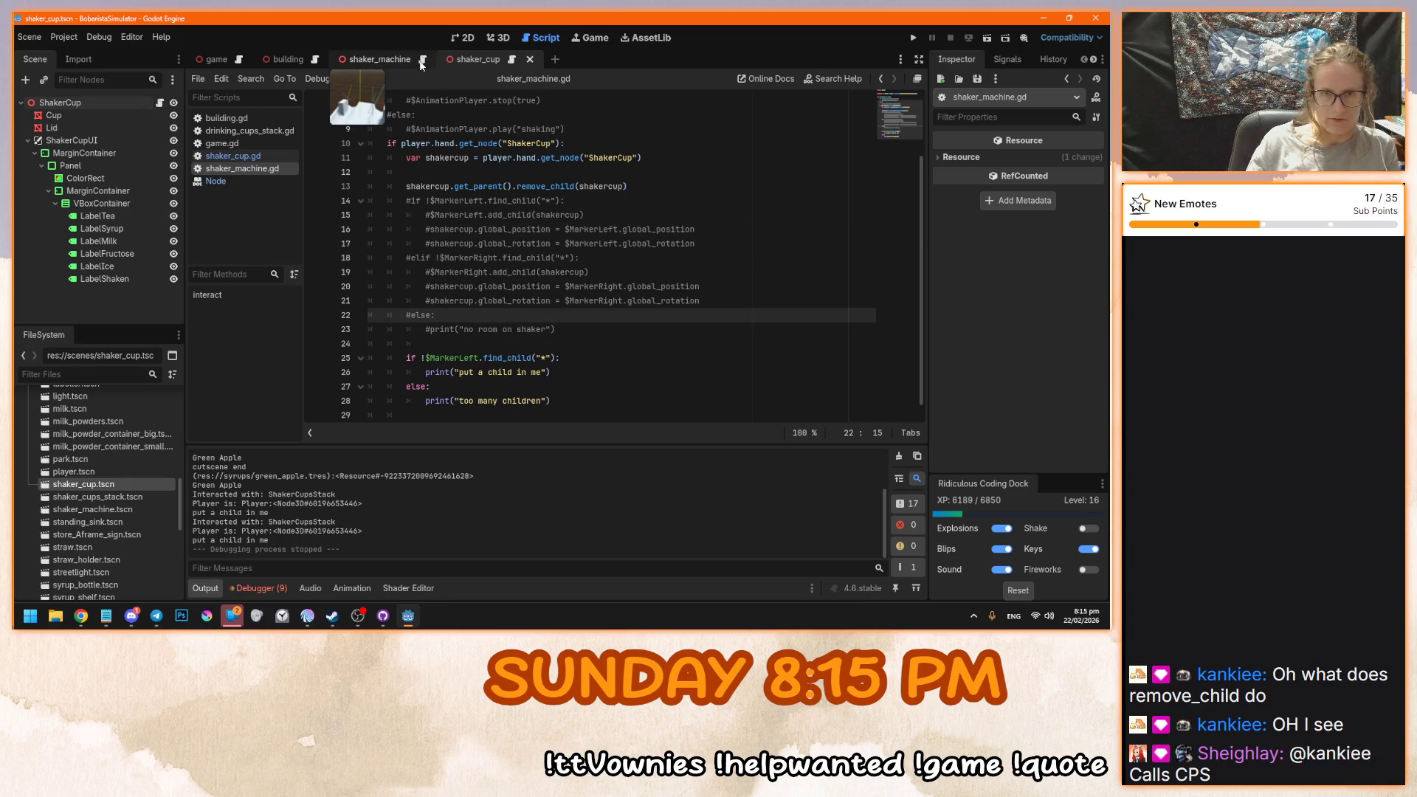
{"action": "left_click", "coordinate": [387, 61]}
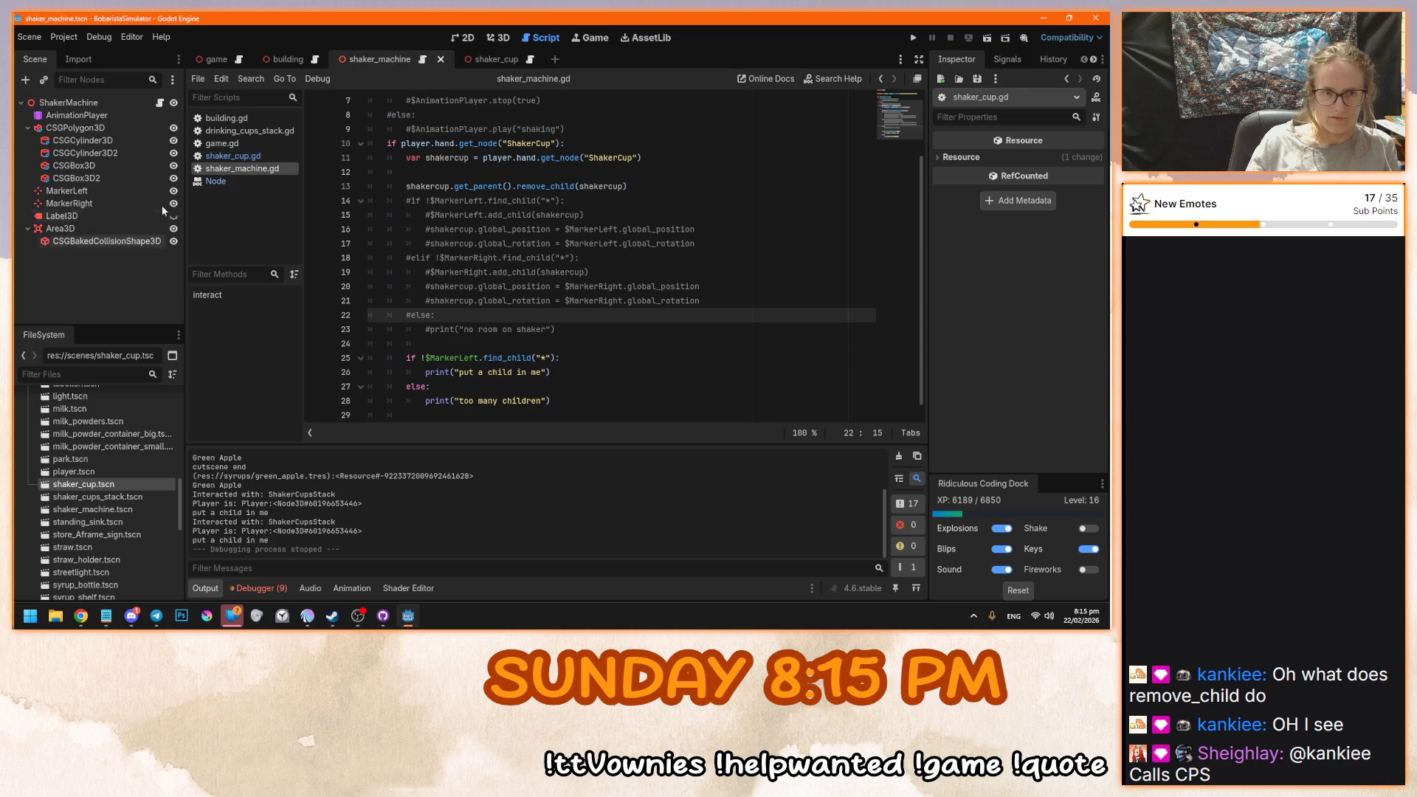
- Add a CSGBox3D under MarkerLeft sized 0.25 × 0.25 × 0.25
{"action": "left_click", "coordinate": [110, 191]}
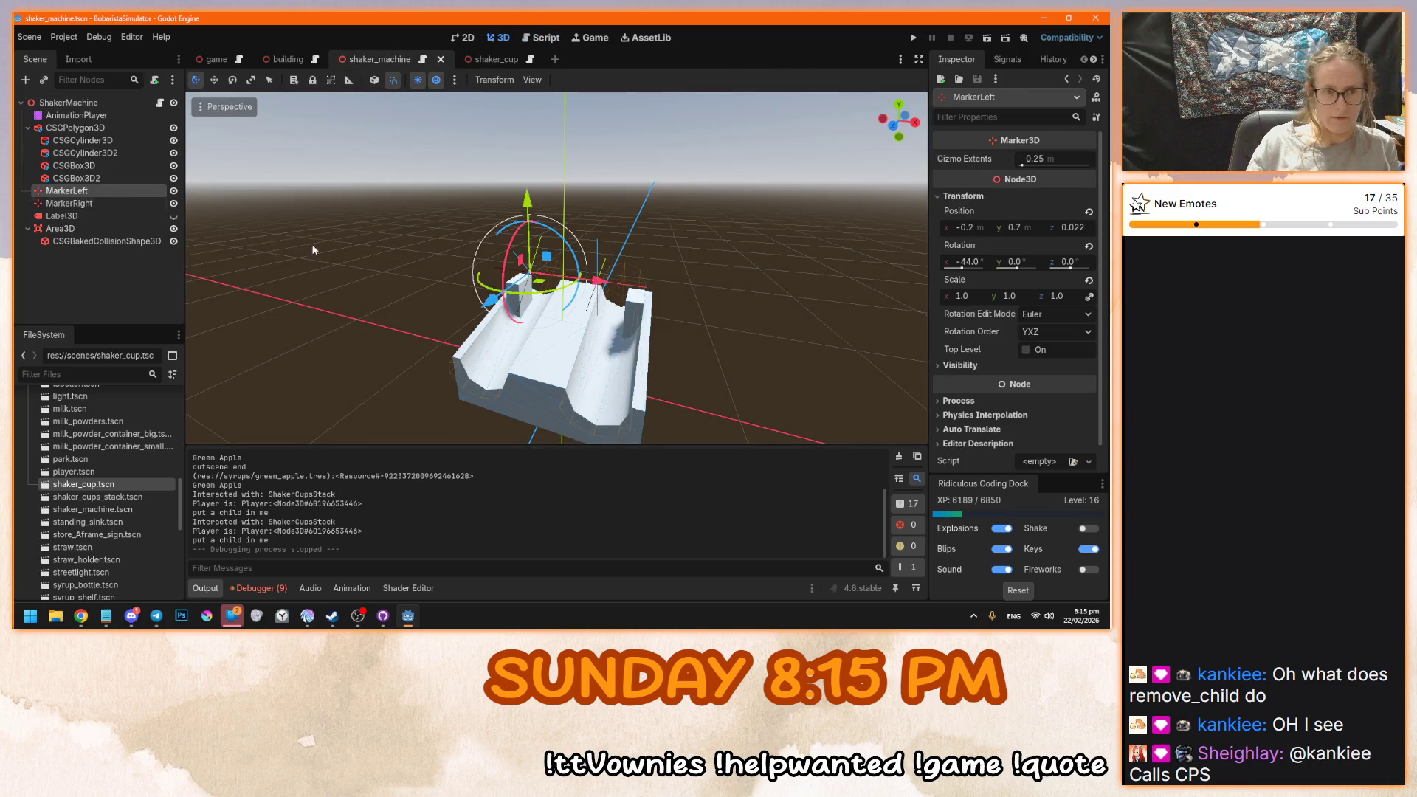
{"action": "key", "text": "ctrl+a"}
{"action": "type", "text": "csg"}
{"action": "double_click", "coordinate": [538, 263]}
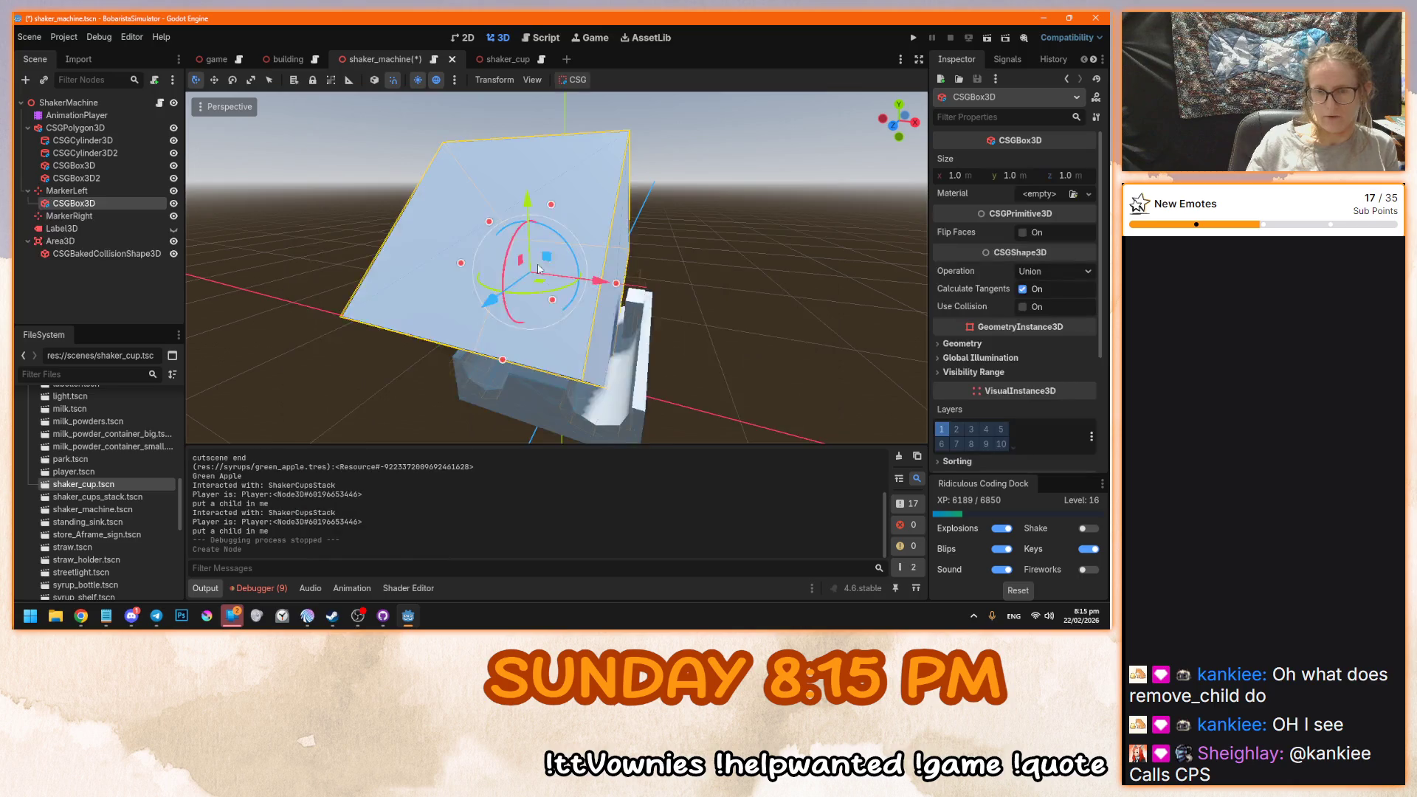
{"action": "scroll", "coordinate": [552, 298], "scroll_direction": "down", "scroll_amount": 4}
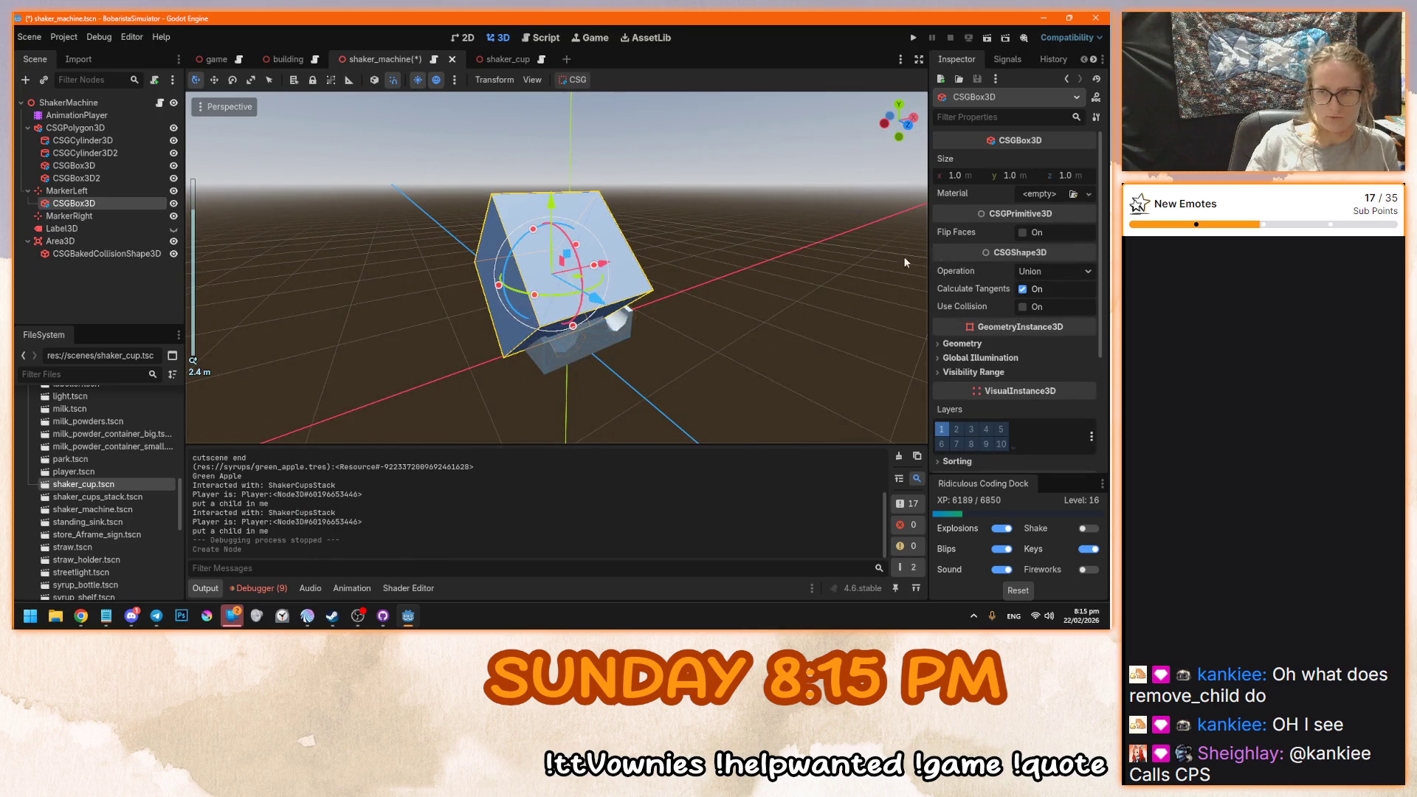
{"action": "left_click", "coordinate": [967, 175]}
{"action": "type", "text": "0.25"}
{"action": "key", "text": "Tab"}
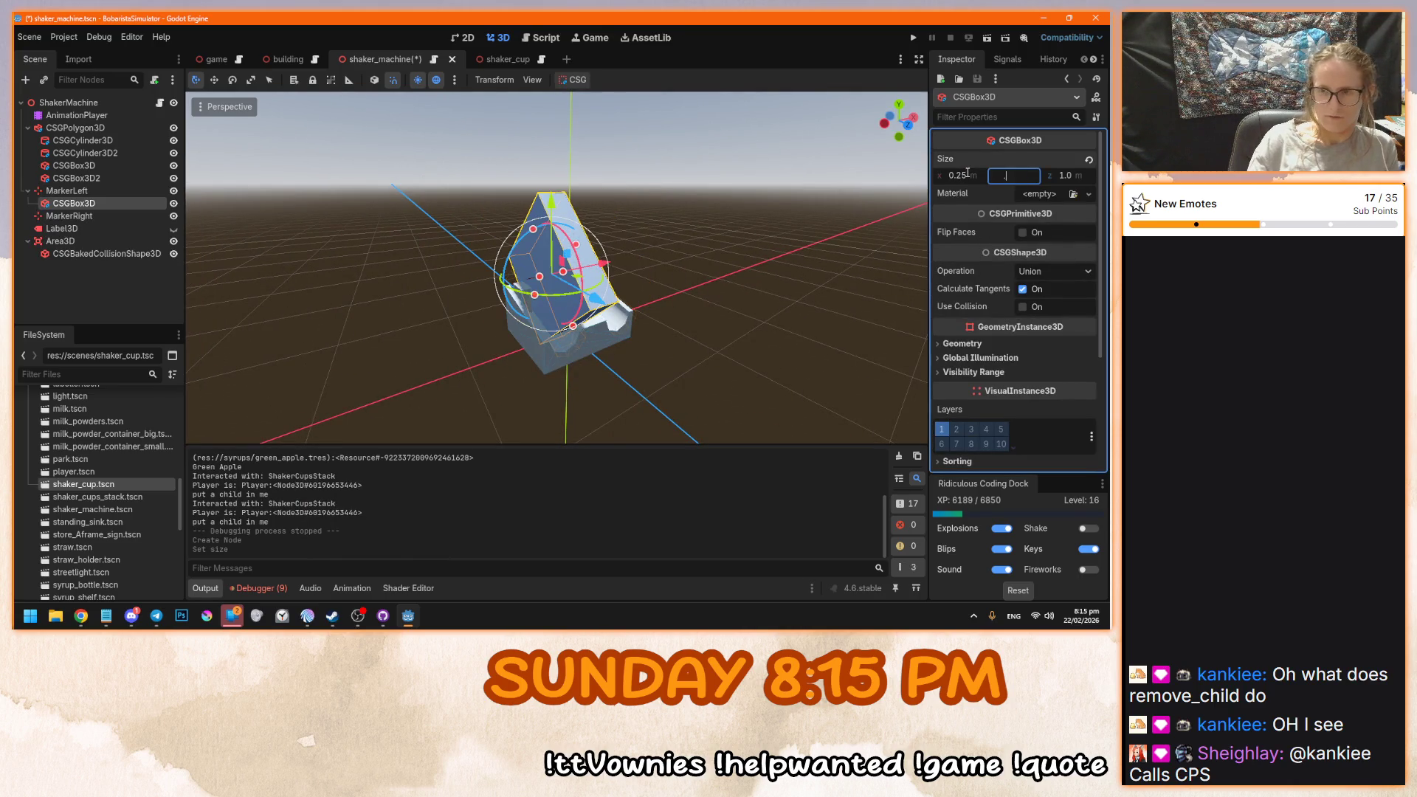
{"action": "type", "text": "0.25"}
{"action": "key", "text": "Tab"}
{"action": "type", "text": "0.25"}
{"action": "key", "text": "Return"}
{"action": "left_click_drag", "start_coordinate": [775, 214], "coordinate": [604, 206]}
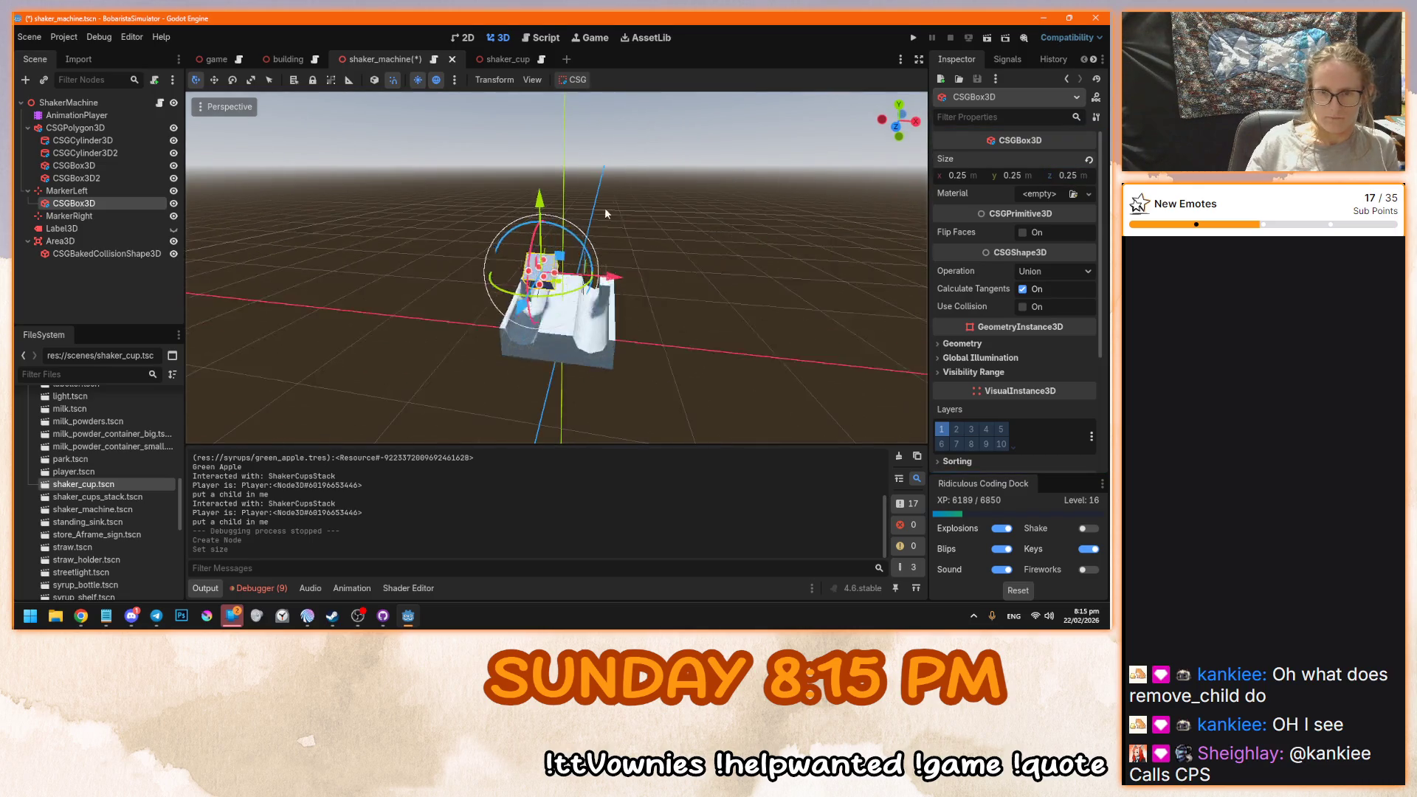
- Run the game, pick up a cup and repeatedly try placing it on the shaker, then stop
{"action": "key", "text": "F5"}
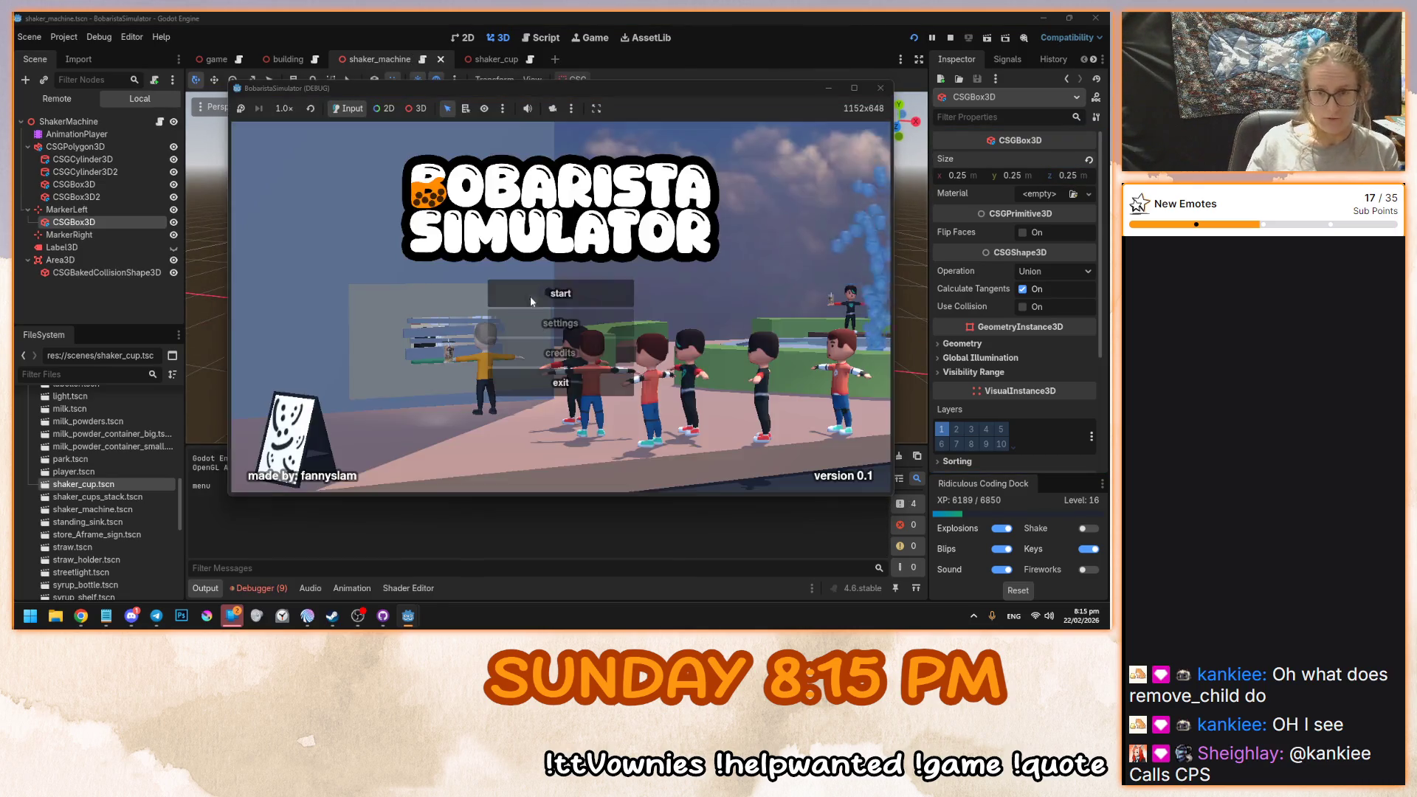
{"action": "key", "text": "e"}
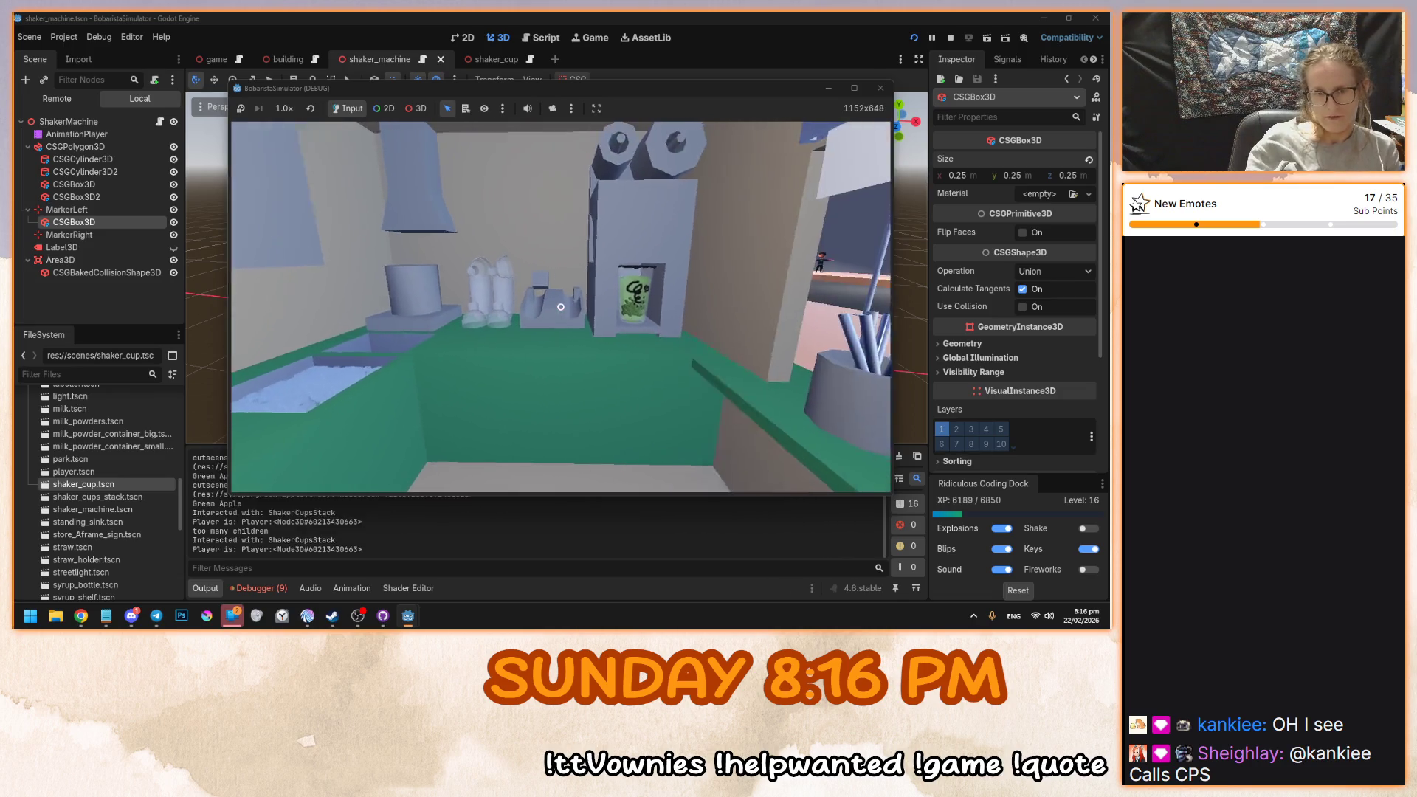
{"action": "left_click", "coordinate": [561, 306]}
{"action": "left_click", "coordinate": [561, 306]}
{"action": "left_click", "coordinate": [561, 306]}
{"action": "left_click", "coordinate": [561, 306]}
{"action": "key", "text": "F8"}
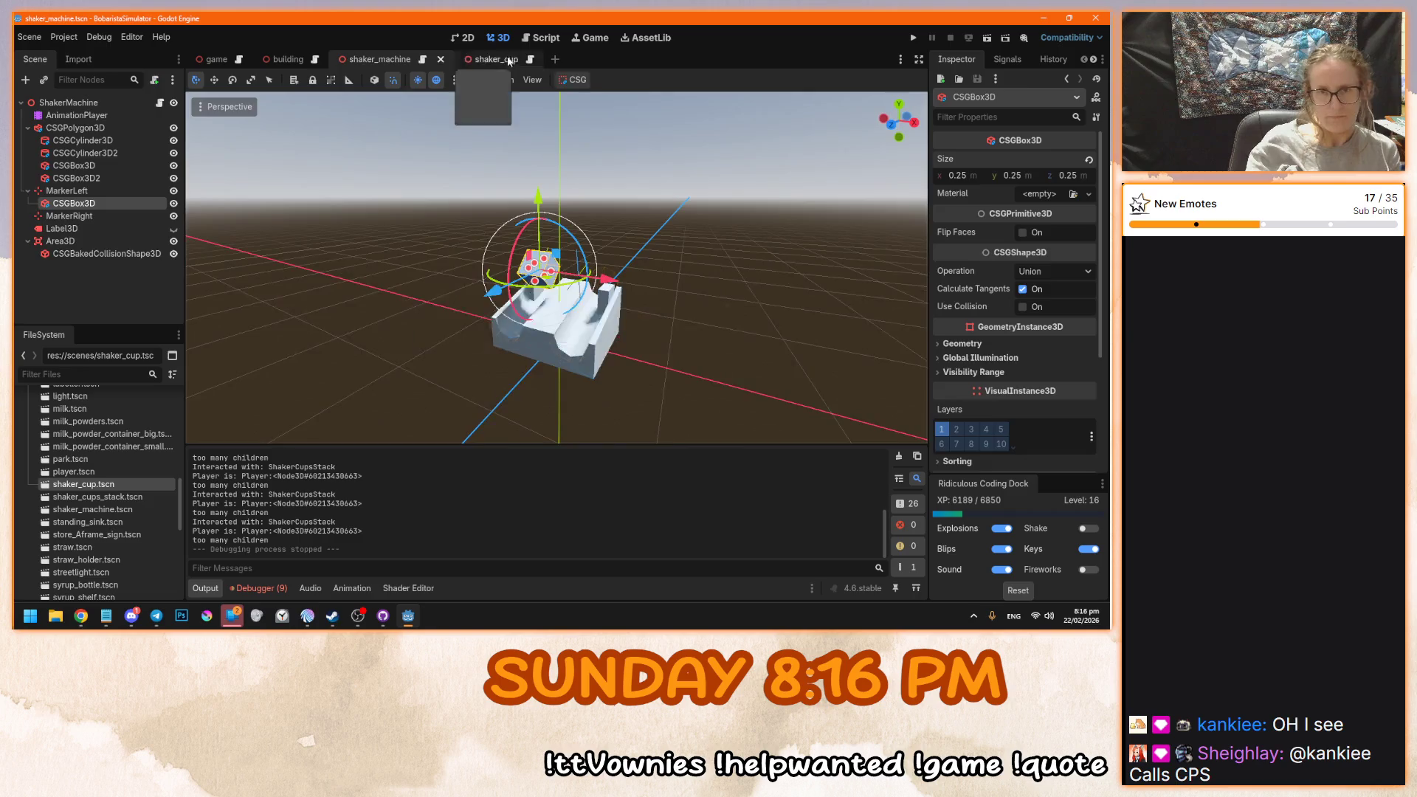
{"action": "left_click", "coordinate": [507, 57]}
{"action": "left_click", "coordinate": [512, 59]}
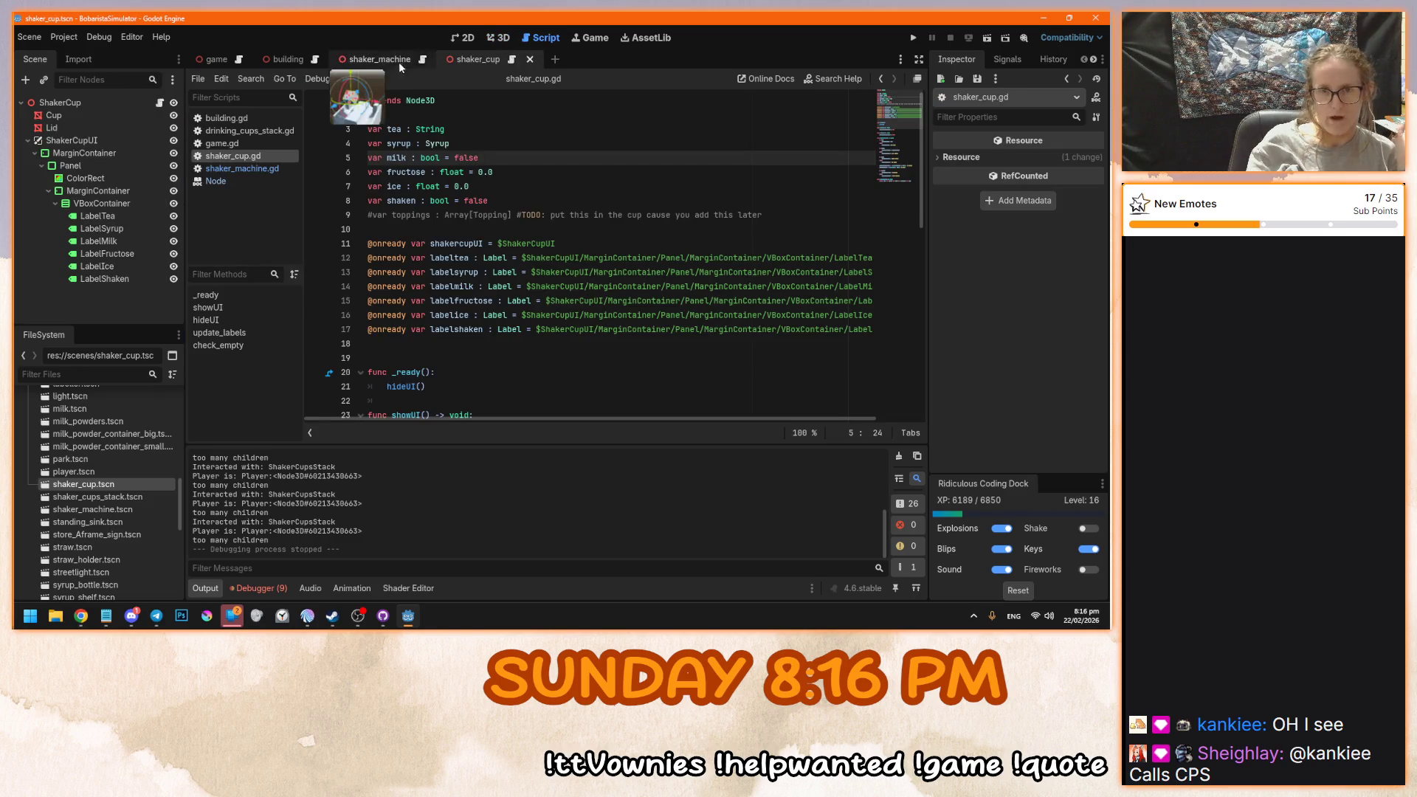
{"action": "left_click", "coordinate": [423, 60]}
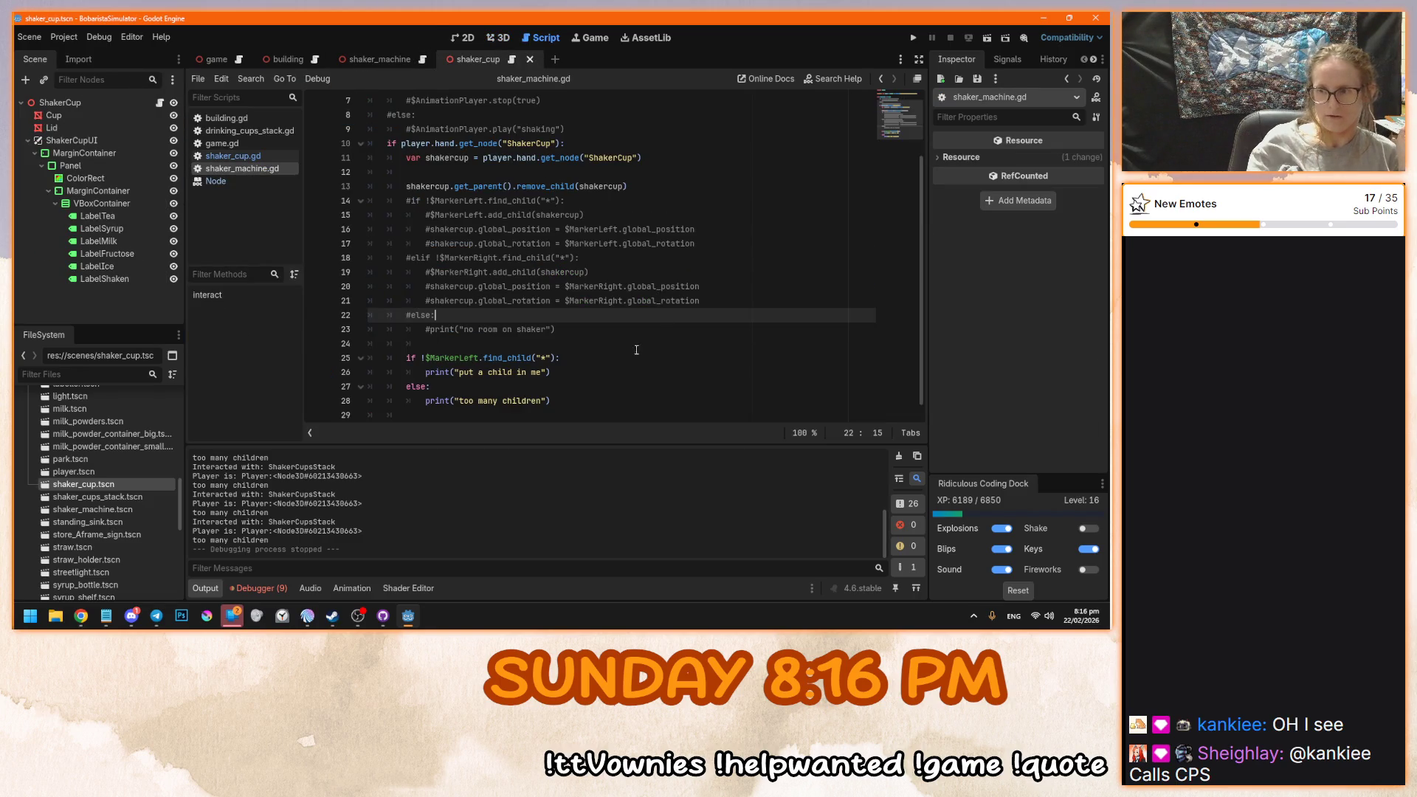
{"action": "left_click", "coordinate": [608, 325]}
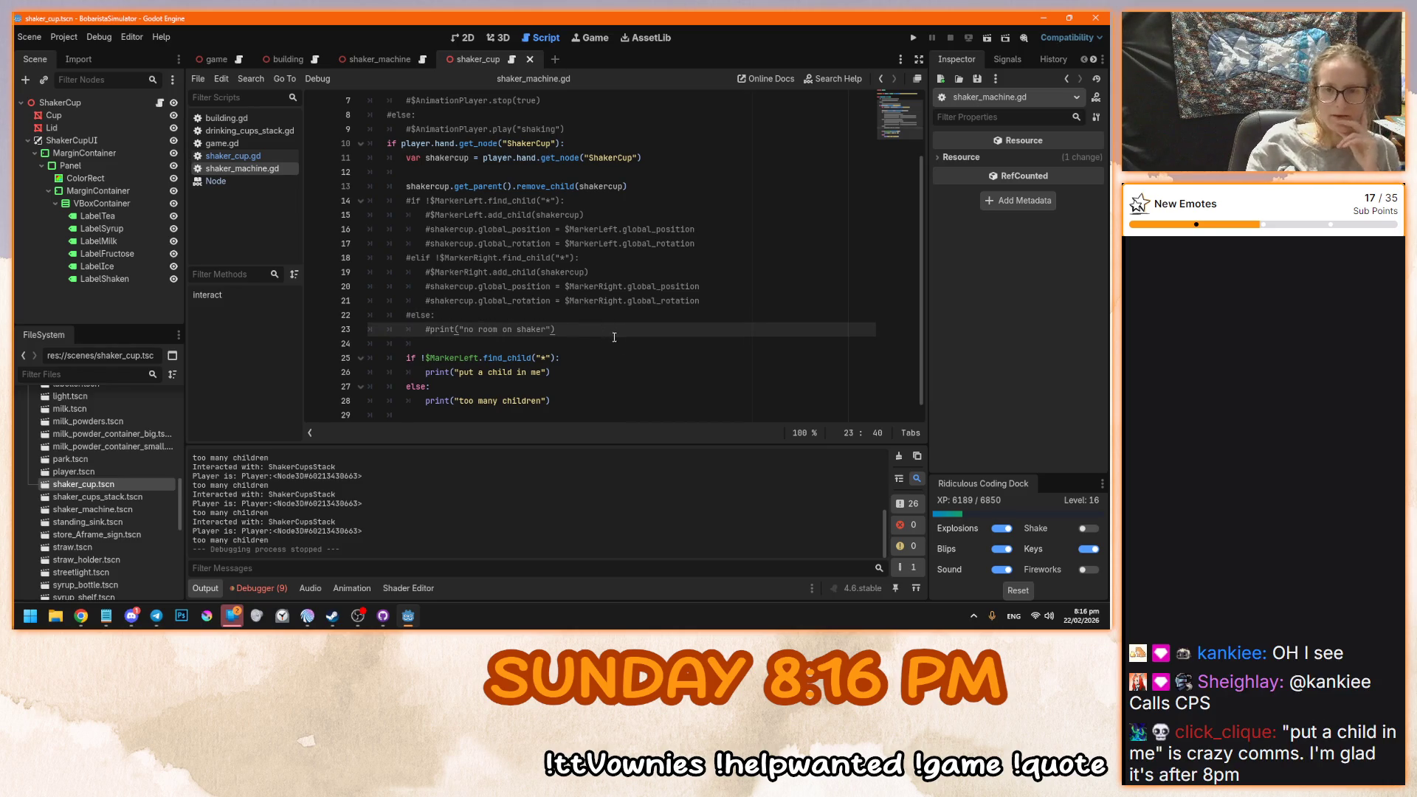
{"action": "scroll", "coordinate": [614, 337], "scroll_direction": "down", "scroll_amount": 1}
{"action": "left_click", "coordinate": [562, 359]}
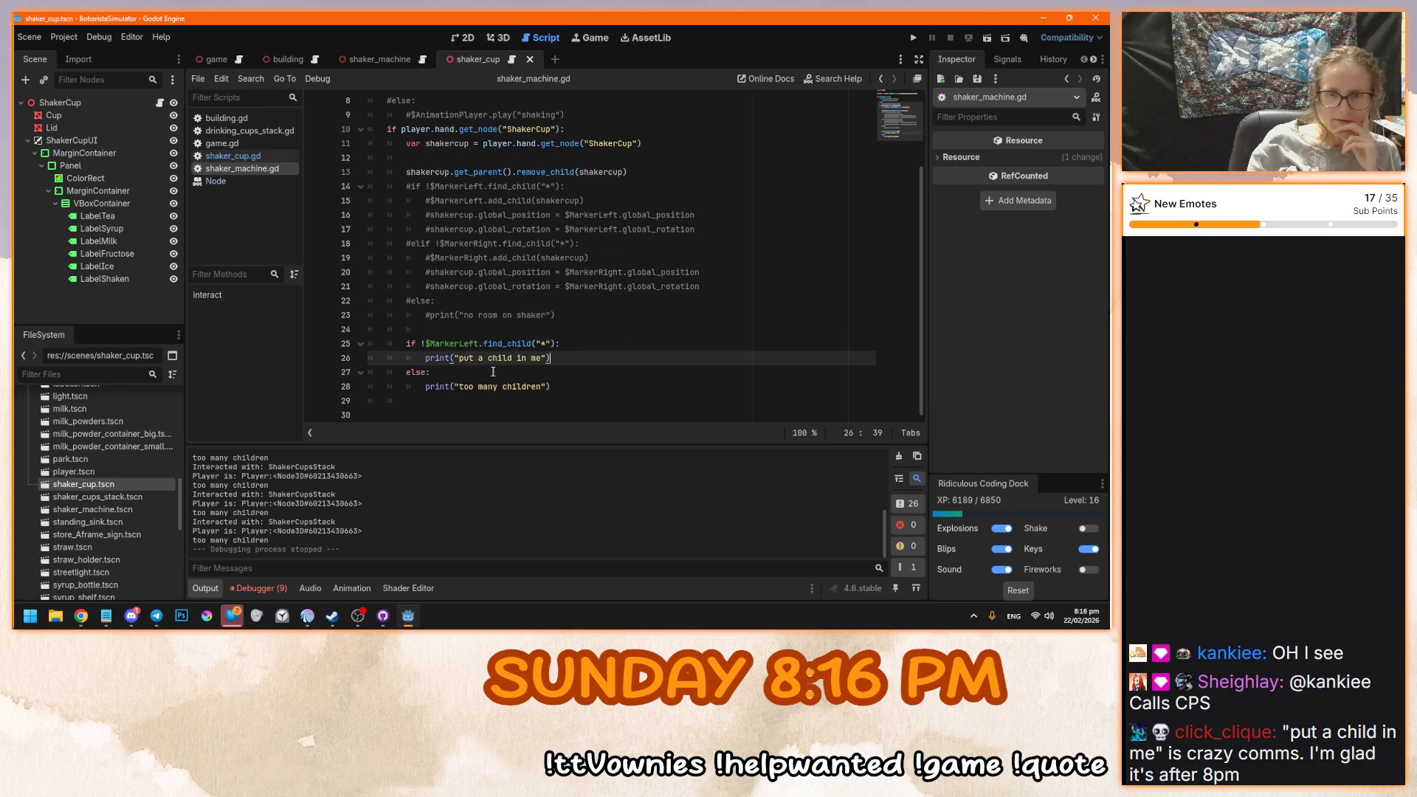
{"action": "left_click_drag", "start_coordinate": [459, 359], "coordinate": [544, 359]}
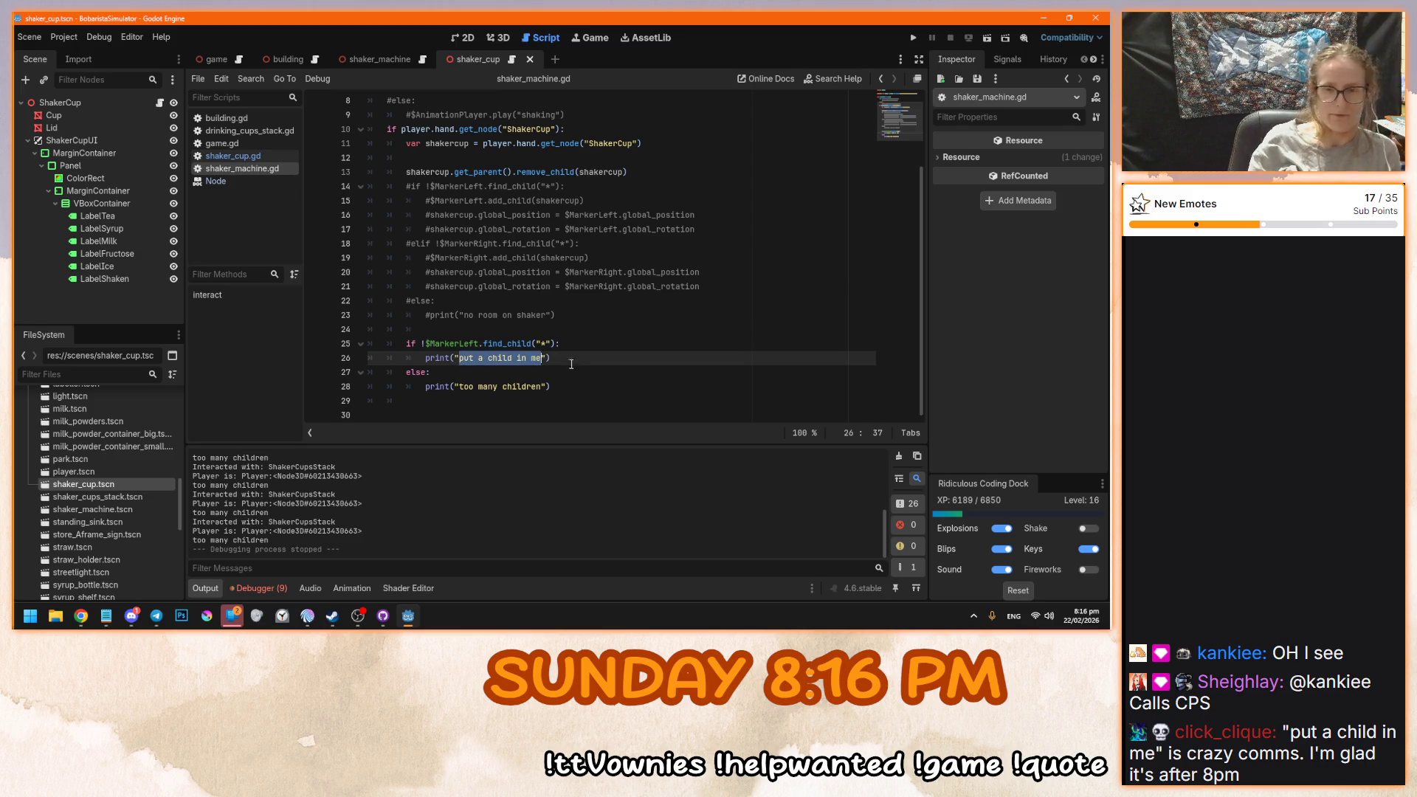
{"action": "left_click", "coordinate": [578, 384]}
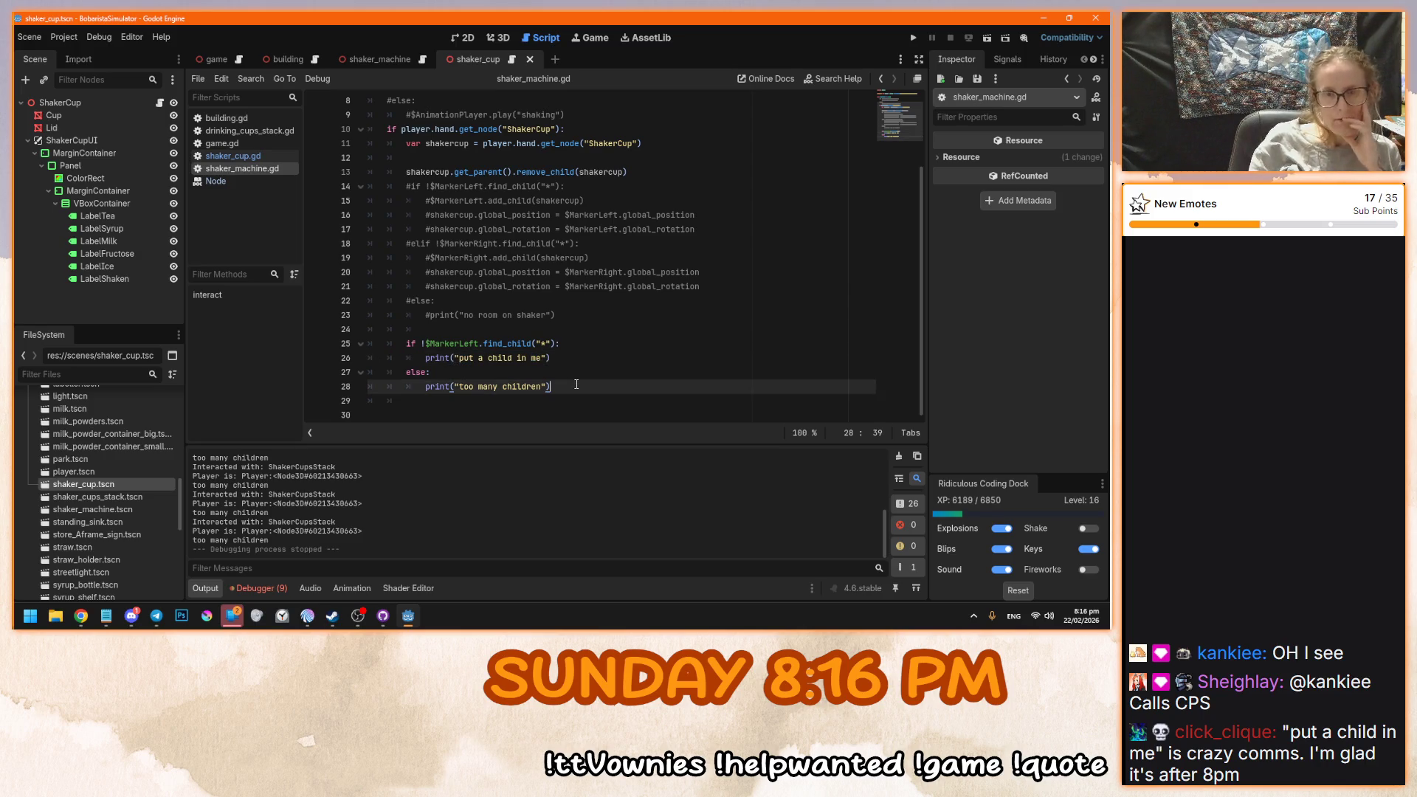
{"action": "left_click", "coordinate": [598, 344]}
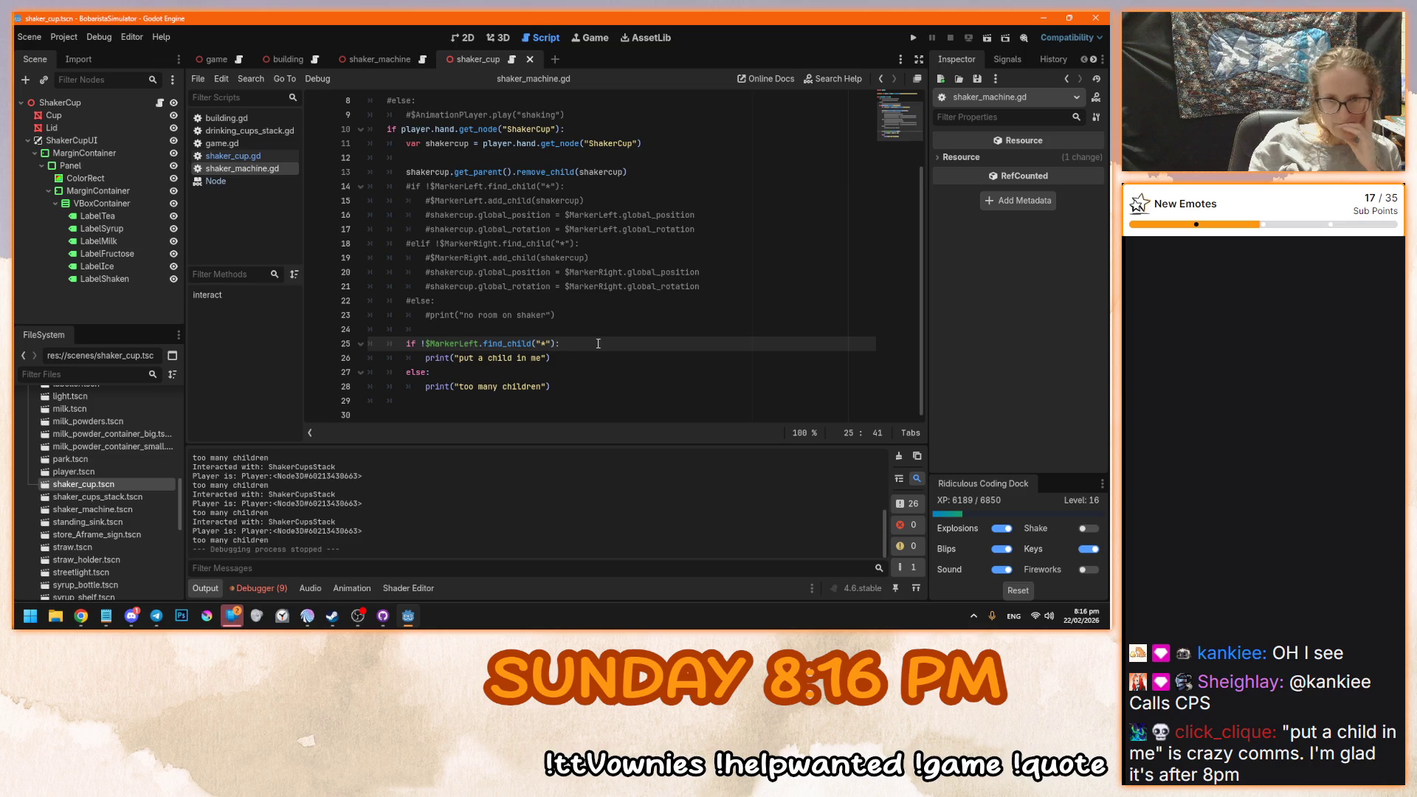
{"action": "left_click_drag", "start_coordinate": [417, 345], "coordinate": [546, 346]}
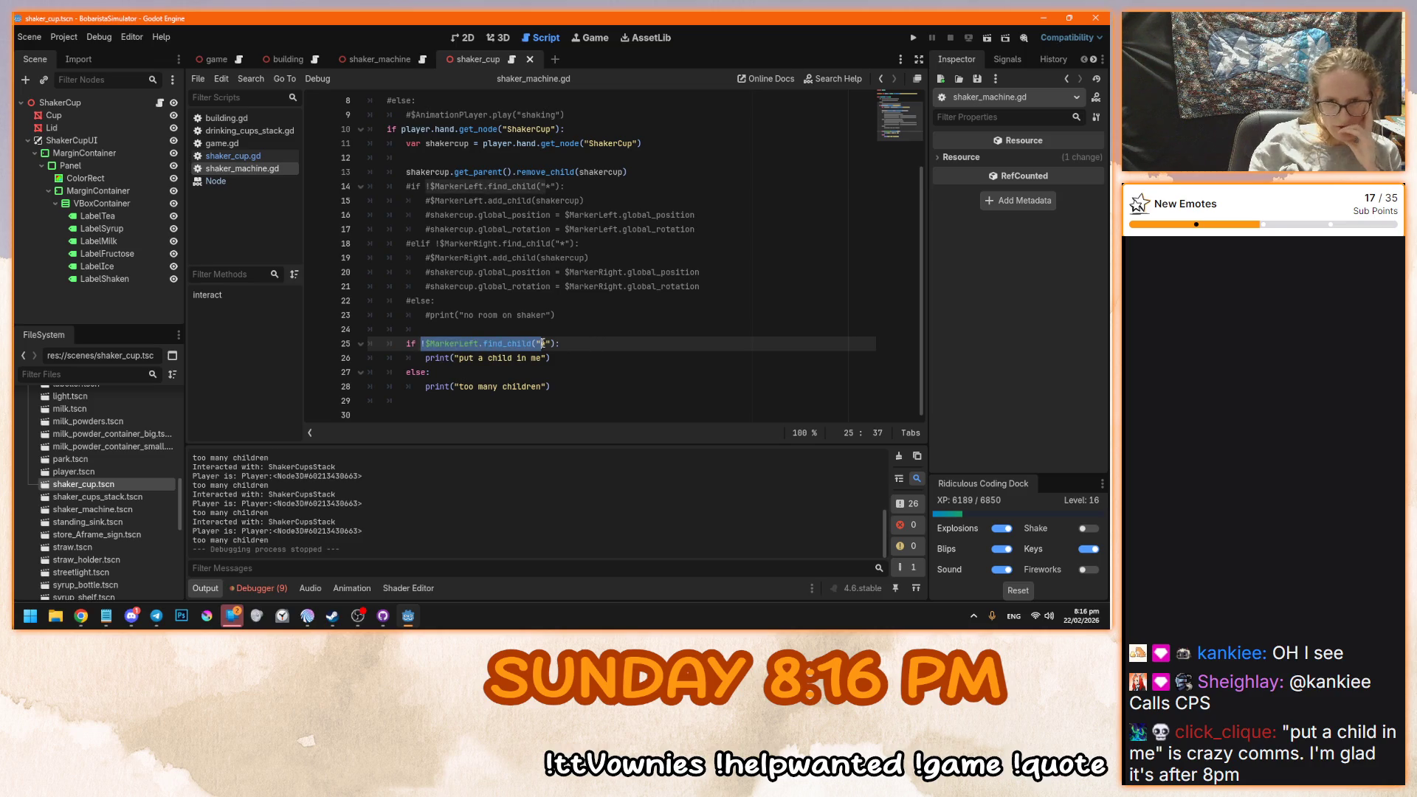
{"action": "left_click_drag", "start_coordinate": [430, 359], "coordinate": [594, 362]}
{"action": "left_click", "coordinate": [566, 358]}
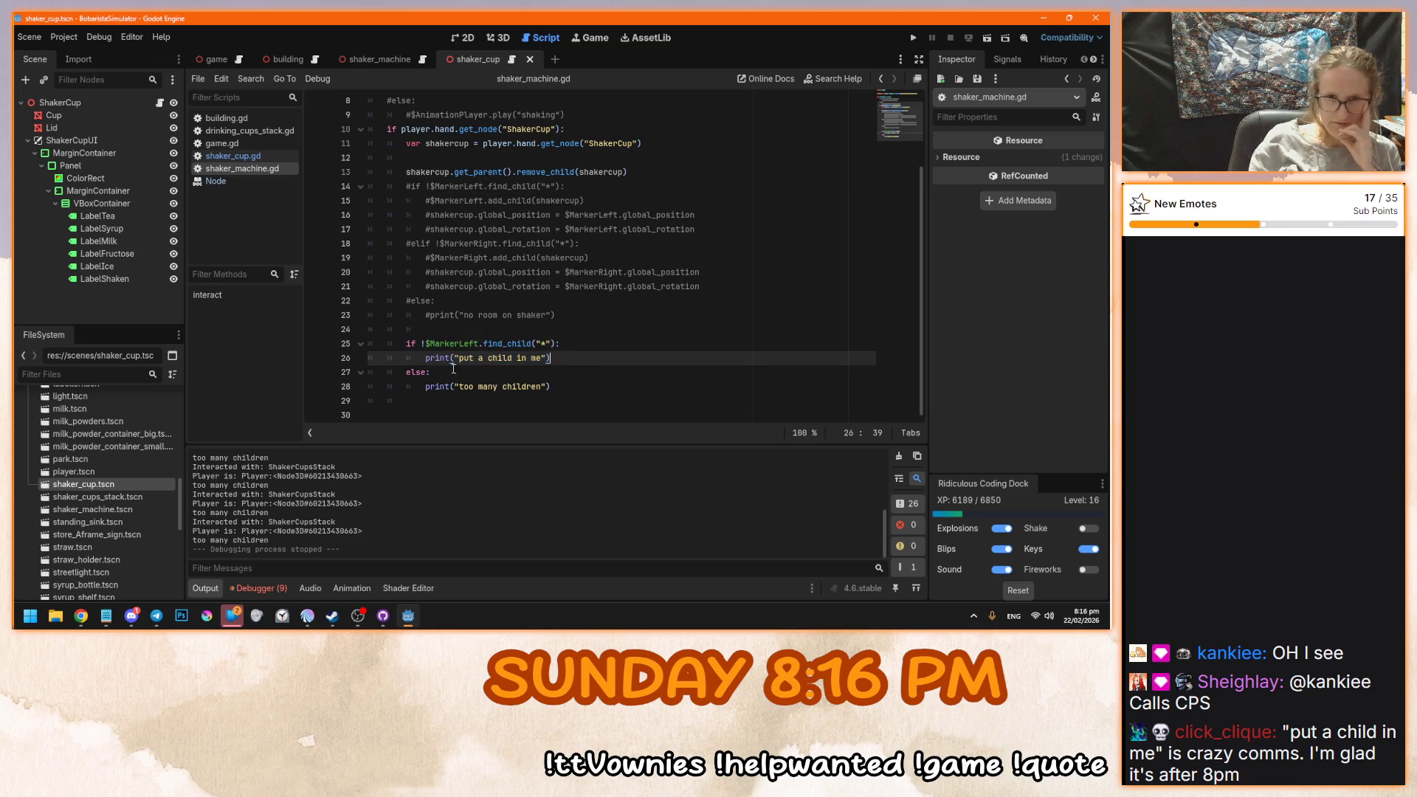
{"action": "double_click", "coordinate": [423, 371]}
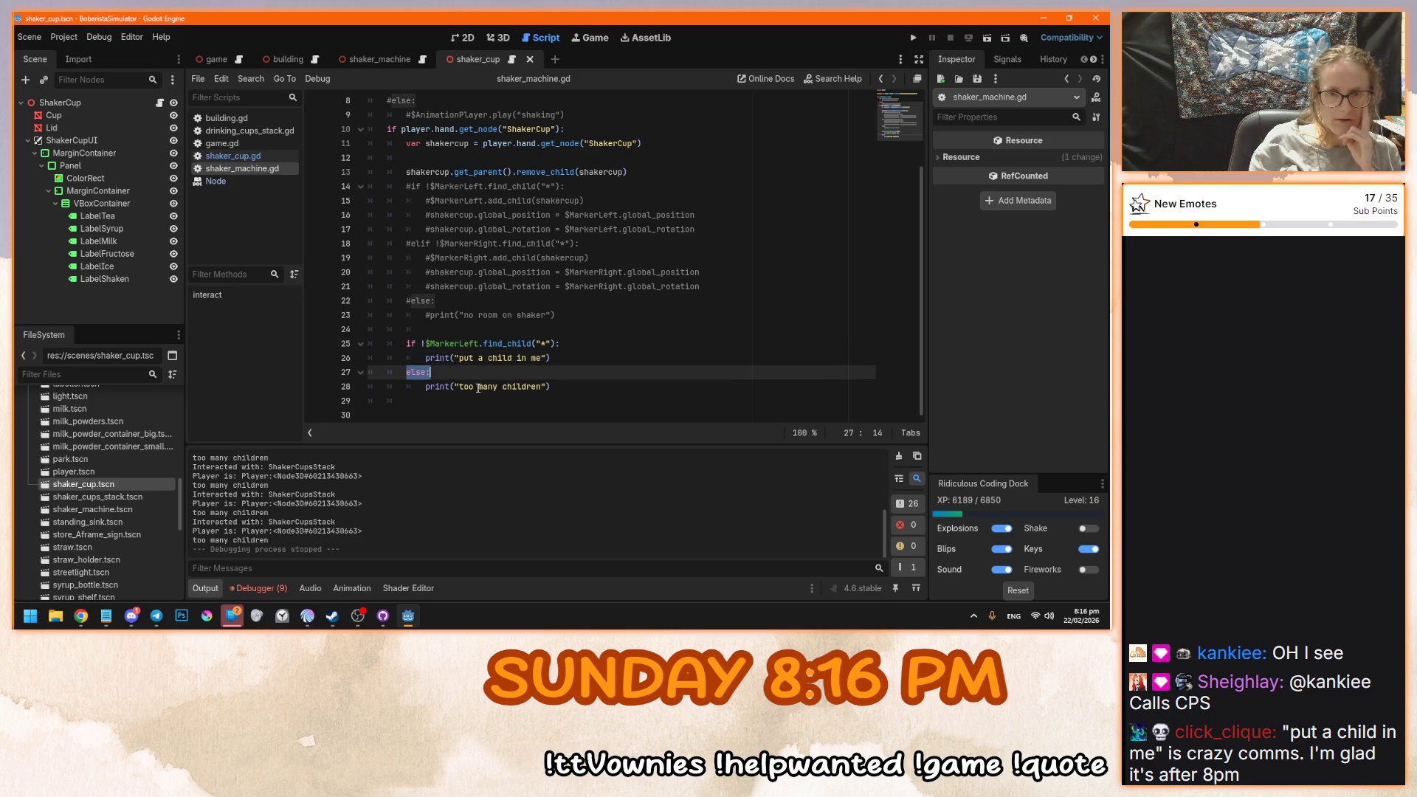
{"action": "left_click_drag", "start_coordinate": [449, 386], "coordinate": [620, 389]}
{"action": "left_click", "coordinate": [620, 390]}
{"action": "left_click", "coordinate": [602, 201]}
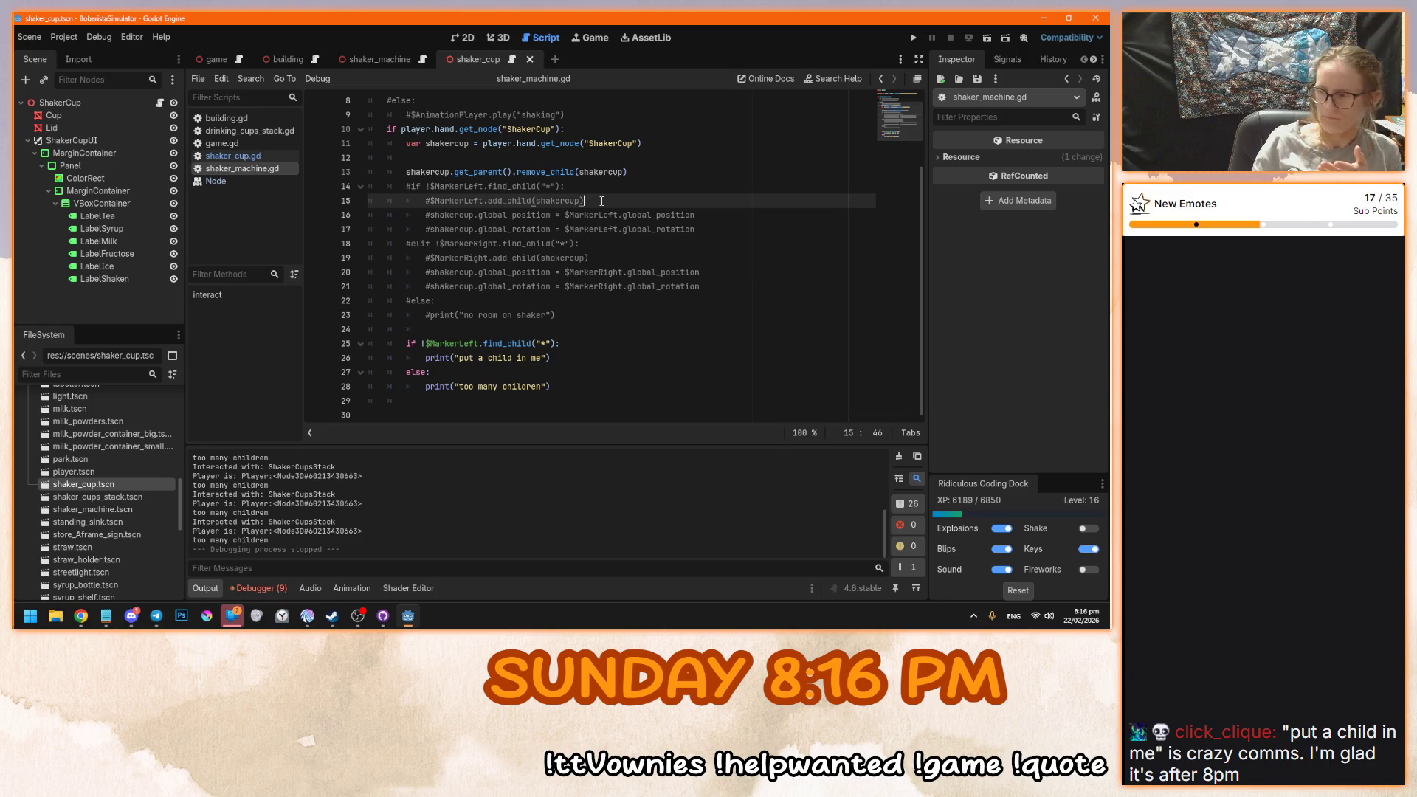
{"action": "left_click", "coordinate": [415, 186]}
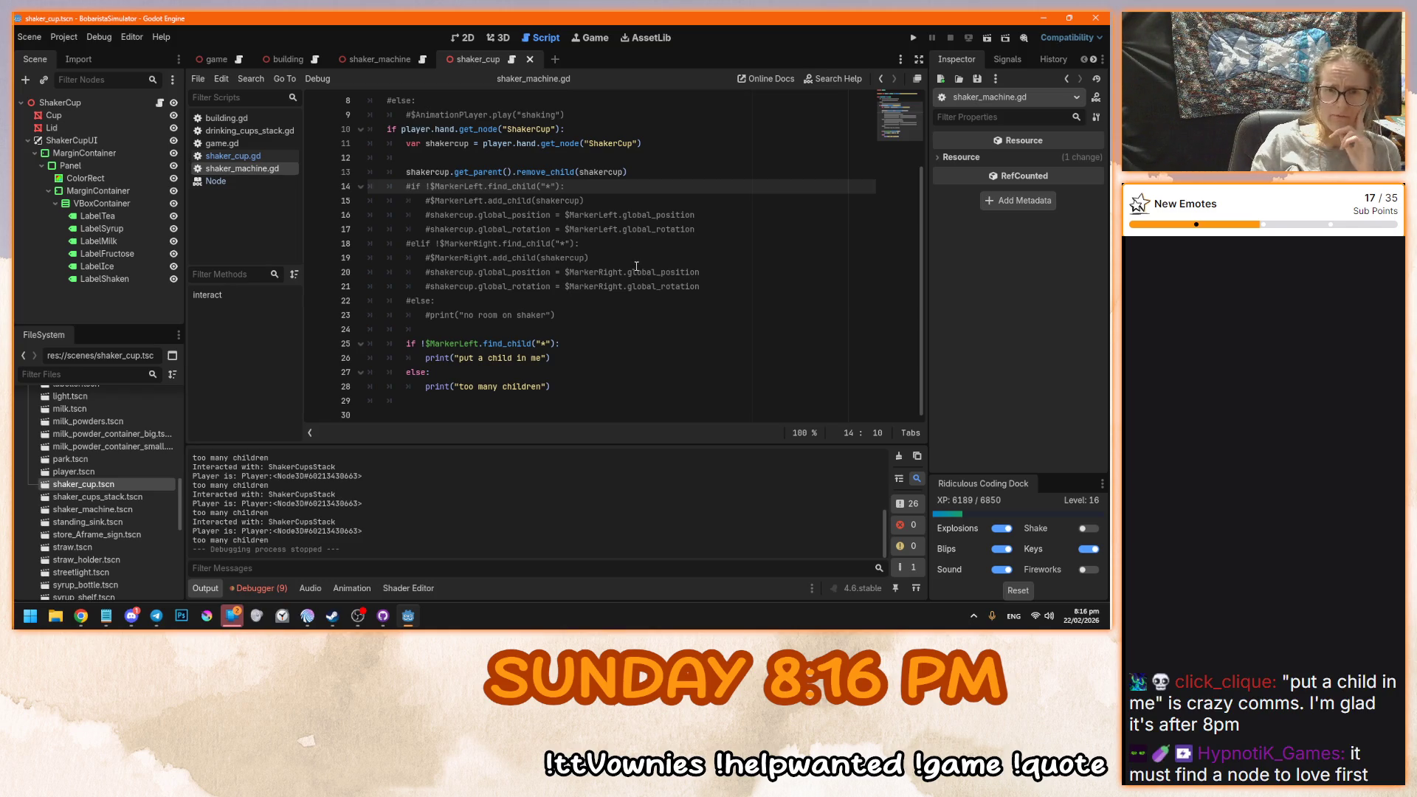
{"action": "left_click_drag", "start_coordinate": [580, 388], "coordinate": [595, 312]}
- Delete the temporary test lines 24–28 and uncomment the marker placement block on lines 14–23
{"action": "key", "text": "BackSpace"}
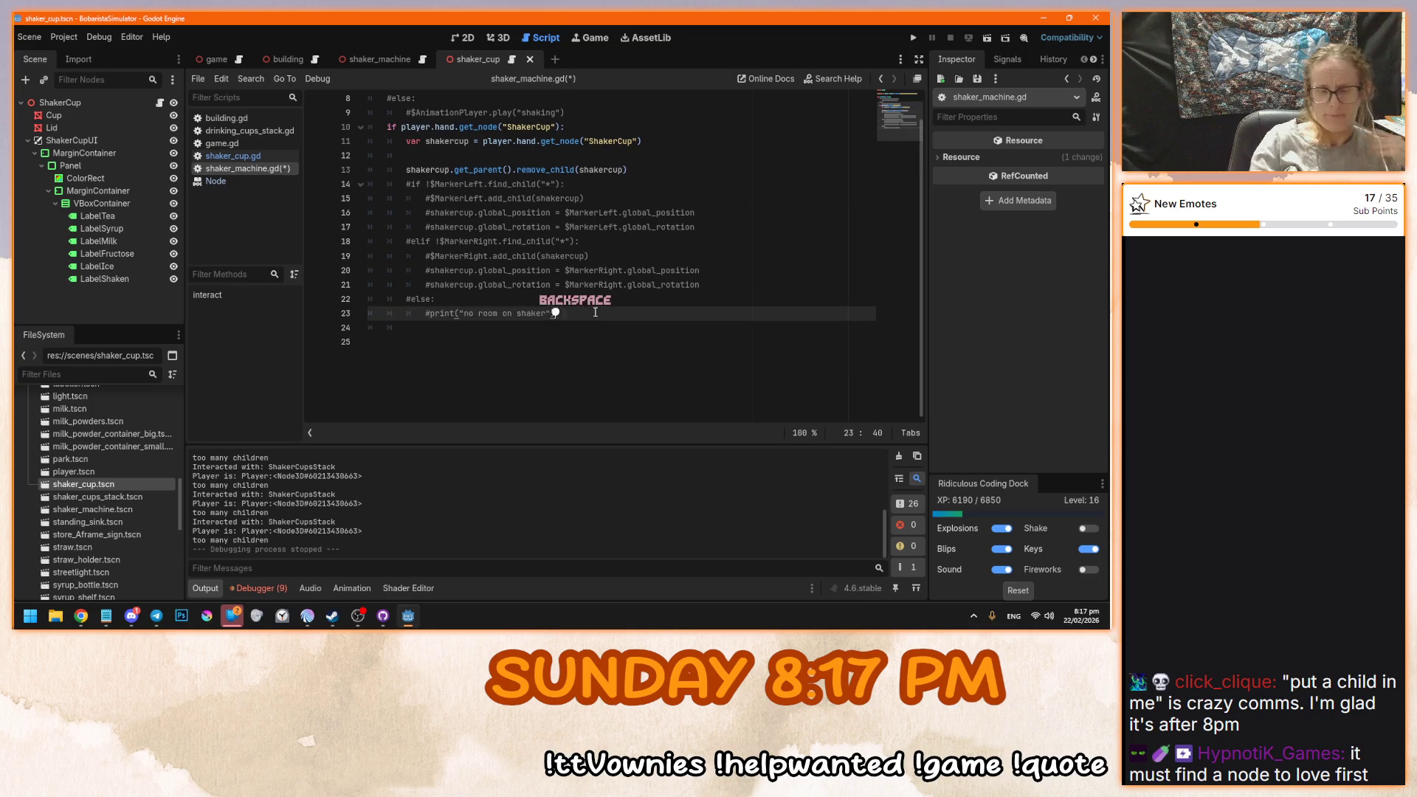
{"action": "left_click_drag", "start_coordinate": [585, 314], "coordinate": [406, 183]}
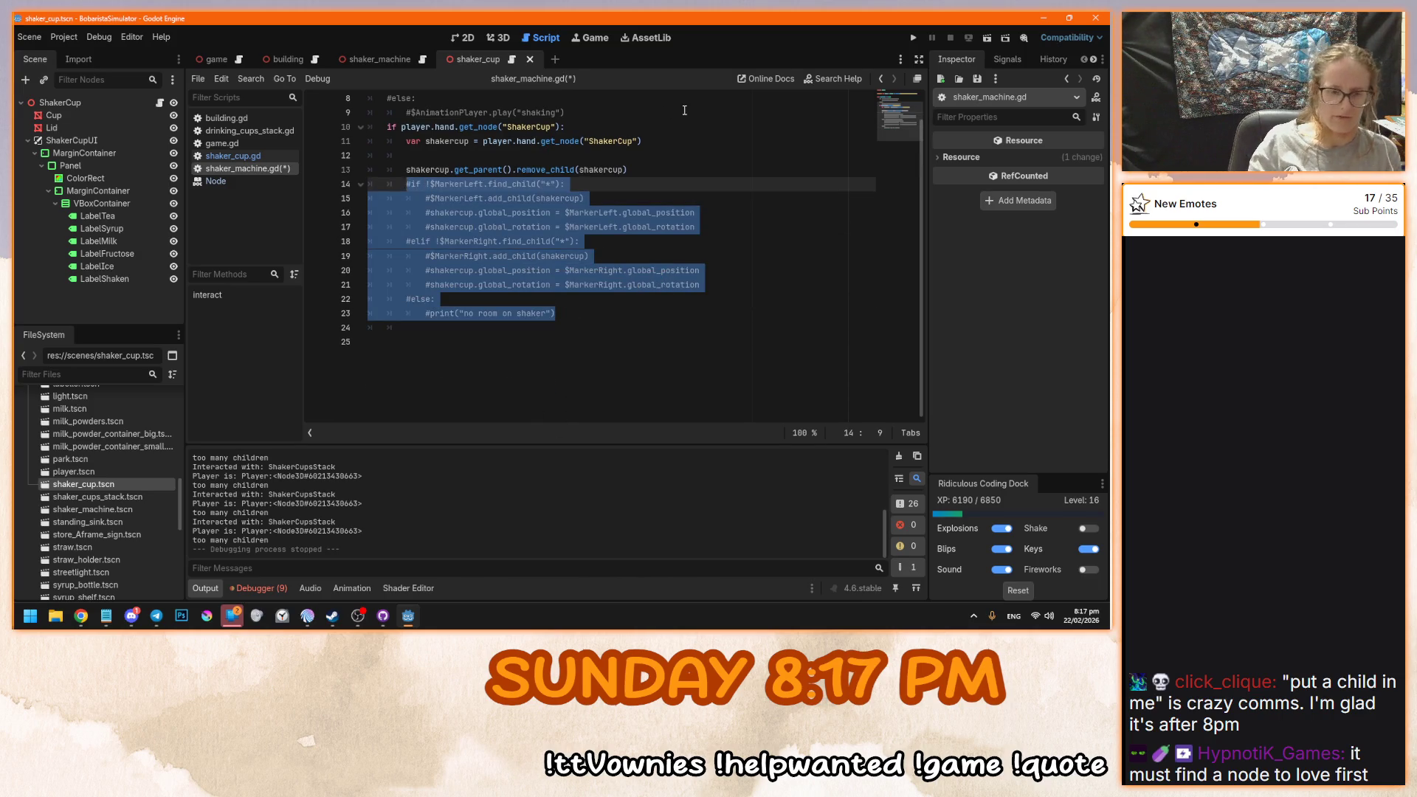
{"action": "key", "text": "ctrl+k"}
{"action": "left_click", "coordinate": [613, 322]}
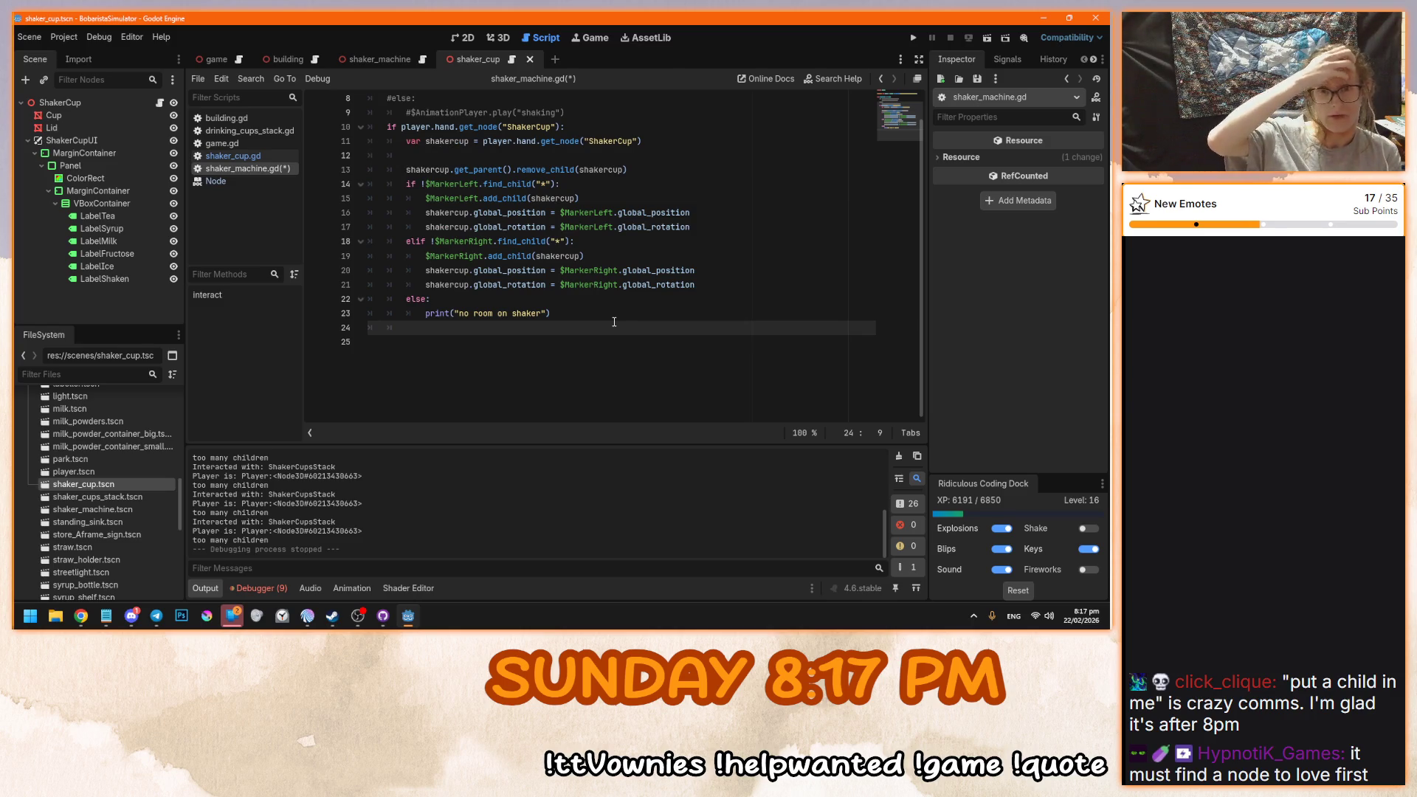
- Review the restored if/elif placement lines and run the game
{"action": "left_click", "coordinate": [606, 193]}
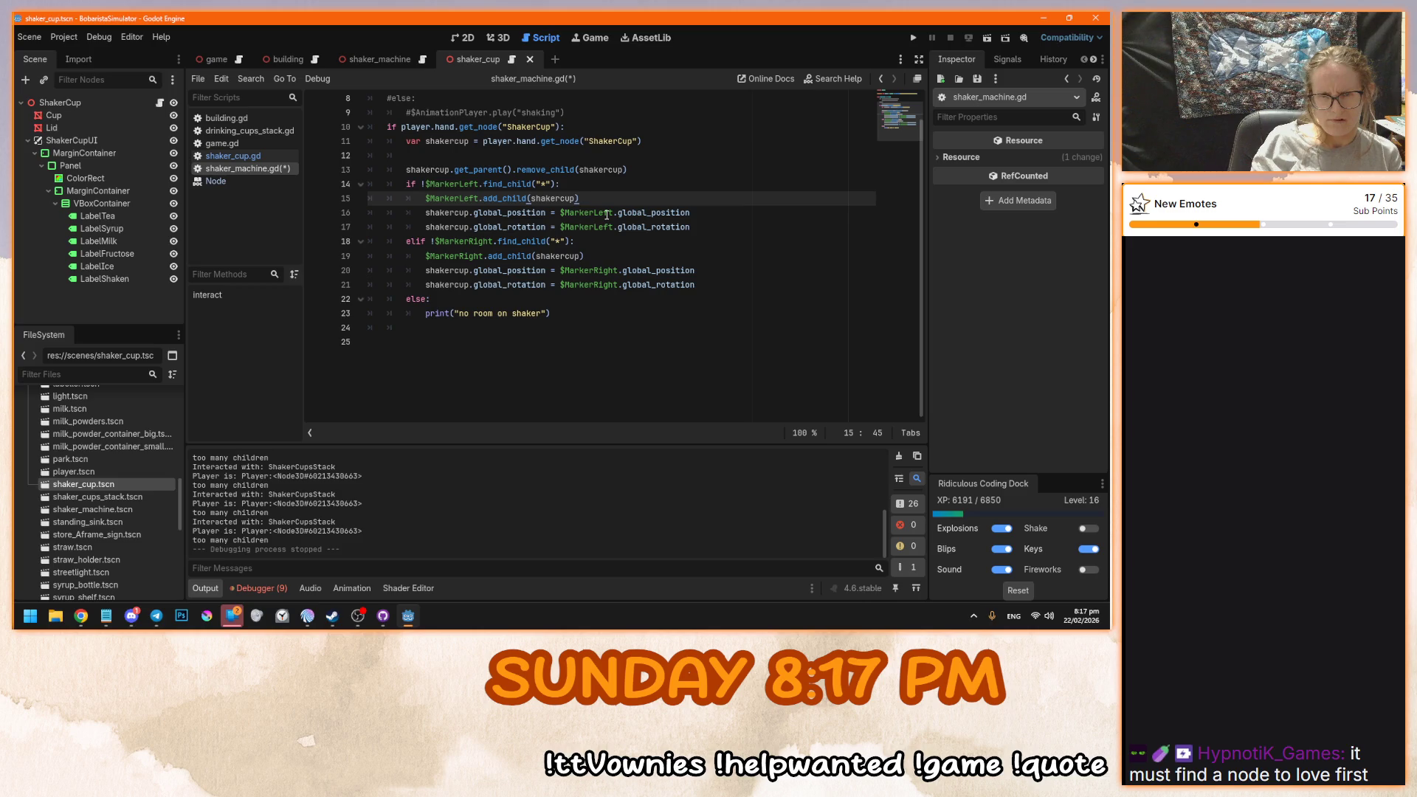
{"action": "left_click", "coordinate": [418, 242]}
{"action": "left_click", "coordinate": [459, 327]}
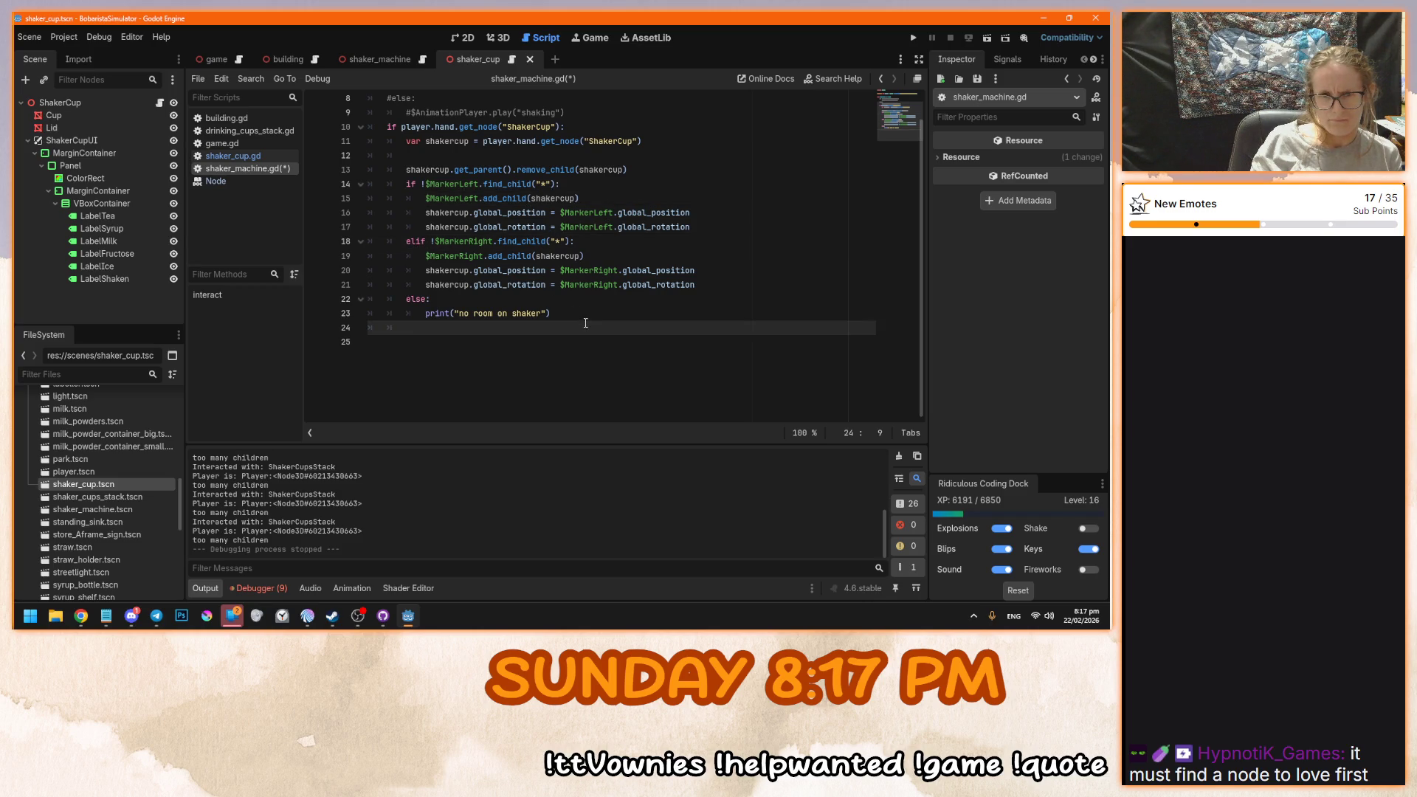
{"action": "key", "text": "F5"}
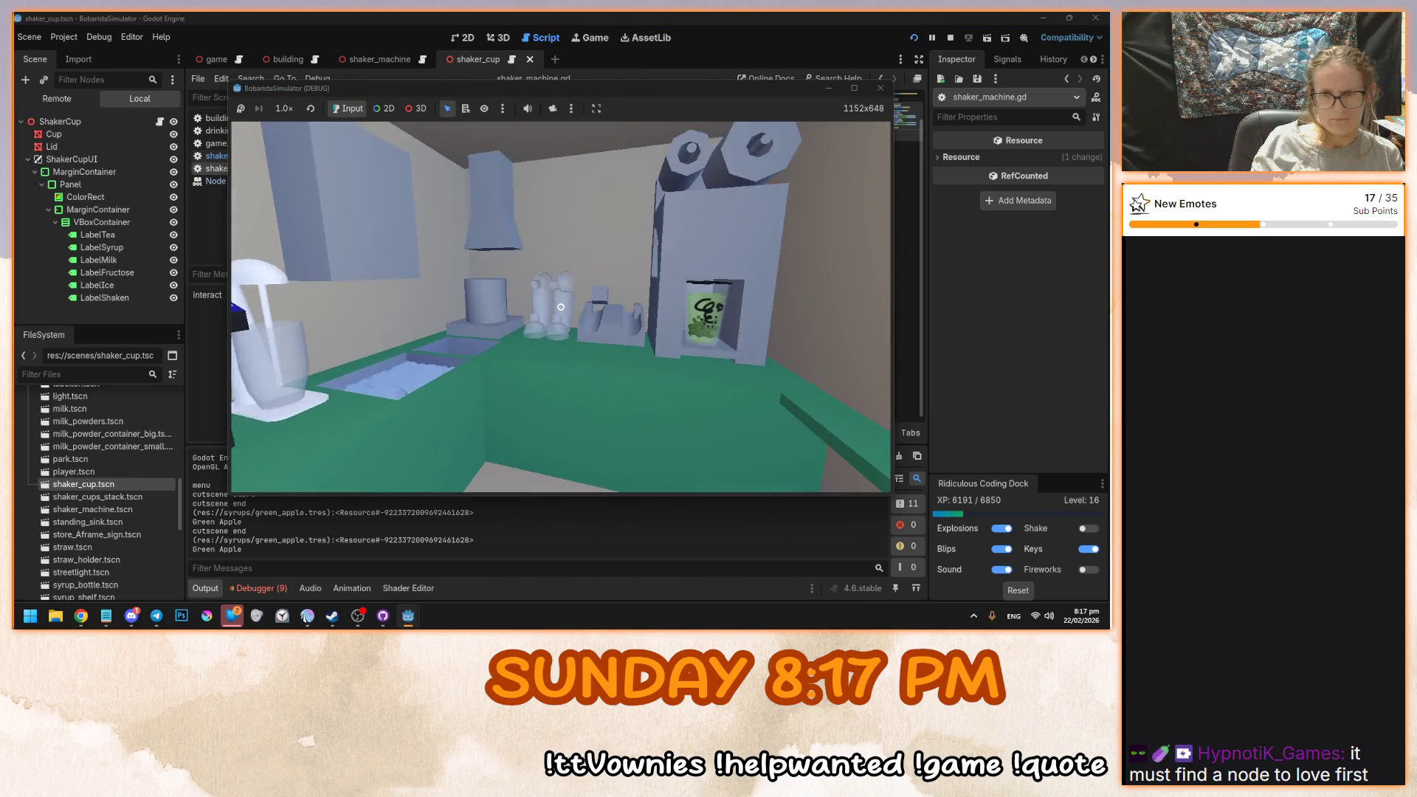
- Interact with the shaker cups stack and shaker machine in-game, then stop the test run
{"action": "key", "text": "e"}
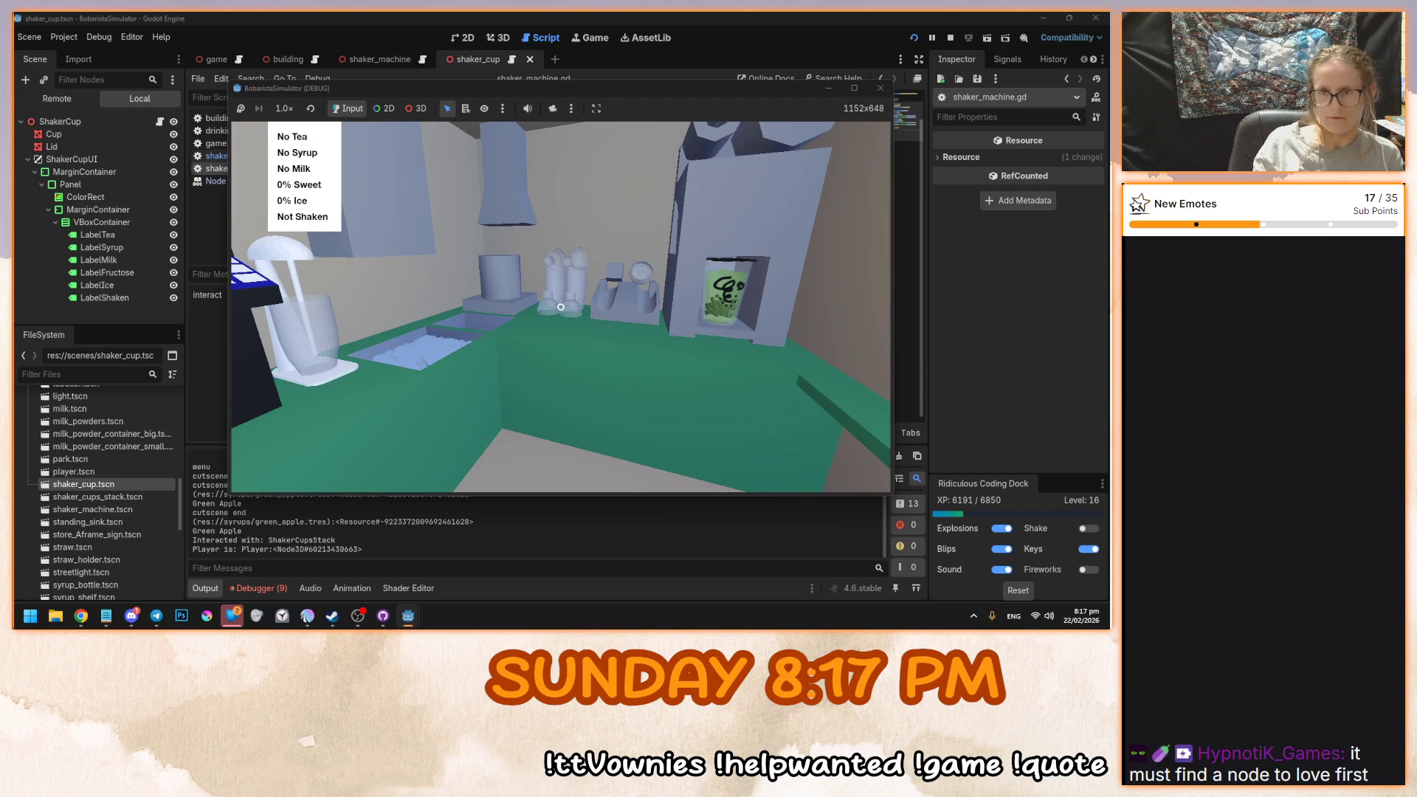
{"action": "key", "text": "e"}
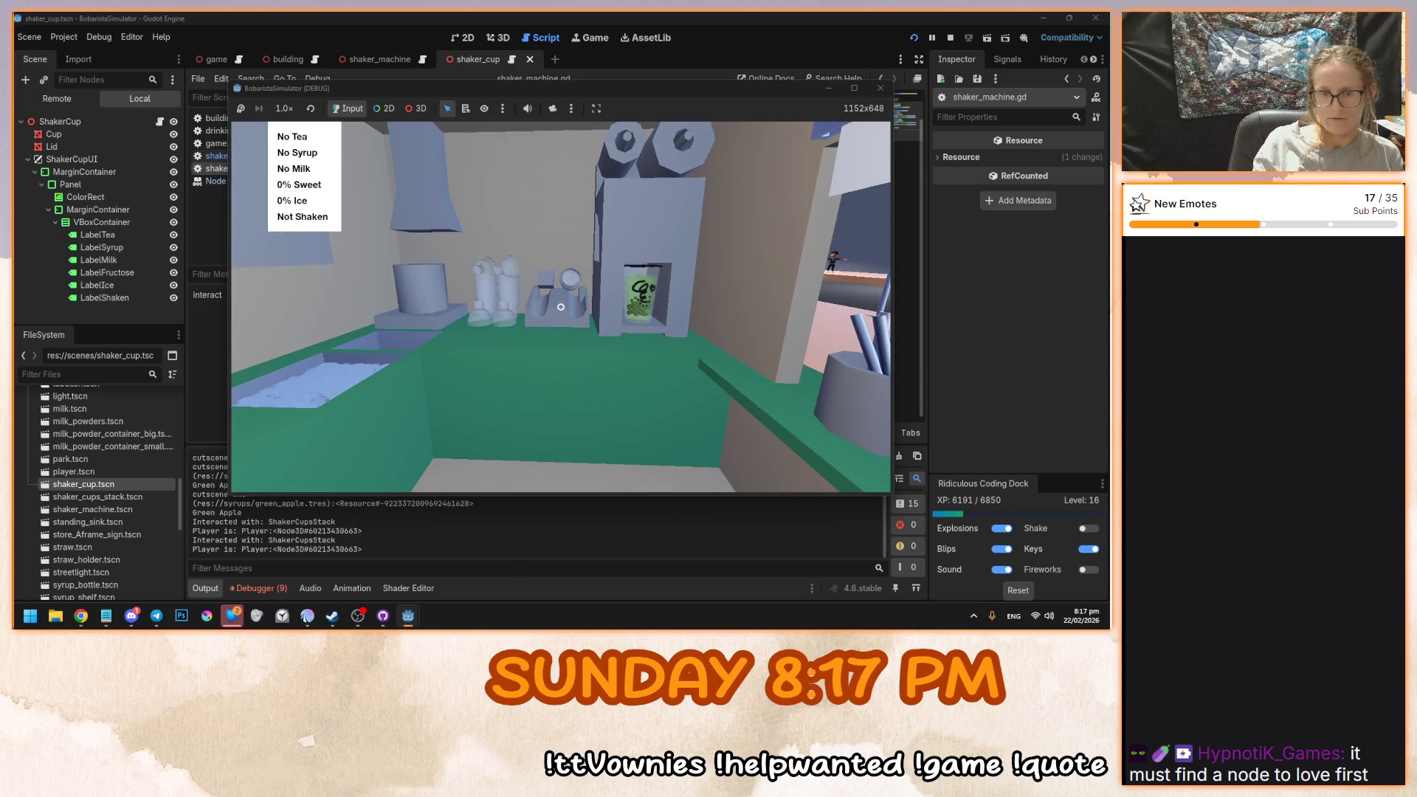
{"action": "key", "text": "F8"}
{"action": "left_click", "coordinate": [743, 287]}
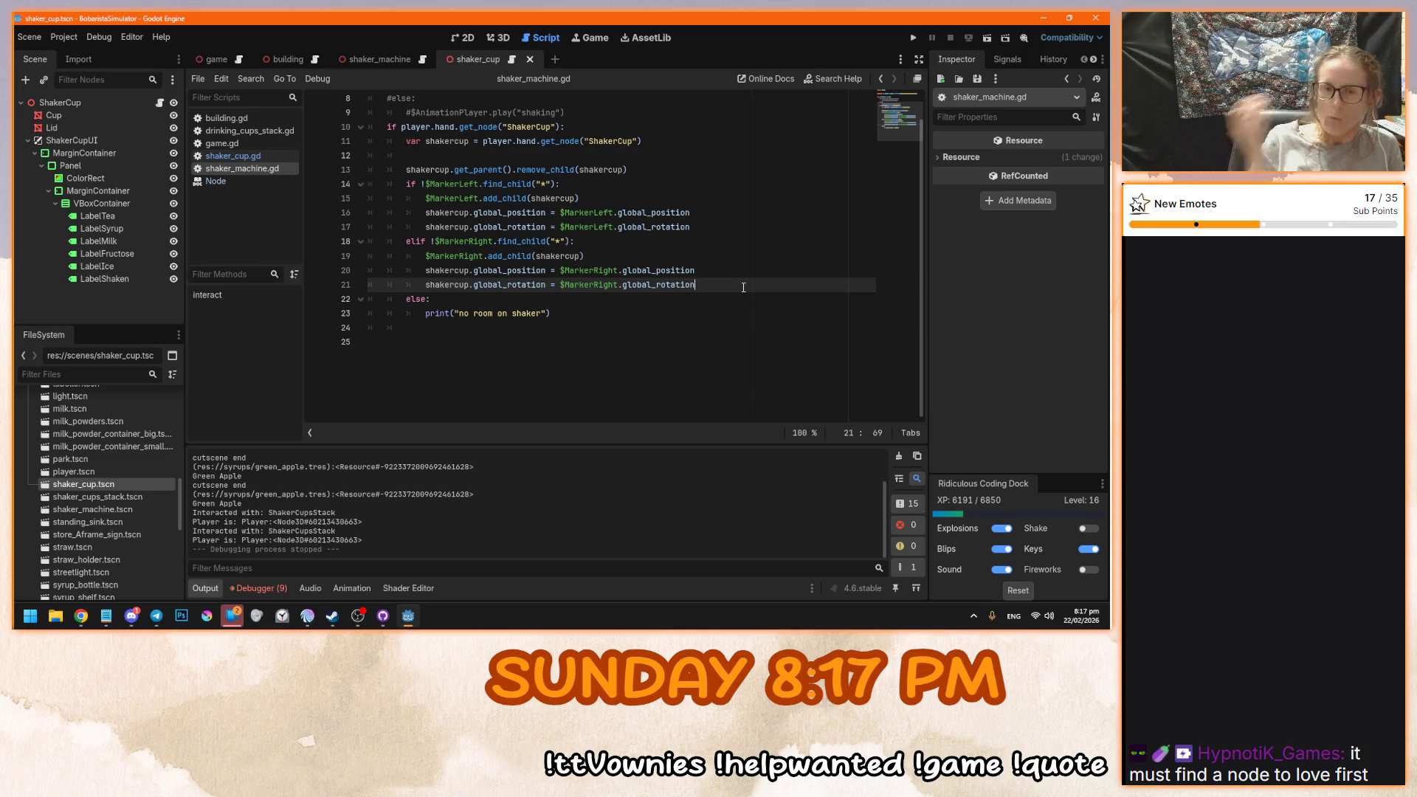
- Try a second argument in add_child(shakercup), remove it, and open the add_child docs
{"action": "left_click", "coordinate": [584, 193]}
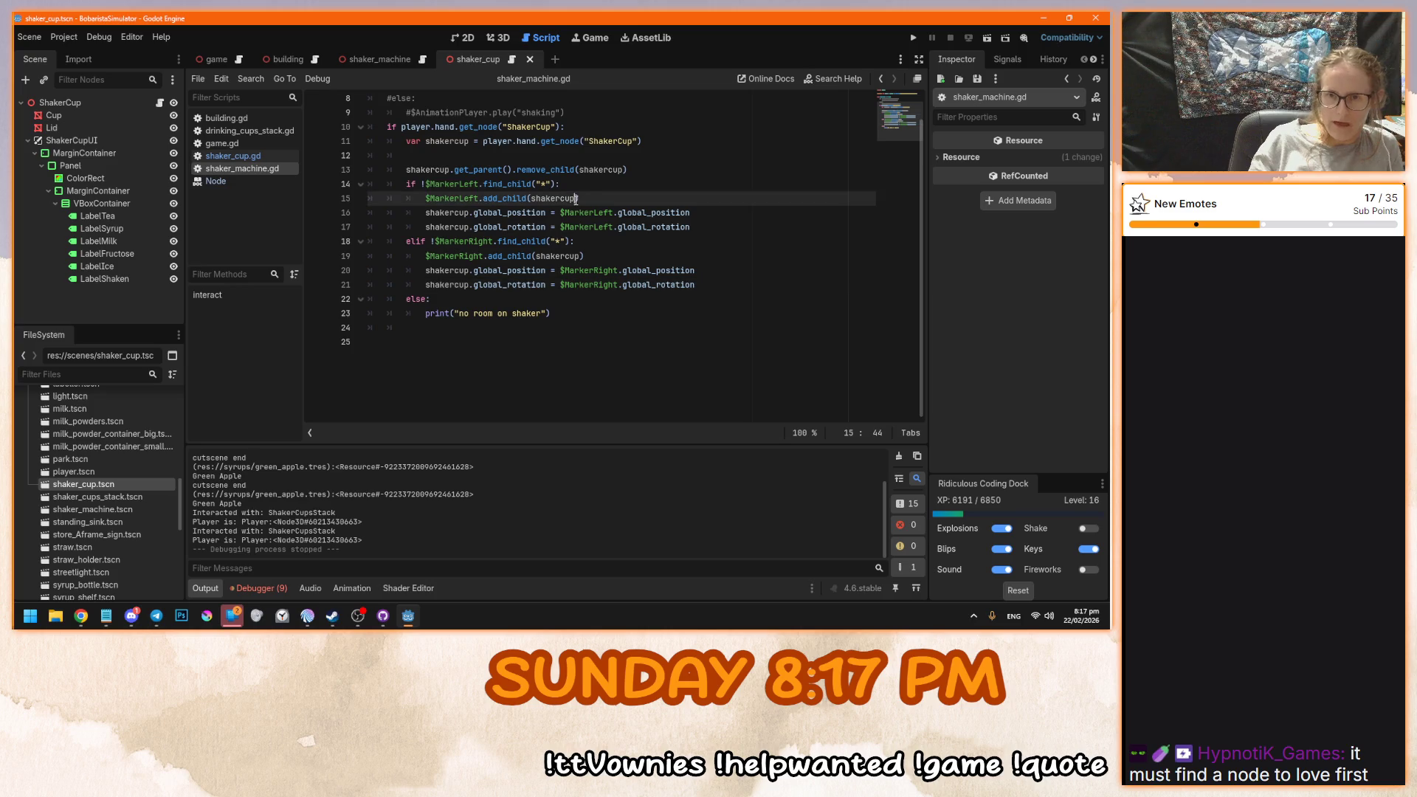
{"action": "type", "text": ","}
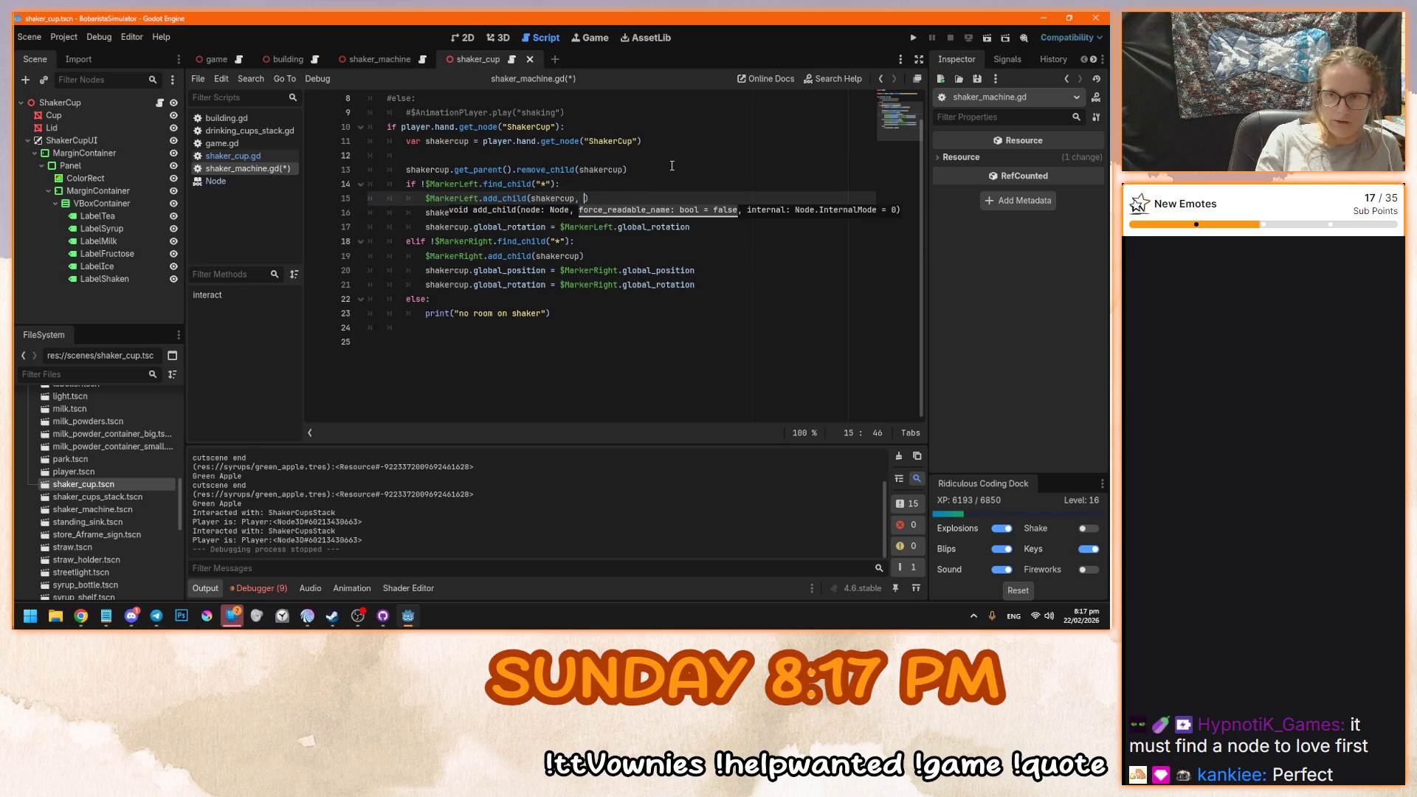
{"action": "key", "text": "BackSpace"}
{"action": "key", "text": "BackSpace"}
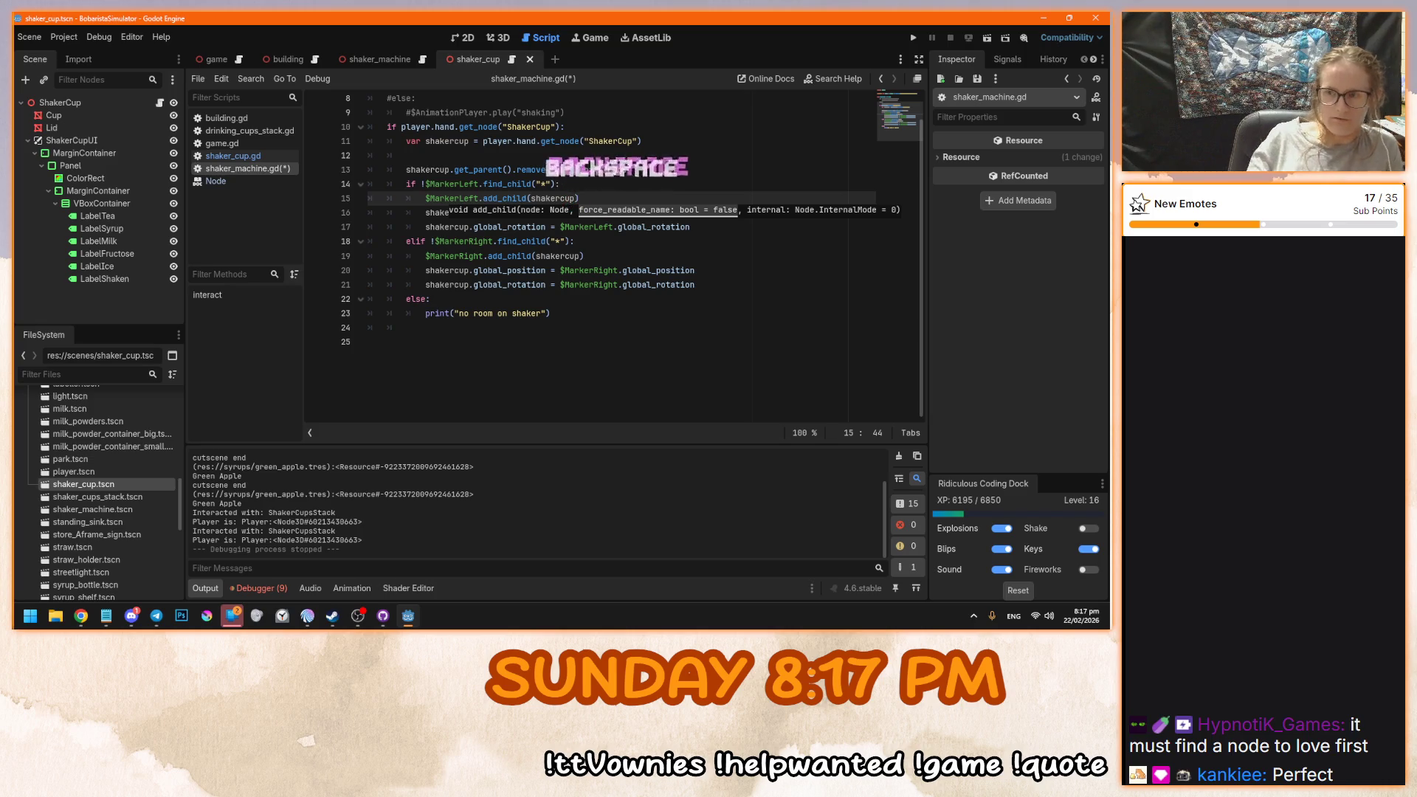
{"action": "left_click", "coordinate": [620, 169]}
{"action": "left_click", "coordinate": [504, 198], "text": "ctrl"}
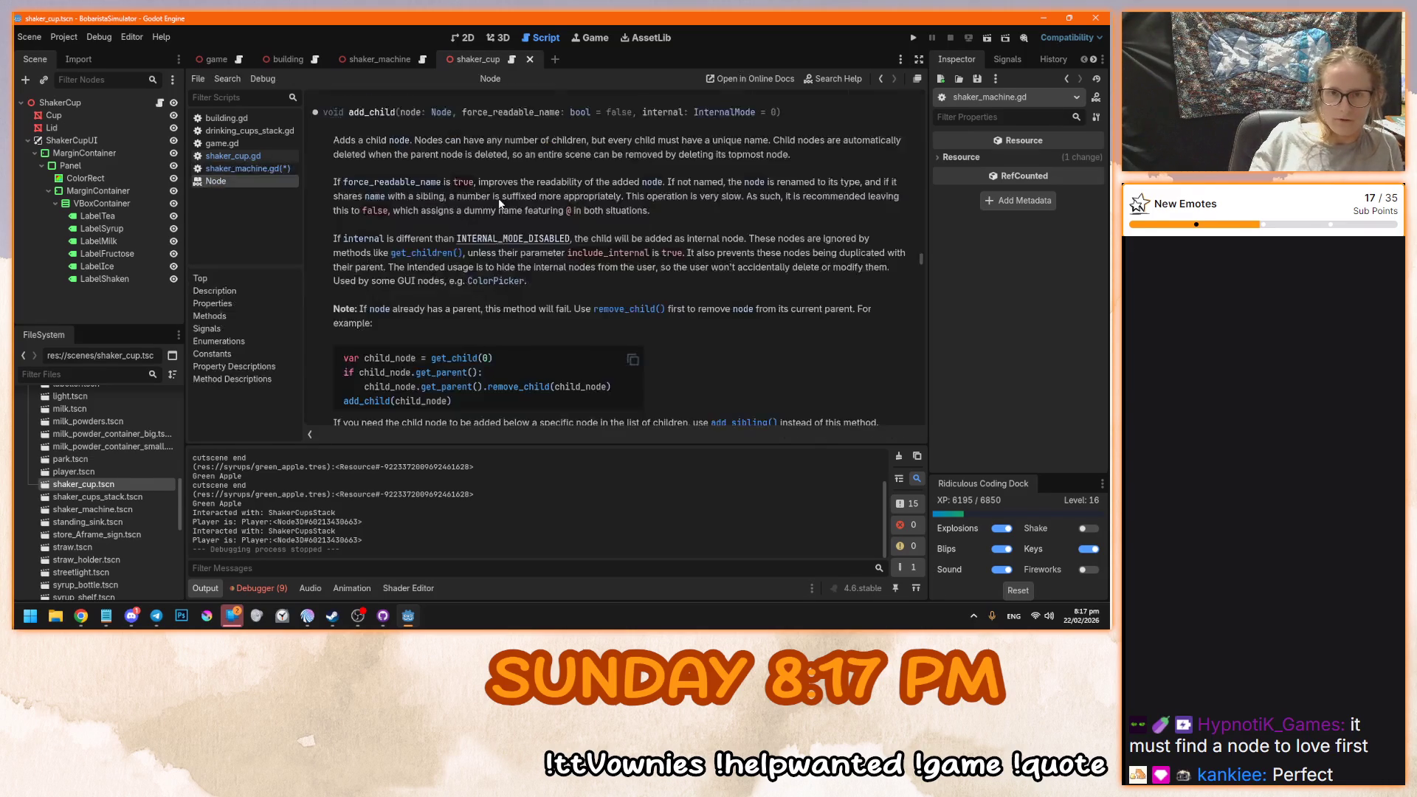
- Inspect the shaker_machine scene in the 3D view, then return to shaker_machine.gd
{"action": "left_click", "coordinate": [397, 60]}
{"action": "left_click", "coordinate": [494, 37]}
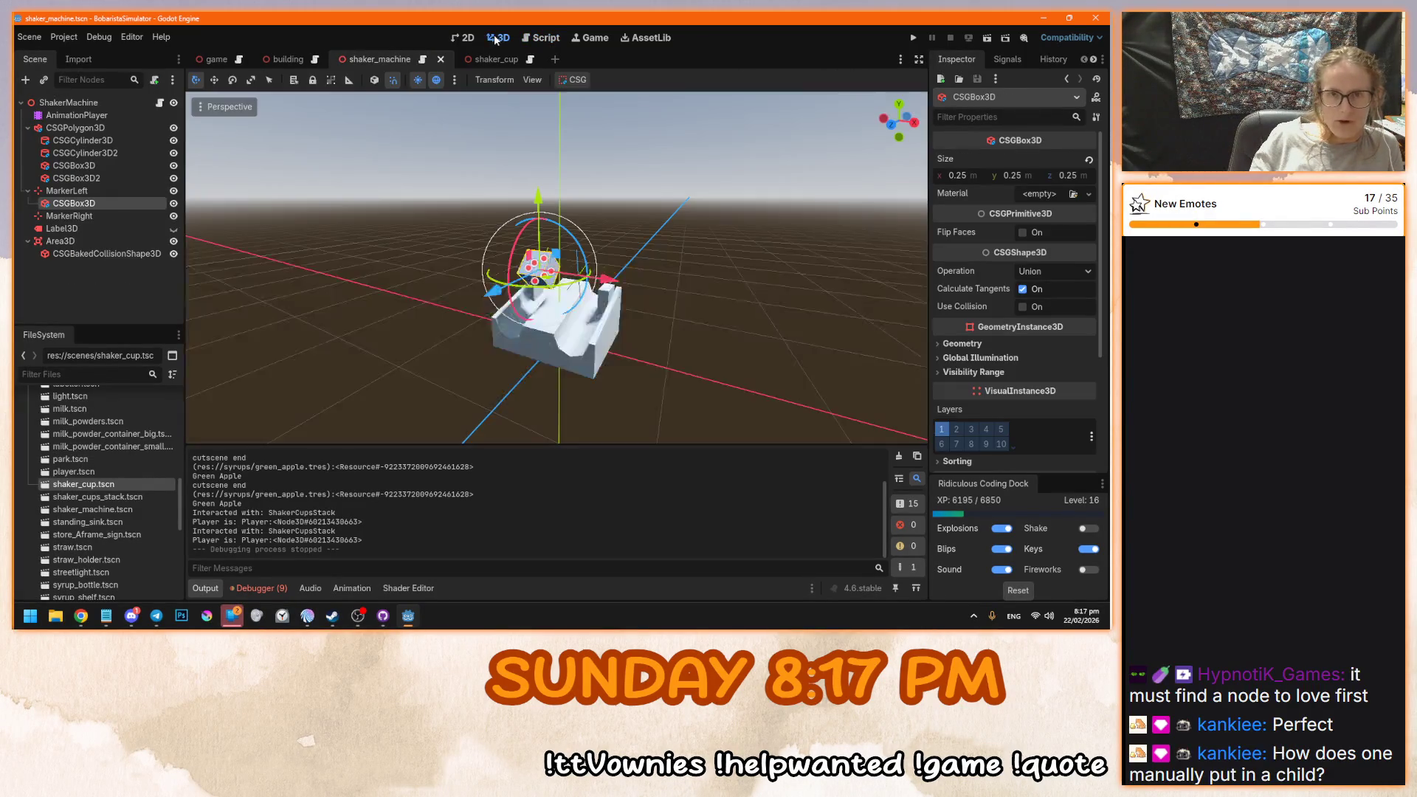
{"action": "scroll", "coordinate": [573, 358], "scroll_direction": "up", "scroll_amount": 5}
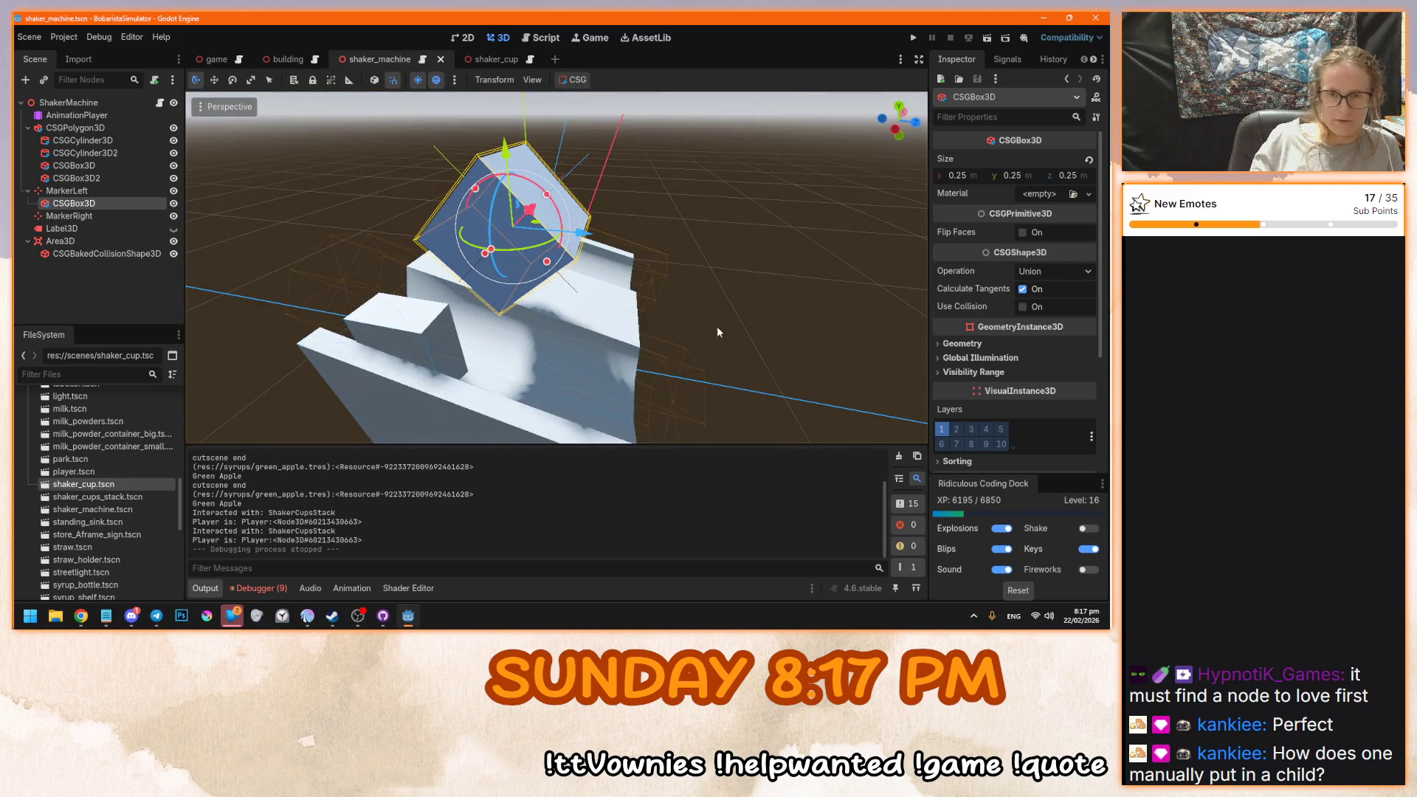
{"action": "scroll", "coordinate": [716, 326], "scroll_direction": "down", "scroll_amount": 5}
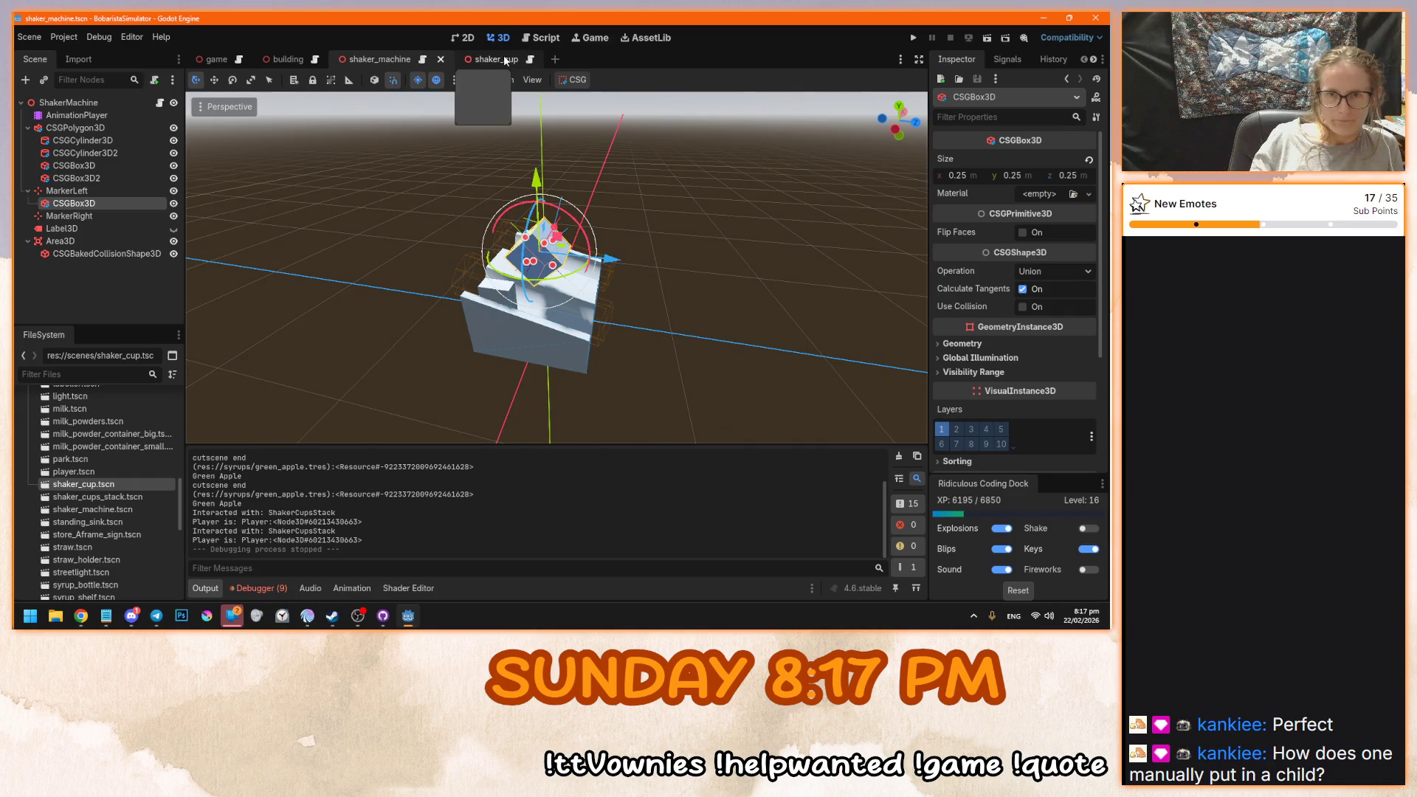
{"action": "left_click", "coordinate": [424, 58]}
- Look up the find_child documentation, then reopen the add_child documentation
{"action": "left_click", "coordinate": [607, 384]}
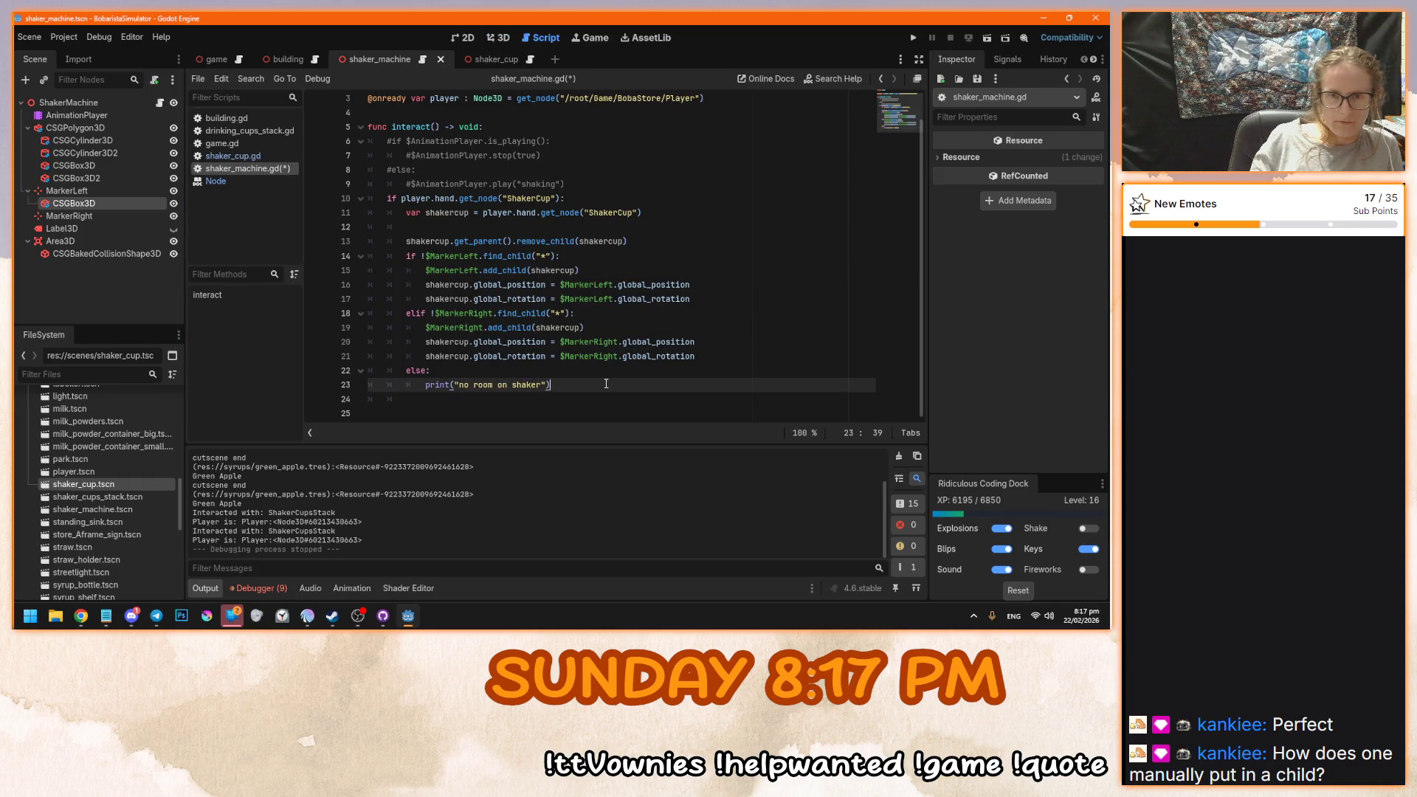
{"action": "left_click", "coordinate": [504, 255], "text": "ctrl"}
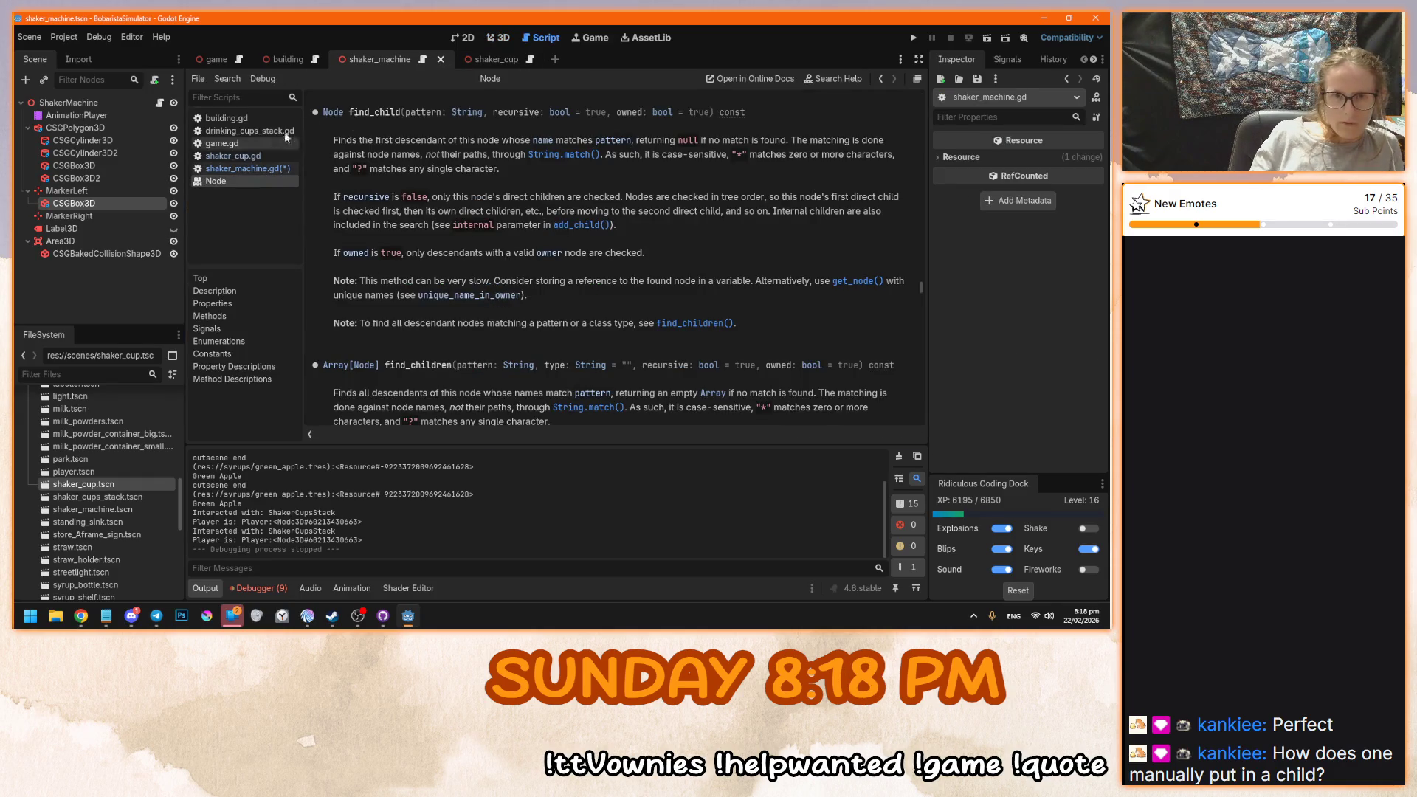
{"action": "left_click", "coordinate": [250, 169]}
{"action": "left_click", "coordinate": [505, 280], "text": "ctrl"}
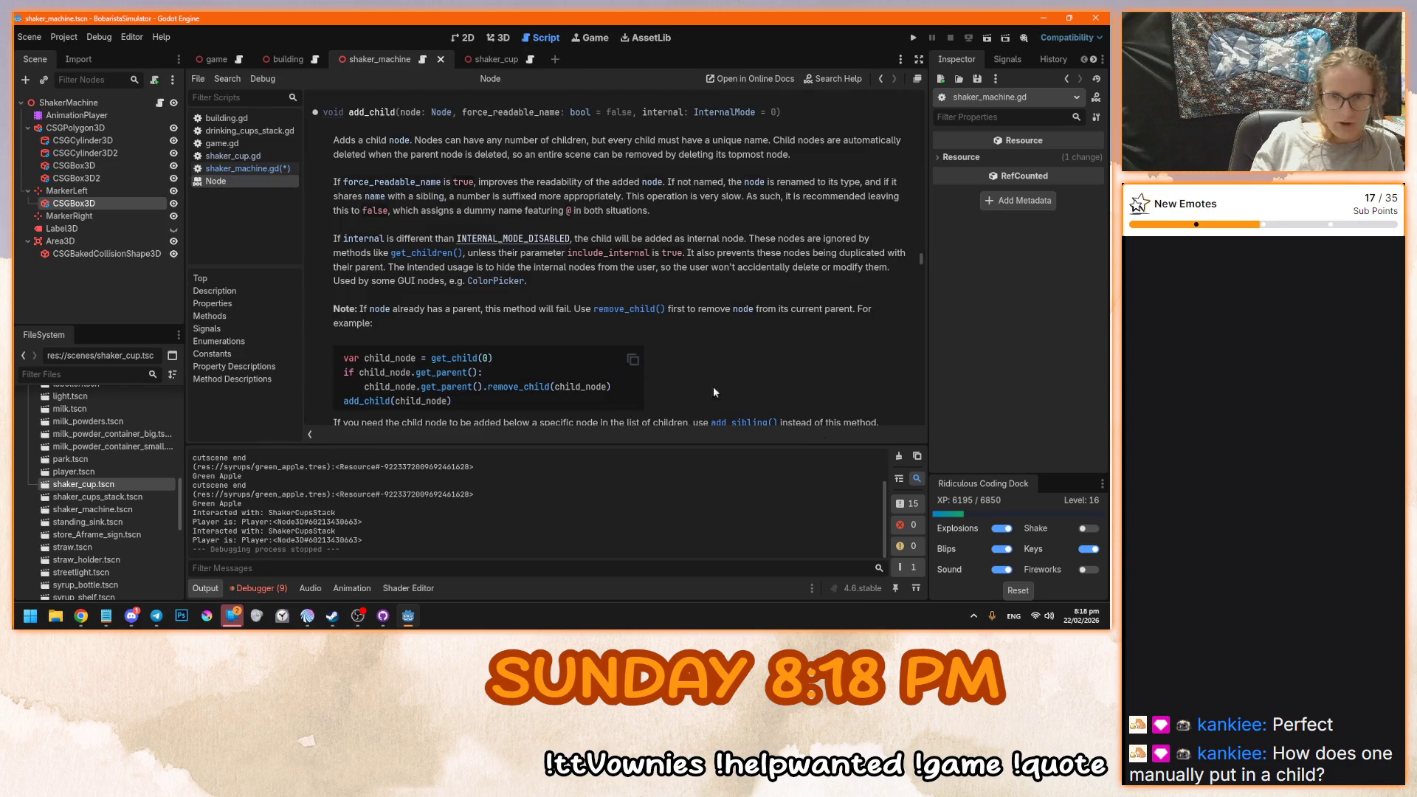
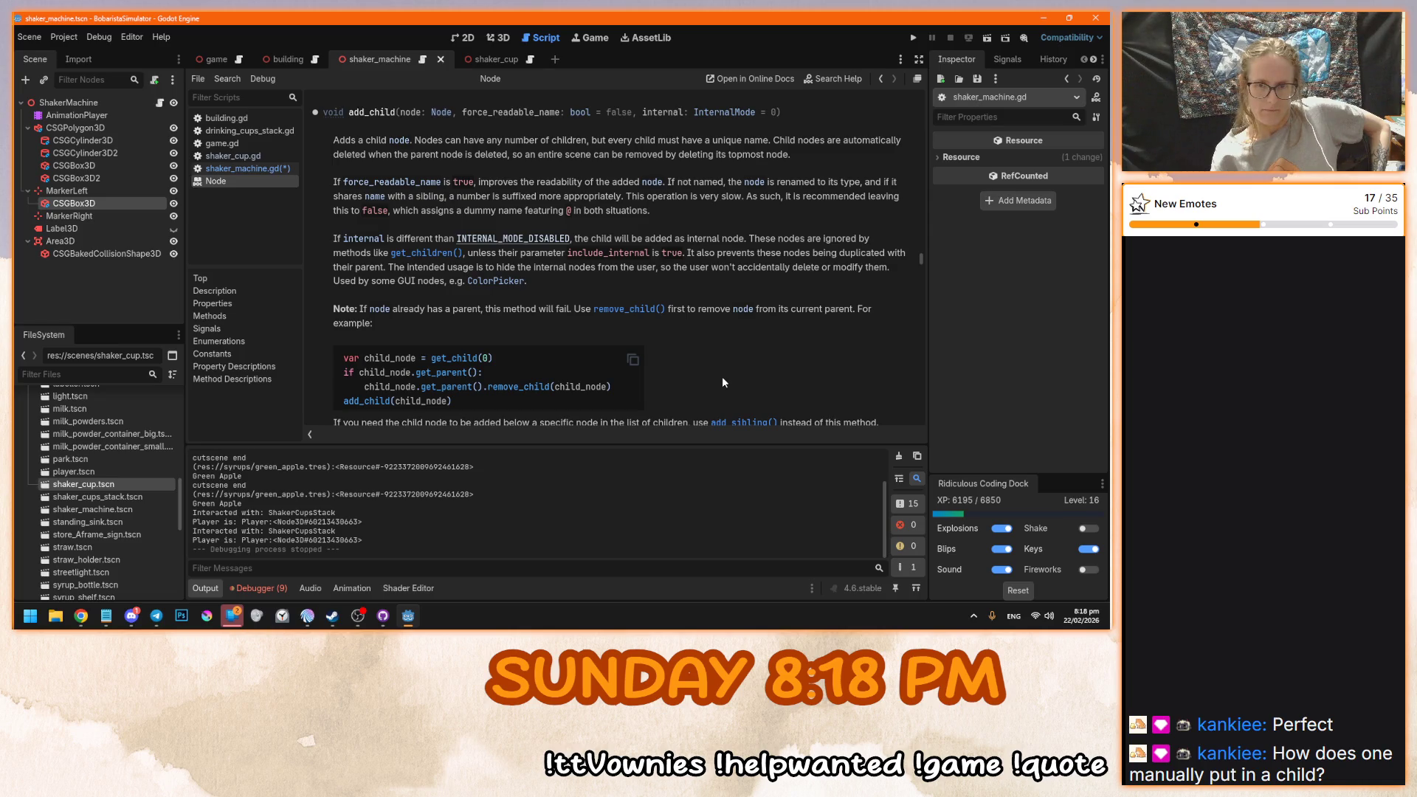
- Read the owner property description in the Node reference, then return to shaker_machine.gd
{"action": "scroll", "coordinate": [672, 336], "scroll_direction": "down", "scroll_amount": 3}
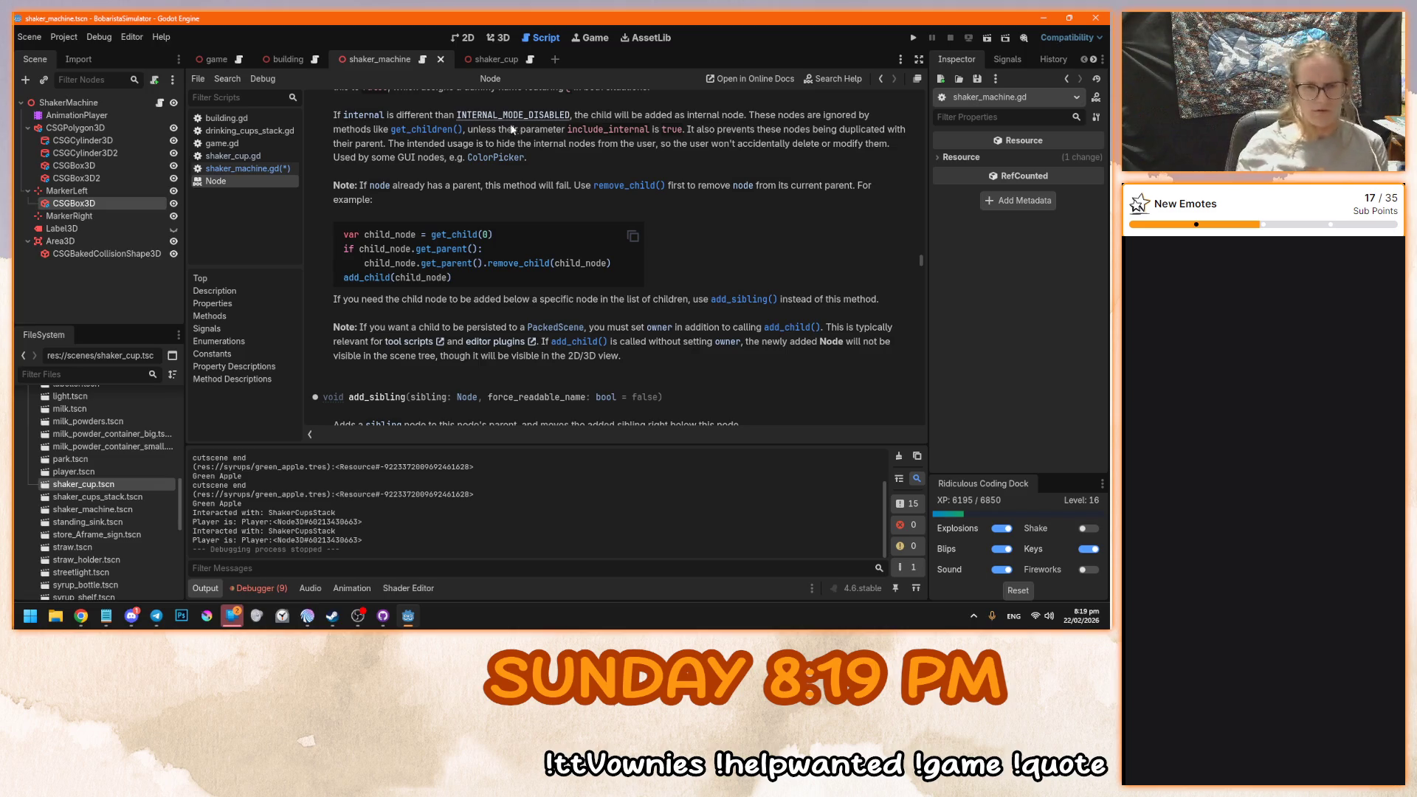
{"action": "left_click", "coordinate": [658, 327]}
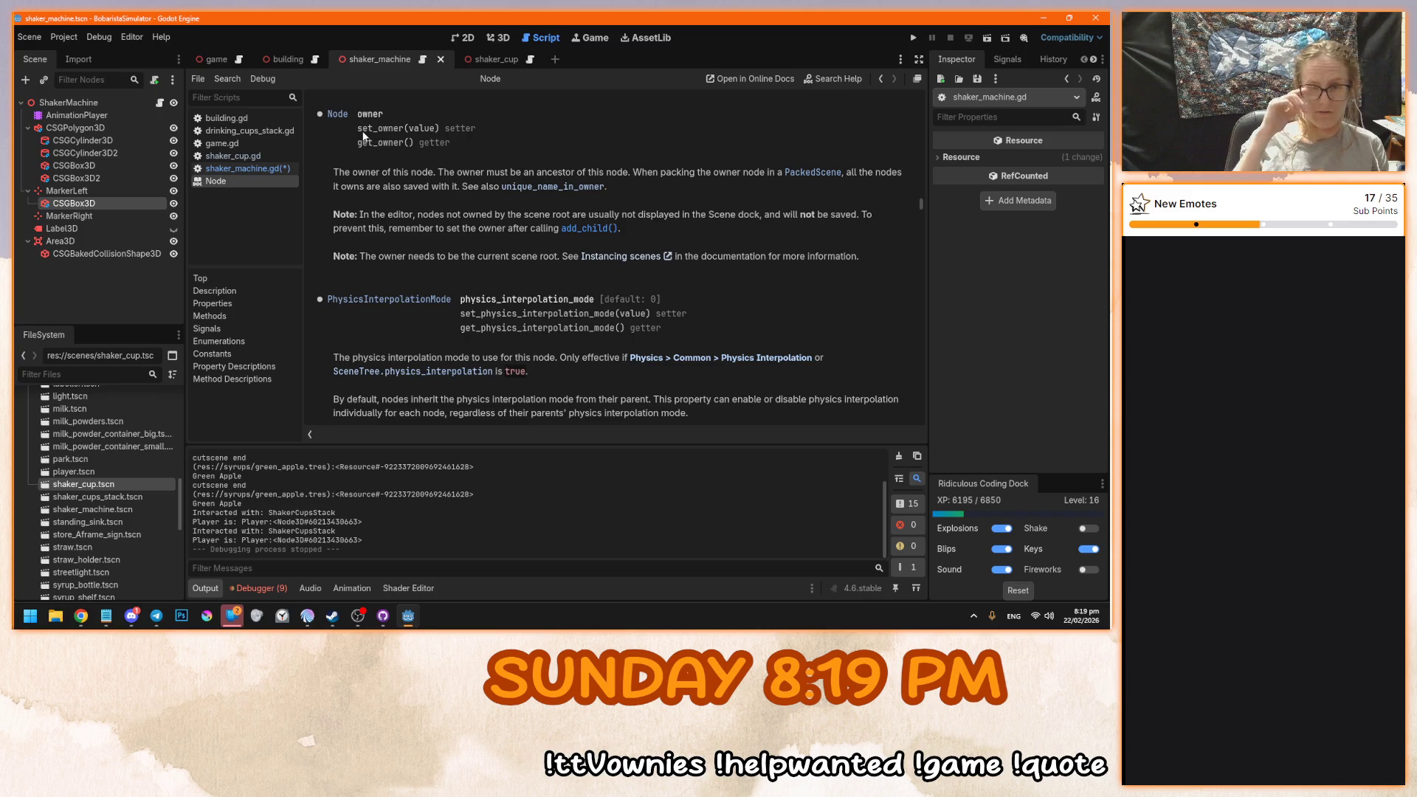
{"action": "left_click", "coordinate": [267, 169]}
- Add shakercup.set_owner($MarkerLeft) below the MarkerLeft add_child line and copy it
{"action": "key", "text": "ctrl+s"}
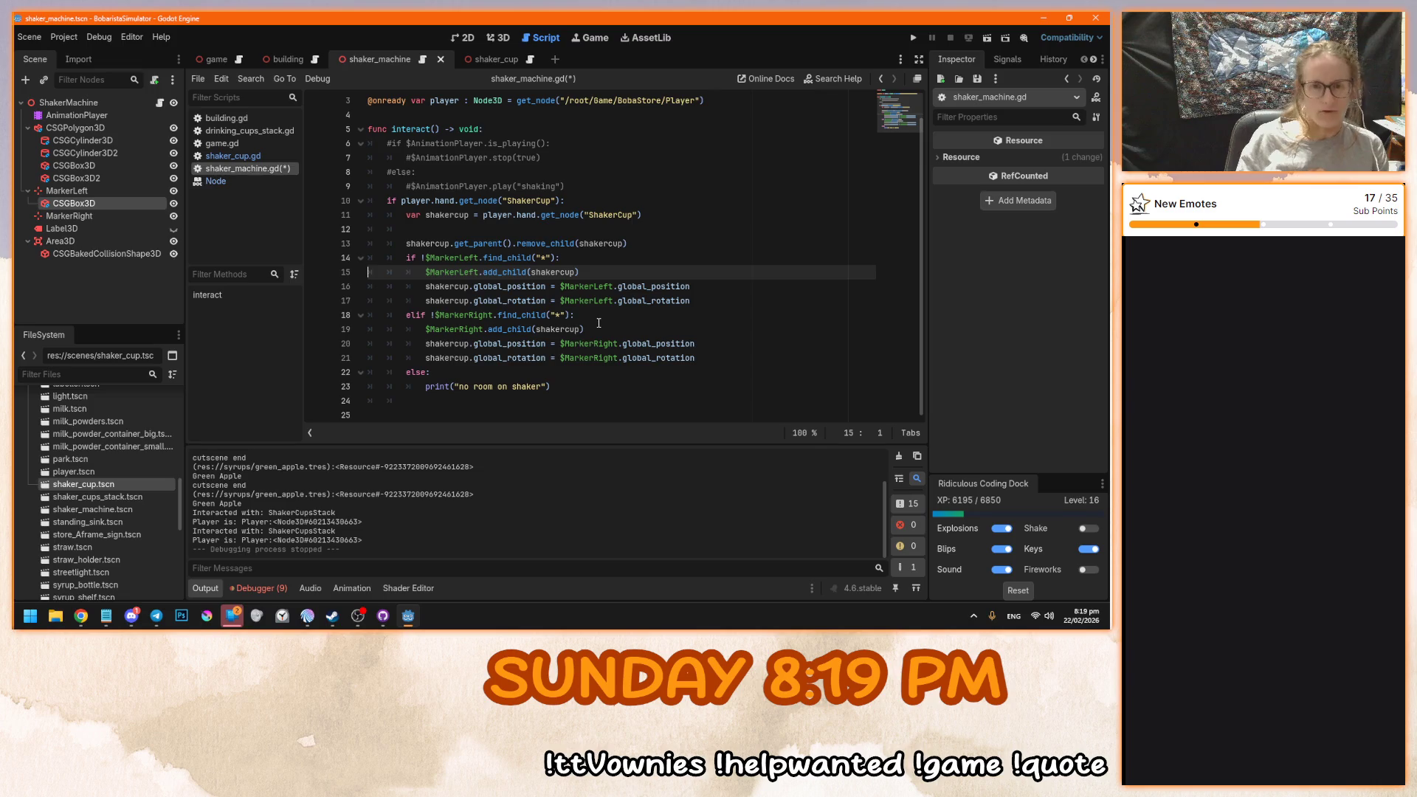
{"action": "left_click", "coordinate": [621, 272]}
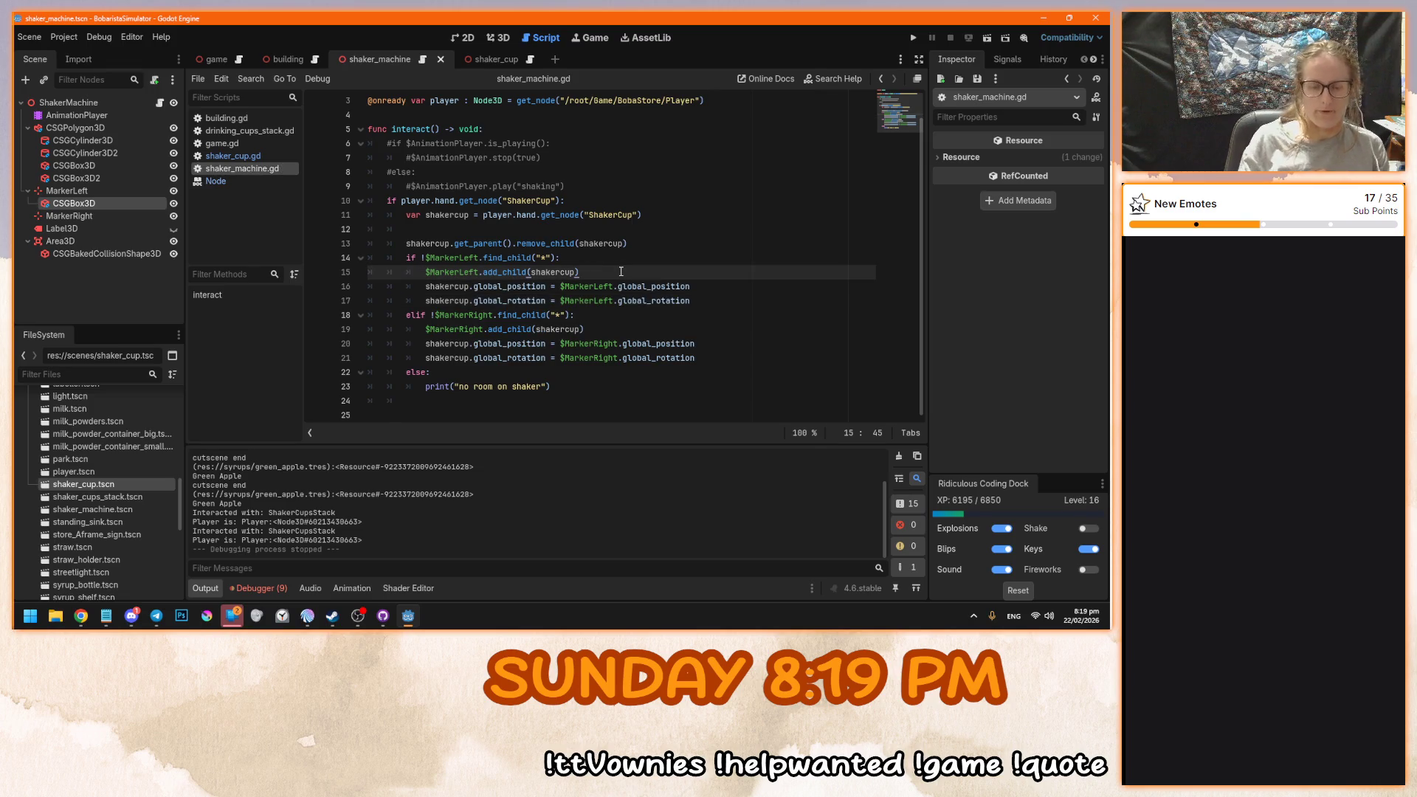
{"action": "key", "text": "Return"}
{"action": "type", "text": "shakercup.set_owner("}
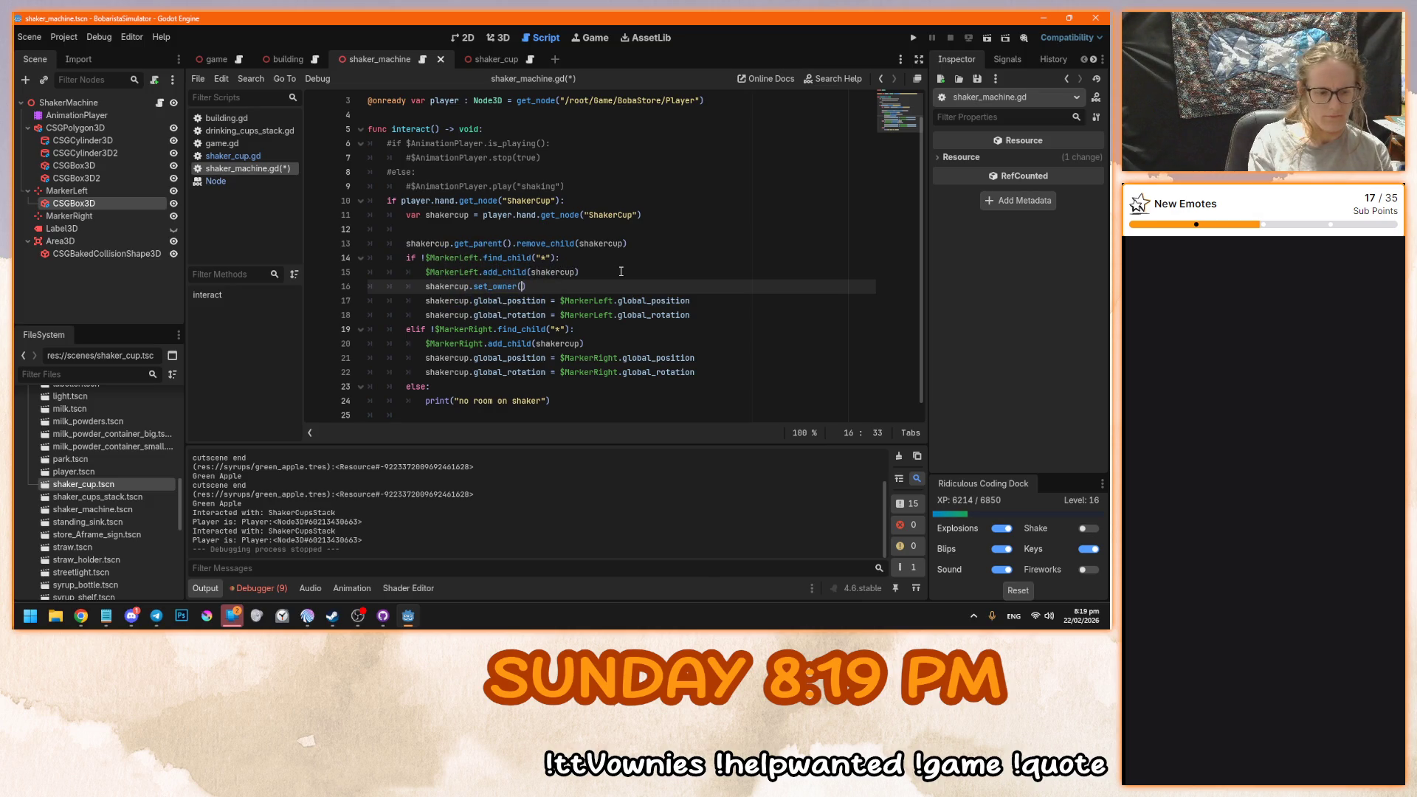
{"action": "type", "text": "$MarkerLeft"}
{"action": "key", "text": "Tab"}
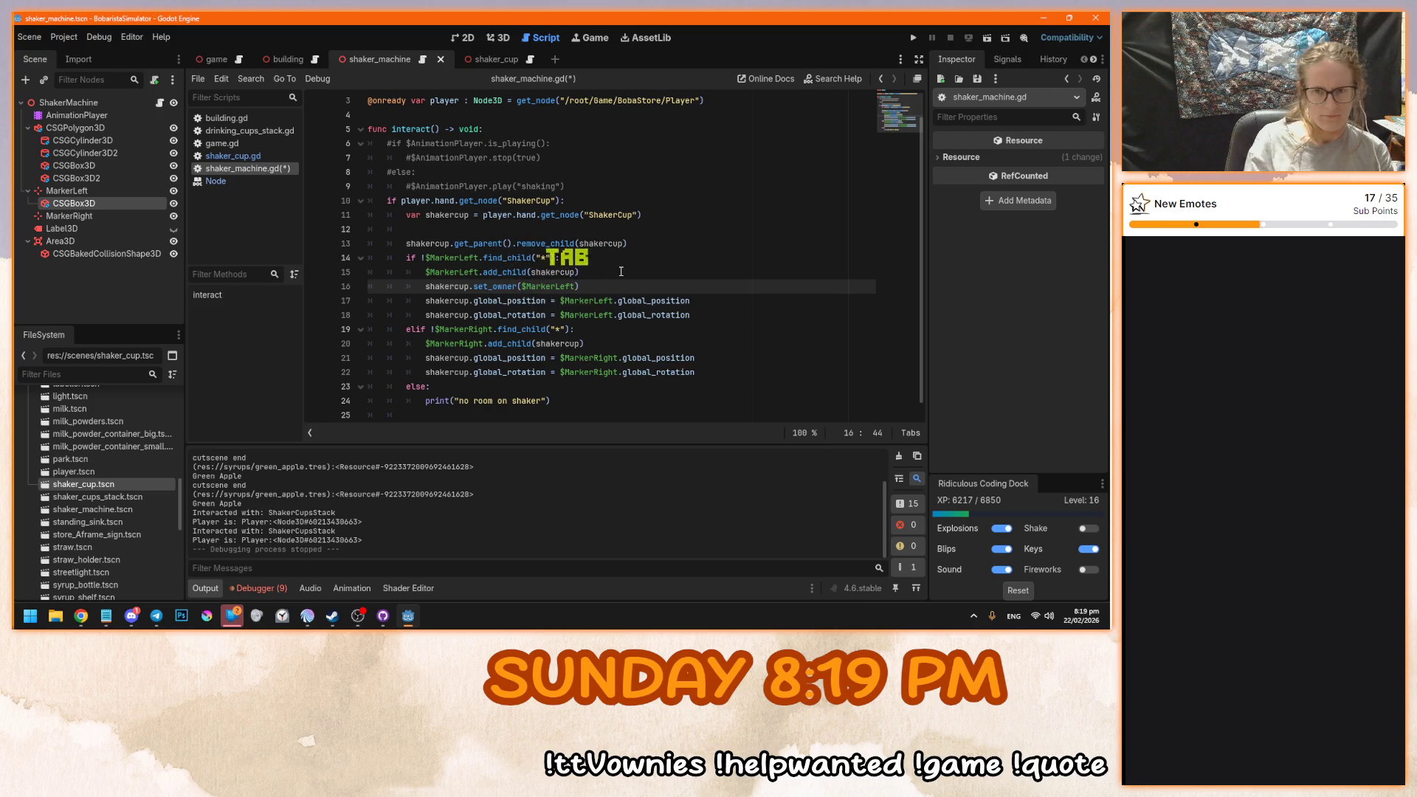
{"action": "left_click_drag", "start_coordinate": [580, 287], "coordinate": [425, 286]}
{"action": "key", "text": "ctrl+c"}
- Add shakercup.set_owner($MarkerRight) below the MarkerRight add_child line, save, and run the game
{"action": "left_click", "coordinate": [611, 343]}
{"action": "key", "text": "Return"}
{"action": "key", "text": "ctrl+v"}
{"action": "left_click_drag", "start_coordinate": [576, 359], "coordinate": [555, 360]}
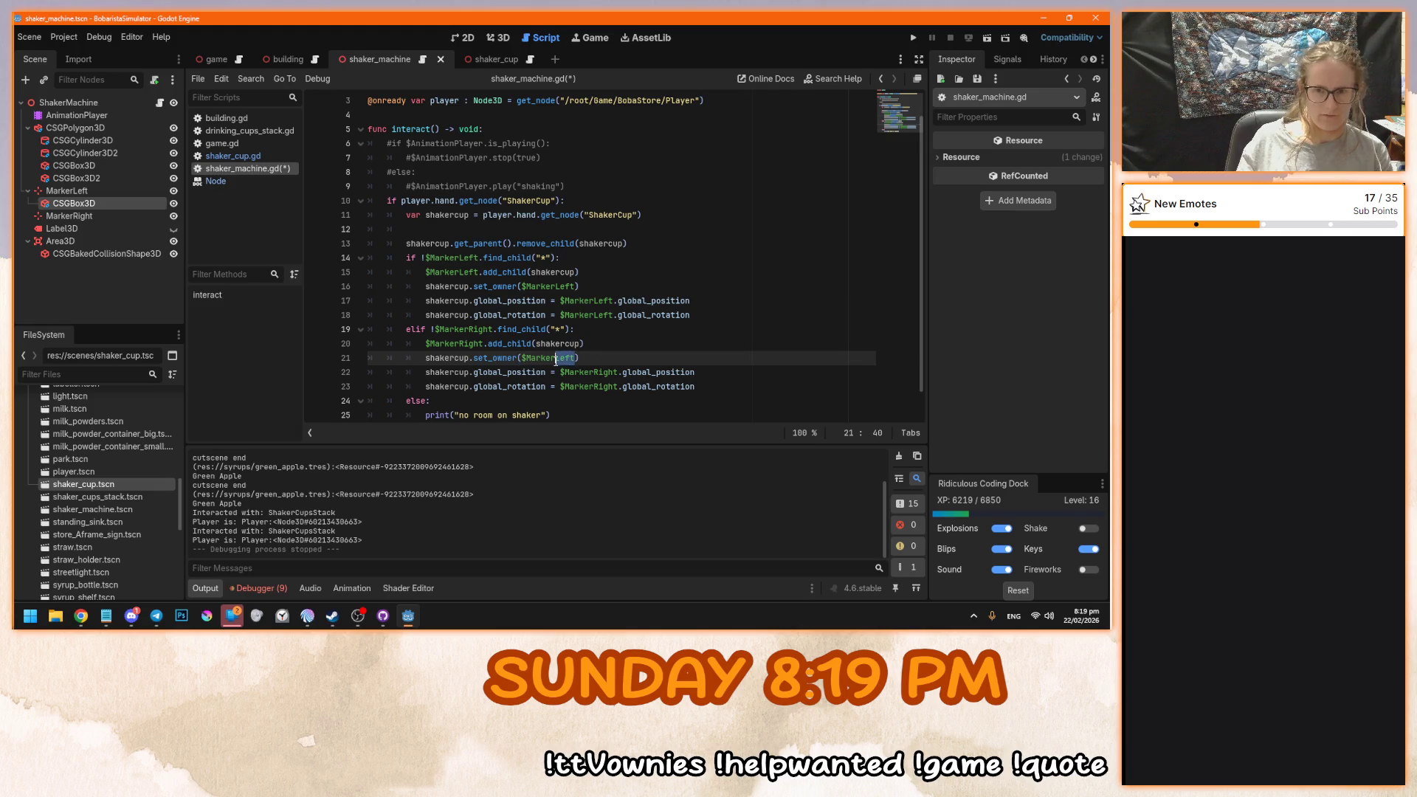
{"action": "type", "text": "Right"}
{"action": "key", "text": "ctrl+s"}
{"action": "left_click", "coordinate": [606, 264]}
{"action": "key", "text": "F5"}
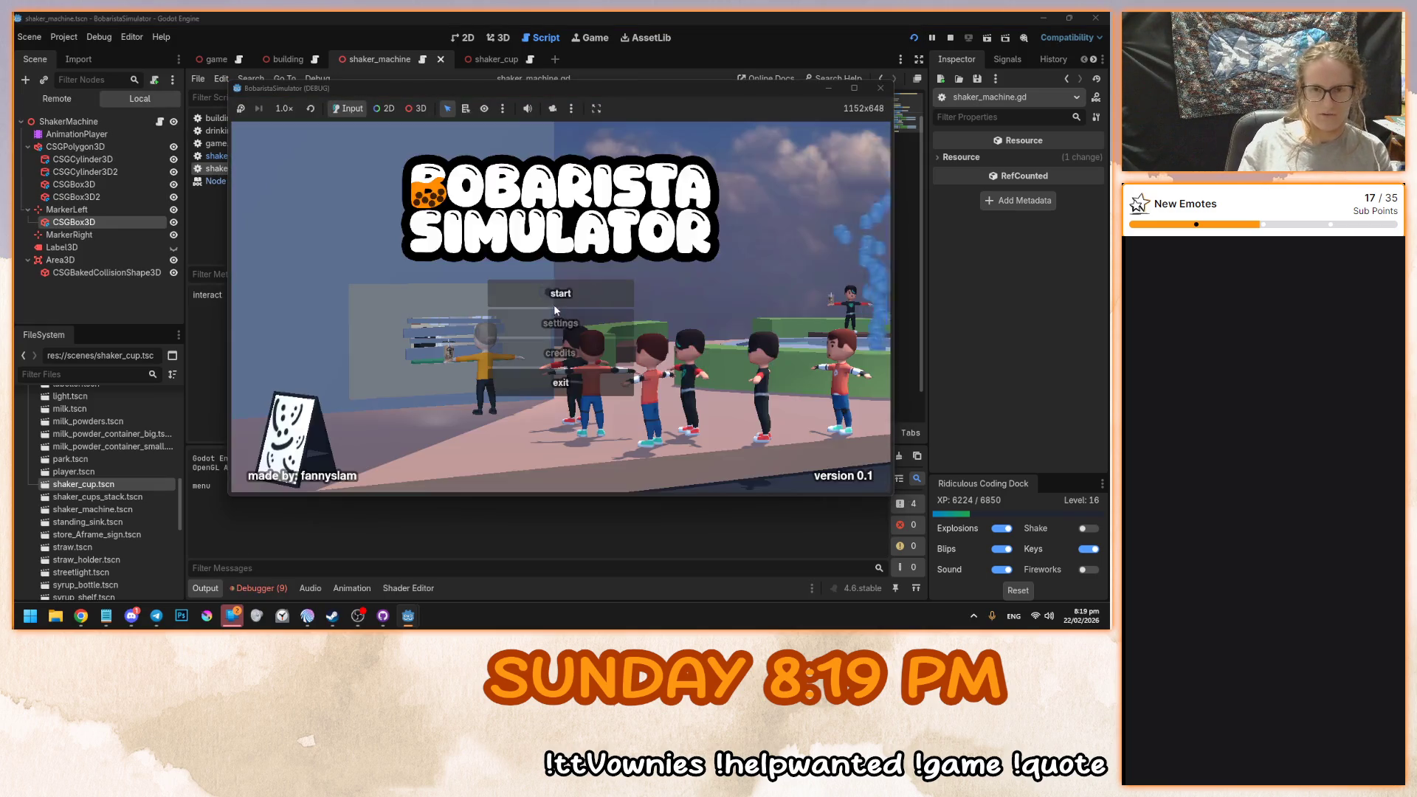
- Test grabbing a cup and placing it on the shaker, then stop and review the script
{"action": "key", "text": "e"}
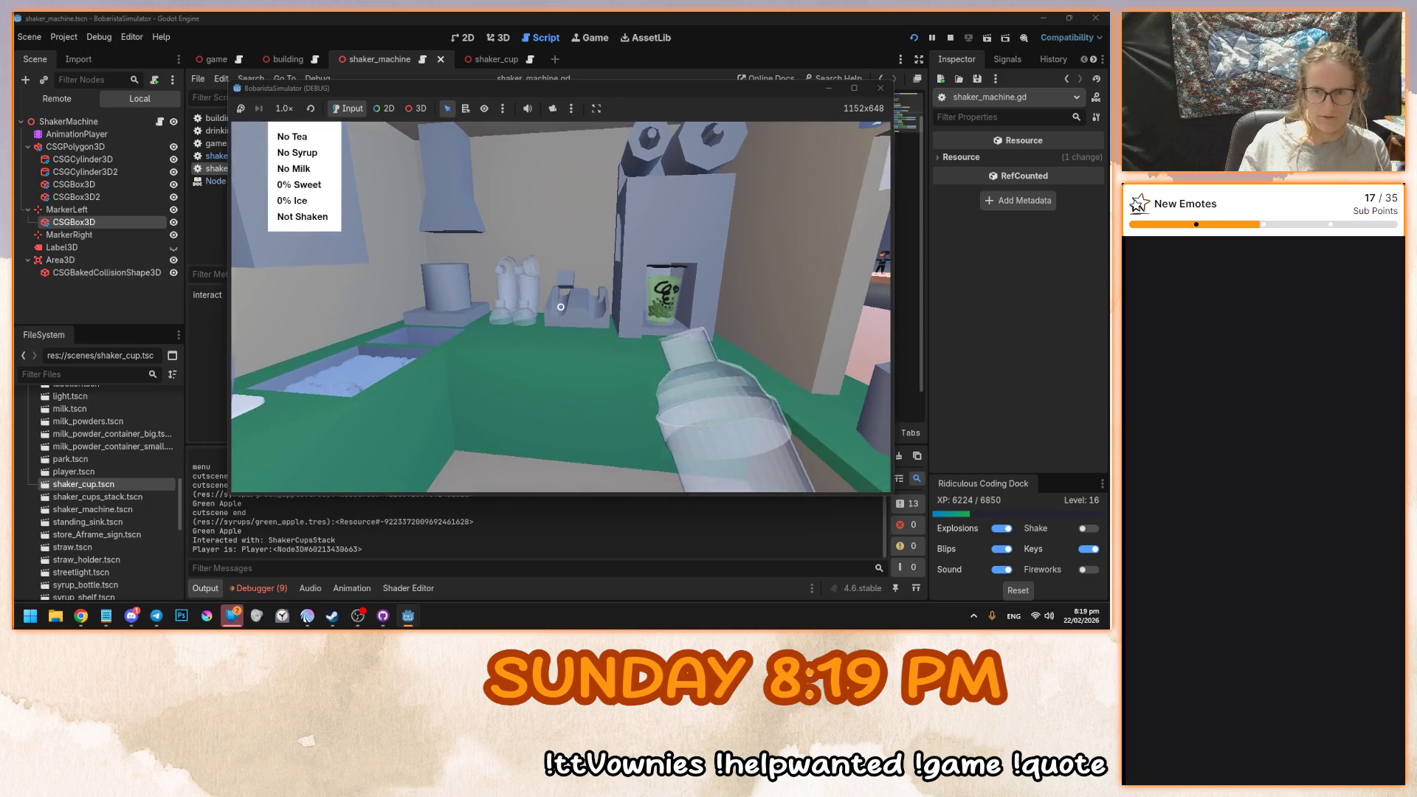
{"action": "key", "text": "e"}
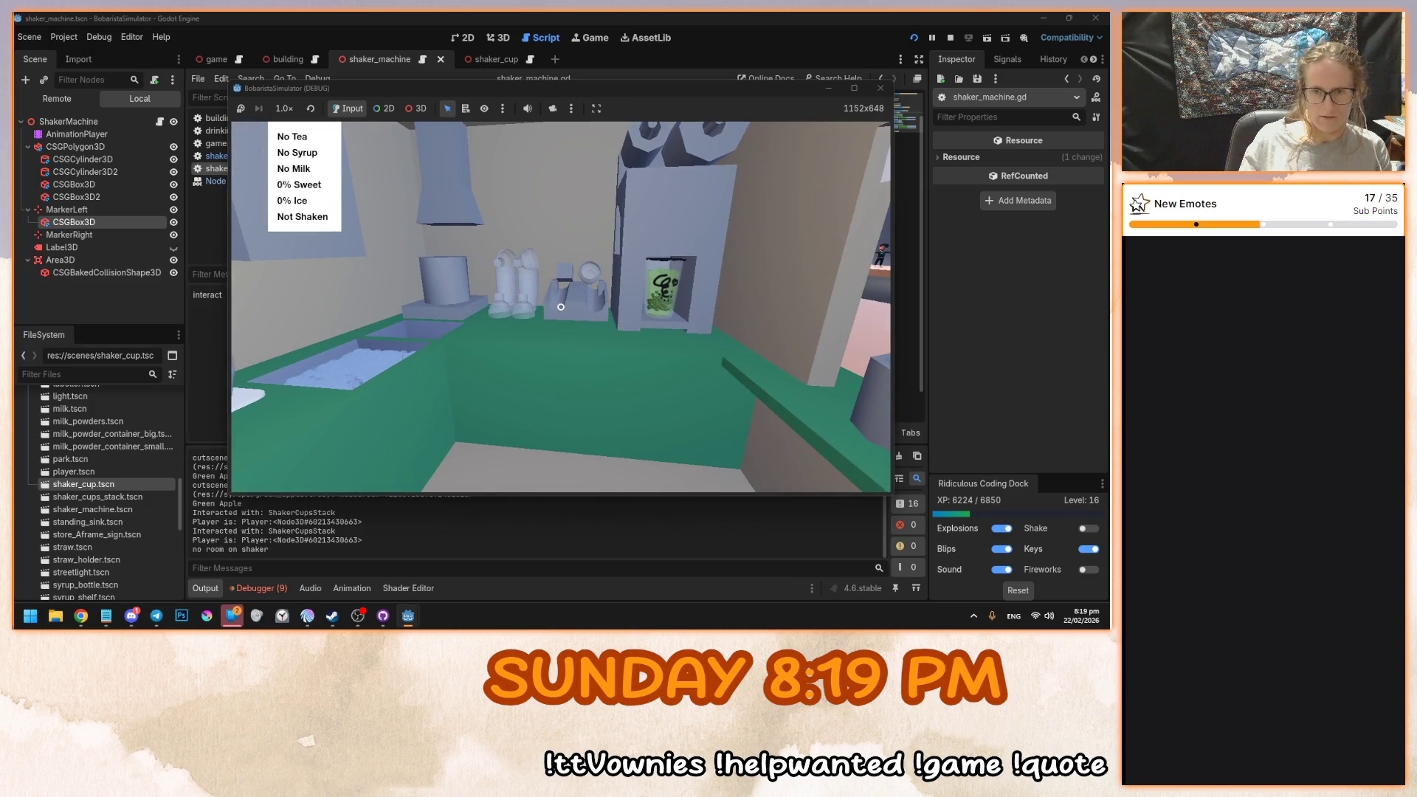
{"action": "key", "text": "F8"}
{"action": "left_click", "coordinate": [565, 344]}
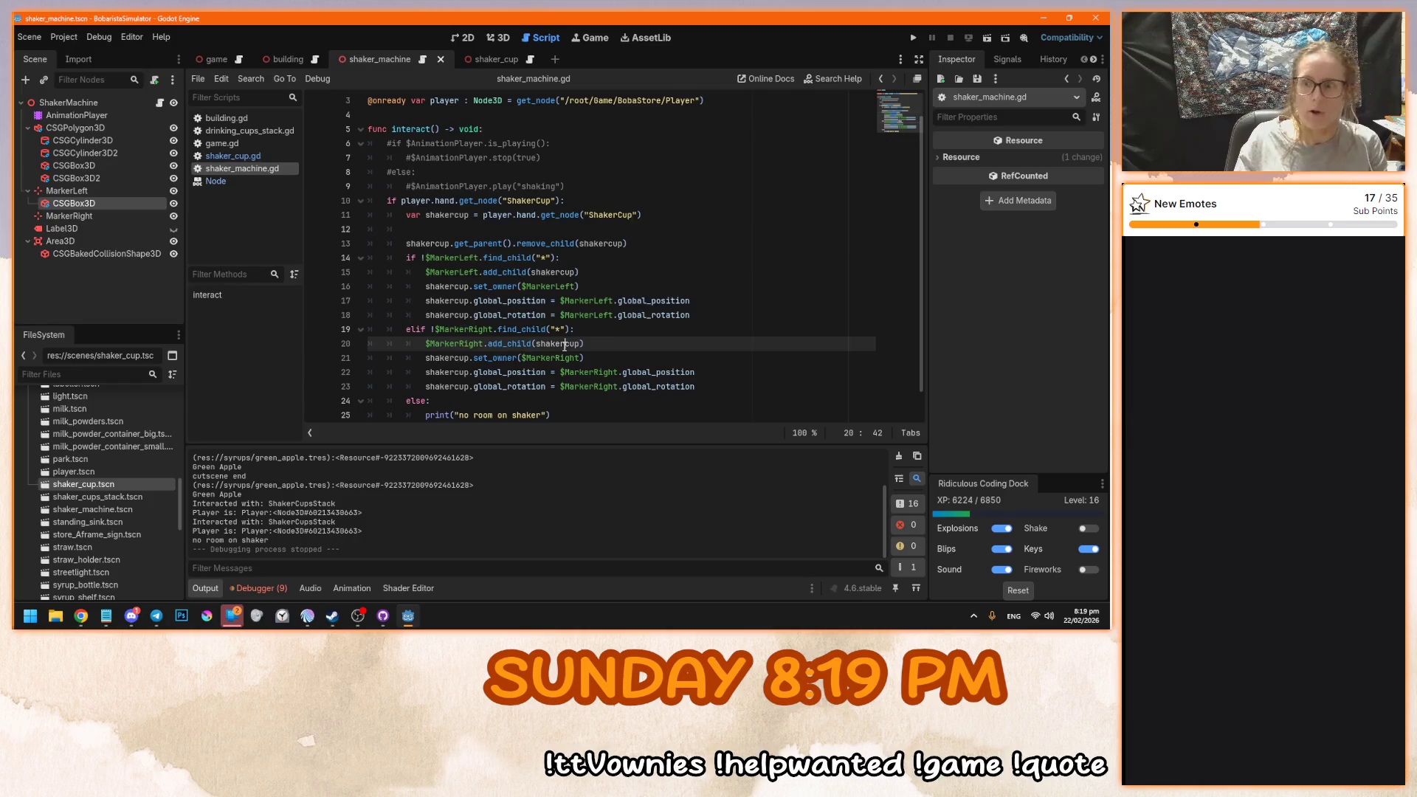
{"action": "scroll", "coordinate": [568, 354], "scroll_direction": "down", "scroll_amount": 1}
{"action": "left_click", "coordinate": [579, 388]}
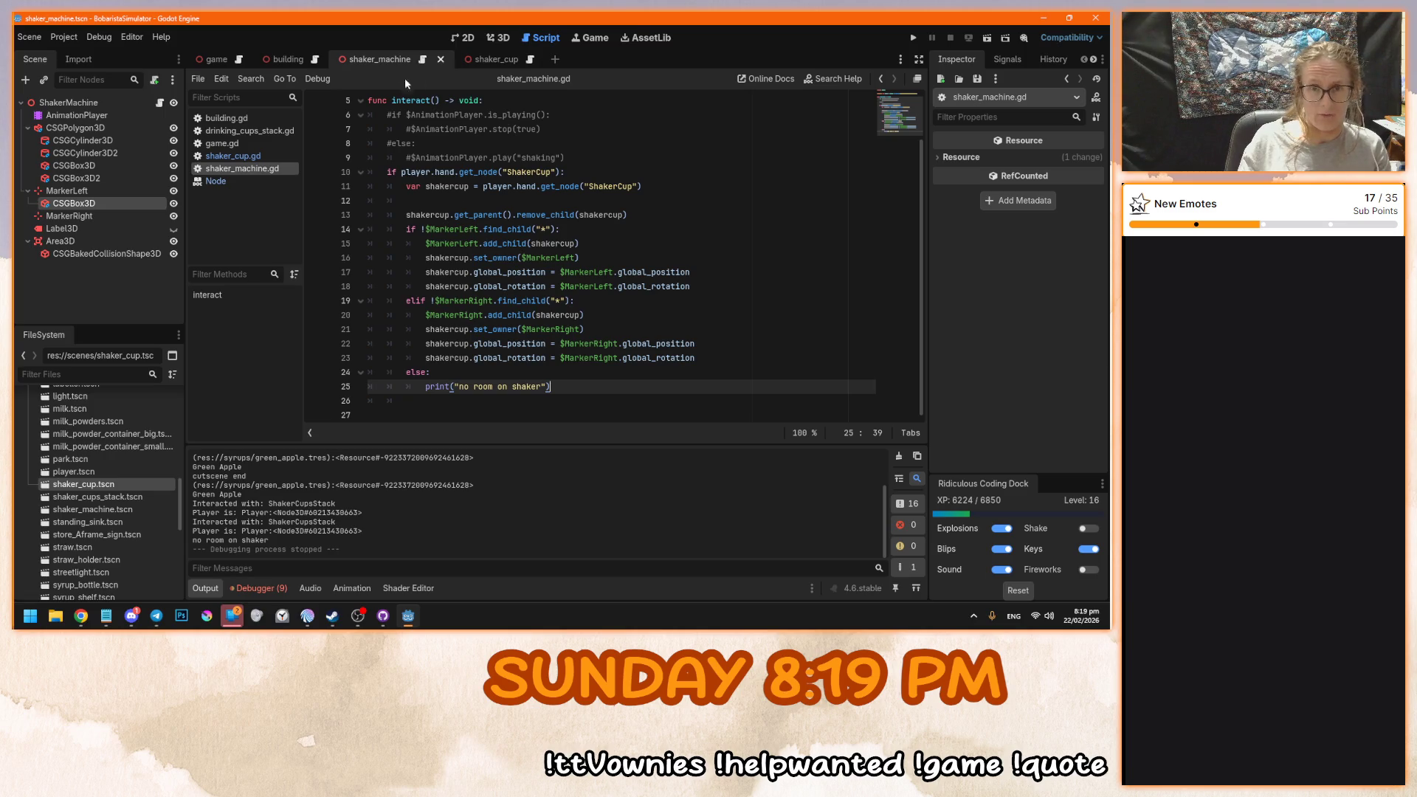
- In the 3D view, delete the CSGBox3D under MarkerLeft
{"action": "left_click", "coordinate": [498, 37]}
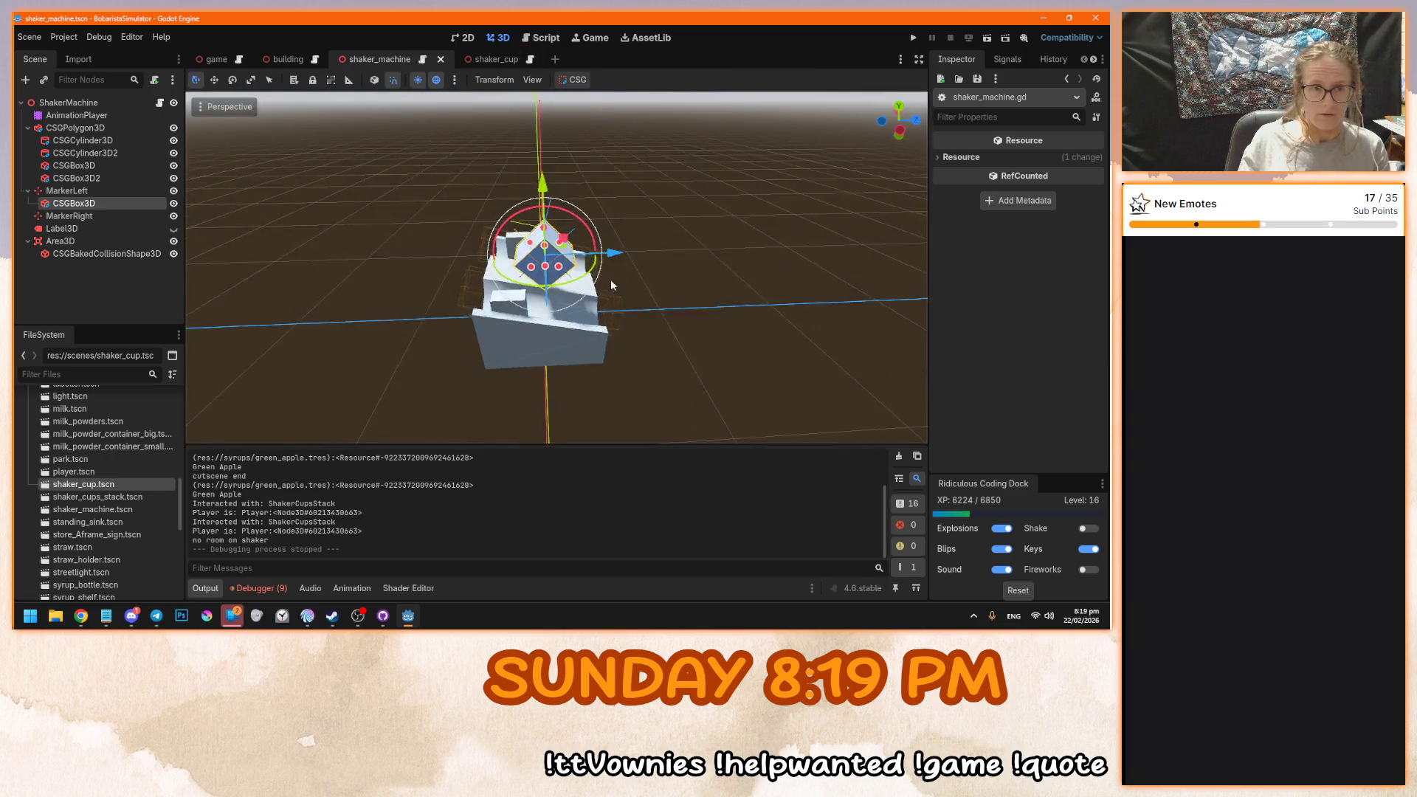
{"action": "key", "text": "Delete"}
{"action": "left_click", "coordinate": [520, 327]}
- Rerun the game, pick up a cup, try placing it on the shaker, then stop
{"action": "key", "text": "F5"}
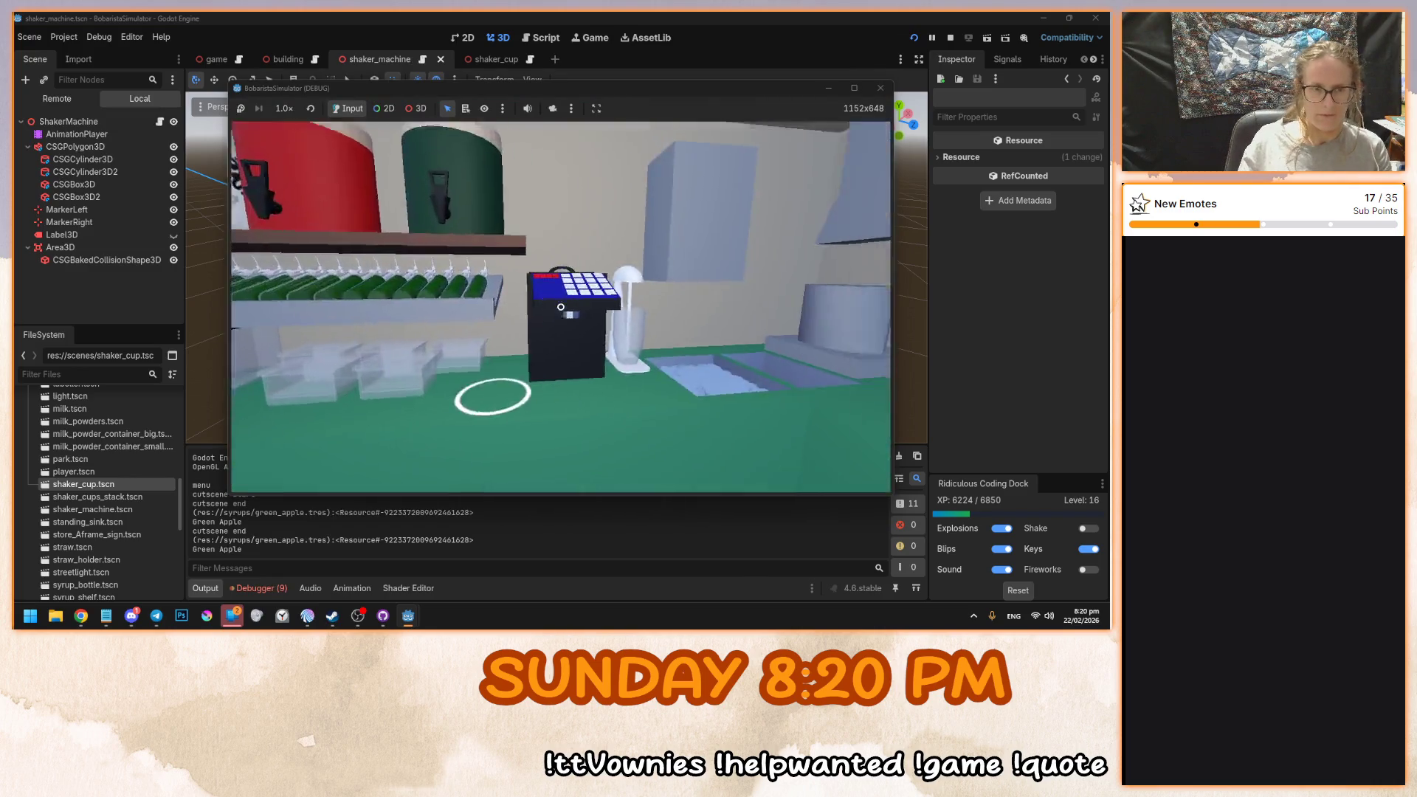
{"action": "left_click", "coordinate": [560, 306]}
{"action": "left_click", "coordinate": [561, 307]}
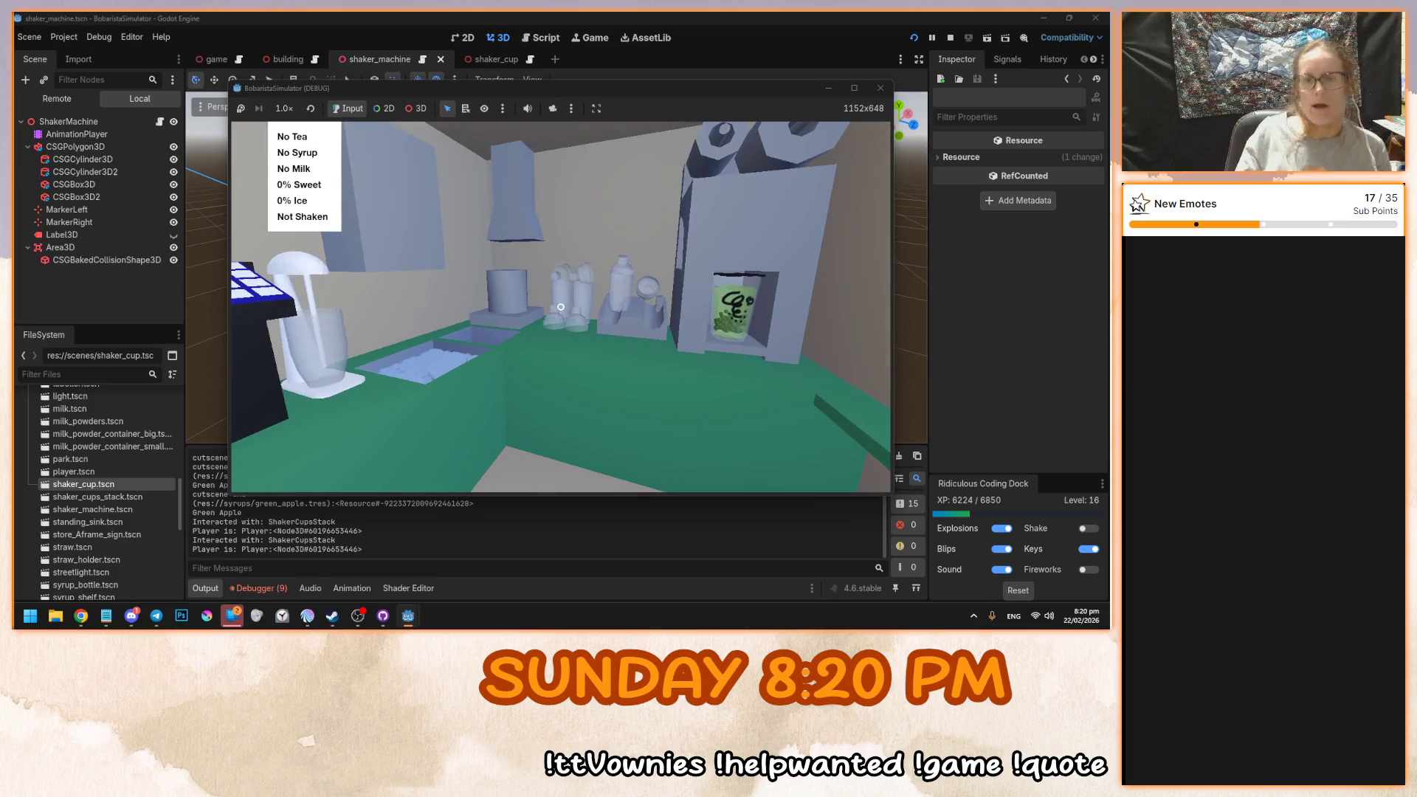
{"action": "left_click", "coordinate": [561, 307]}
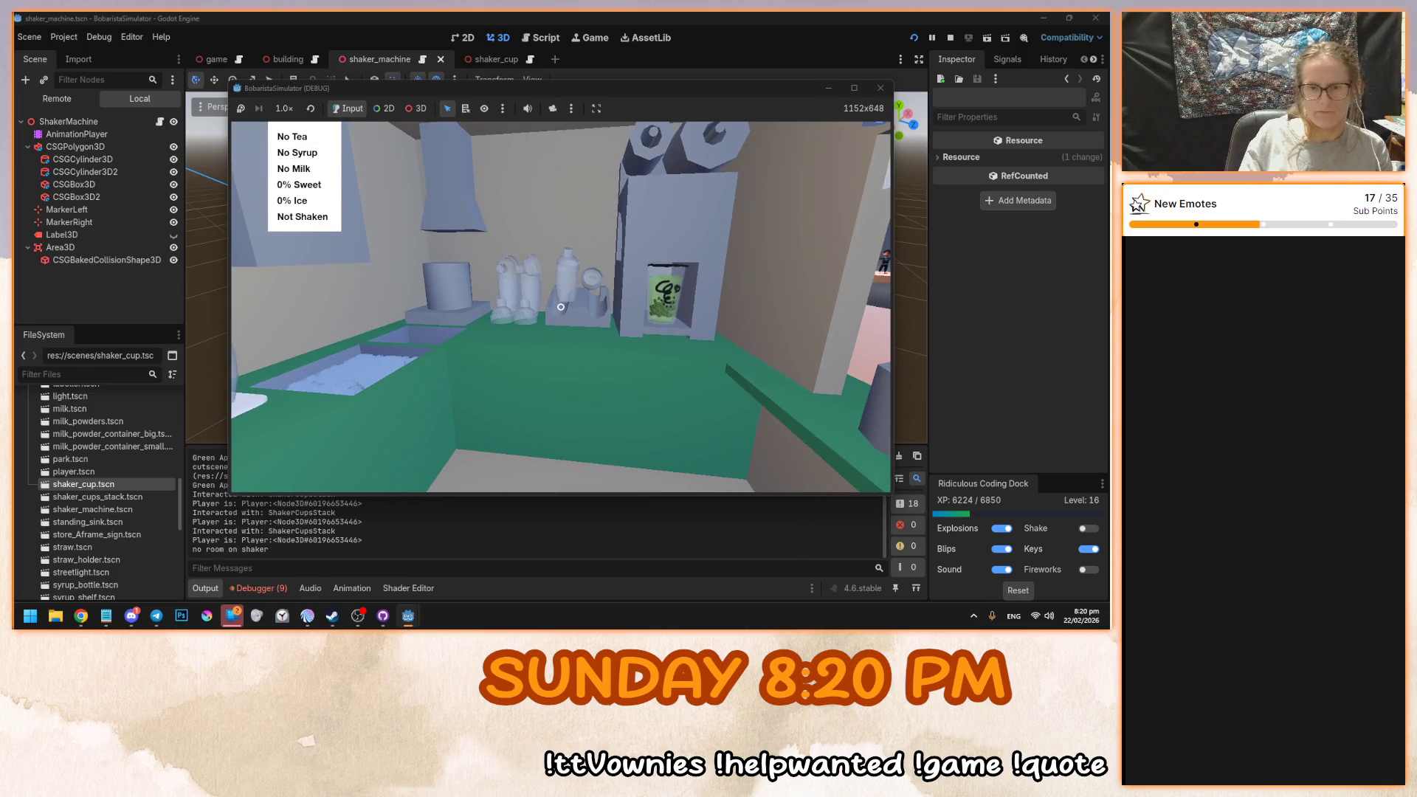
{"action": "key", "text": "F8"}
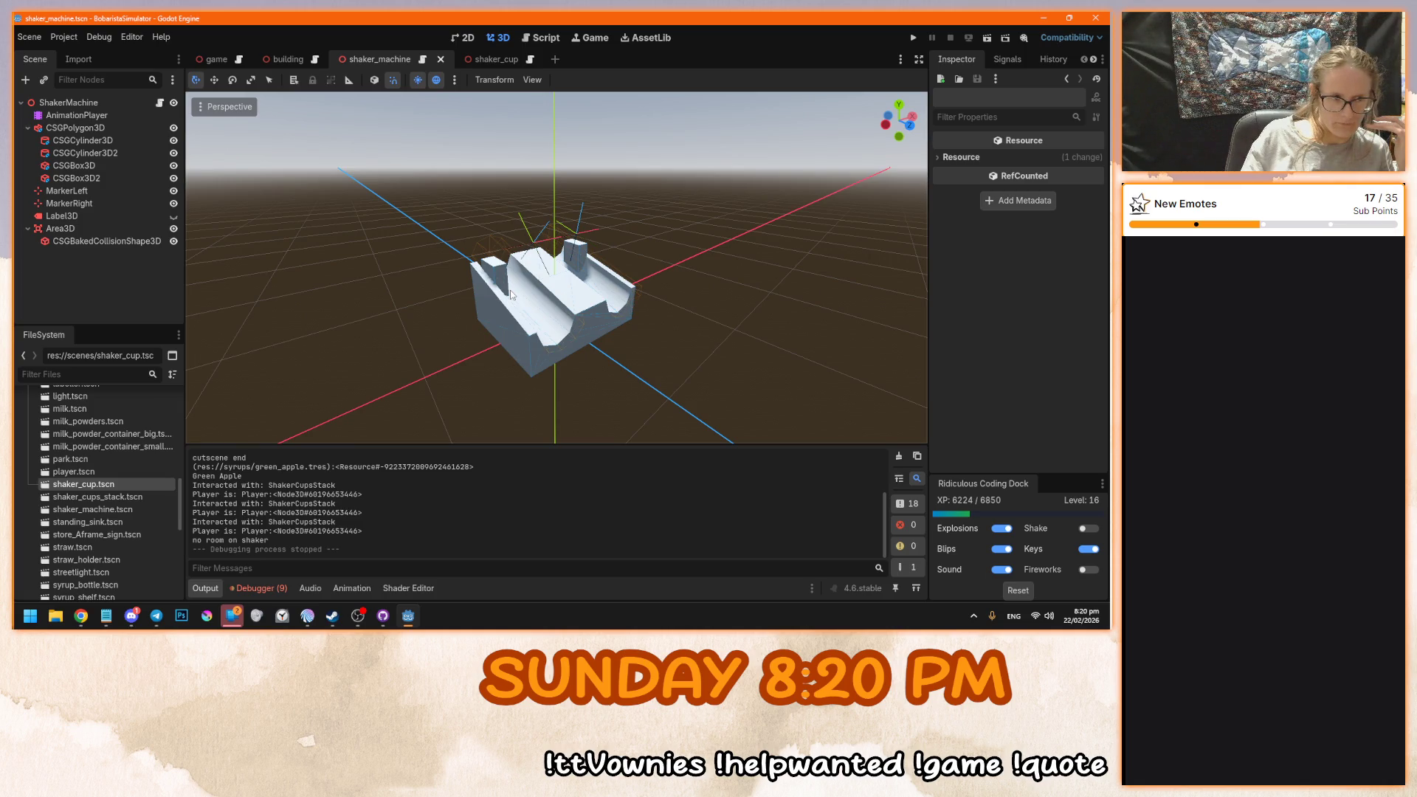
{"action": "left_click_drag", "start_coordinate": [510, 295], "coordinate": [522, 322]}
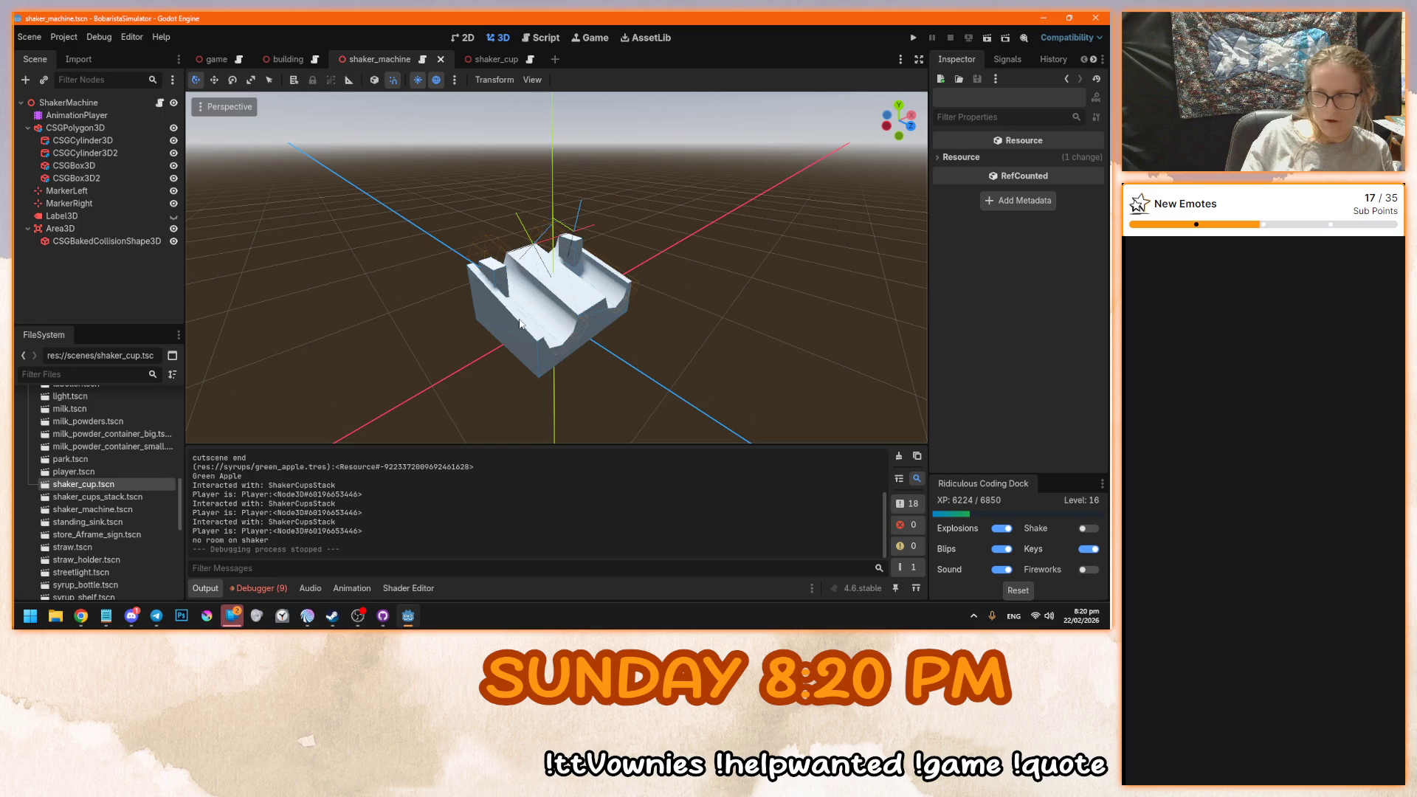
{"action": "left_click_drag", "start_coordinate": [520, 322], "coordinate": [533, 331]}
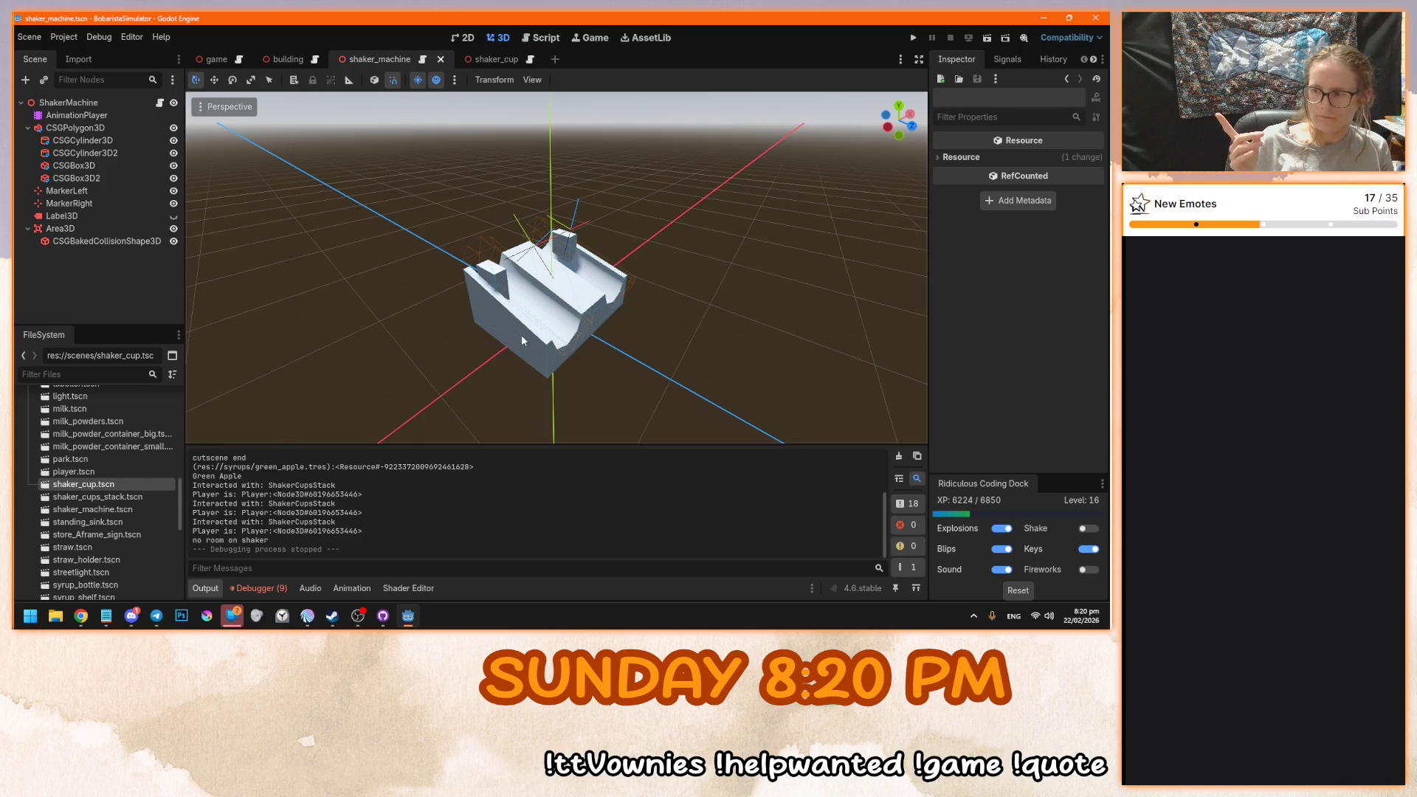
{"action": "mouse_move", "coordinate": [521, 334]}
{"action": "left_mouse_down"}
{"action": "mouse_move", "coordinate": [595, 309]}
{"action": "mouse_move", "coordinate": [441, 276]}
{"action": "mouse_move", "coordinate": [508, 323]}
{"action": "mouse_move", "coordinate": [720, 335]}
{"action": "mouse_move", "coordinate": [449, 334]}
{"action": "mouse_move", "coordinate": [654, 370]}
{"action": "left_mouse_up"}
{"action": "scroll", "coordinate": [507, 324], "scroll_direction": "up", "scroll_amount": 3}
{"action": "scroll", "coordinate": [555, 358], "scroll_direction": "down", "scroll_amount": 2}
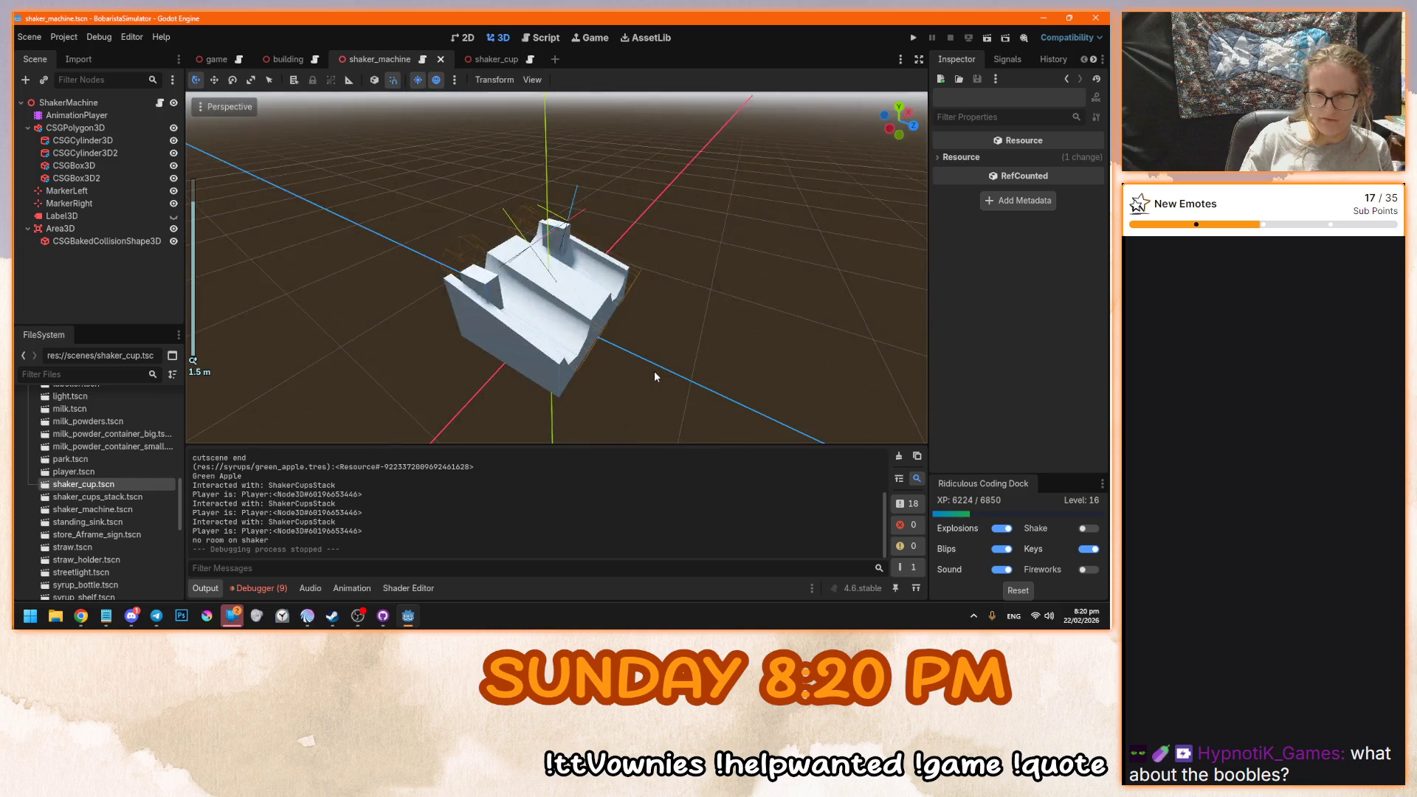
{"action": "scroll", "coordinate": [654, 371], "scroll_direction": "up", "scroll_amount": 1}
{"action": "scroll", "coordinate": [490, 316], "scroll_direction": "up", "scroll_amount": 5}
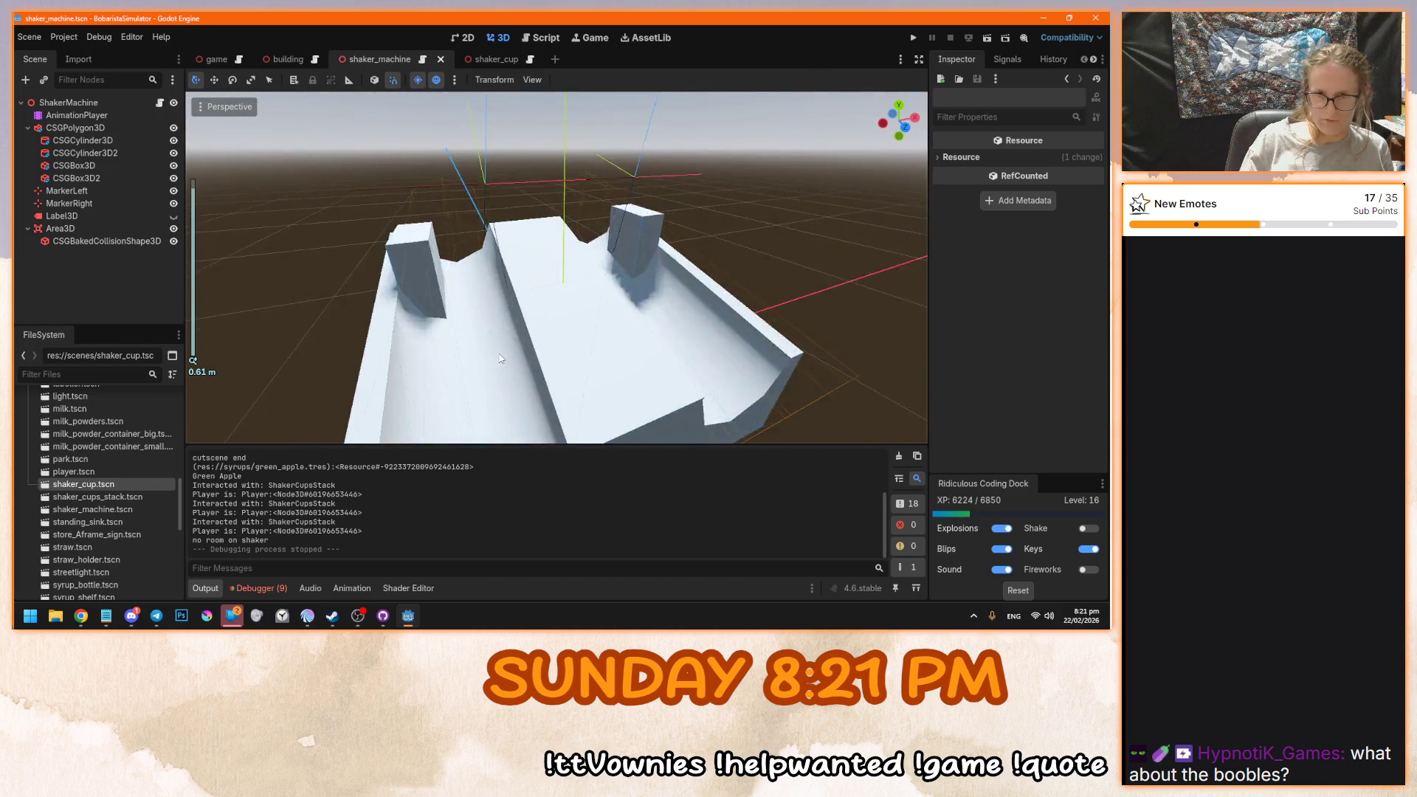
{"action": "left_click_drag", "start_coordinate": [596, 283], "coordinate": [575, 287]}
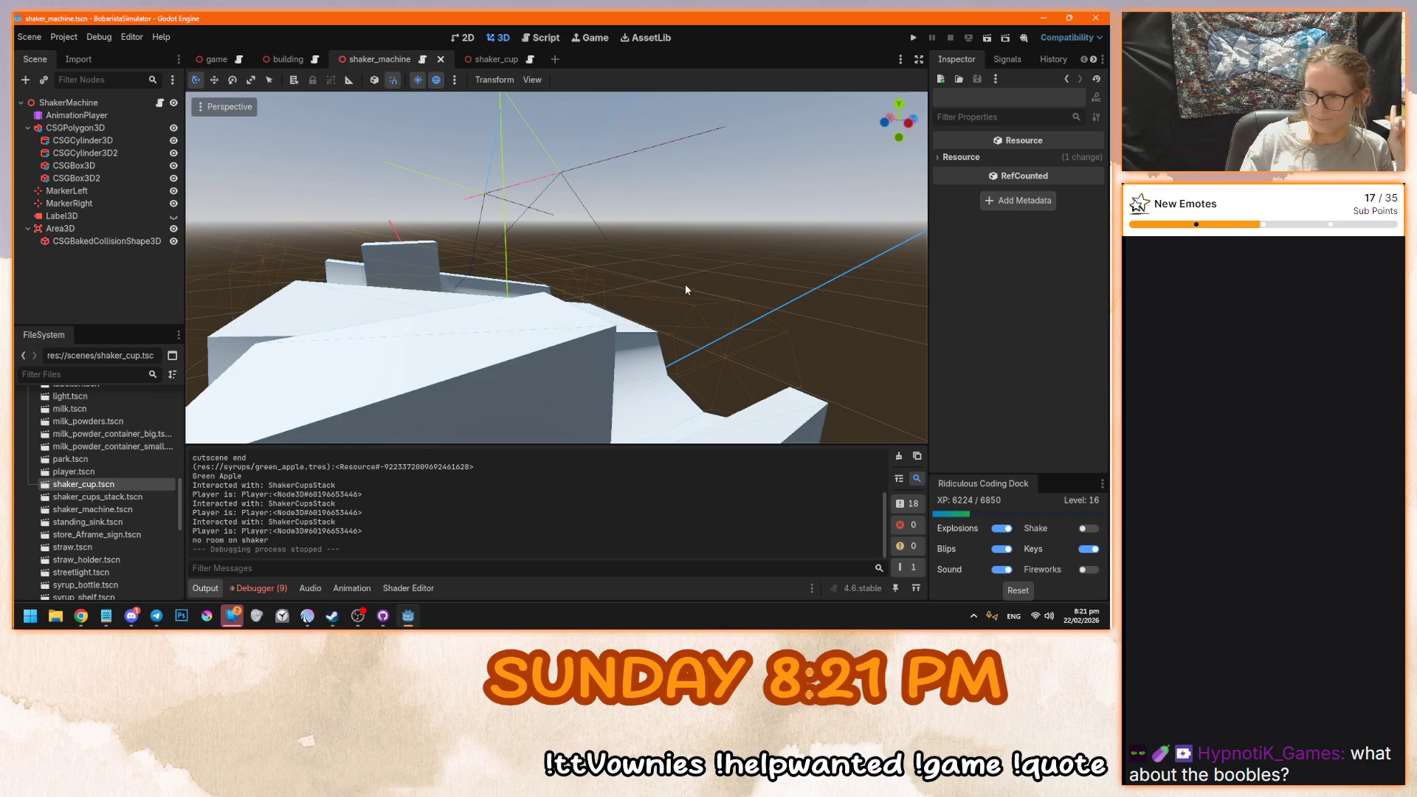
{"action": "left_click_drag", "start_coordinate": [574, 286], "coordinate": [402, 348]}
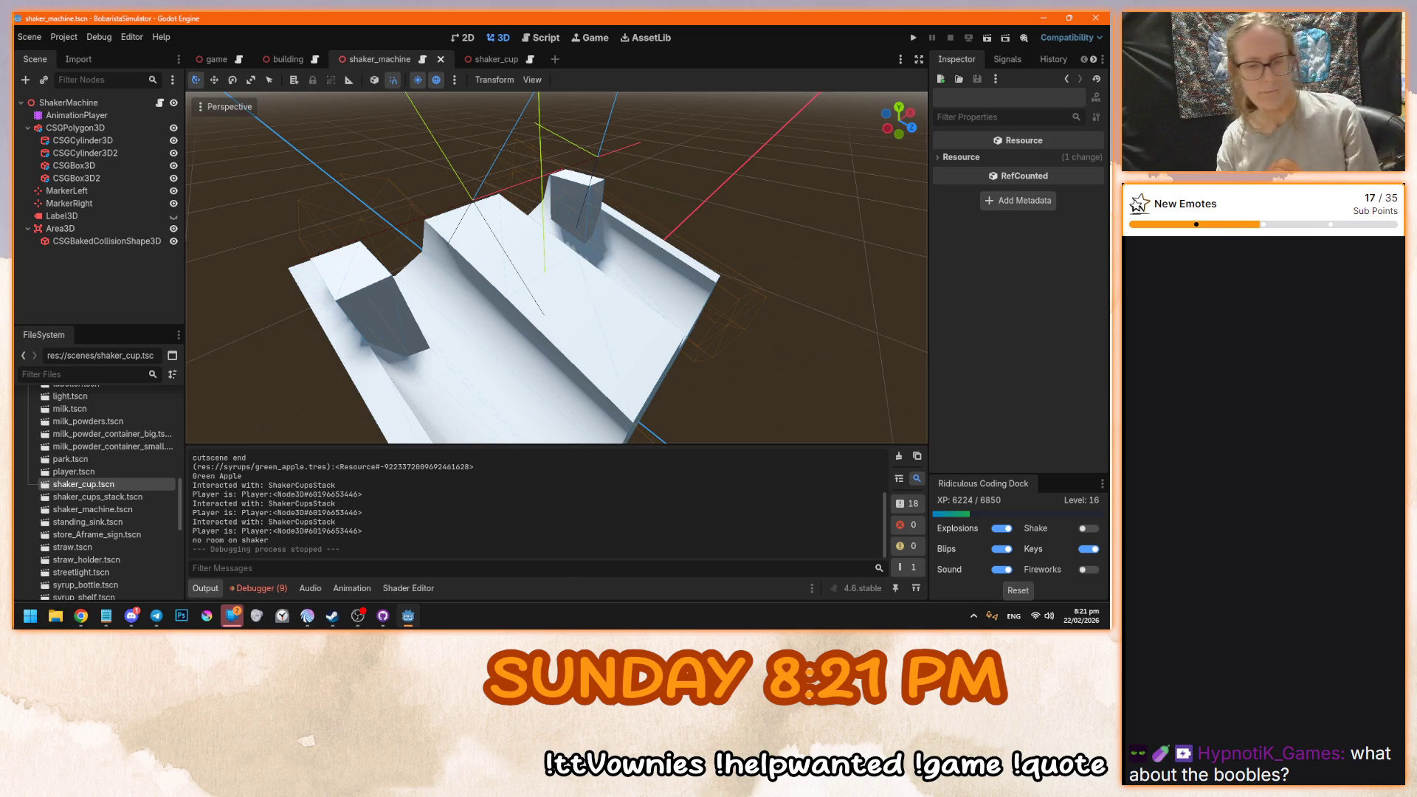
- Return to the Godot editor, orbit slightly around the shaker machine, and run the project
{"action": "key", "text": "alt+Tab"}
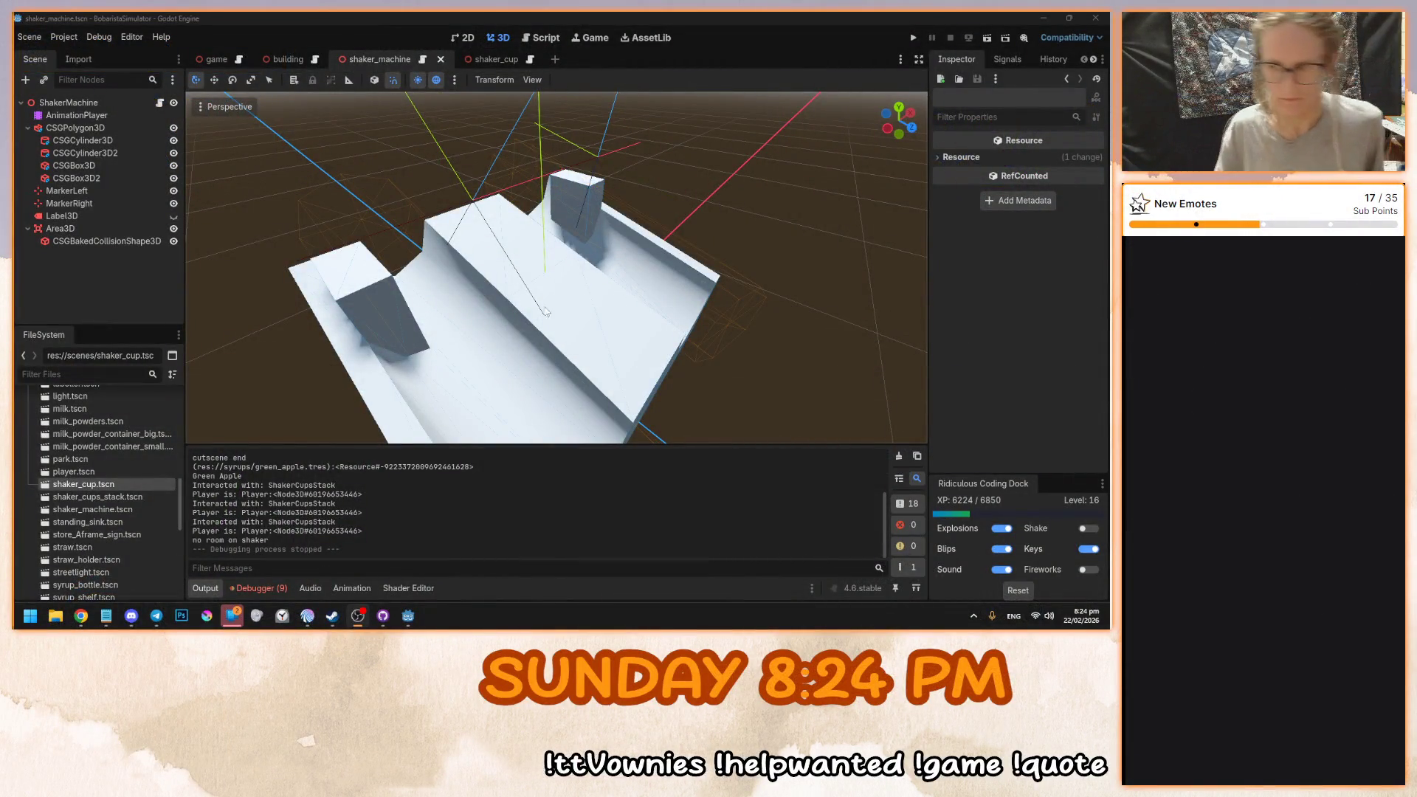
{"action": "left_click", "coordinate": [546, 311]}
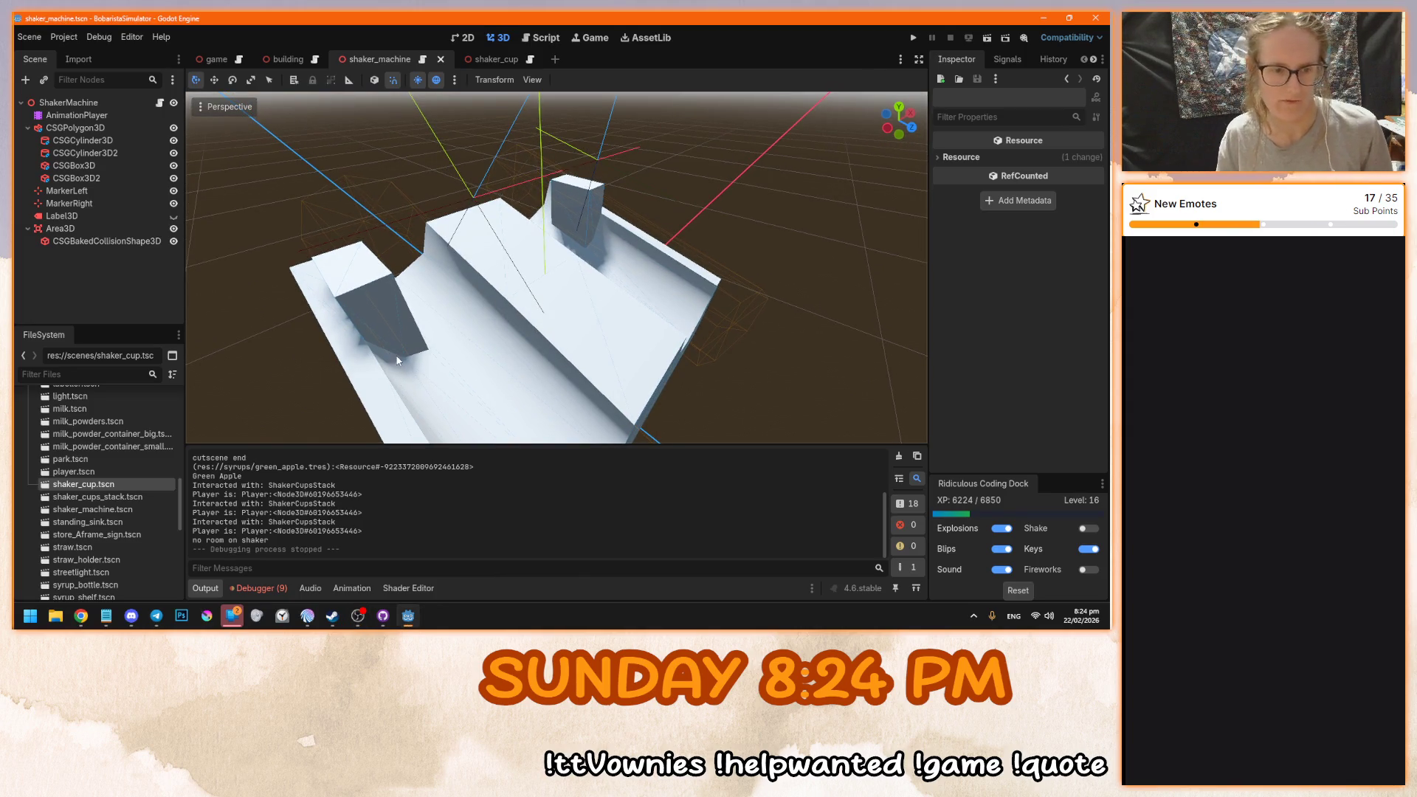
{"action": "key", "text": "alt+Tab"}
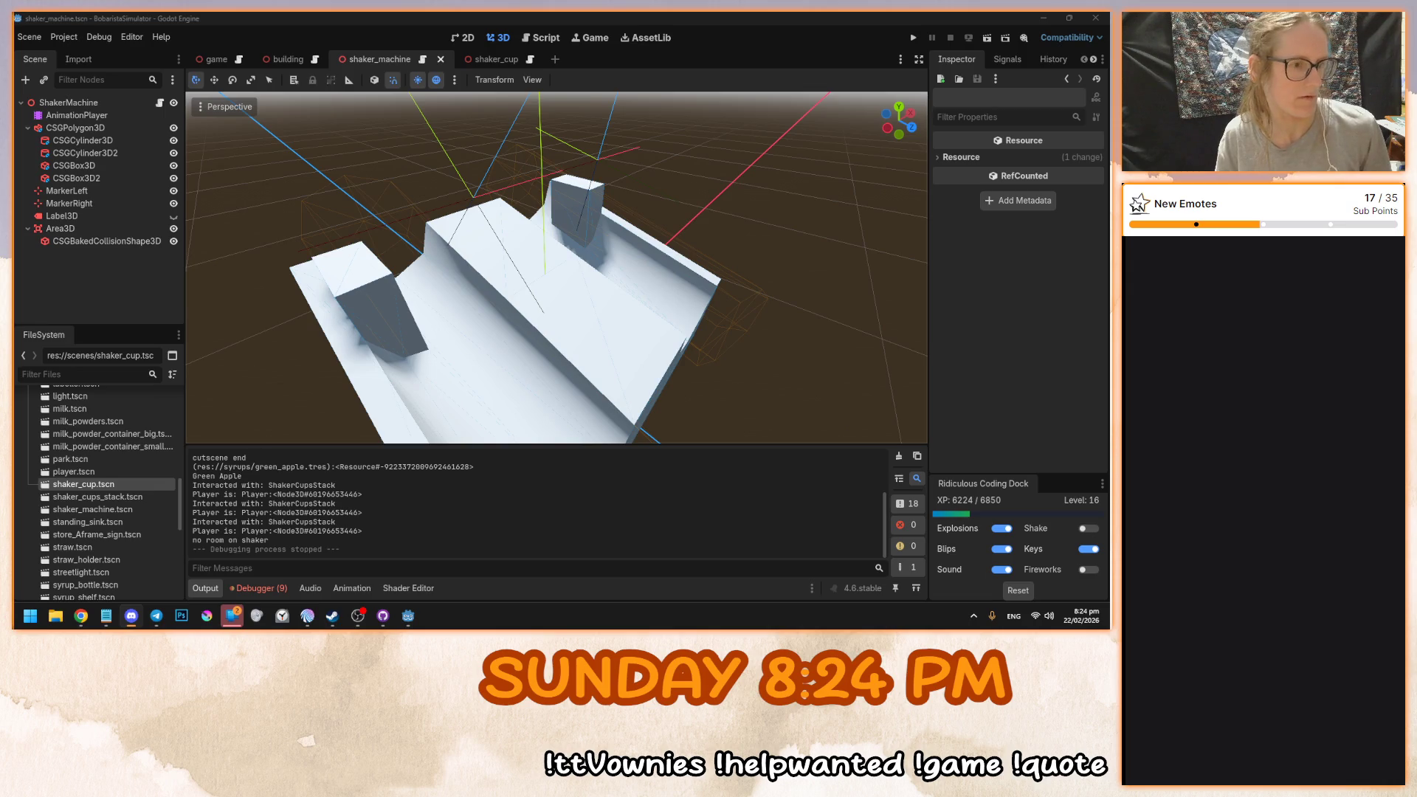
{"action": "left_click", "coordinate": [233, 398]}
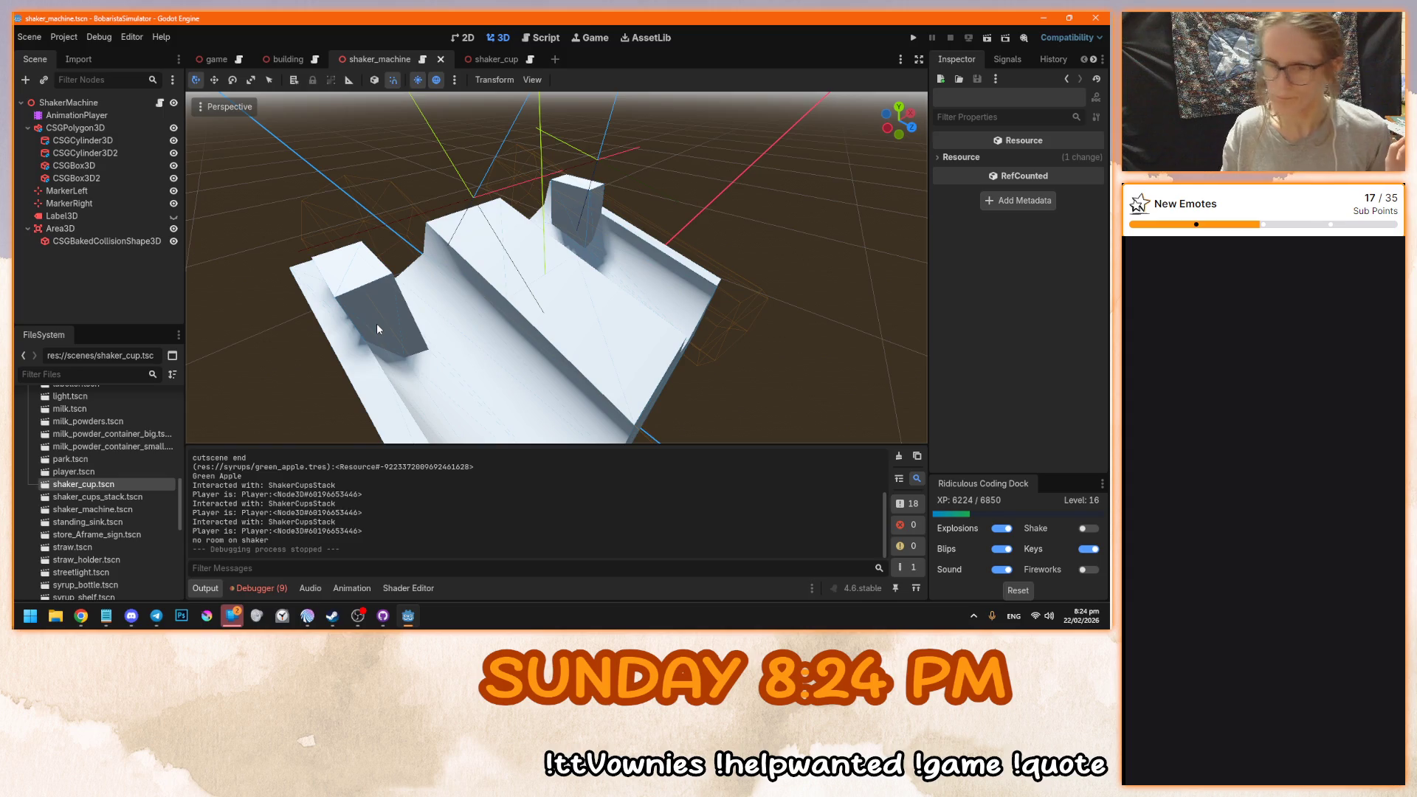
{"action": "left_click_drag", "start_coordinate": [387, 328], "coordinate": [383, 321]}
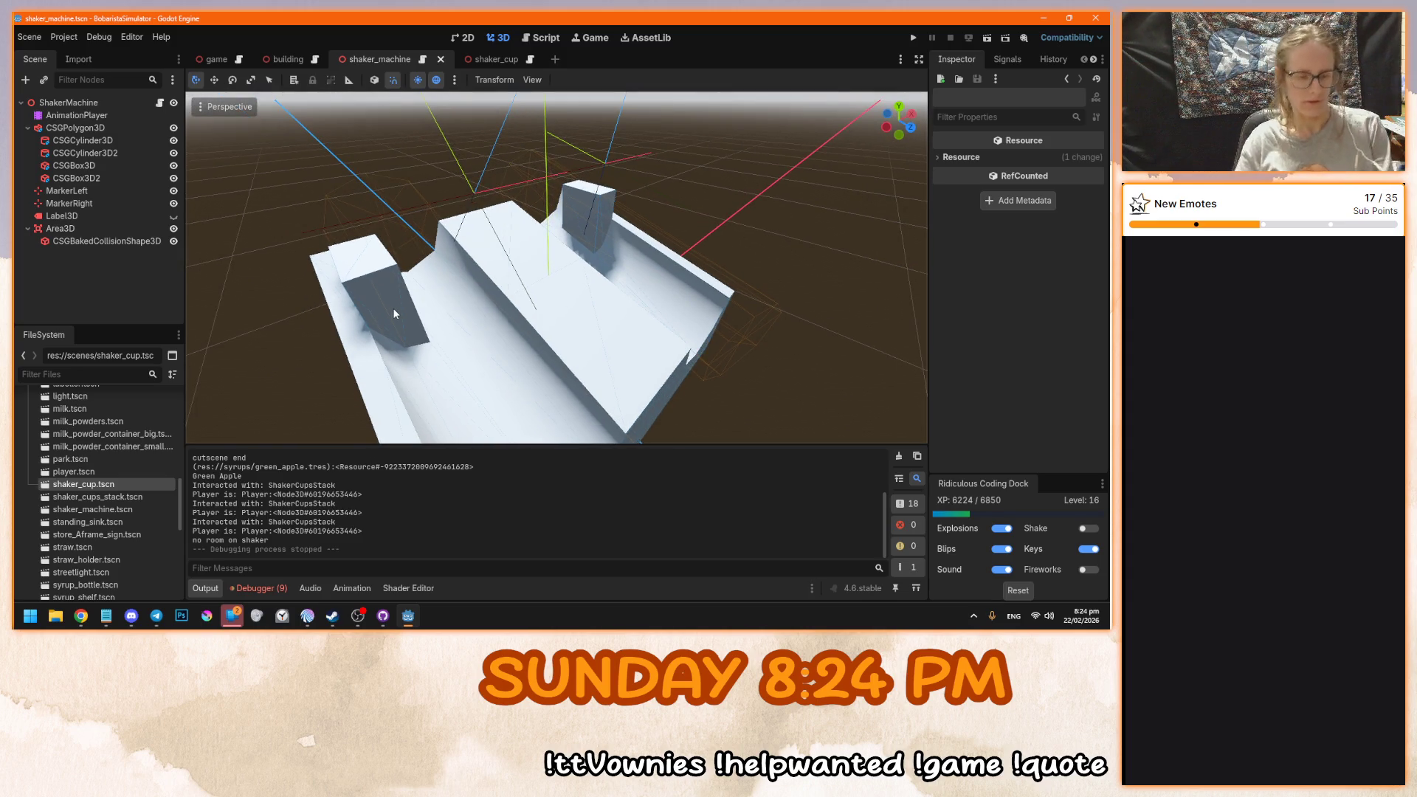
{"action": "key", "text": "F5"}
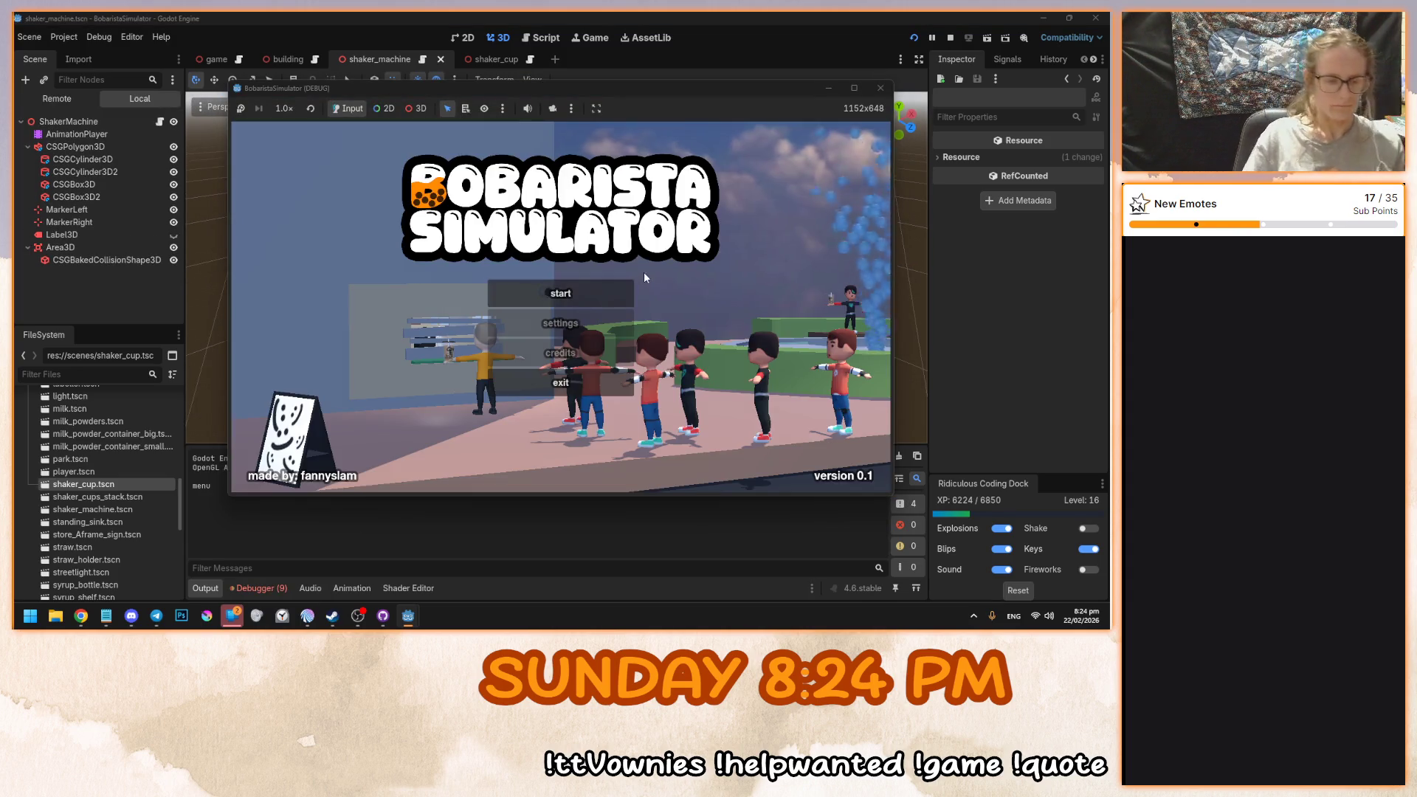
- Start the game, take a cup from the stack, try placing it on the shaker, then stop
{"action": "left_click", "coordinate": [586, 295]}
{"action": "left_click", "coordinate": [561, 307]}
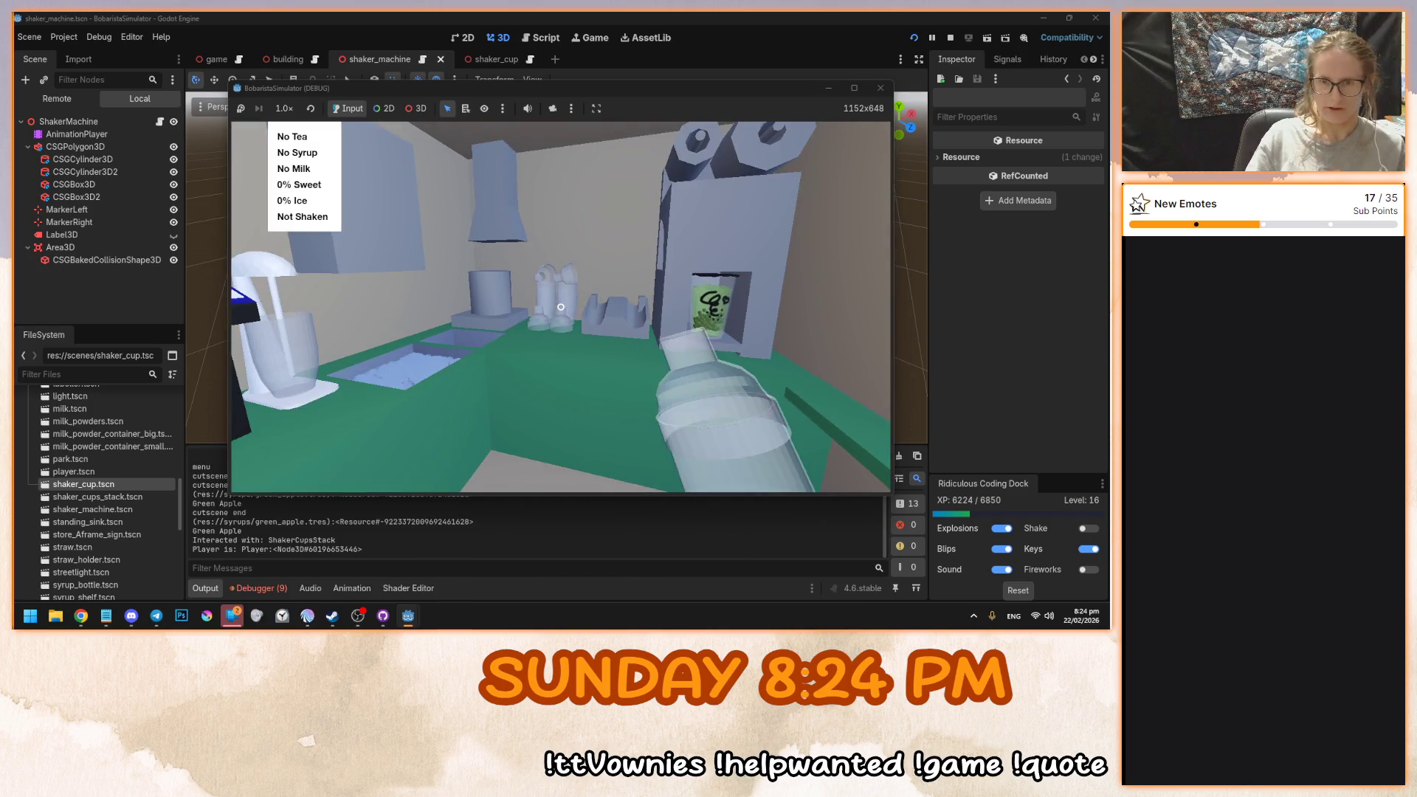
{"action": "left_click", "coordinate": [561, 307]}
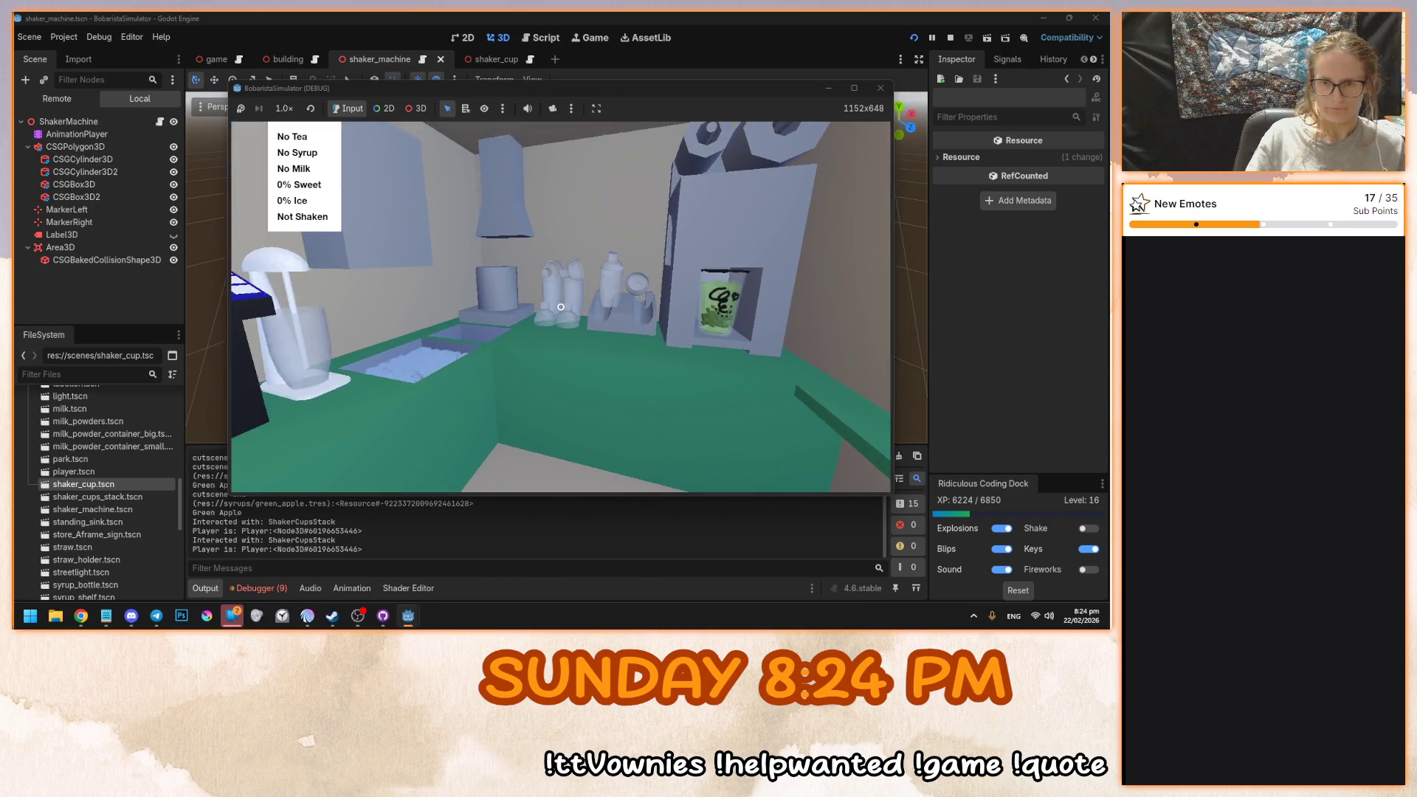
{"action": "left_click", "coordinate": [561, 307]}
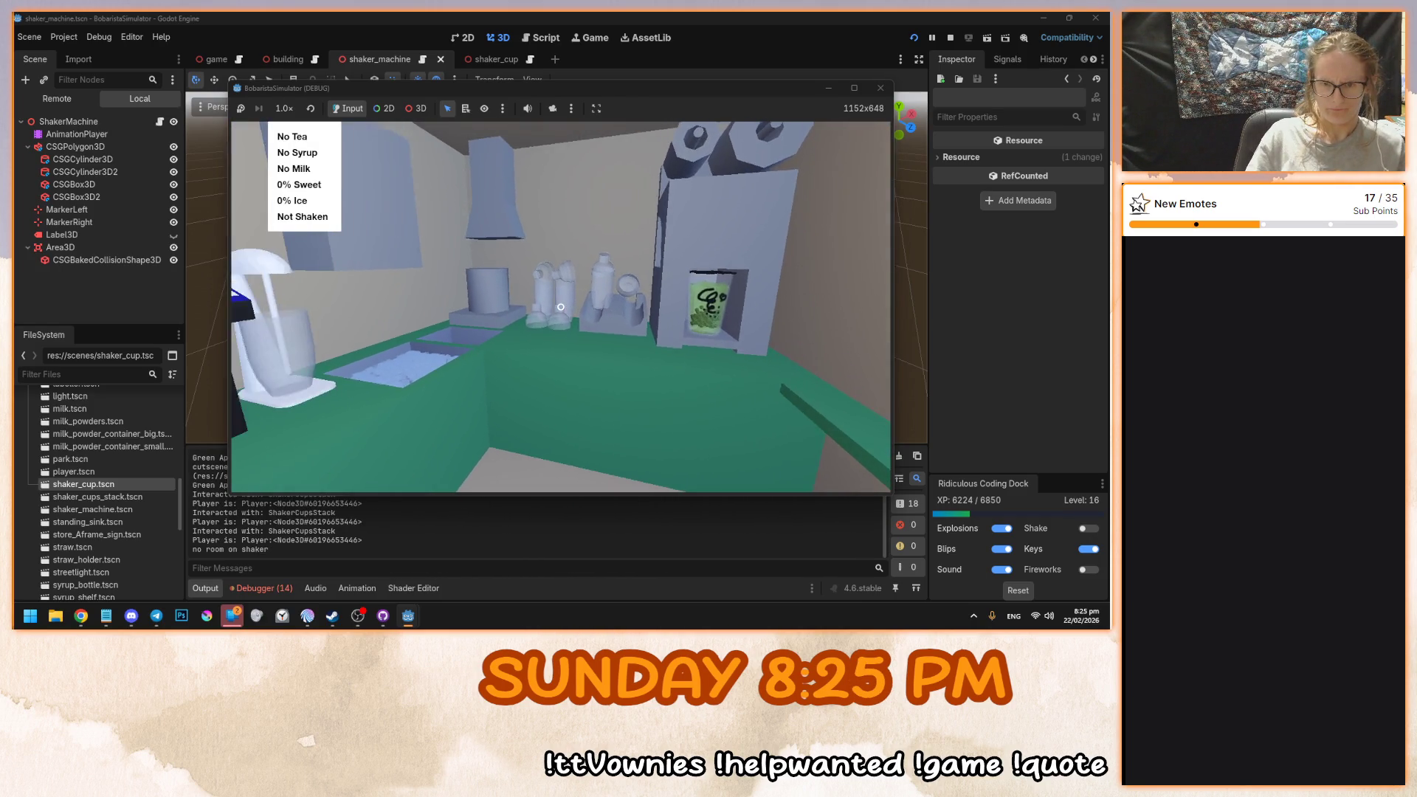
{"action": "key", "text": "F8"}
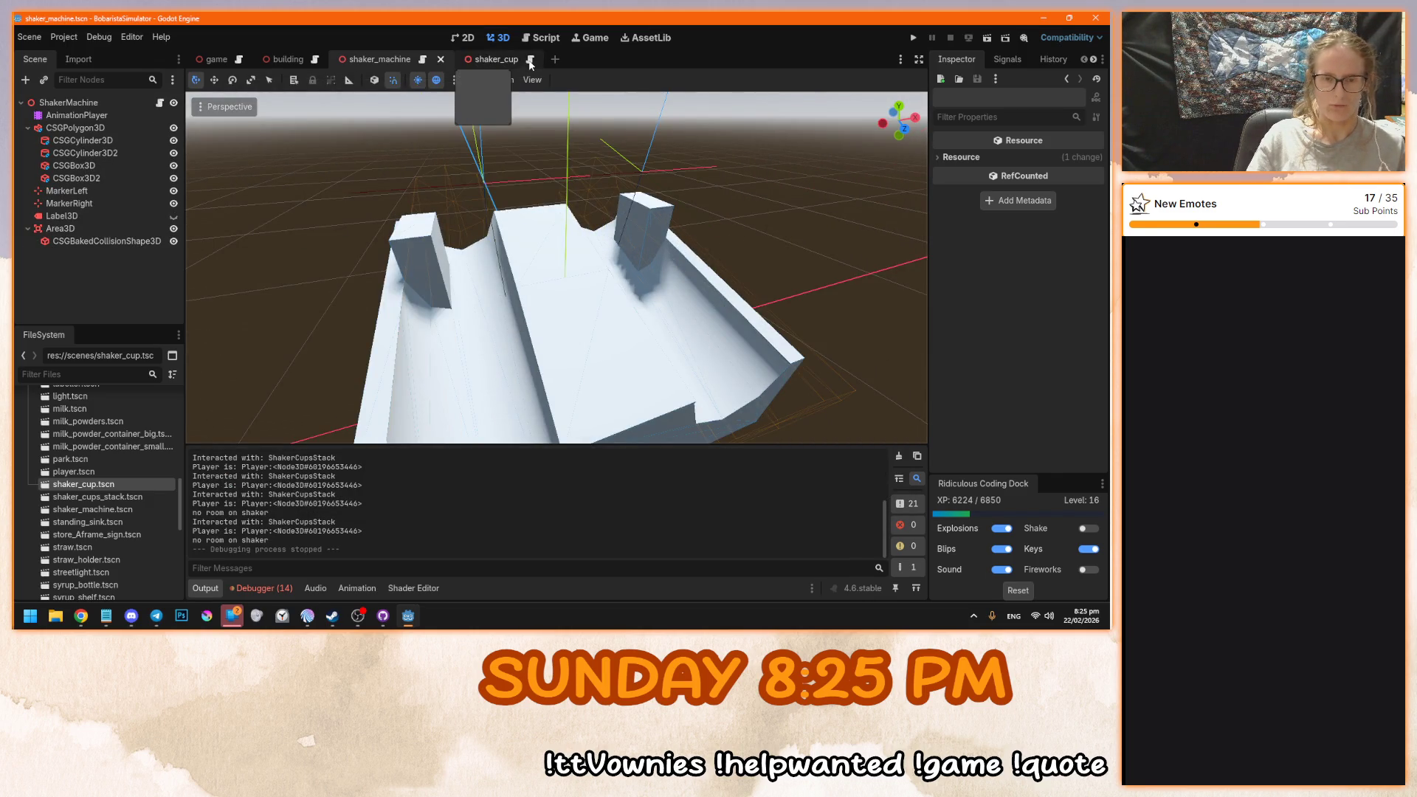
- Open shaker_machine.gd and review the marker-check code, dismissing the find_child documentation
{"action": "left_click", "coordinate": [422, 59]}
{"action": "left_click", "coordinate": [522, 315]}
{"action": "mouse_move", "coordinate": [528, 303]}
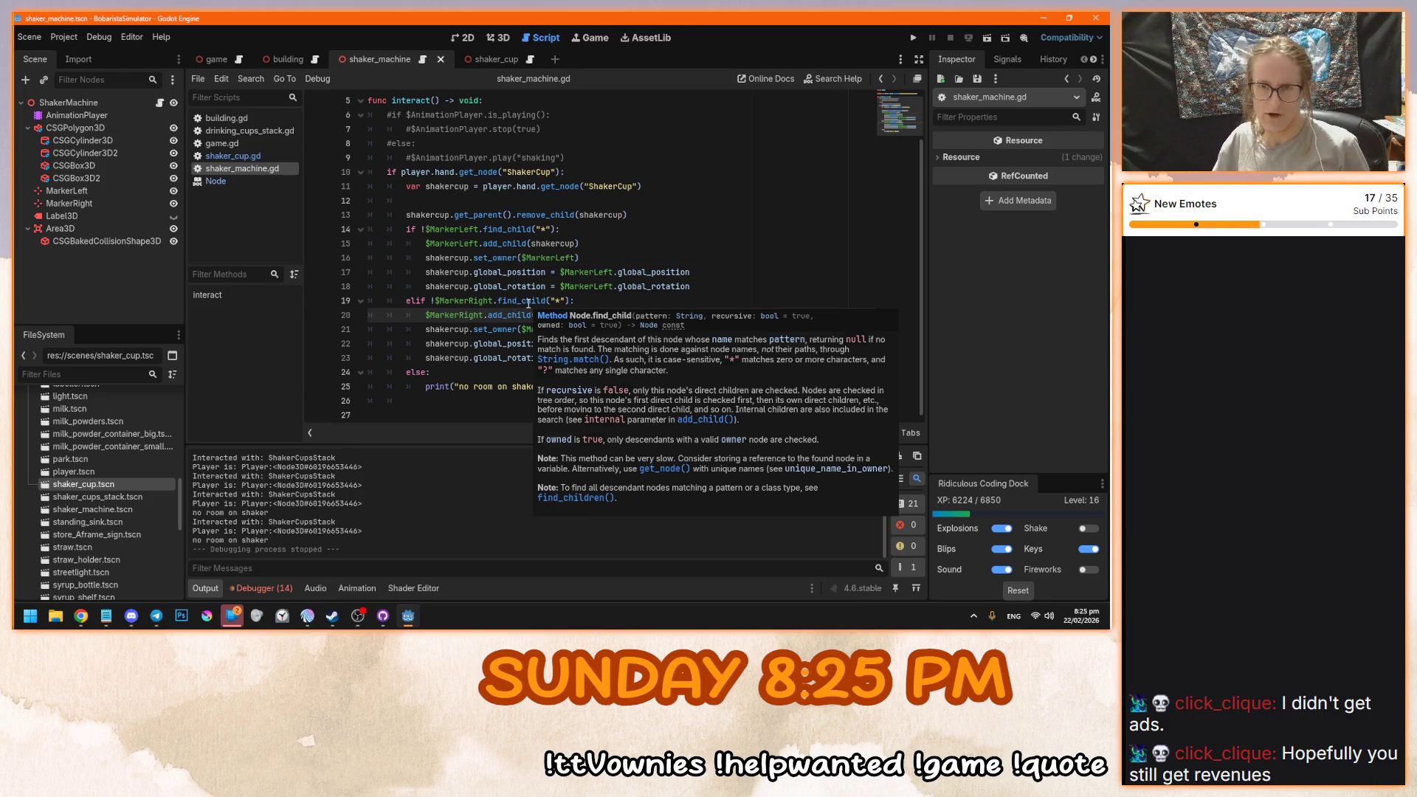
{"action": "left_click", "coordinate": [660, 288]}
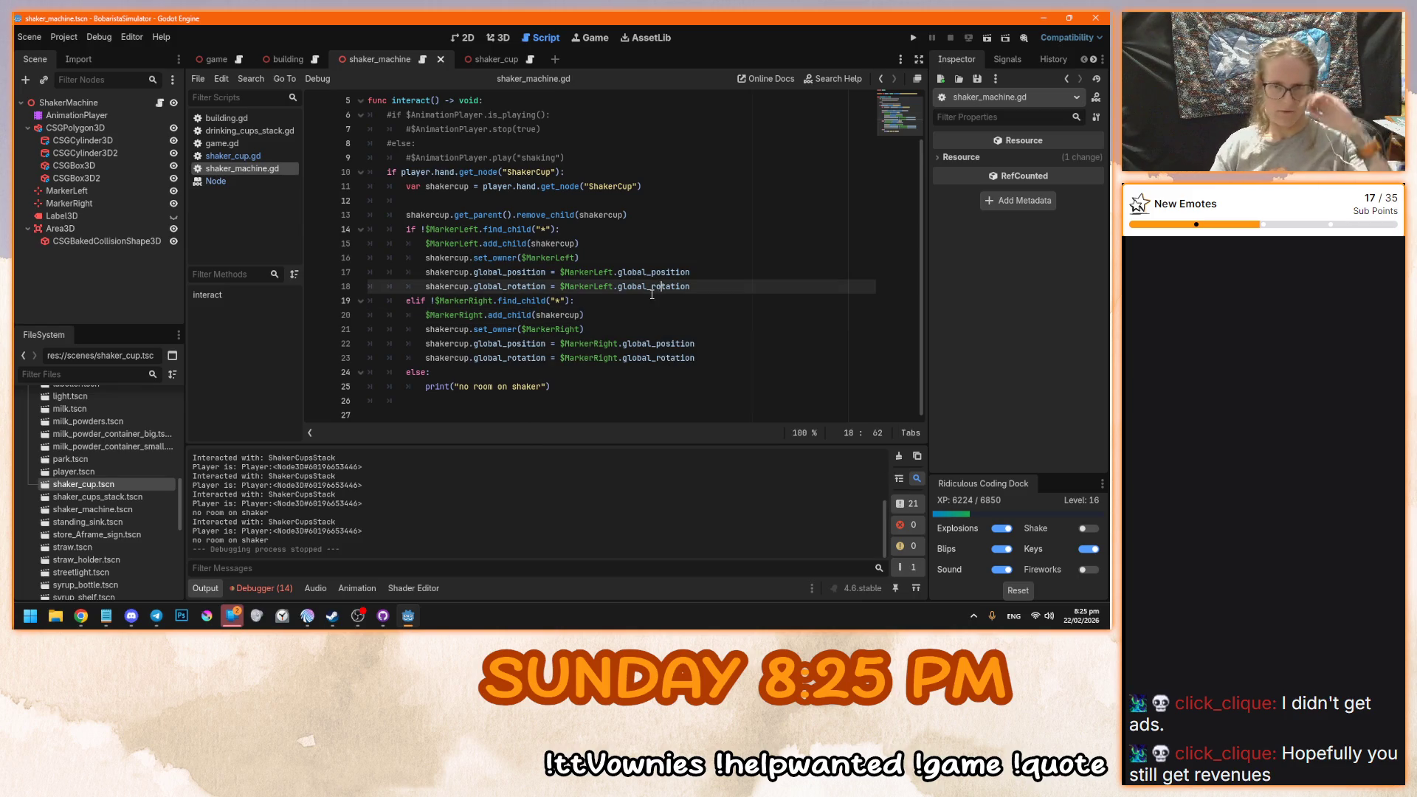
- Move the remove_child line into both the MarkerLeft and MarkerRight branches, then run the game
{"action": "mouse_move", "coordinate": [628, 214]}
{"action": "left_mouse_down"}
{"action": "mouse_move", "coordinate": [507, 229]}
{"action": "mouse_move", "coordinate": [406, 214]}
{"action": "left_mouse_up"}
{"action": "key", "text": "ctrl+x"}
{"action": "key", "text": "Return"}
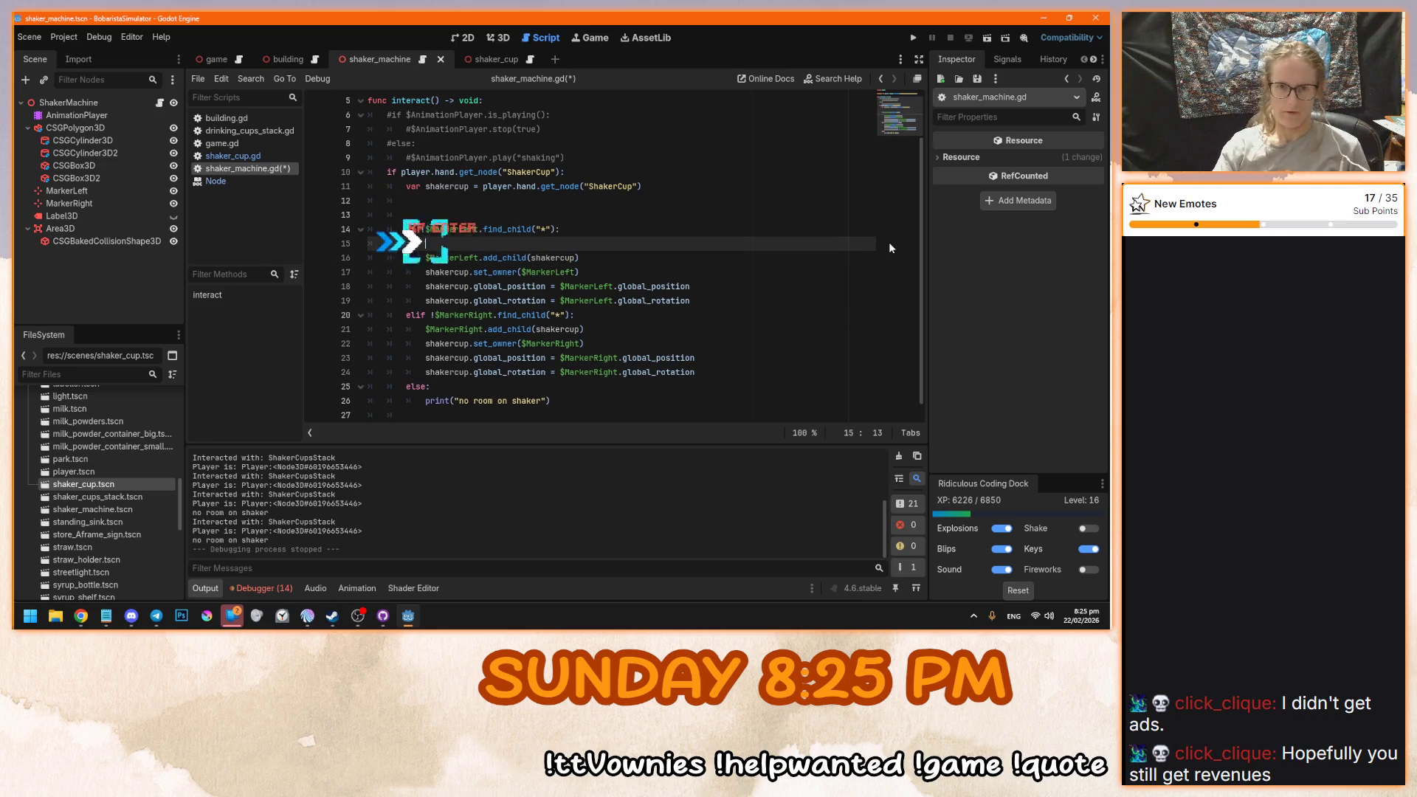
{"action": "key", "text": "ctrl+v"}
{"action": "left_click", "coordinate": [620, 313]}
{"action": "key", "text": "KP_Enter"}
{"action": "key", "text": "ctrl+v"}
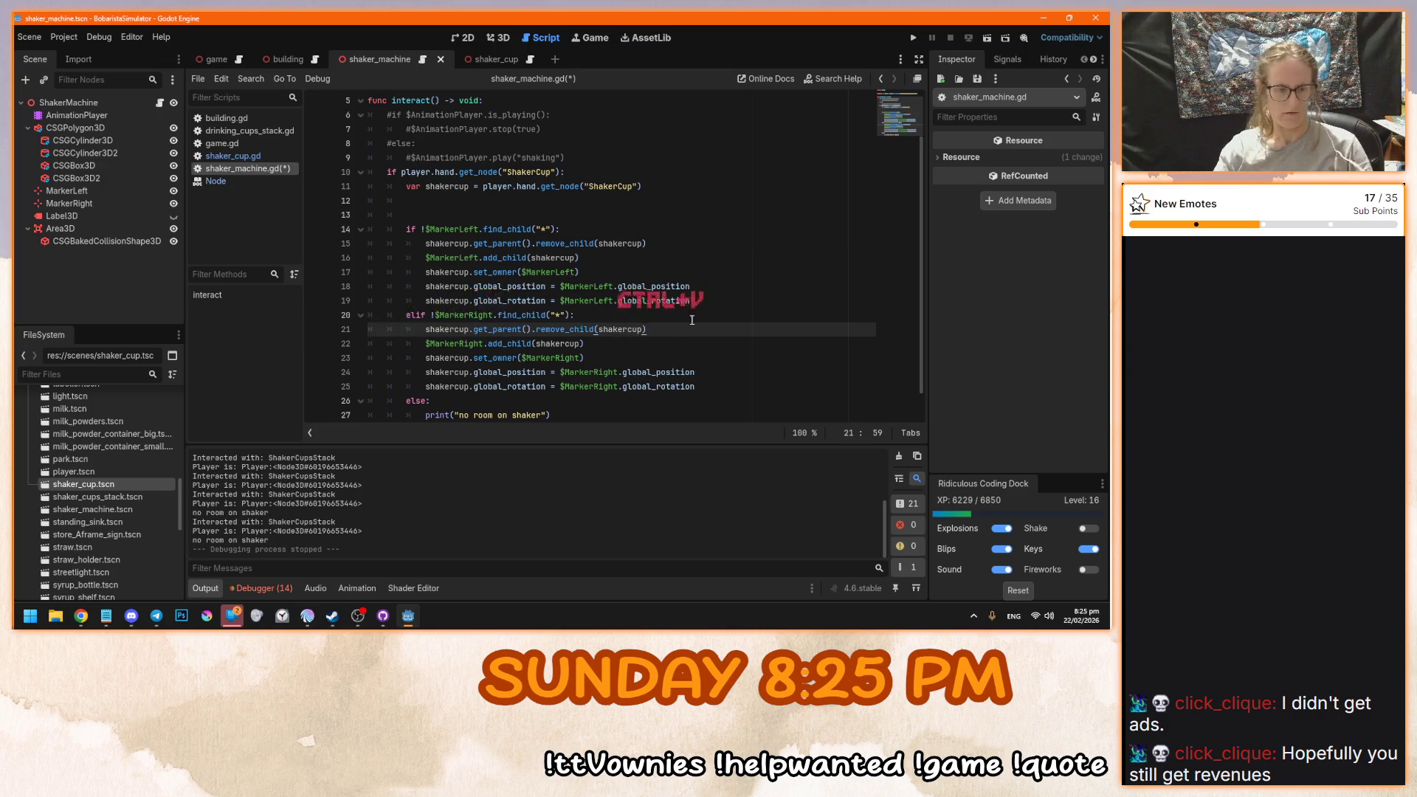
{"action": "key", "text": "F5"}
{"action": "left_click", "coordinate": [548, 302]}
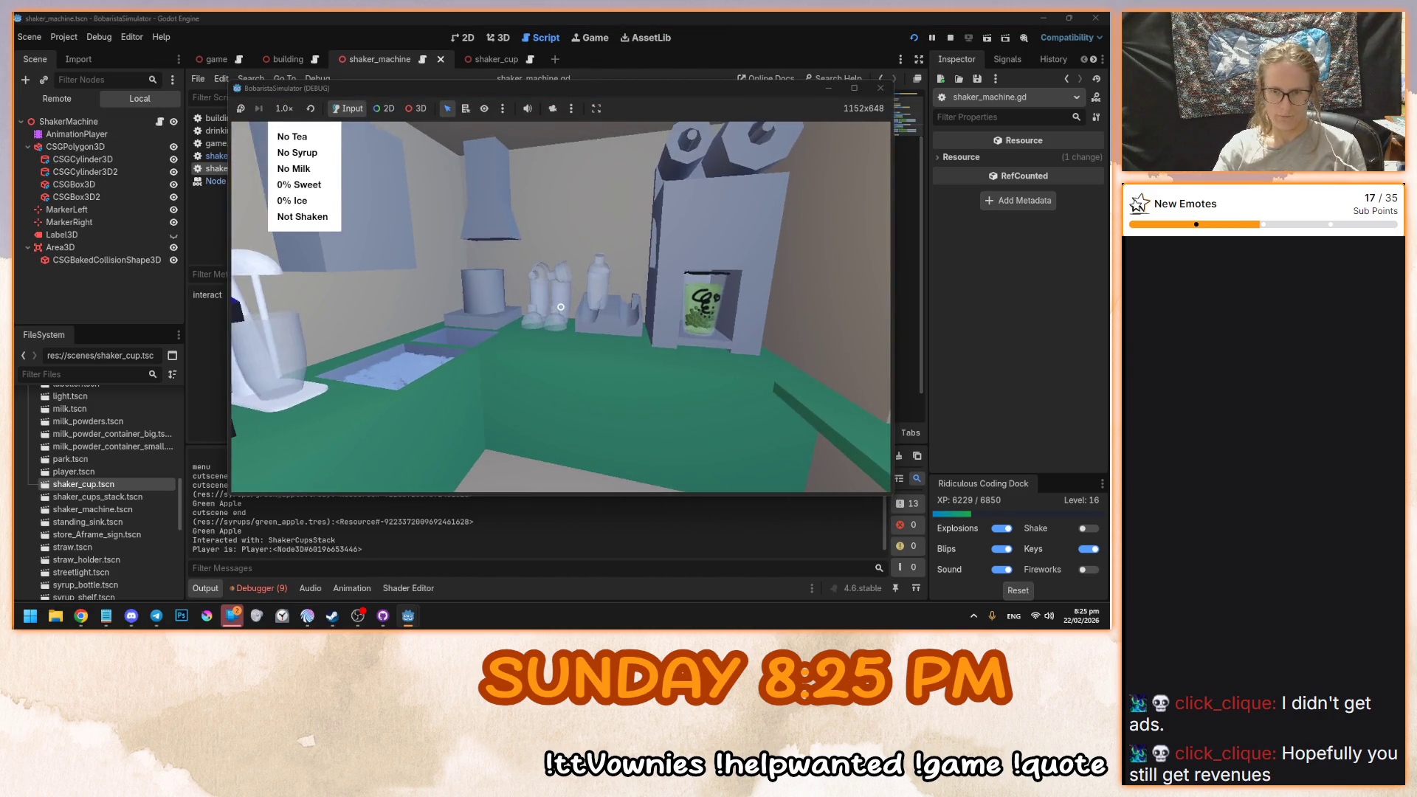
- Pick up a cup in the running game, stop the test, and return to the script
{"action": "left_click", "coordinate": [561, 306]}
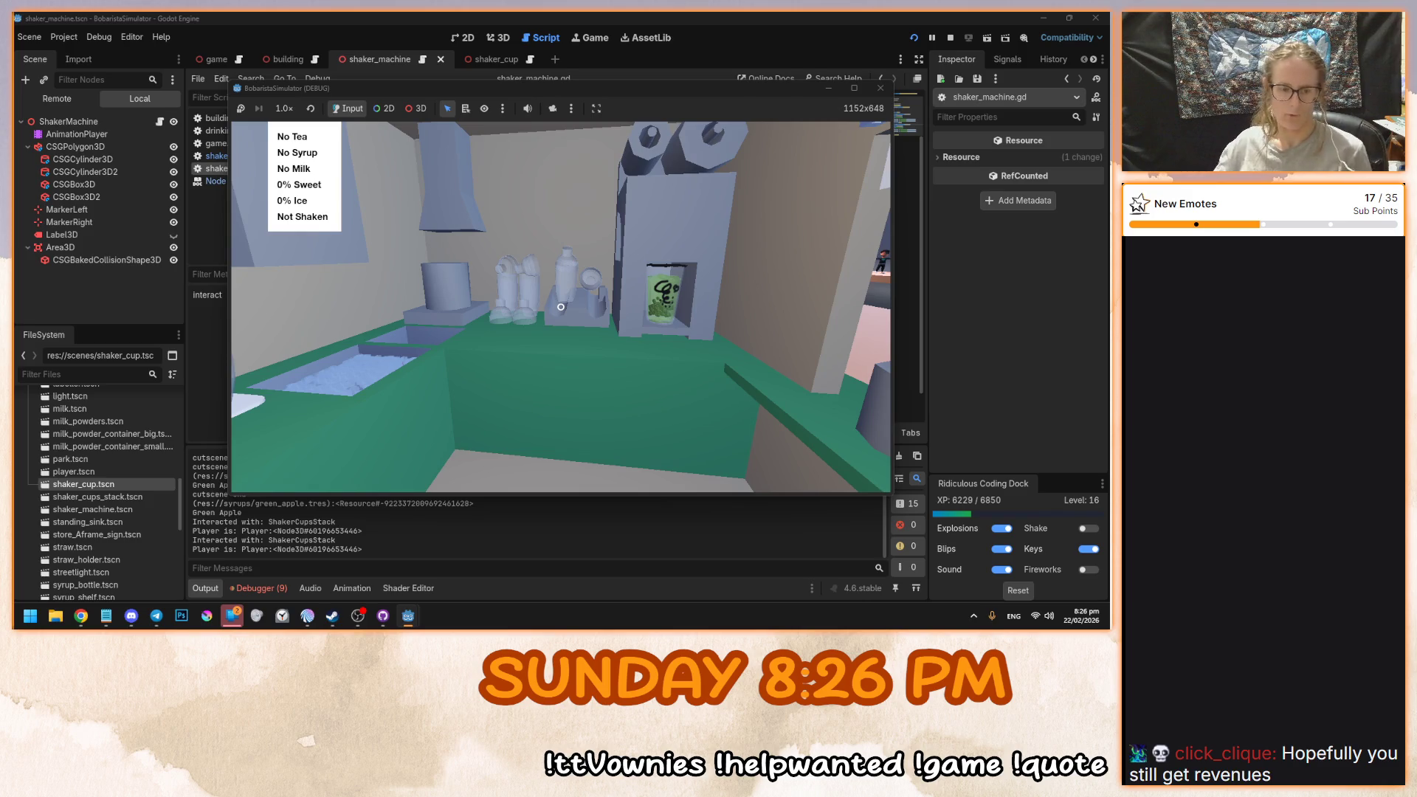
{"action": "key", "text": "F8"}
{"action": "left_click", "coordinate": [568, 306]}
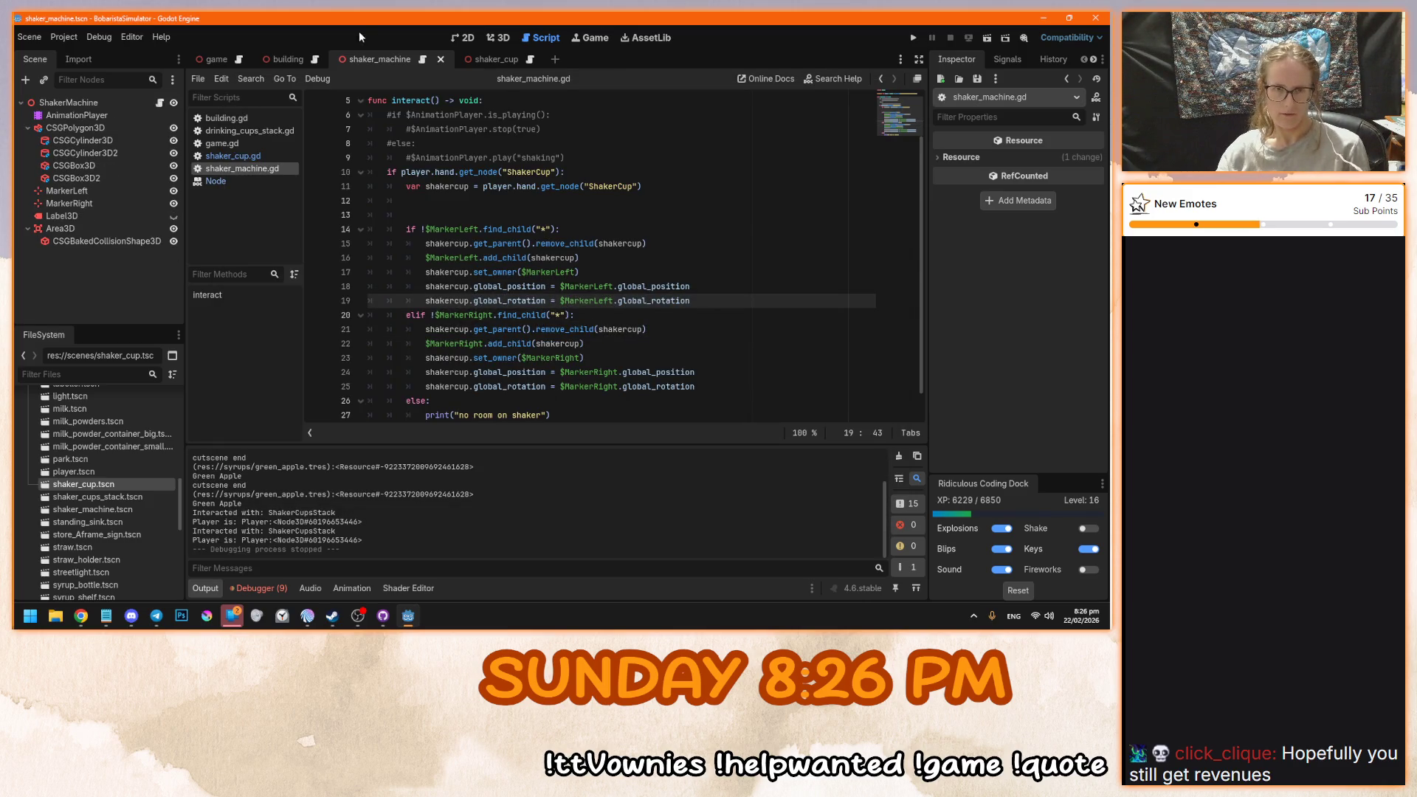
- Check the hideUI call in shaker_cup's _ready, then switch back to the shaker_machine scene
{"action": "left_click", "coordinate": [503, 60]}
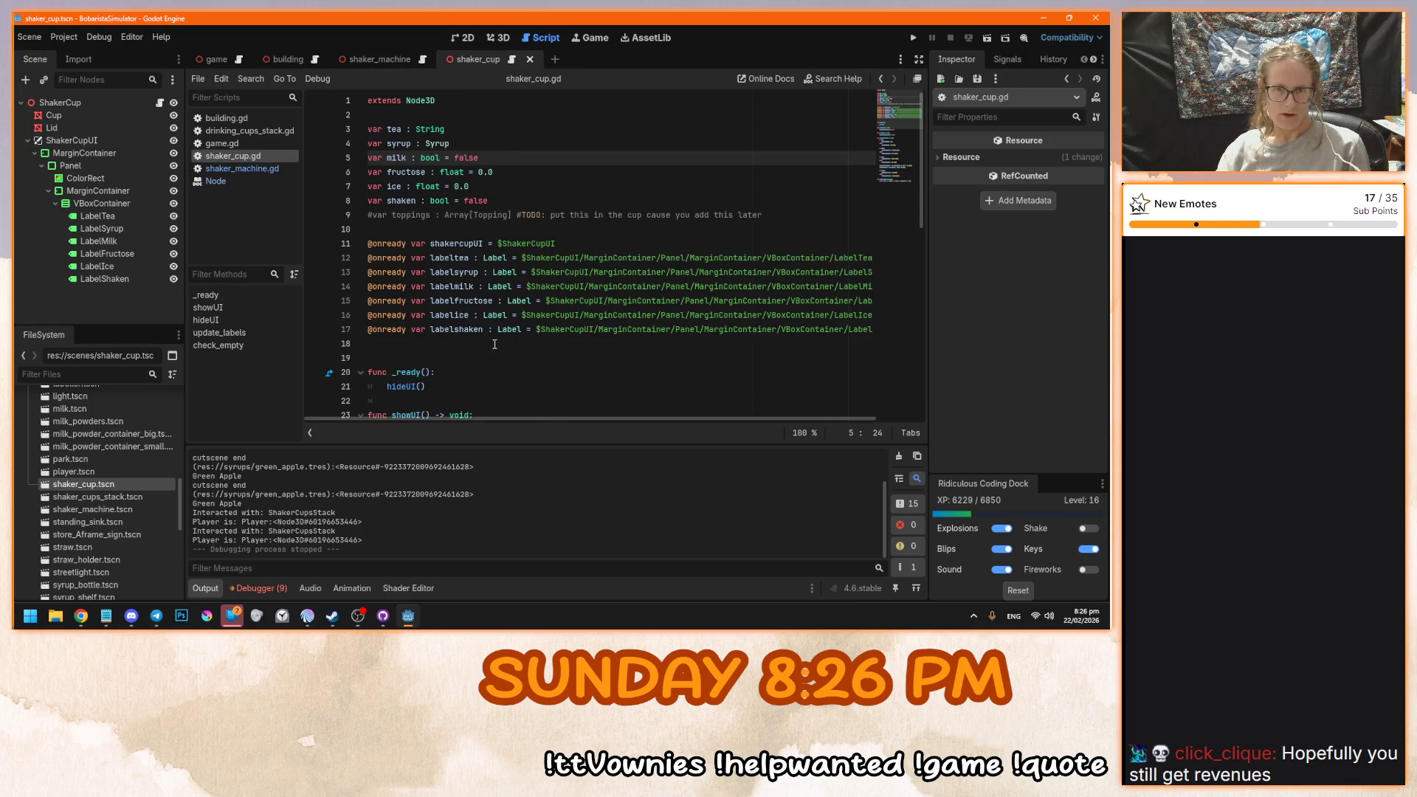
{"action": "scroll", "coordinate": [495, 345], "scroll_direction": "down", "scroll_amount": 6}
{"action": "left_click", "coordinate": [437, 131]}
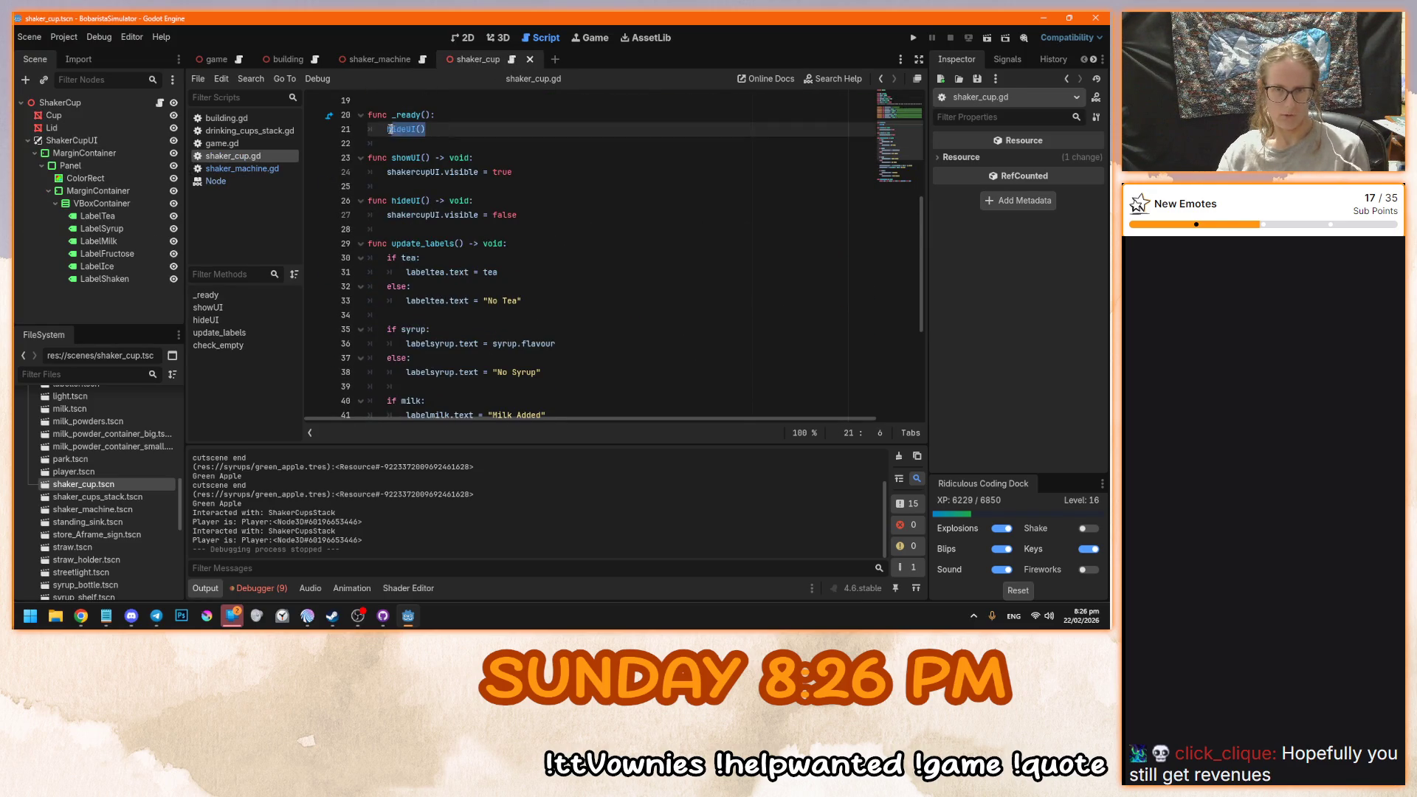
{"action": "left_click", "coordinate": [399, 62]}
- Add shakercup.hideUI() at the start of the MarkerLeft branch and copy that line
{"action": "left_click", "coordinate": [596, 232]}
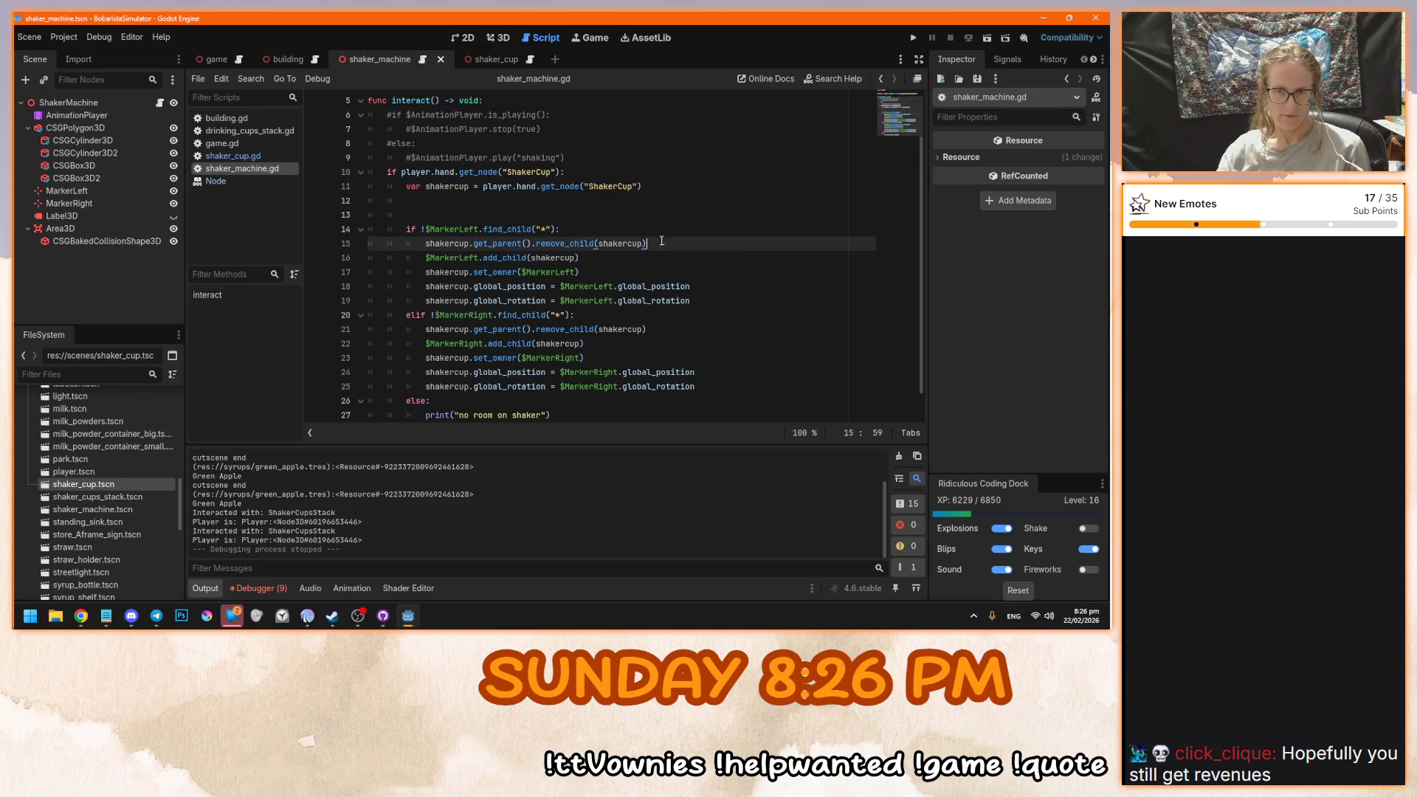
{"action": "key", "text": "KP_Enter"}
{"action": "type", "text": "shakercup."}
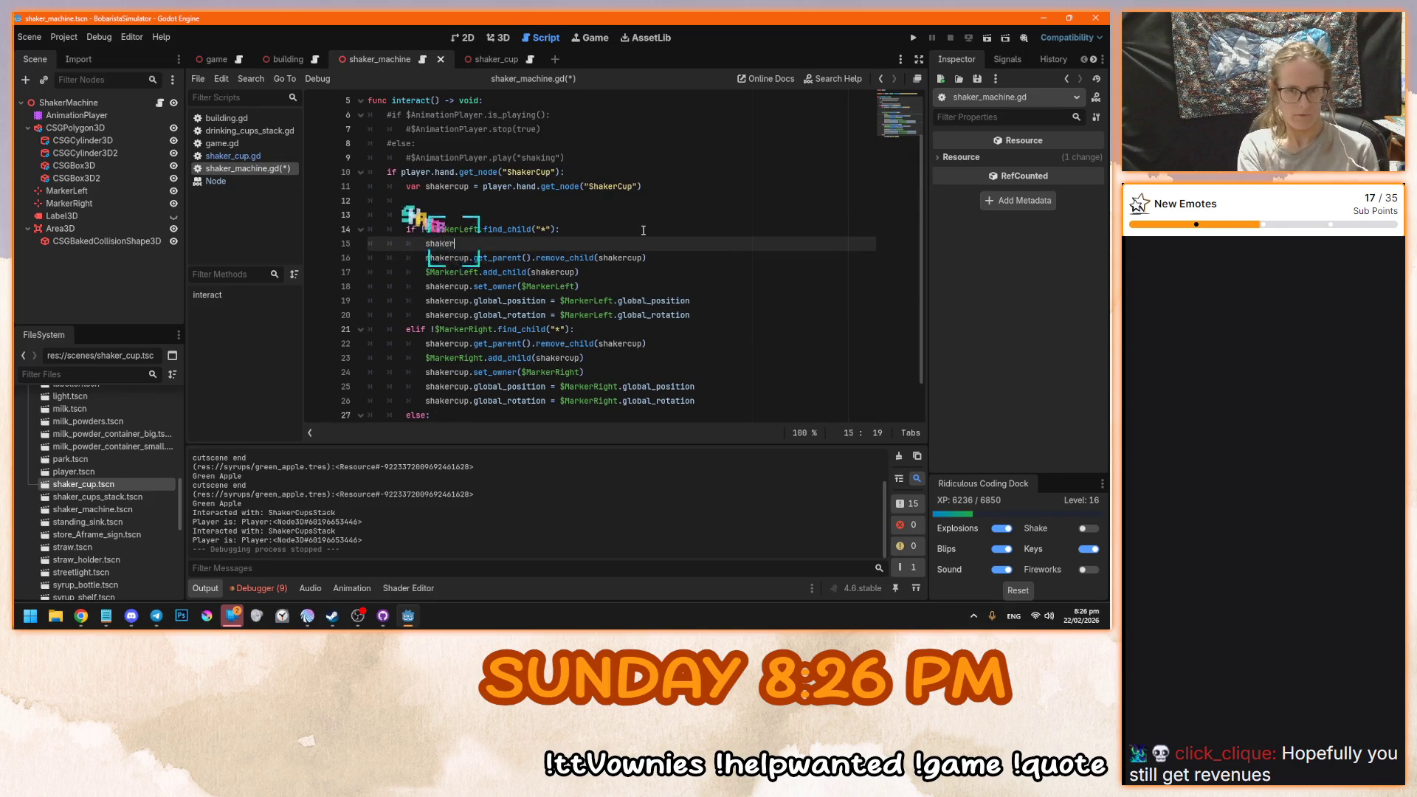
{"action": "key", "text": "ctrl+v"}
{"action": "key", "text": "shift+Home"}
{"action": "key", "text": "ctrl+c"}
- Paste shakercup.hideUI() into the elif MarkerRight branch and run the game
{"action": "left_click", "coordinate": [583, 320]}
{"action": "key", "text": "Down"}
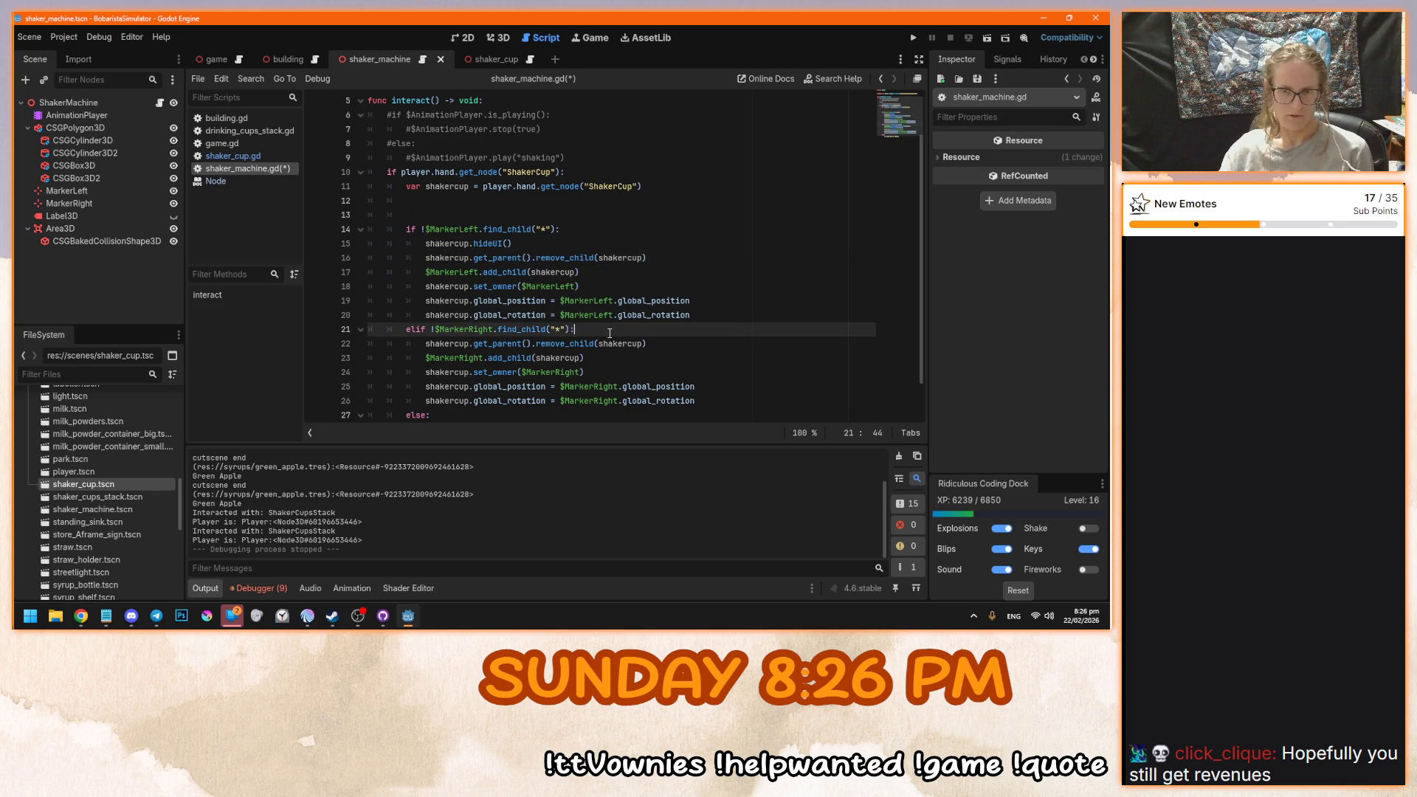
{"action": "key", "text": "KP_Enter"}
{"action": "key", "text": "ctrl+v"}
{"action": "key", "text": "F5"}
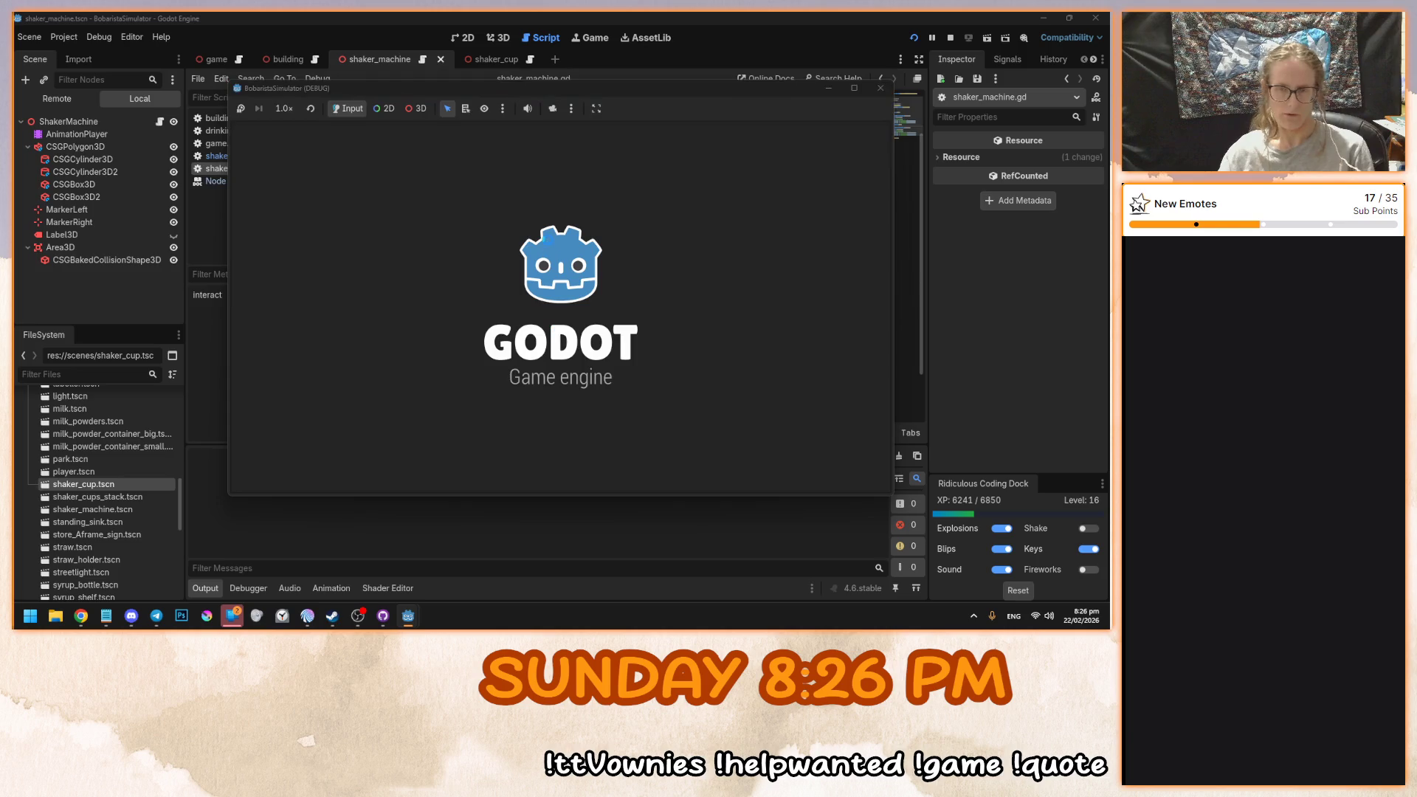
- Start the game, take a cup, try placing it on the shaker, then stop and return to the script
{"action": "left_click", "coordinate": [536, 282]}
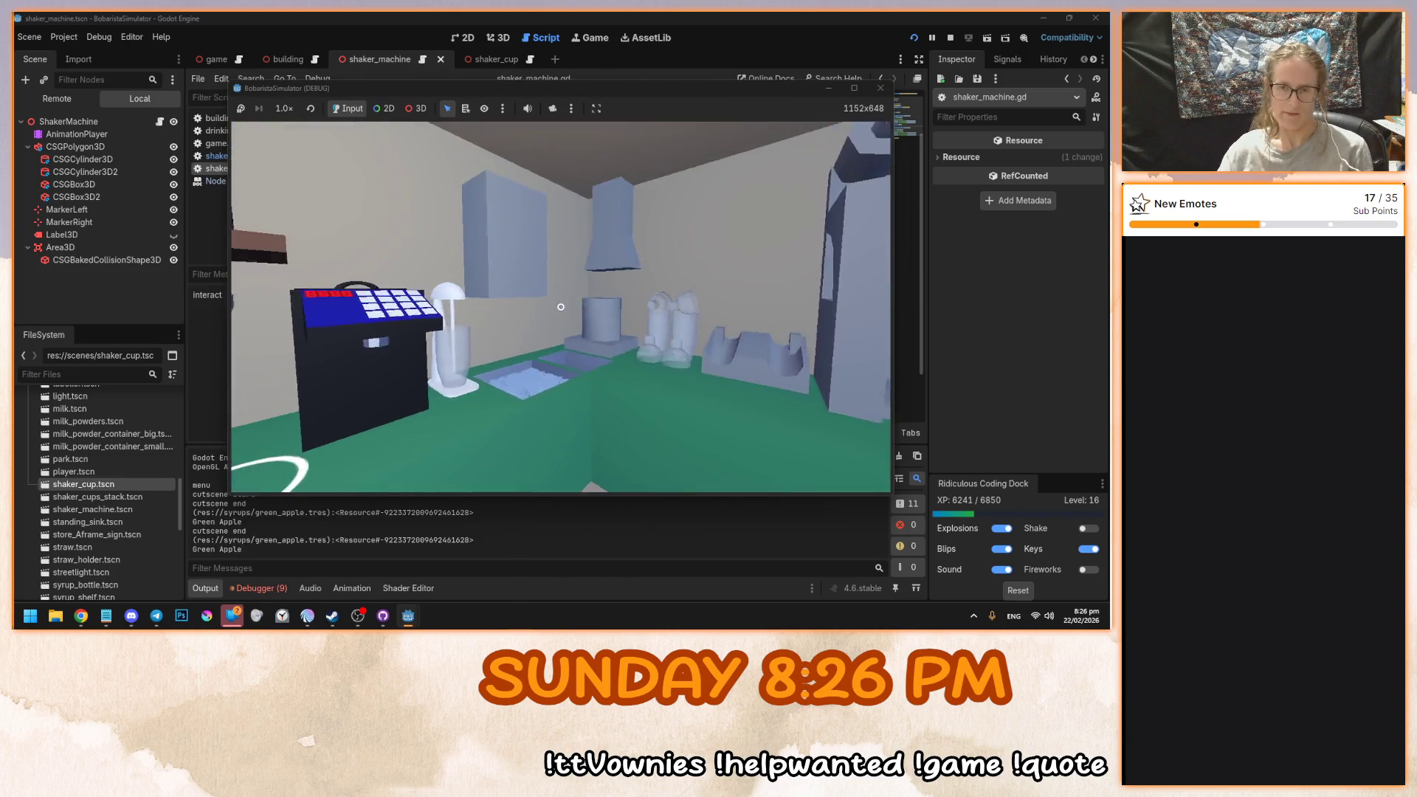
{"action": "left_click", "coordinate": [561, 306]}
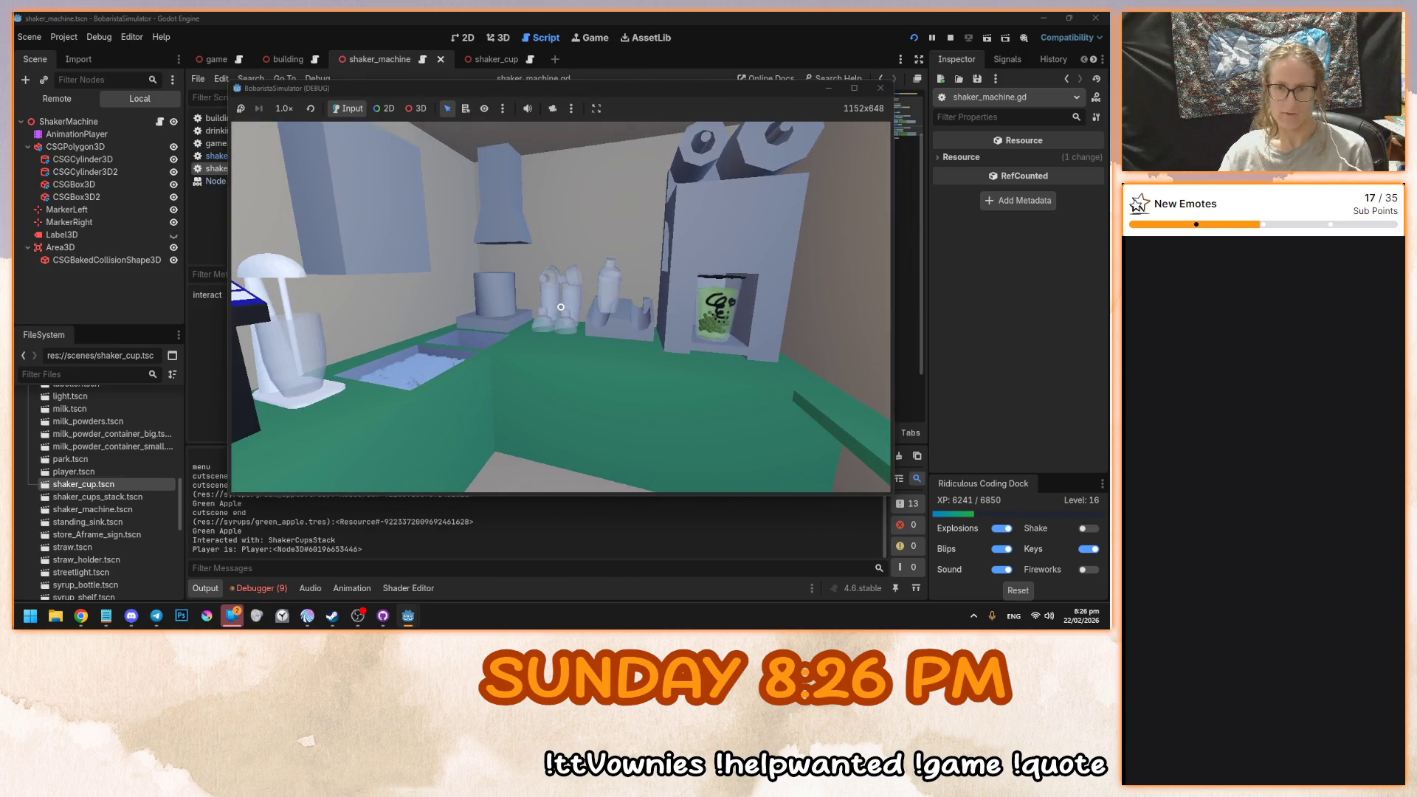
{"action": "left_click", "coordinate": [561, 307]}
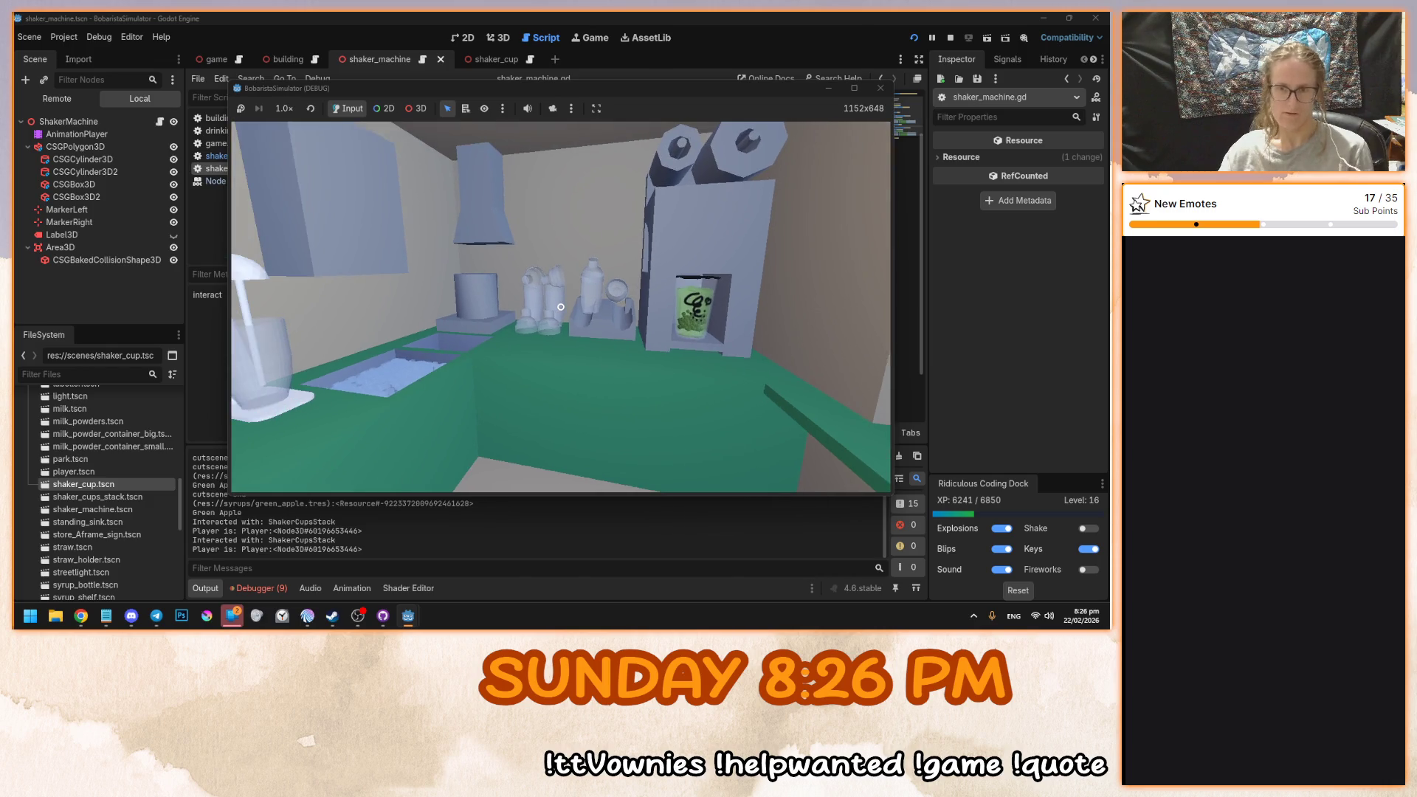
{"action": "left_click", "coordinate": [561, 307]}
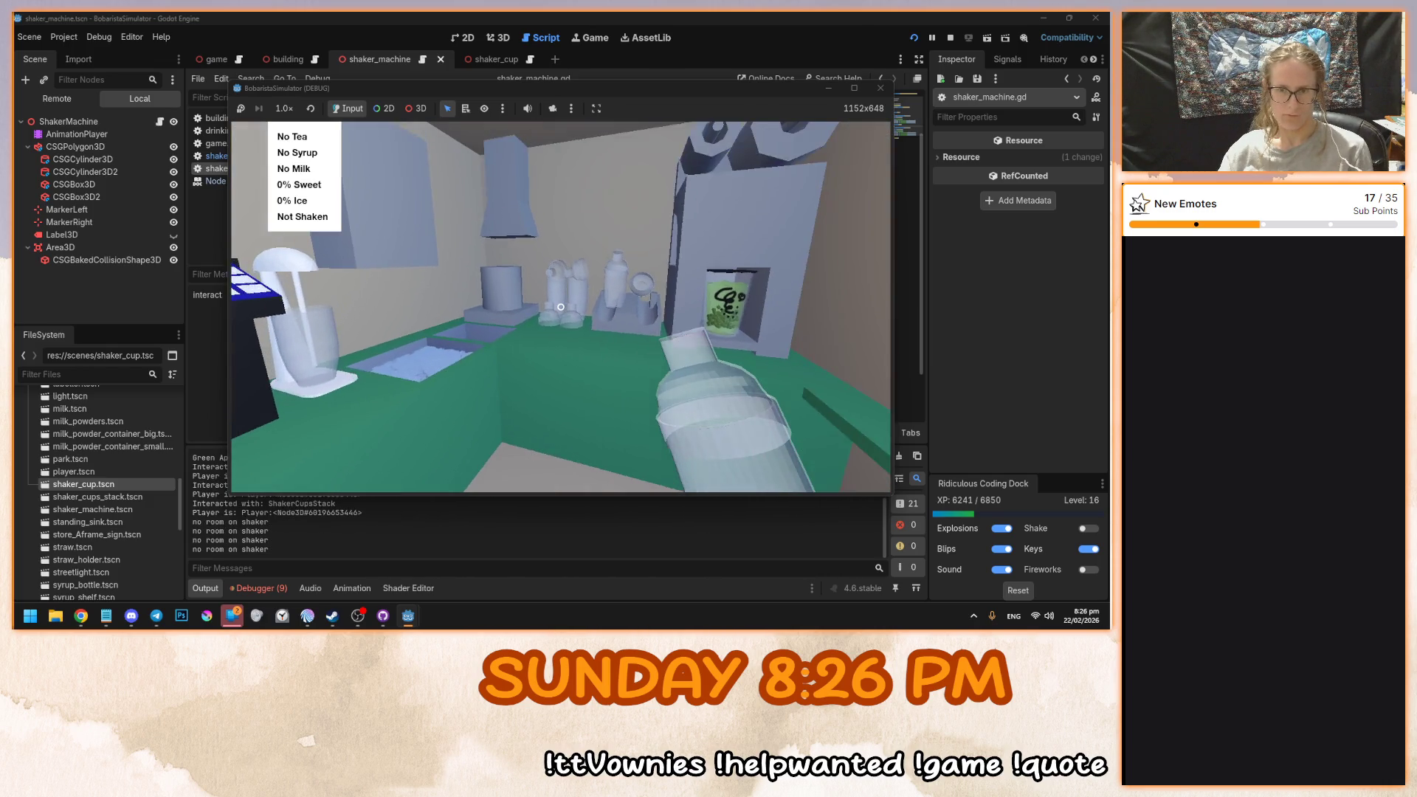
{"action": "left_click", "coordinate": [561, 306]}
{"action": "key", "text": "F8"}
{"action": "left_click", "coordinate": [553, 329]}
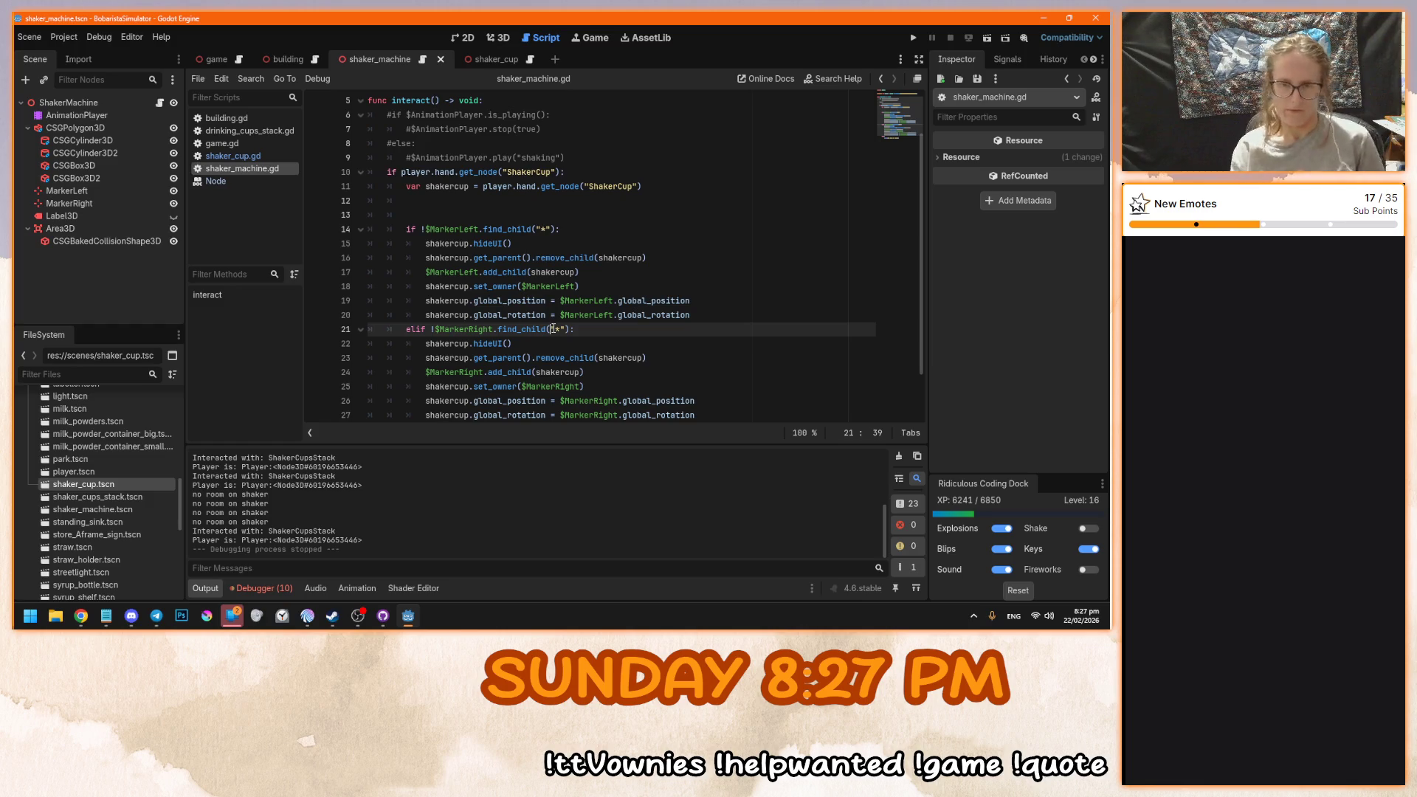
- In the 3D view, select and frame CSGBakedCollisionShape3D, orbit around it, hide it, then select Area3D
{"action": "left_click", "coordinate": [596, 245]}
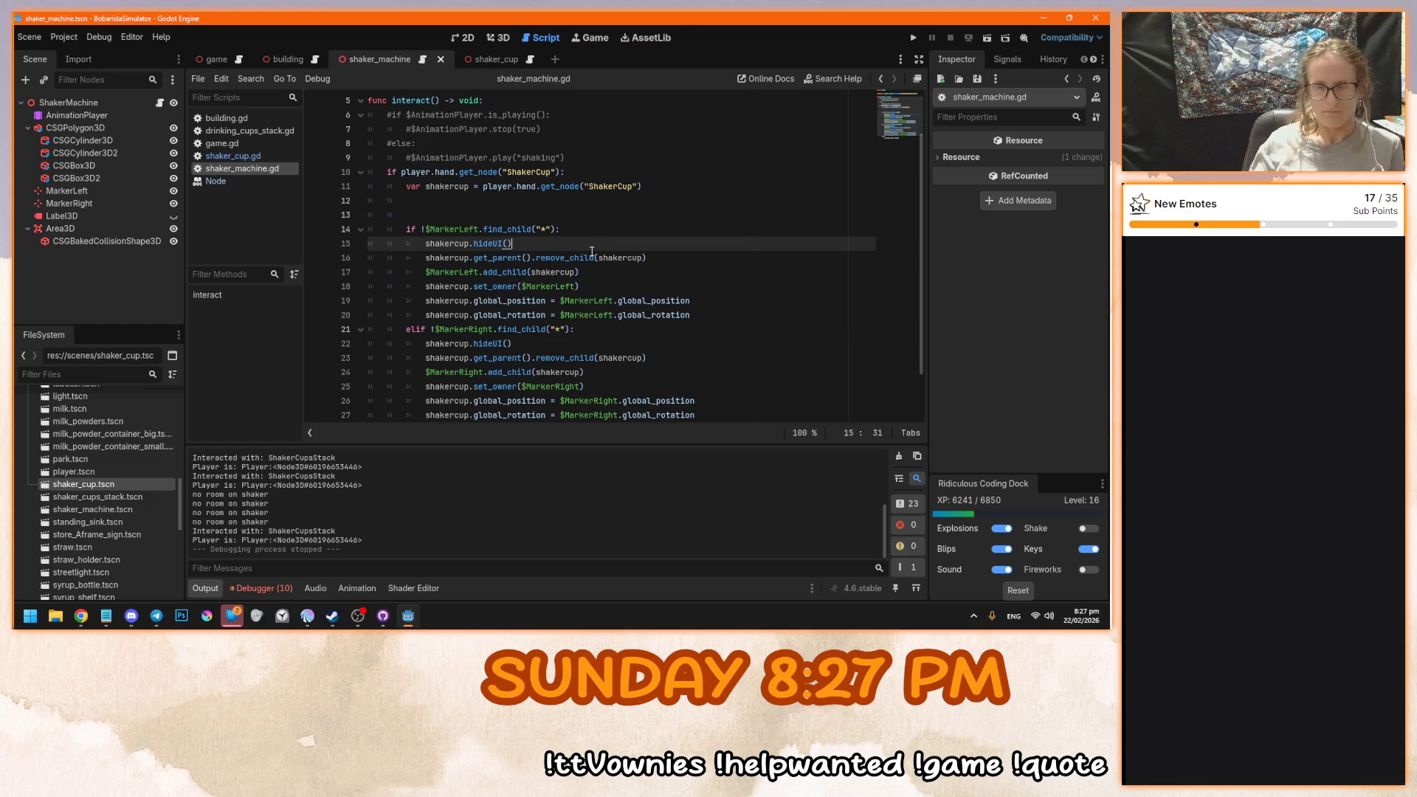
{"action": "left_click", "coordinate": [496, 38]}
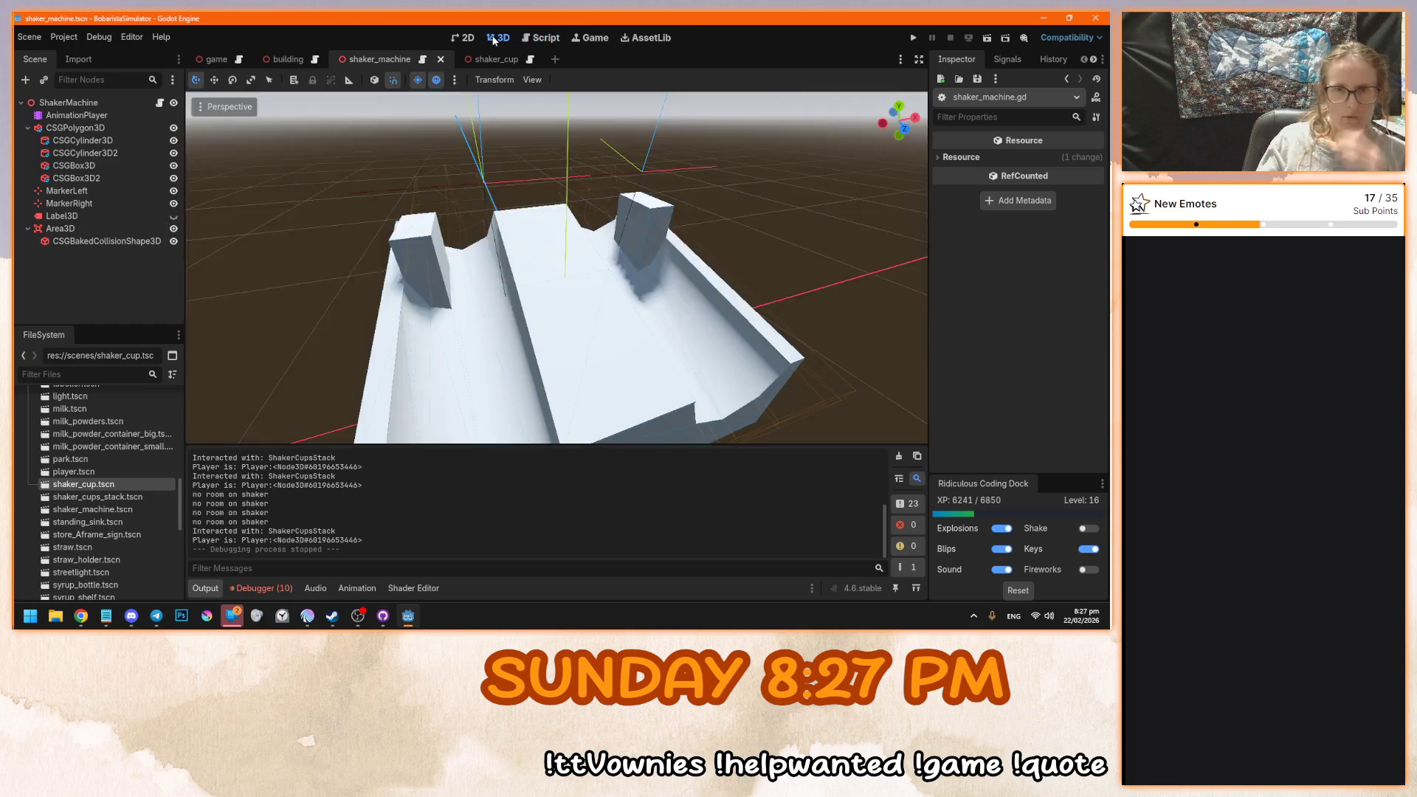
{"action": "left_click", "coordinate": [148, 243]}
{"action": "key", "text": "f"}
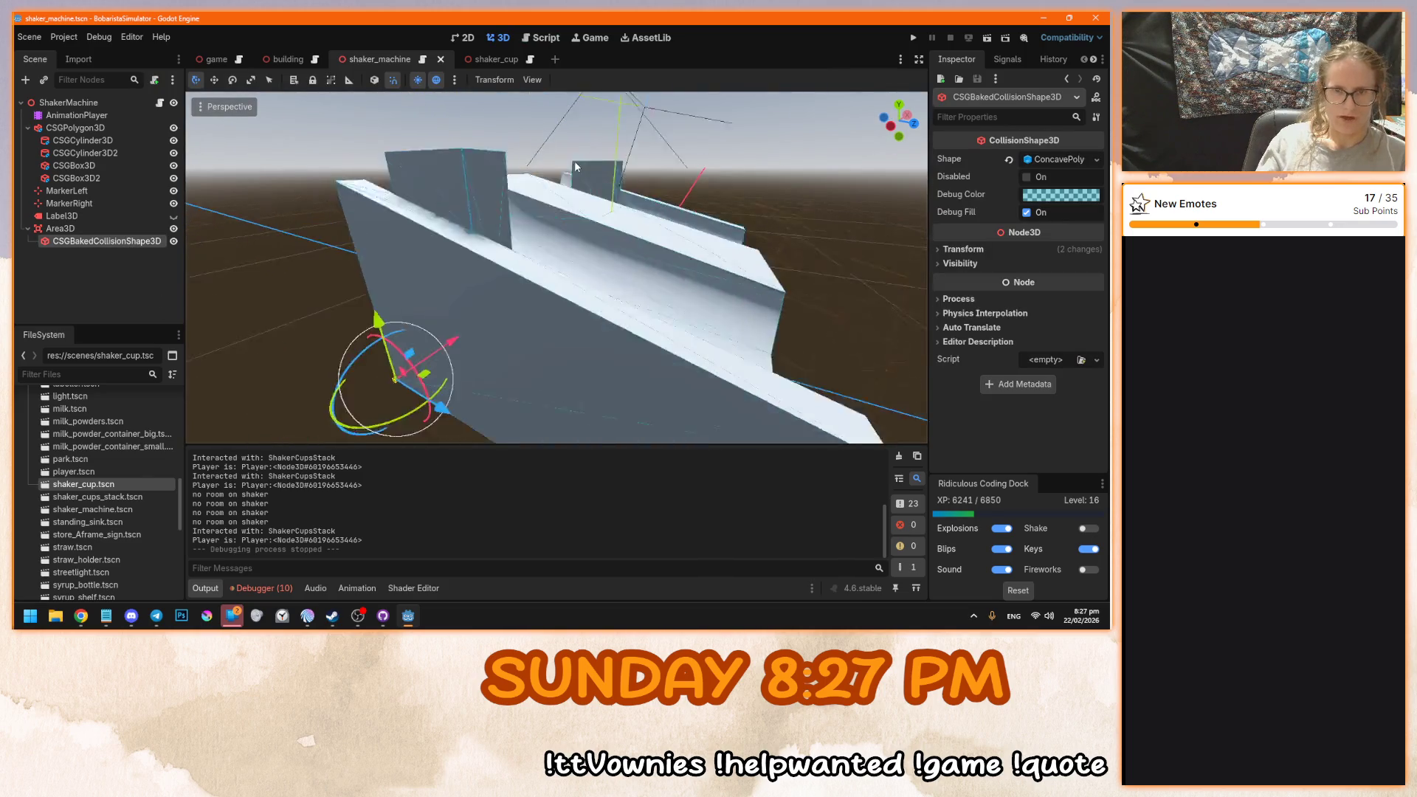
{"action": "mouse_move", "coordinate": [562, 202]}
{"action": "left_mouse_down"}
{"action": "mouse_move", "coordinate": [408, 228]}
{"action": "mouse_move", "coordinate": [679, 278]}
{"action": "mouse_move", "coordinate": [729, 255]}
{"action": "mouse_move", "coordinate": [288, 228]}
{"action": "left_mouse_up"}
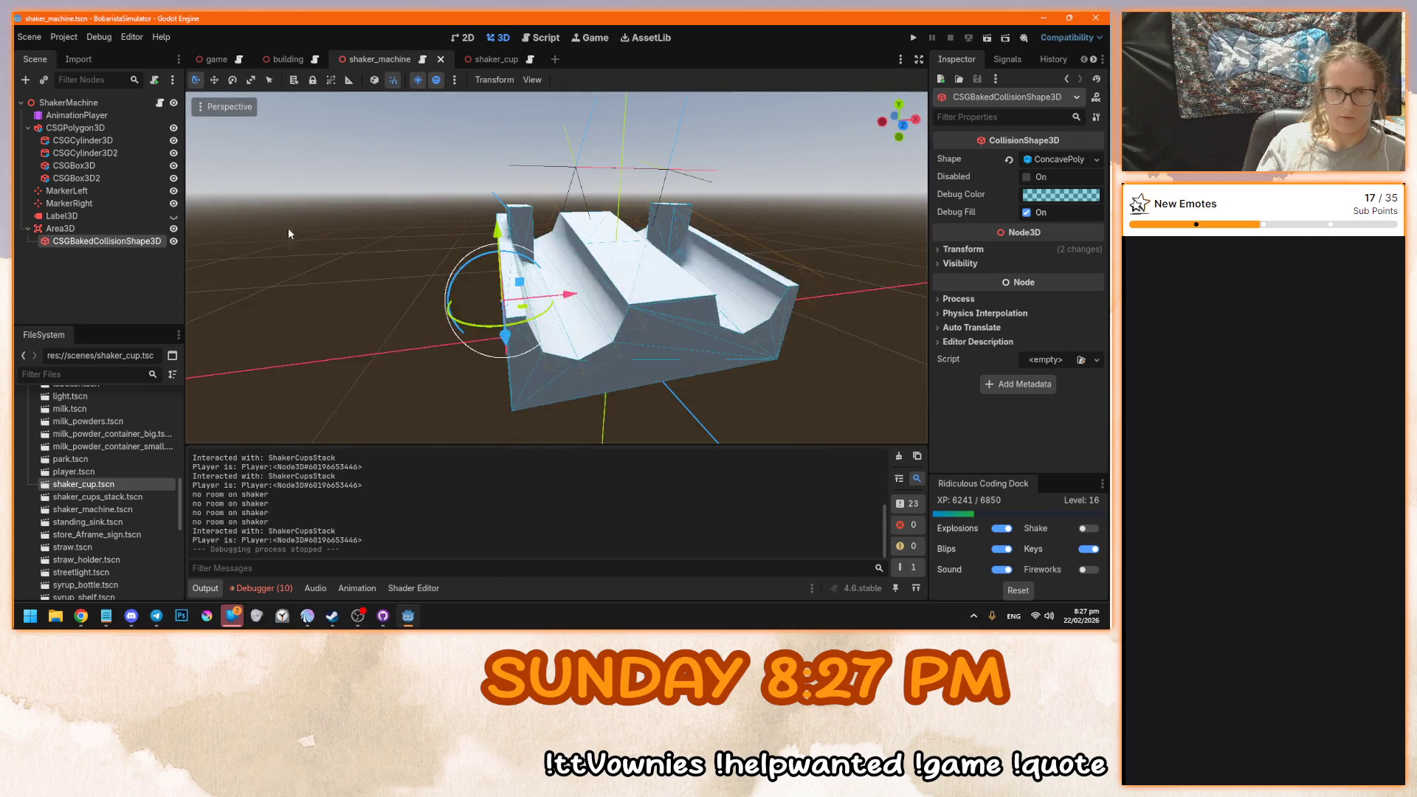
{"action": "left_click", "coordinate": [173, 241]}
{"action": "left_click", "coordinate": [61, 228]}
- Add a CollisionPolygon3D child node under the shaker machine's Area3D
{"action": "left_click", "coordinate": [25, 80]}
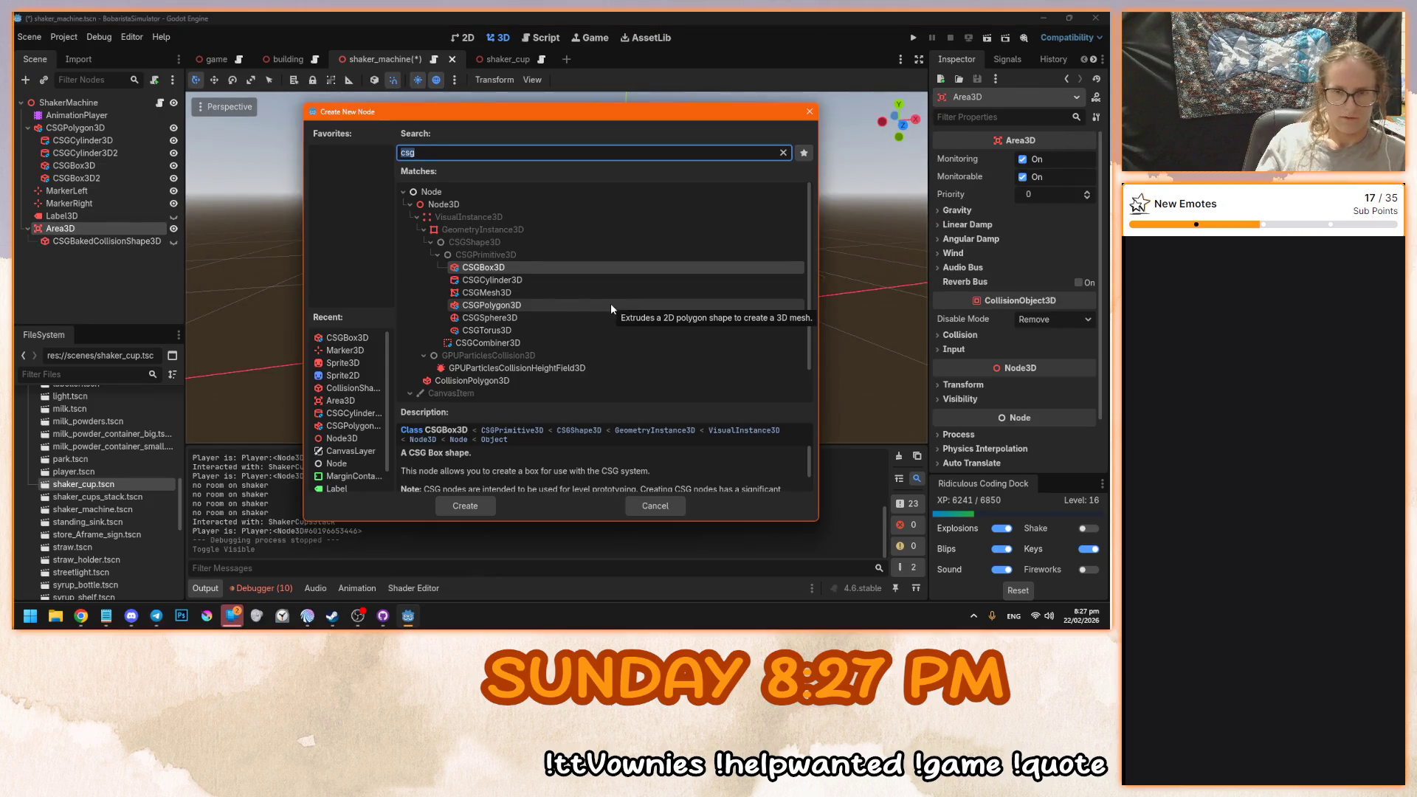
{"action": "type", "text": "collis"}
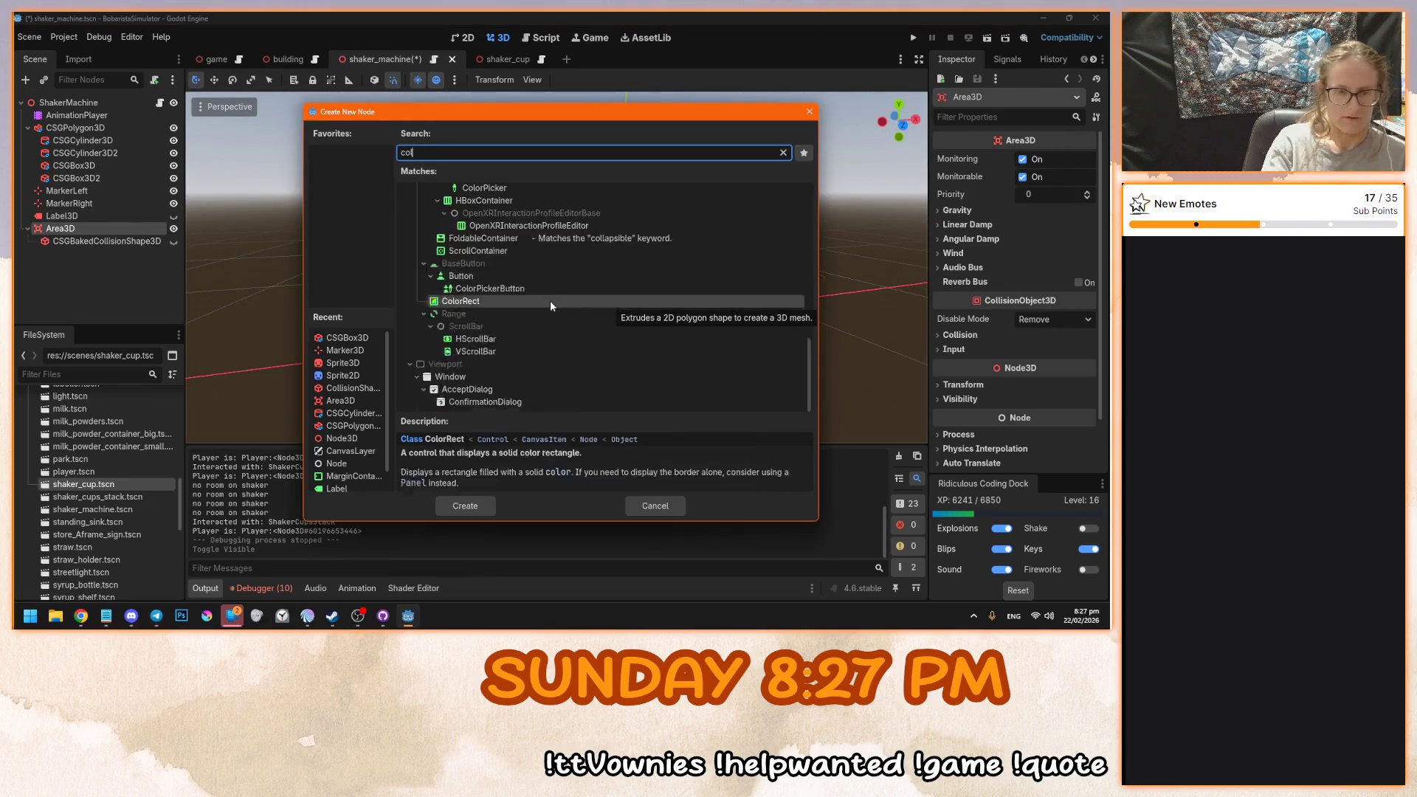
{"action": "left_click", "coordinate": [479, 268]}
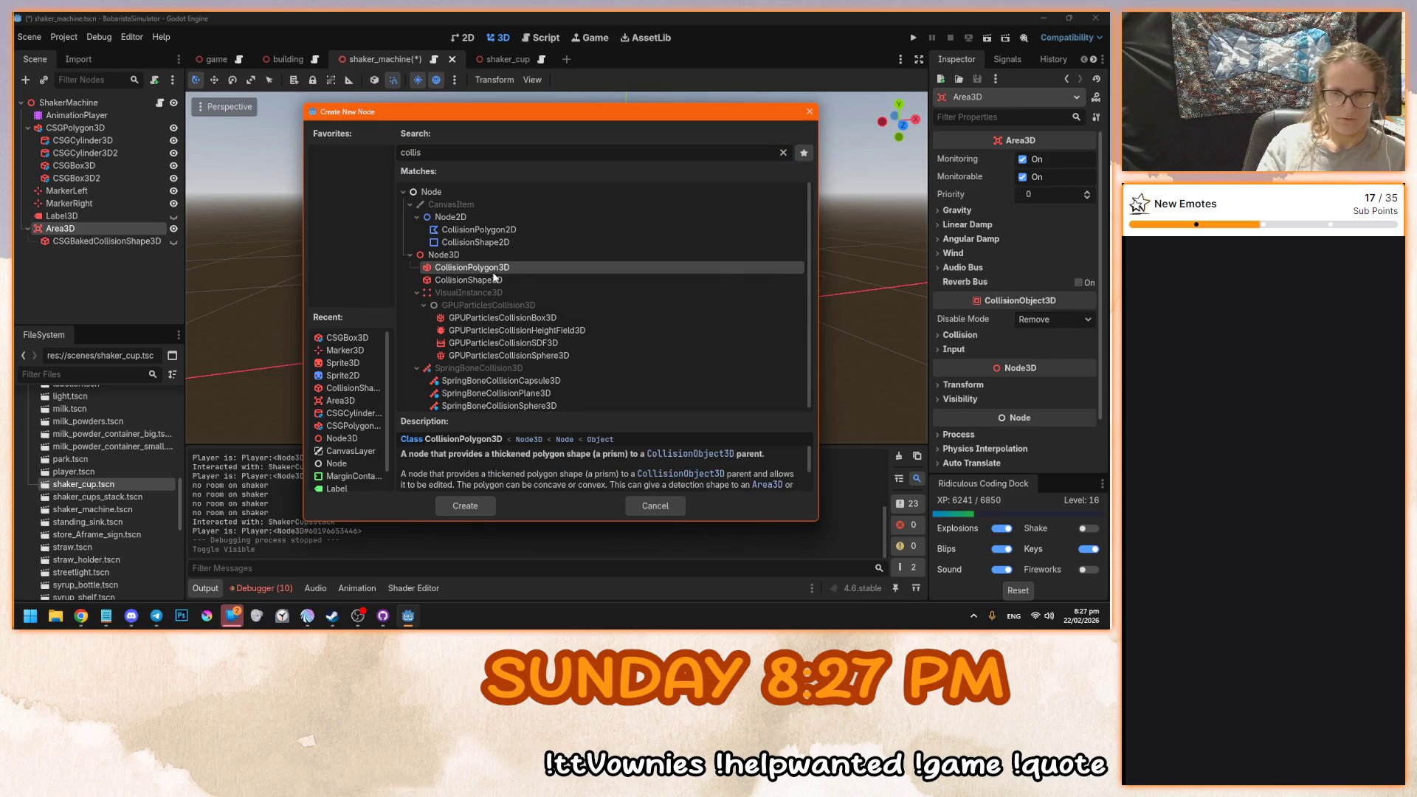
{"action": "left_click", "coordinate": [464, 509]}
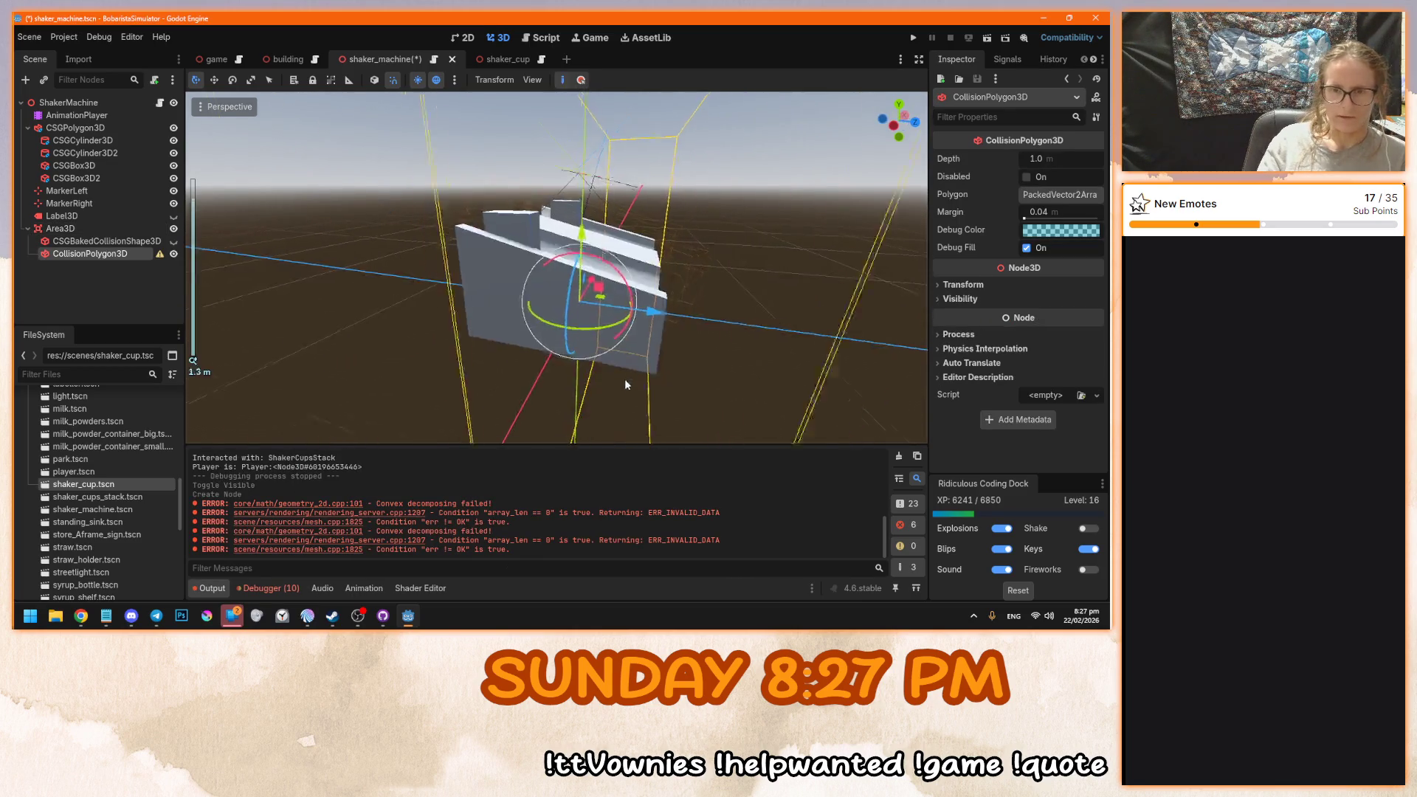
- Draw a closed four-corner collision polygon just below the shaker machine
{"action": "scroll", "coordinate": [525, 379], "scroll_direction": "down", "scroll_amount": 5}
{"action": "mouse_move", "coordinate": [437, 370]}
{"action": "left_mouse_down"}
{"action": "mouse_move", "coordinate": [635, 379]}
{"action": "mouse_move", "coordinate": [579, 289]}
{"action": "left_mouse_up"}
{"action": "left_click", "coordinate": [582, 82]}
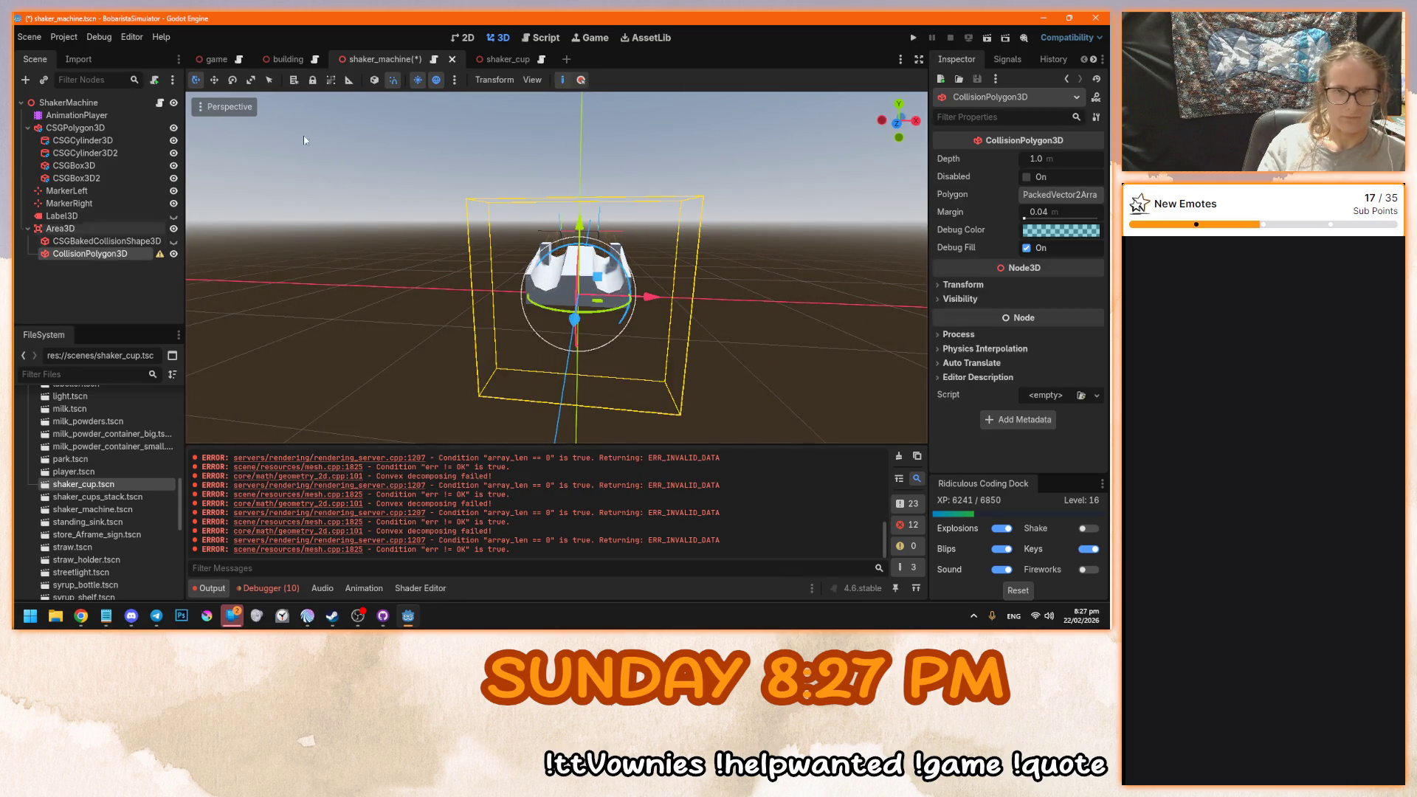
{"action": "left_click", "coordinate": [523, 379]}
{"action": "left_click", "coordinate": [599, 386]}
{"action": "left_click", "coordinate": [601, 341]}
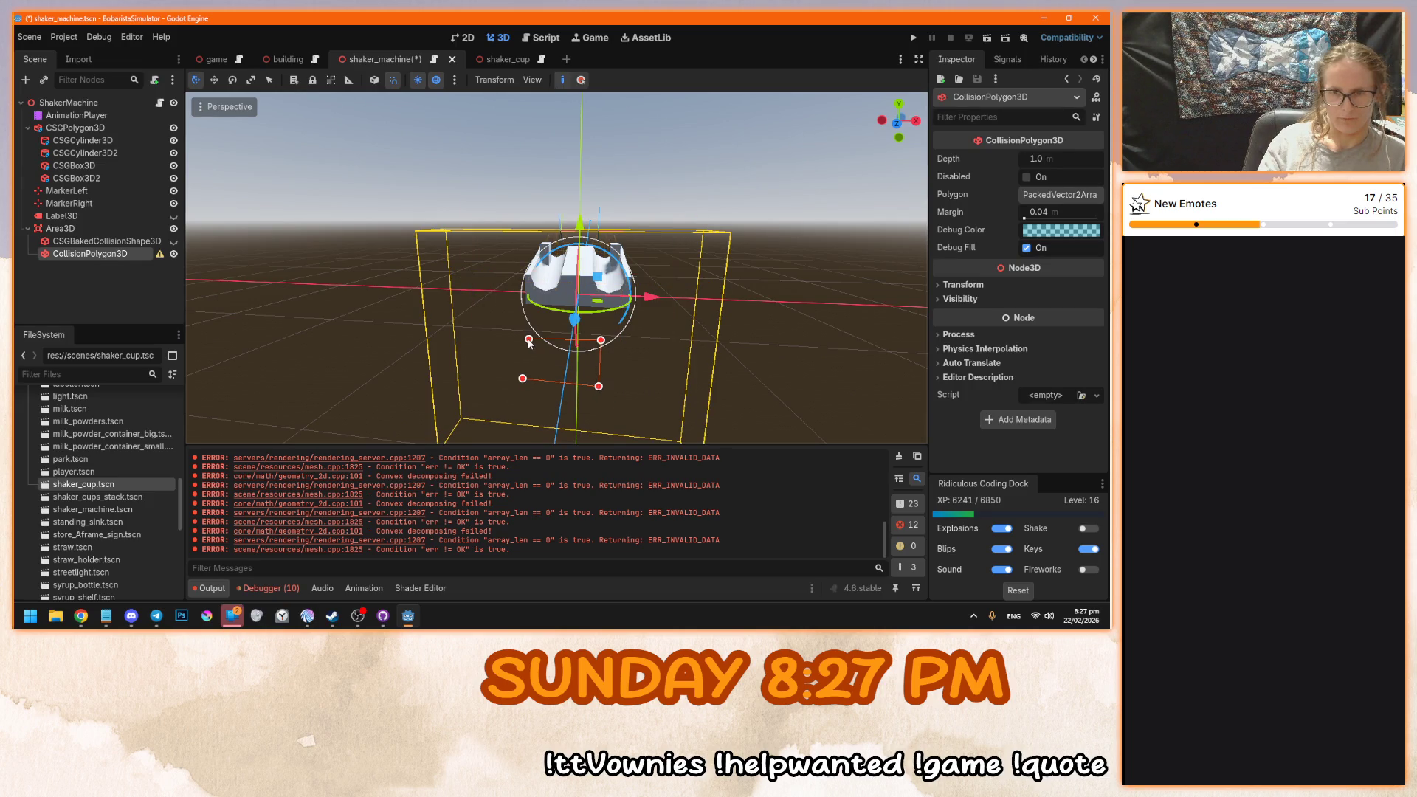
{"action": "left_click", "coordinate": [523, 380]}
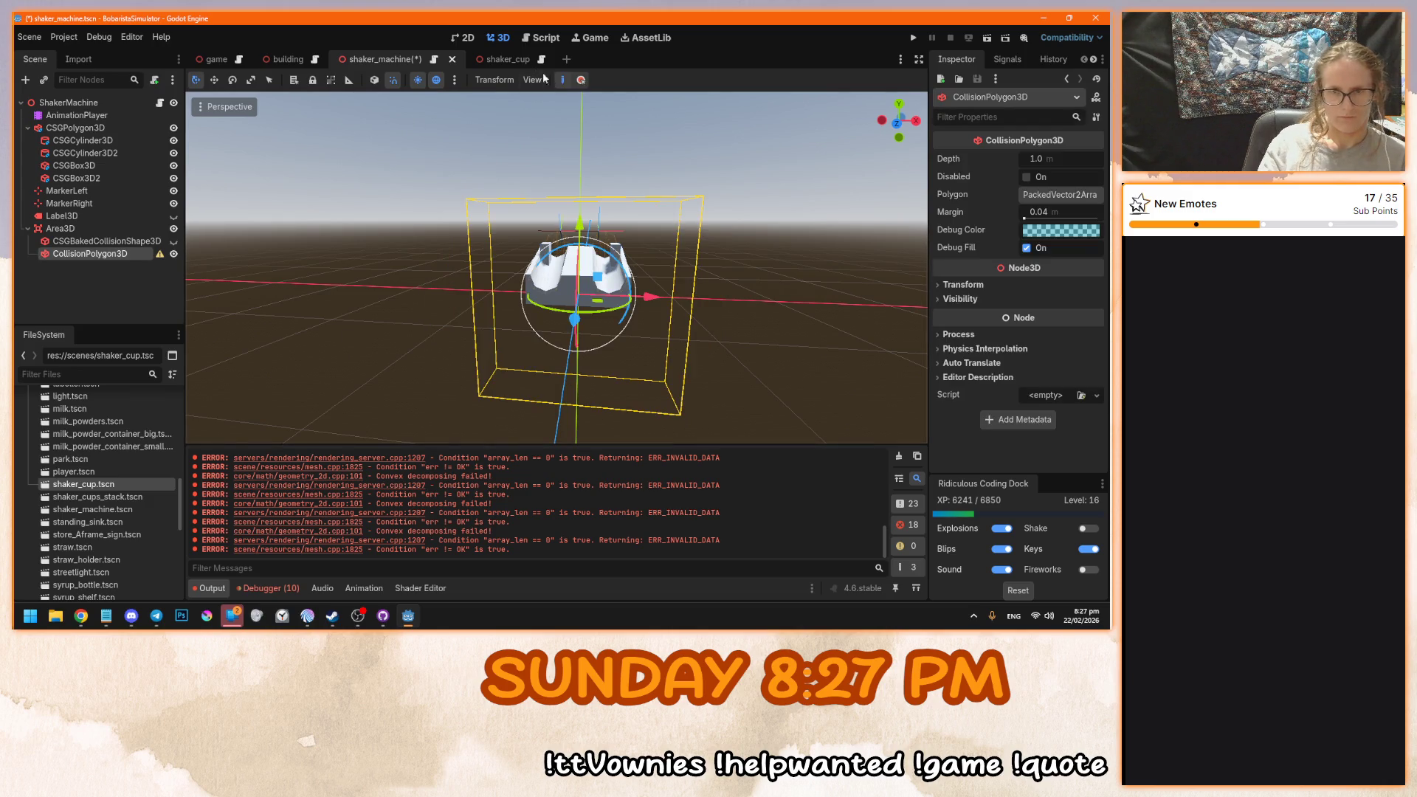
{"action": "left_click", "coordinate": [523, 384]}
{"action": "left_click", "coordinate": [587, 393]}
{"action": "left_click", "coordinate": [593, 358]}
{"action": "left_click", "coordinate": [524, 351]}
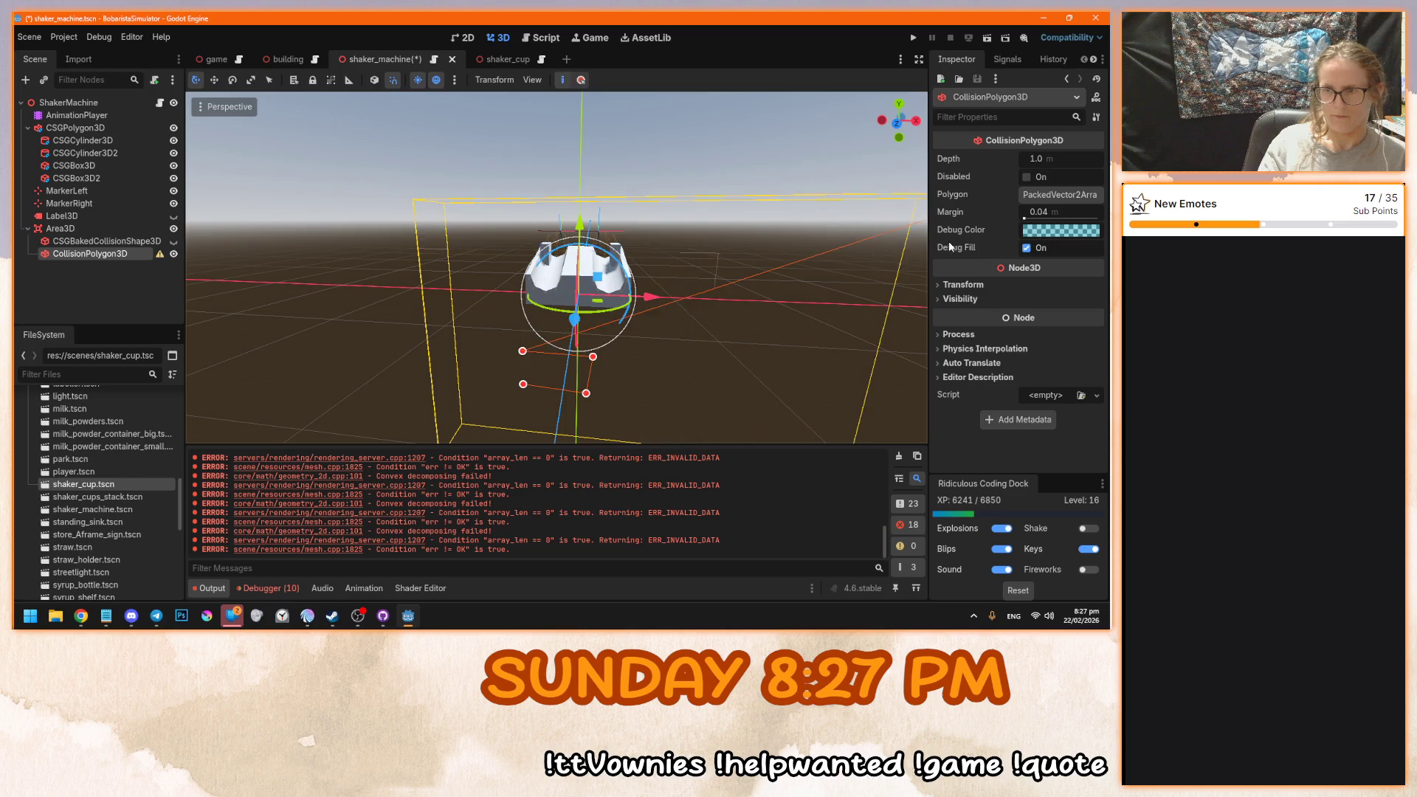
{"action": "left_click", "coordinate": [524, 383]}
{"action": "key", "text": "KP_1"}
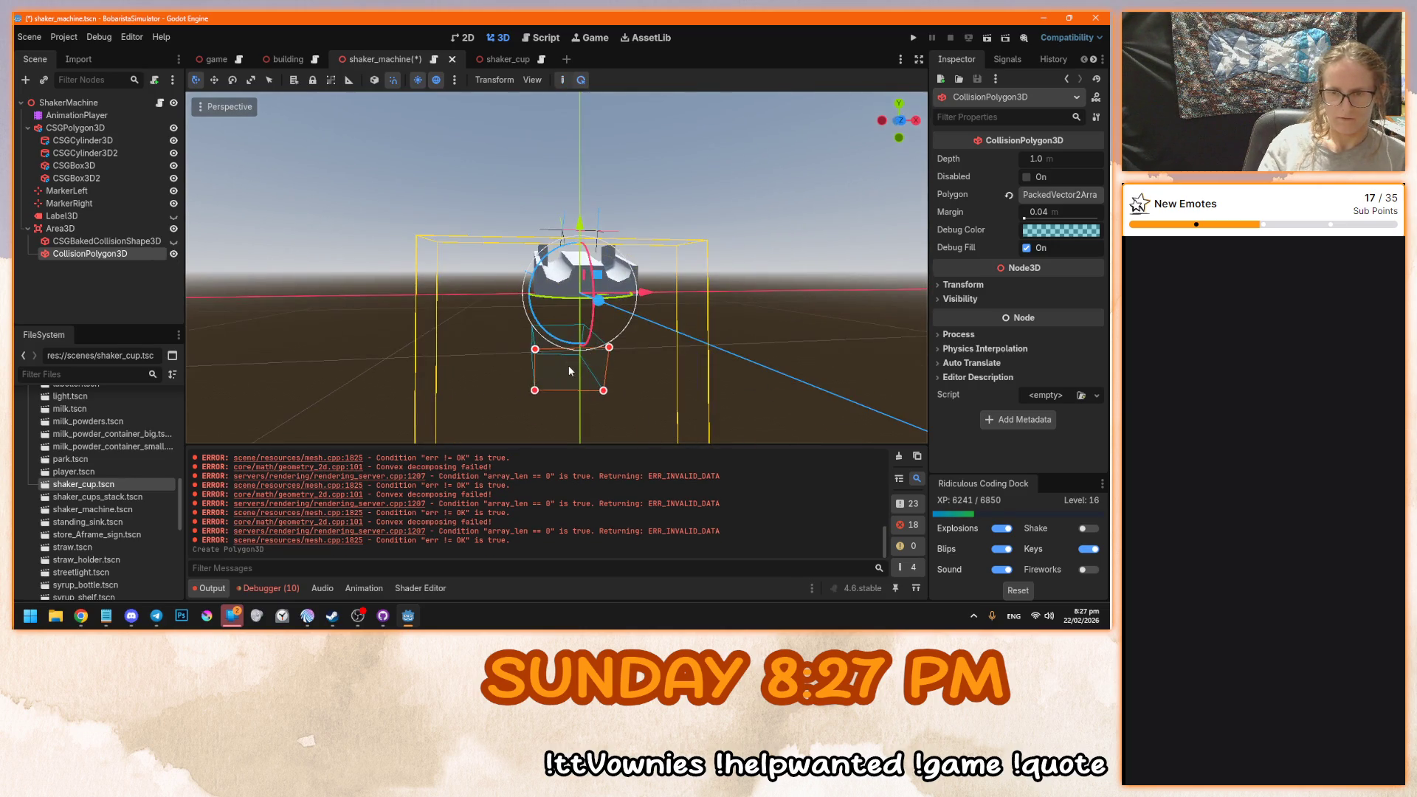
- Rotate the collision polygon about -175 degrees, checking it from the right-side view
{"action": "mouse_move", "coordinate": [613, 336]}
{"action": "left_mouse_down"}
{"action": "mouse_move", "coordinate": [752, 345]}
{"action": "mouse_move", "coordinate": [596, 370]}
{"action": "mouse_move", "coordinate": [509, 283]}
{"action": "left_mouse_up"}
{"action": "key", "text": "KP_3"}
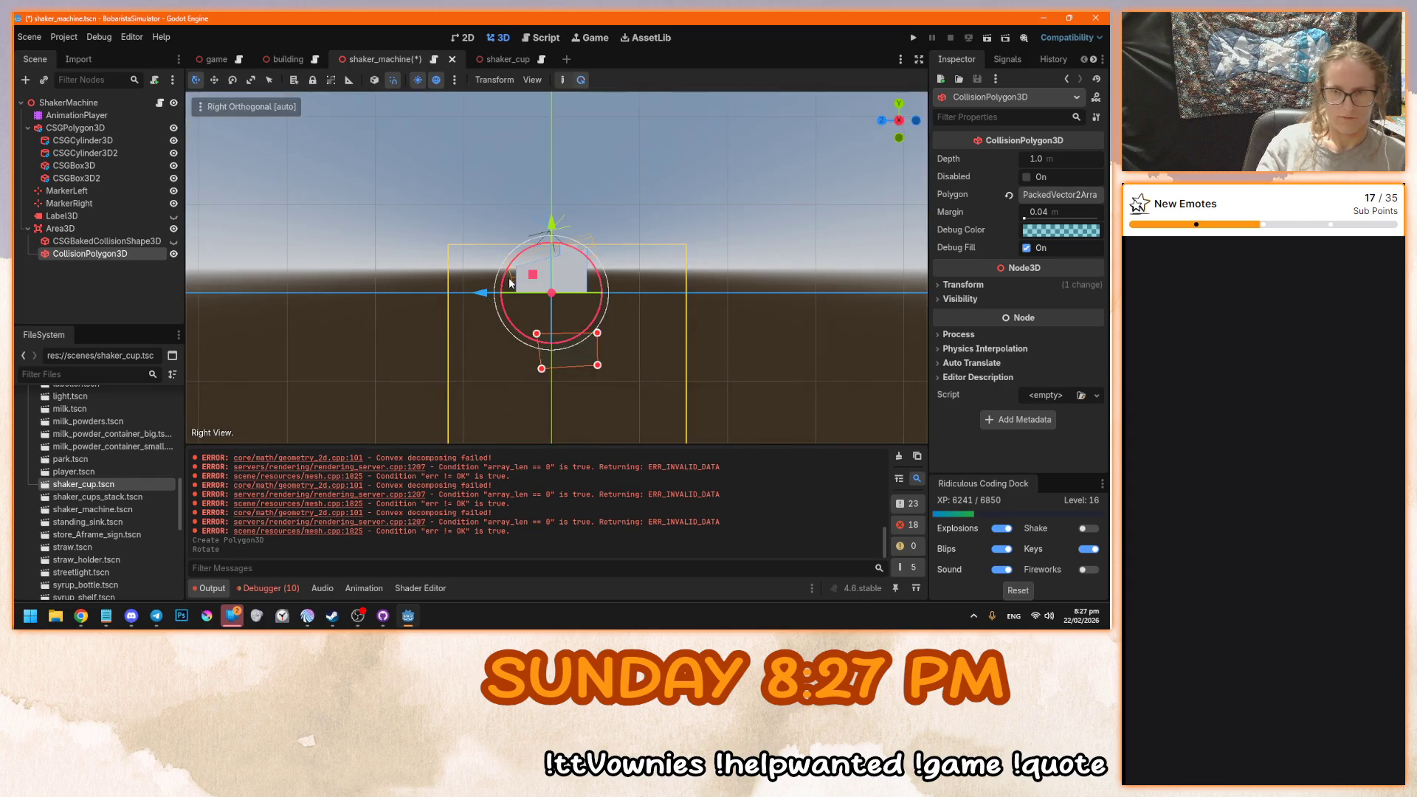
{"action": "mouse_move", "coordinate": [608, 366]}
{"action": "left_mouse_down"}
{"action": "mouse_move", "coordinate": [575, 395]}
{"action": "mouse_move", "coordinate": [562, 320]}
{"action": "mouse_move", "coordinate": [629, 367]}
{"action": "left_mouse_up"}
{"action": "scroll", "coordinate": [629, 367], "scroll_direction": "down", "scroll_amount": 5}
{"action": "mouse_move", "coordinate": [627, 295]}
{"action": "left_mouse_down"}
{"action": "mouse_move", "coordinate": [639, 298]}
{"action": "mouse_move", "coordinate": [626, 192]}
{"action": "mouse_move", "coordinate": [561, 196]}
{"action": "left_mouse_up"}
{"action": "key", "text": "KP_3"}
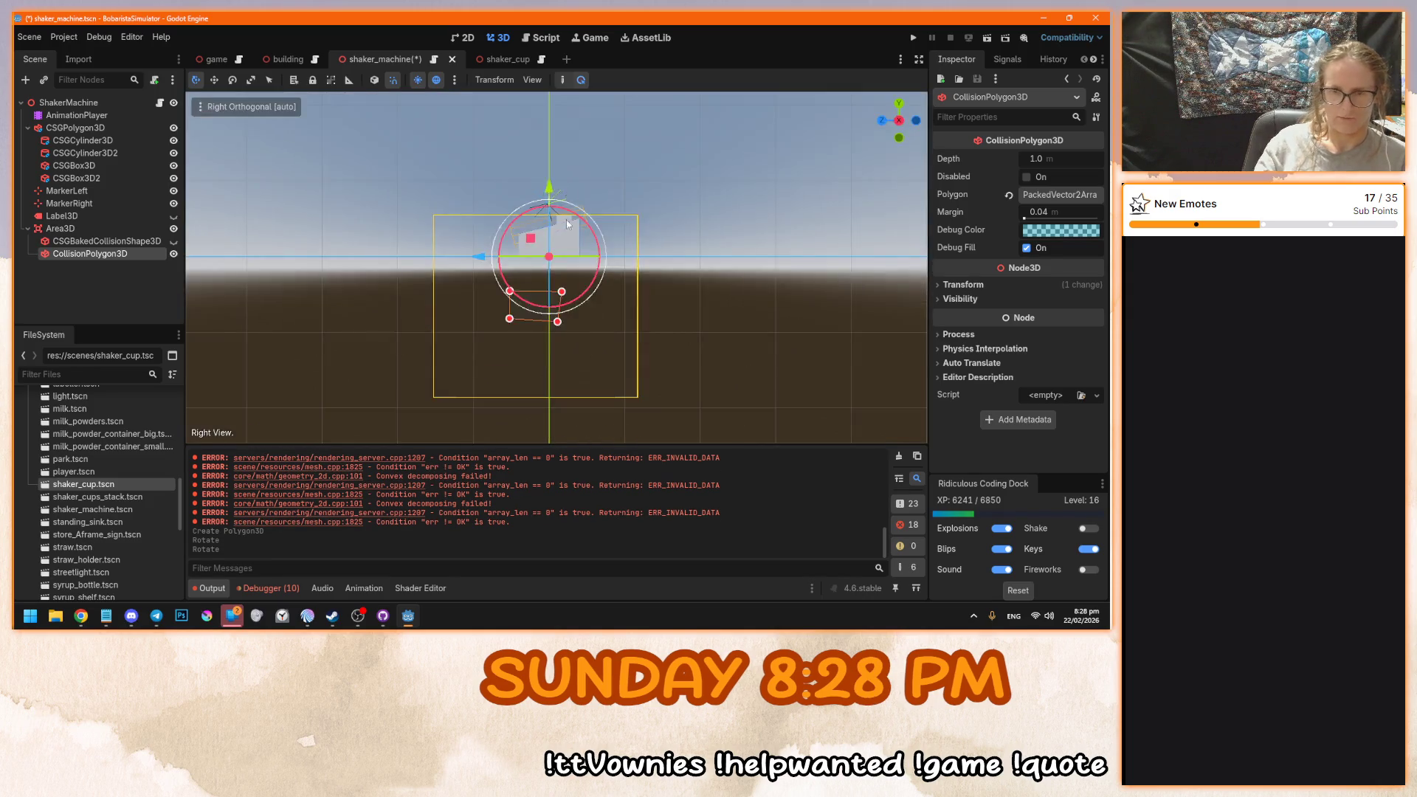
- Drag the polygon's corners upward around the machine's front slot
{"action": "left_click_drag", "start_coordinate": [443, 336], "coordinate": [445, 168]}
{"action": "left_click_drag", "start_coordinate": [571, 338], "coordinate": [618, 125]}
{"action": "left_click_drag", "start_coordinate": [559, 426], "coordinate": [623, 234]}
{"action": "mouse_move", "coordinate": [419, 336]}
{"action": "left_mouse_down"}
{"action": "mouse_move", "coordinate": [330, 325]}
{"action": "mouse_move", "coordinate": [310, 241]}
{"action": "left_mouse_up"}
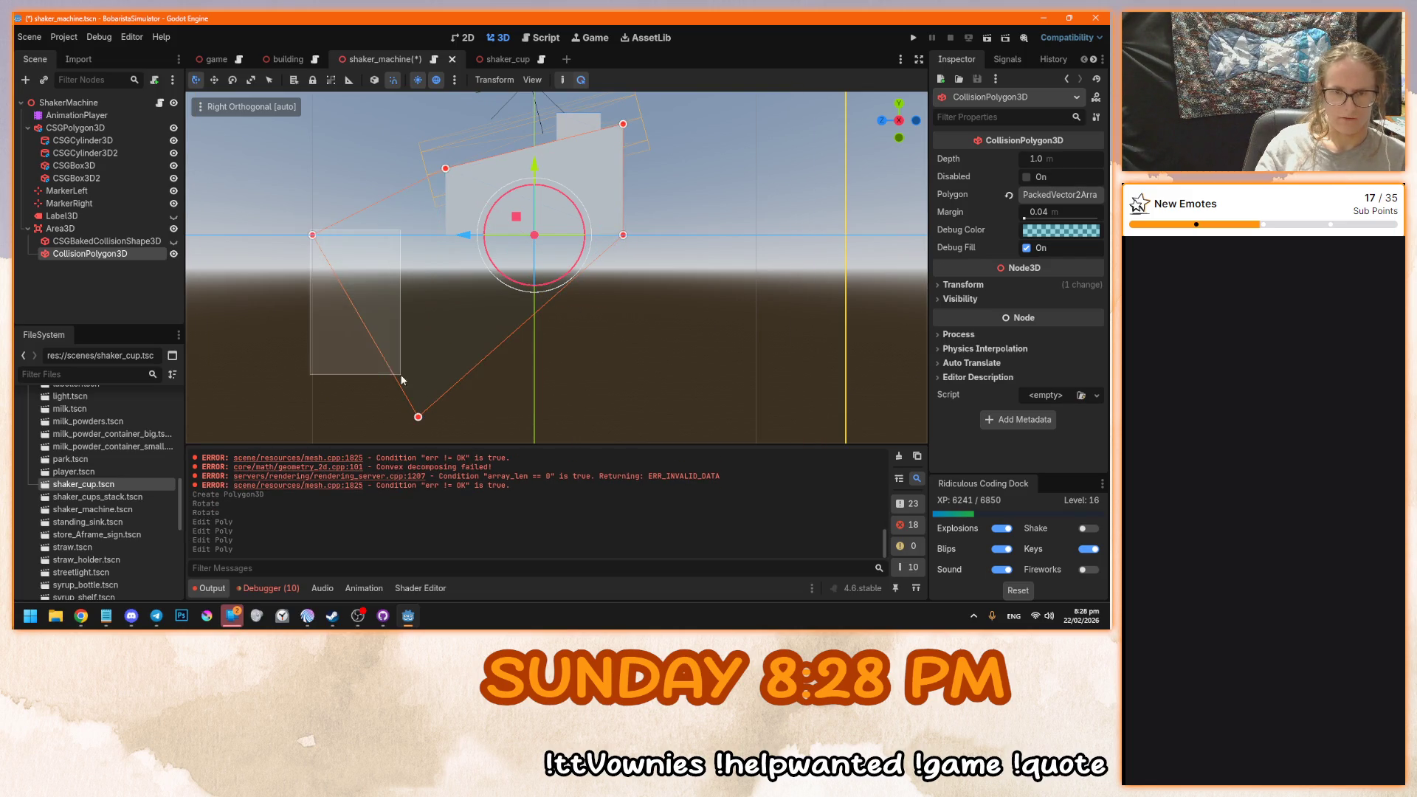
{"action": "left_click", "coordinate": [318, 241]}
- In the Inspector, set point 4's y to -1, delete the fifth point, and run the game
{"action": "left_click", "coordinate": [1058, 195]}
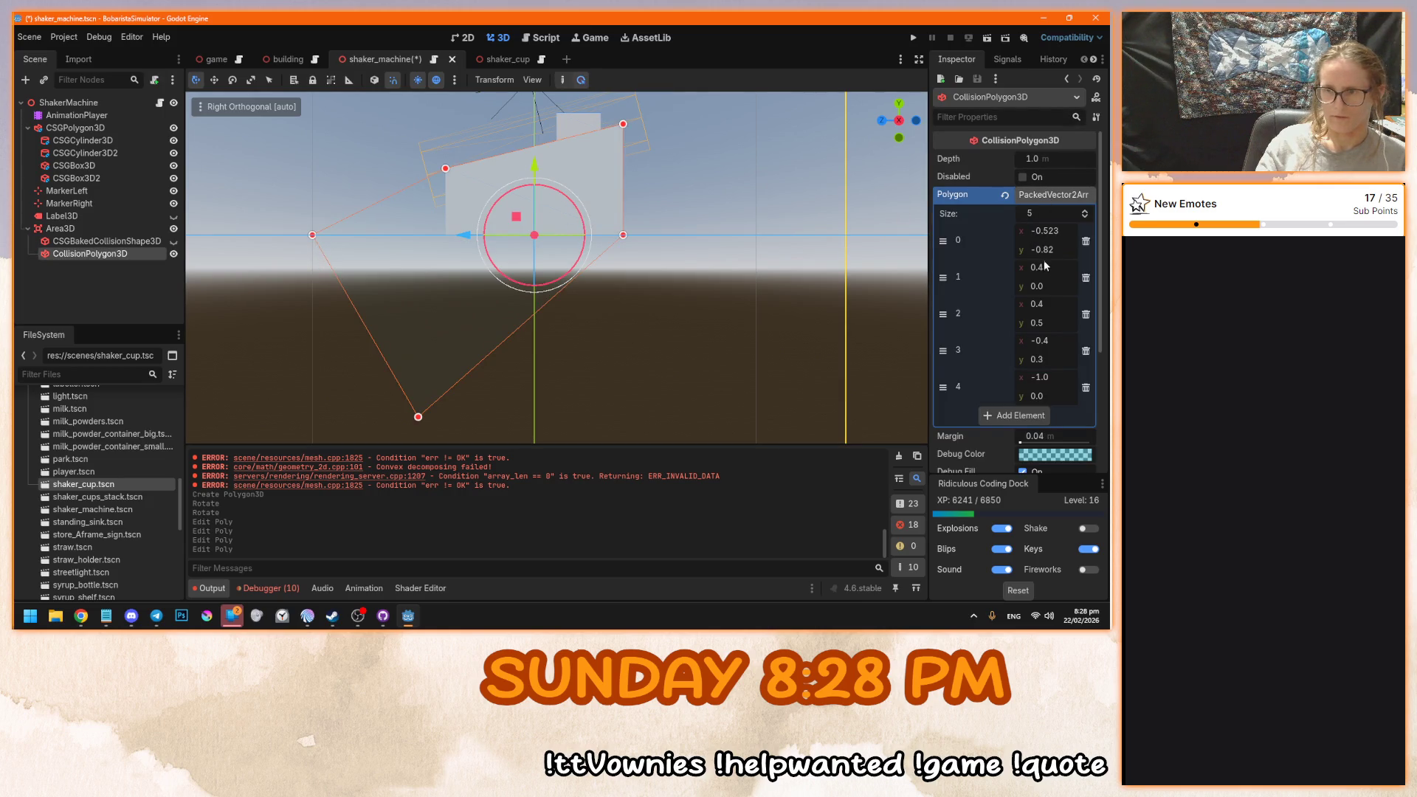
{"action": "type", "text": "-1"}
{"action": "key", "text": "Return"}
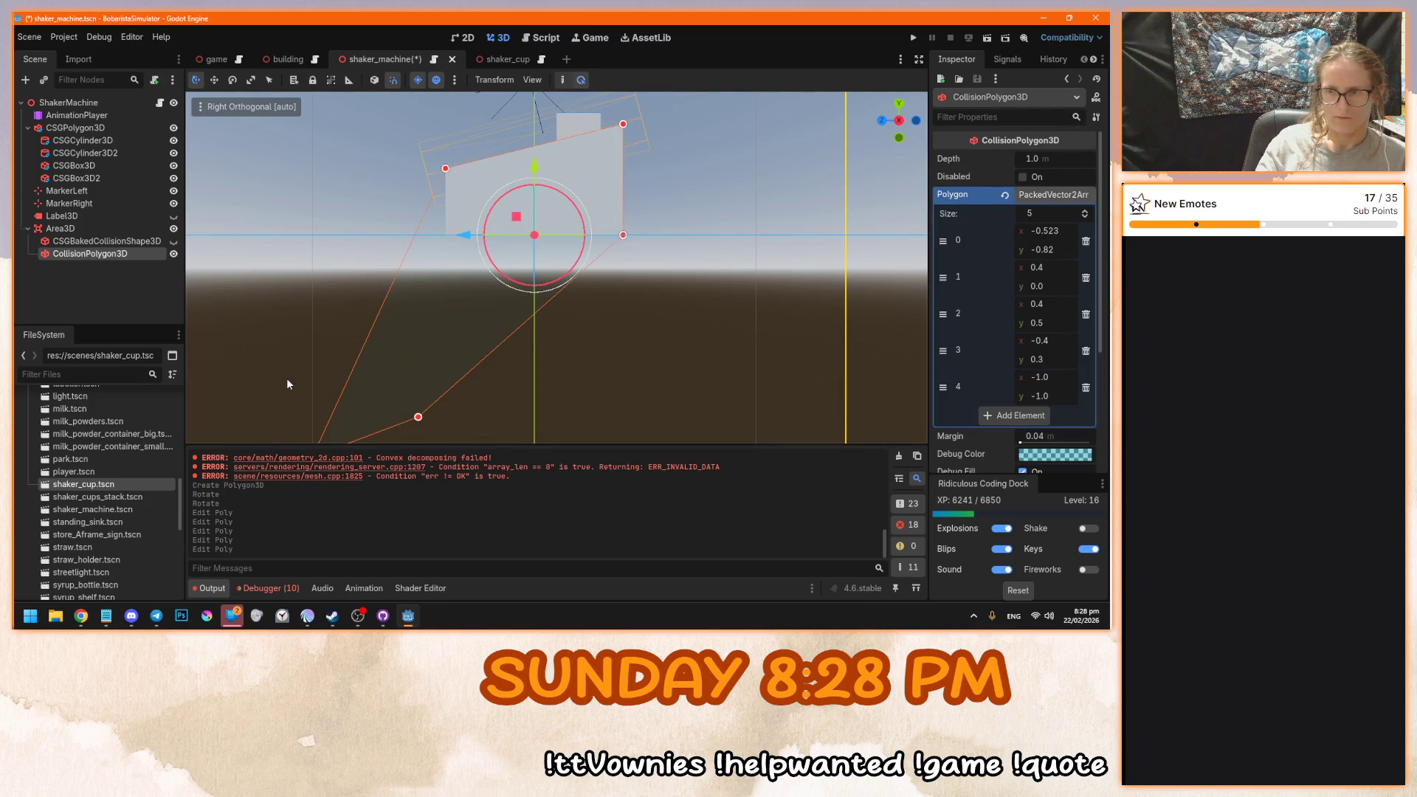
{"action": "left_click", "coordinate": [1086, 388]}
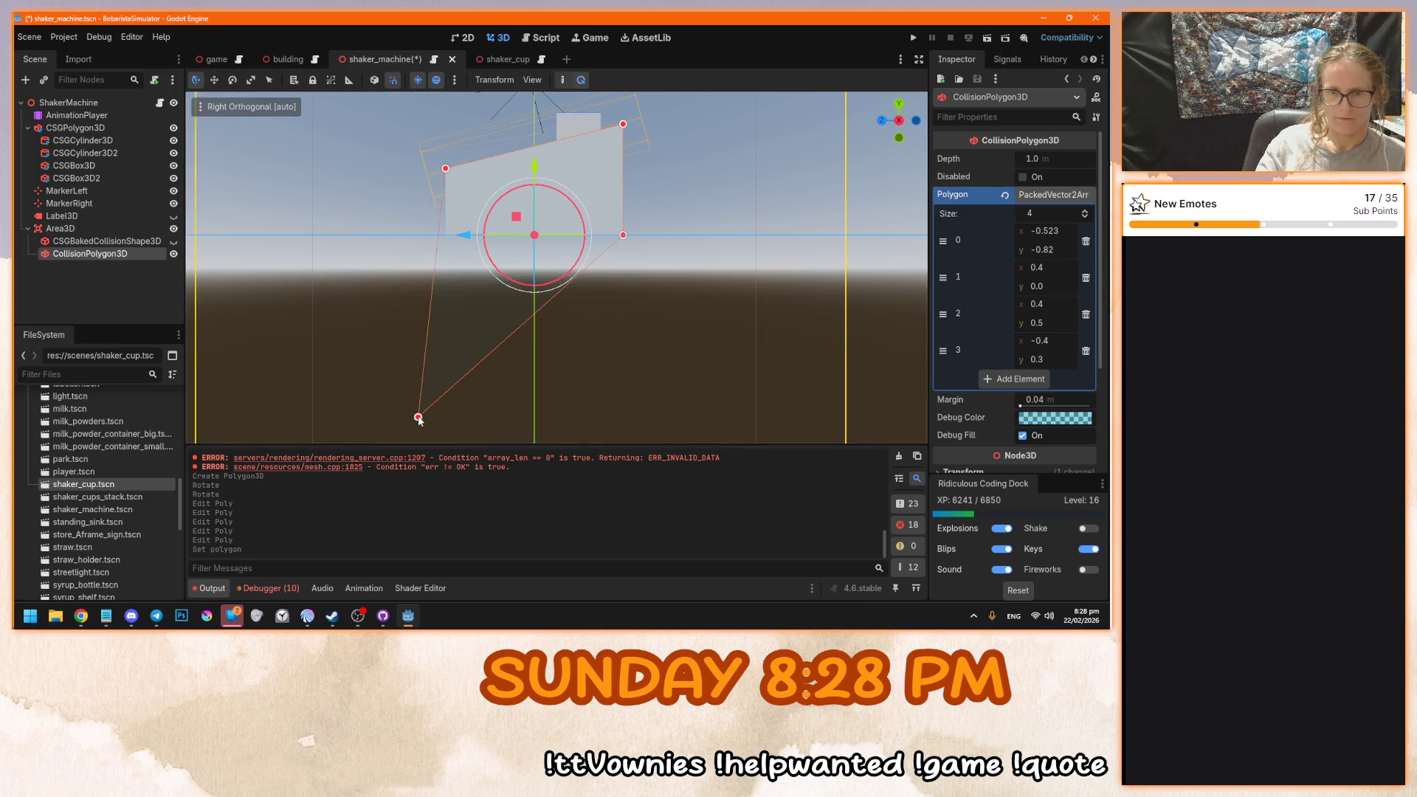
{"action": "left_click", "coordinate": [391, 250]}
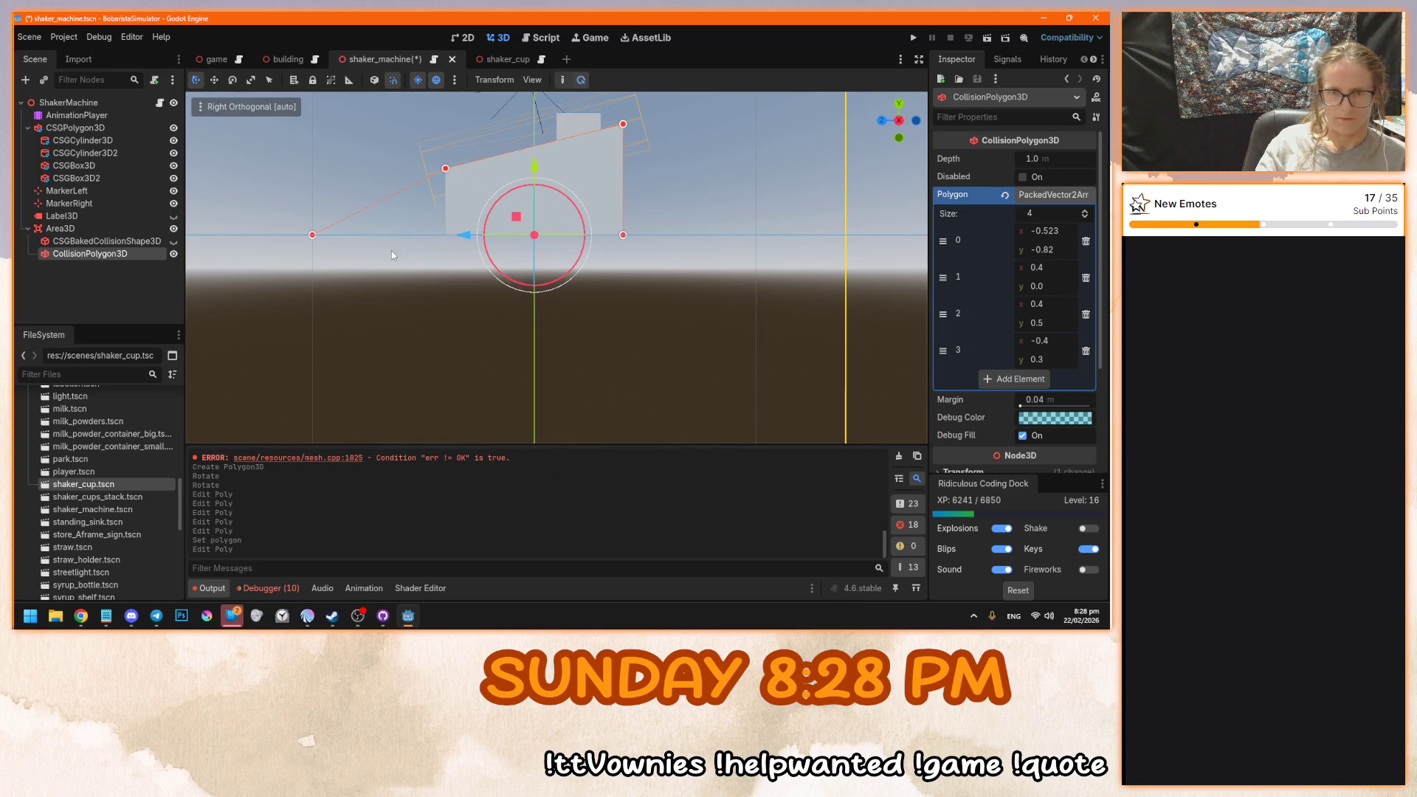
{"action": "key", "text": "ctrl+z"}
{"action": "mouse_move", "coordinate": [436, 411]}
{"action": "left_mouse_down"}
{"action": "mouse_move", "coordinate": [658, 221]}
{"action": "mouse_move", "coordinate": [765, 276]}
{"action": "mouse_move", "coordinate": [671, 237]}
{"action": "left_mouse_up"}
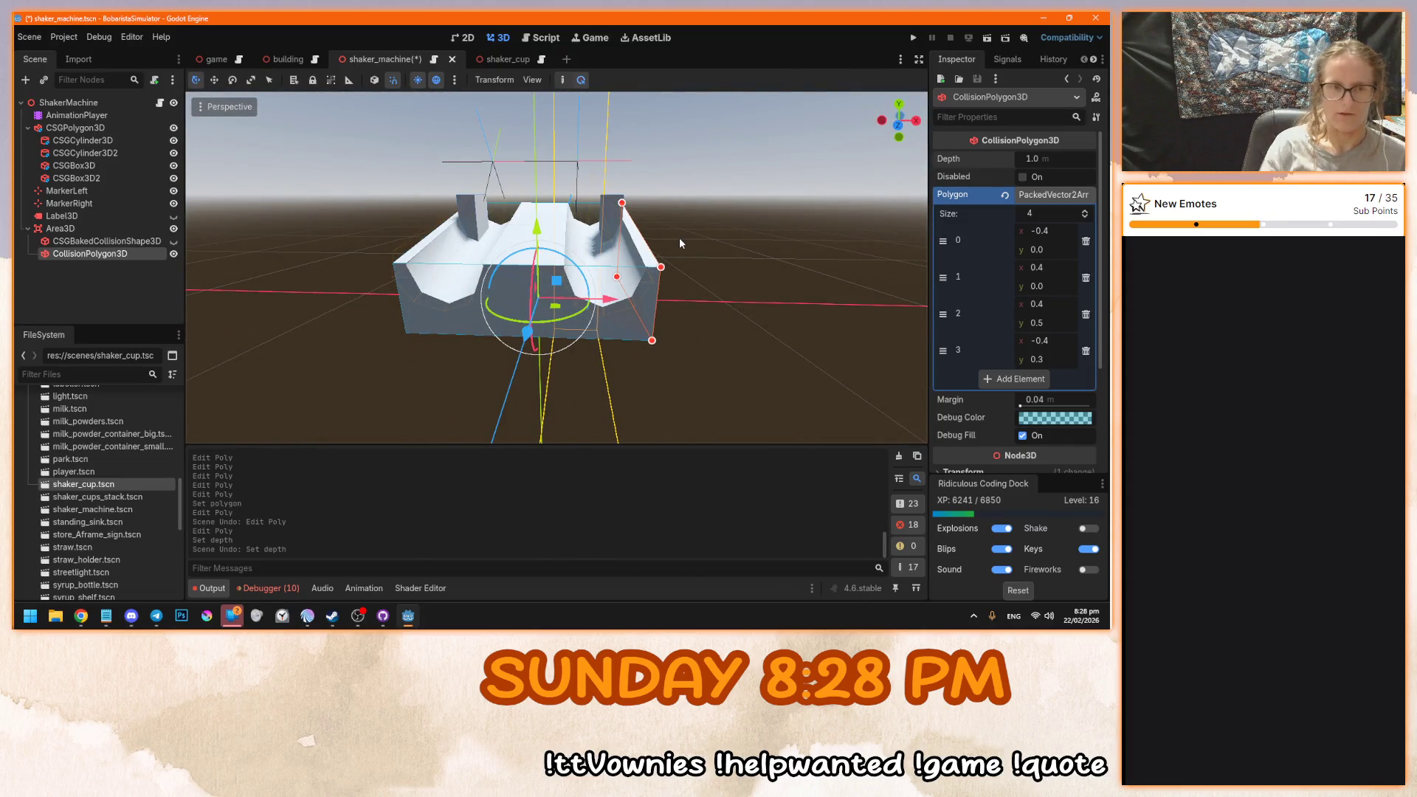
{"action": "key", "text": "F5"}
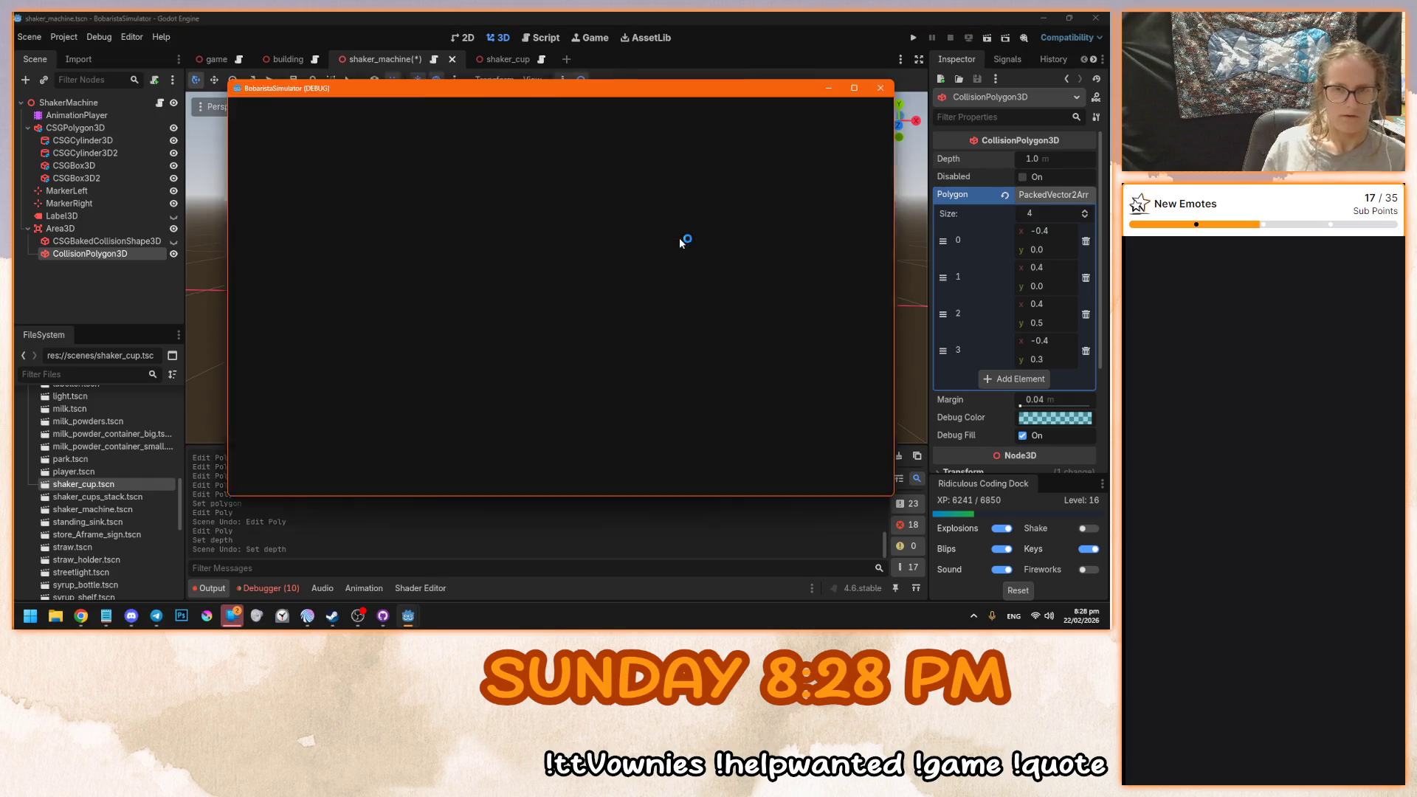
- Start play, pick up a cup, interact with ShakerCupsStack, then stop and open the shaker_cup scene
{"action": "left_click", "coordinate": [551, 294]}
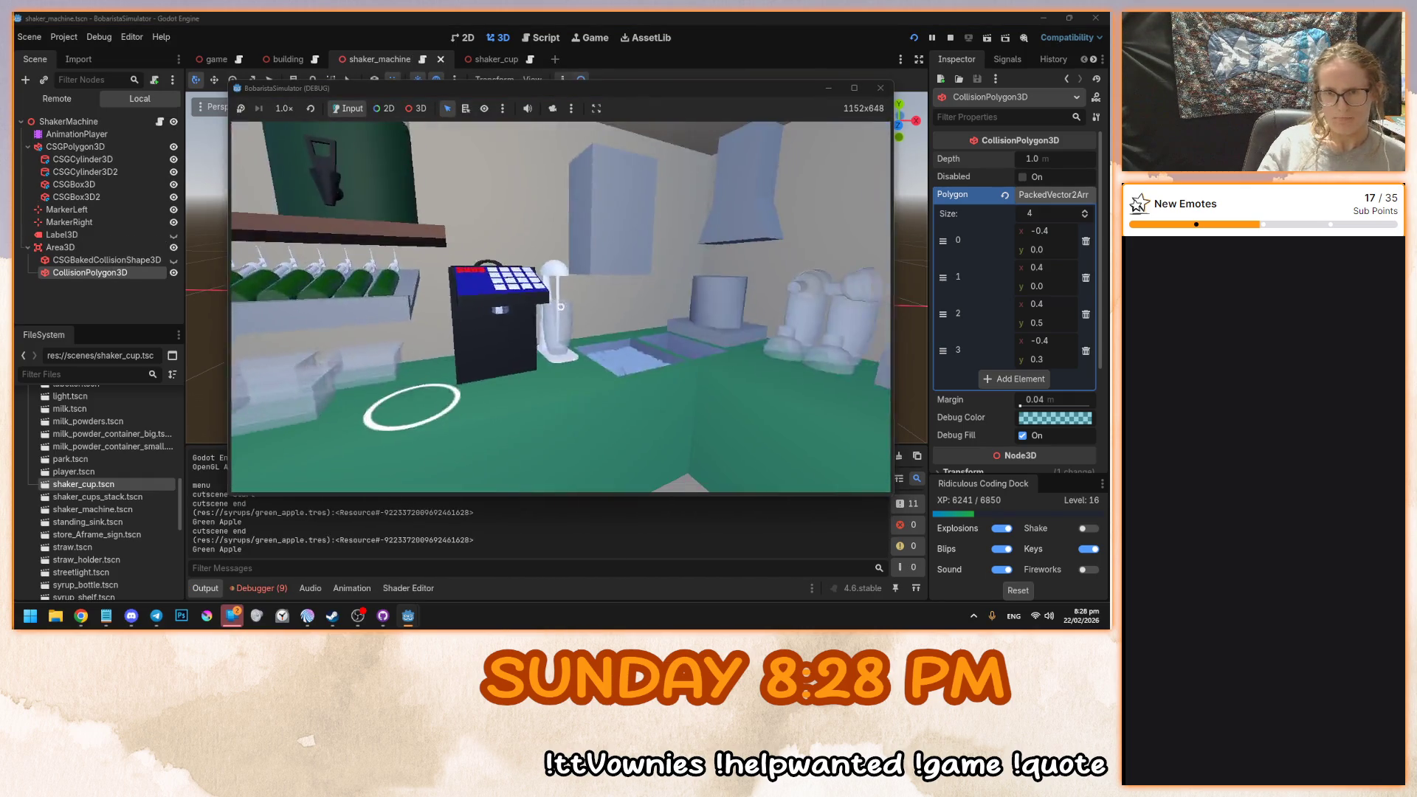
{"action": "left_click", "coordinate": [560, 306]}
{"action": "left_click", "coordinate": [560, 307]}
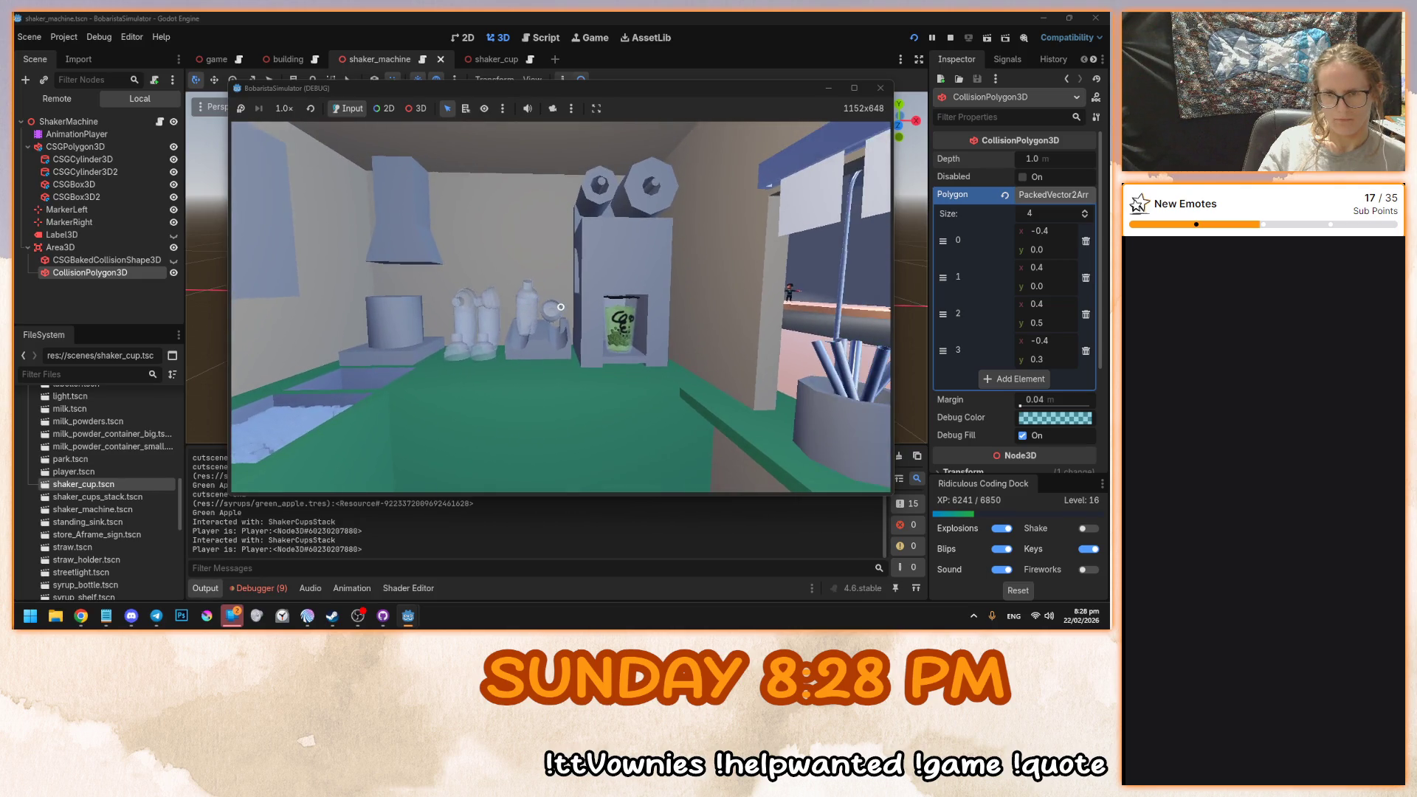
{"action": "key", "text": "F8"}
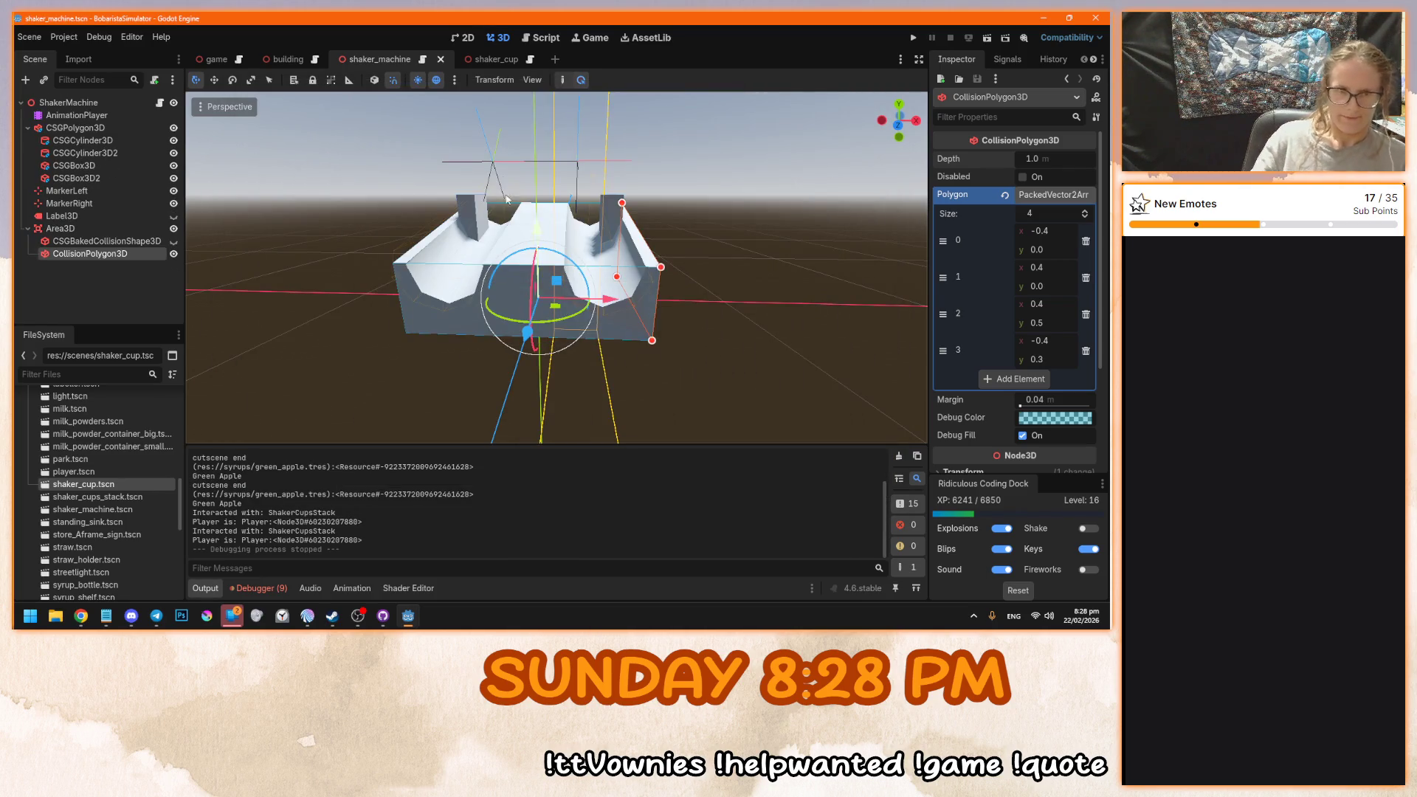
{"action": "left_click", "coordinate": [487, 59]}
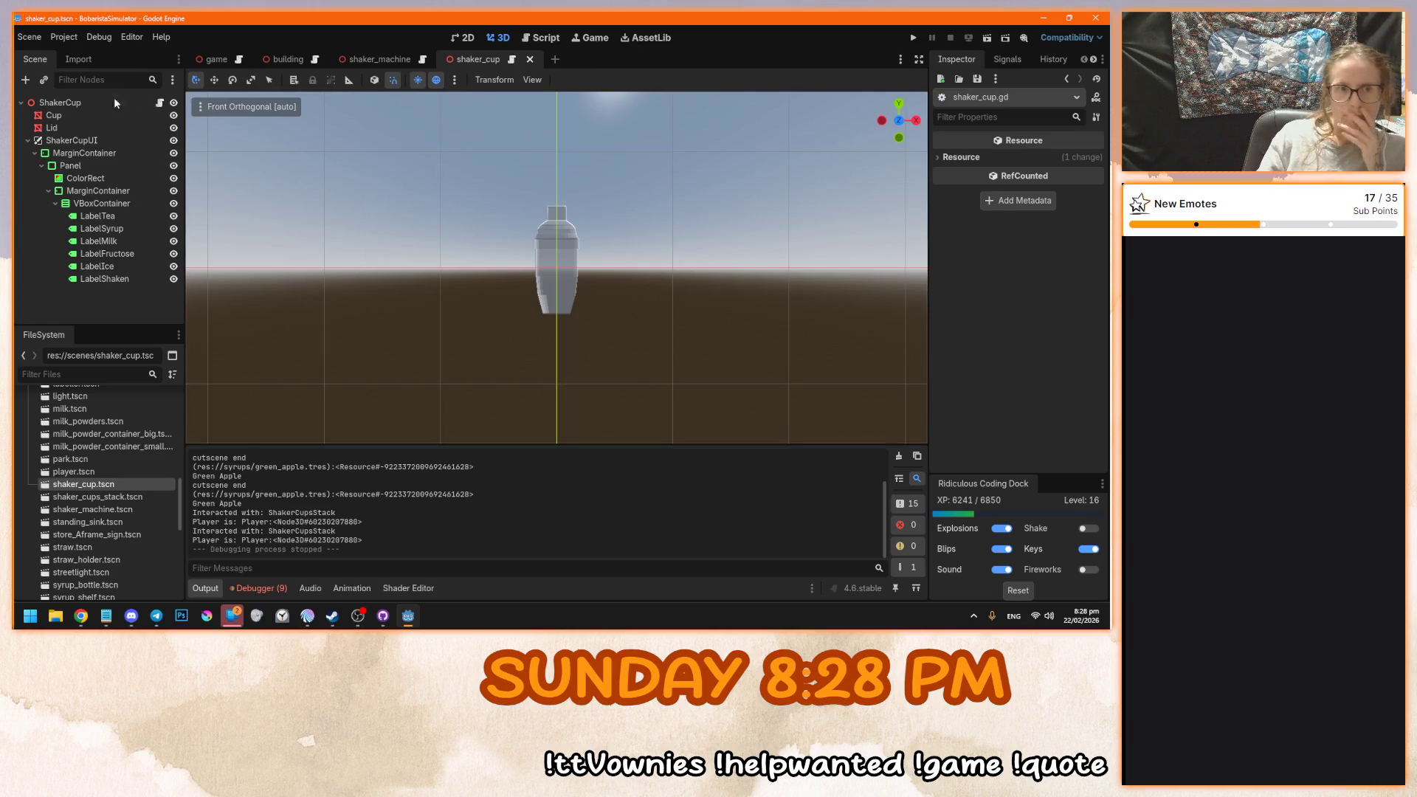
- Collapse ShakerCupUI, select the ShakerCup root node and save the shaker_cup scene
{"action": "left_click", "coordinate": [28, 140]}
{"action": "left_click", "coordinate": [72, 103]}
{"action": "key", "text": "ctrl+s"}
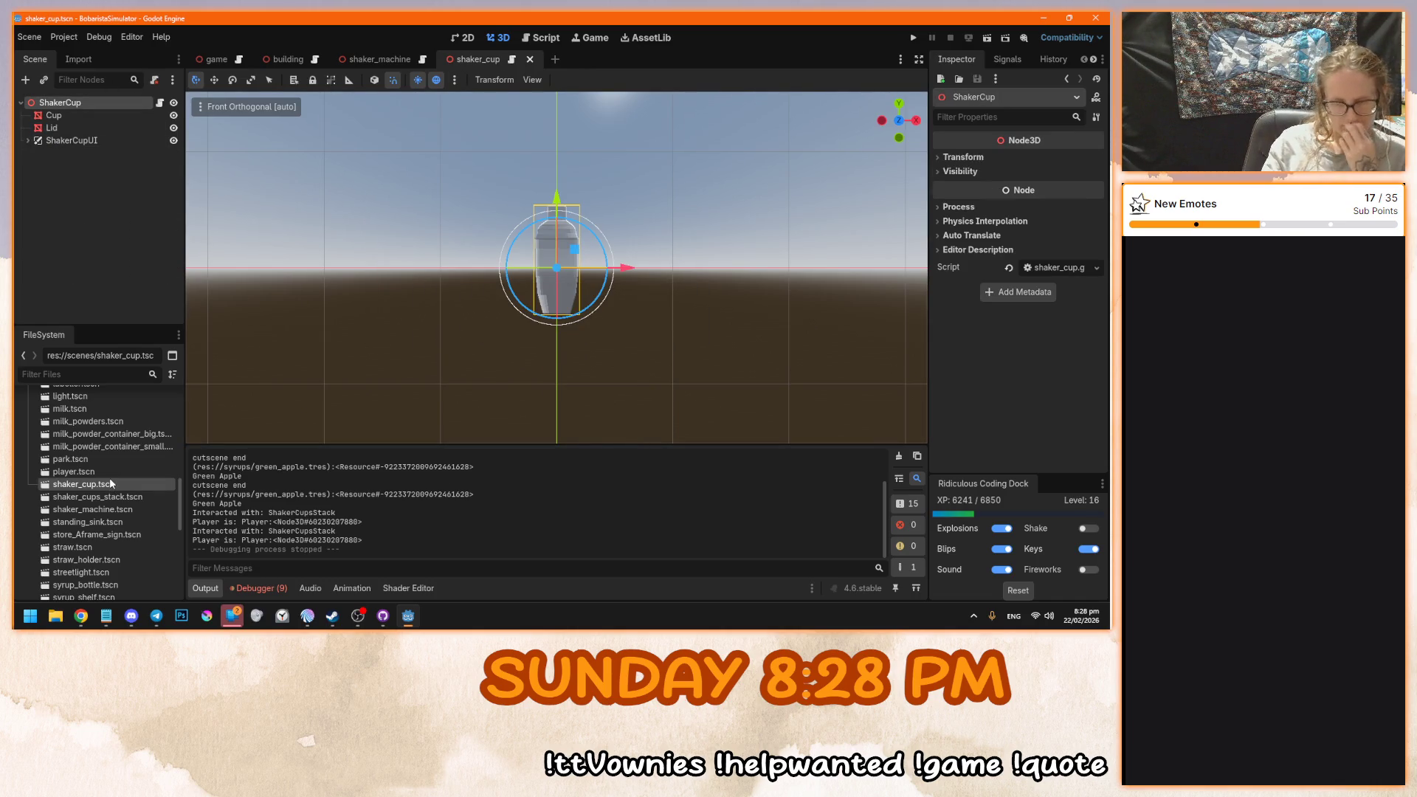
- Open basicinteraction.gd from the scripts folder and select its interact() function
{"action": "scroll", "coordinate": [111, 482], "scroll_direction": "up", "scroll_amount": 10}
{"action": "left_click", "coordinate": [28, 425]}
{"action": "left_click", "coordinate": [28, 437]}
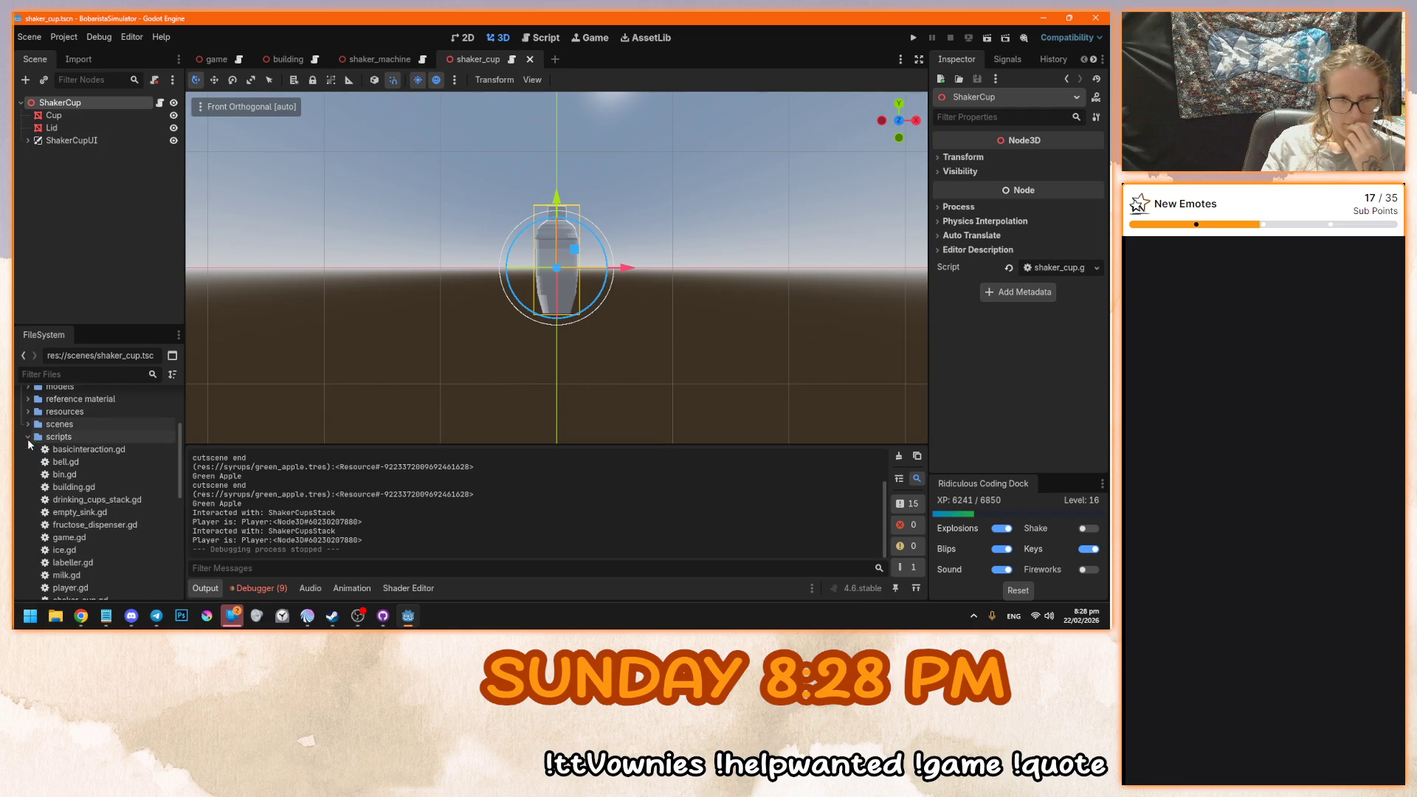
{"action": "double_click", "coordinate": [85, 450]}
{"action": "left_click_drag", "start_coordinate": [577, 146], "coordinate": [368, 129]}
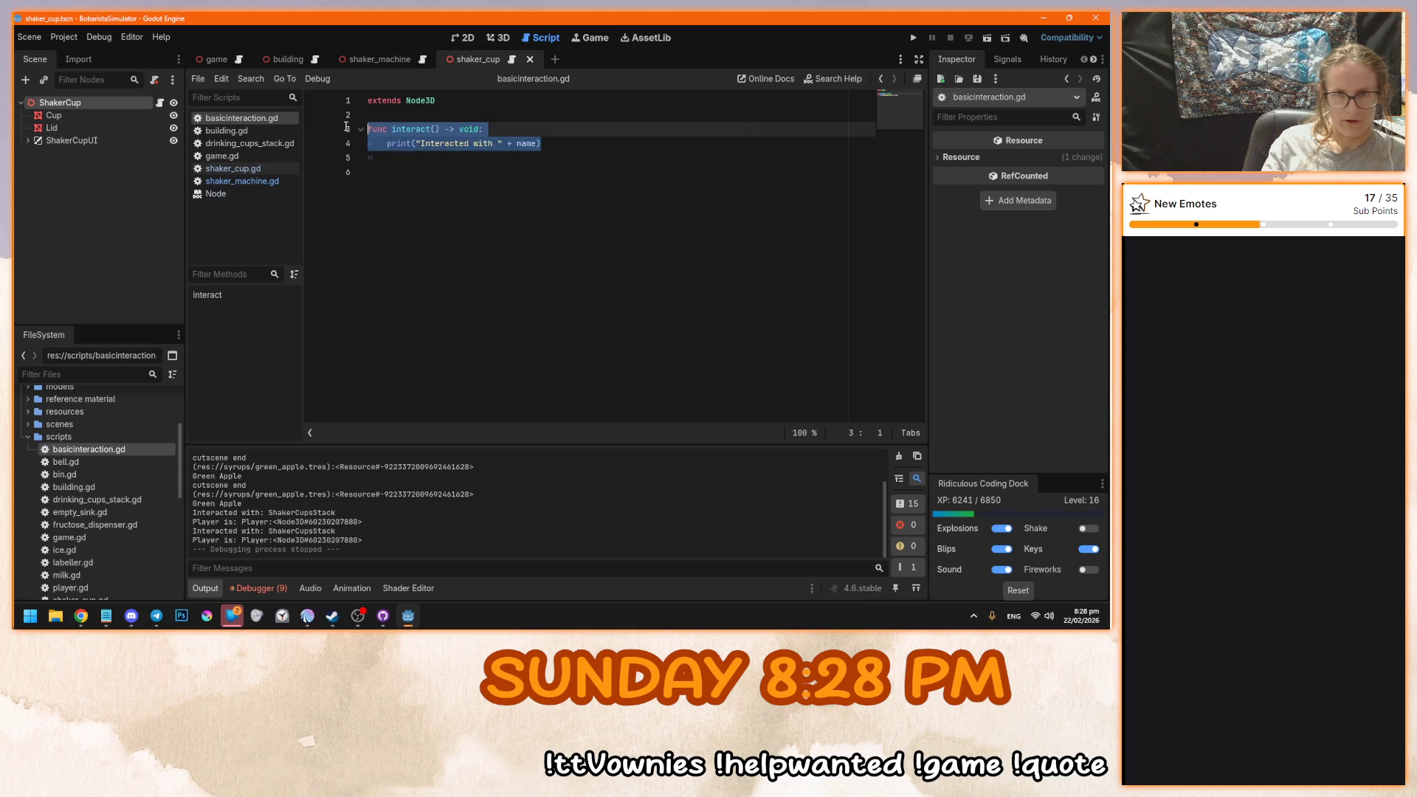
- Paste interact() into shaker_cup.gd after check_empty() and run the game
{"action": "left_click", "coordinate": [232, 169]}
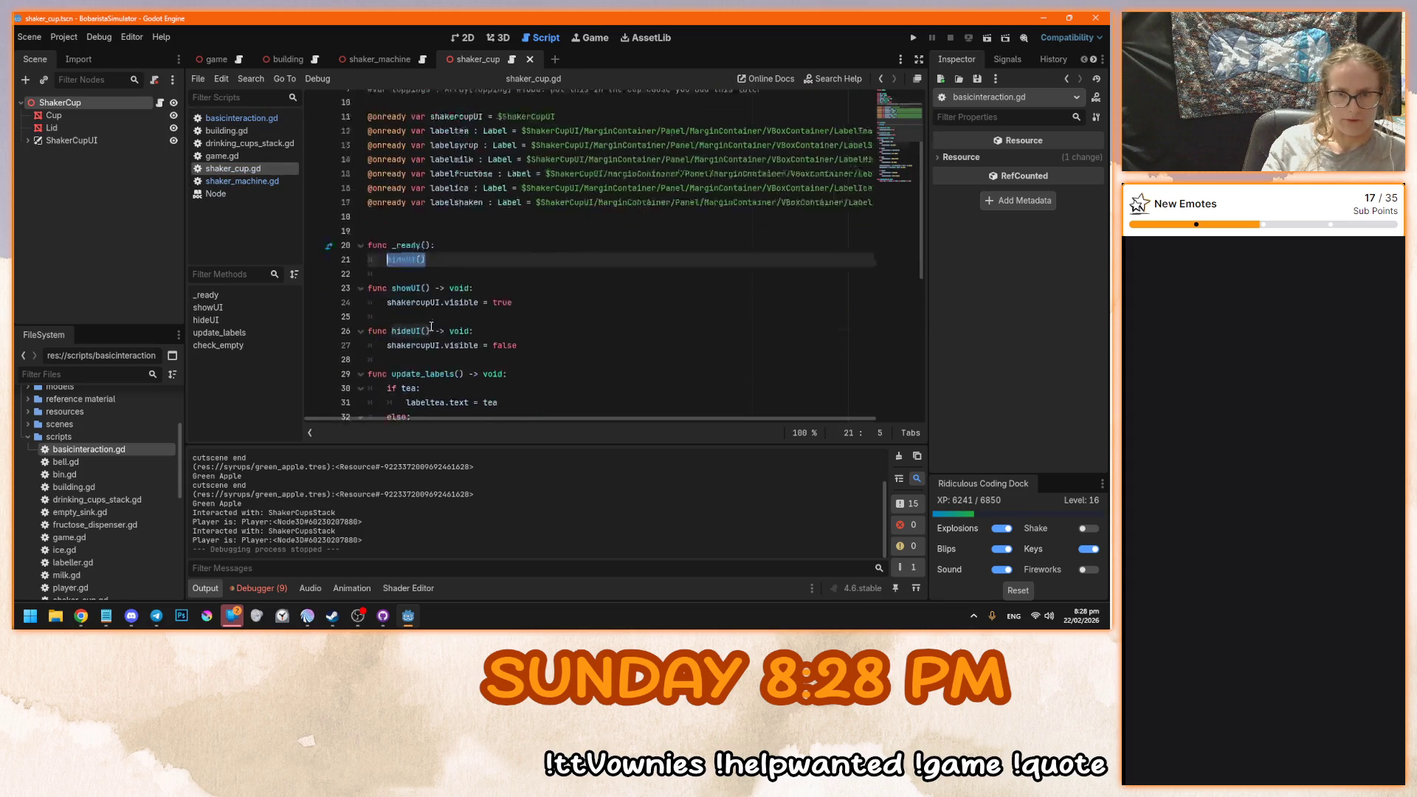
{"action": "left_click", "coordinate": [361, 330]}
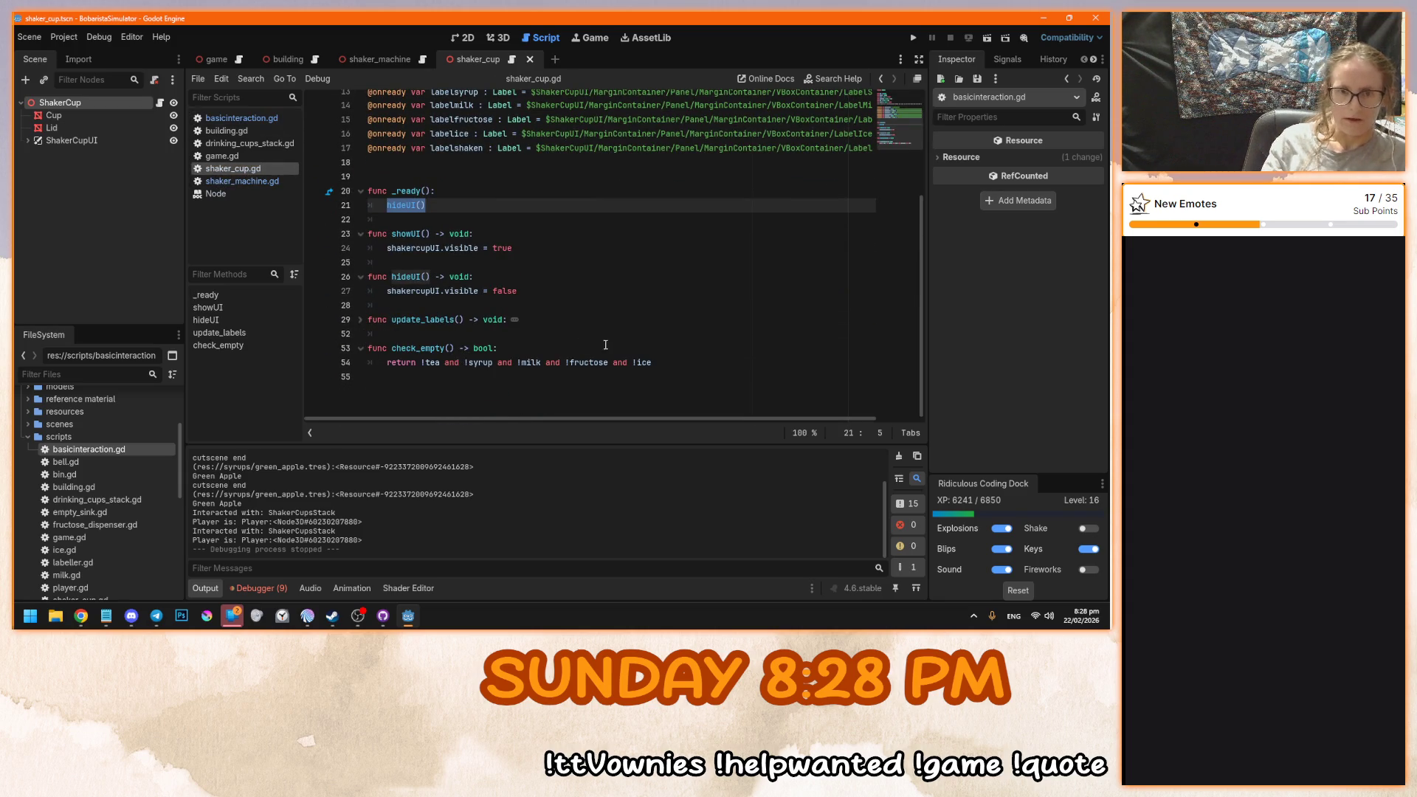
{"action": "left_click", "coordinate": [710, 394]}
{"action": "key", "text": "Return"}
{"action": "key", "text": "Return"}
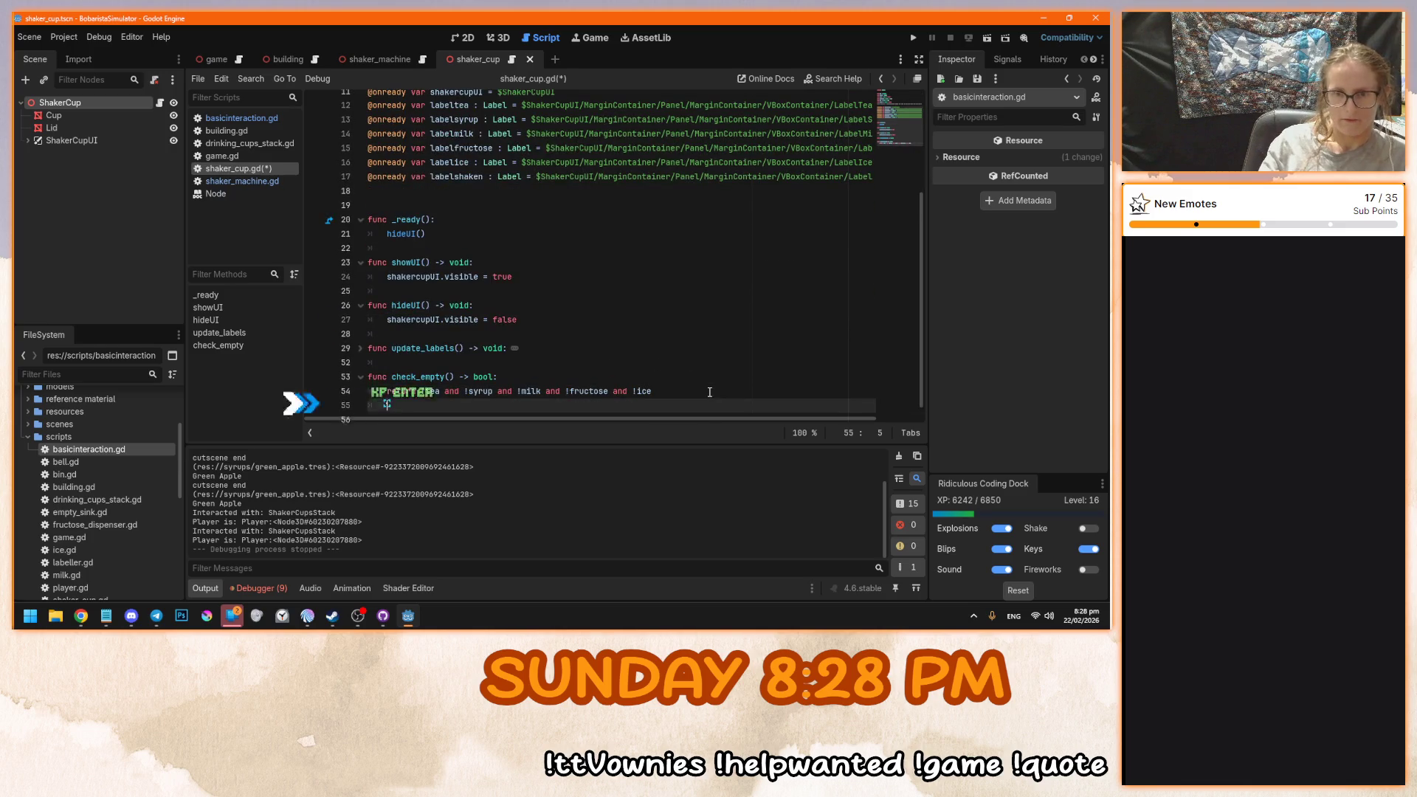
{"action": "key", "text": "BackSpace"}
{"action": "key", "text": "ctrl+v"}
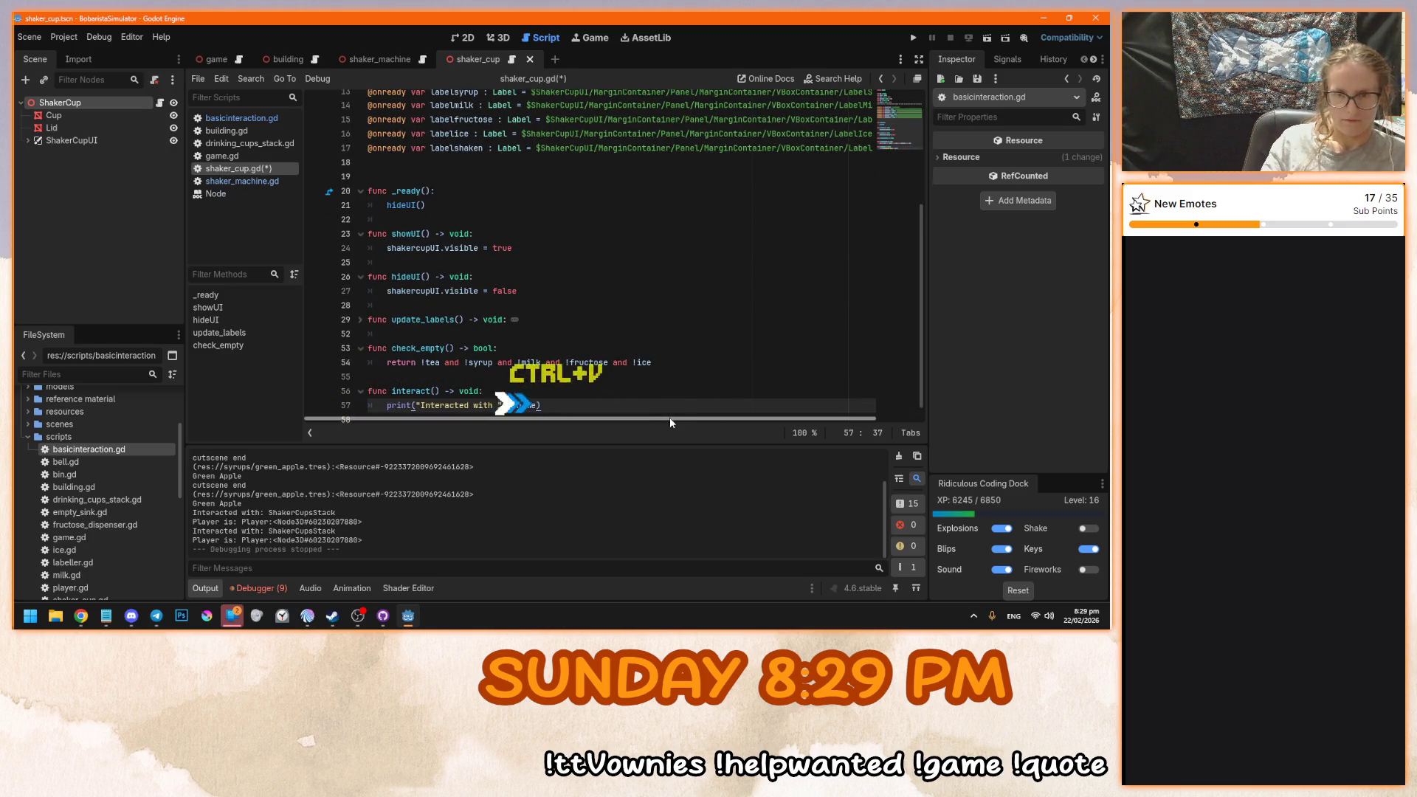
{"action": "key", "text": "F5"}
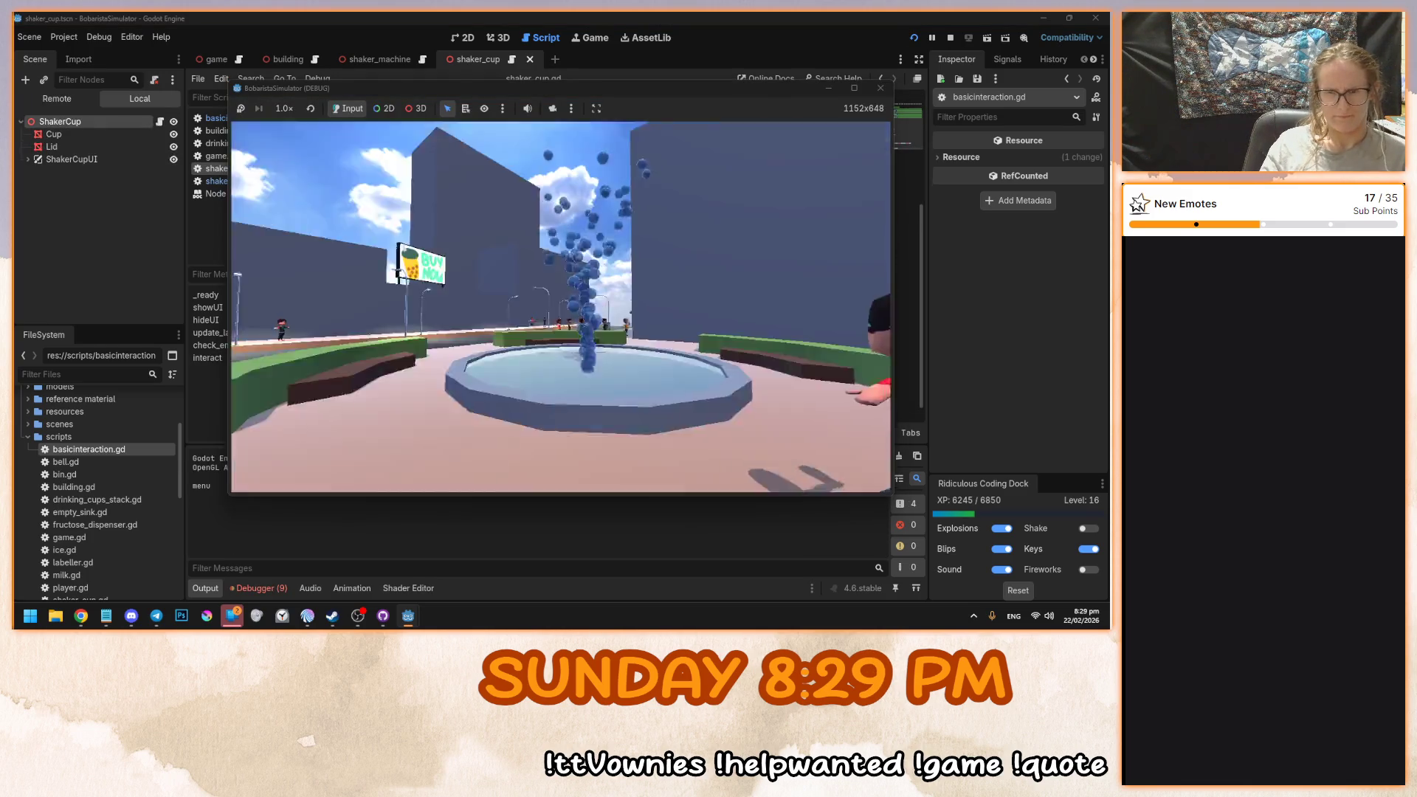
- In the game, walk the held cup to the shaker machine and set it down, then stop and return to 3D view
{"action": "left_click", "coordinate": [560, 306]}
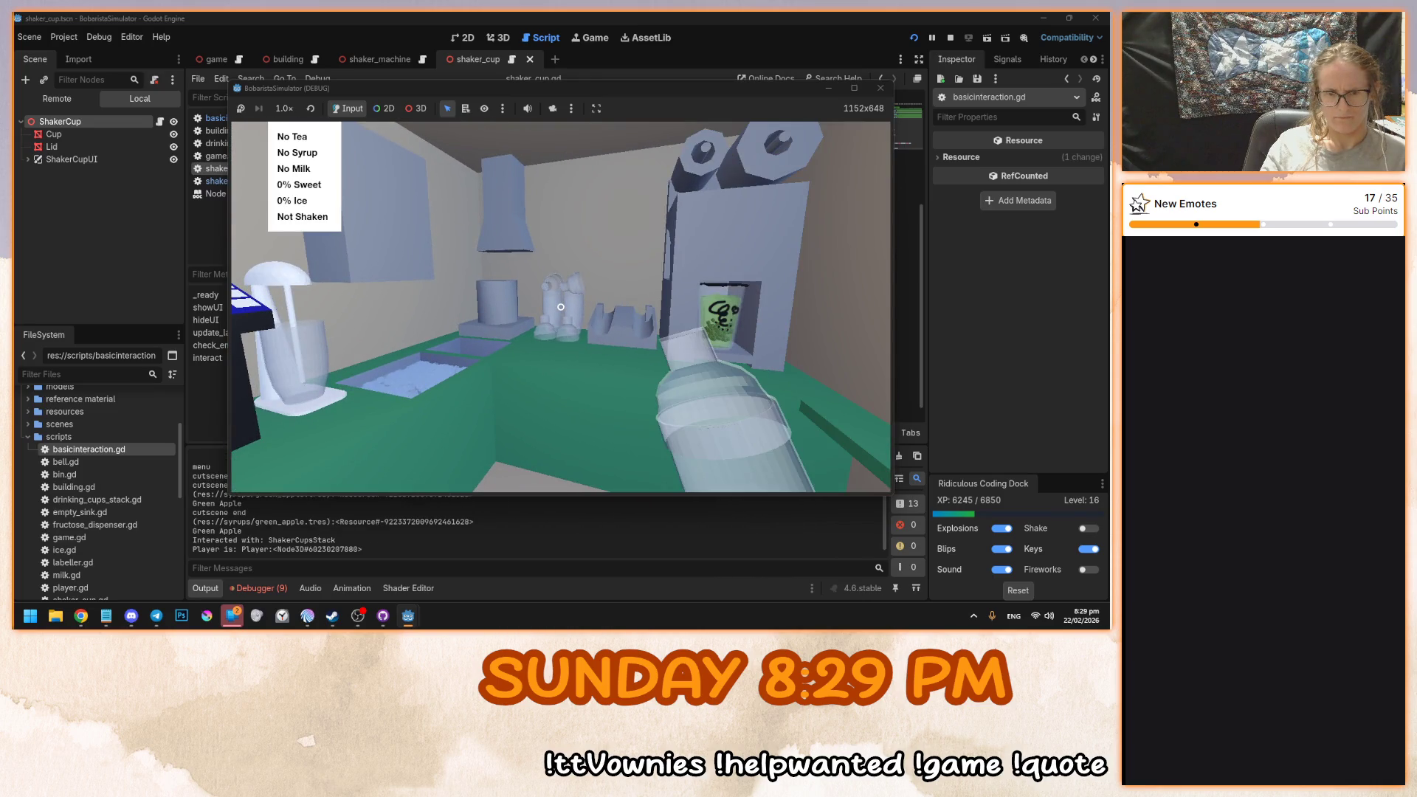
{"action": "key", "text": "s"}
{"action": "left_click", "coordinate": [561, 306]}
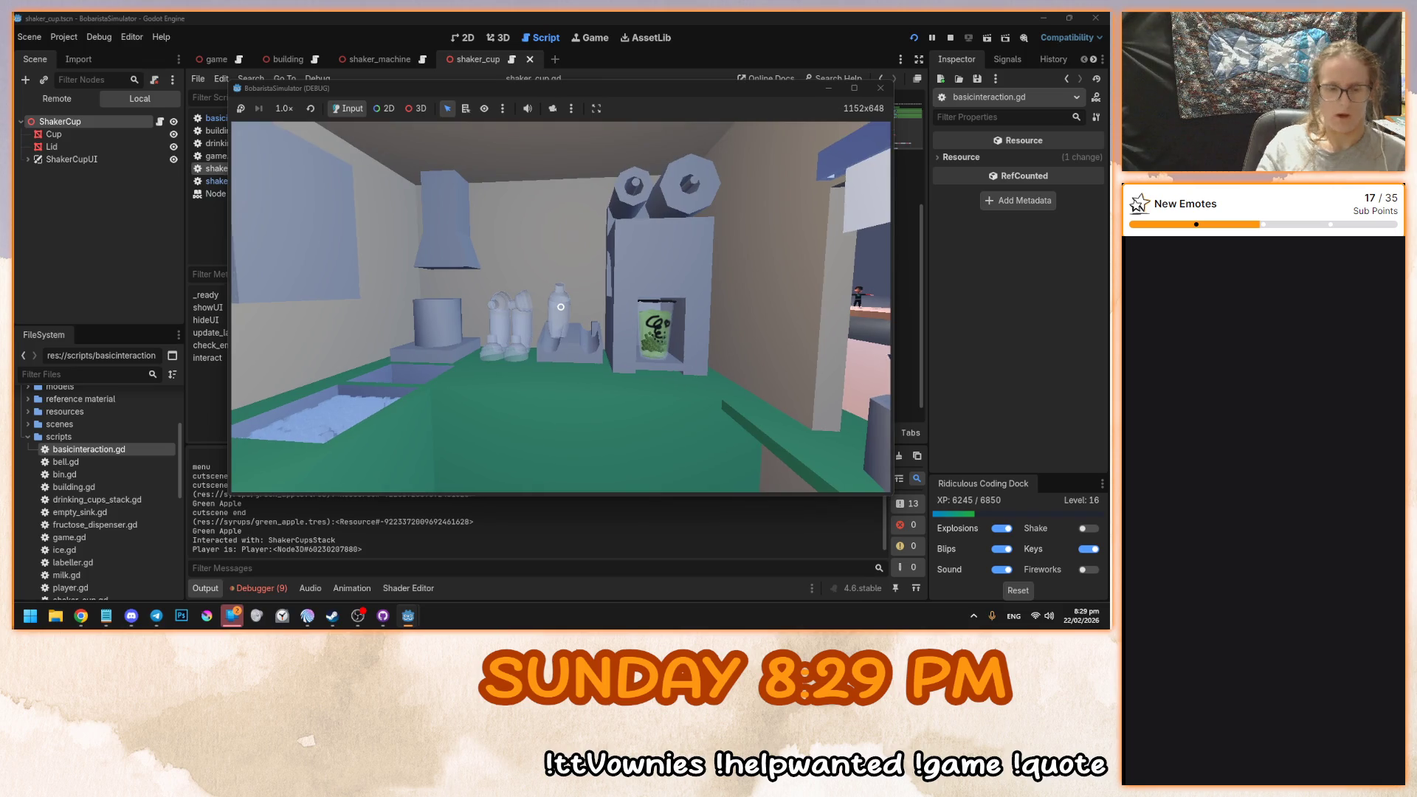
{"action": "key", "text": "F8"}
{"action": "left_click", "coordinate": [496, 37]}
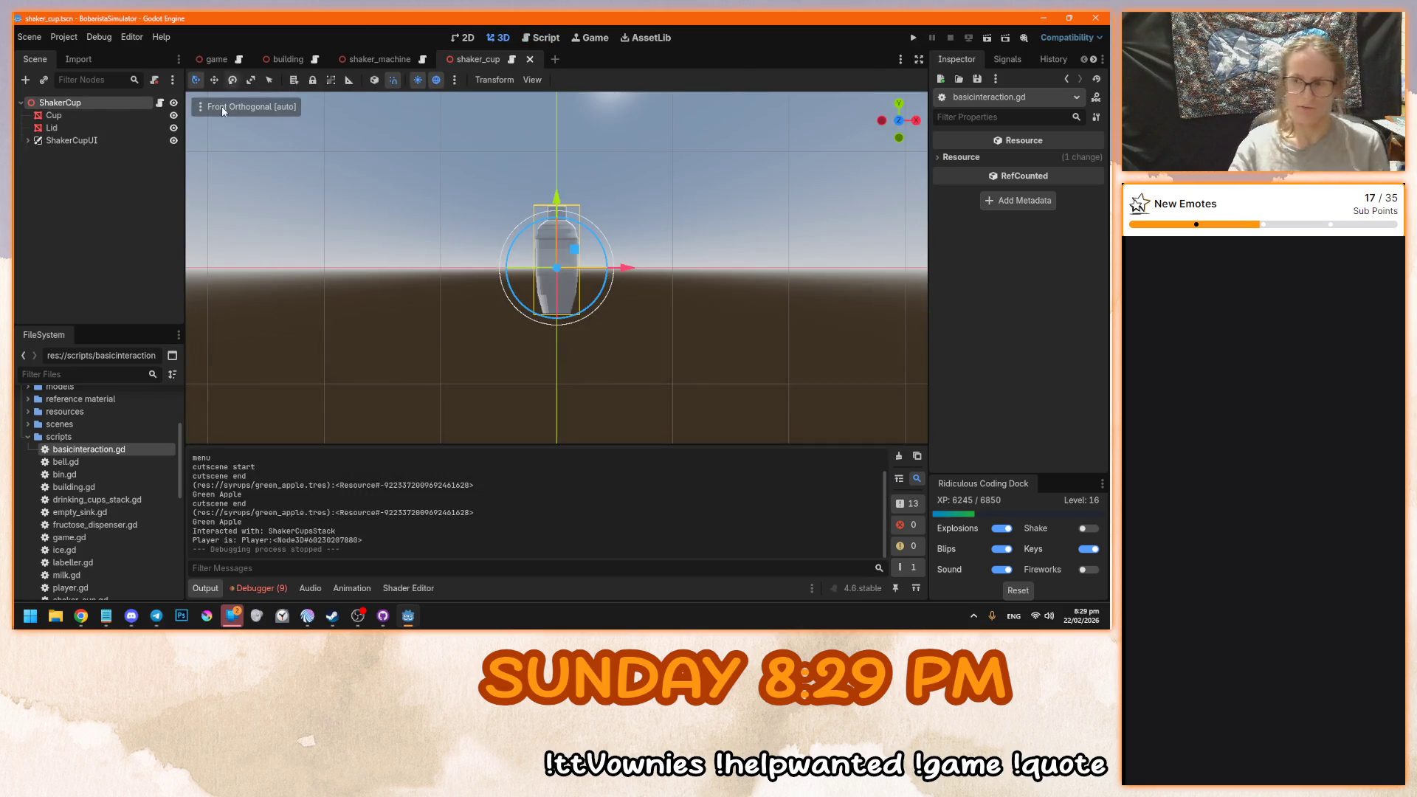
- Add an Area3D under ShakerCup with a capsule-shaped CollisionShape3D child
{"action": "left_click", "coordinate": [65, 101]}
{"action": "key", "text": "ctrl+a"}
{"action": "type", "text": "area"}
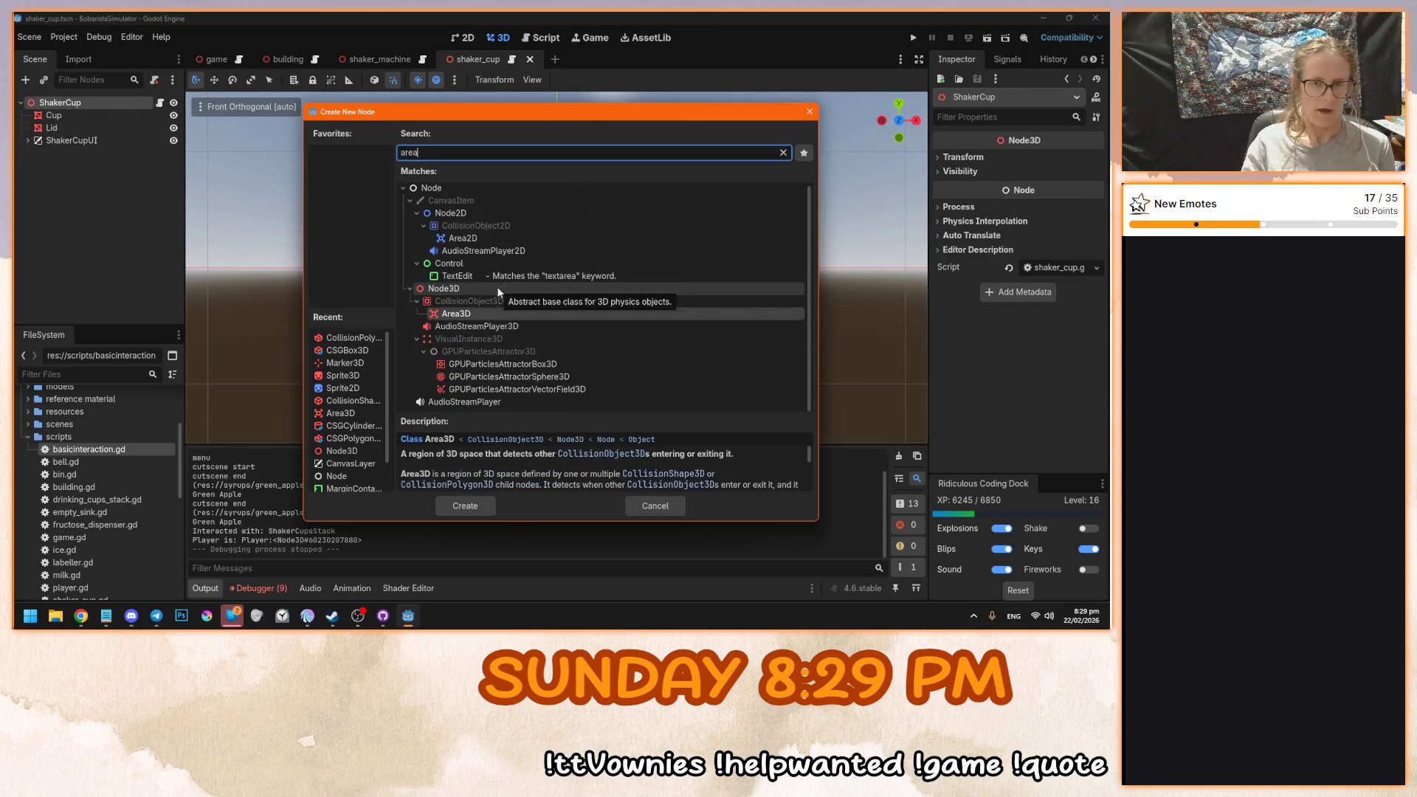
{"action": "double_click", "coordinate": [481, 310]}
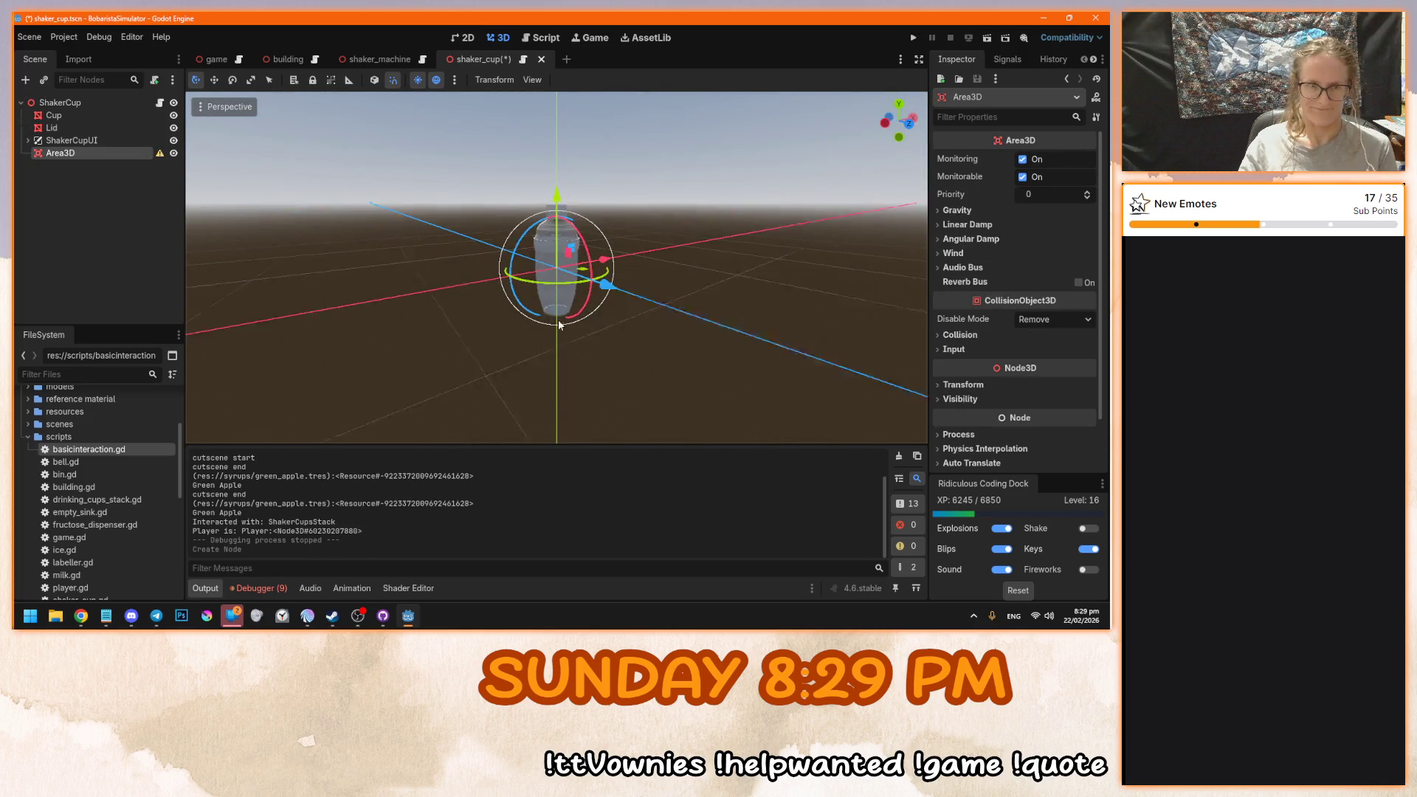
{"action": "key", "text": "ctrl+a"}
{"action": "type", "text": "coll"}
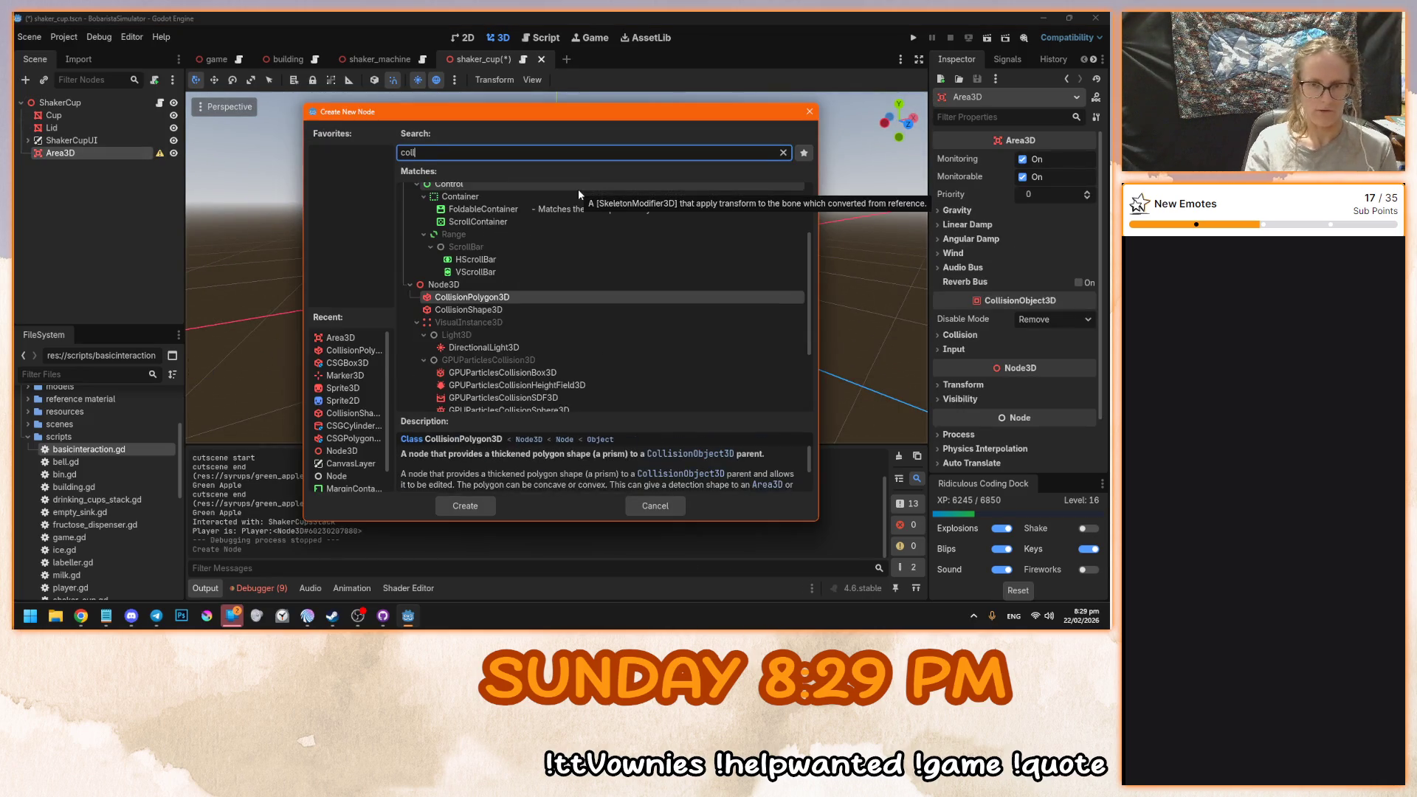
{"action": "double_click", "coordinate": [494, 310]}
{"action": "left_click", "coordinate": [1040, 158]}
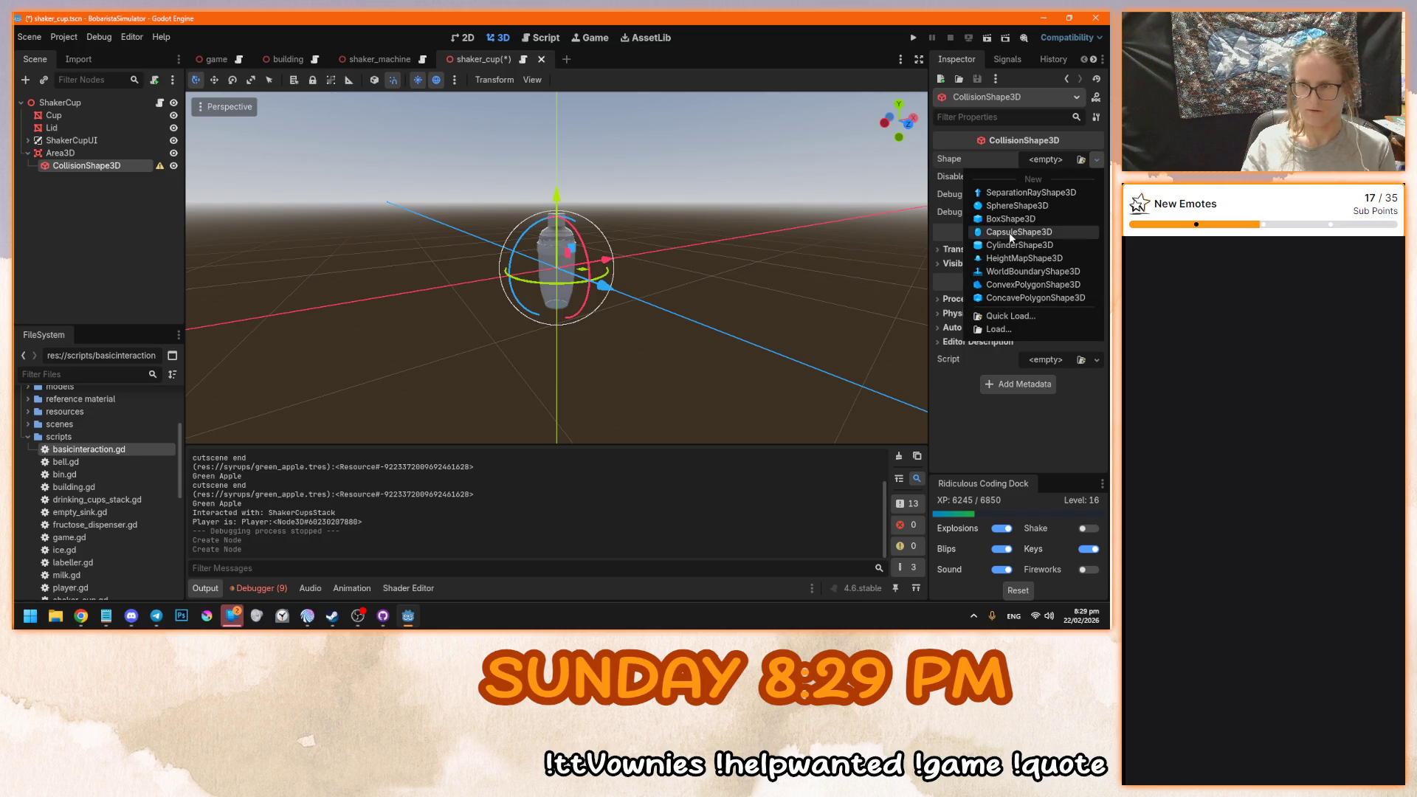
{"action": "left_click", "coordinate": [1020, 232]}
- Resize the capsule to height 0.9 and radius 0.2 around the cup, then save and run
{"action": "key", "text": "KP_3"}
{"action": "scroll", "coordinate": [672, 221], "scroll_direction": "up", "scroll_amount": 2}
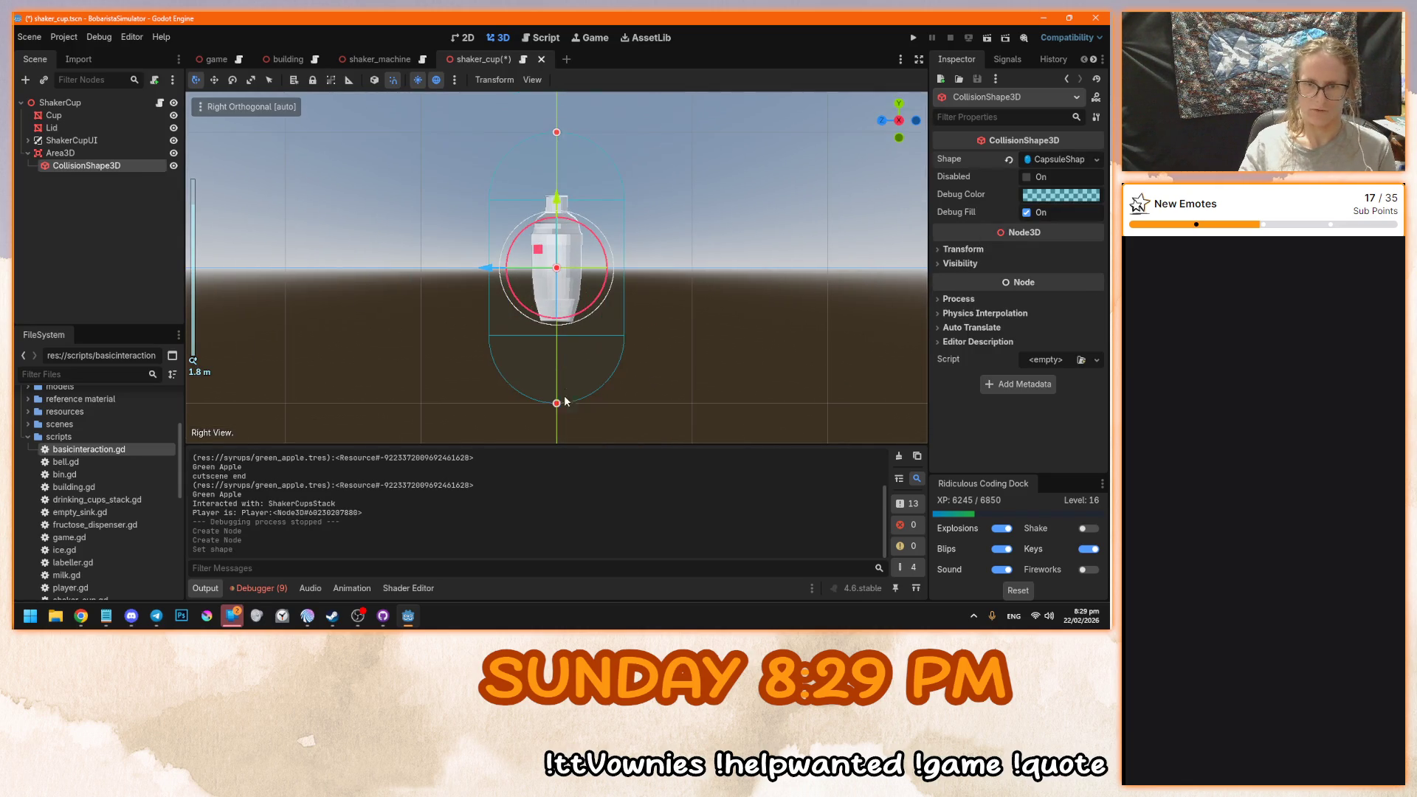
{"action": "left_click_drag", "start_coordinate": [557, 404], "coordinate": [558, 336]}
{"action": "scroll", "coordinate": [614, 226], "scroll_direction": "up", "scroll_amount": 3}
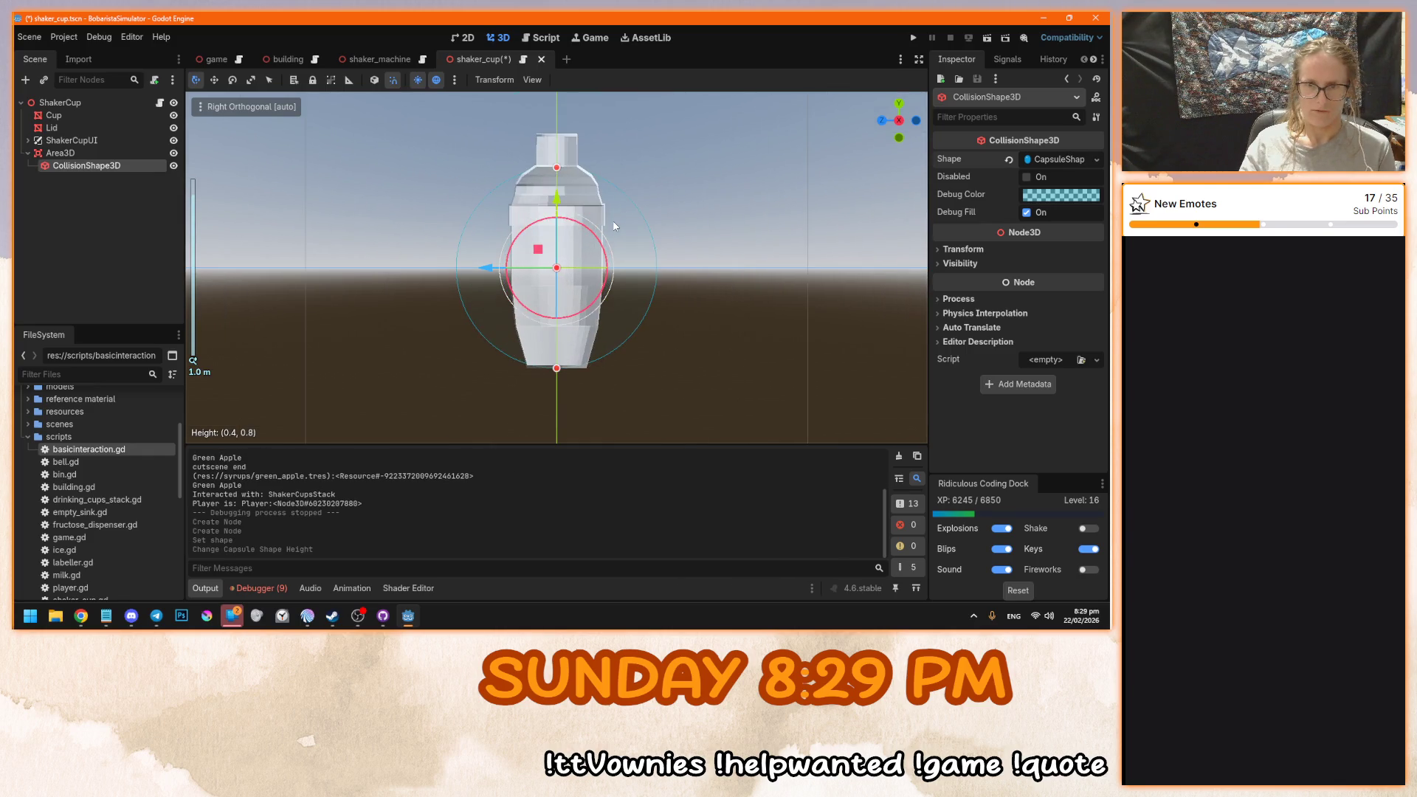
{"action": "mouse_move", "coordinate": [559, 168]}
{"action": "left_mouse_down"}
{"action": "mouse_move", "coordinate": [564, 138]}
{"action": "mouse_move", "coordinate": [536, 181]}
{"action": "left_mouse_up"}
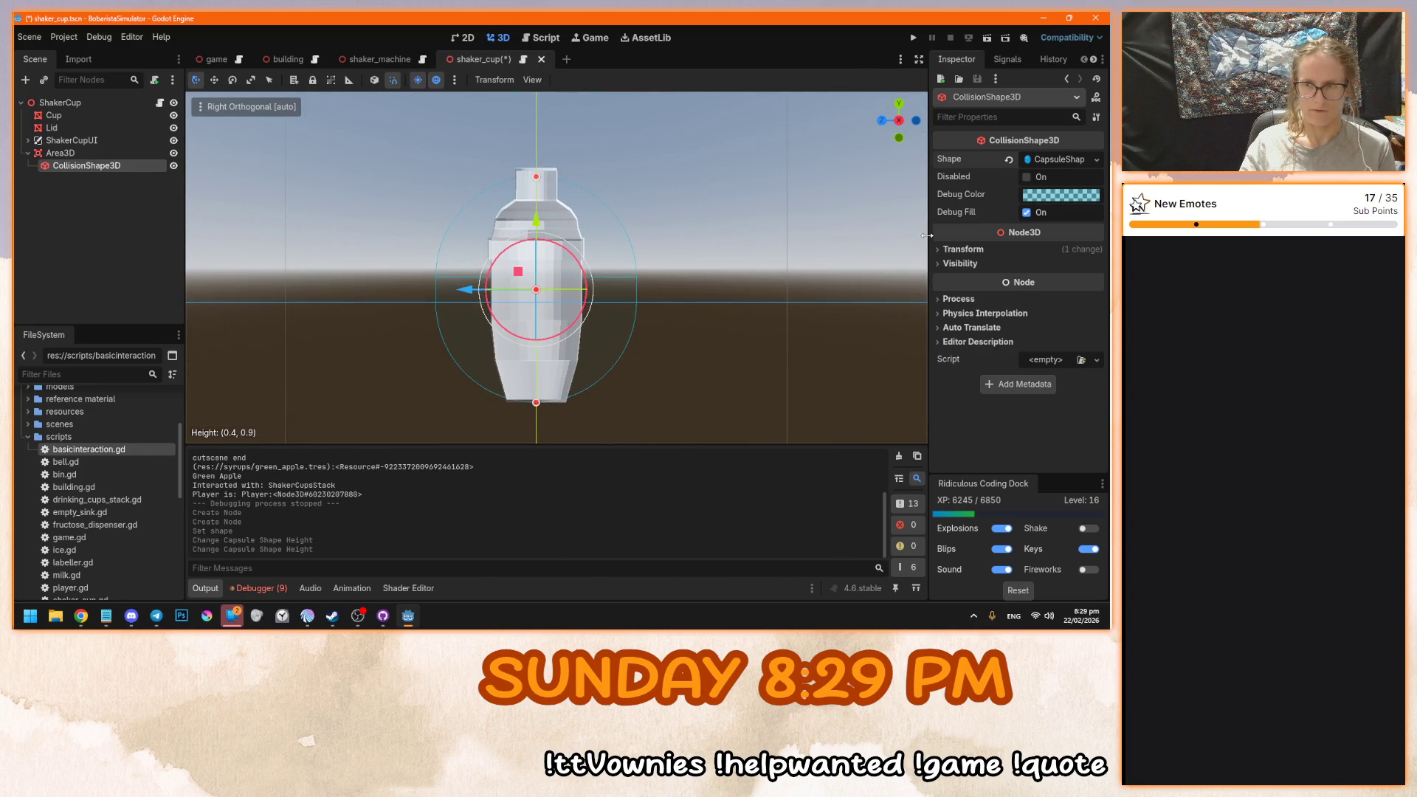
{"action": "key", "text": "KP_1"}
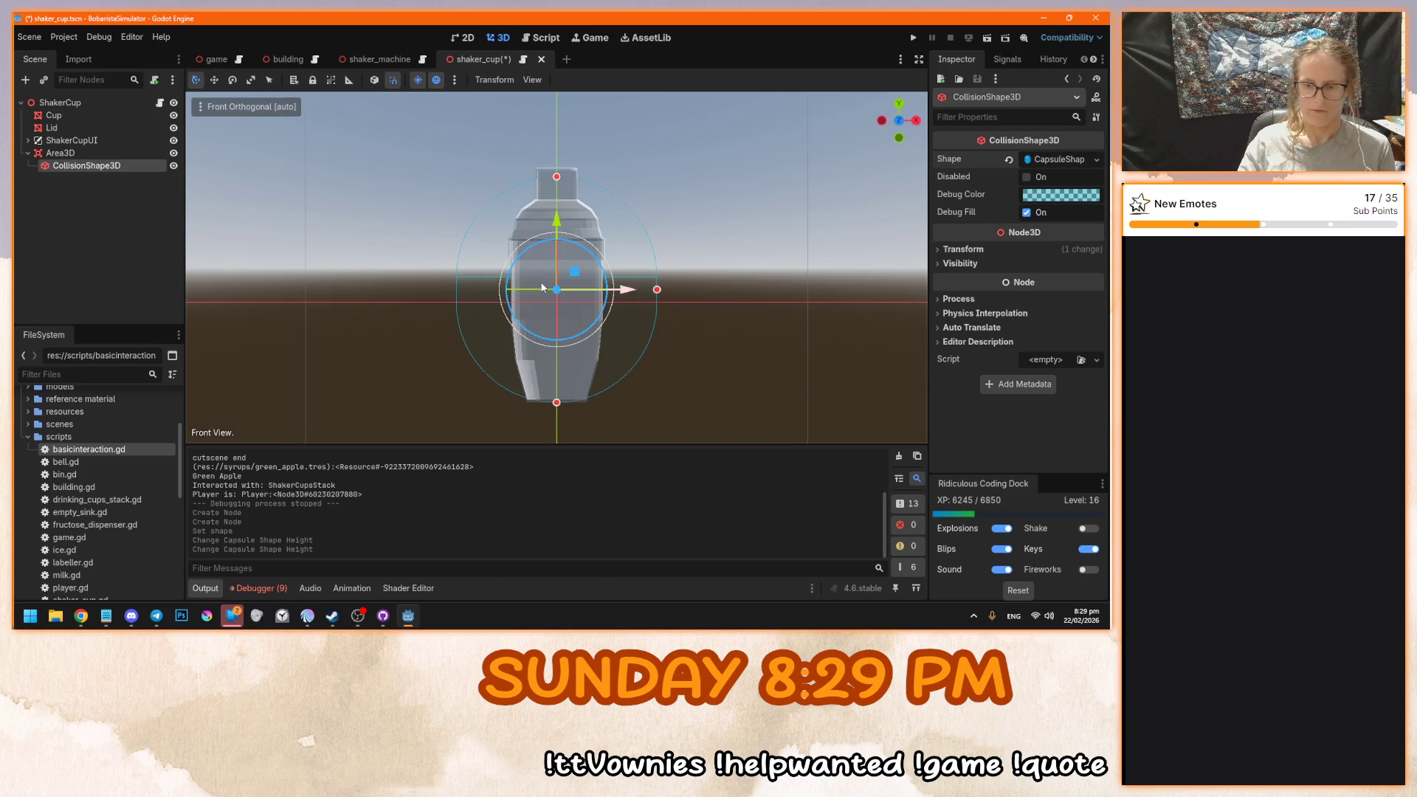
{"action": "left_click_drag", "start_coordinate": [653, 290], "coordinate": [606, 294]}
{"action": "mouse_move", "coordinate": [725, 290]}
{"action": "left_mouse_down"}
{"action": "mouse_move", "coordinate": [616, 316]}
{"action": "mouse_move", "coordinate": [646, 303]}
{"action": "left_mouse_up"}
{"action": "key", "text": "F5"}
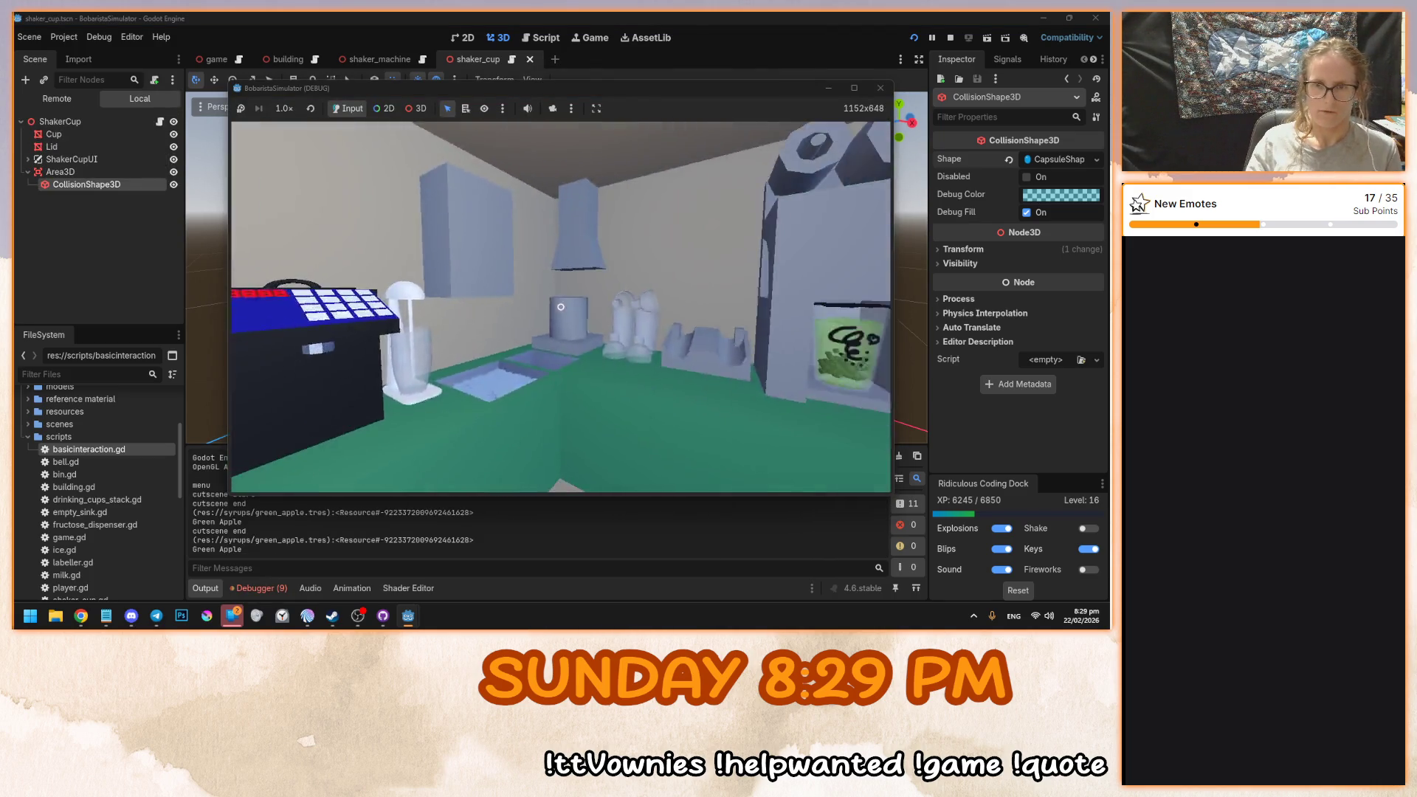
- Playtest picking up, placing and interacting with a cup, then stop the game and save
{"action": "left_click", "coordinate": [560, 306]}
{"action": "left_click", "coordinate": [560, 306]}
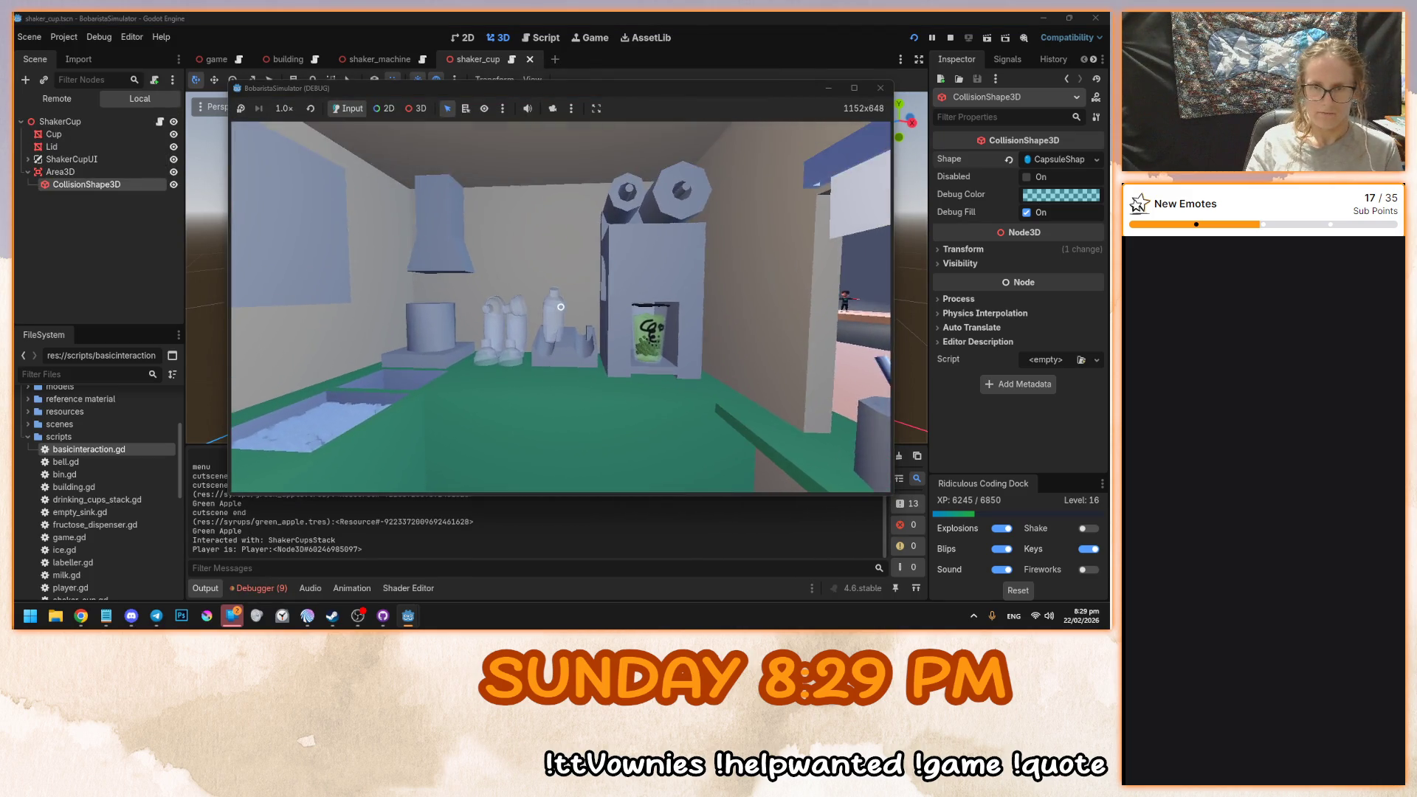
{"action": "left_click", "coordinate": [560, 306]}
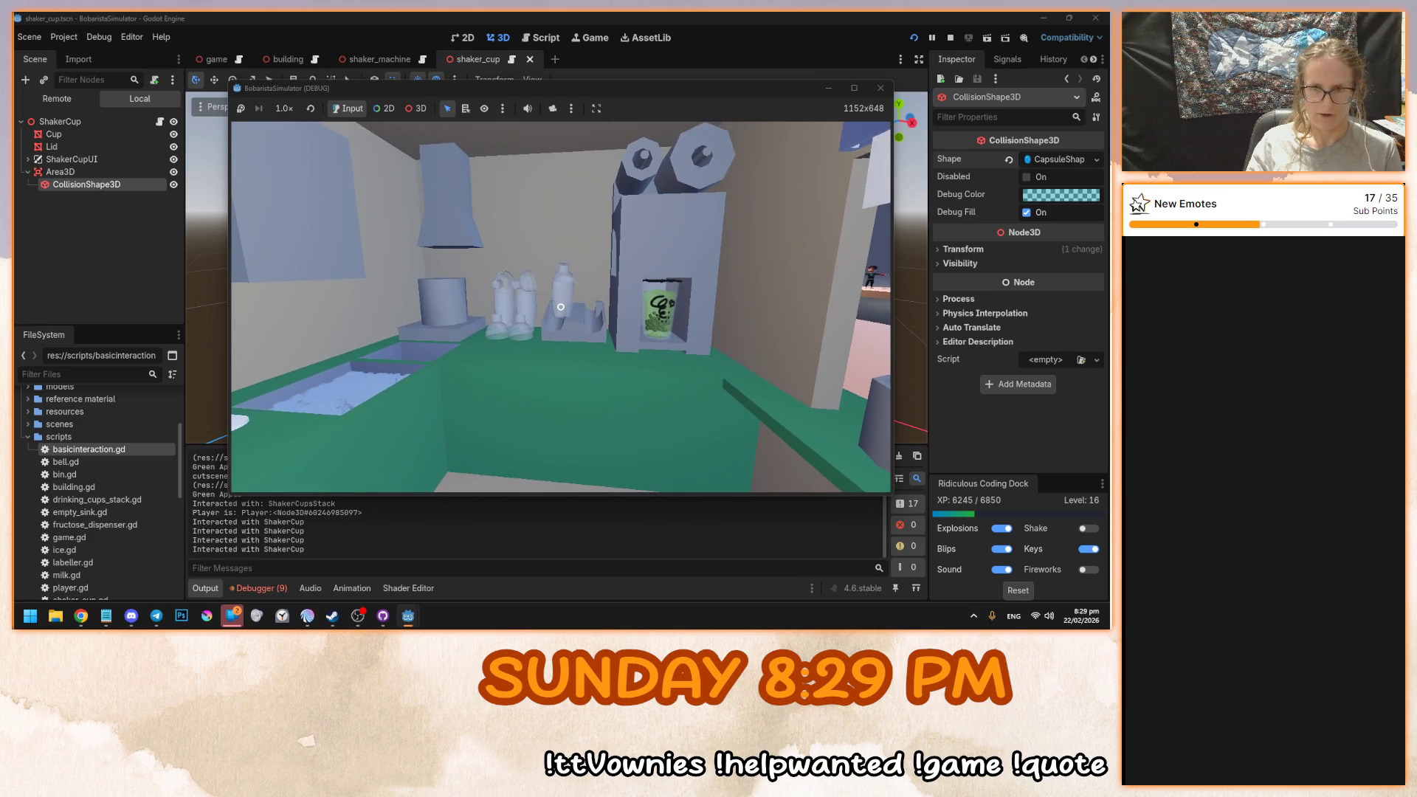
{"action": "left_click", "coordinate": [560, 306]}
{"action": "left_click", "coordinate": [560, 306]}
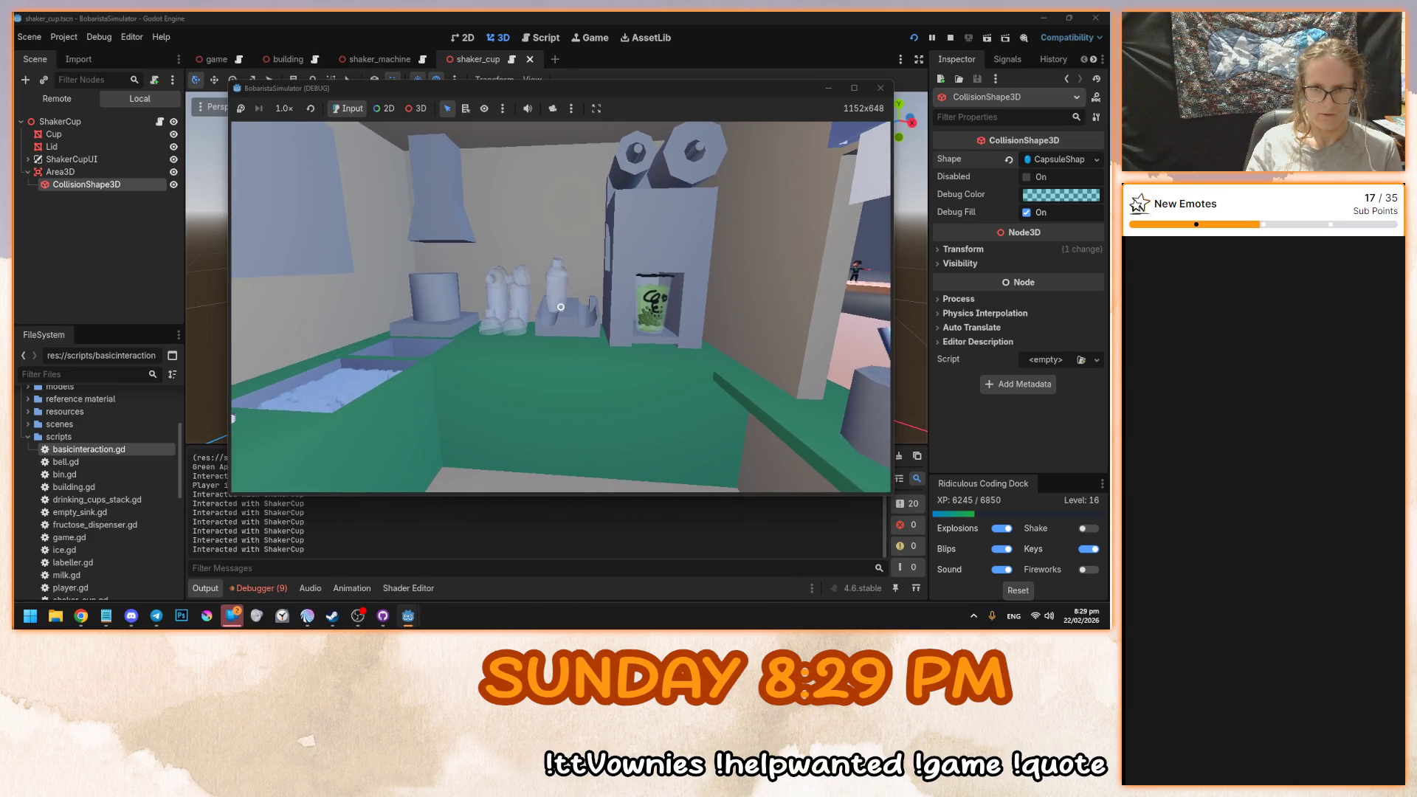
{"action": "key", "text": "F8"}
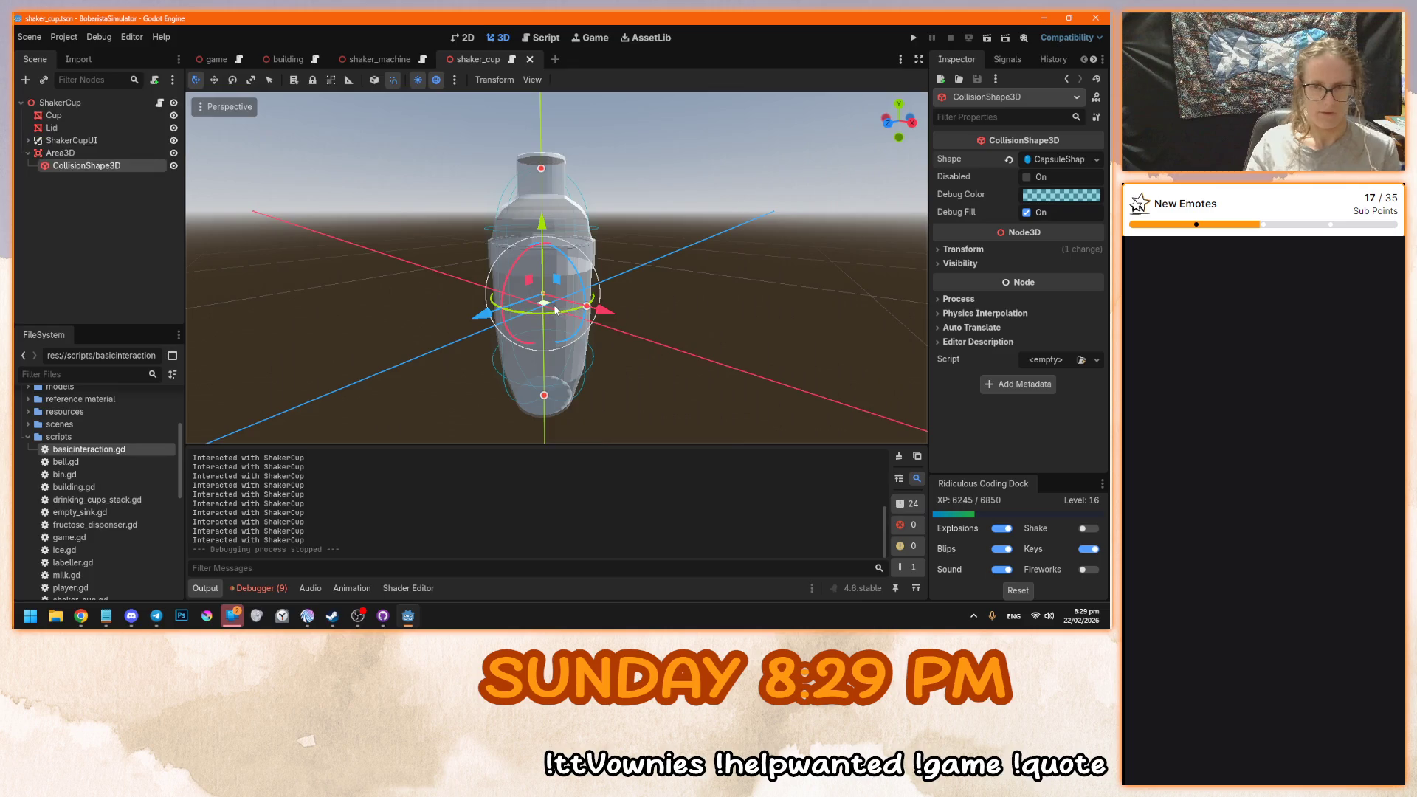
{"action": "key", "text": "ctrl+s"}
- In shaker_machine.gd, start a print("interacted line at the top of interact()
{"action": "left_click", "coordinate": [423, 59]}
{"action": "scroll", "coordinate": [478, 247], "scroll_direction": "up", "scroll_amount": 2}
{"action": "left_click", "coordinate": [478, 247]}
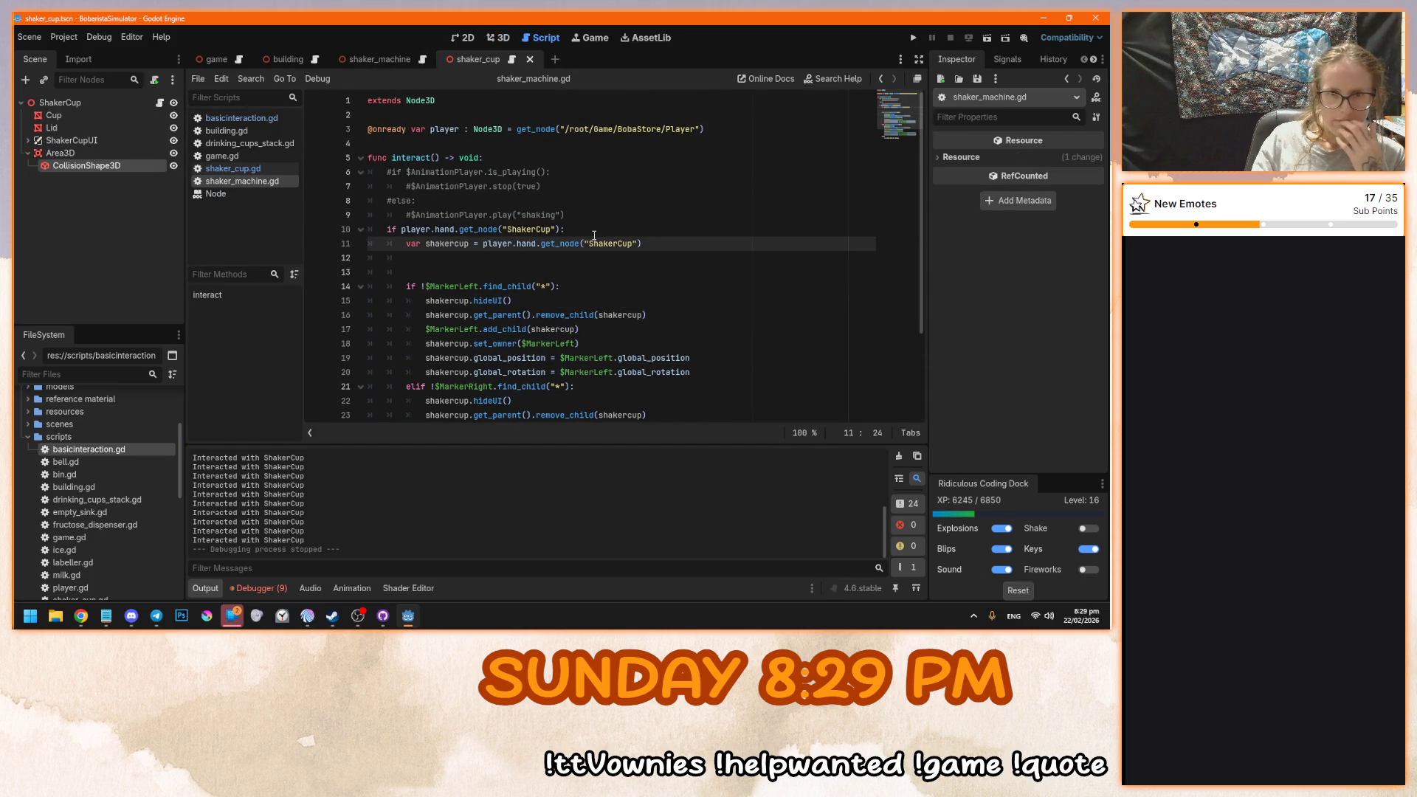
{"action": "left_click", "coordinate": [516, 158]}
{"action": "key", "text": "Return"}
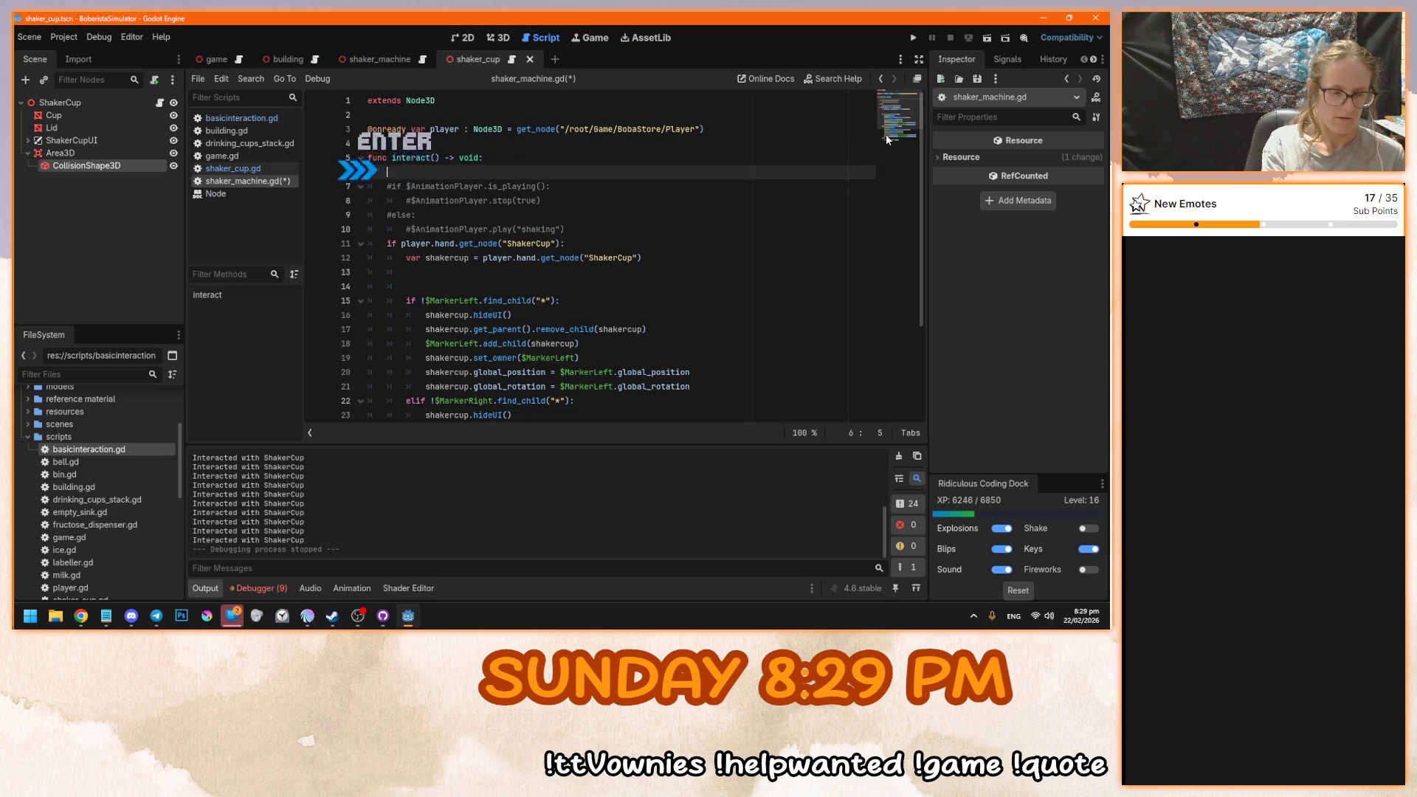
{"action": "type", "text": "print(\""}
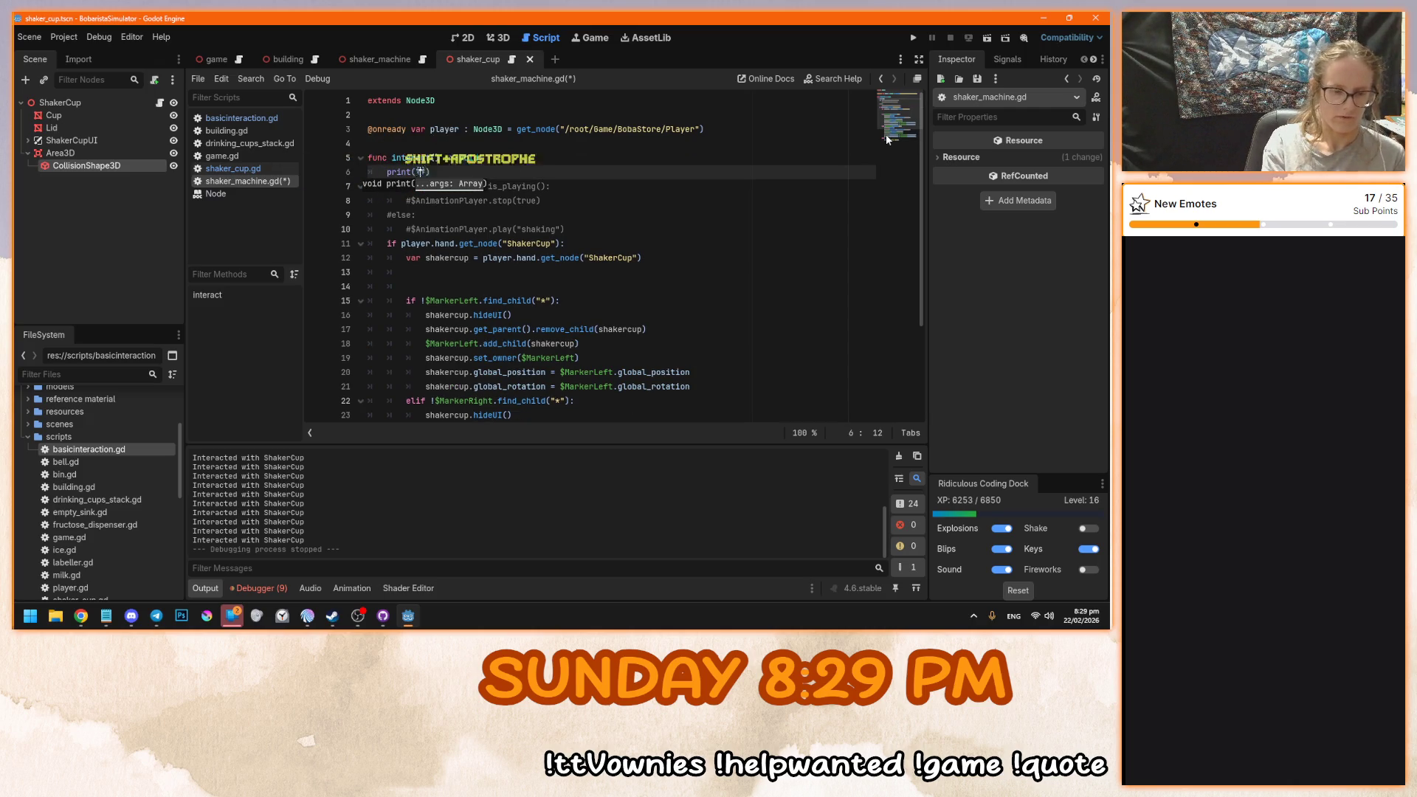
{"action": "type", "text": "interacted"}
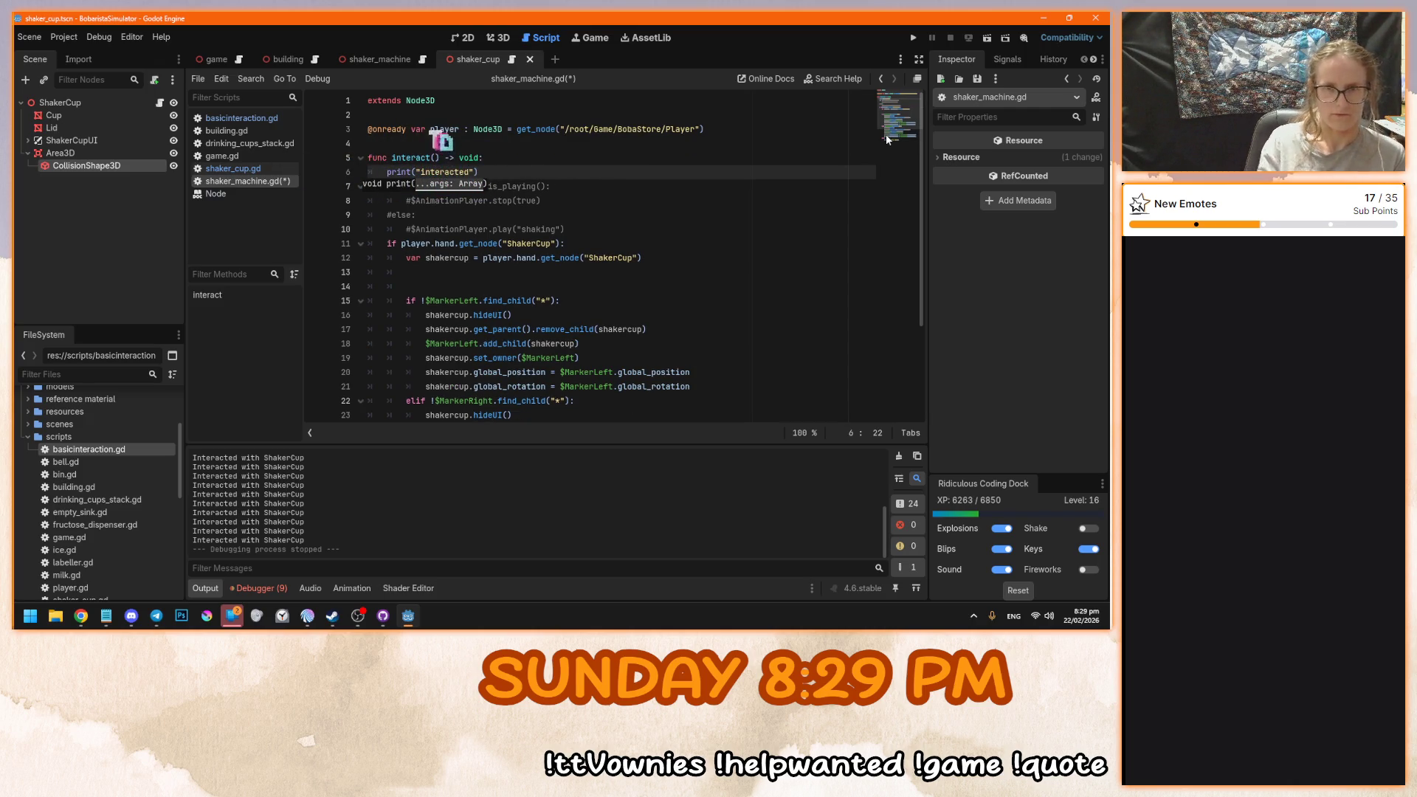
- Replace it with print("Interacted with " + name) copied from basicinteraction.gd, then run the game
{"action": "left_click", "coordinate": [585, 258]}
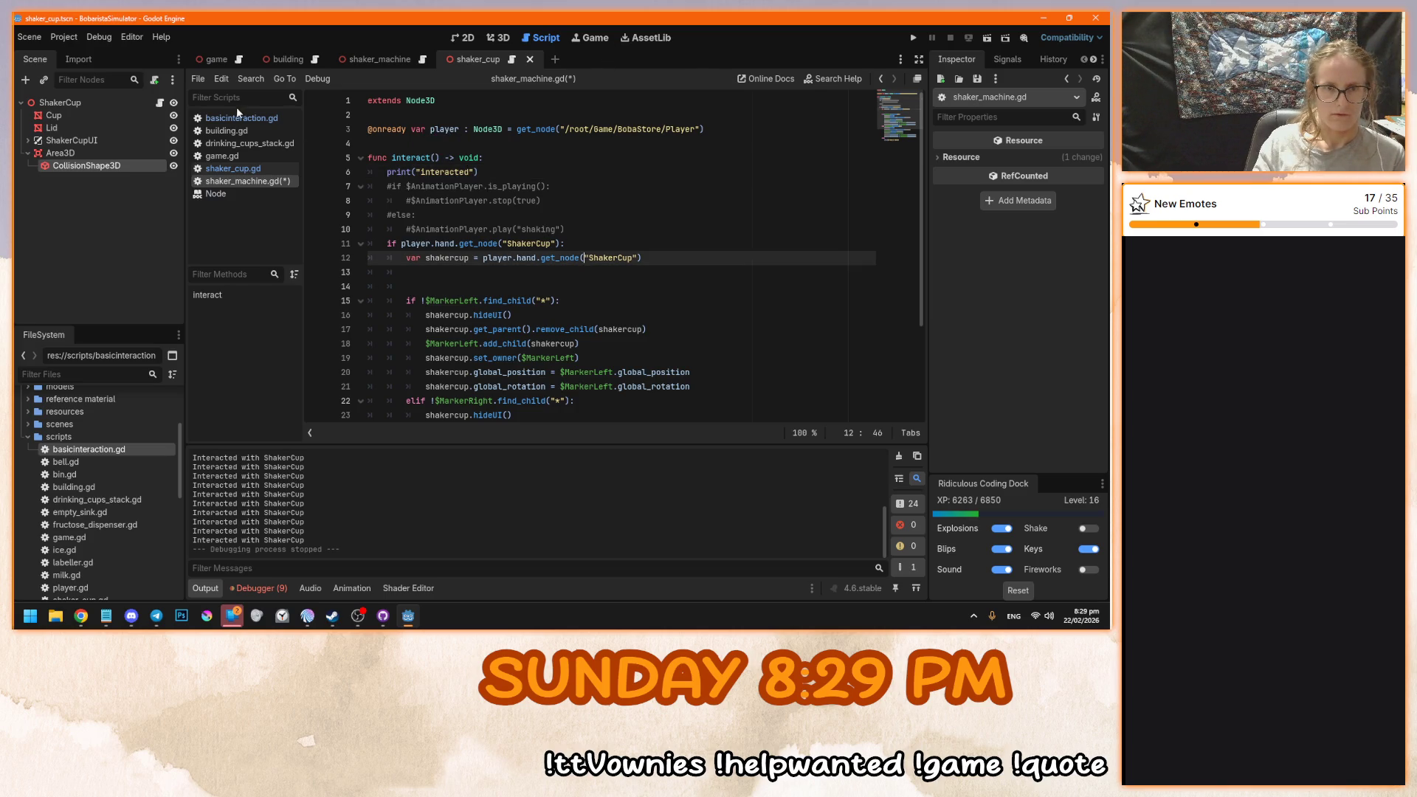
{"action": "left_click", "coordinate": [242, 118]}
{"action": "left_click_drag", "start_coordinate": [541, 143], "coordinate": [386, 144]}
{"action": "key", "text": "ctrl+c"}
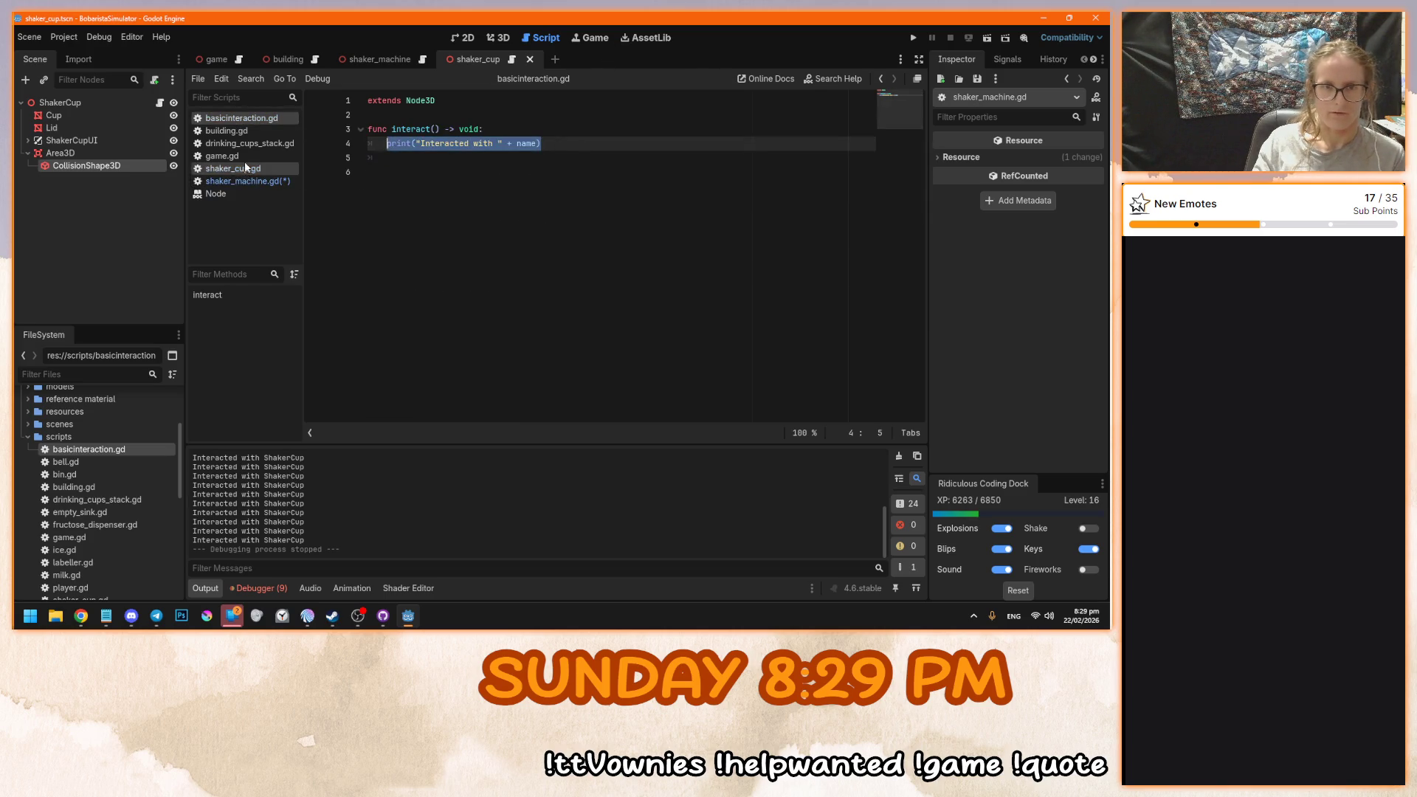
{"action": "left_click", "coordinate": [248, 181]}
{"action": "left_click_drag", "start_coordinate": [478, 172], "coordinate": [385, 172]}
{"action": "key", "text": "ctrl+v"}
{"action": "left_click_drag", "start_coordinate": [566, 230], "coordinate": [568, 178]}
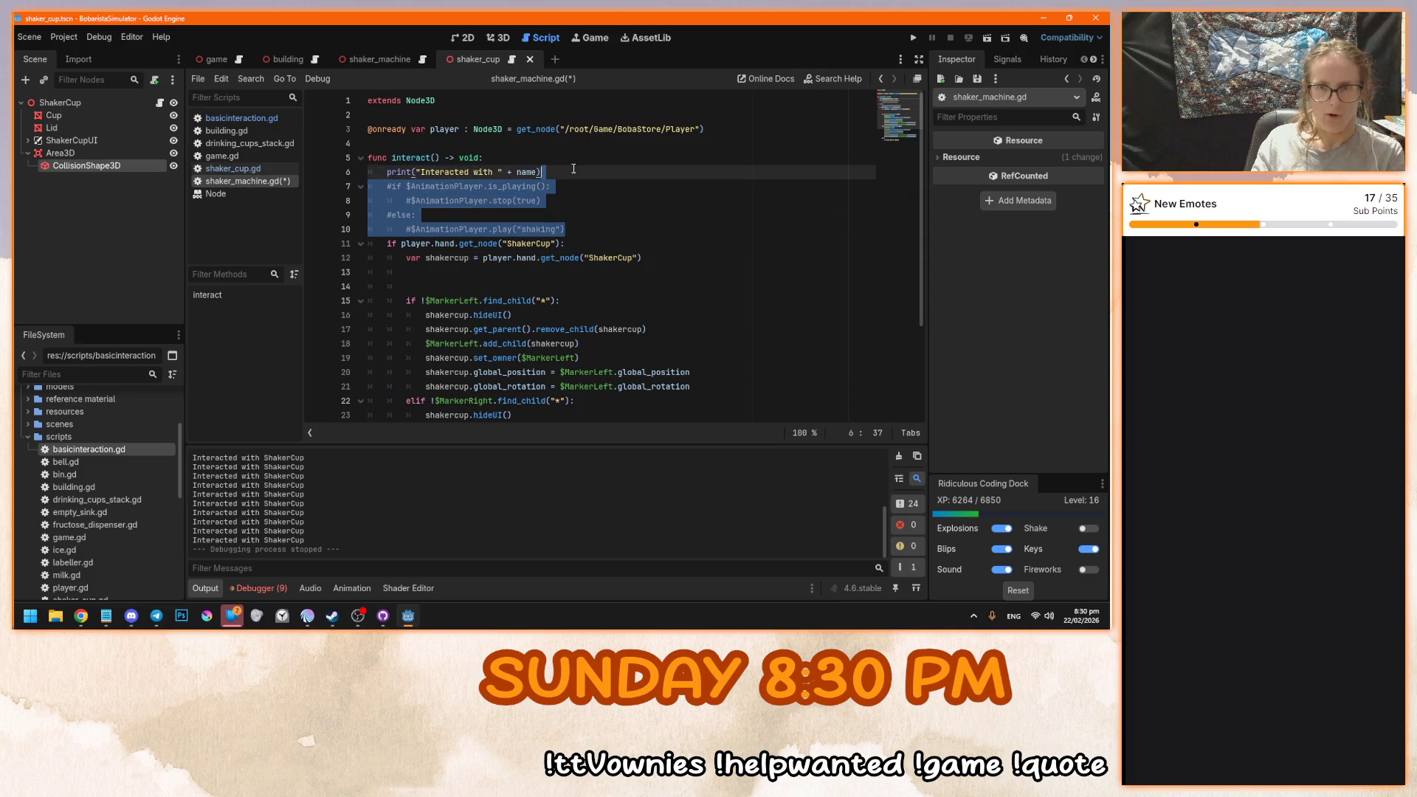
{"action": "left_click", "coordinate": [609, 236]}
{"action": "key", "text": "F5"}
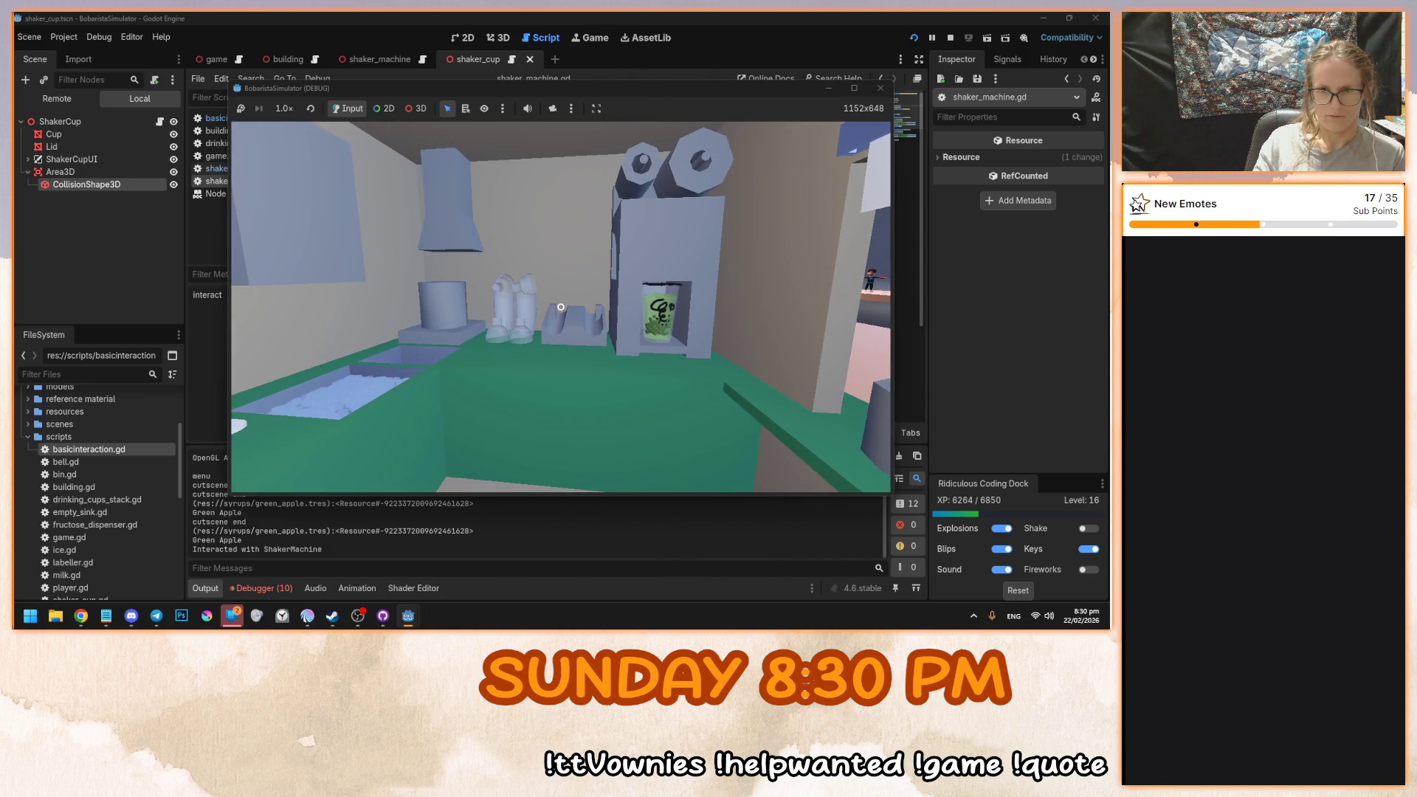
- Playtest placing a cup and repeatedly interacting with the cup and shaker machine, then stop
{"action": "left_click", "coordinate": [561, 307]}
{"action": "left_click", "coordinate": [561, 307]}
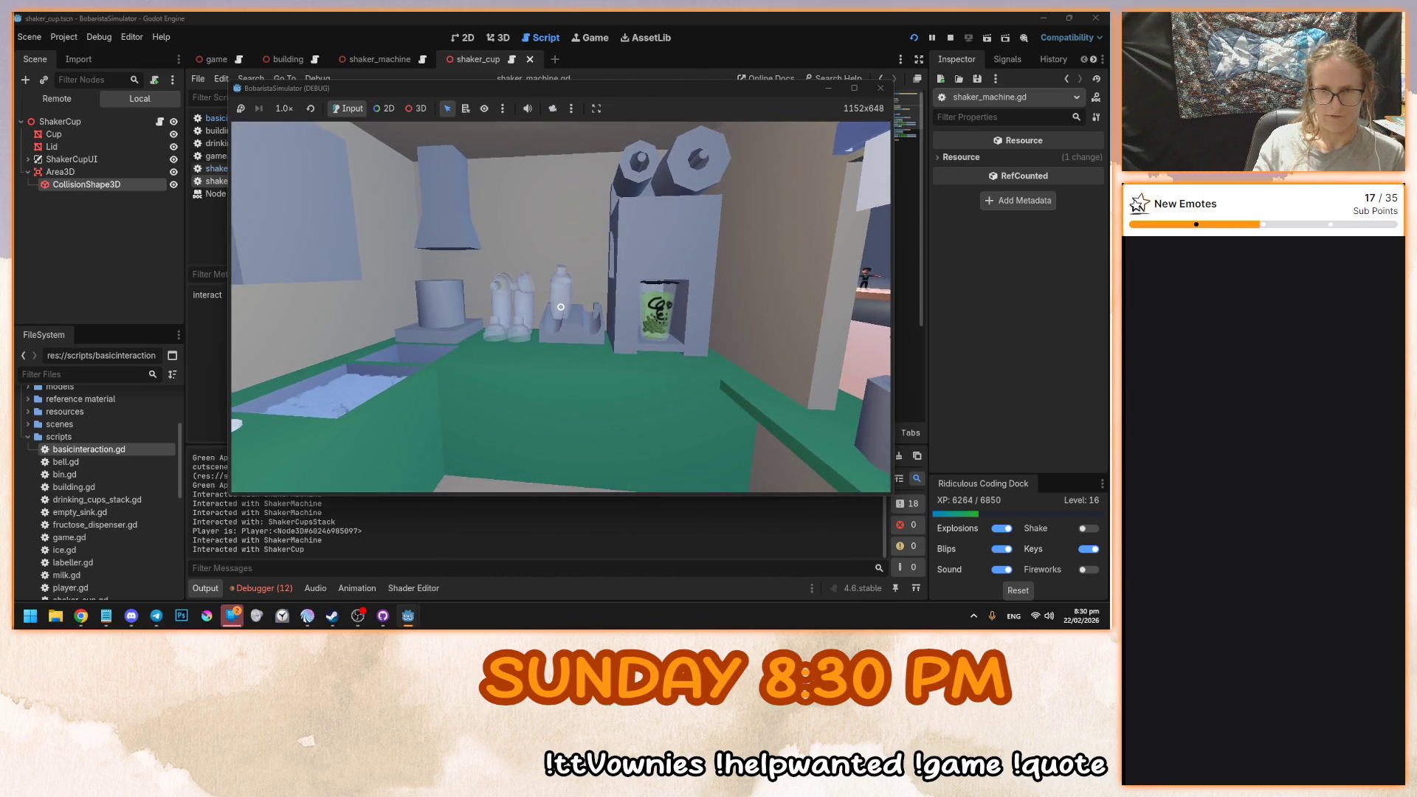
{"action": "left_click", "coordinate": [561, 307]}
{"action": "left_click", "coordinate": [561, 307]}
{"action": "left_click", "coordinate": [560, 307]}
{"action": "left_click", "coordinate": [561, 307]}
{"action": "left_click", "coordinate": [561, 307]}
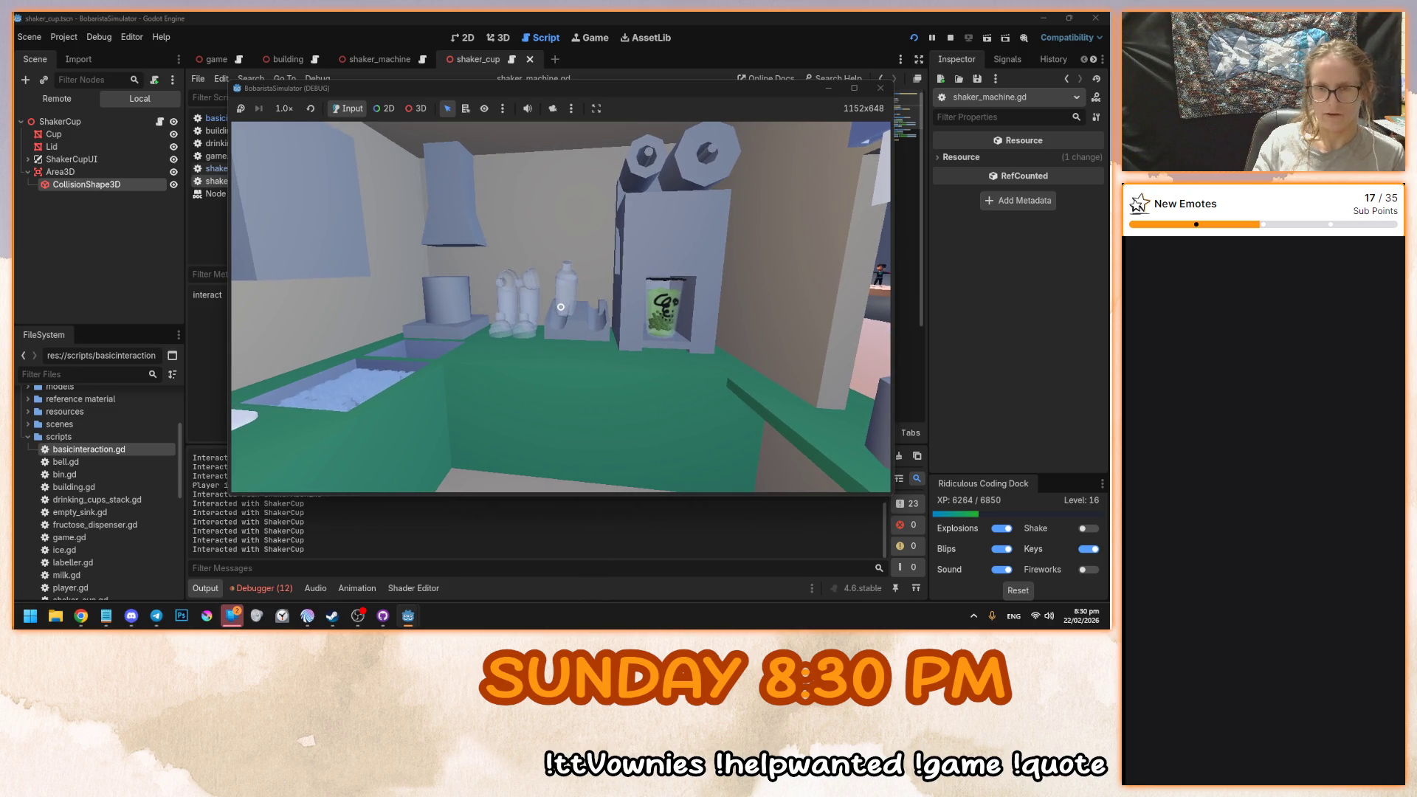
{"action": "left_click", "coordinate": [561, 307]}
{"action": "left_click", "coordinate": [561, 307]}
{"action": "left_click", "coordinate": [560, 307]}
{"action": "left_click", "coordinate": [561, 307]}
{"action": "left_click", "coordinate": [561, 307]}
{"action": "left_click", "coordinate": [561, 307]}
{"action": "left_click", "coordinate": [561, 307]}
{"action": "left_click", "coordinate": [561, 307]}
{"action": "left_click", "coordinate": [561, 307]}
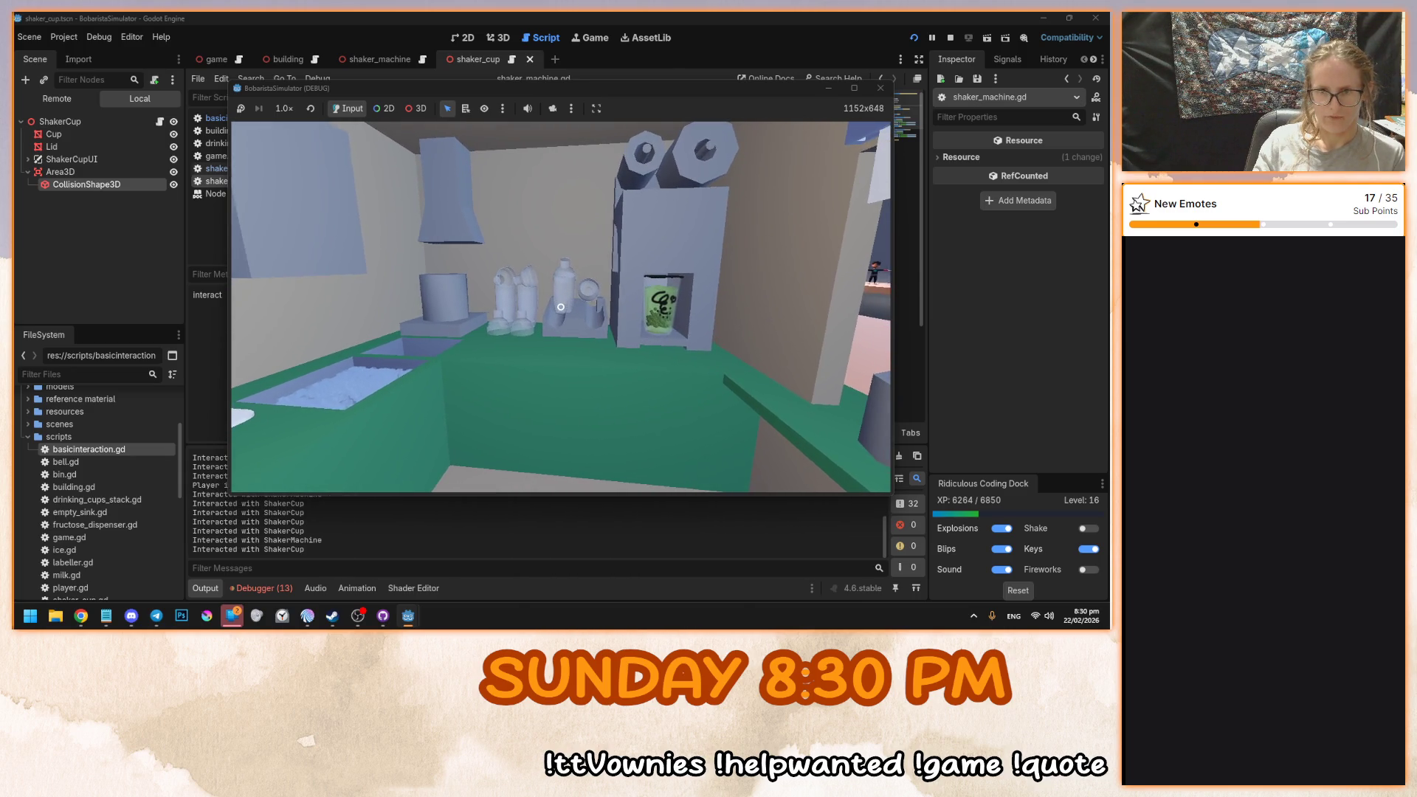
{"action": "left_click", "coordinate": [561, 307]}
{"action": "left_click", "coordinate": [561, 307]}
{"action": "key", "text": "s"}
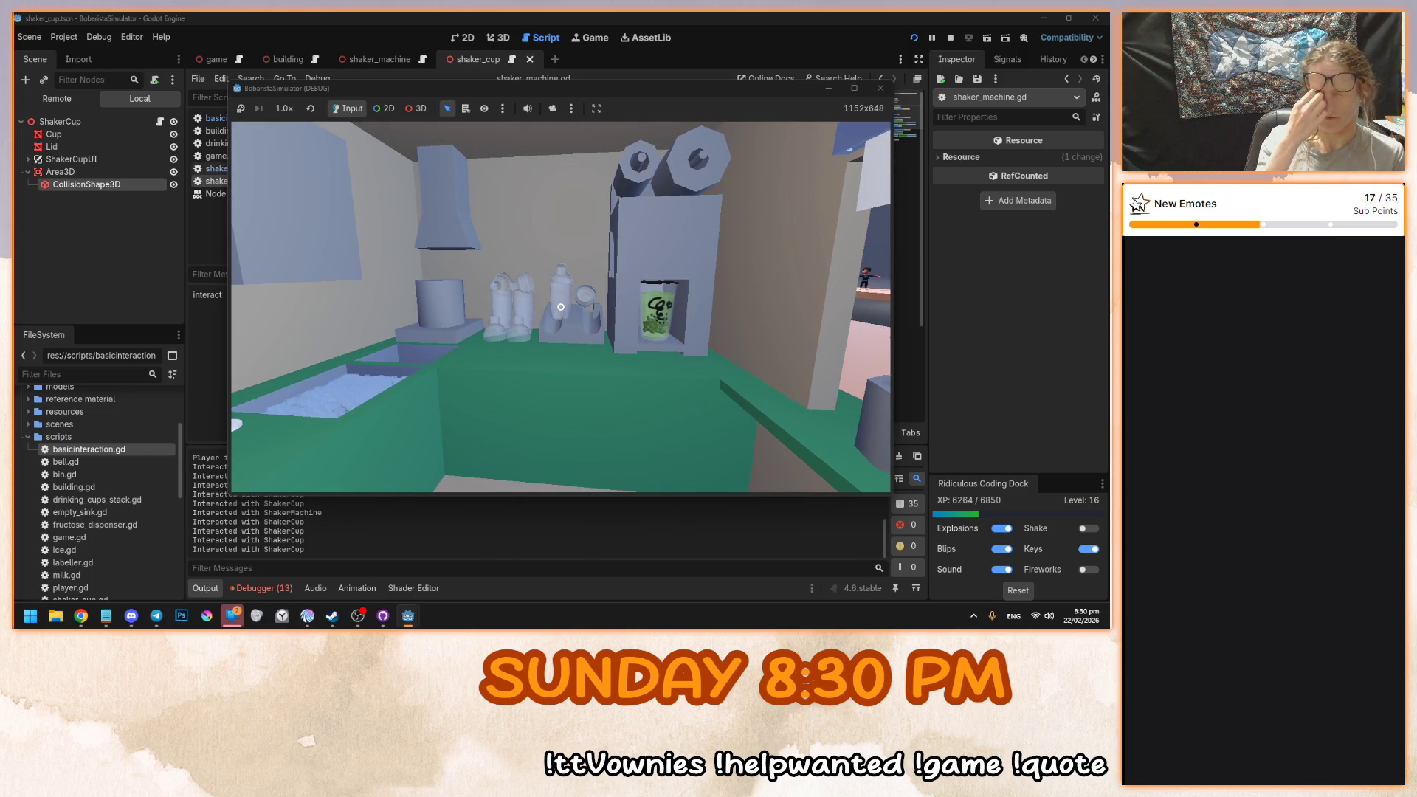
{"action": "key", "text": "F8"}
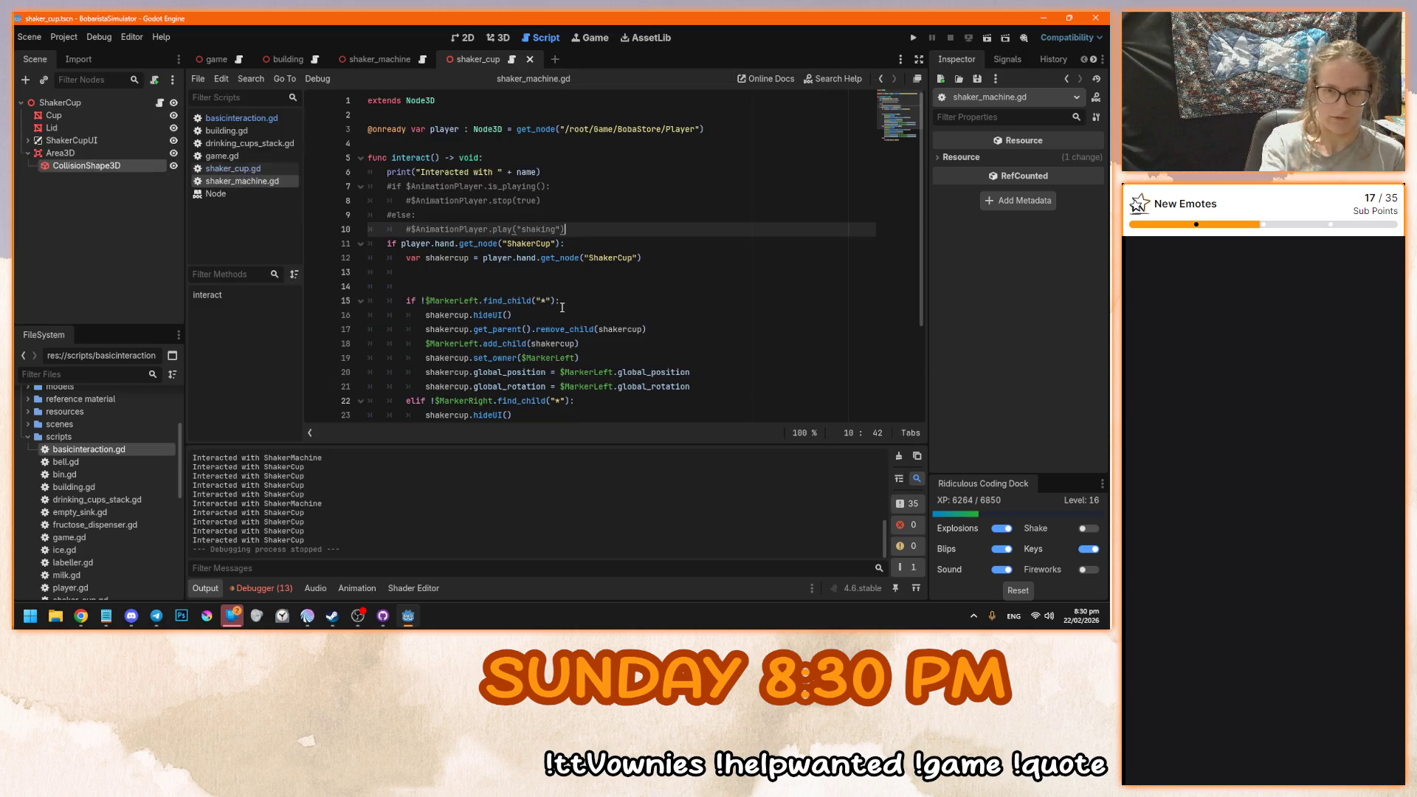
- Replace the print line in shaker_cup.gd's interact() with 'if get_parent()' and look it up in the docs
{"action": "scroll", "coordinate": [530, 359], "scroll_direction": "down", "scroll_amount": 3}
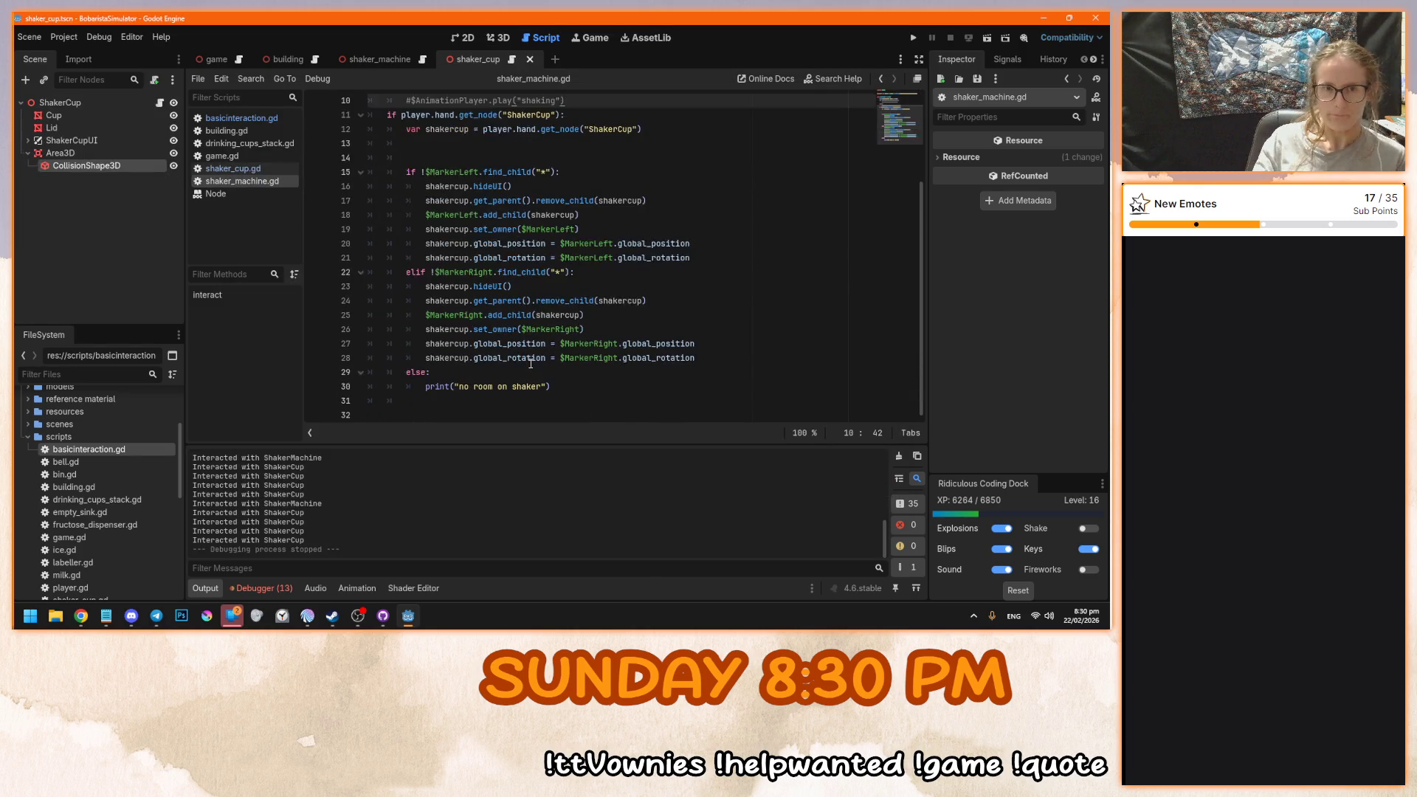
{"action": "left_click", "coordinate": [609, 389]}
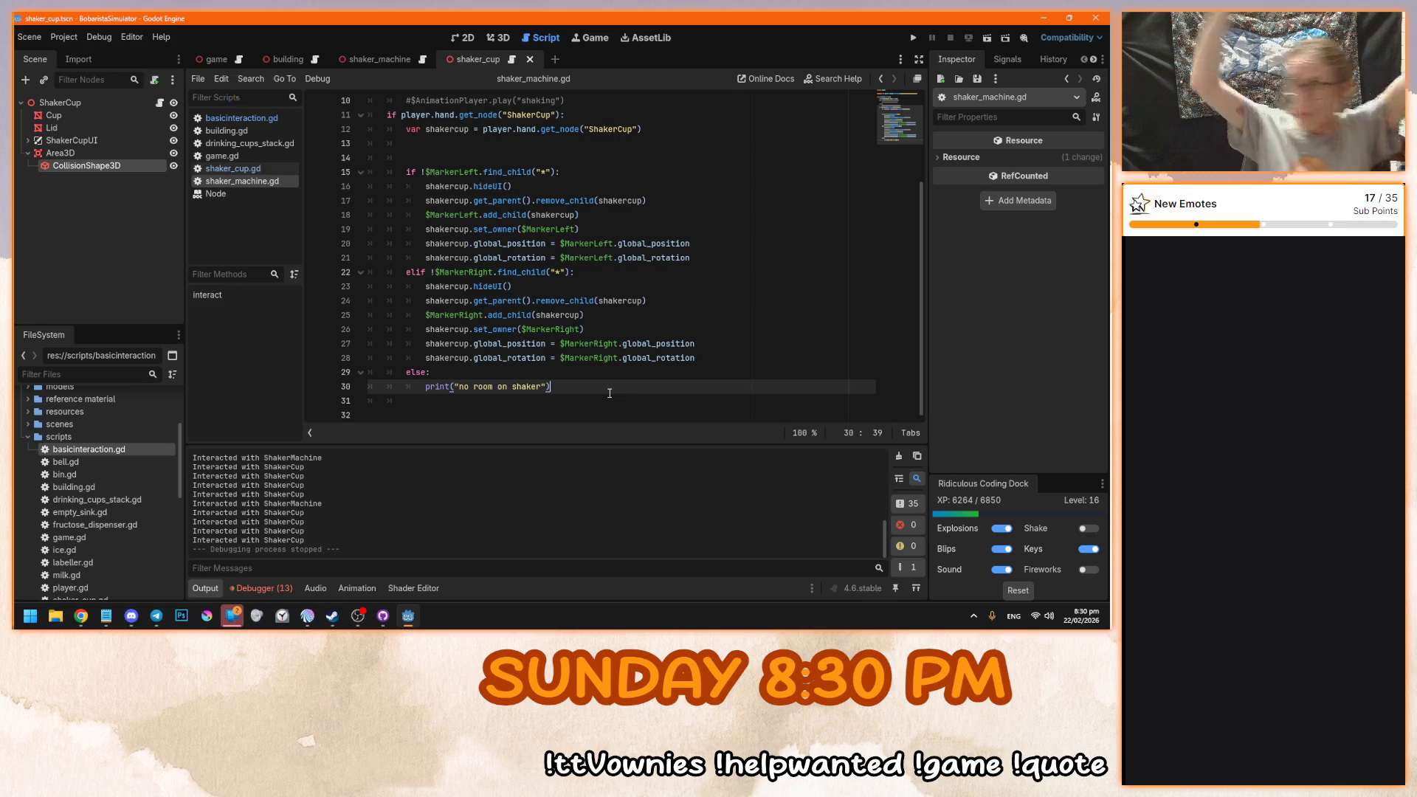
{"action": "scroll", "coordinate": [609, 393], "scroll_direction": "up", "scroll_amount": 2}
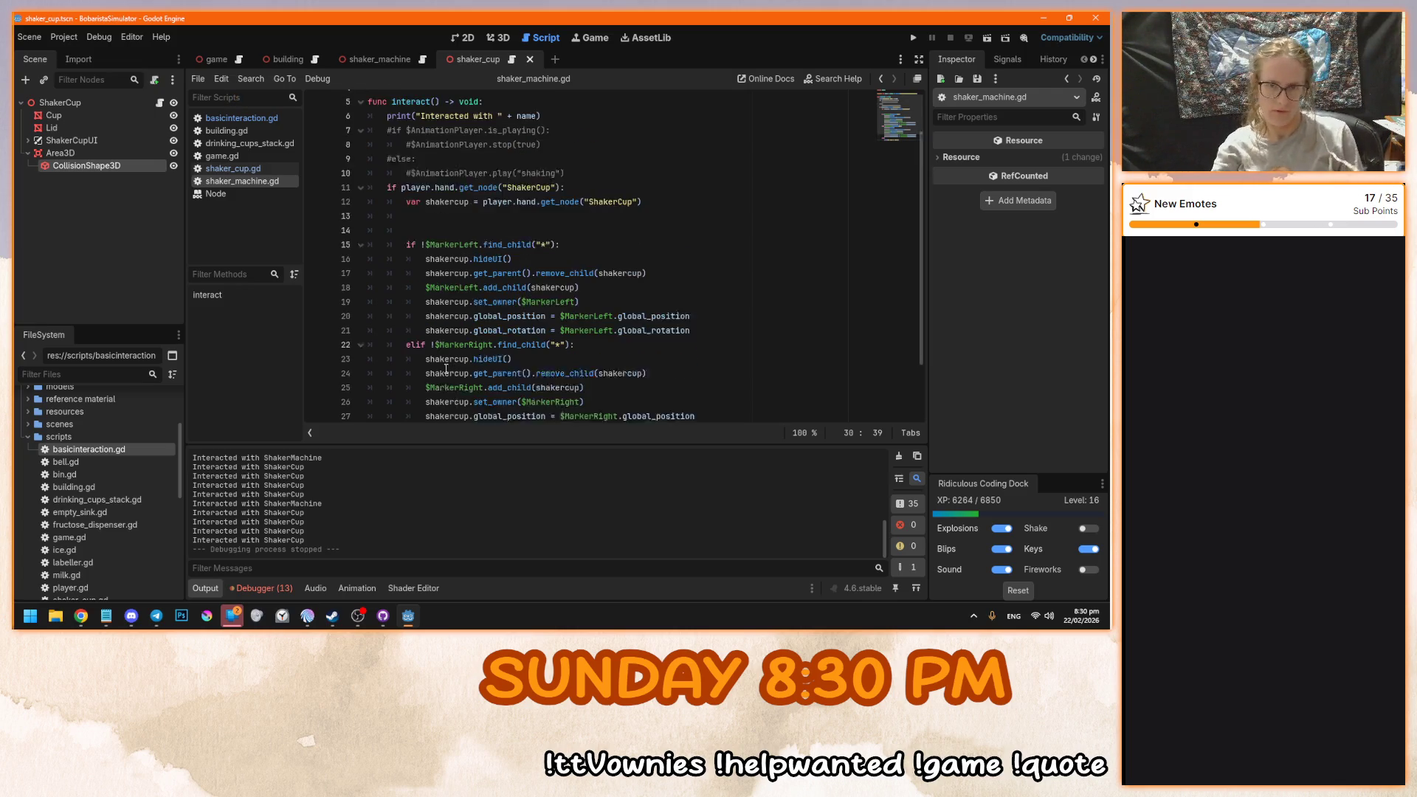
{"action": "left_click", "coordinate": [511, 59]}
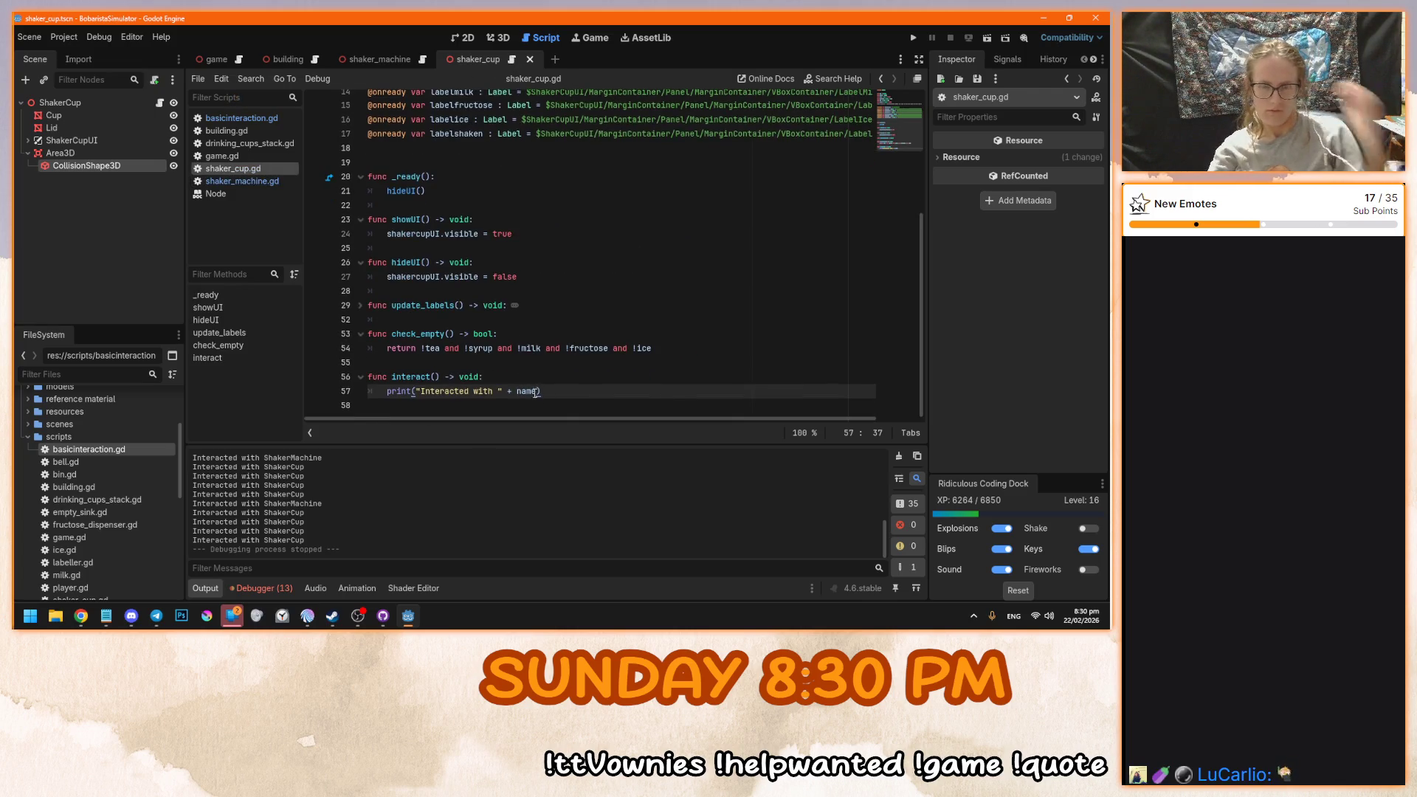
{"action": "key", "text": "shift+Home"}
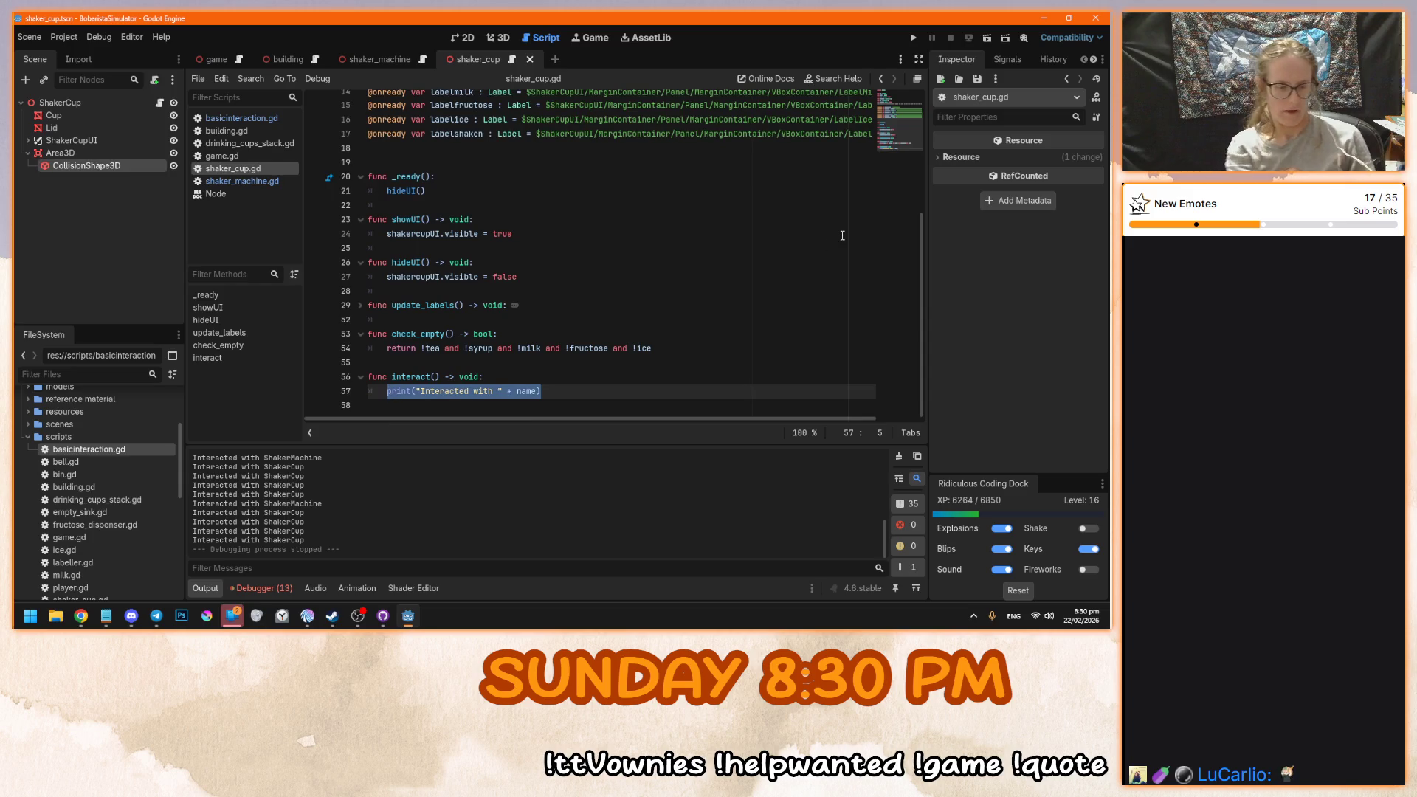
{"action": "type", "text": "if get"}
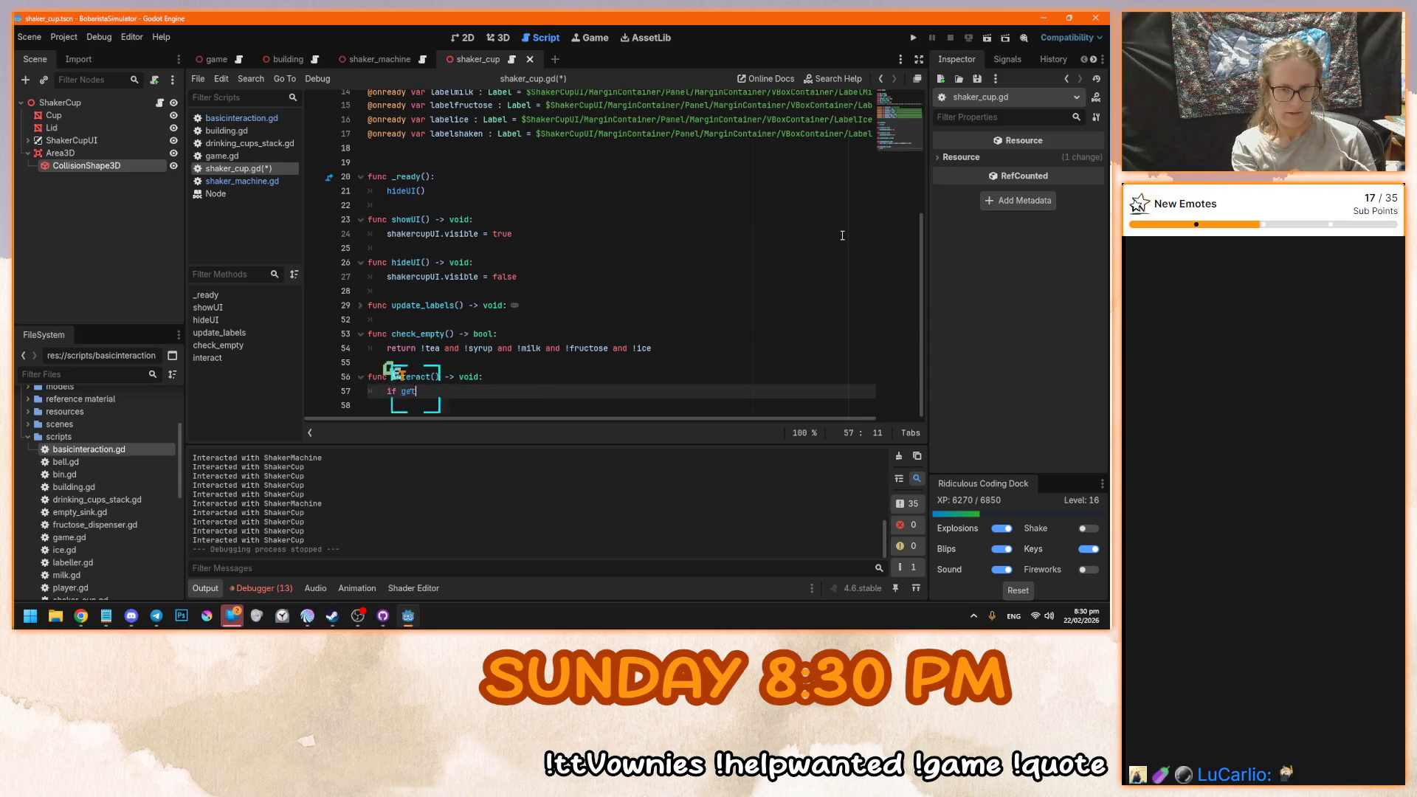
{"action": "type", "text": "_par"}
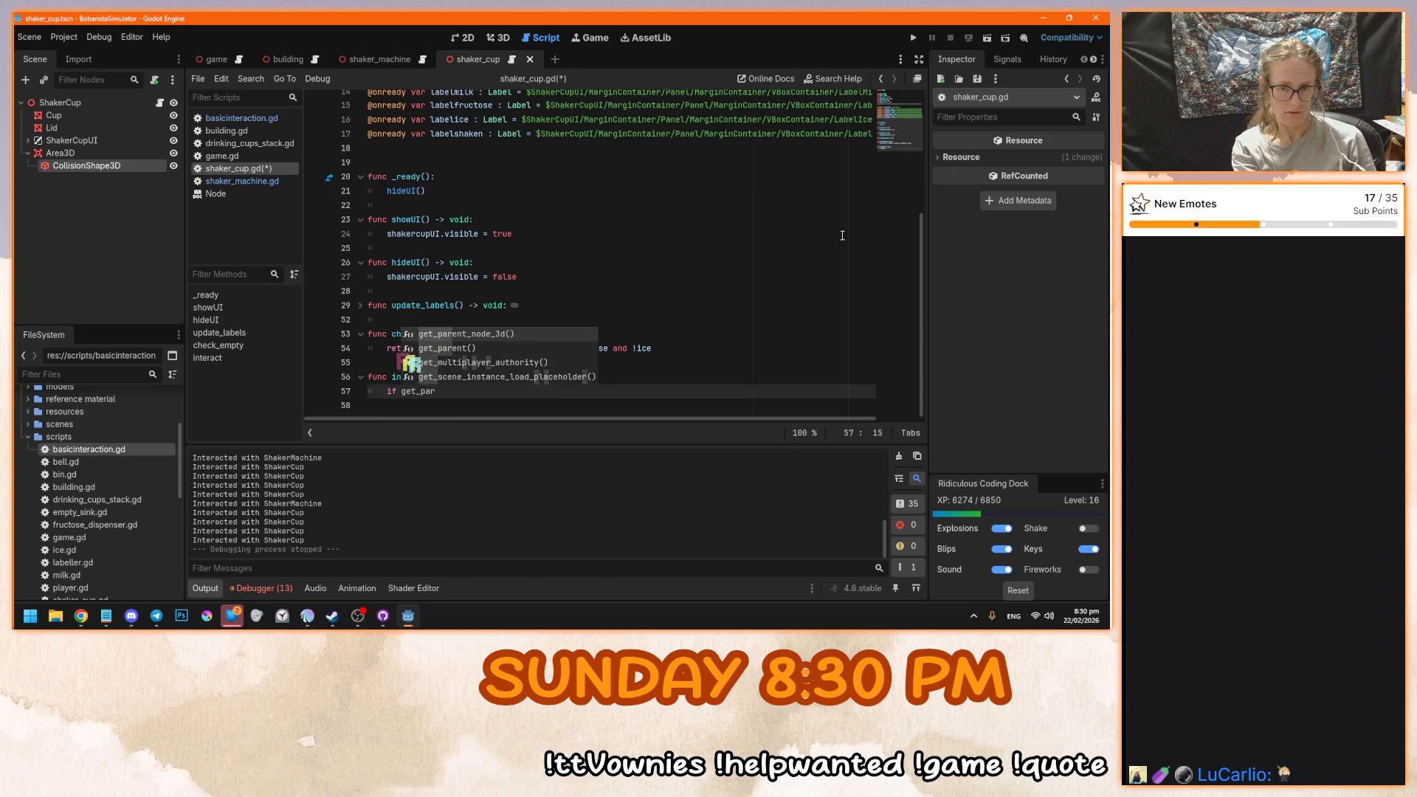
{"action": "key", "text": "Down"}
{"action": "key", "text": "Tab"}
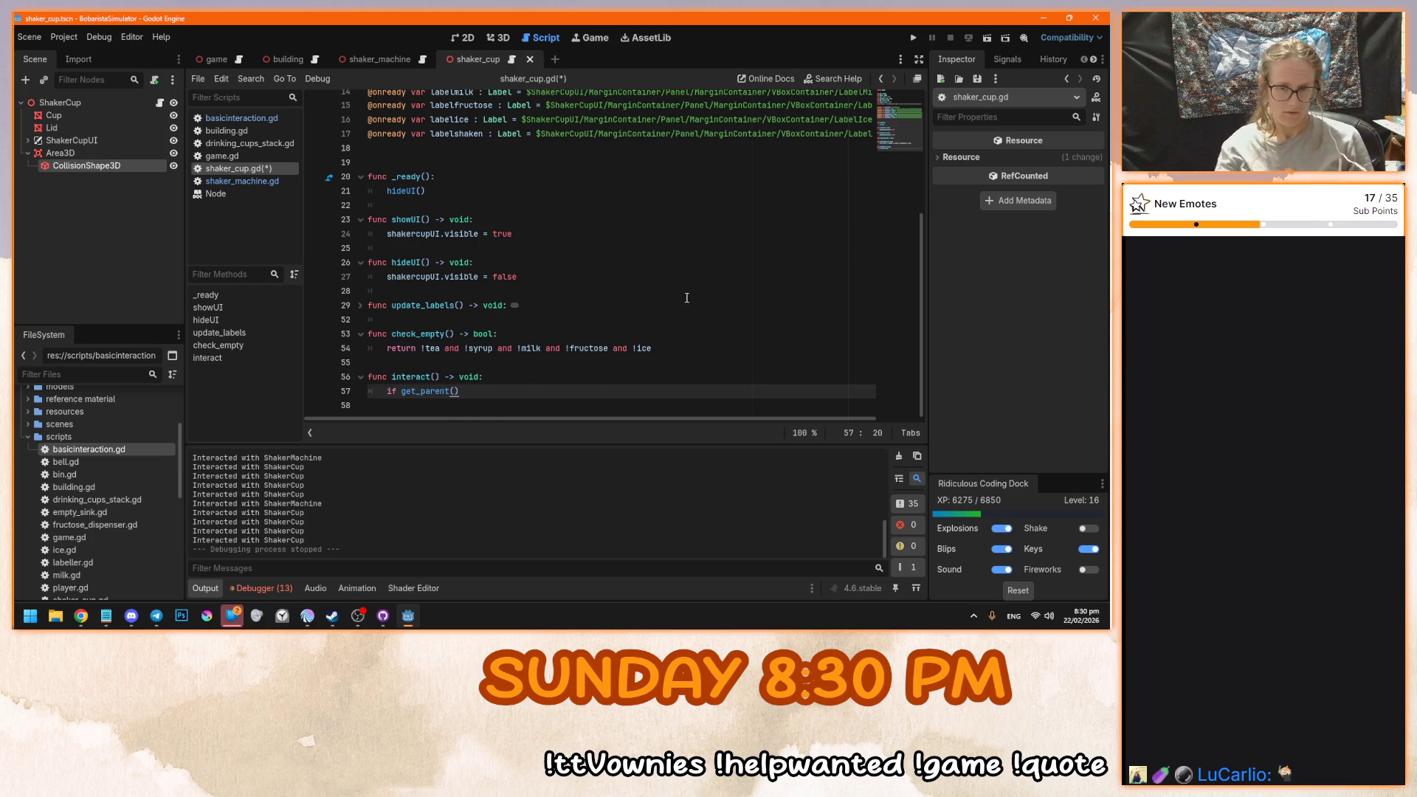
{"action": "left_click", "coordinate": [424, 391], "text": "ctrl"}
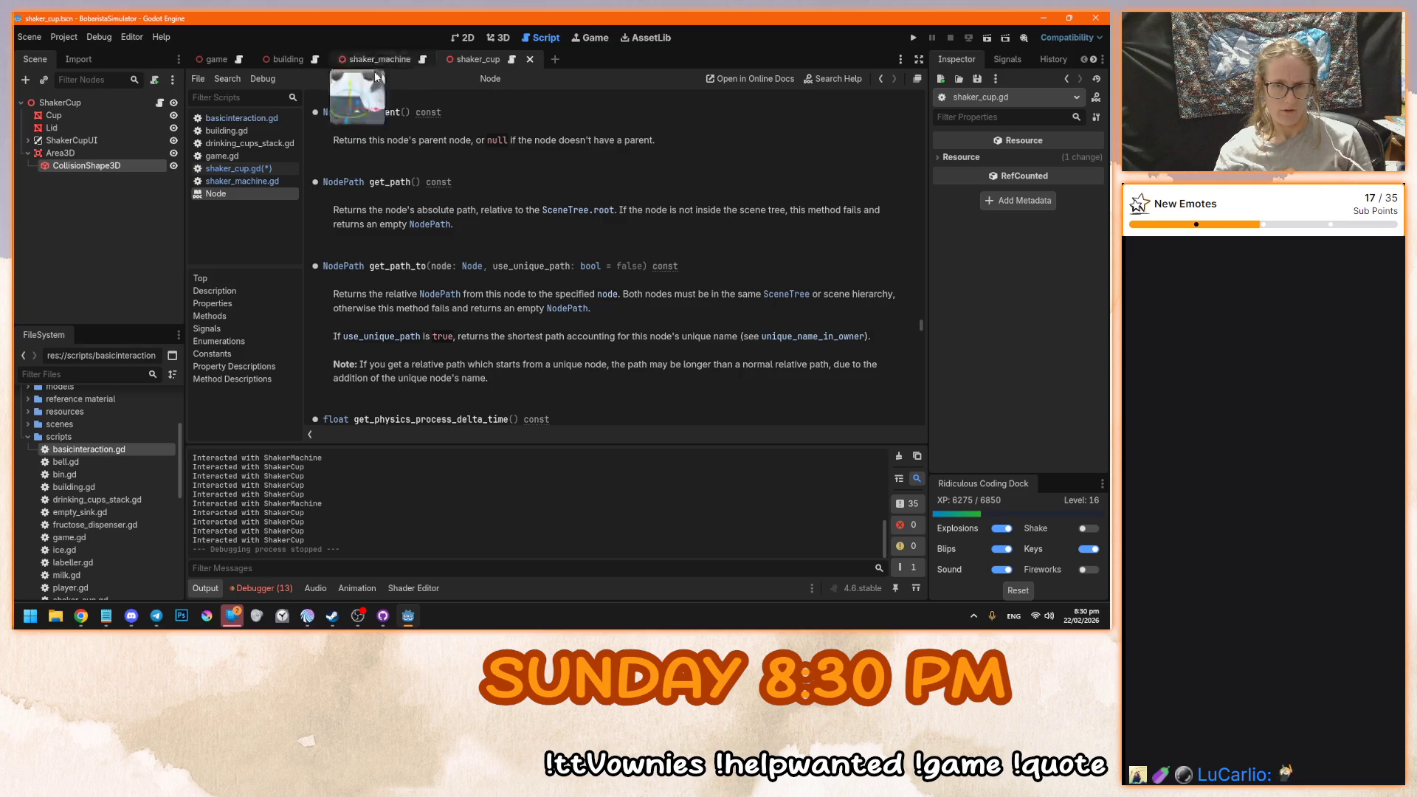
- Change line 57 to print(get_parent()) and run the game
{"action": "left_click", "coordinate": [380, 59]}
{"action": "left_click", "coordinate": [530, 60]}
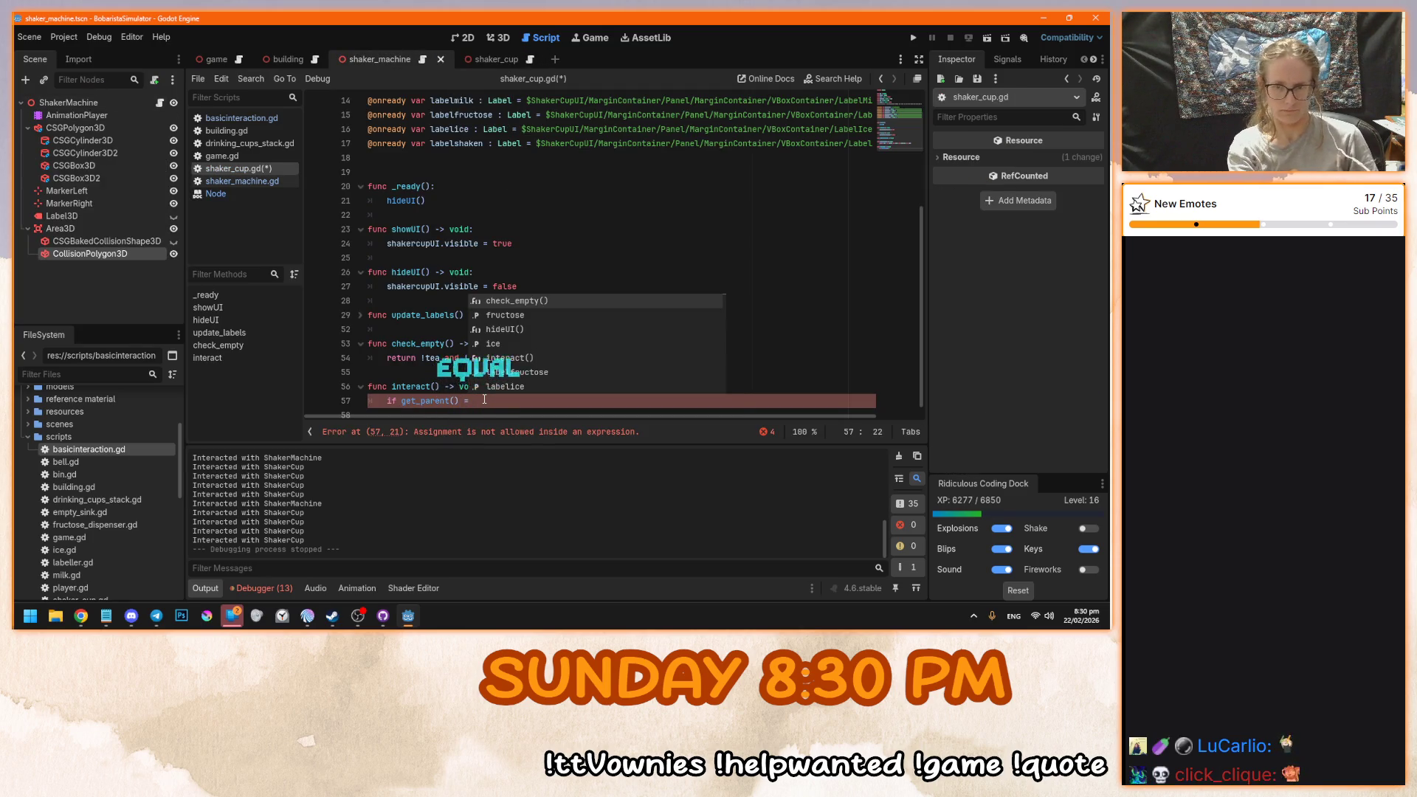
{"action": "key", "text": "BackSpace"}
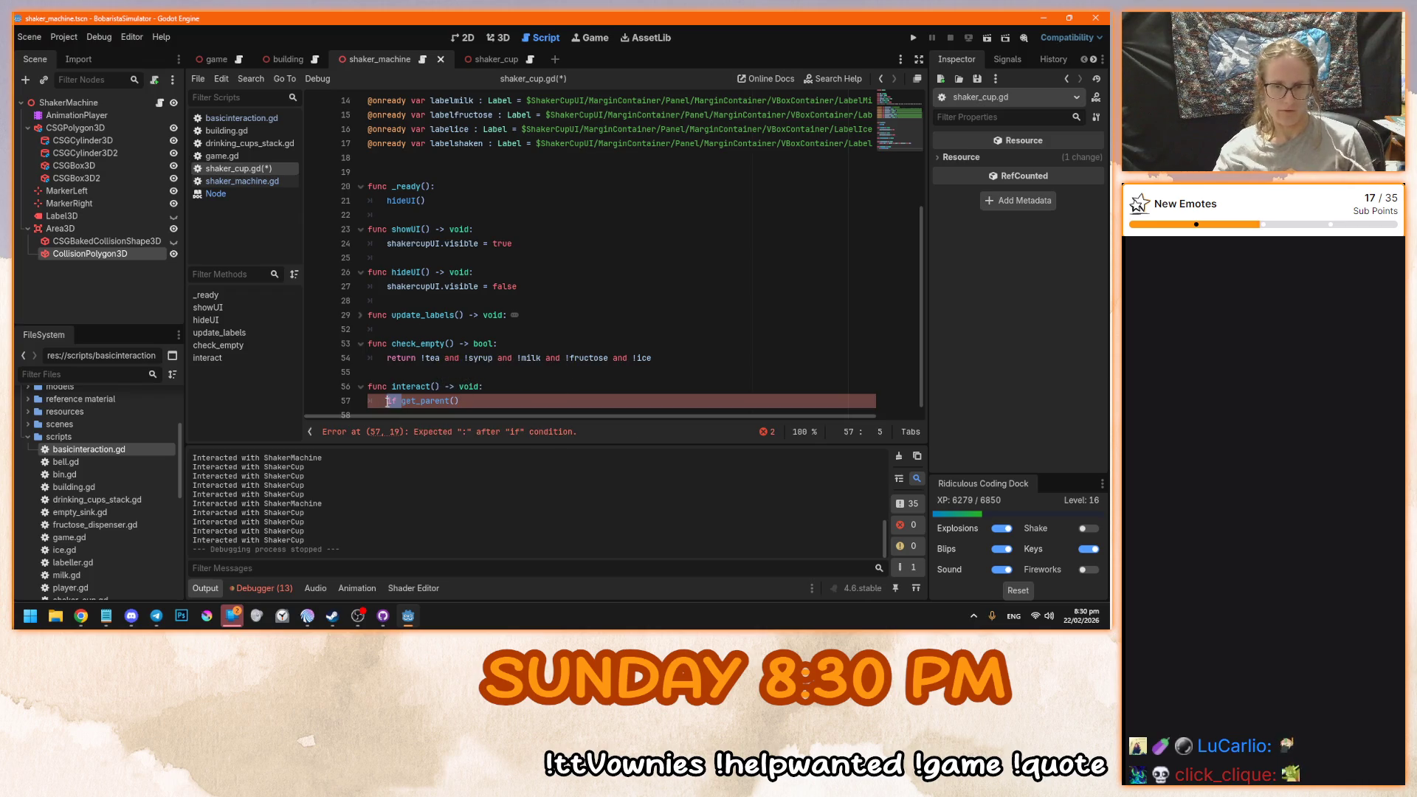
{"action": "type", "text": "print("}
{"action": "left_click", "coordinate": [541, 396]}
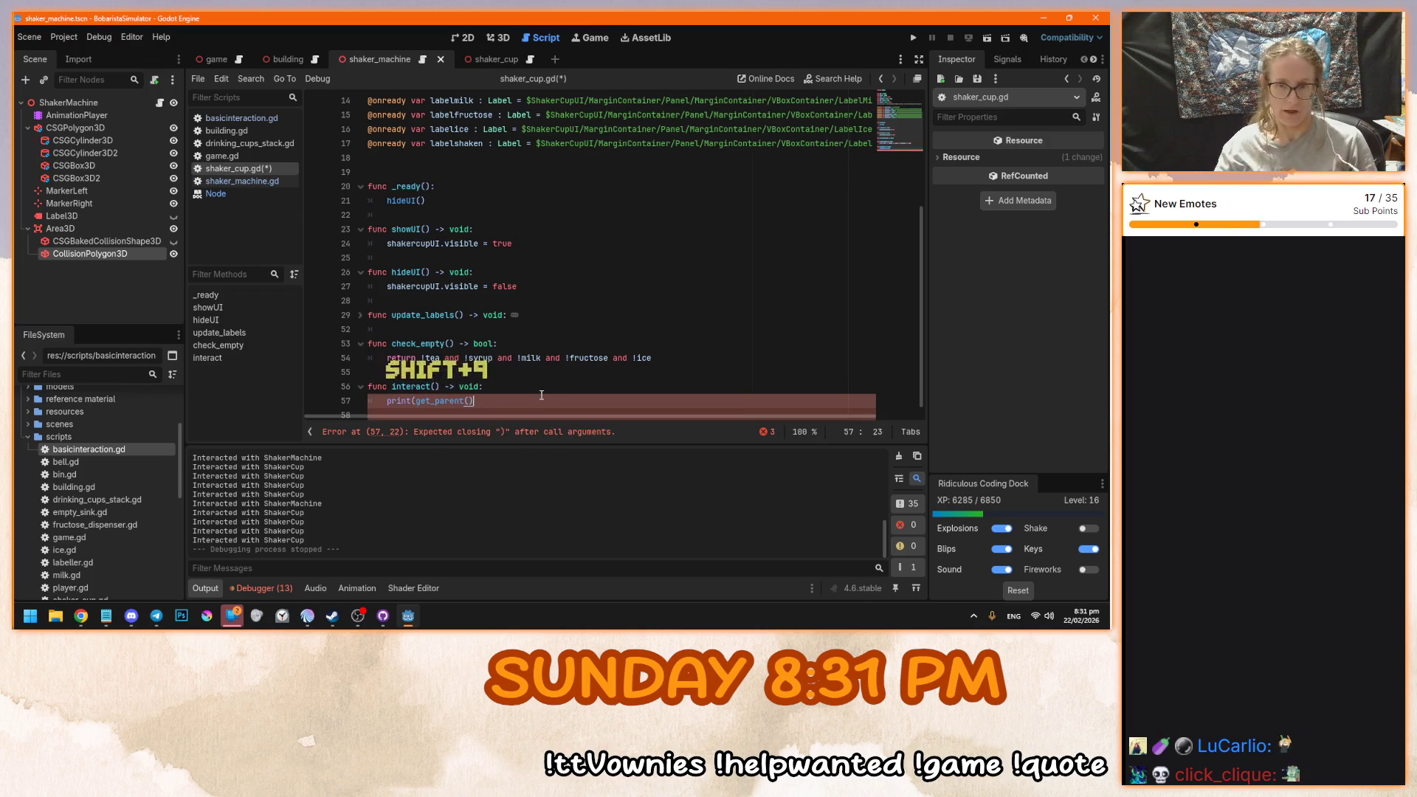
{"action": "type", "text": ")"}
{"action": "key", "text": "F5"}
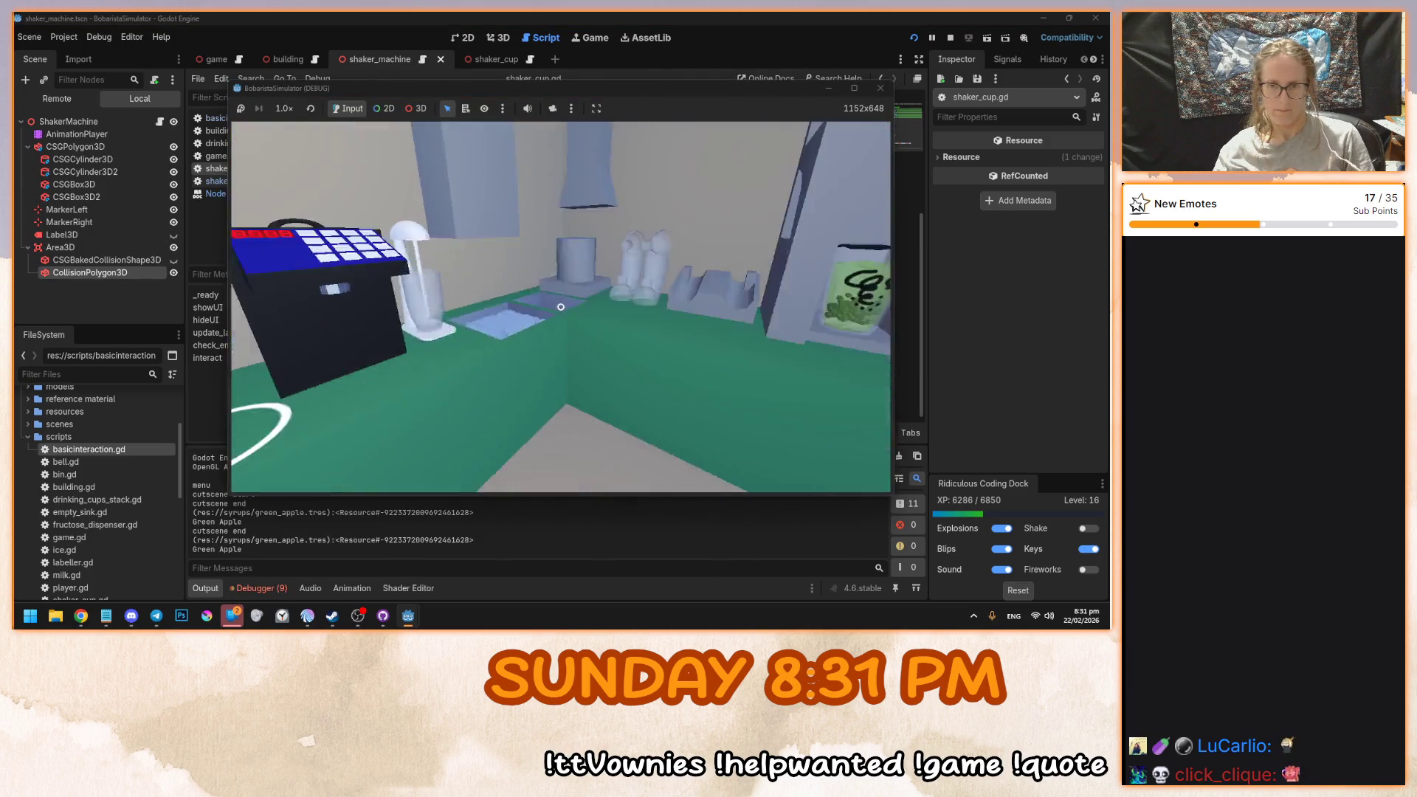
- Change line 57 to print(get_parent().get_parent()) and rerun the game to place the cup on the machine
{"action": "key", "text": "e"}
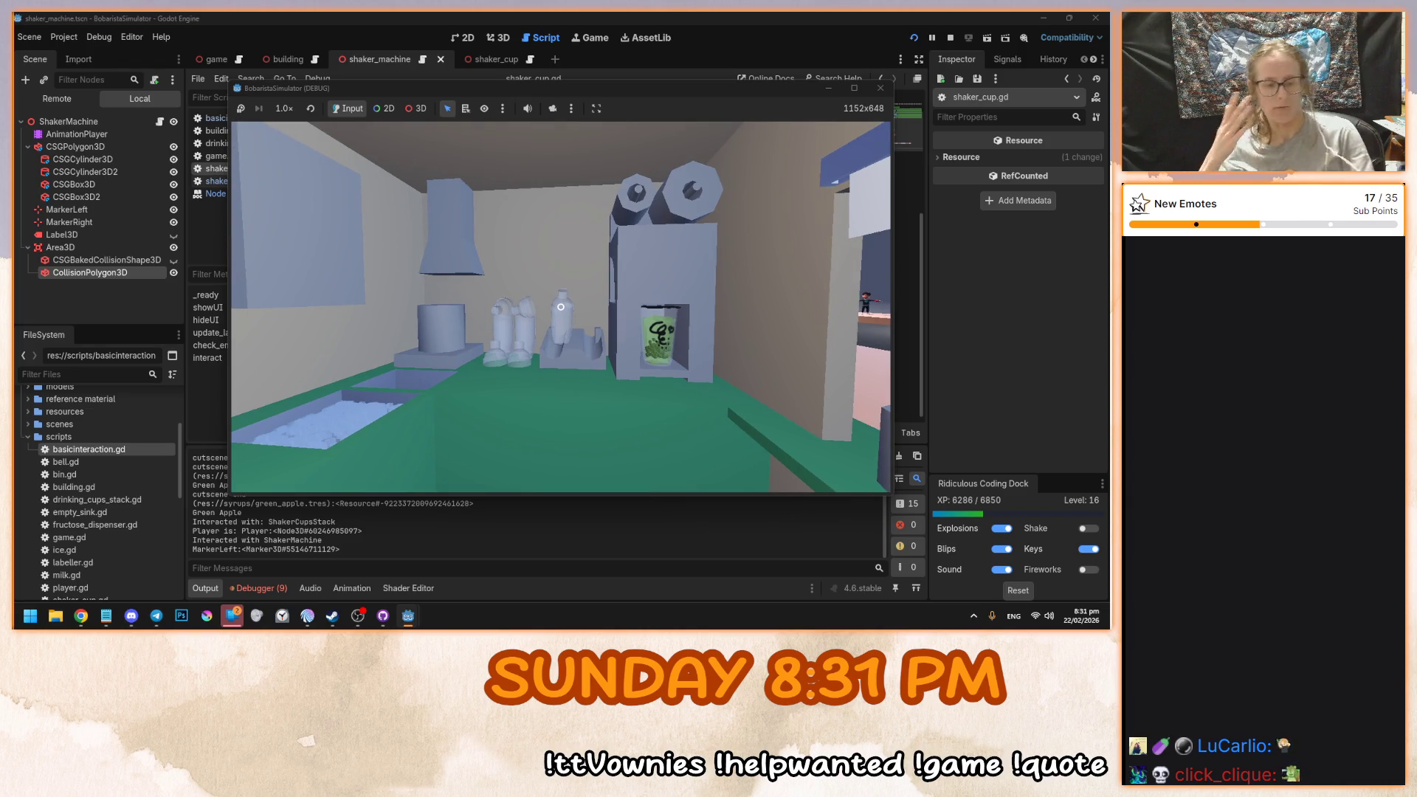
{"action": "key", "text": "Escape"}
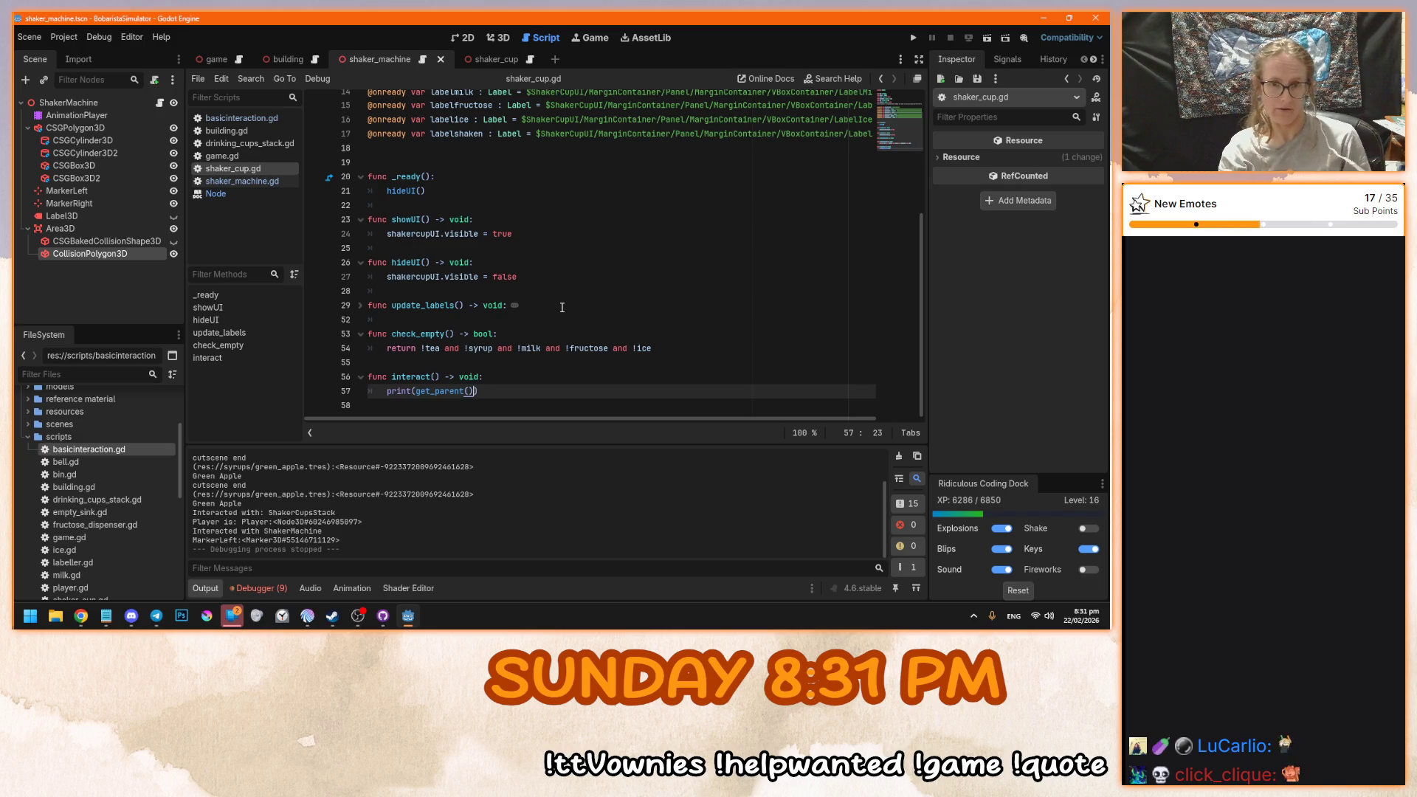
{"action": "type", "text": ".get_parent"}
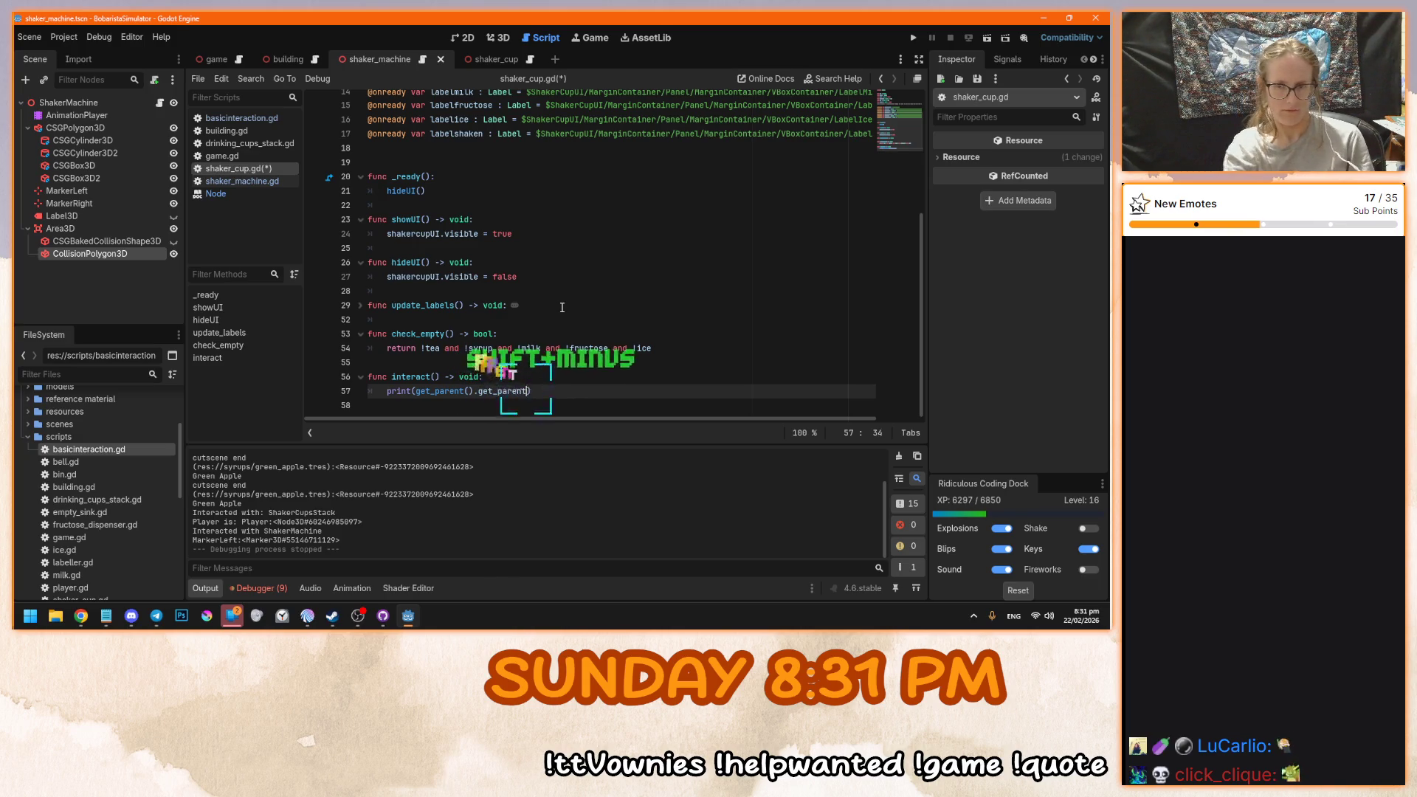
{"action": "type", "text": "("}
{"action": "key", "text": "F5"}
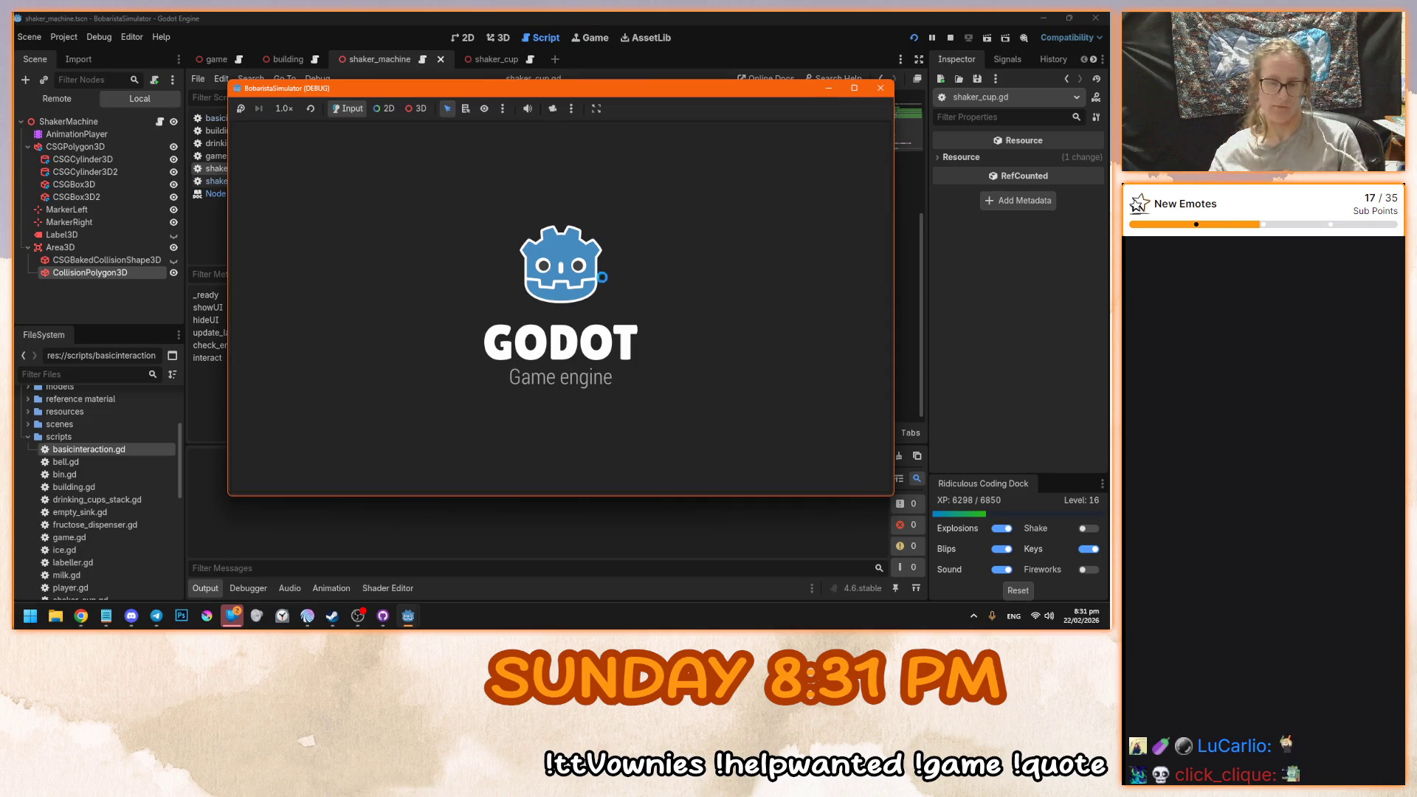
{"action": "left_click", "coordinate": [527, 304]}
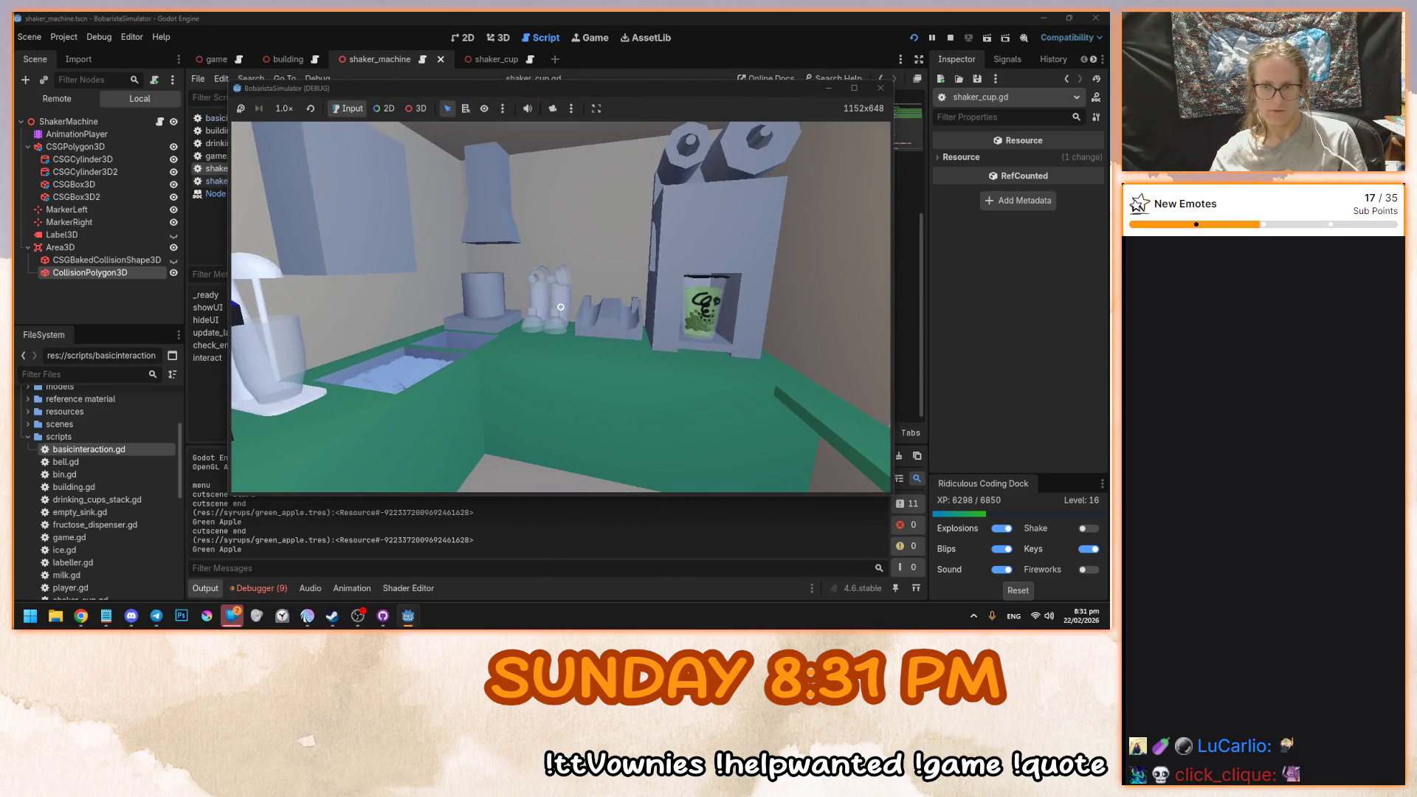
{"action": "left_click", "coordinate": [561, 307]}
{"action": "left_click", "coordinate": [561, 307]}
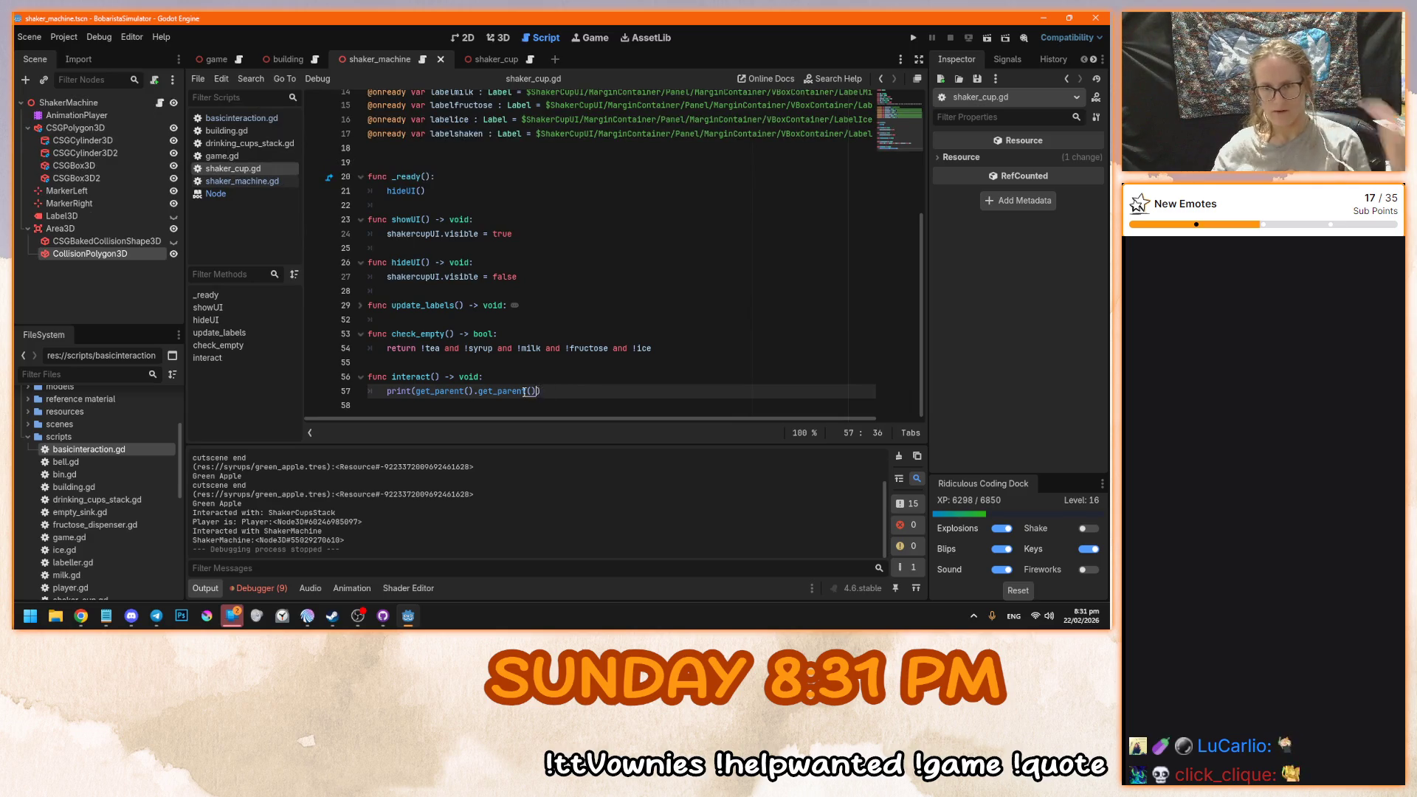
- Add 'if get_parent().get_parent() == "ShakerMachine":' and start a print line inside it
{"action": "left_click_drag", "start_coordinate": [536, 392], "coordinate": [415, 395]}
{"action": "key", "text": "ctrl+c"}
{"action": "key", "text": "End"}
{"action": "key", "text": "Return"}
{"action": "type", "text": "if"}
{"action": "key", "text": "ctrl+v"}
{"action": "type", "text": "== "}
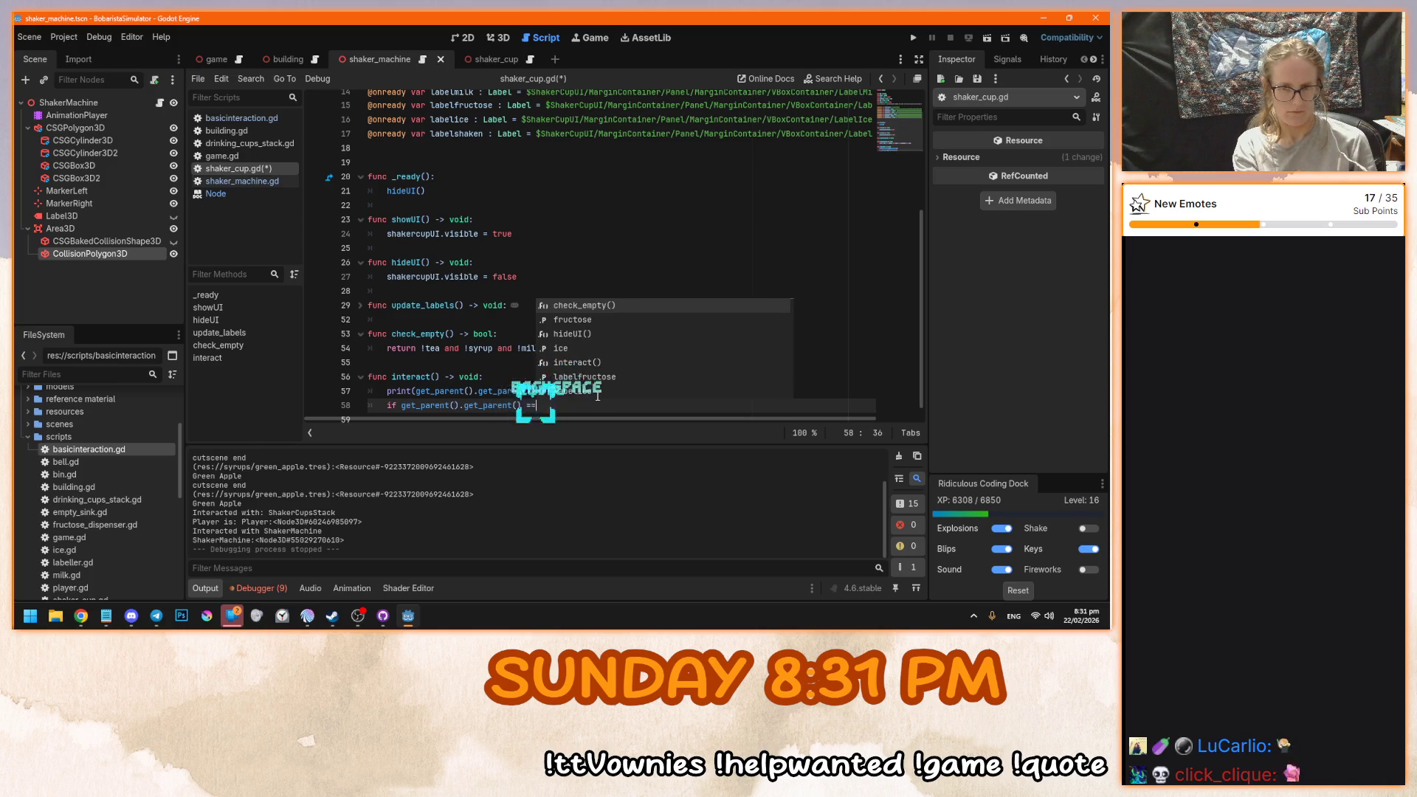
{"action": "type", "text": "\"ShakerMachine"}
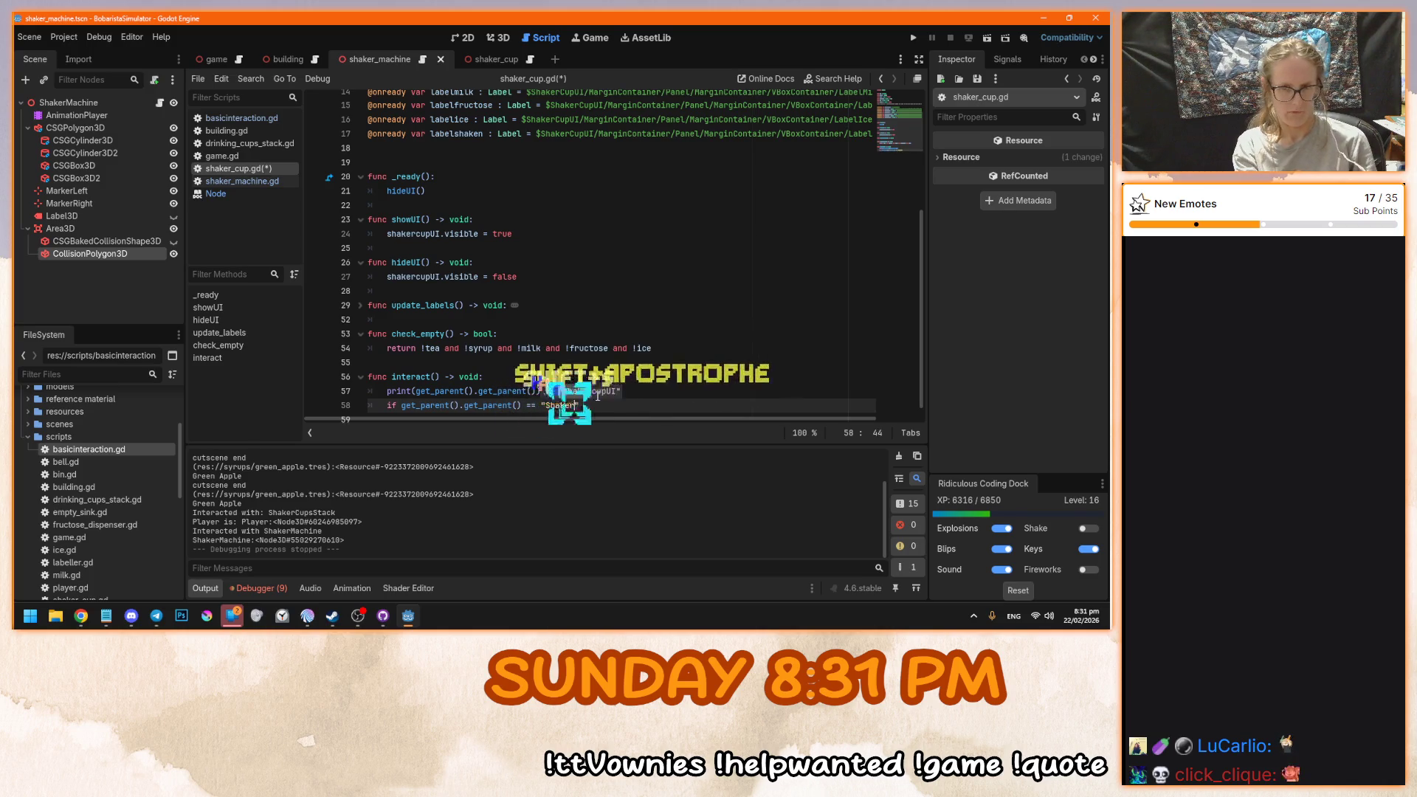
{"action": "scroll", "coordinate": [584, 413], "scroll_direction": "down", "scroll_amount": 1}
{"action": "mouse_move", "coordinate": [69, 102]}
{"action": "left_mouse_down"}
{"action": "mouse_move", "coordinate": [117, 90]}
{"action": "mouse_move", "coordinate": [77, 112]}
{"action": "mouse_move", "coordinate": [489, 334]}
{"action": "mouse_move", "coordinate": [639, 395]}
{"action": "mouse_move", "coordinate": [541, 393]}
{"action": "left_mouse_up"}
{"action": "key", "text": "ctrl+z"}
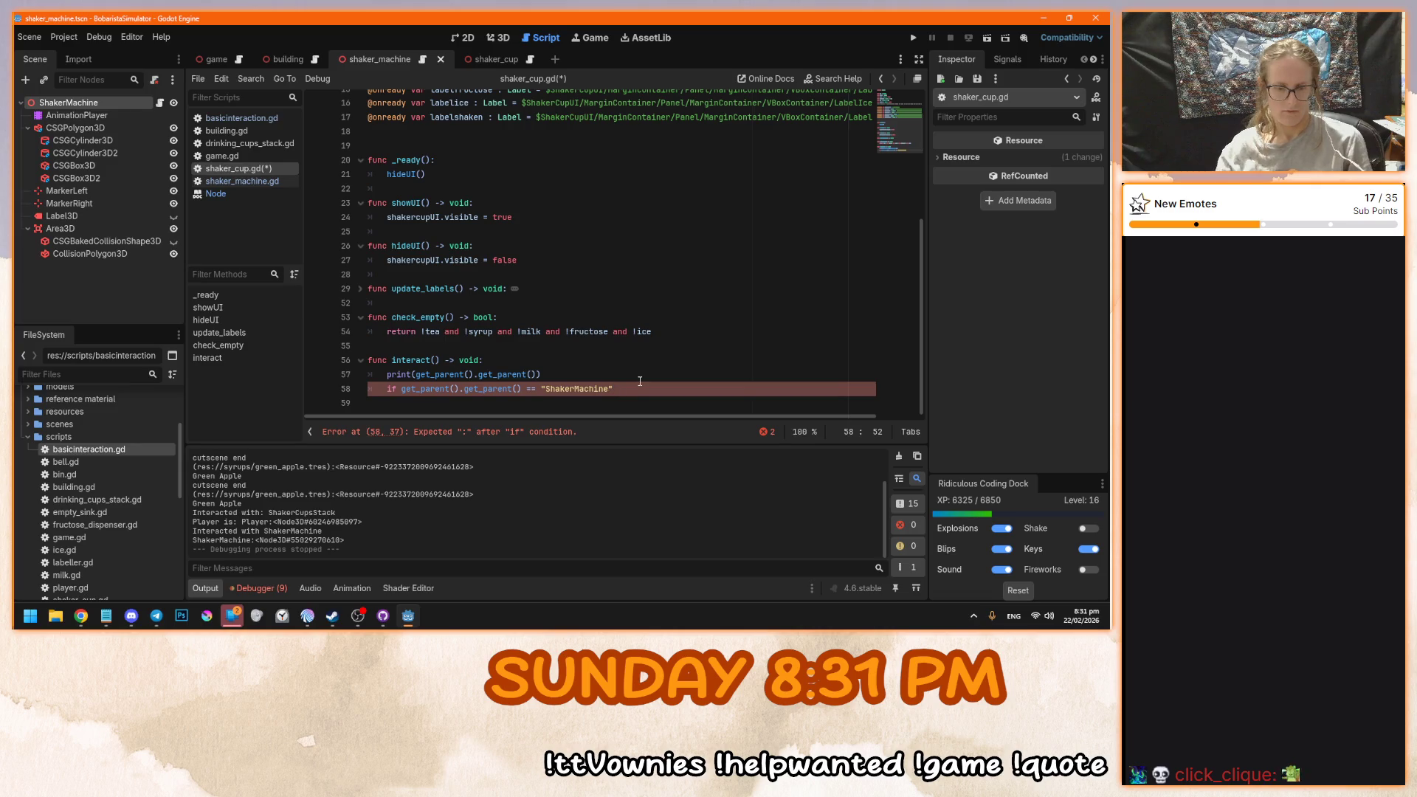
{"action": "type", "text": ":"}
{"action": "key", "text": "Return"}
{"action": "type", "text": "print"}
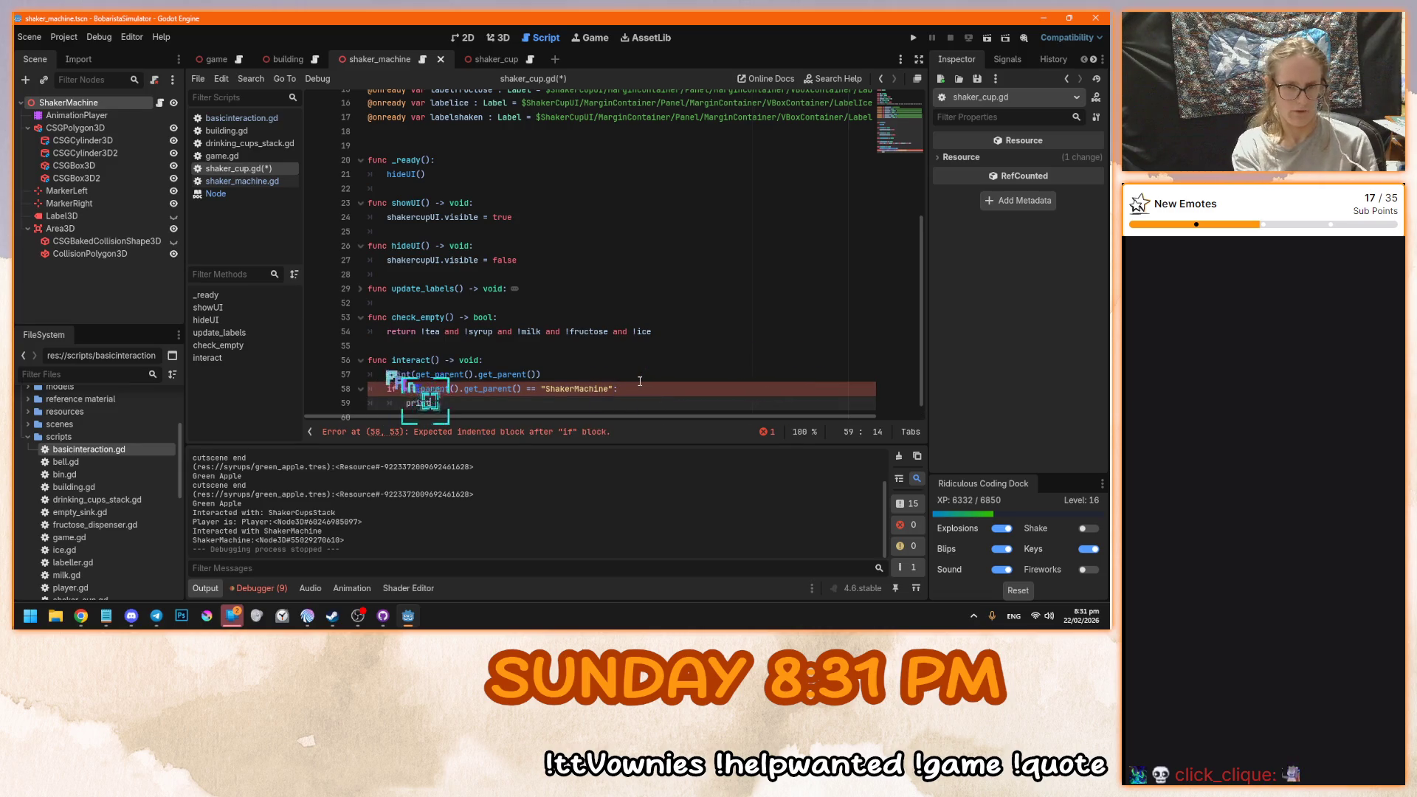
{"action": "type", "text": "(\""}
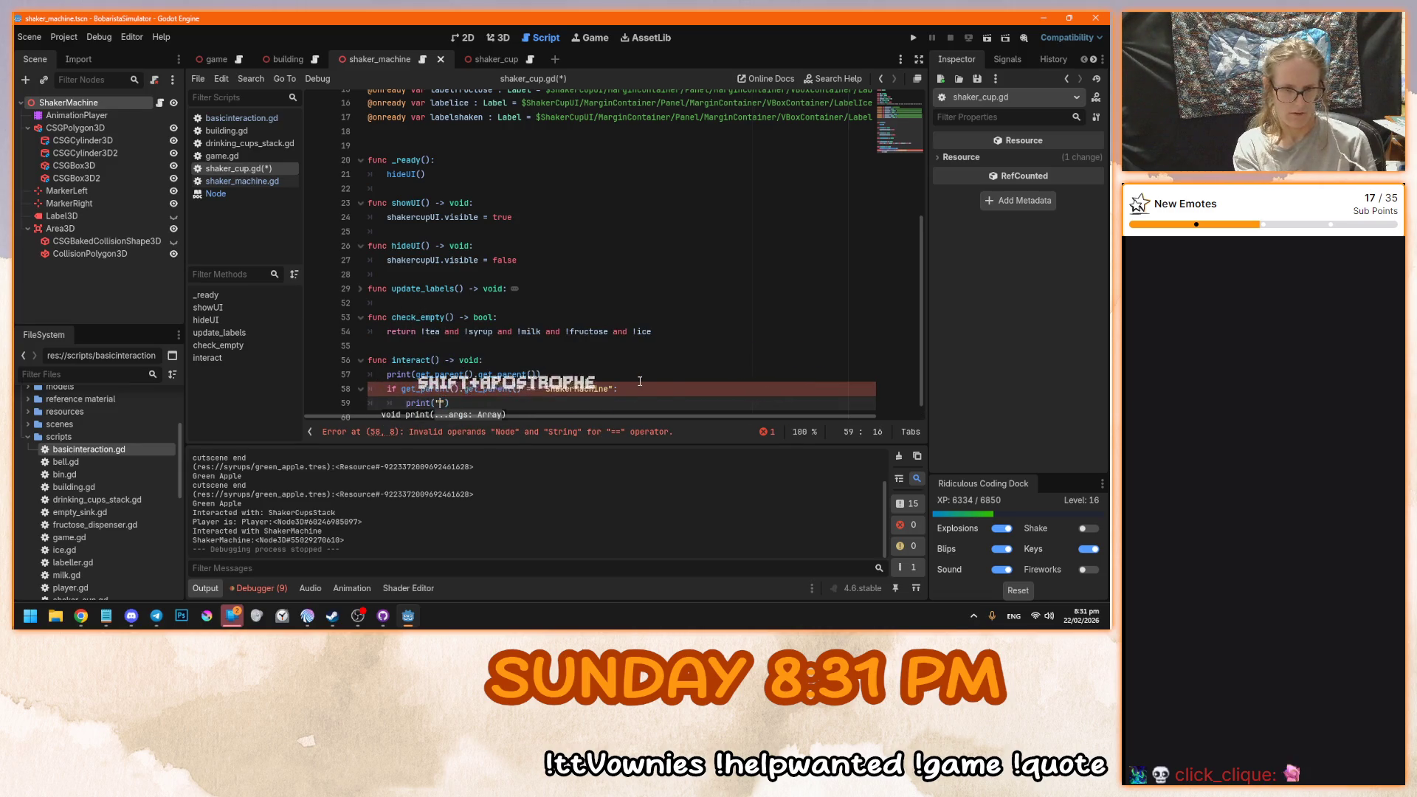
{"action": "type", "text": "grab shaker cup"}
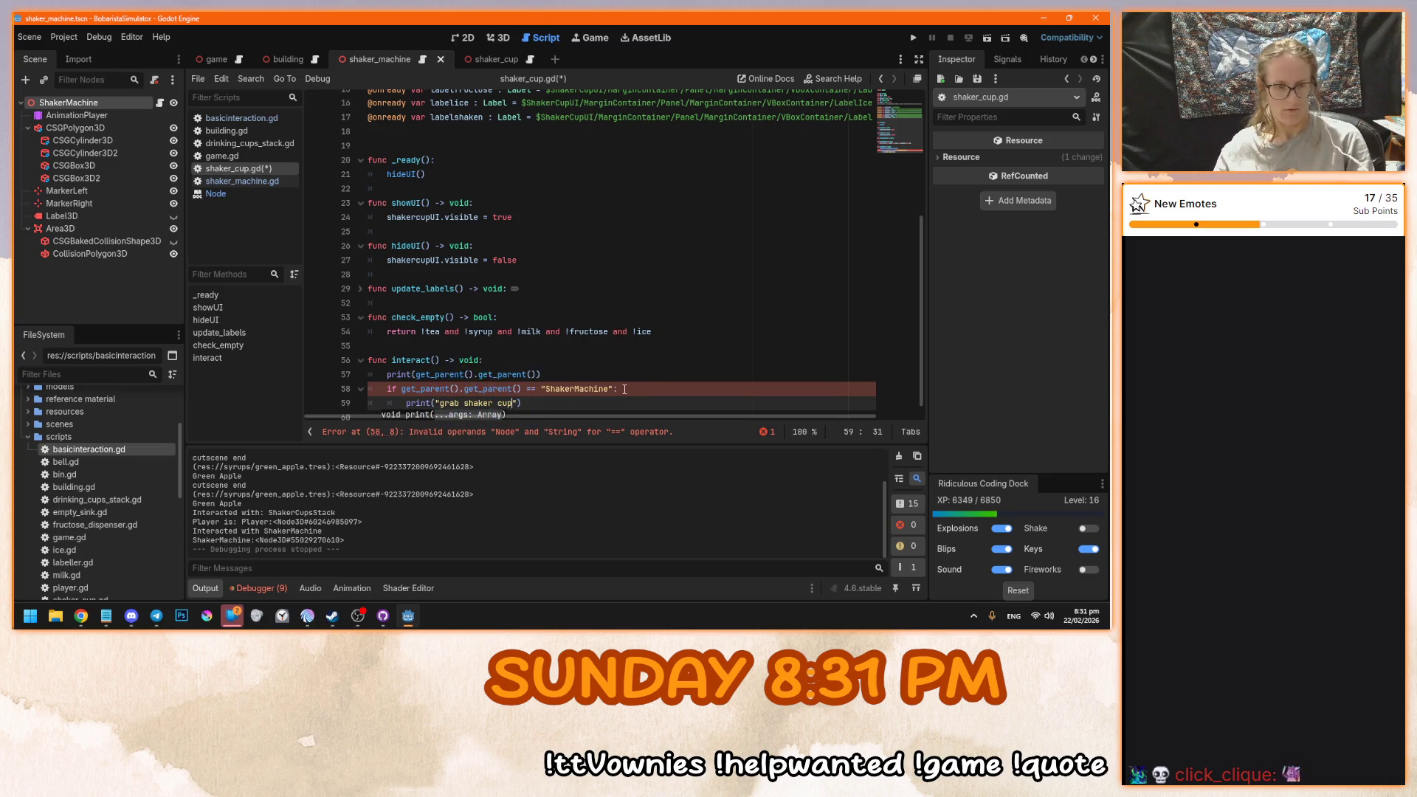
- Run the game and go to line 58, which fails on a Node-versus-String comparison
{"action": "key", "text": "F5"}
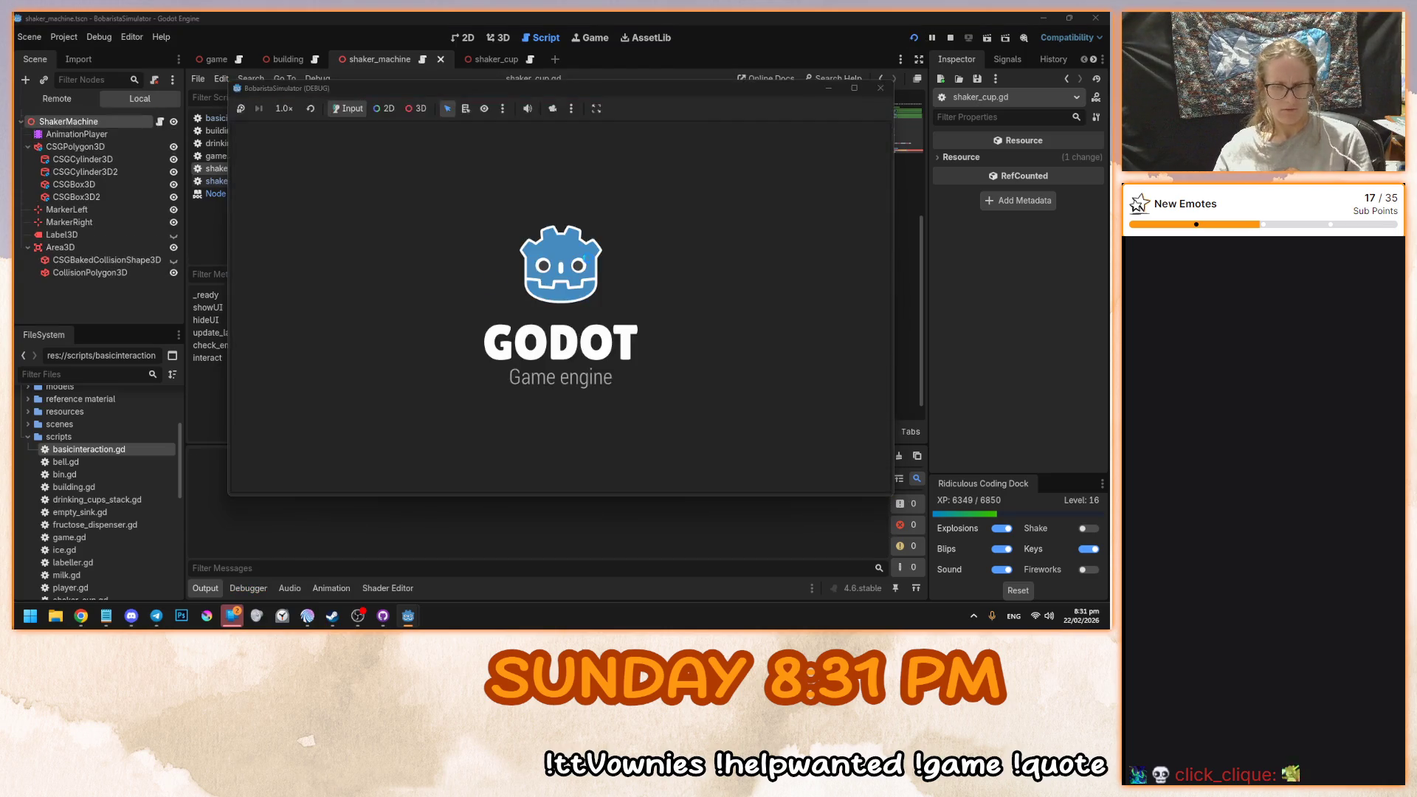
{"action": "left_click", "coordinate": [628, 365]}
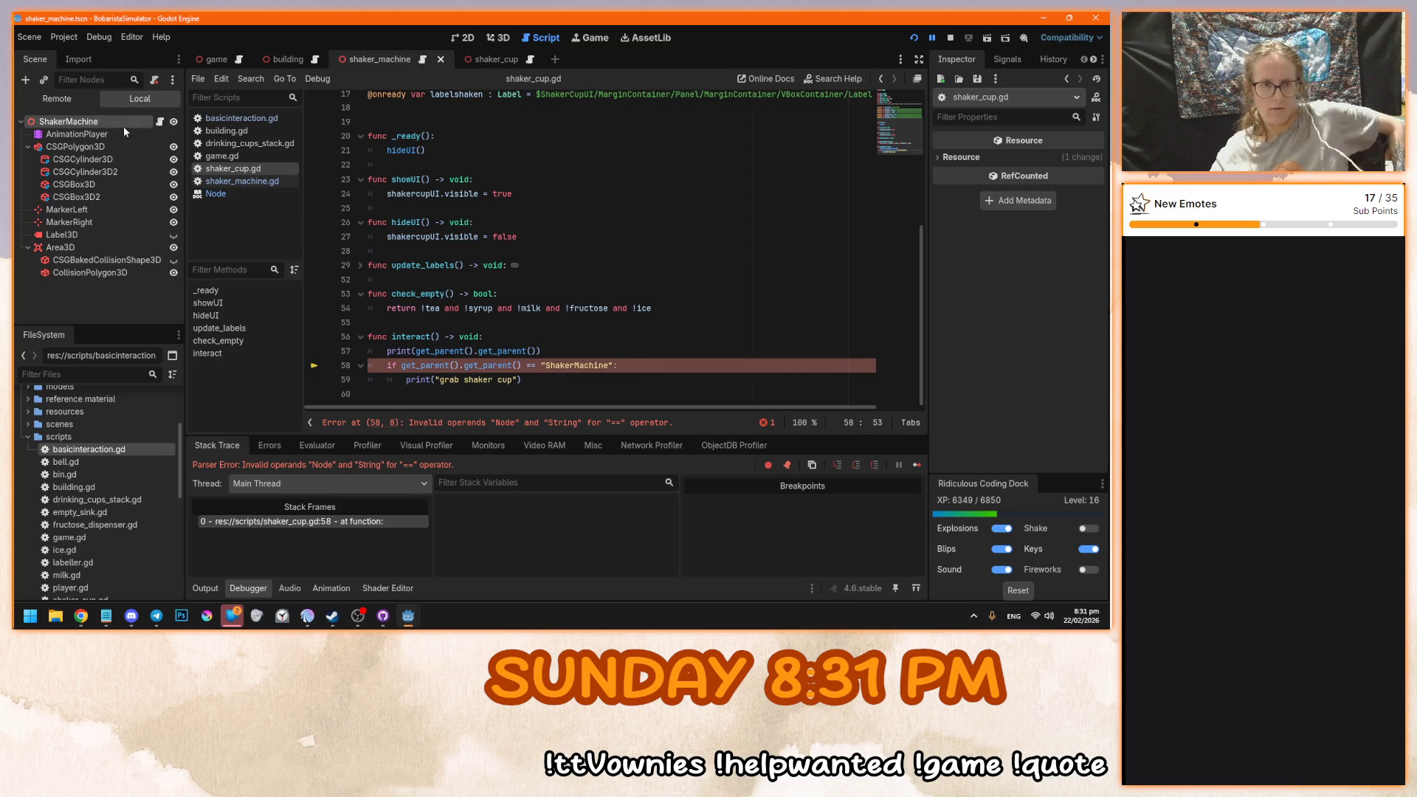
- Review the shaker_machine.gd script, then return to shaker_cup.gd
{"action": "scroll", "coordinate": [489, 368], "scroll_direction": "up", "scroll_amount": 5}
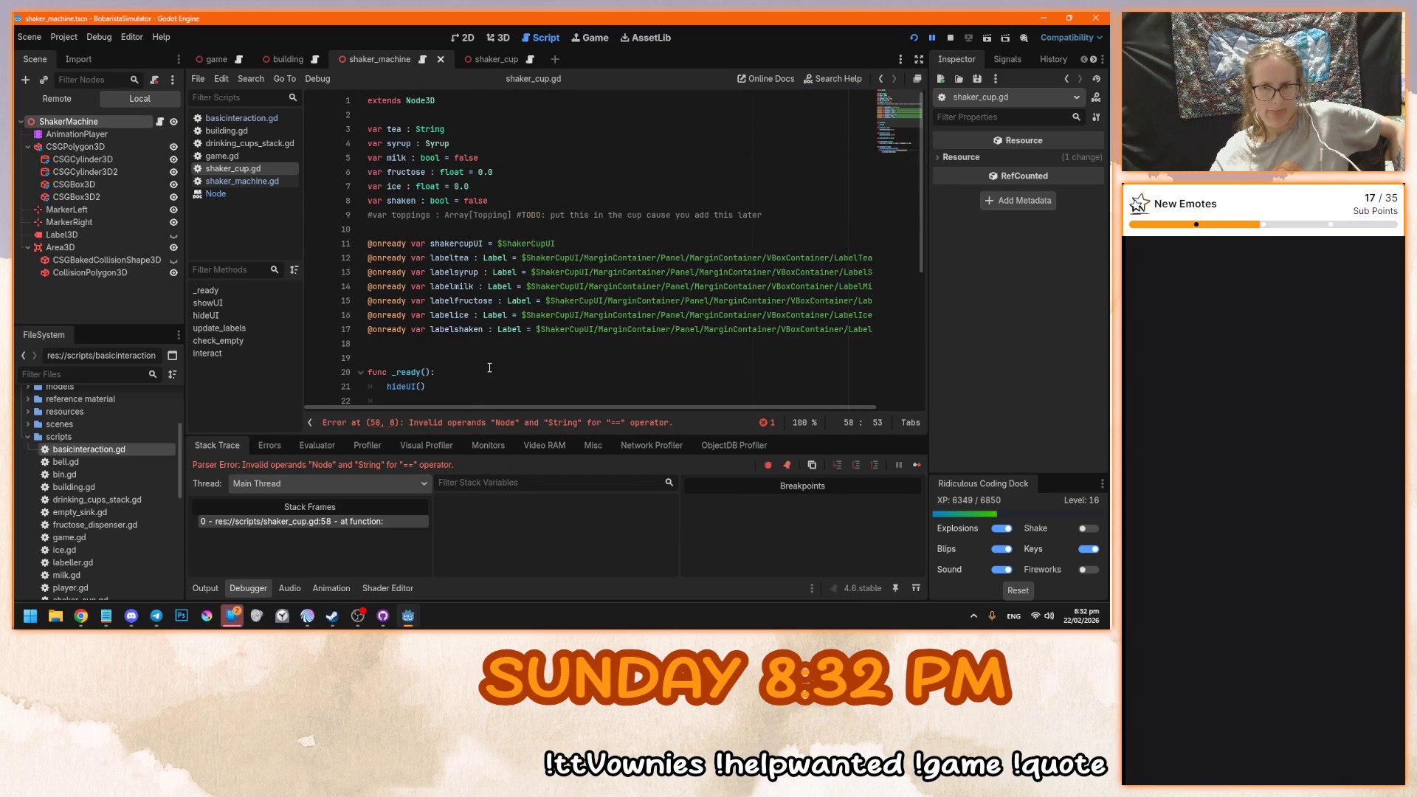
{"action": "scroll", "coordinate": [487, 374], "scroll_direction": "down", "scroll_amount": 5}
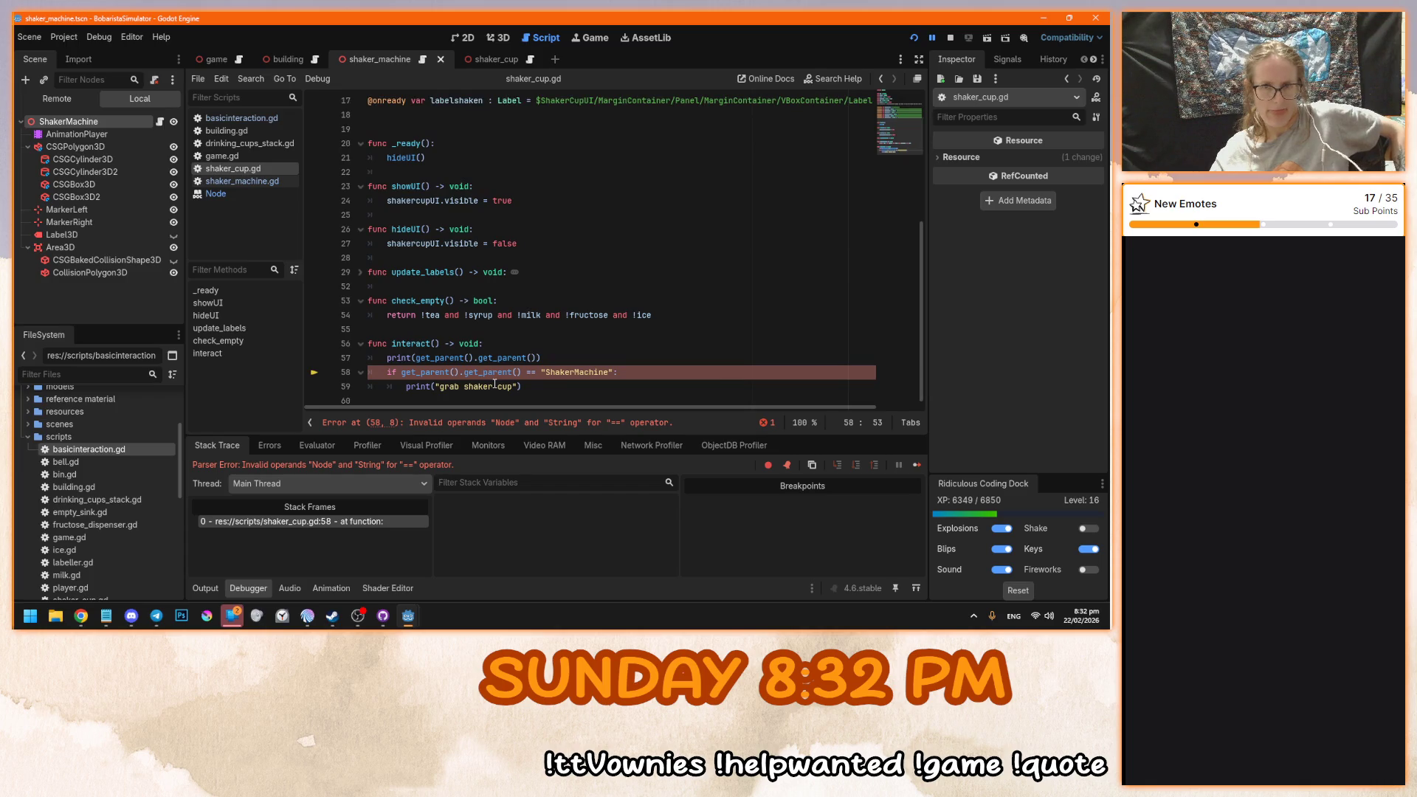
{"action": "scroll", "coordinate": [494, 384], "scroll_direction": "up", "scroll_amount": 5}
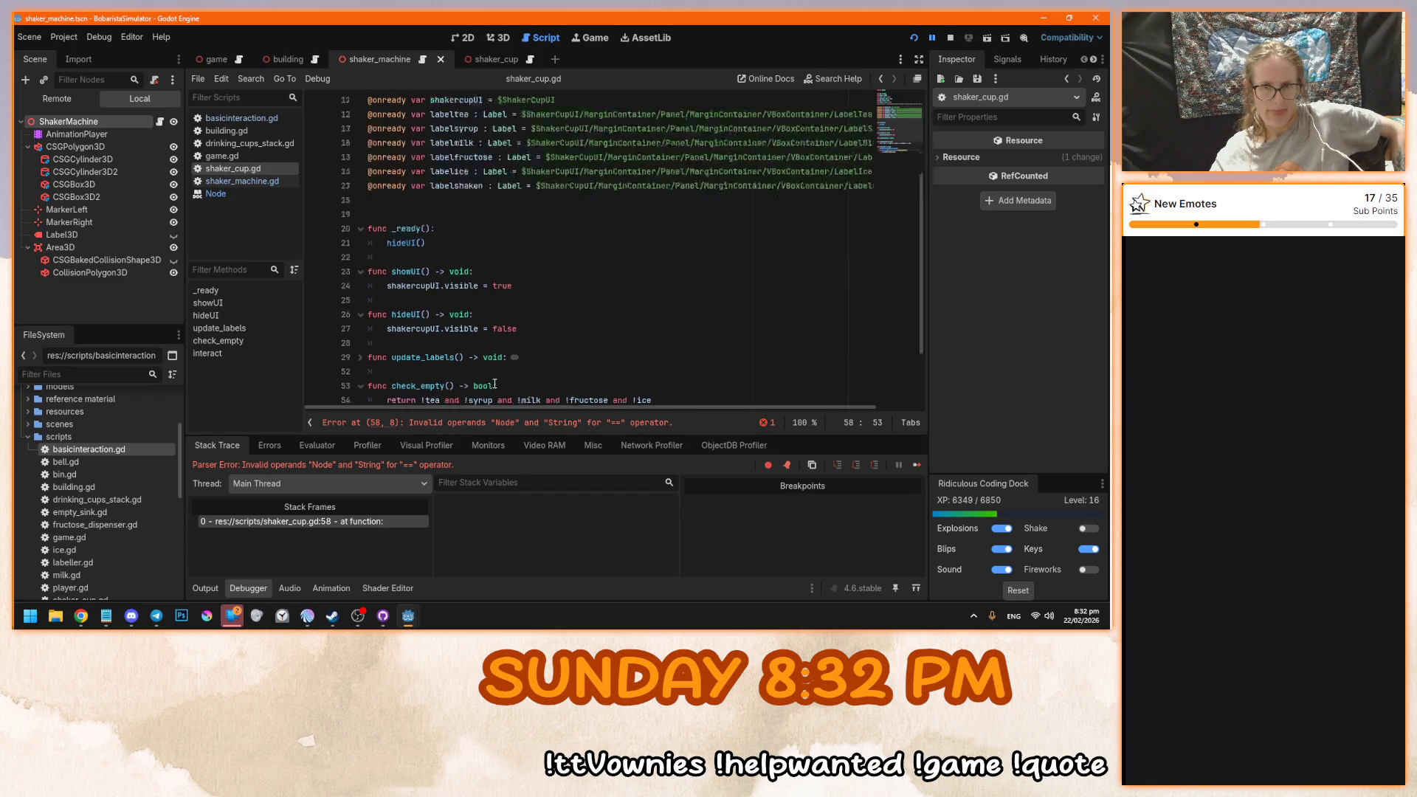
{"action": "left_click", "coordinate": [424, 63]}
{"action": "scroll", "coordinate": [494, 324], "scroll_direction": "down", "scroll_amount": 2}
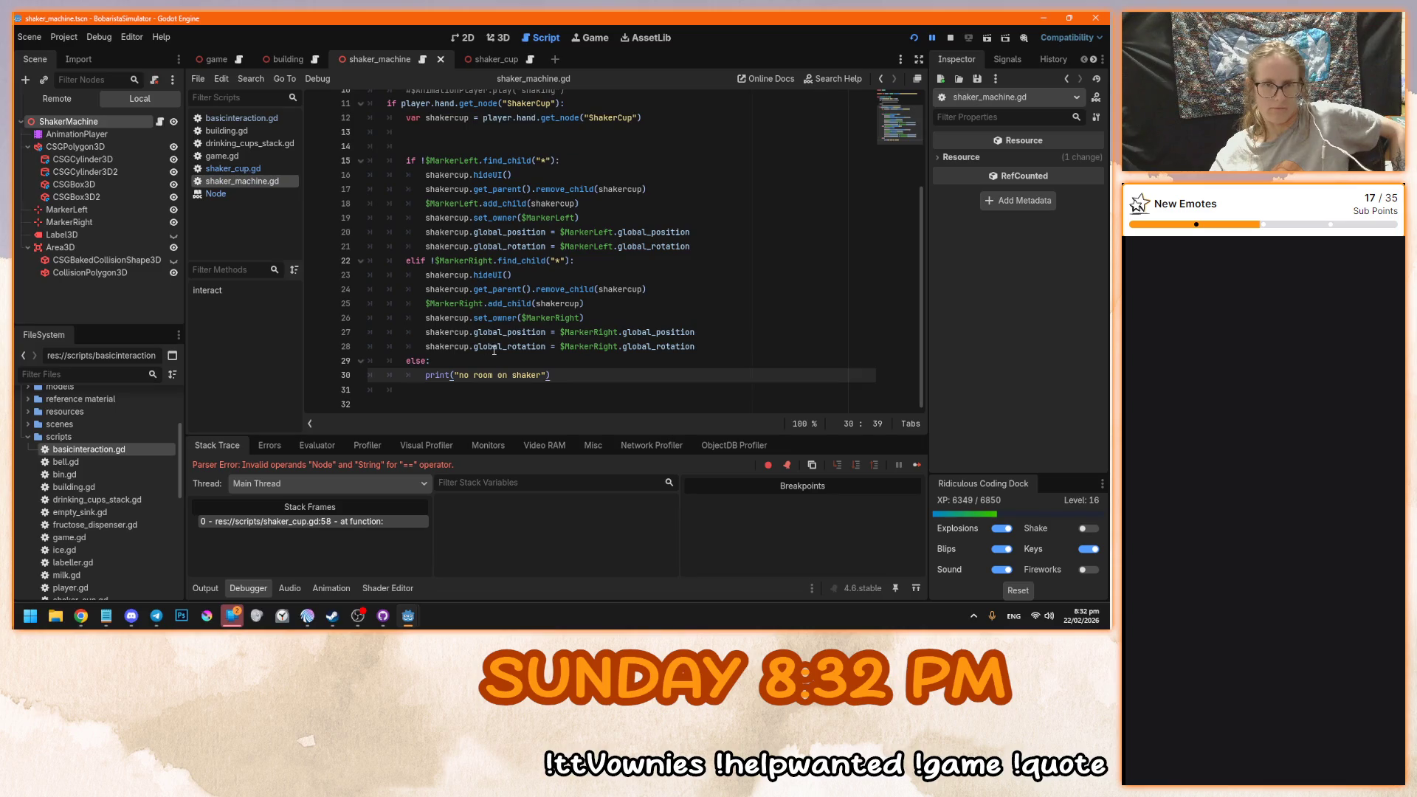
{"action": "left_click", "coordinate": [252, 169]}
{"action": "scroll", "coordinate": [551, 403], "scroll_direction": "down", "scroll_amount": 1}
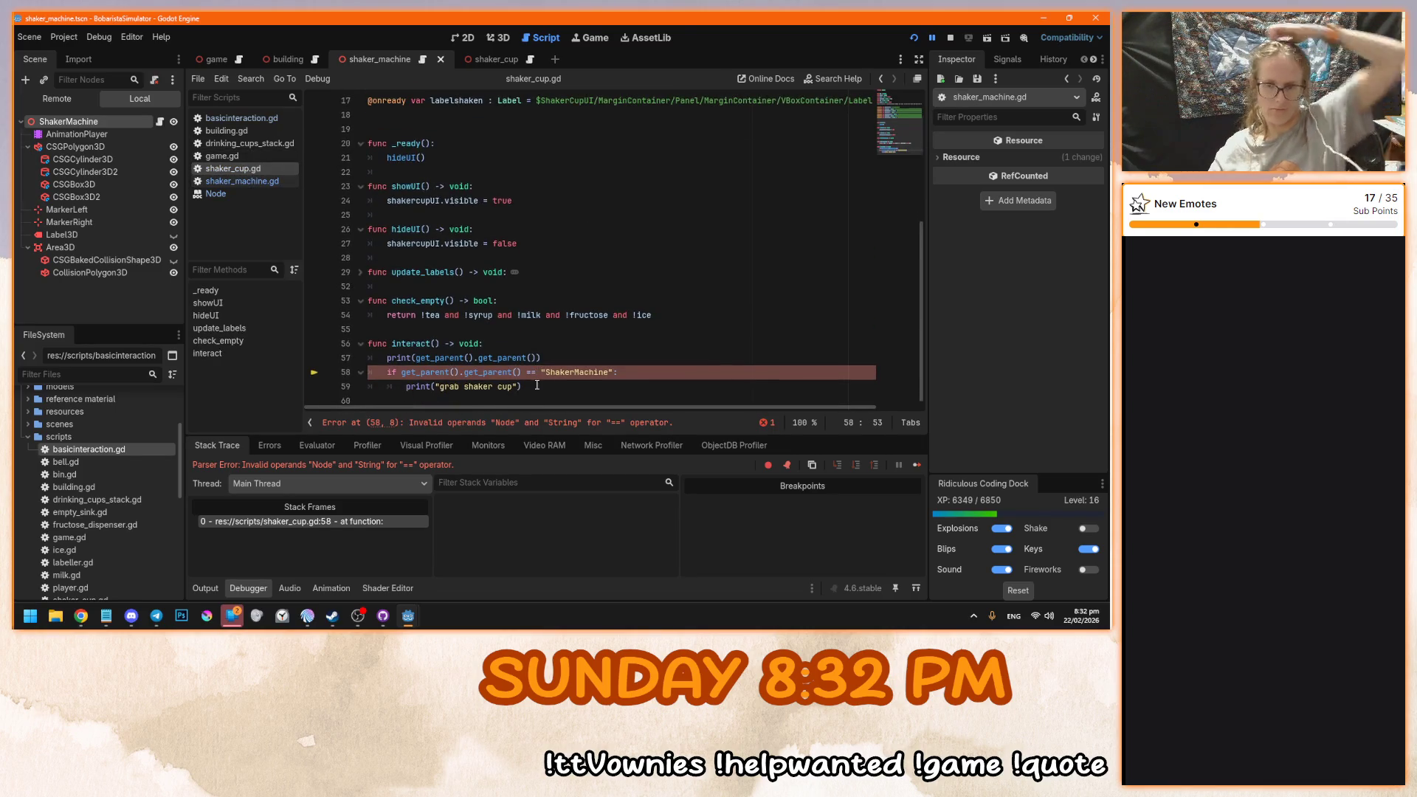
{"action": "scroll", "coordinate": [548, 369], "scroll_direction": "up", "scroll_amount": 4}
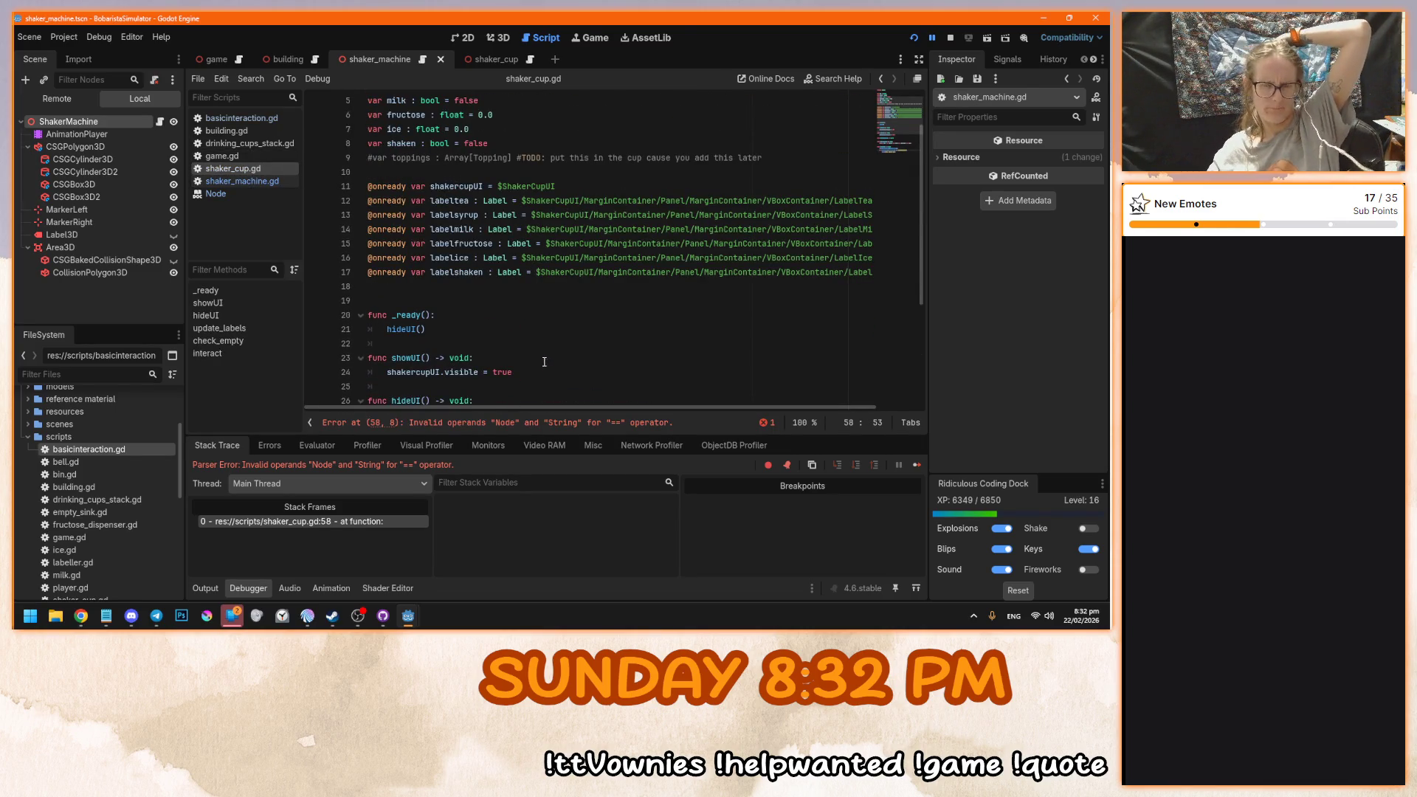
{"action": "left_click", "coordinate": [485, 287]}
{"action": "key", "text": "ctrl+s"}
{"action": "left_click", "coordinate": [198, 65]}
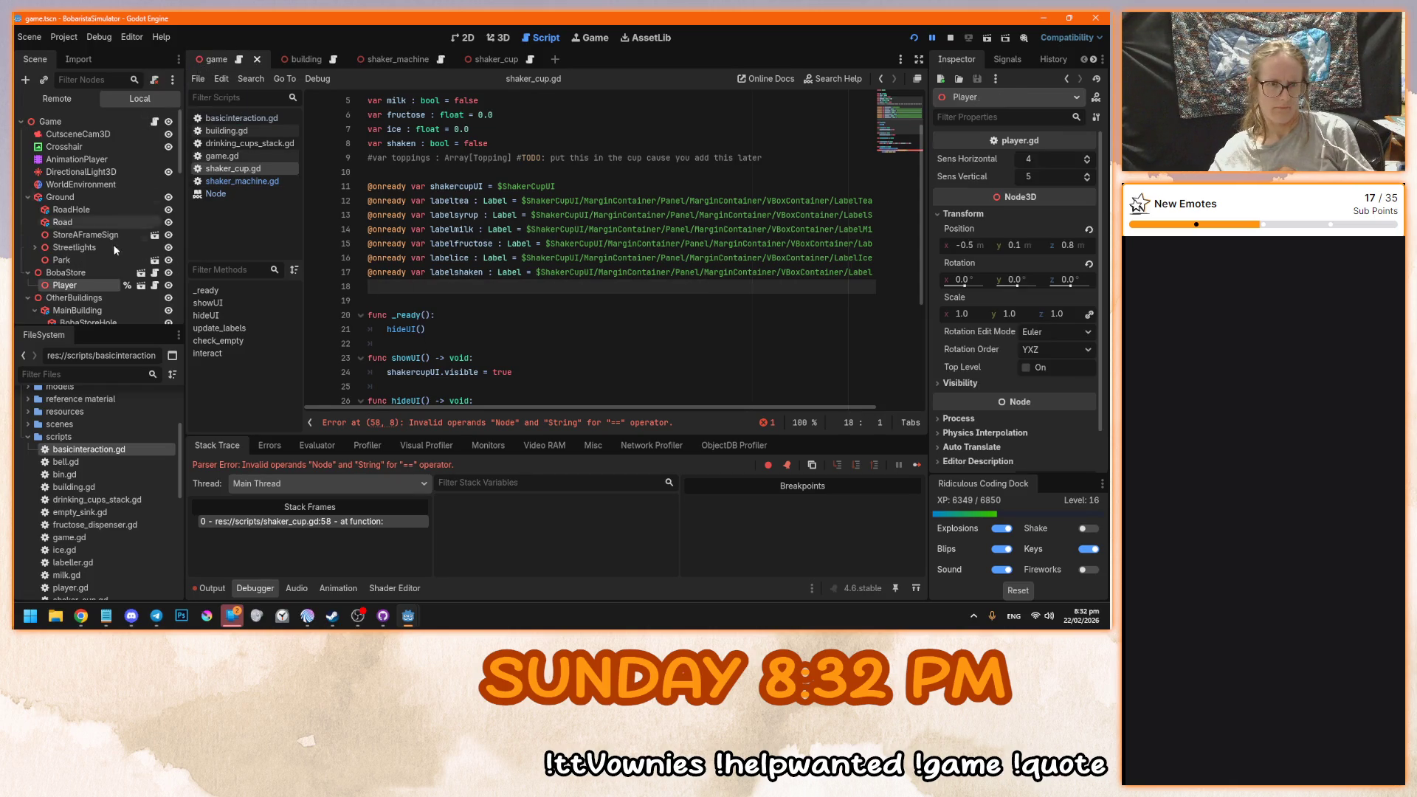
{"action": "scroll", "coordinate": [68, 290], "scroll_direction": "down", "scroll_amount": 1}
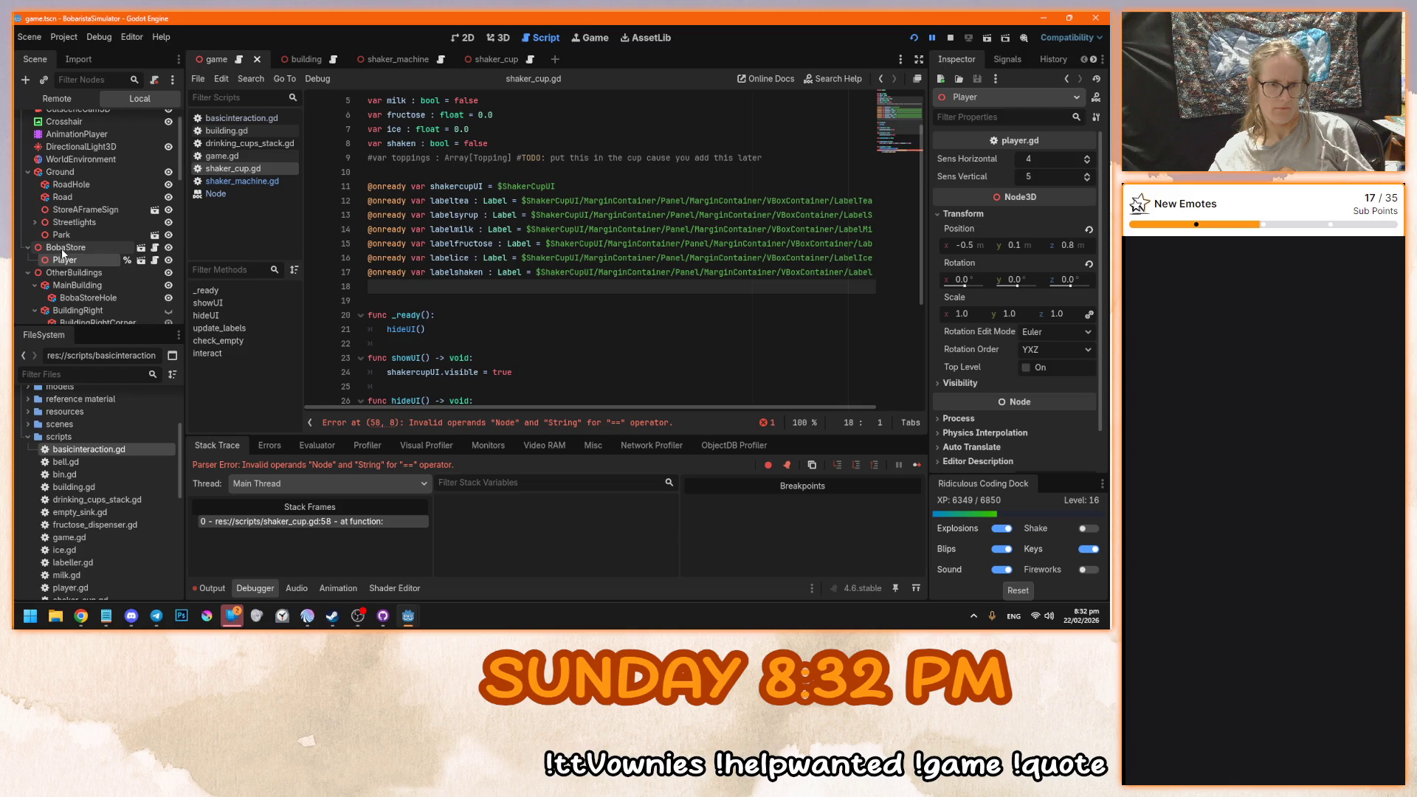
{"action": "left_click", "coordinate": [291, 59]}
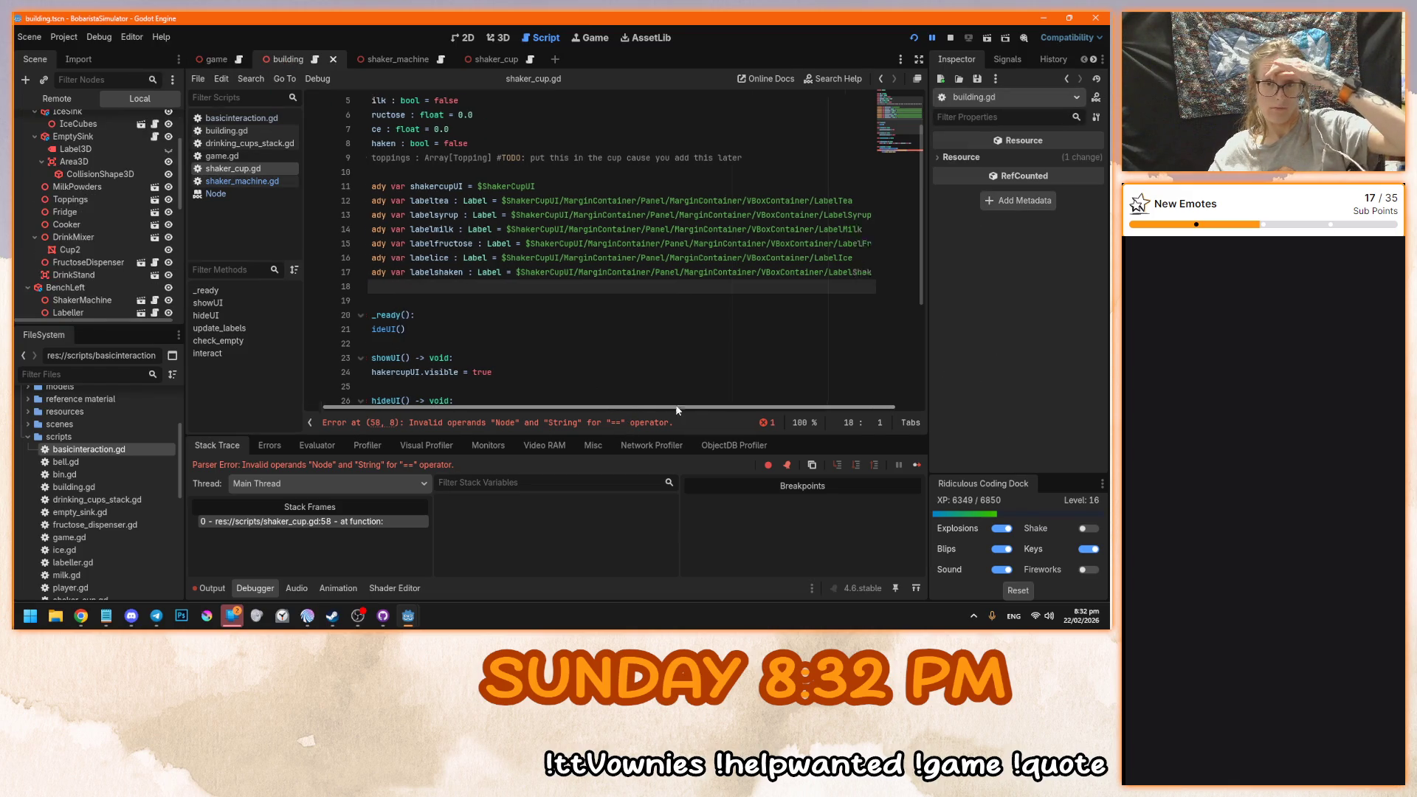
{"action": "type", "text": "@onready var"}
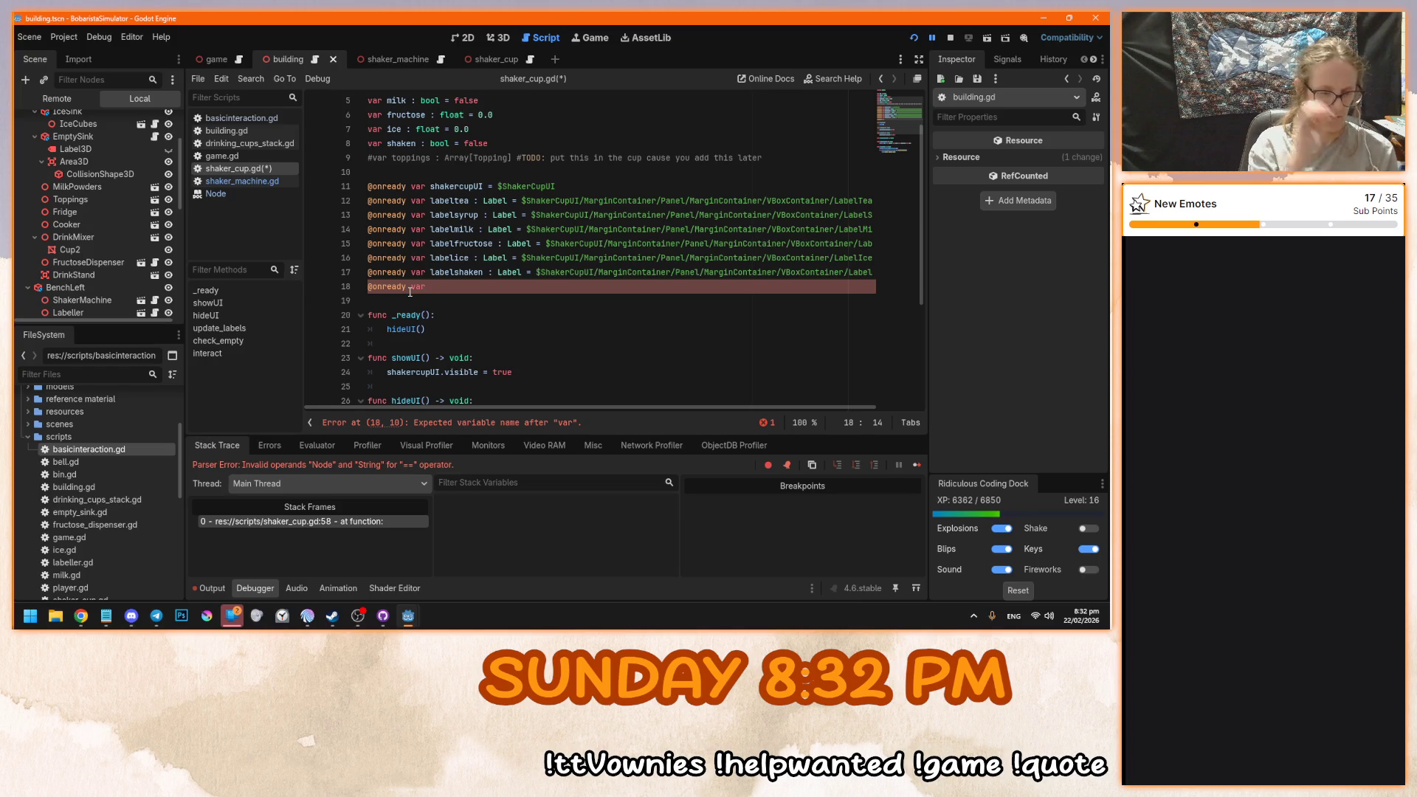
- Declare 'shakermachine : Node =' on line 18, dragging in the $BobaStore path followed by '/'
{"action": "type", "text": "shakermachine : "}
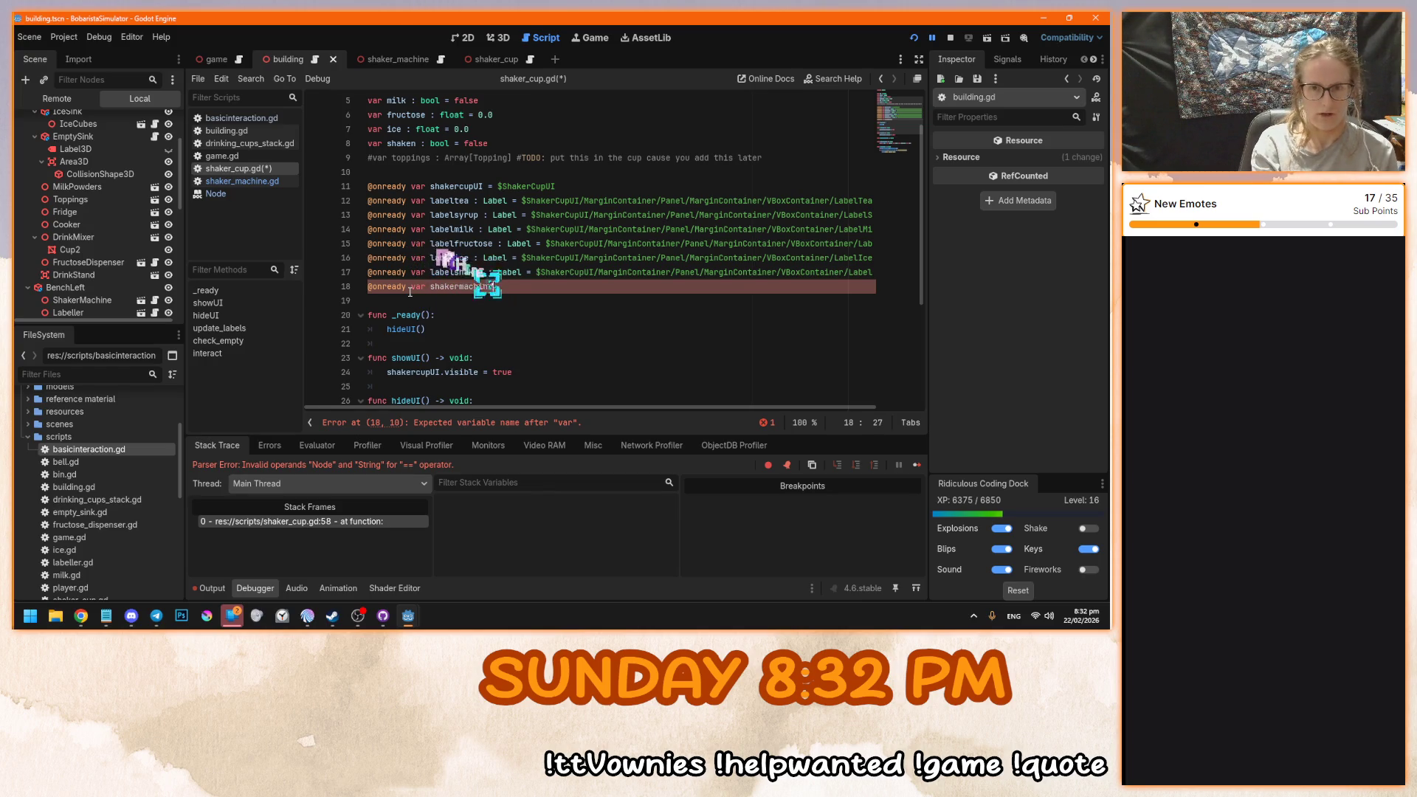
{"action": "type", "text": "Node"}
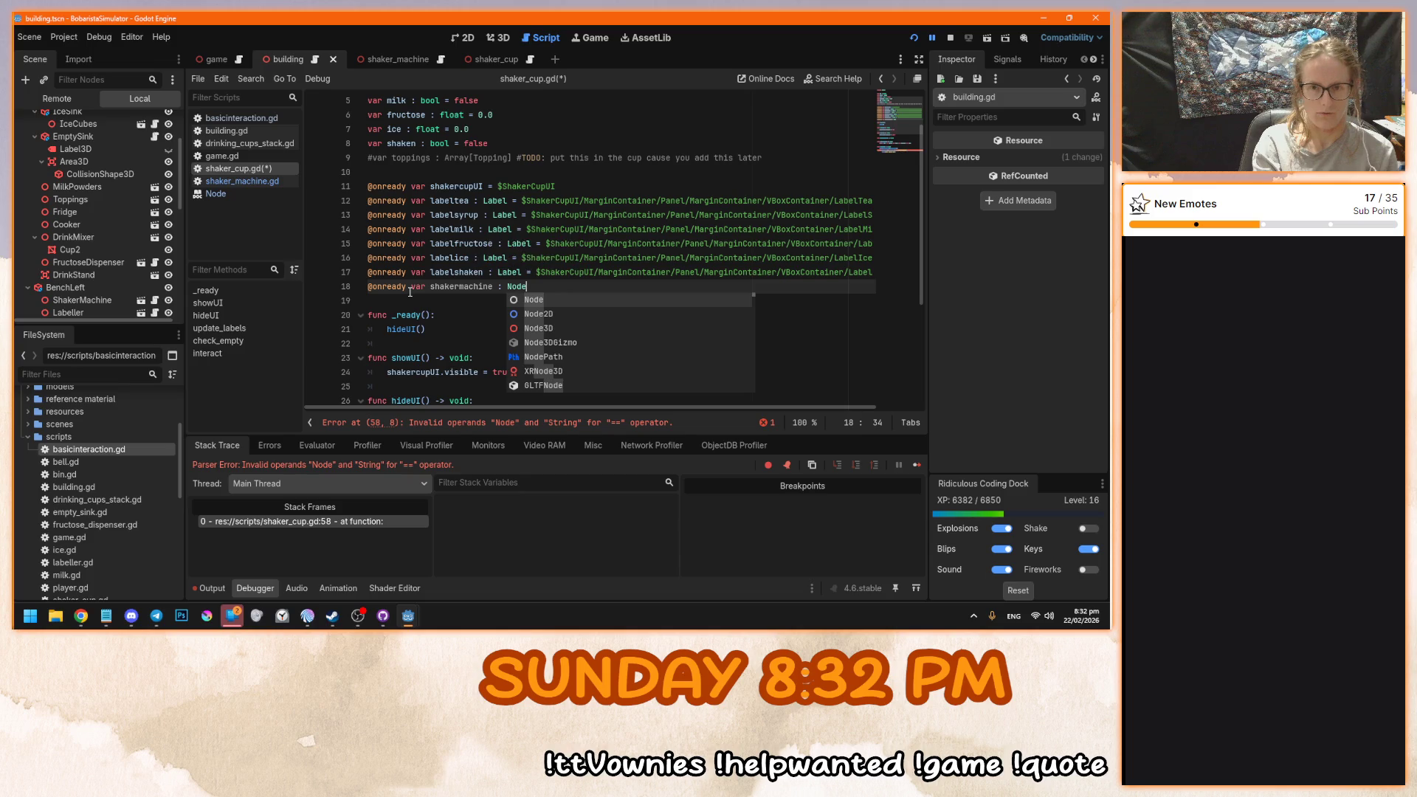
{"action": "type", "text": " ="}
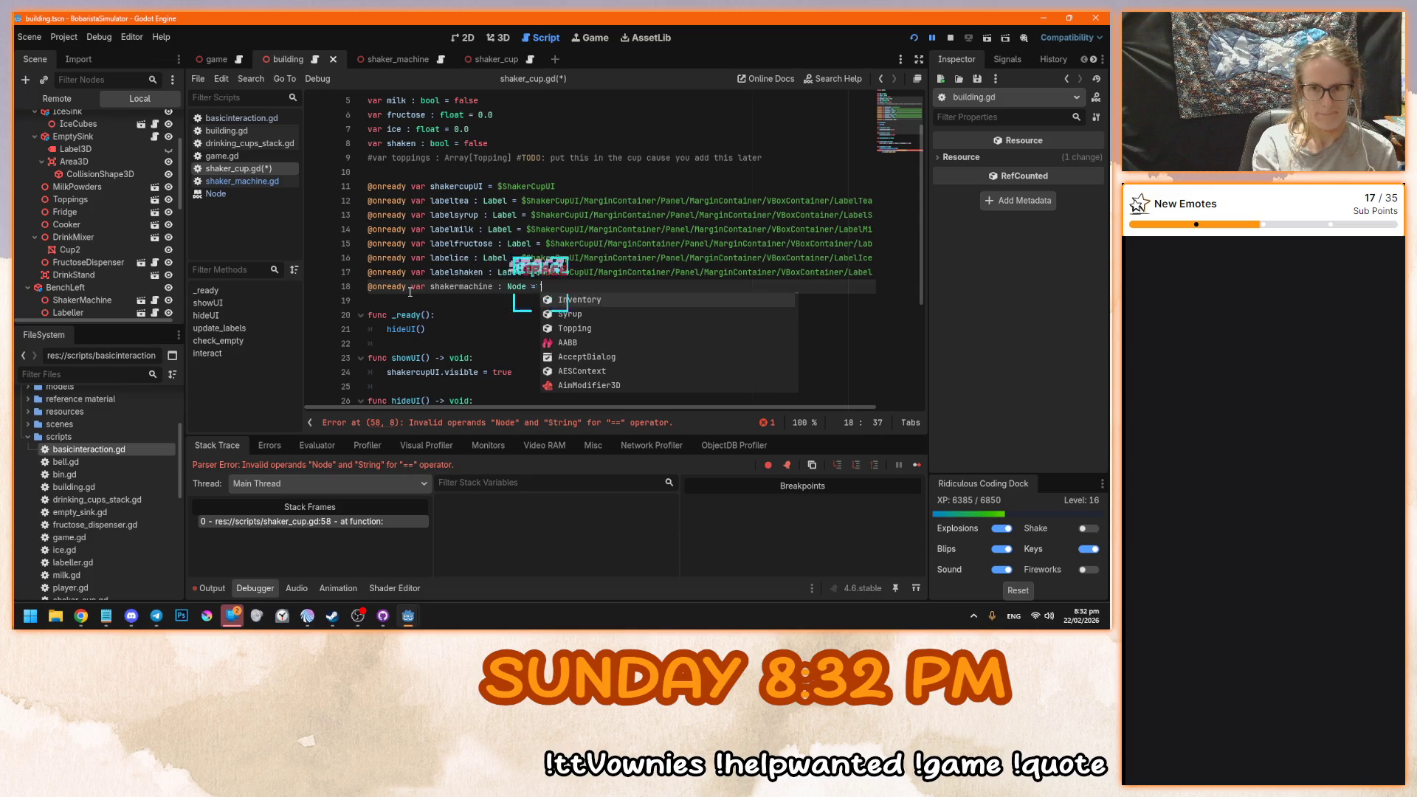
{"action": "left_click", "coordinate": [492, 186]}
{"action": "left_click", "coordinate": [408, 61]}
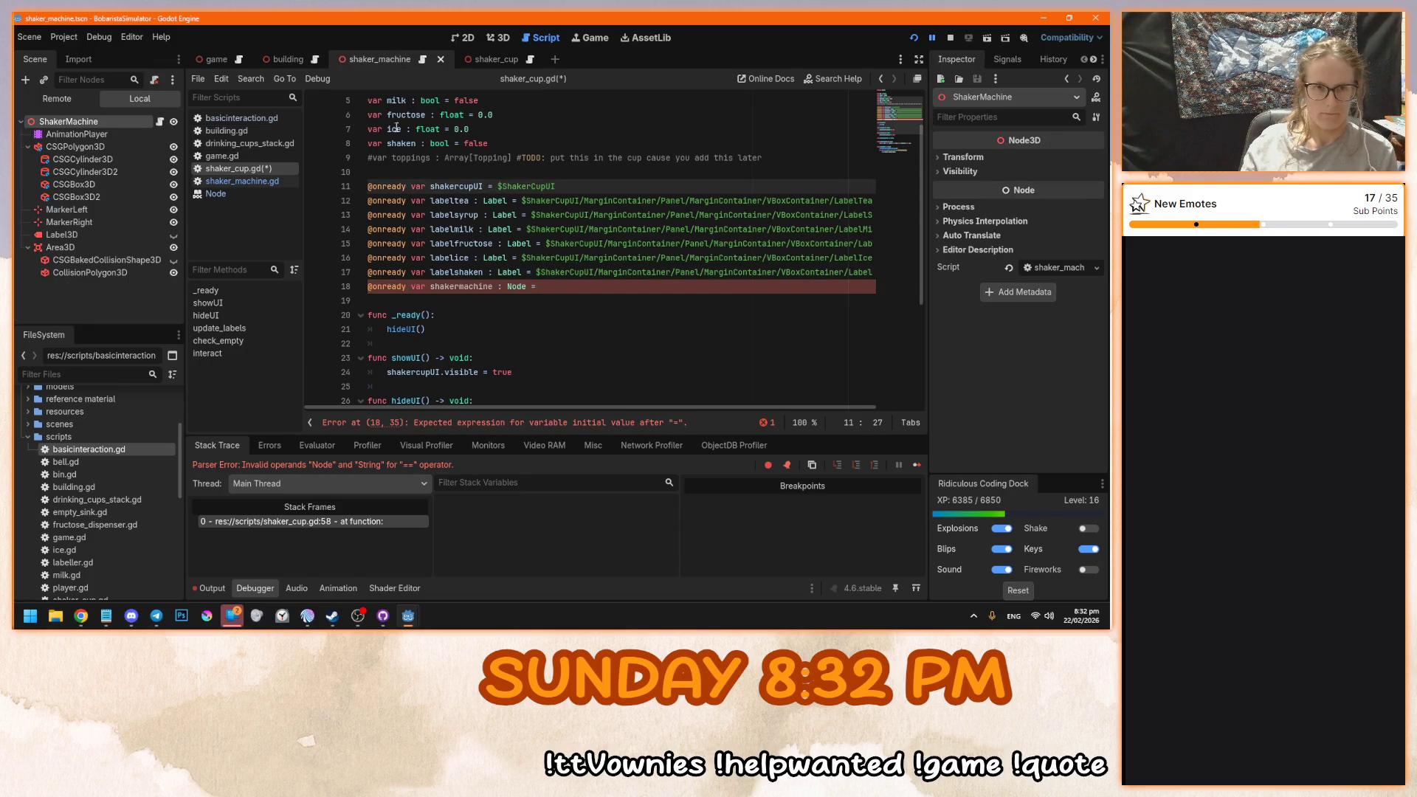
{"action": "left_click", "coordinate": [565, 287]}
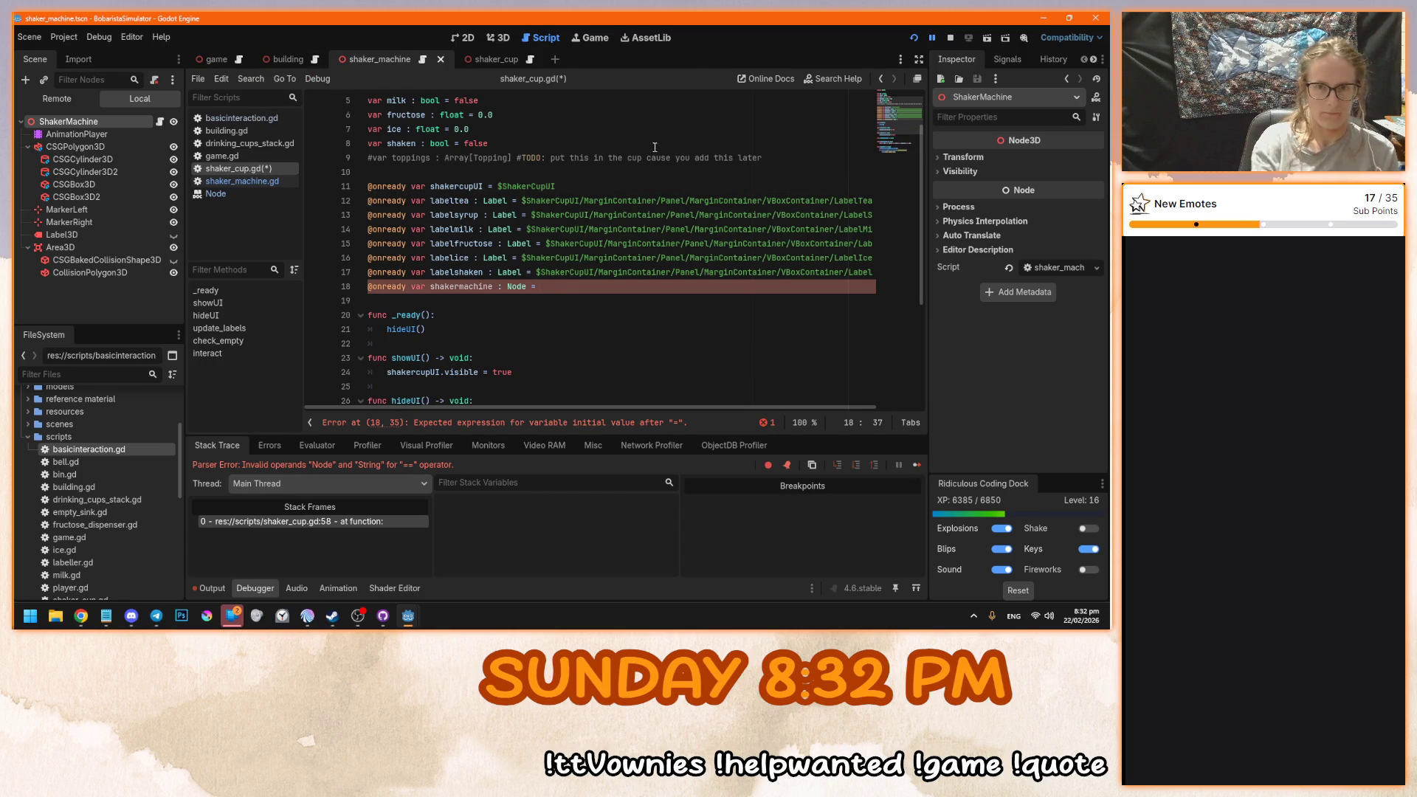
{"action": "type", "text": "$"}
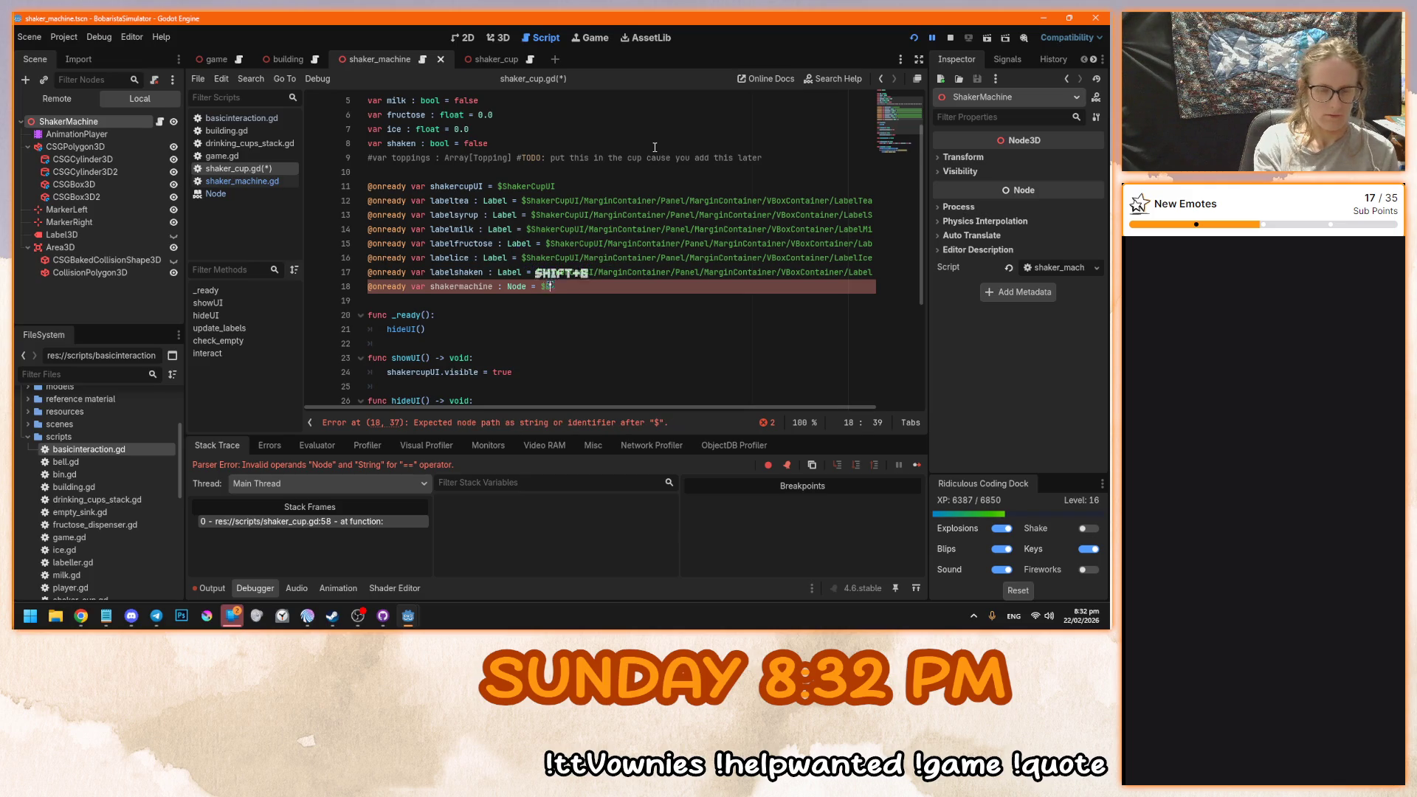
{"action": "type", "text": "Bob"}
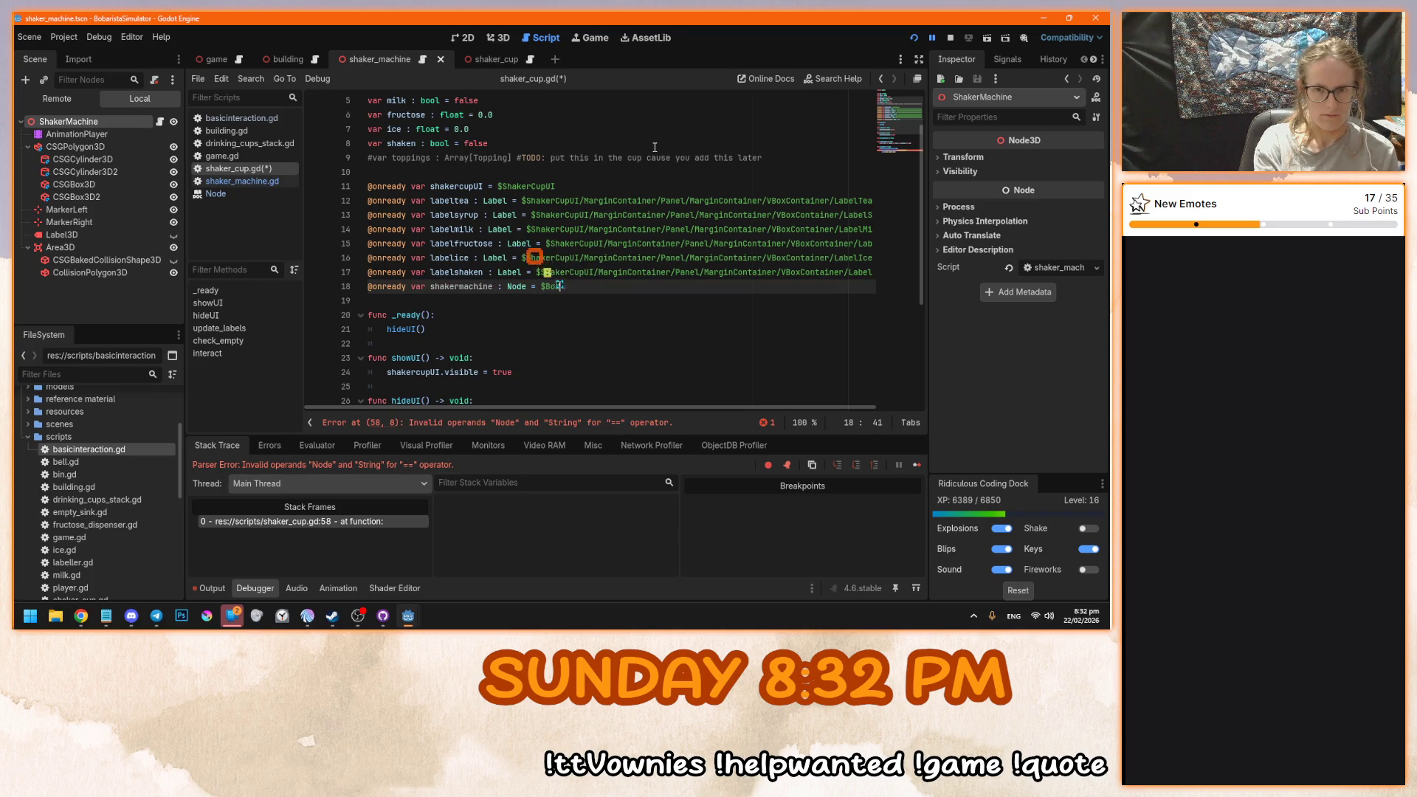
{"action": "key", "text": "ctrl+BackSpace"}
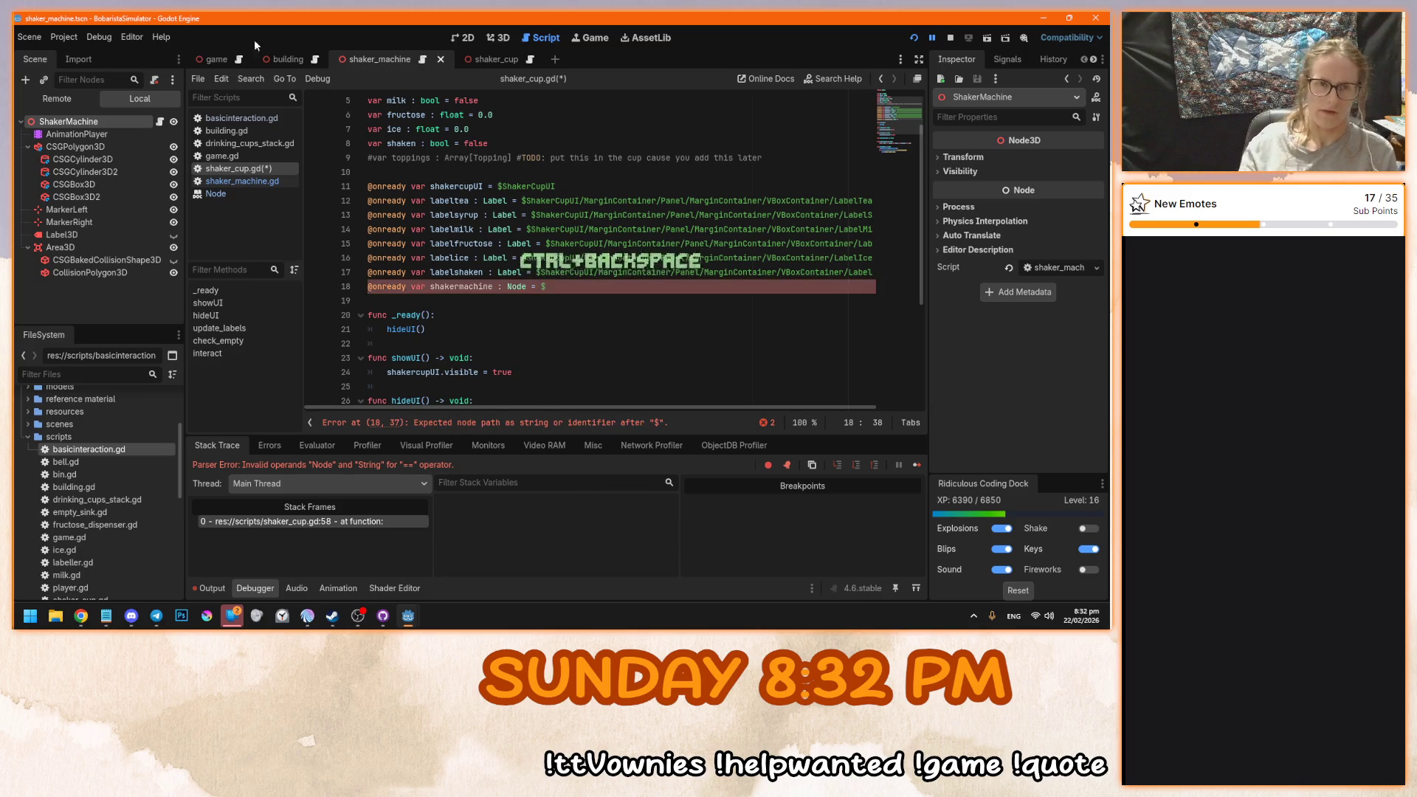
{"action": "left_click", "coordinate": [201, 59]}
{"action": "left_click_drag", "start_coordinate": [73, 246], "coordinate": [622, 287]}
{"action": "key", "text": "BackSpace"}
{"action": "key", "text": "ctrl+BackSpace"}
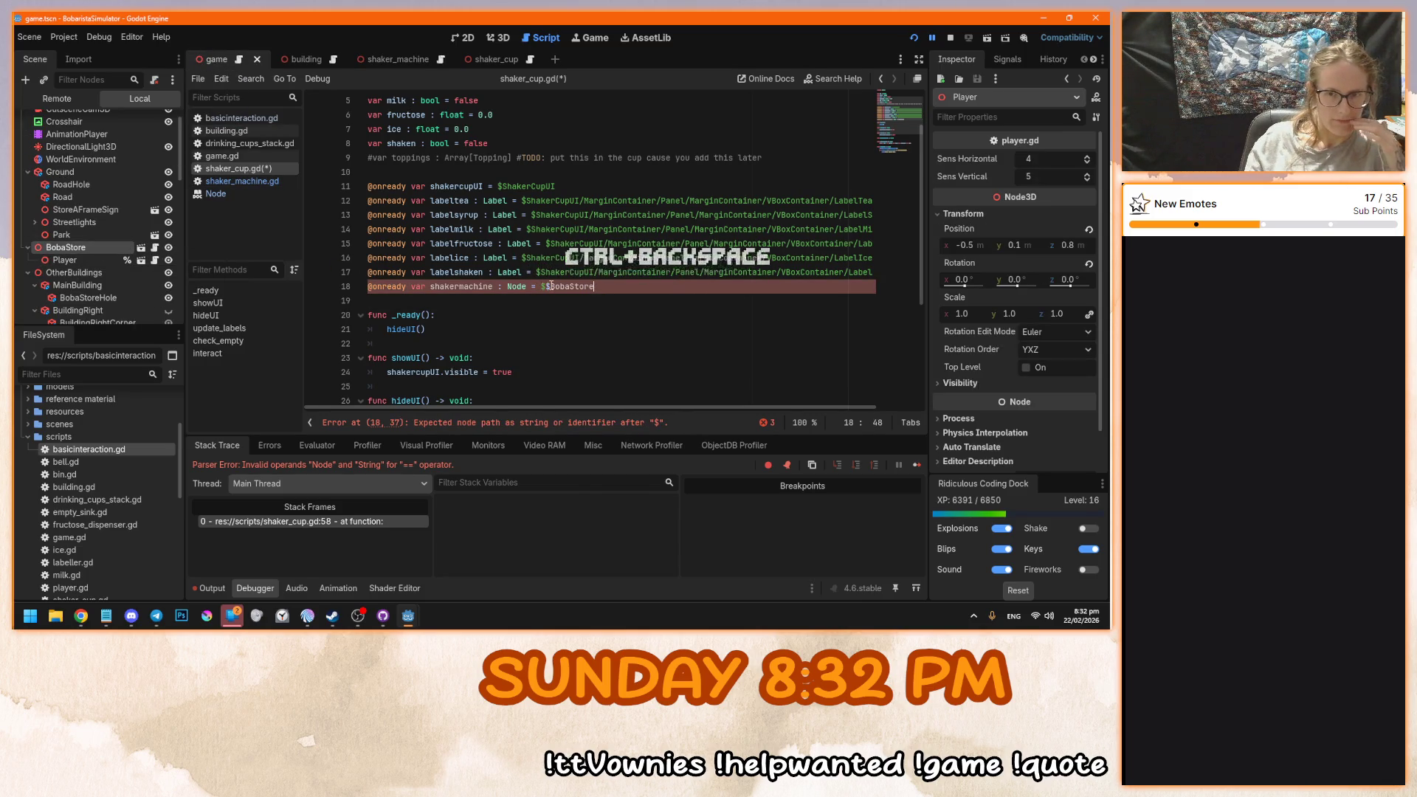
{"action": "key", "text": "BackSpace"}
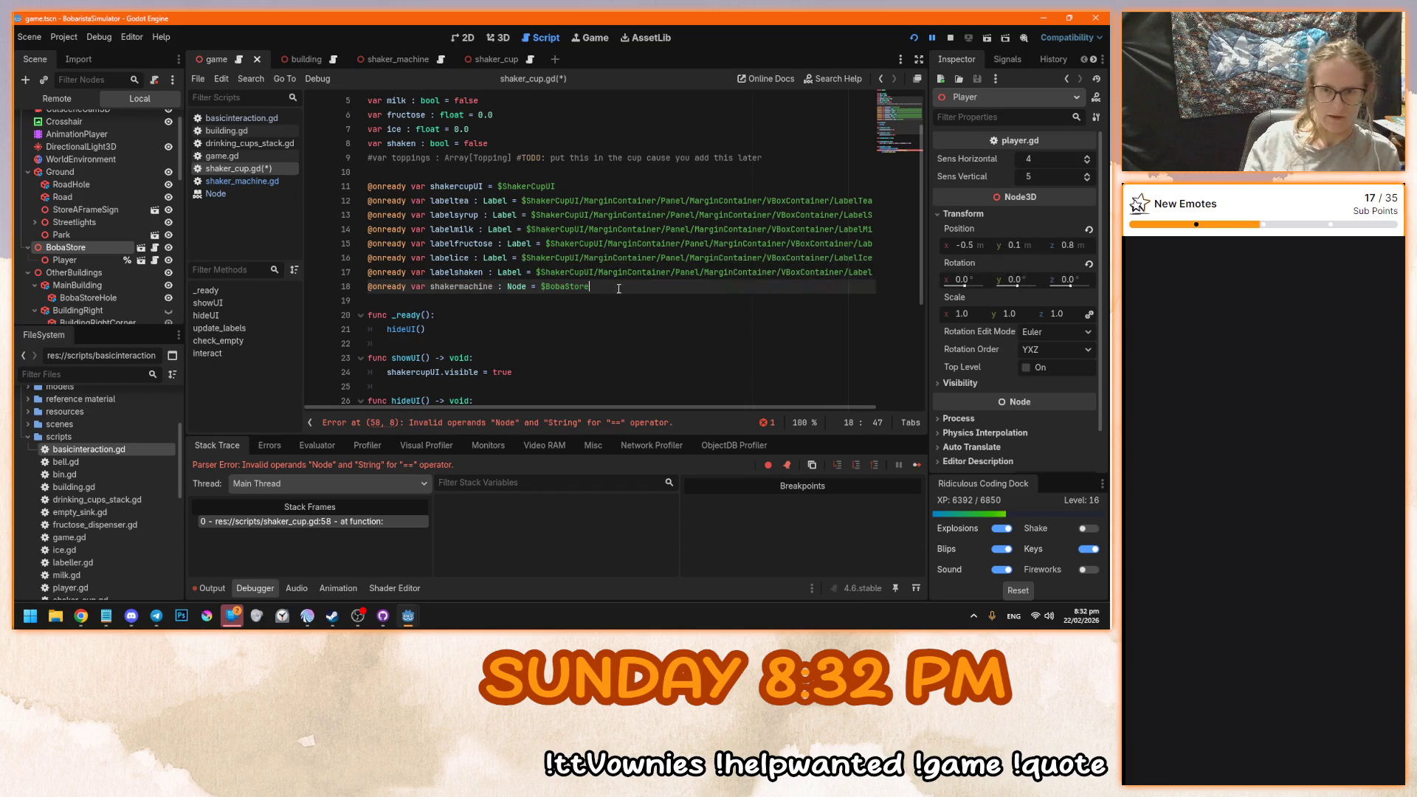
{"action": "left_click", "coordinate": [618, 287]}
{"action": "type", "text": "/"}
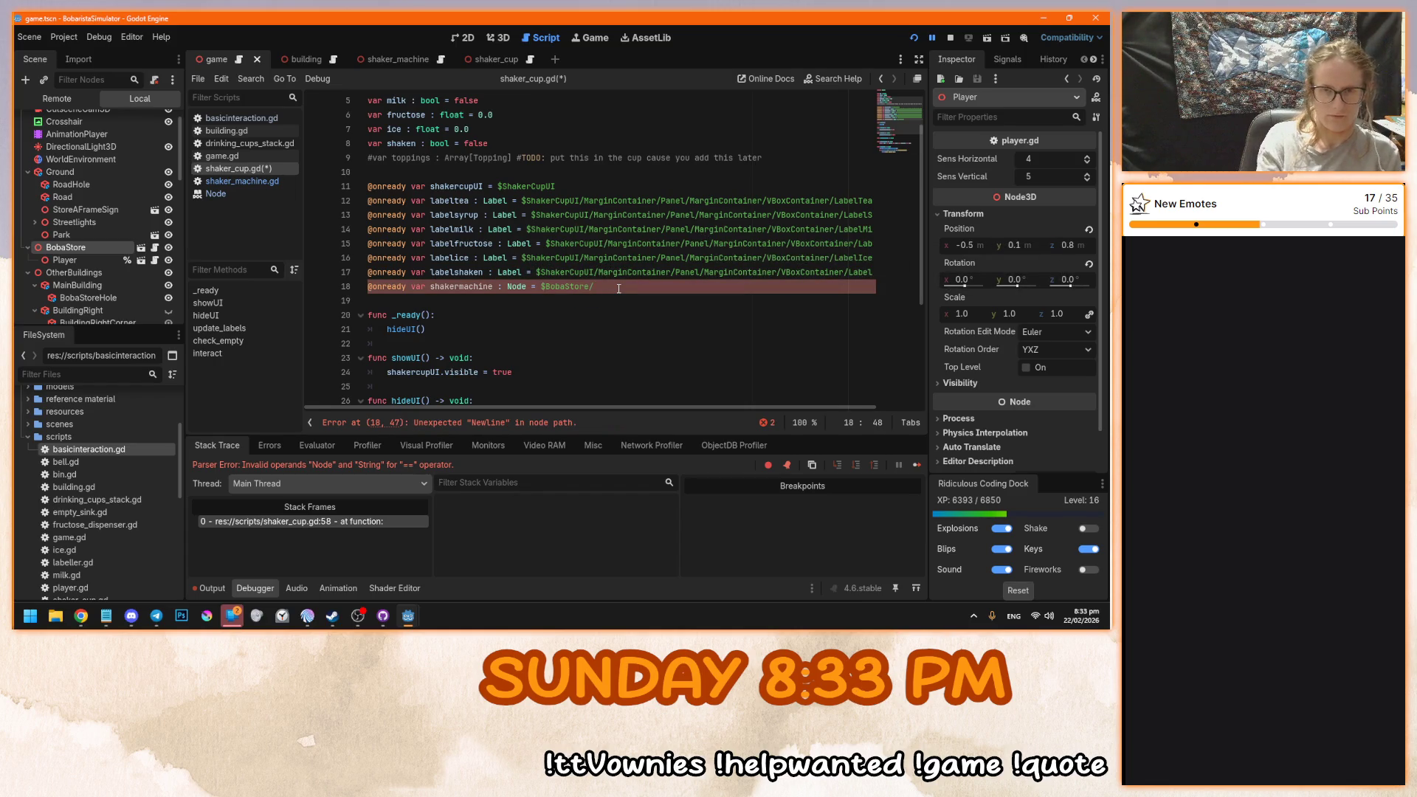
- Append the BenchLeft/ShakerMachine node path after BobaStore on line 18 and save
{"action": "left_click", "coordinate": [141, 247]}
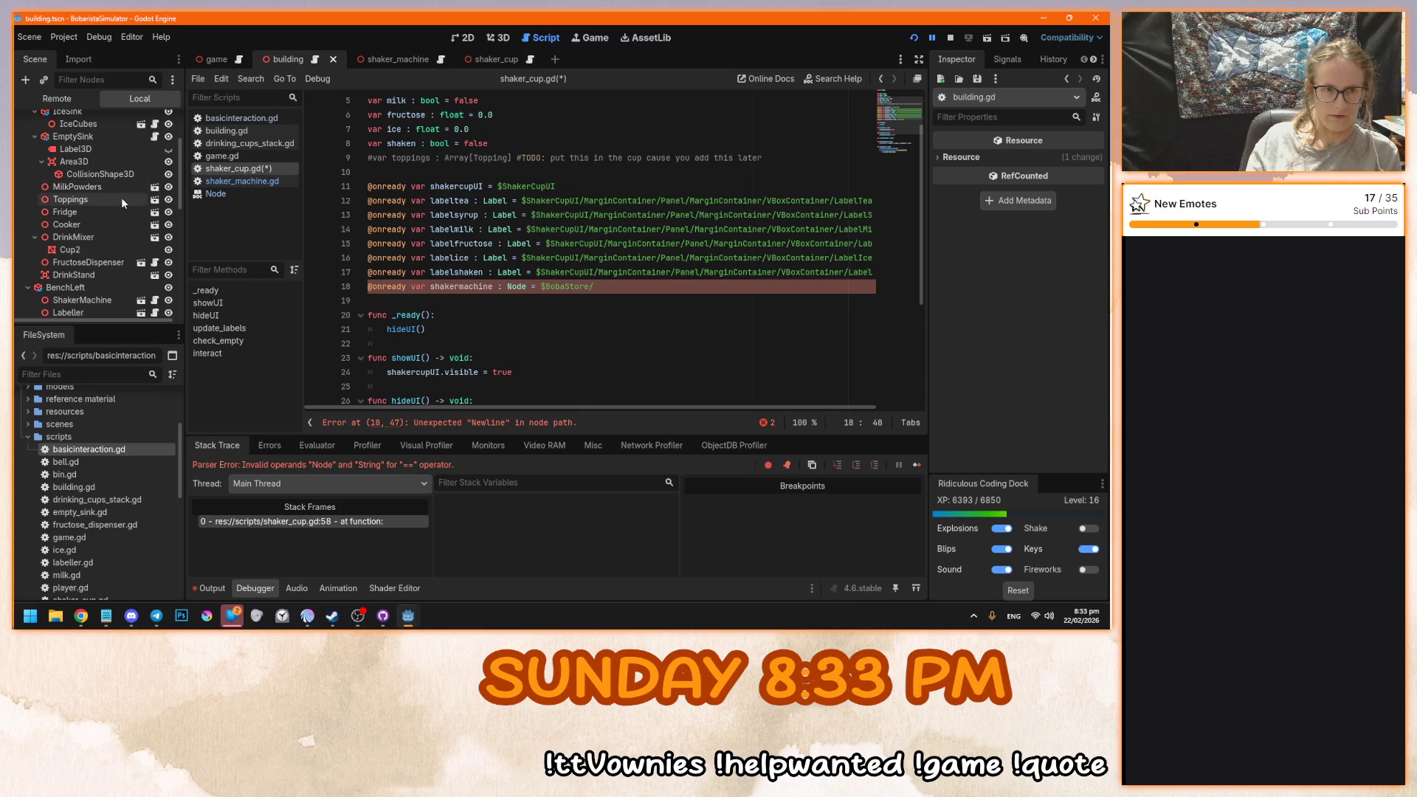
{"action": "scroll", "coordinate": [99, 281], "scroll_direction": "down", "scroll_amount": 1}
{"action": "mouse_move", "coordinate": [79, 275]}
{"action": "left_mouse_down"}
{"action": "mouse_move", "coordinate": [692, 327]}
{"action": "mouse_move", "coordinate": [622, 303]}
{"action": "mouse_move", "coordinate": [450, 284]}
{"action": "mouse_move", "coordinate": [368, 299]}
{"action": "left_mouse_up"}
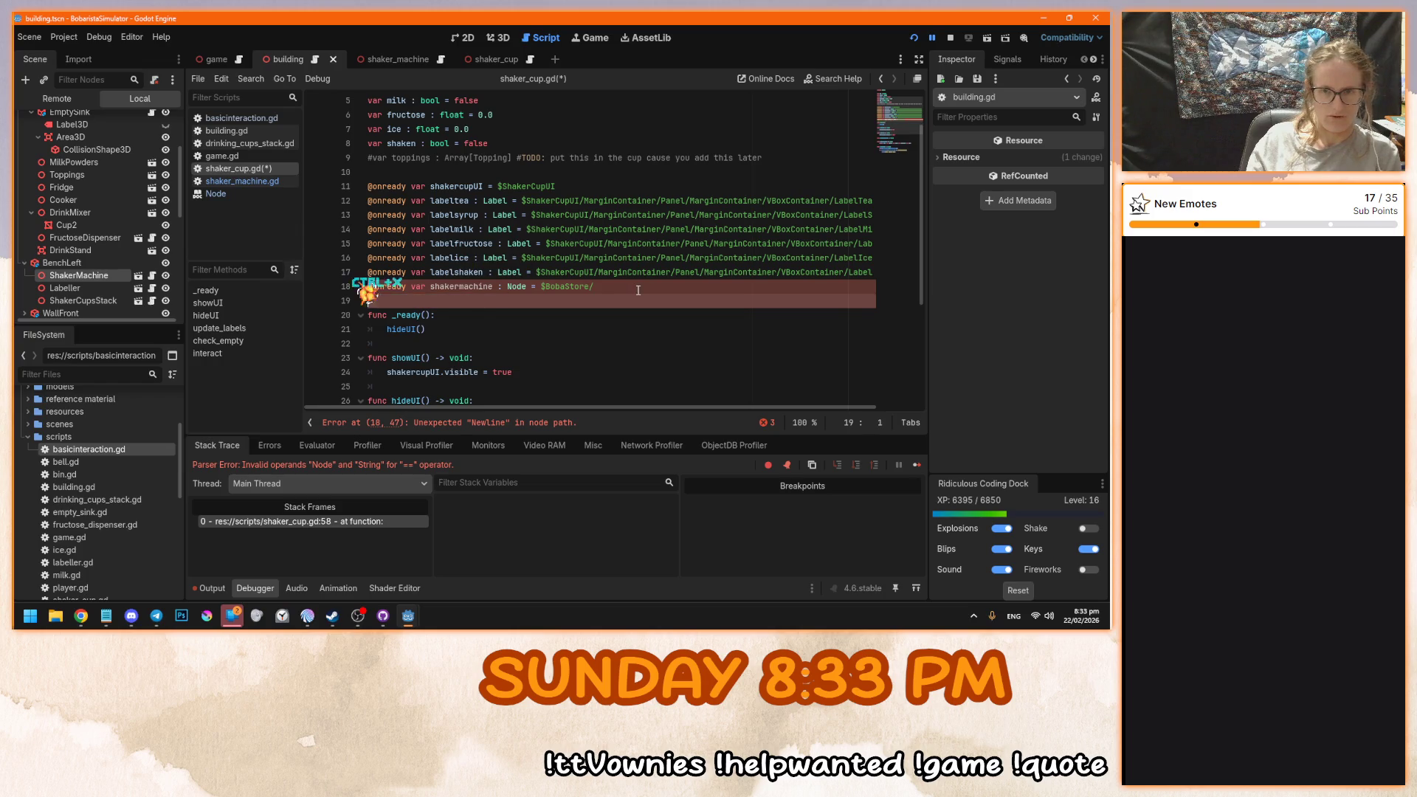
{"action": "key", "text": "ctrl+x"}
{"action": "left_click", "coordinate": [701, 286]}
{"action": "key", "text": "ctrl+v"}
{"action": "left_click", "coordinate": [760, 297]}
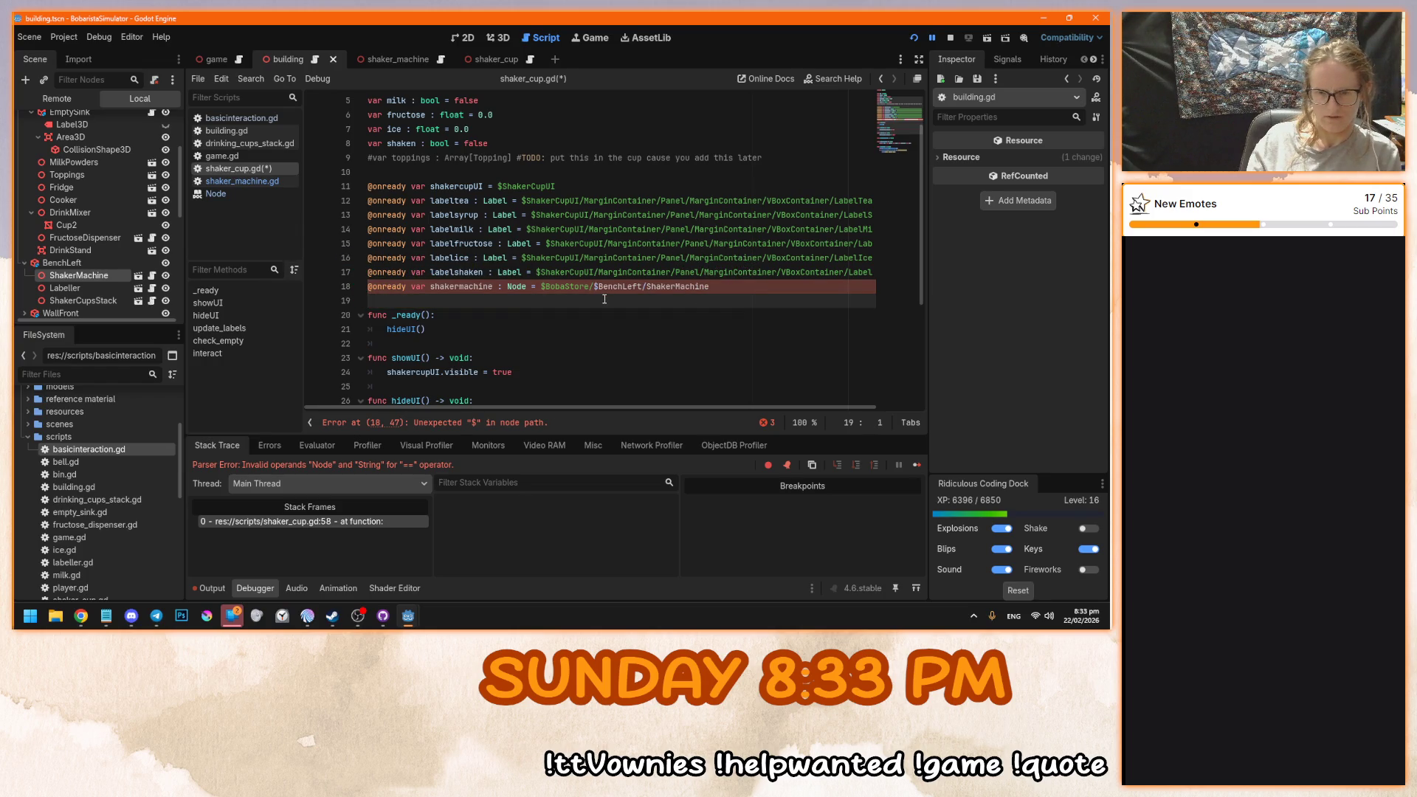
{"action": "left_click", "coordinate": [554, 288]}
{"action": "key", "text": "ctrl+s"}
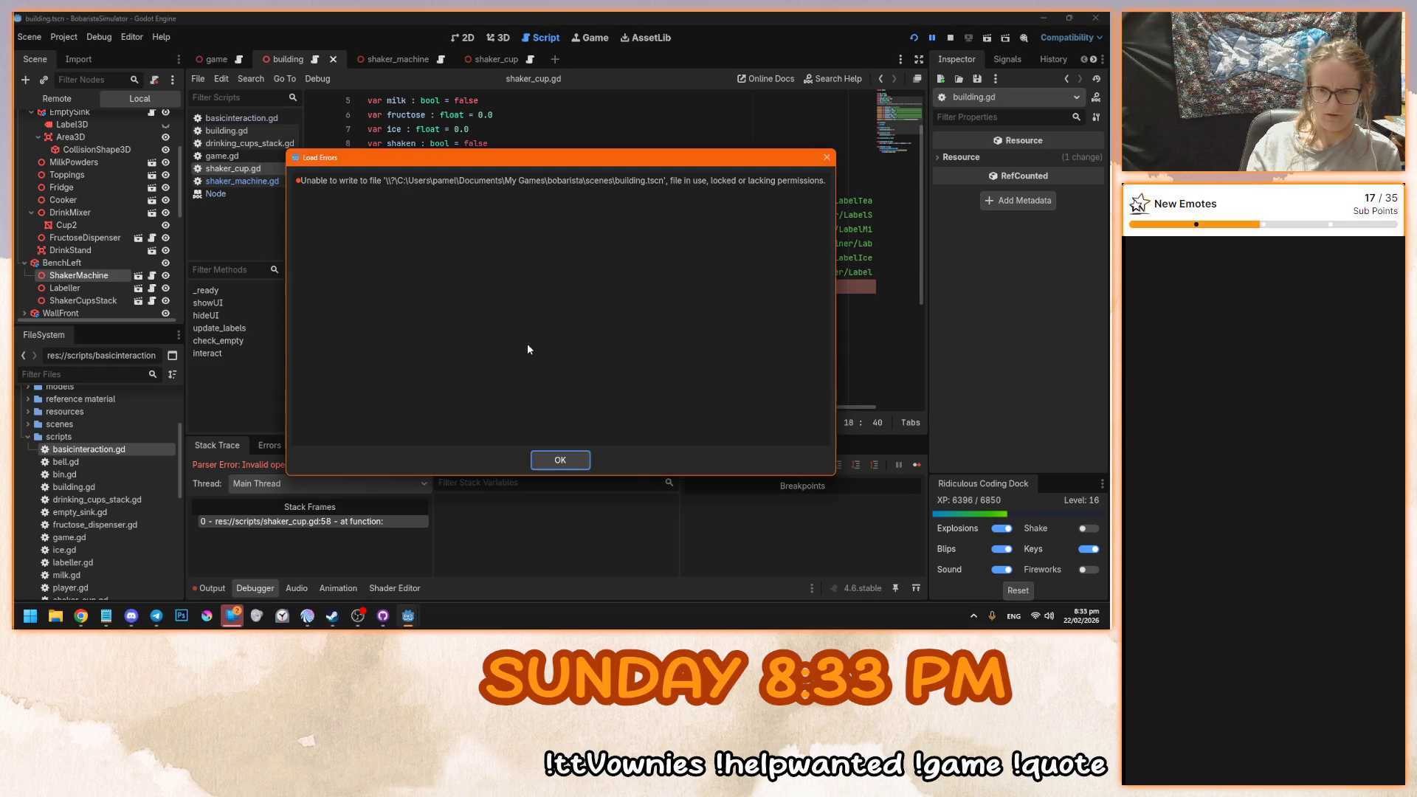
- Dismiss the write error, delete the stray $ before BenchLeft, and save the script again
{"action": "left_click", "coordinate": [547, 457]}
{"action": "left_click", "coordinate": [621, 318]}
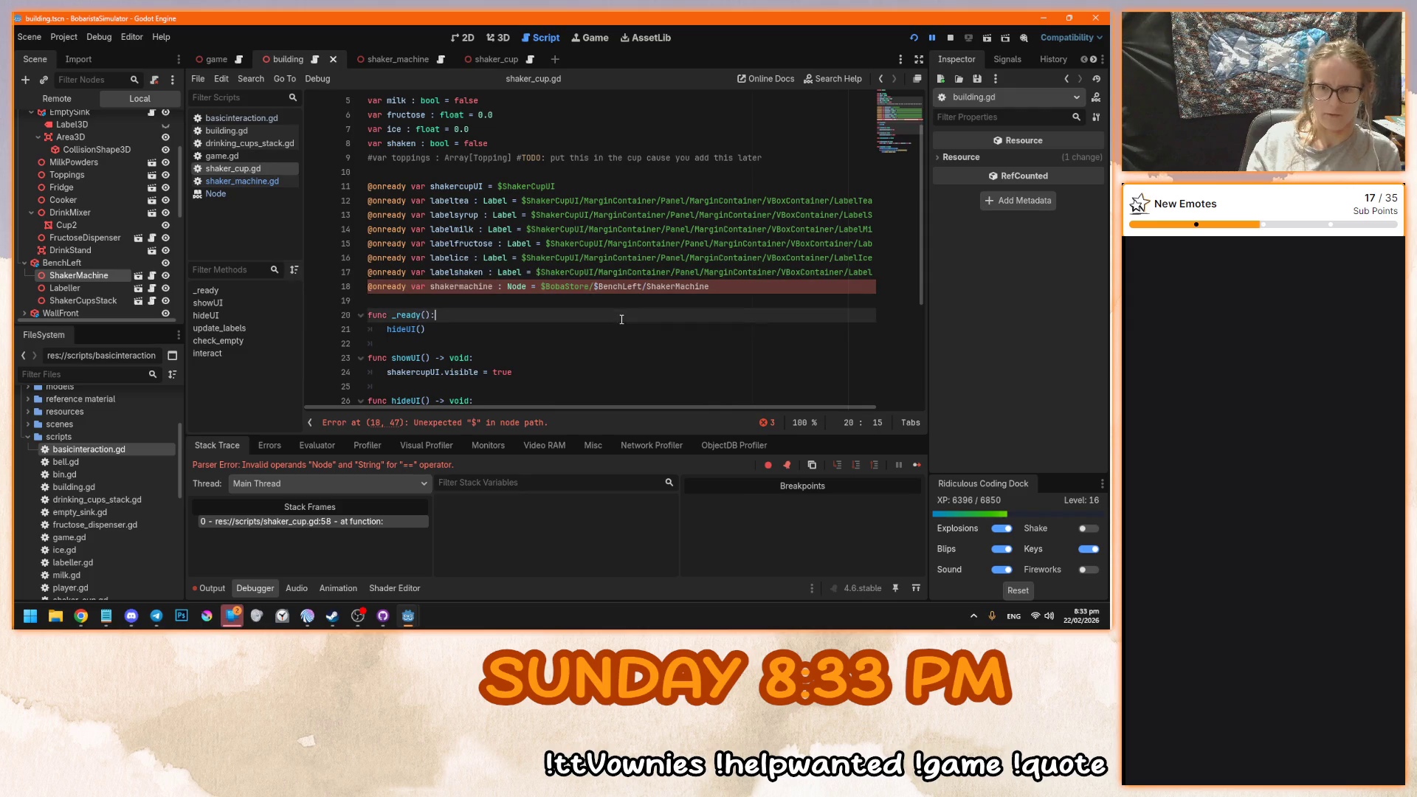
{"action": "left_click", "coordinate": [599, 286]}
{"action": "key", "text": "BackSpace"}
{"action": "left_click", "coordinate": [730, 320]}
{"action": "key", "text": "ctrl+s"}
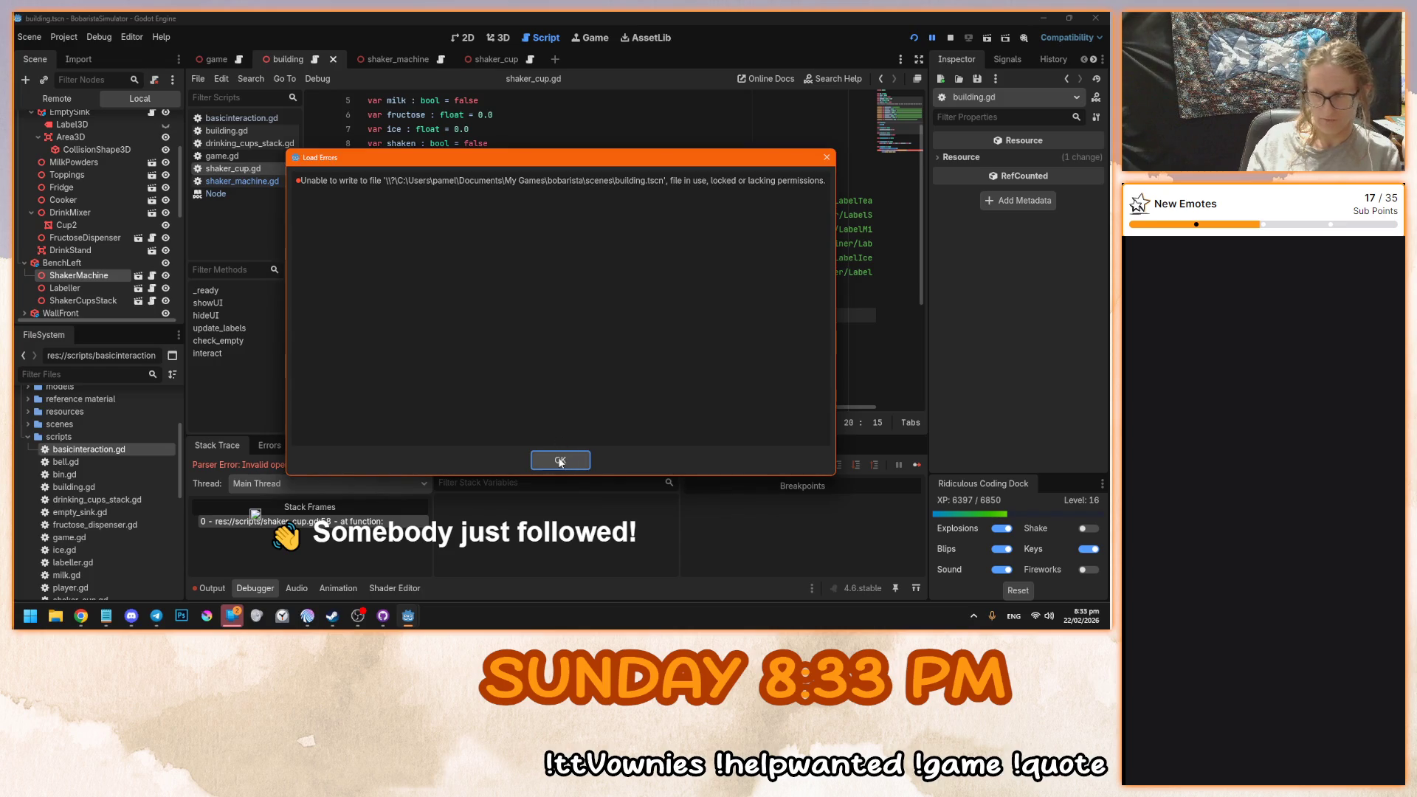
{"action": "left_click", "coordinate": [558, 461]}
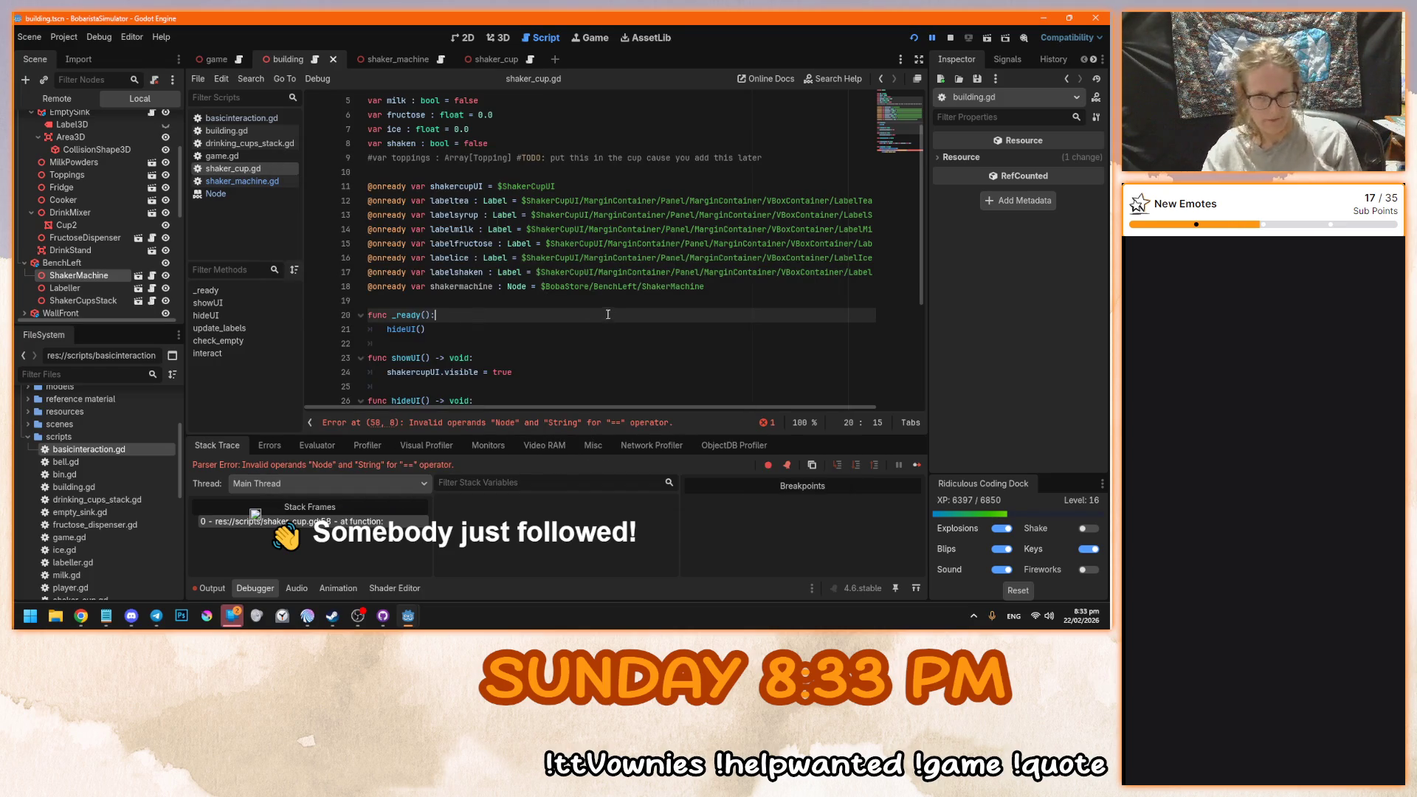
{"action": "scroll", "coordinate": [608, 314], "scroll_direction": "down", "scroll_amount": 2}
{"action": "scroll", "coordinate": [591, 331], "scroll_direction": "down", "scroll_amount": 1}
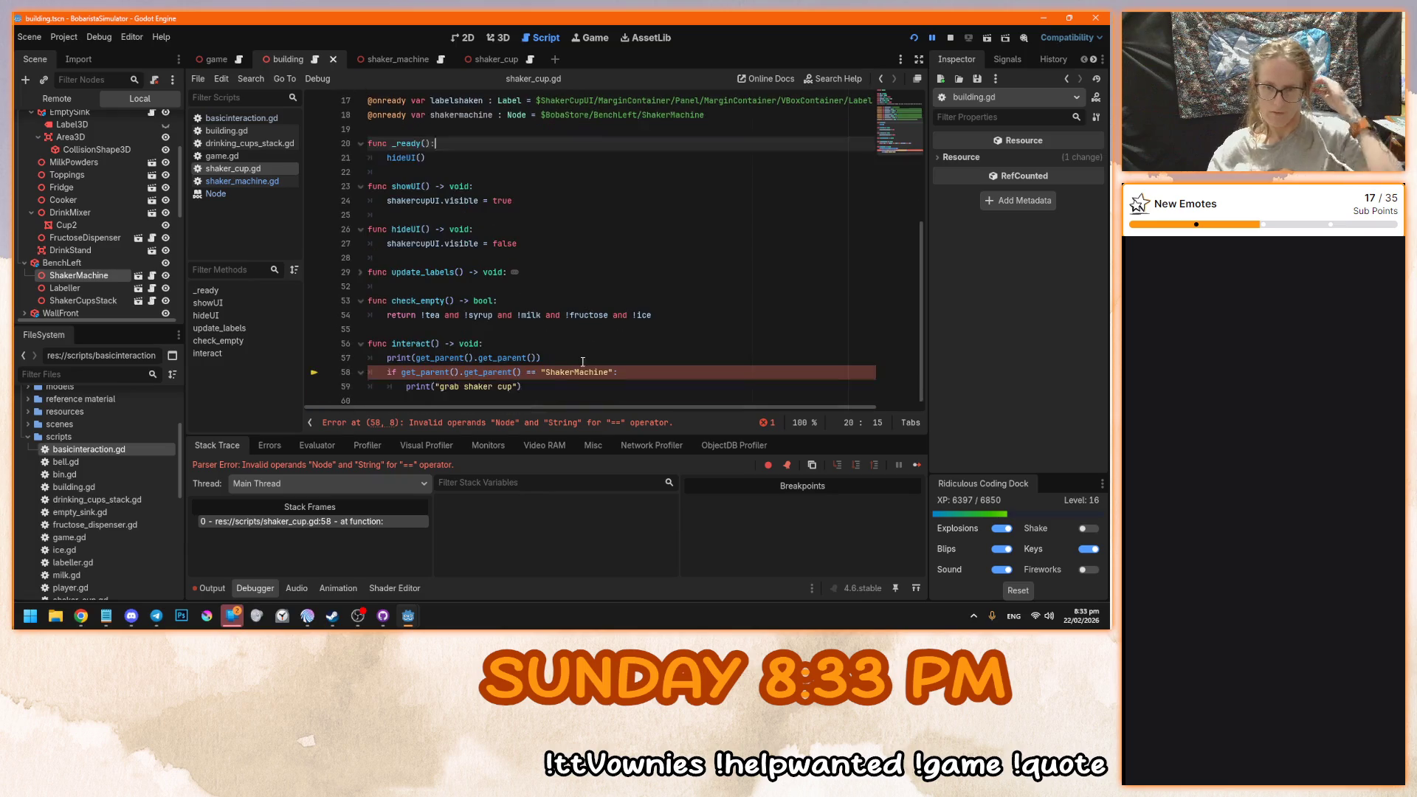
- Replace "ShakerMachine" on line 58 with the shakermachine variable and run the game
{"action": "left_click_drag", "start_coordinate": [613, 373], "coordinate": [542, 374]}
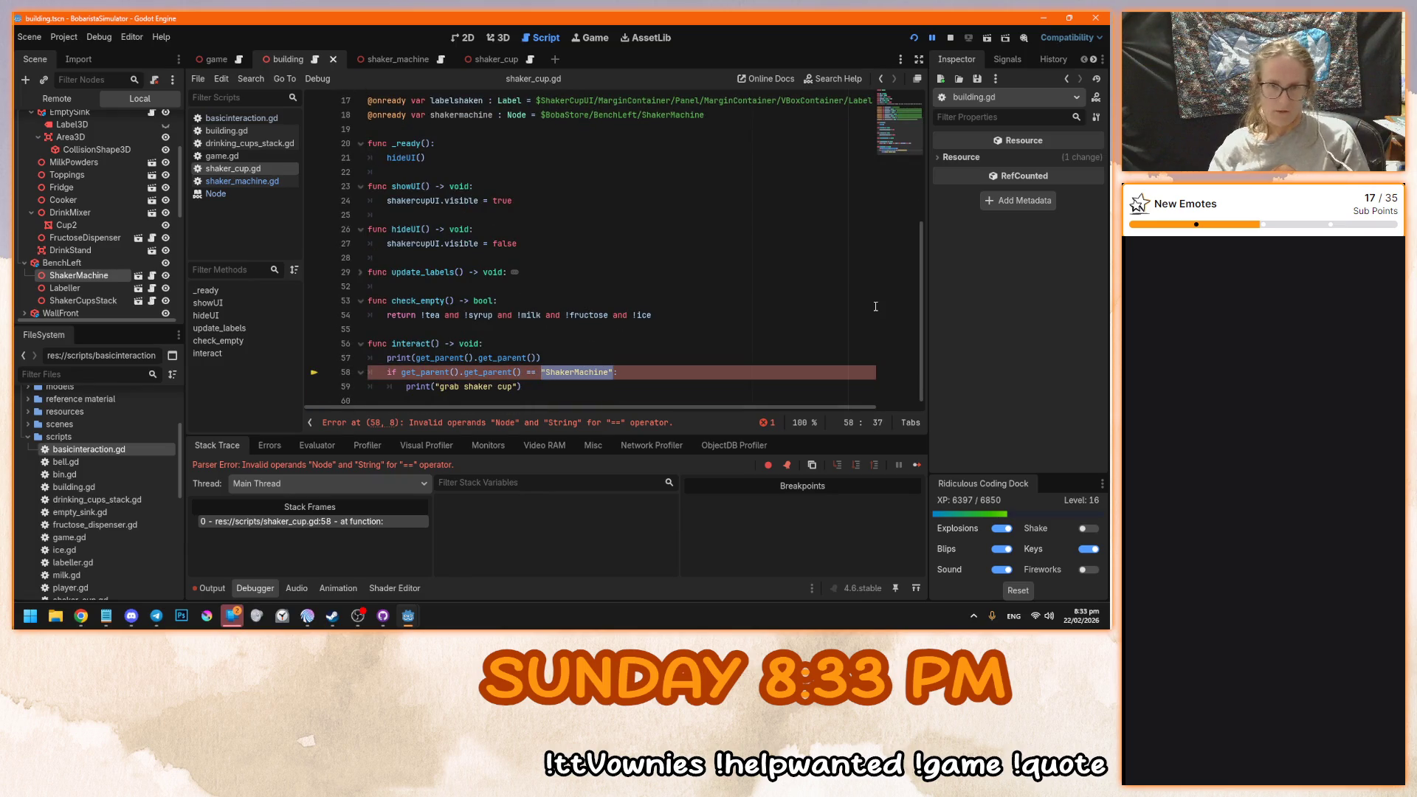
{"action": "type", "text": "shak"}
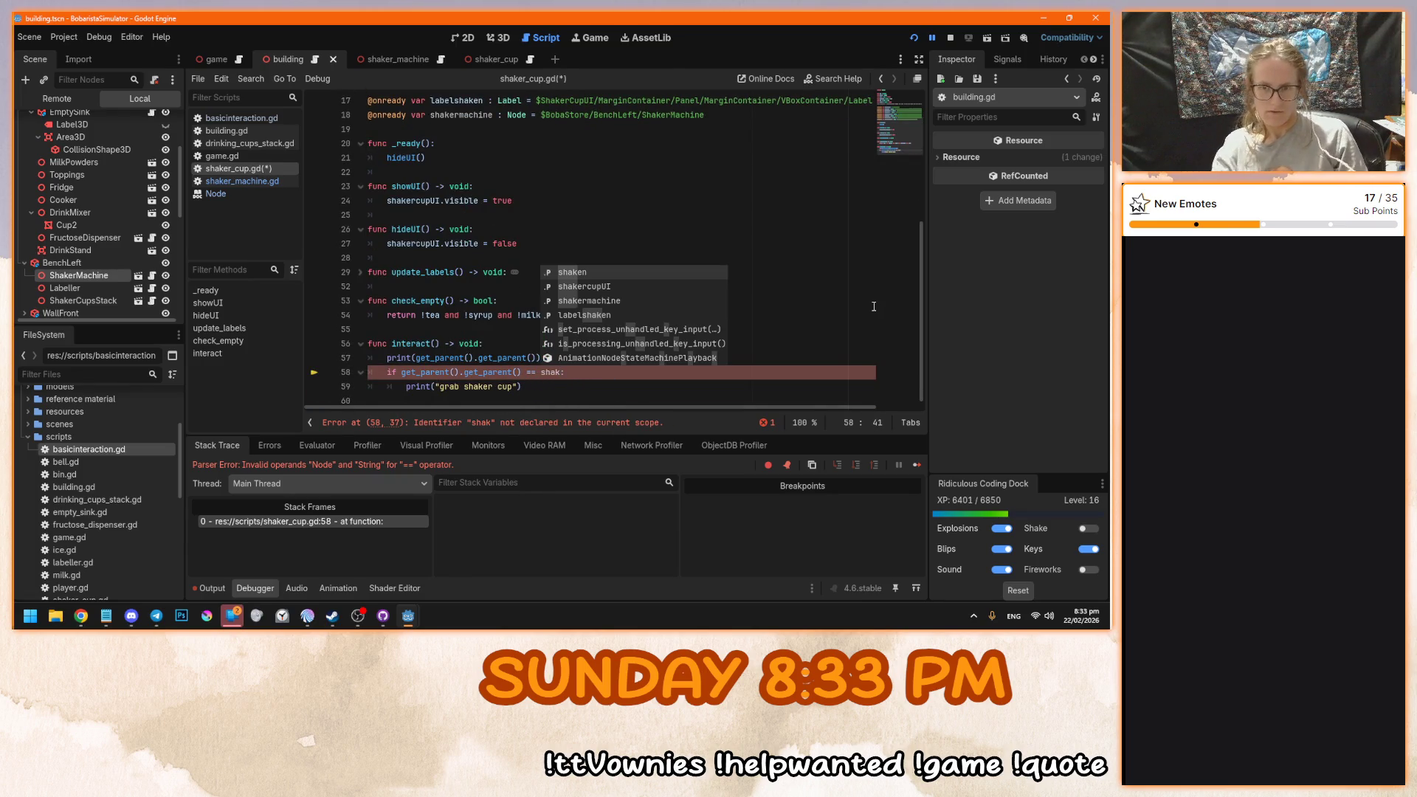
{"action": "key", "text": "Down"}
{"action": "key", "text": "Down"}
{"action": "key", "text": "Tab"}
{"action": "left_click", "coordinate": [623, 388]}
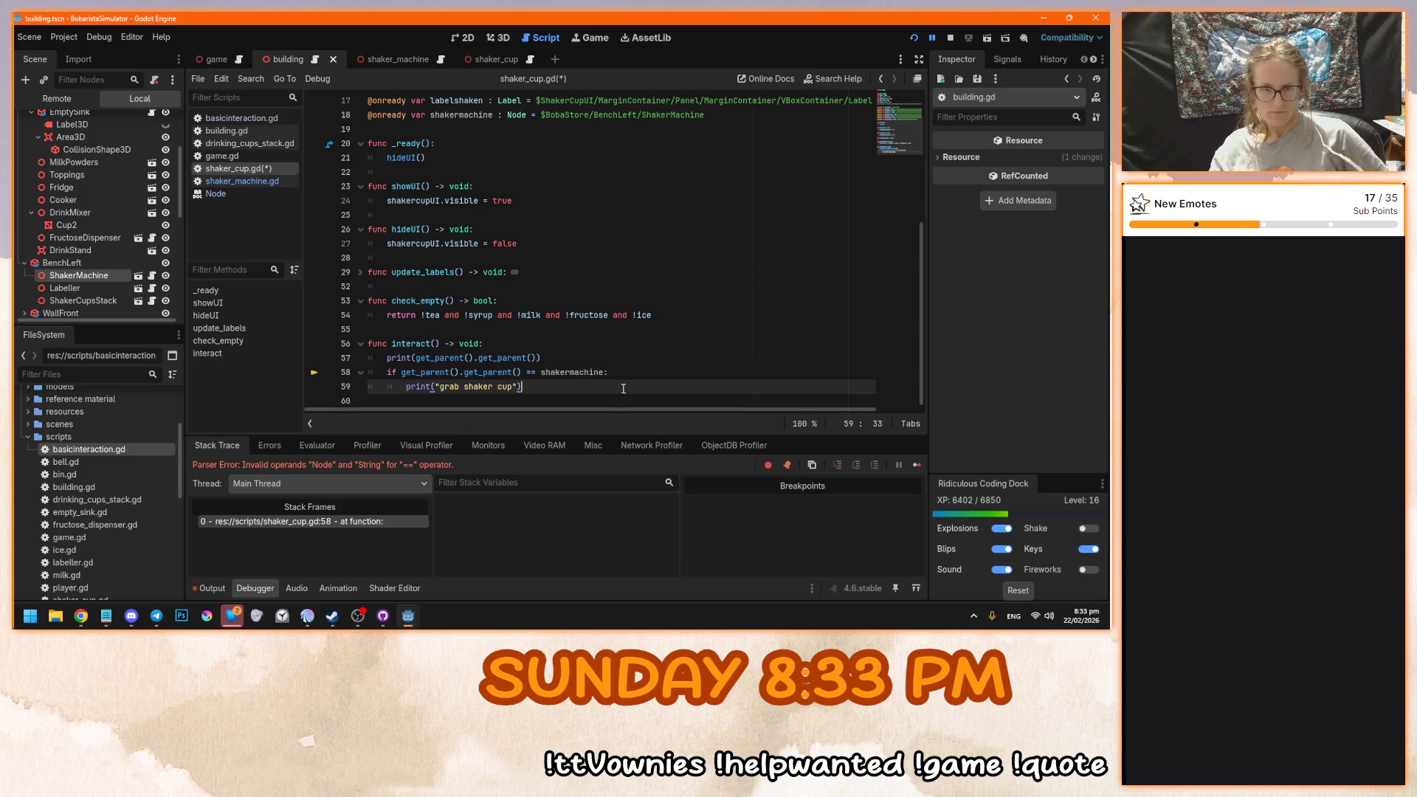
{"action": "key", "text": "F5"}
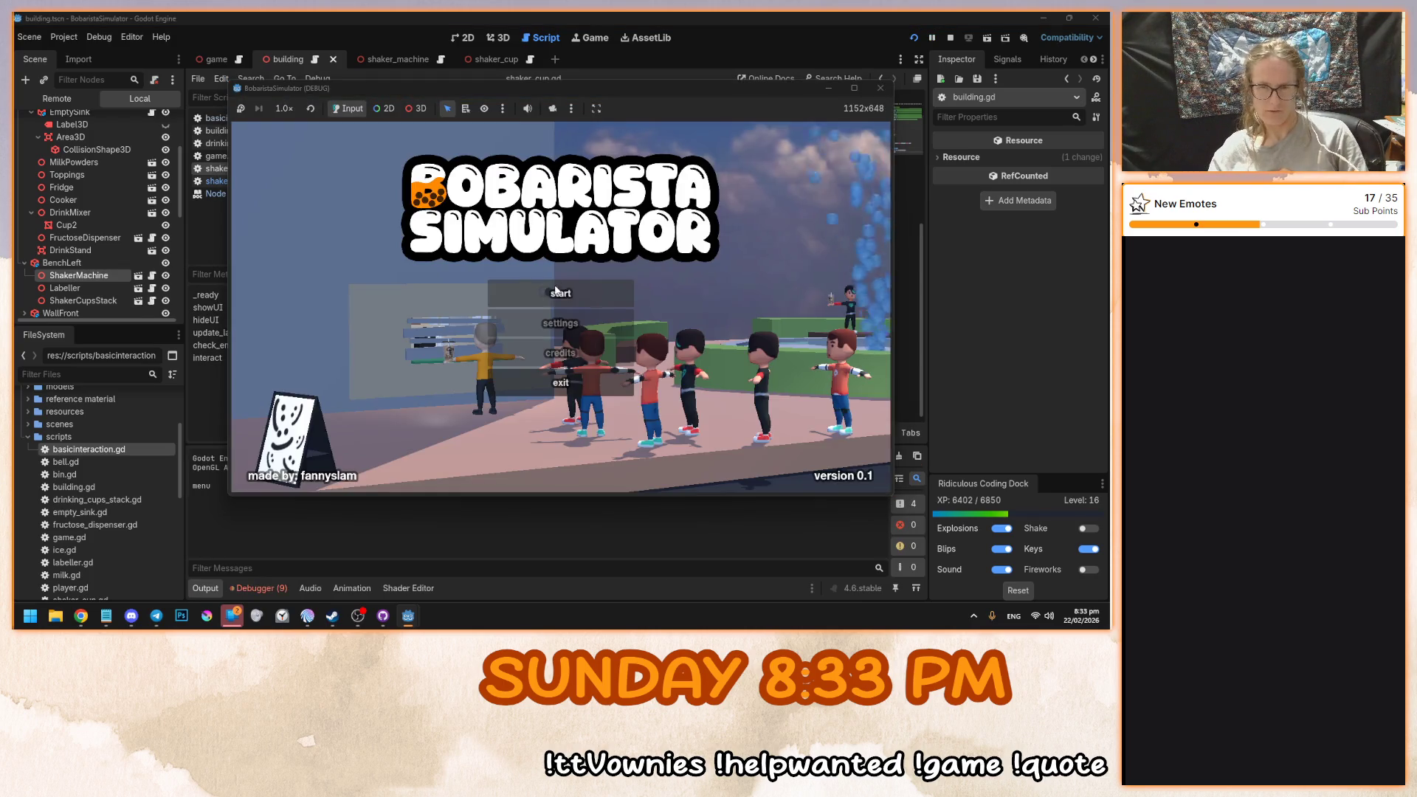
- Comment out the line 57 grandparent print, then test placing the cup in the shaker machine
{"action": "key", "text": "F8"}
{"action": "left_click", "coordinate": [388, 363]}
{"action": "key", "text": "ctrl+k"}
{"action": "key", "text": "F5"}
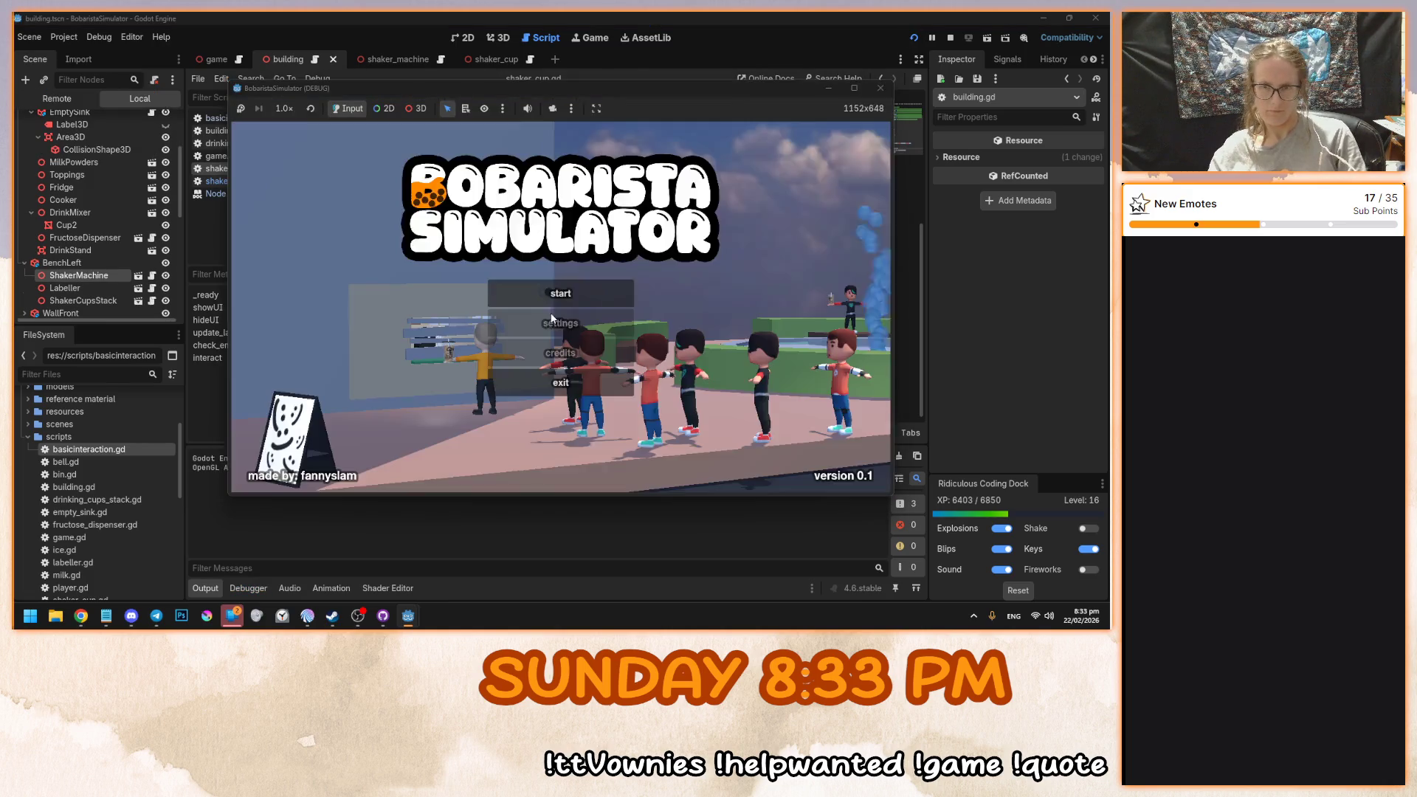
{"action": "left_click", "coordinate": [583, 295]}
{"action": "left_click", "coordinate": [561, 307]}
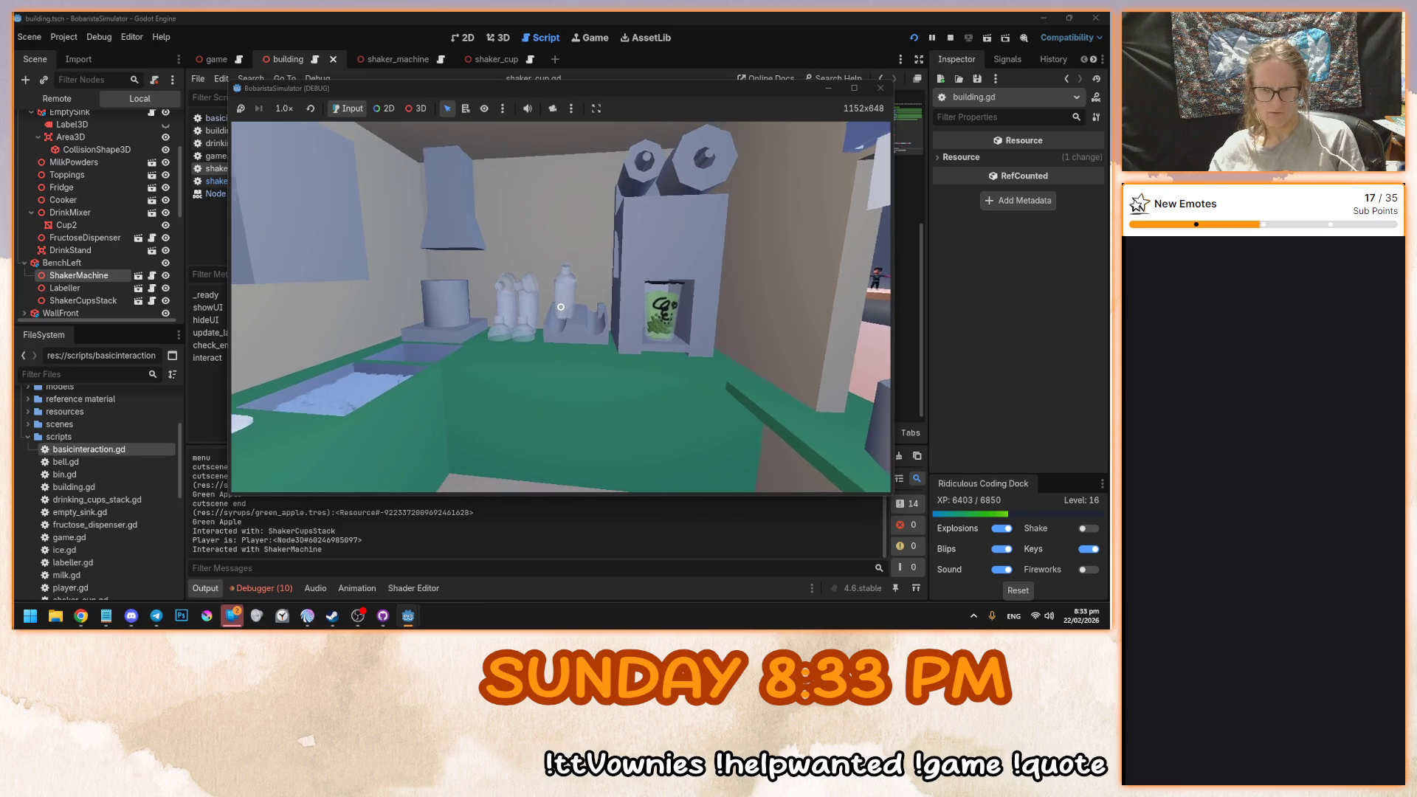
{"action": "key", "text": "F8"}
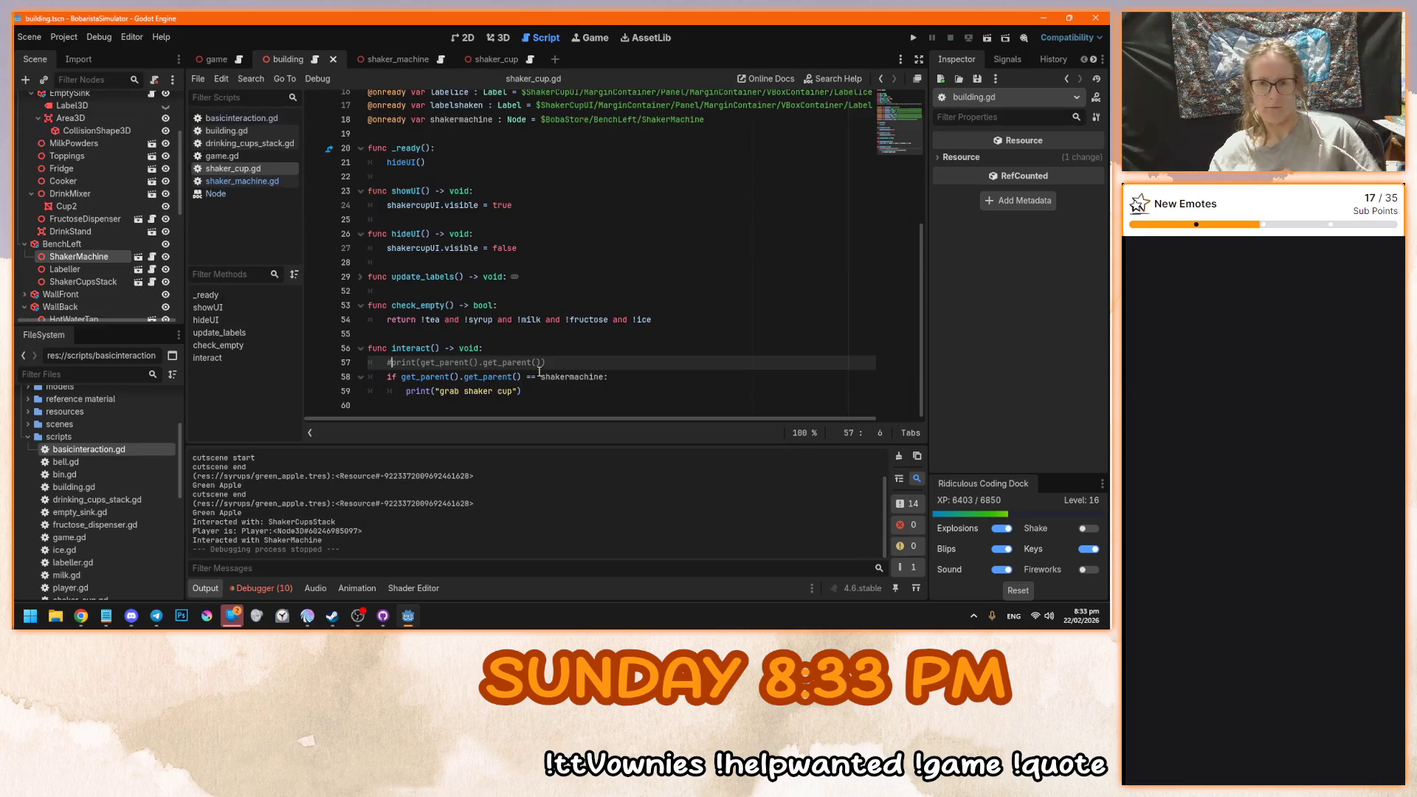
- Add an else: branch after the "grab shaker cup" print
{"action": "left_click", "coordinate": [545, 403]}
{"action": "left_click", "coordinate": [548, 395]}
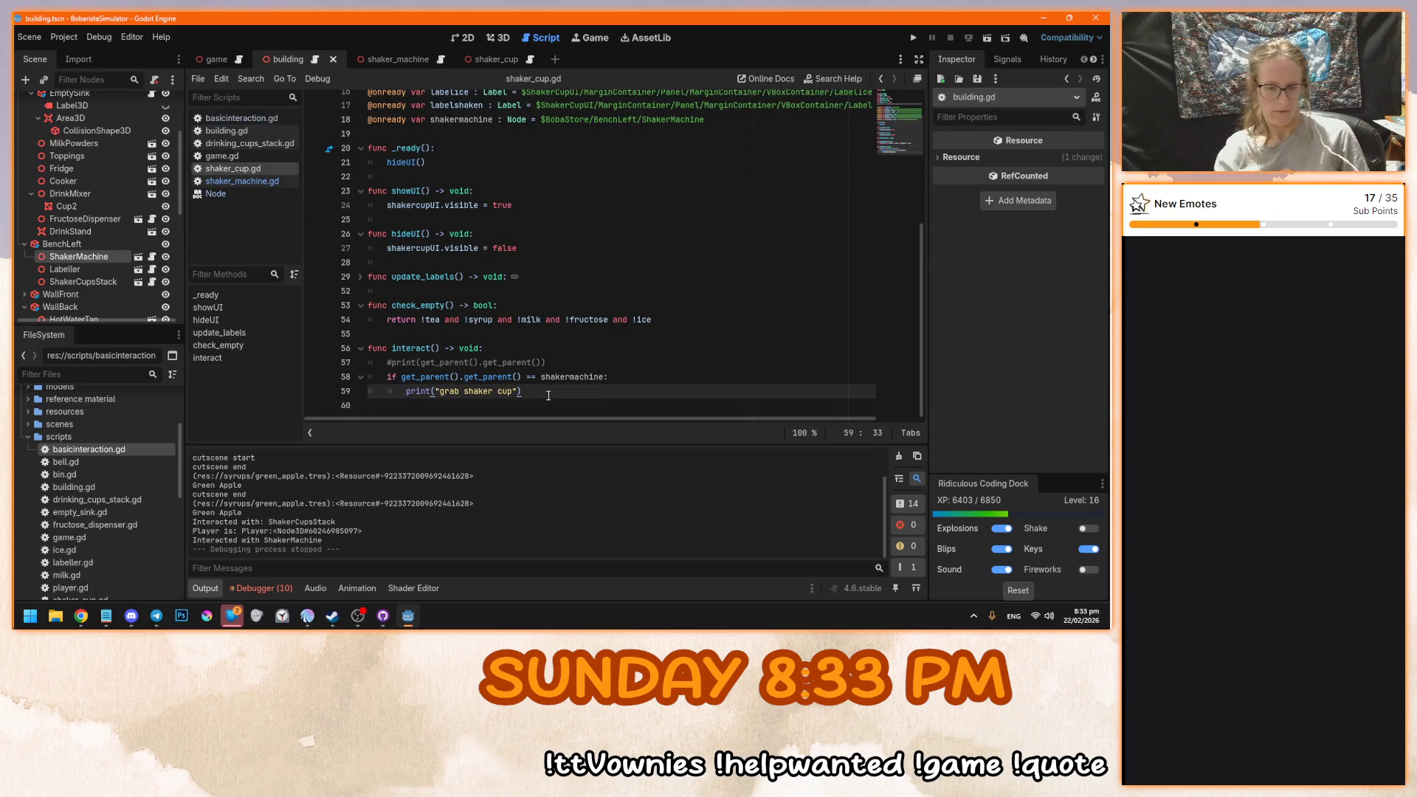
{"action": "key", "text": "Return"}
{"action": "key", "text": "BackSpace"}
{"action": "type", "text": "else:"}
{"action": "key", "text": "Return"}
- Under else, print "shaker machine not parent" and run the game
{"action": "left_click_drag", "start_coordinate": [521, 386], "coordinate": [407, 386]}
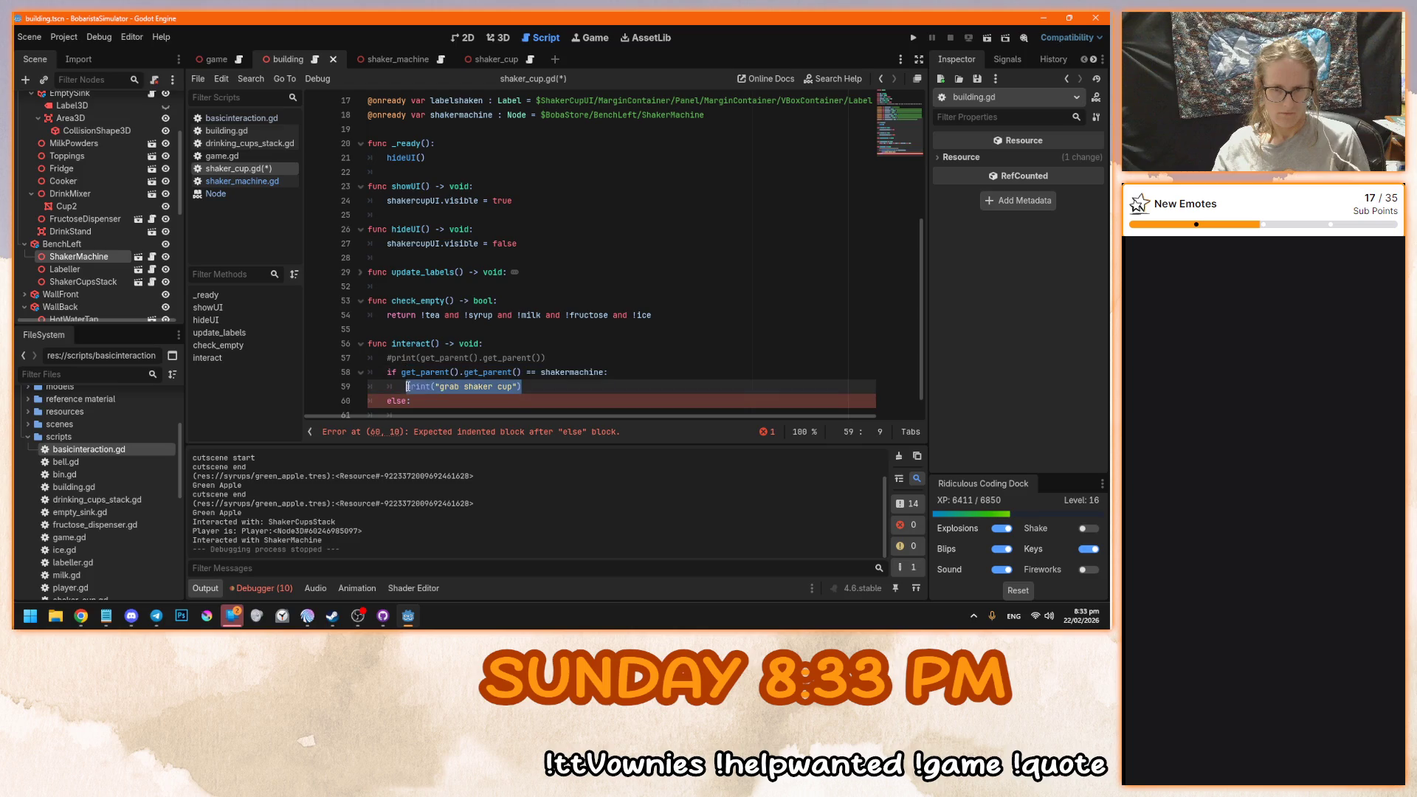
{"action": "key", "text": "ctrl+c"}
{"action": "left_click", "coordinate": [511, 401]}
{"action": "key", "text": "ctrl+v"}
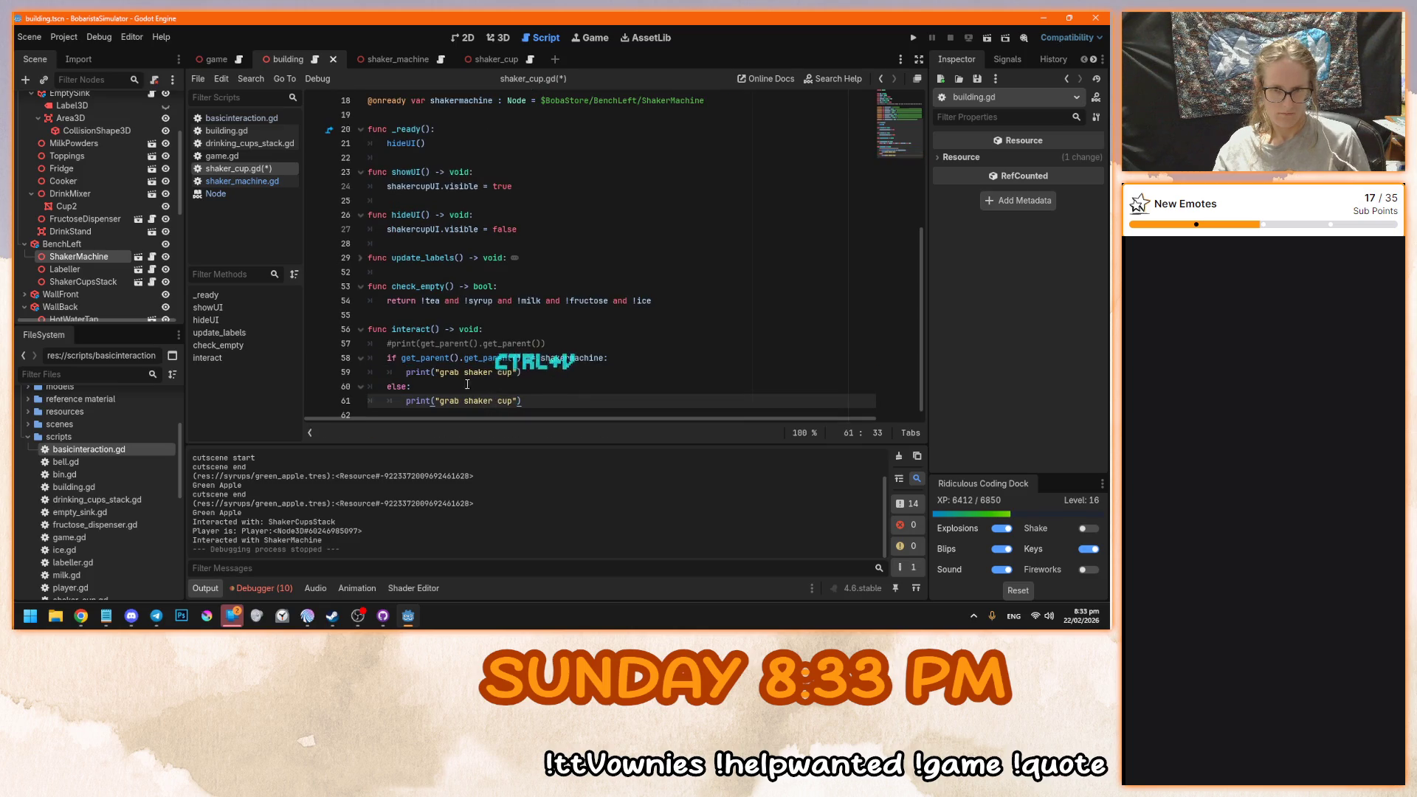
{"action": "left_click_drag", "start_coordinate": [517, 401], "coordinate": [443, 401]}
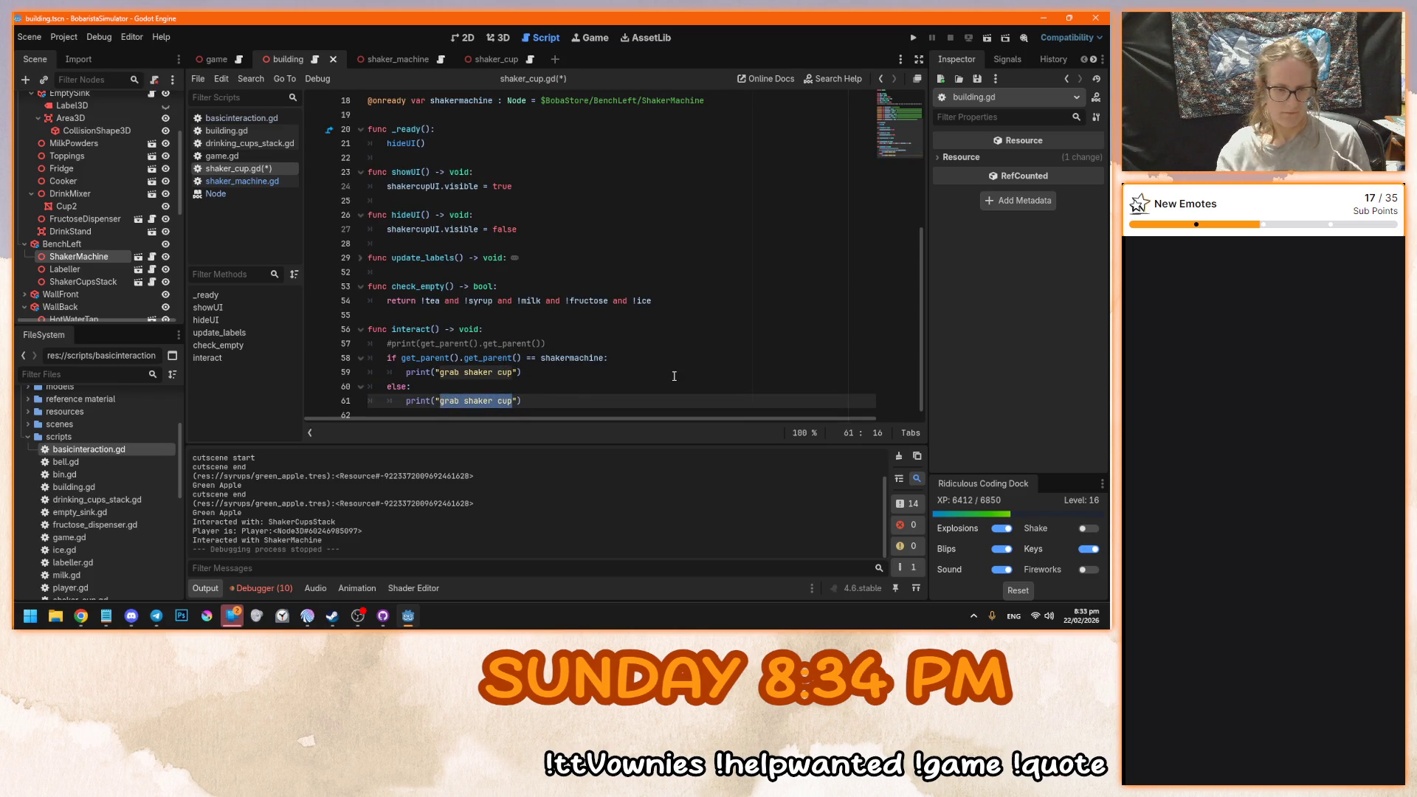
{"action": "type", "text": "\"not\""}
{"action": "key", "text": "ctrl+BackSpace"}
{"action": "type", "text": "shaker machine ne"}
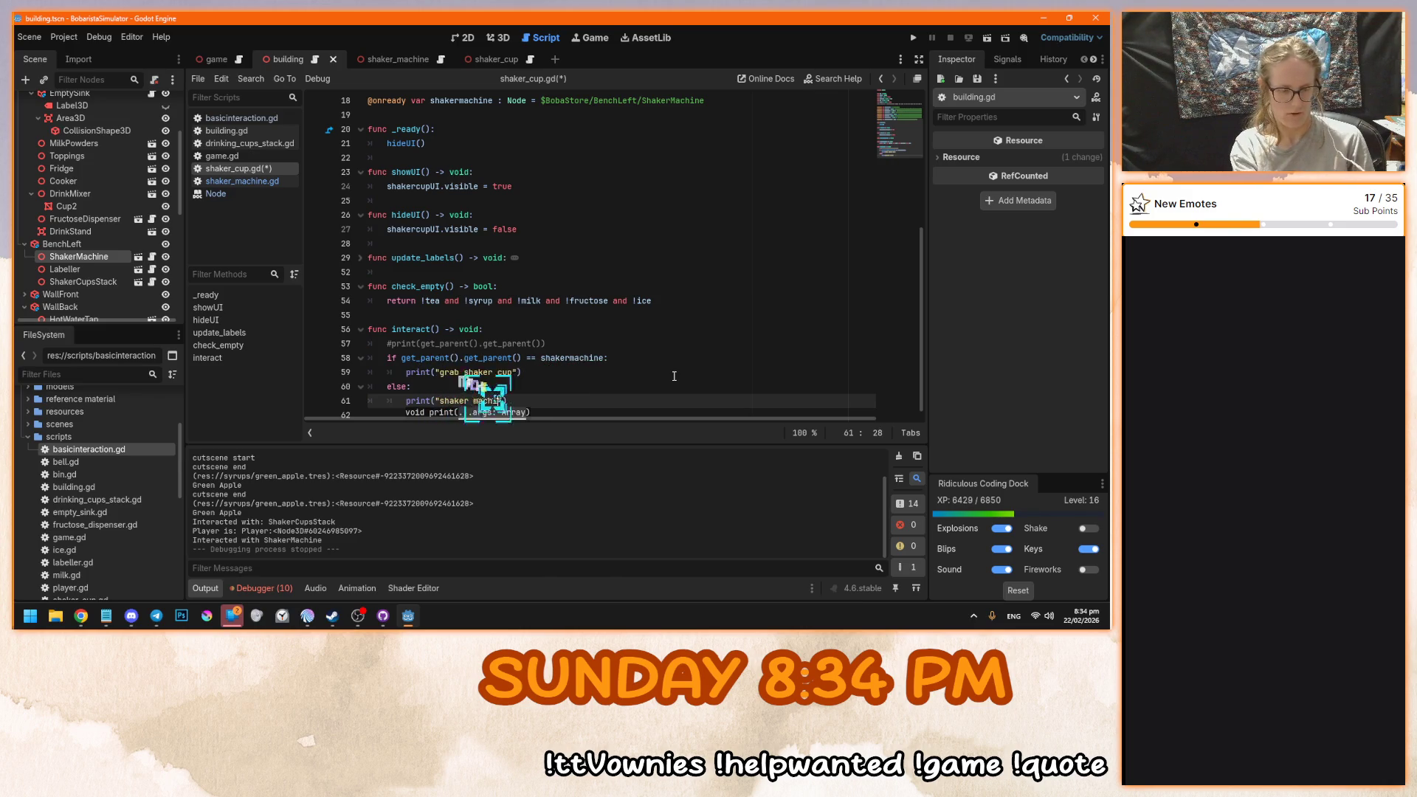
{"action": "type", "text": "ot parent"}
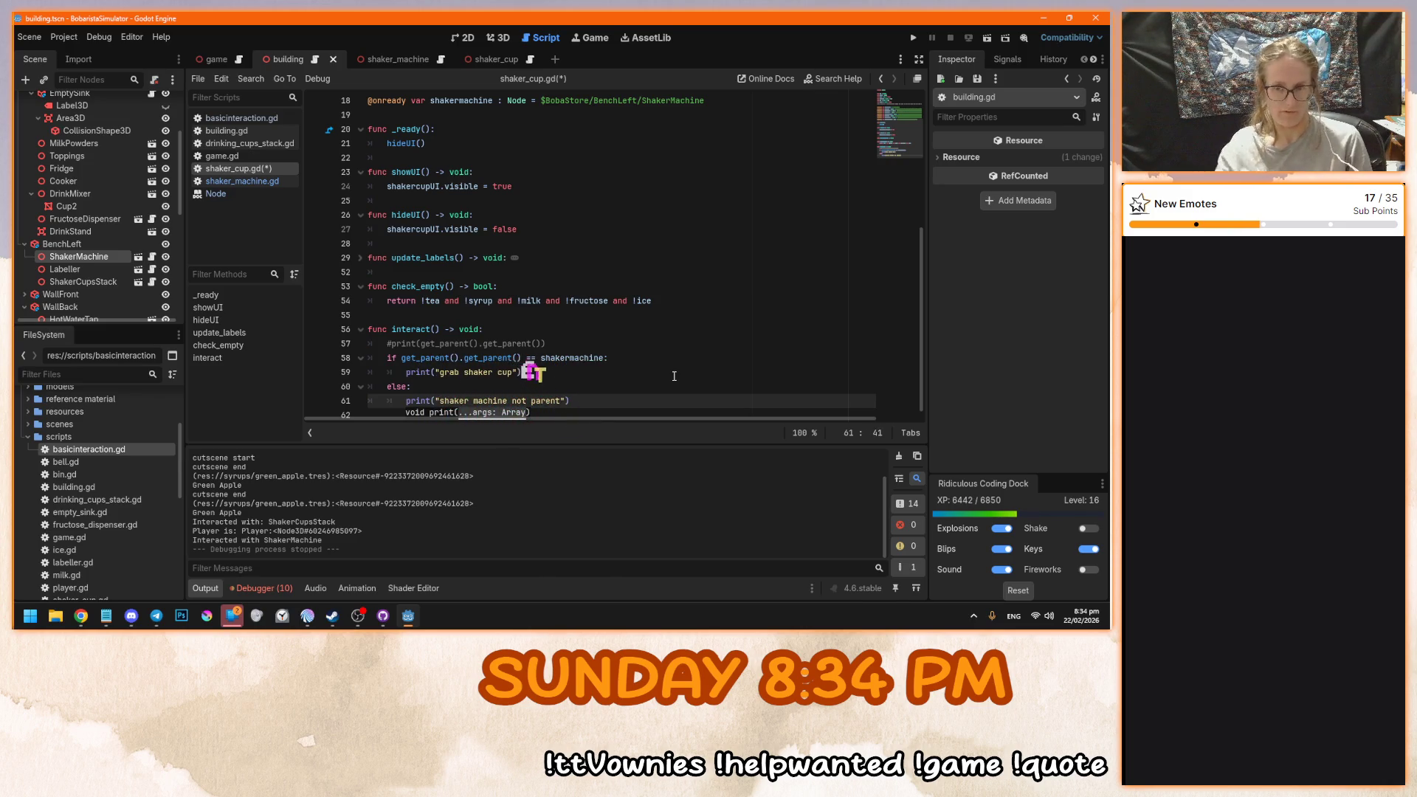
{"action": "left_click", "coordinate": [673, 375]}
{"action": "key", "text": "F5"}
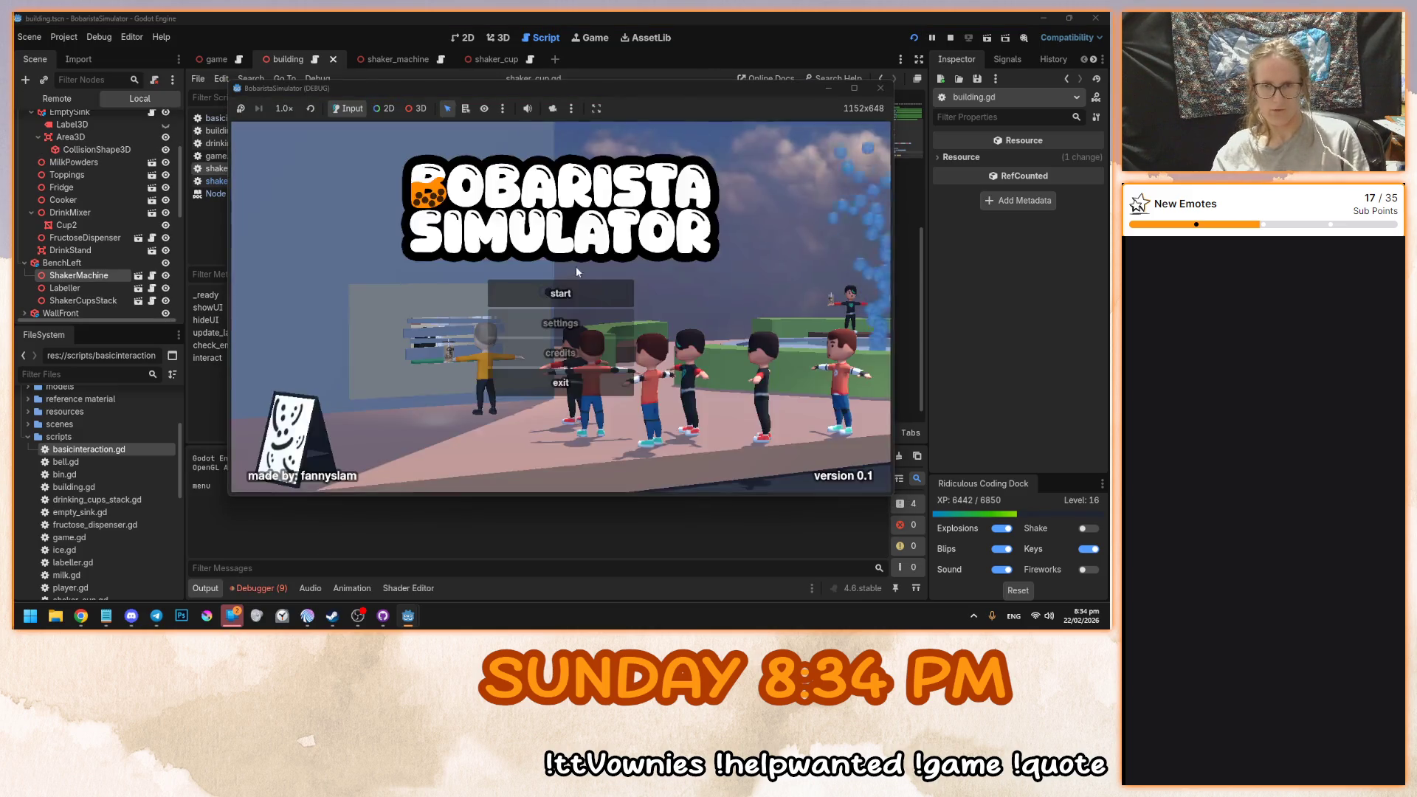
- Put the cup into the shaker machine, stop the game, and scroll the script to the top
{"action": "left_click", "coordinate": [561, 307]}
{"action": "left_click", "coordinate": [561, 306]}
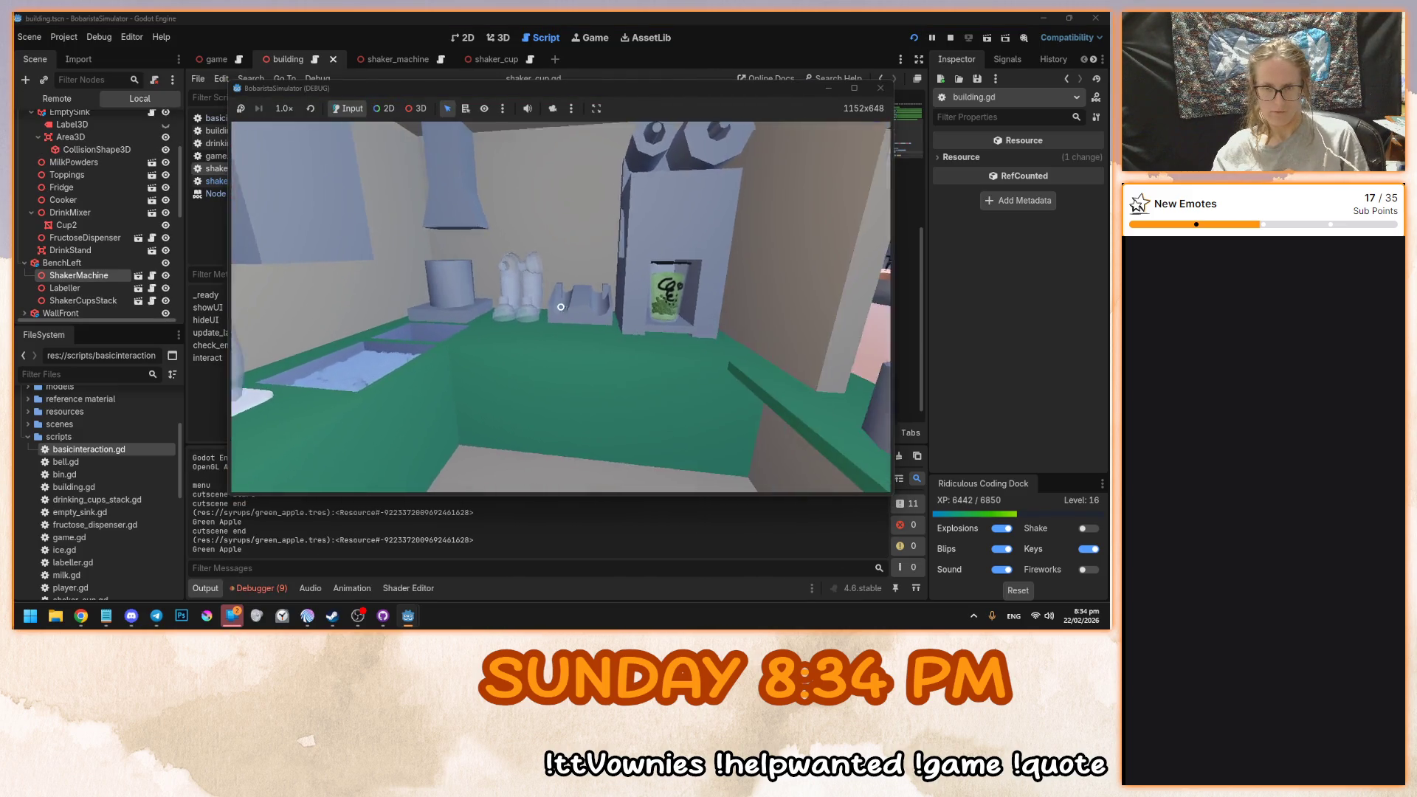
{"action": "key", "text": "w"}
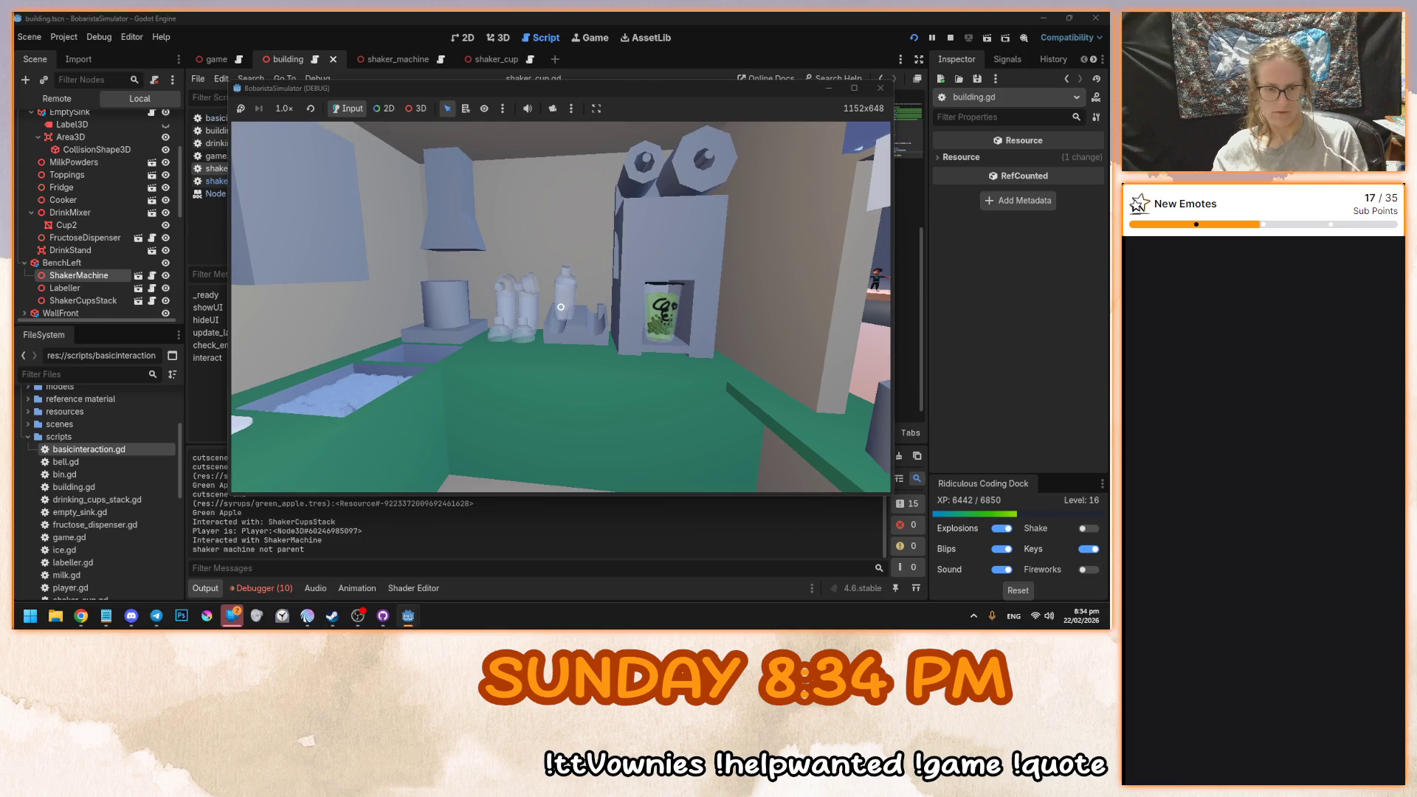
{"action": "key", "text": "F8"}
{"action": "scroll", "coordinate": [555, 403], "scroll_direction": "up", "scroll_amount": 10}
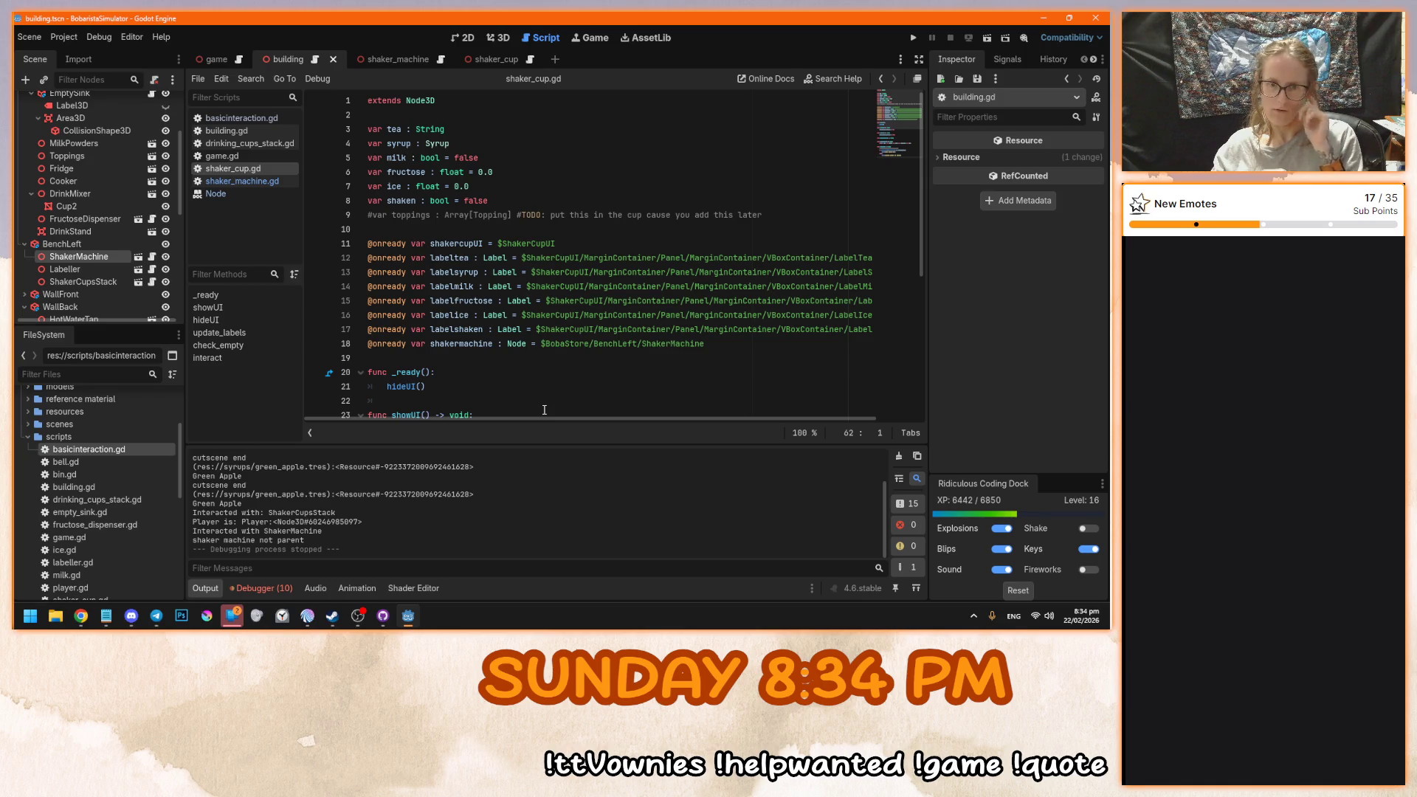
- Open the game scene, browse its tree, and check the ShakerMachine path on line 18
{"action": "left_click", "coordinate": [207, 59]}
{"action": "left_click", "coordinate": [87, 254]}
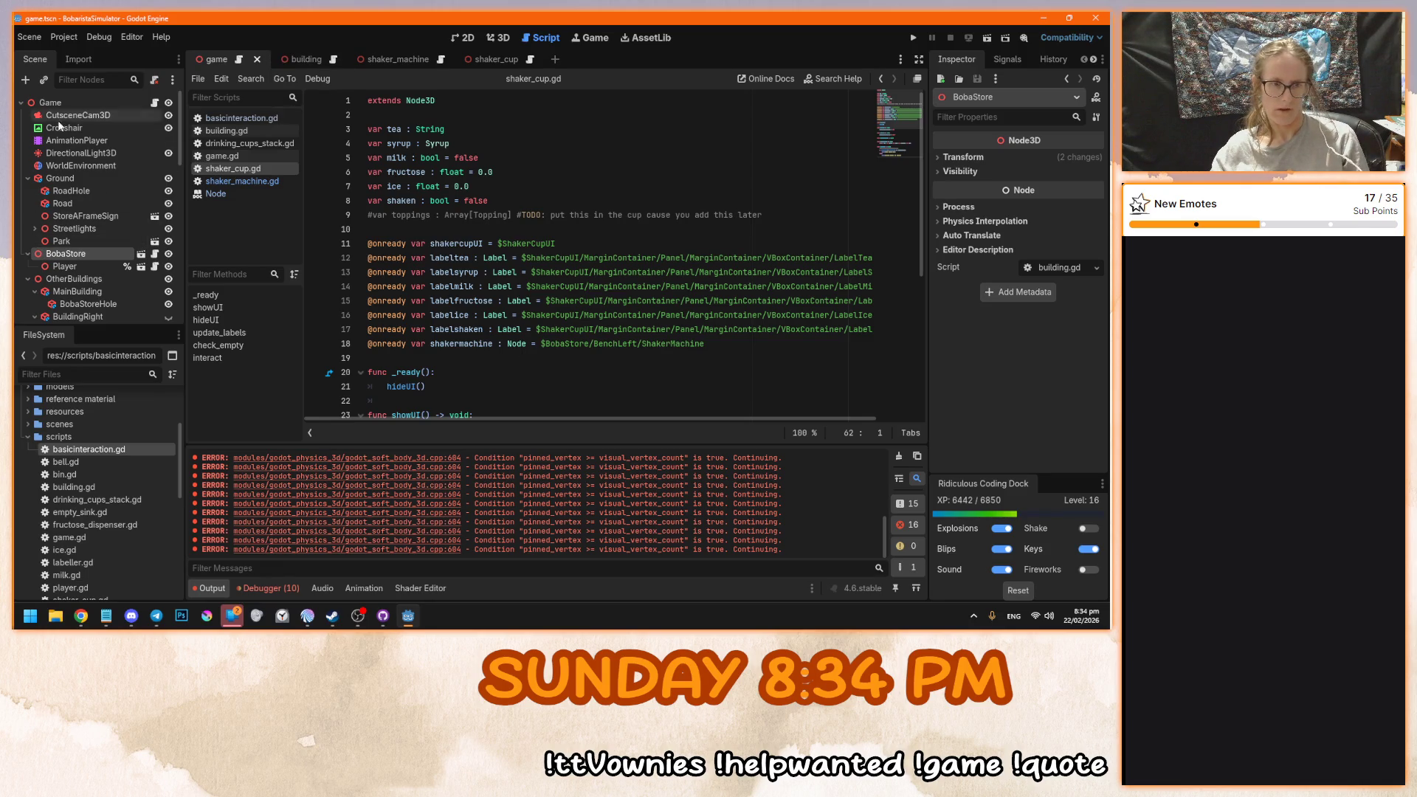
{"action": "scroll", "coordinate": [78, 262], "scroll_direction": "down", "scroll_amount": 5}
{"action": "scroll", "coordinate": [77, 262], "scroll_direction": "down", "scroll_amount": 5}
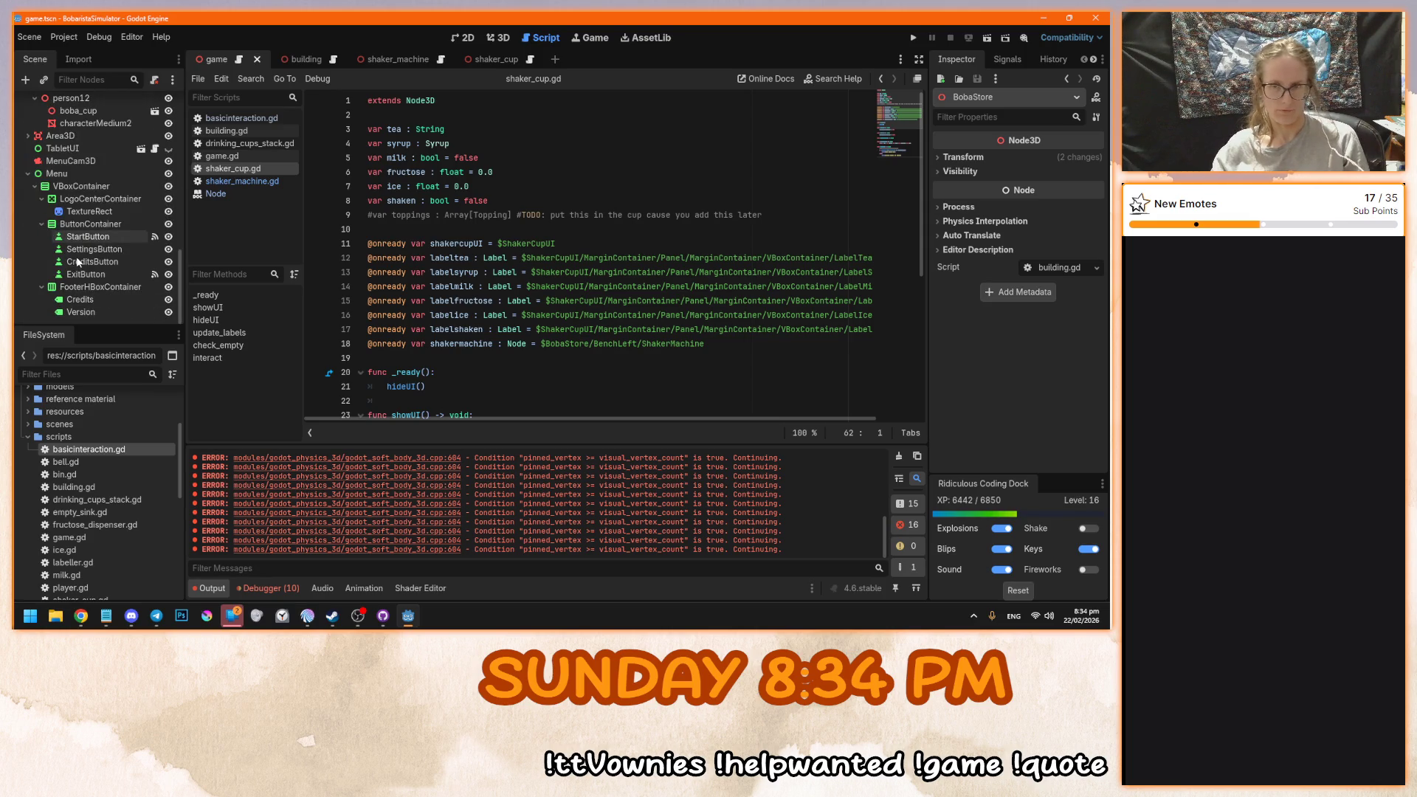
{"action": "scroll", "coordinate": [77, 260], "scroll_direction": "up", "scroll_amount": 10}
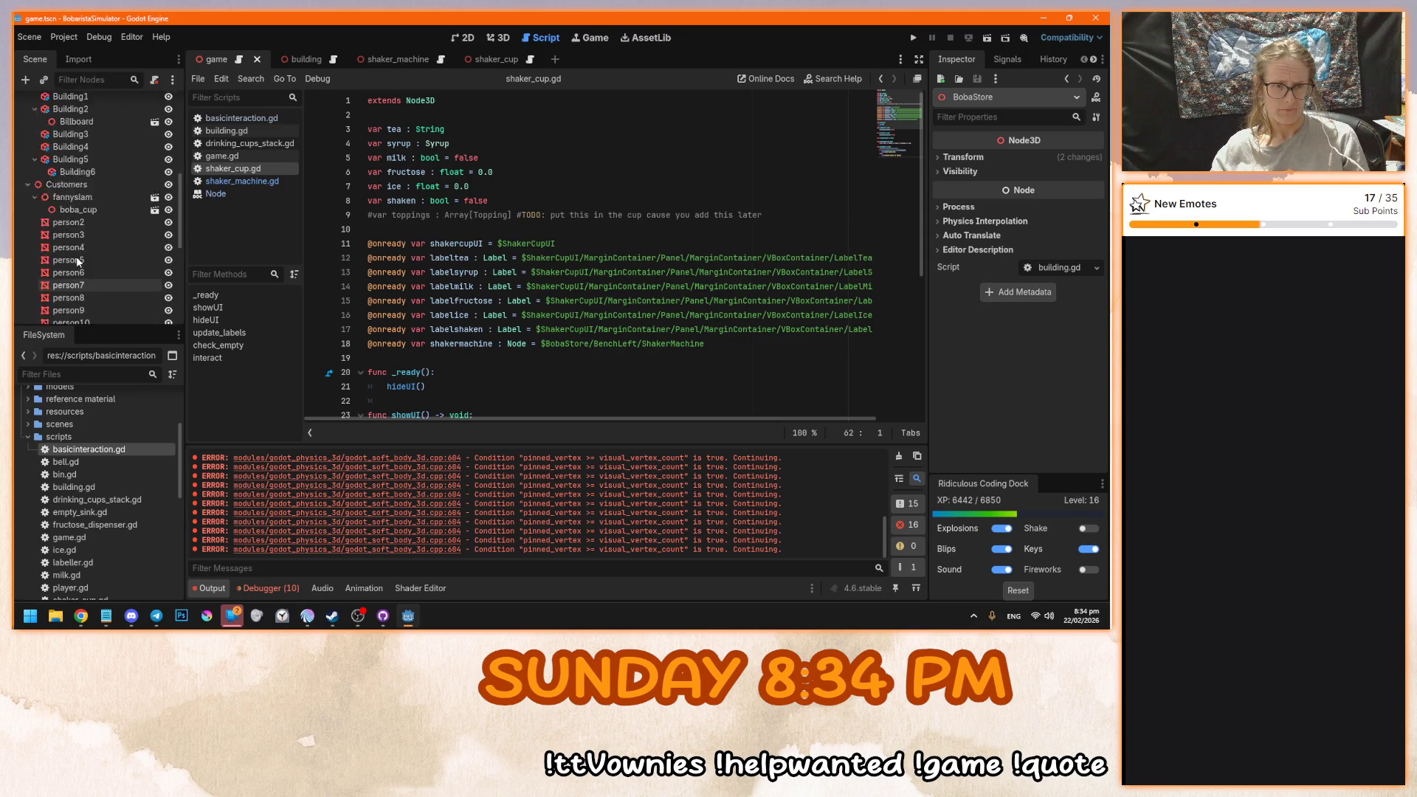
{"action": "scroll", "coordinate": [78, 261], "scroll_direction": "up", "scroll_amount": 1}
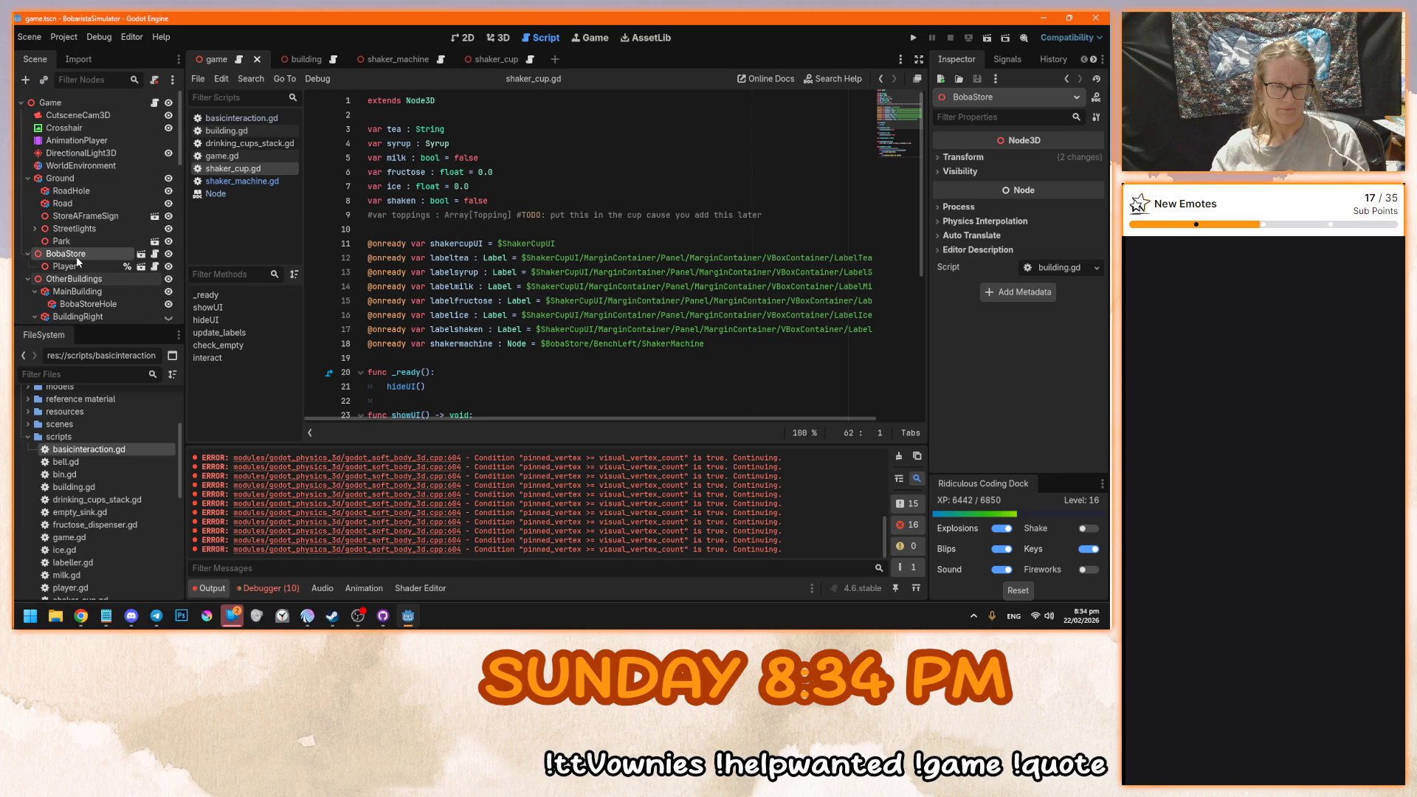
{"action": "left_click", "coordinate": [542, 344]}
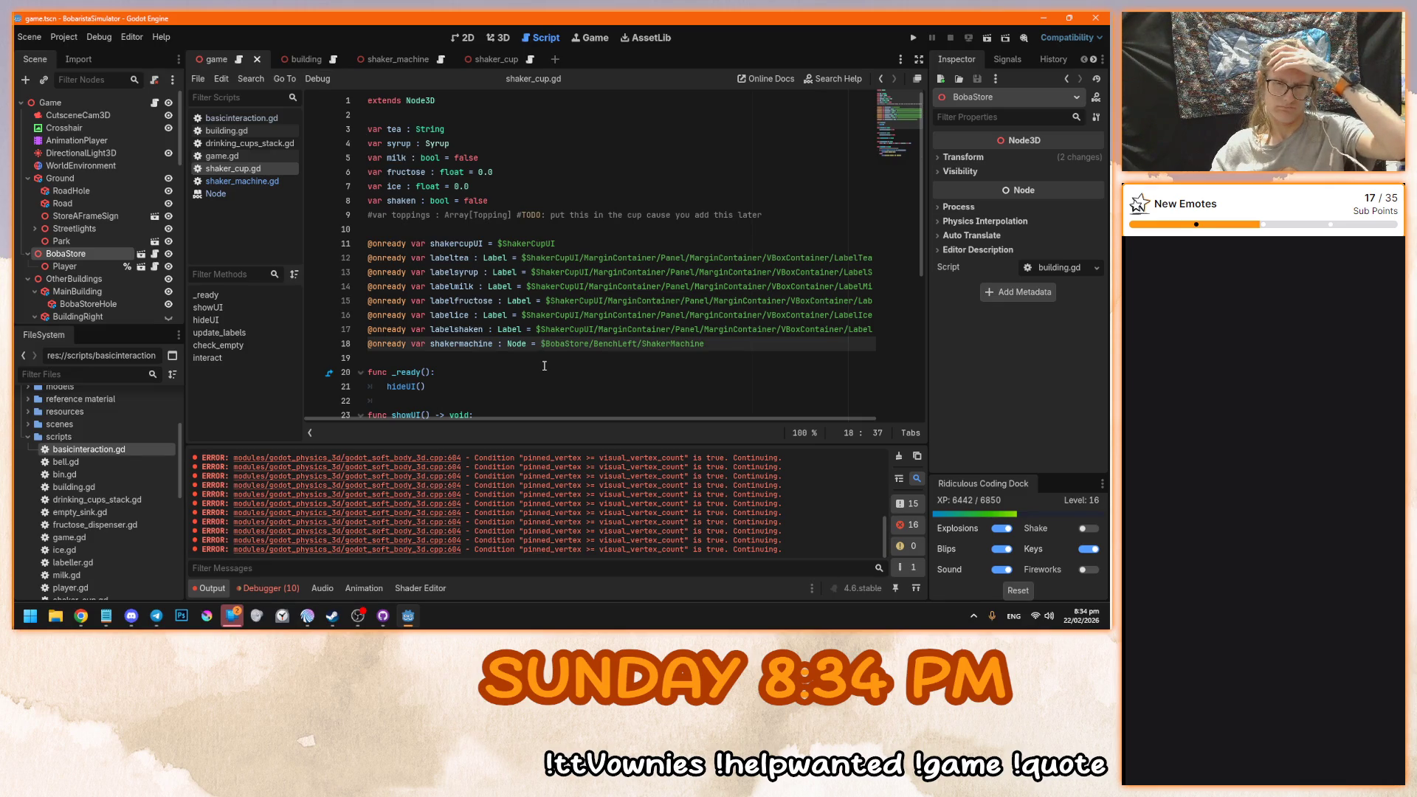
{"action": "scroll", "coordinate": [544, 366], "scroll_direction": "down", "scroll_amount": 5}
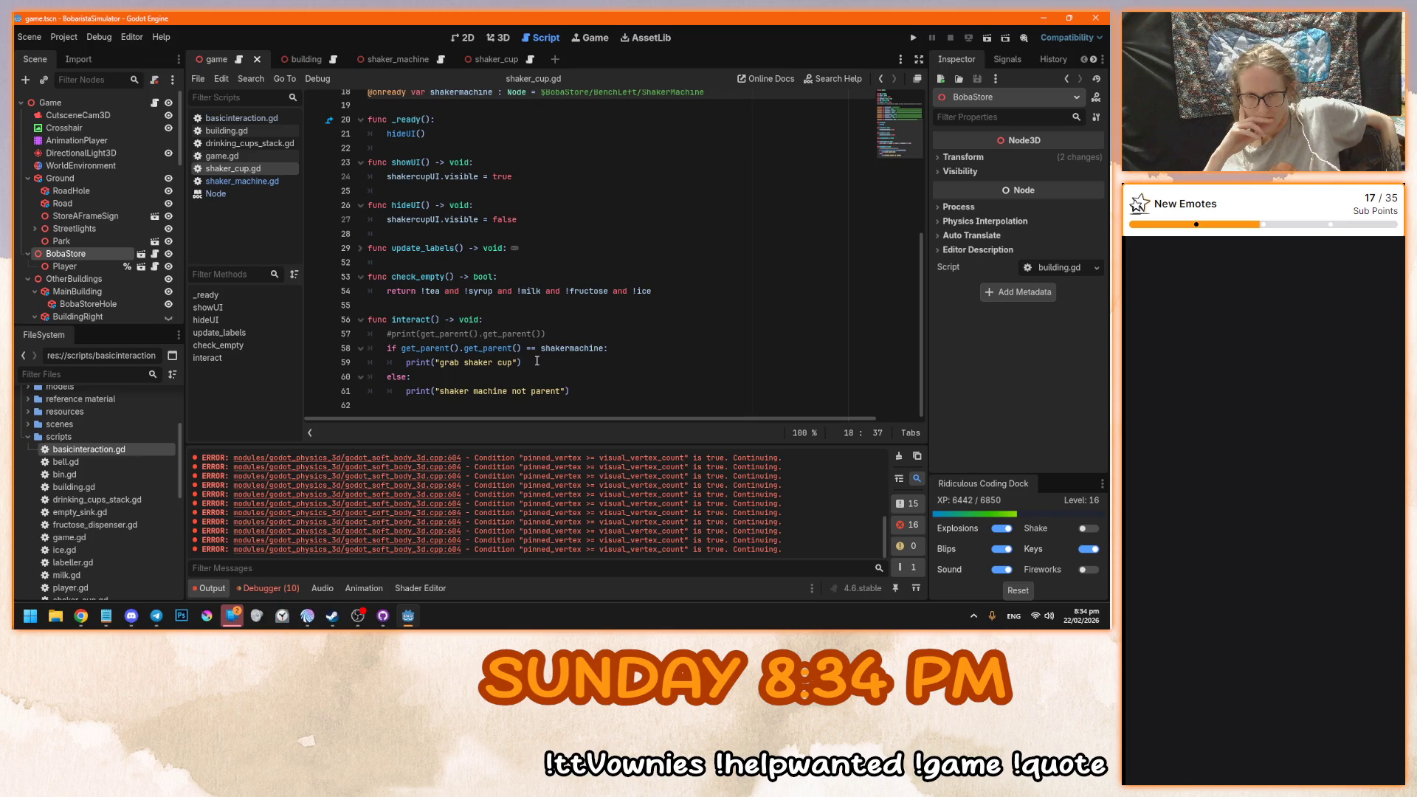
- Uncomment print(get_parent().get_parent()) on line 57 and run the game
{"action": "left_click", "coordinate": [455, 325]}
{"action": "key", "text": "Delete"}
{"action": "key", "text": "F5"}
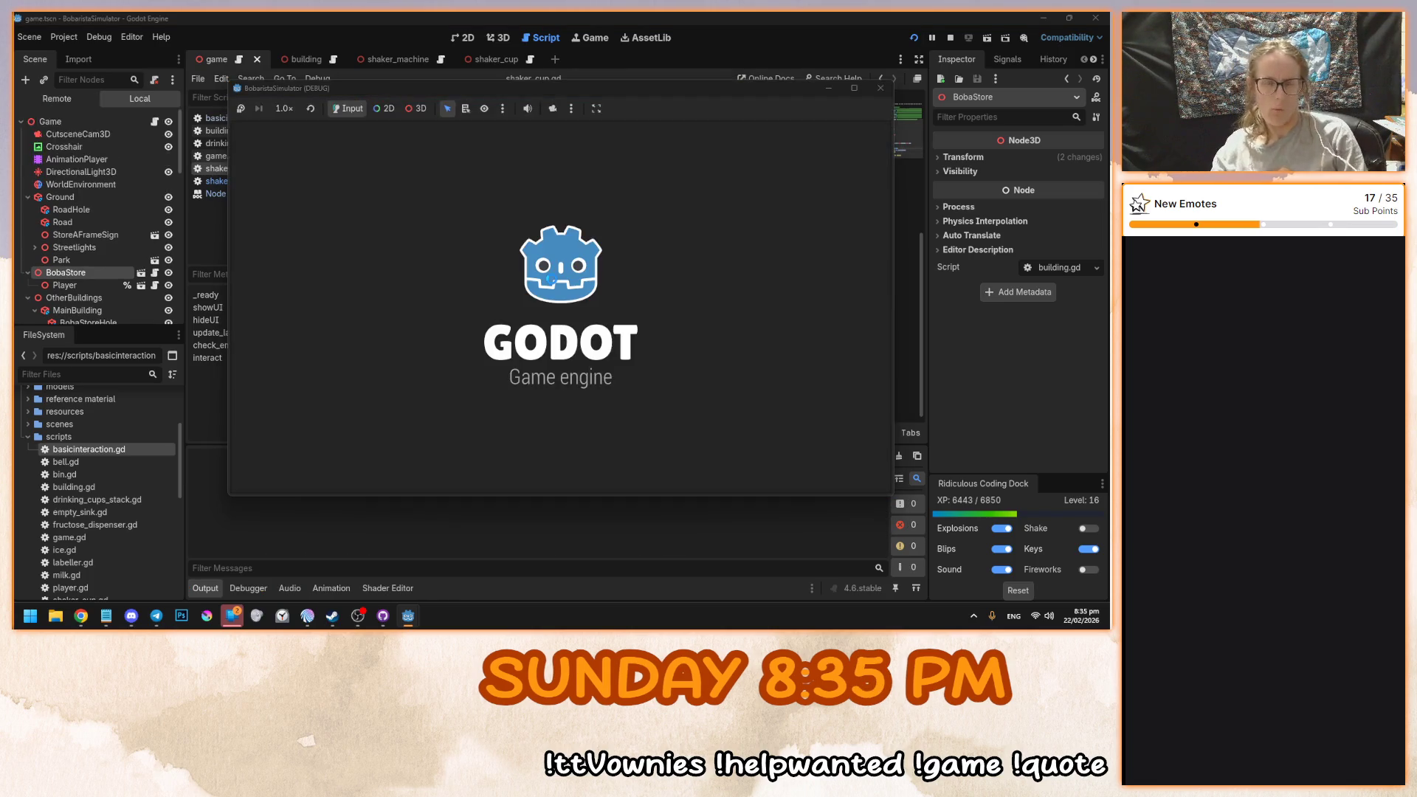
- Start the game, use the cup with the shaker machine, then stop the run
{"action": "left_click", "coordinate": [556, 298]}
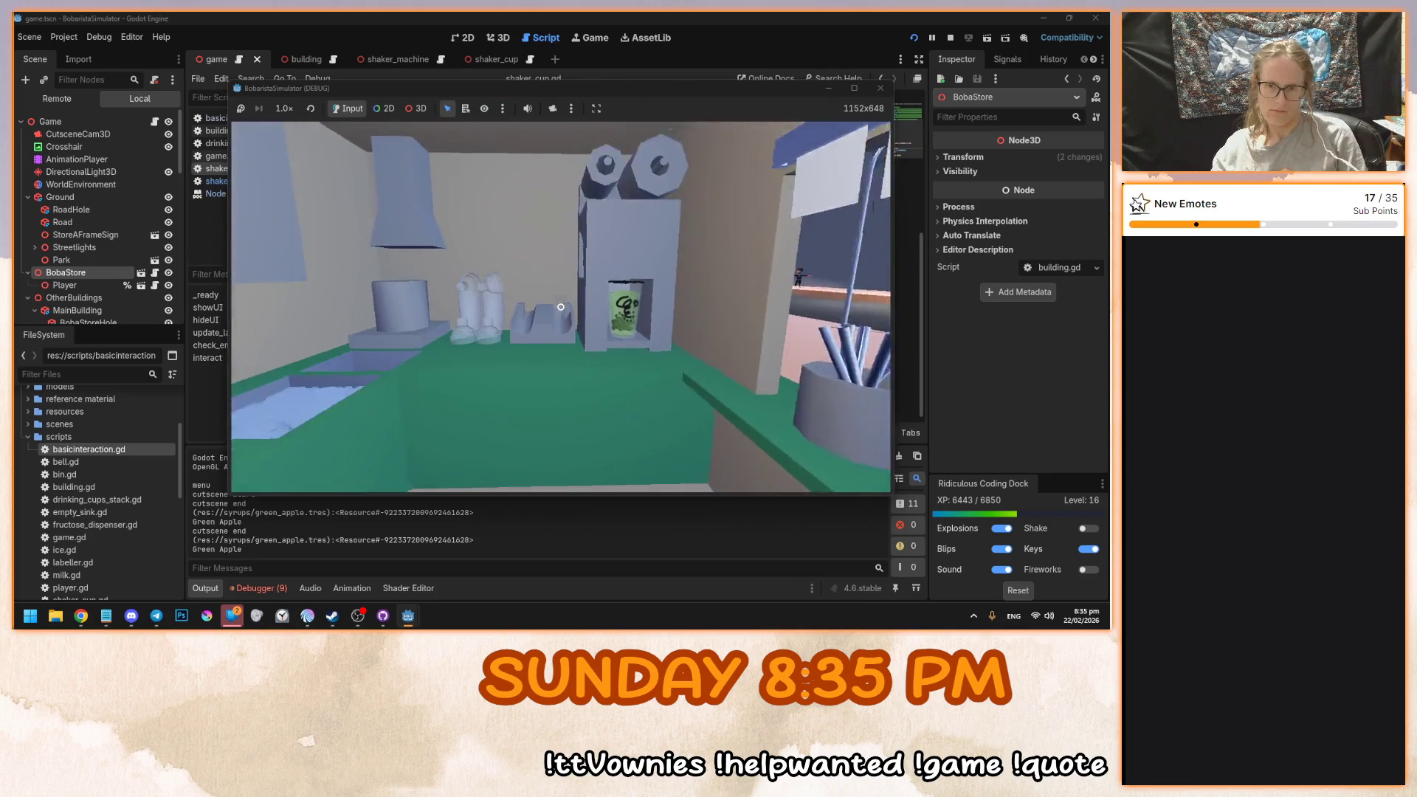
{"action": "left_click", "coordinate": [561, 306]}
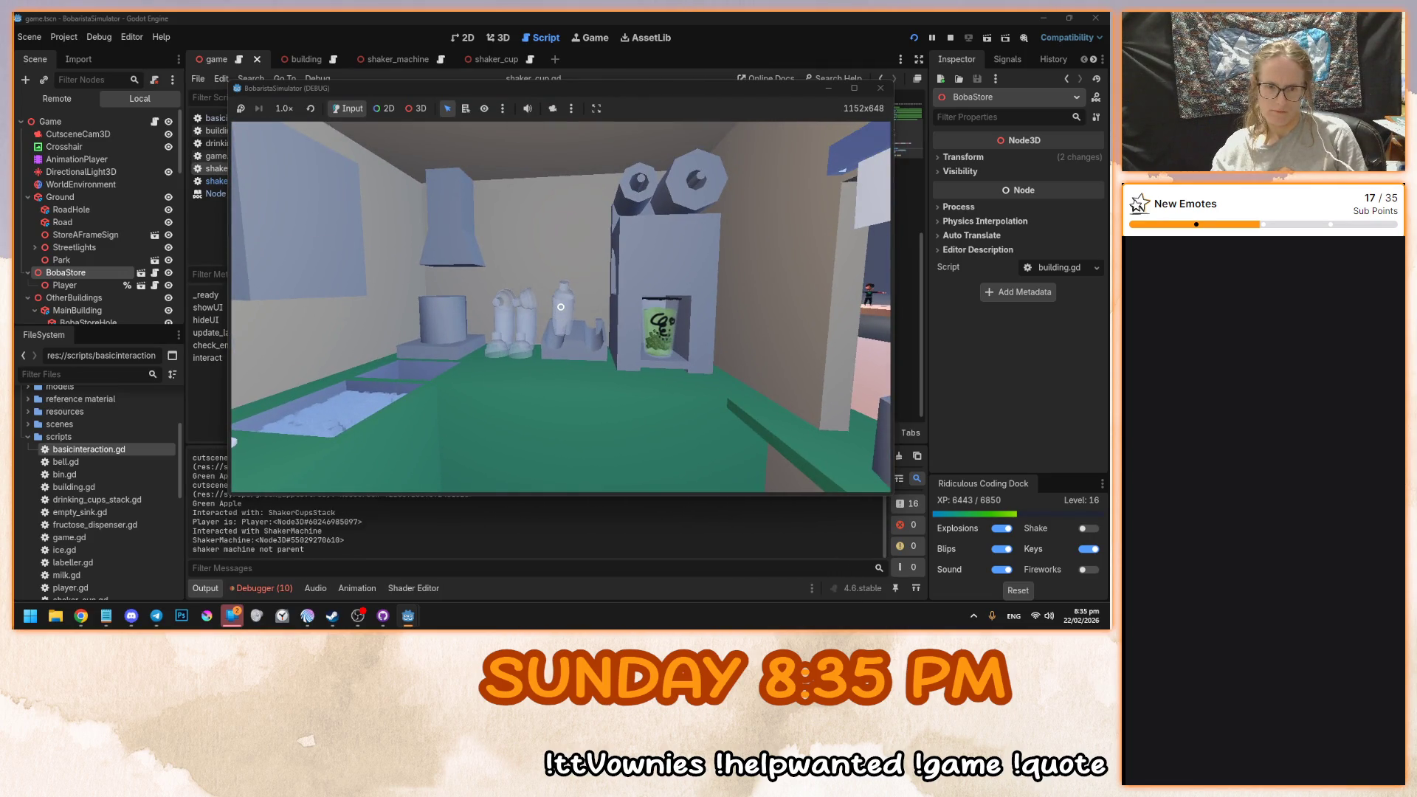
{"action": "left_click", "coordinate": [561, 306]}
{"action": "left_click", "coordinate": [561, 306]}
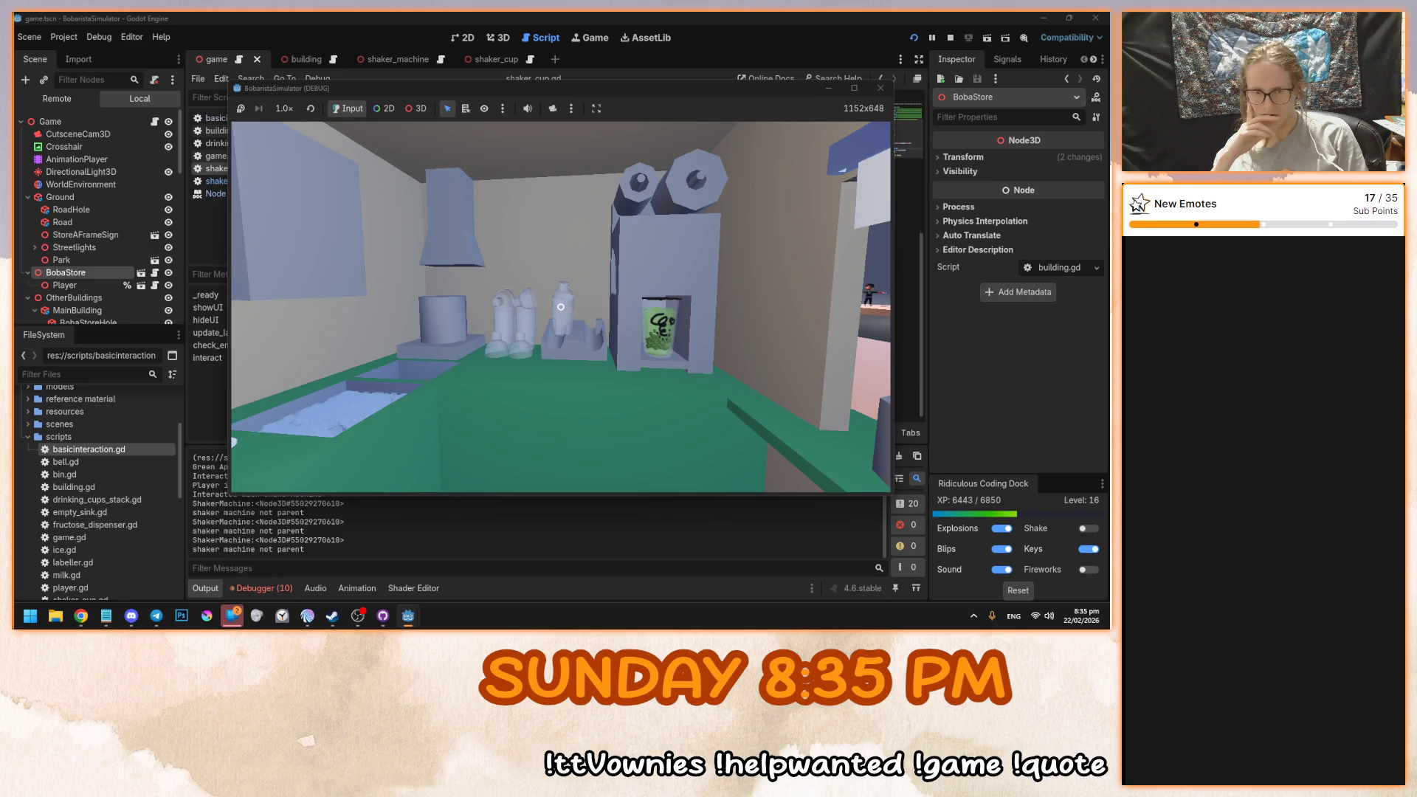
{"action": "key", "text": "F8"}
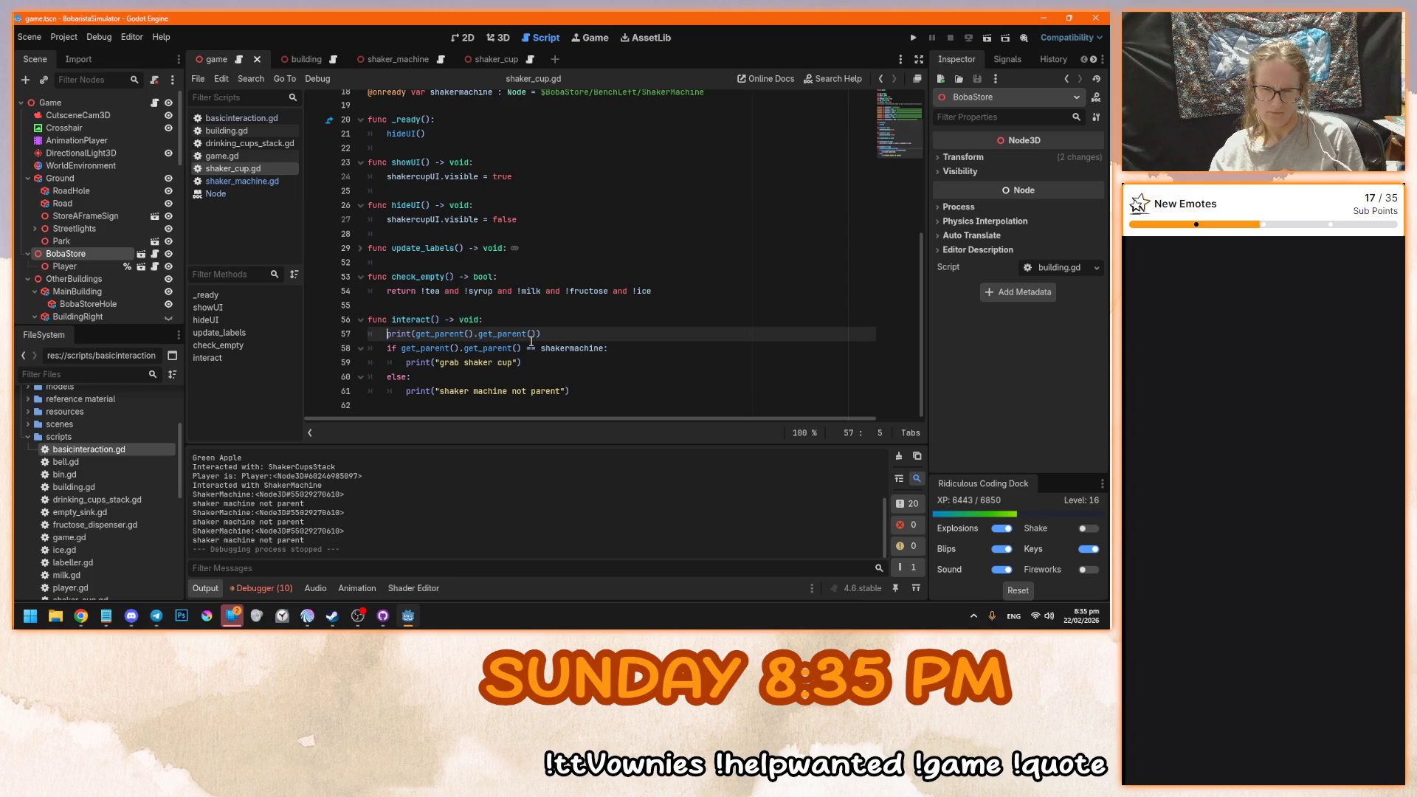
- Change line 58's comparison target from shakermachine to $ShakerMachine
{"action": "mouse_move", "coordinate": [526, 337]}
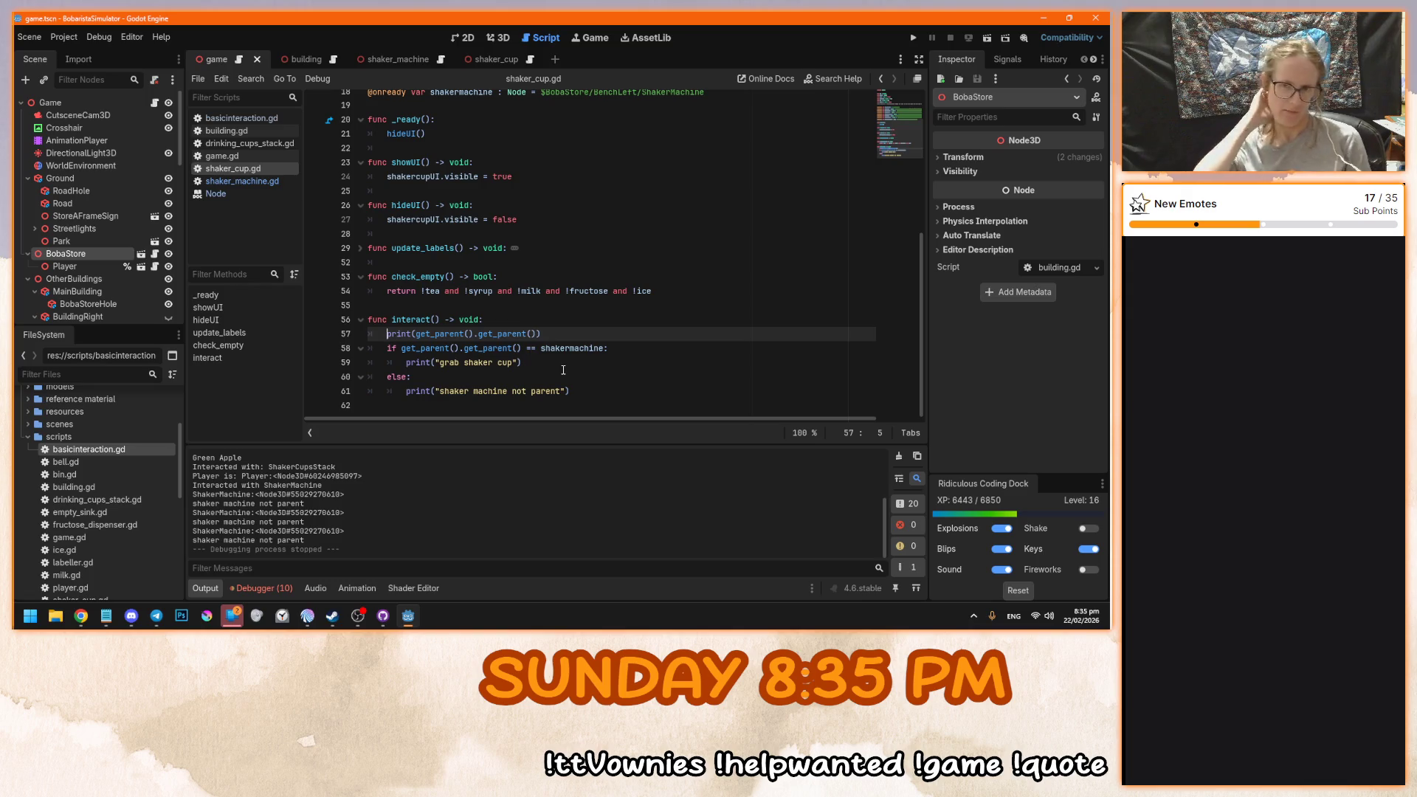
{"action": "scroll", "coordinate": [563, 370], "scroll_direction": "up", "scroll_amount": 2}
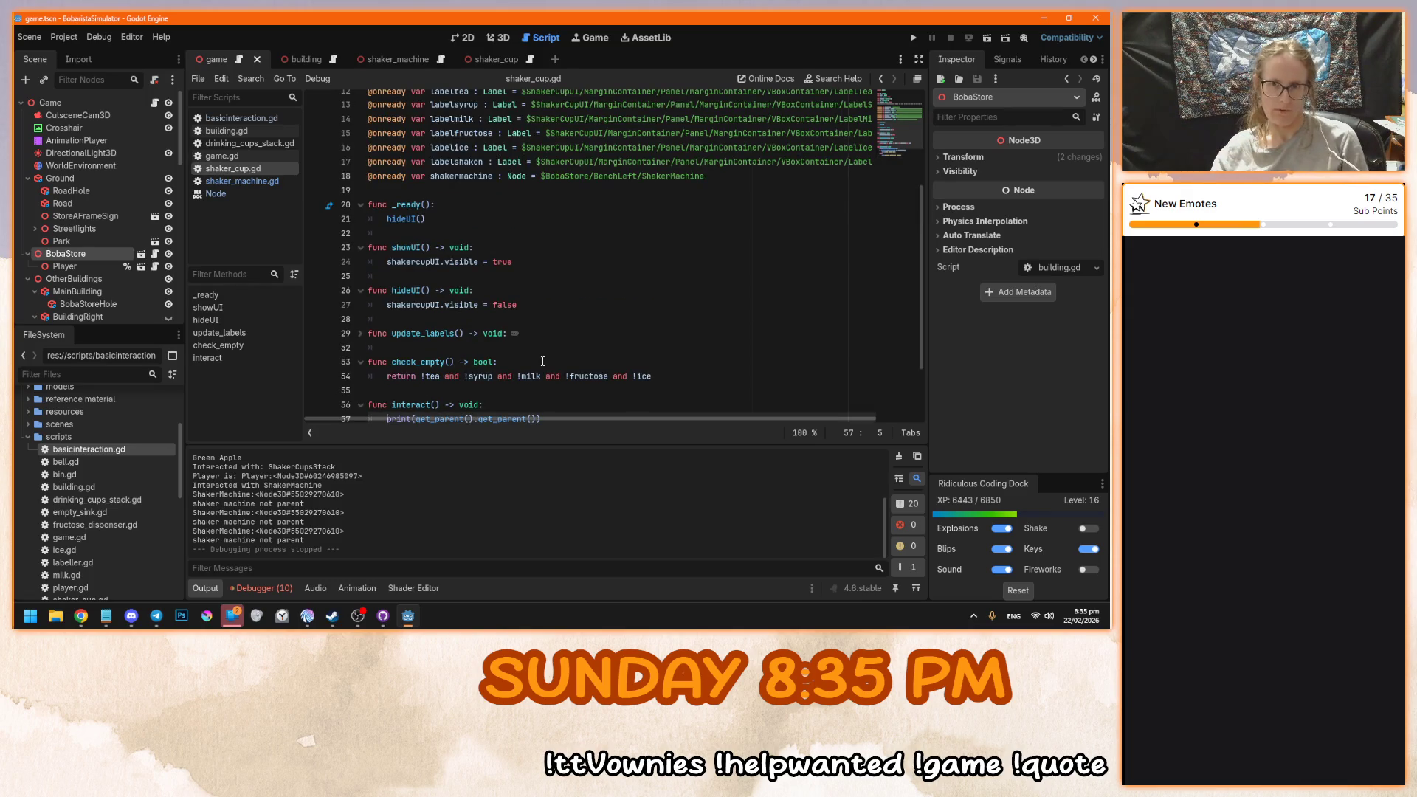
{"action": "scroll", "coordinate": [657, 369], "scroll_direction": "down", "scroll_amount": 2}
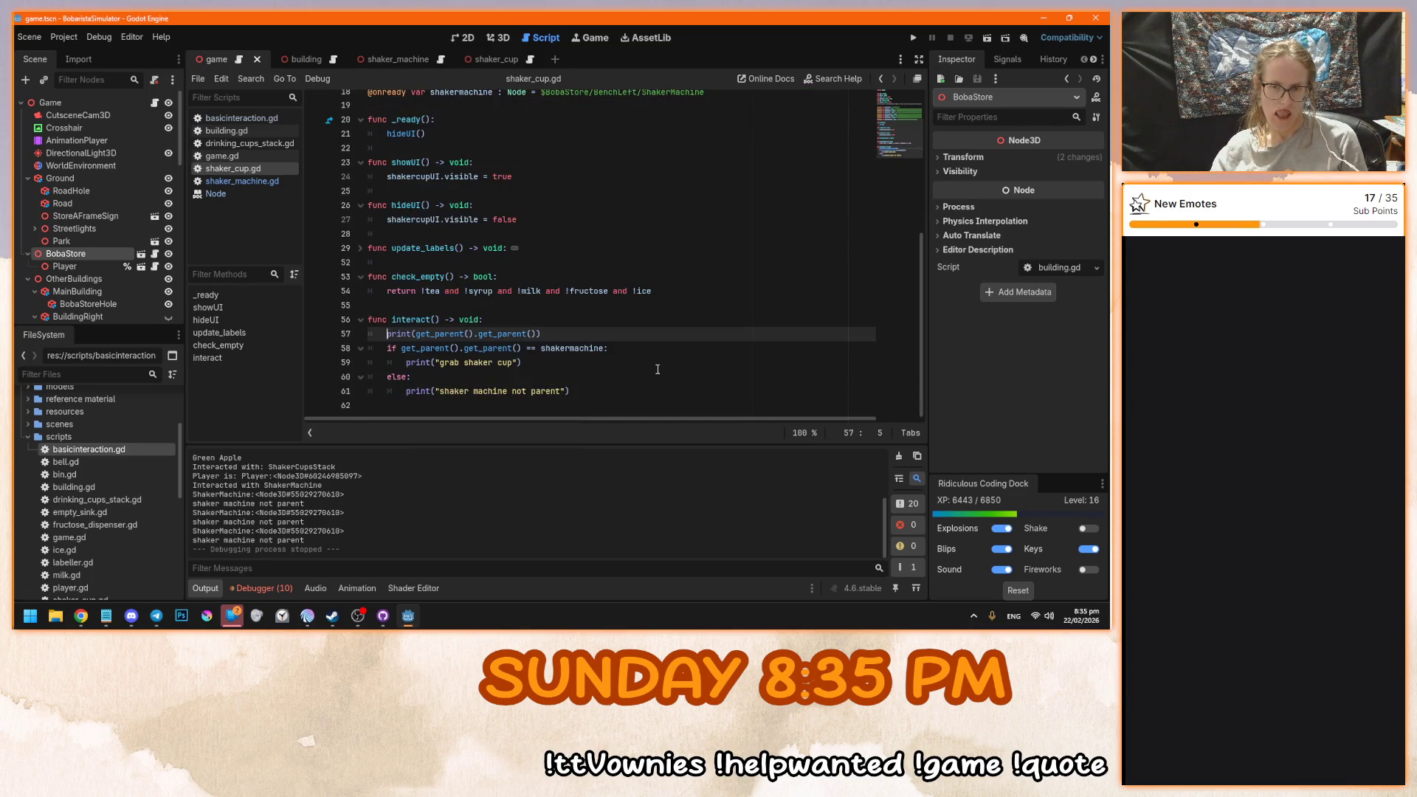
{"action": "mouse_move", "coordinate": [605, 348]}
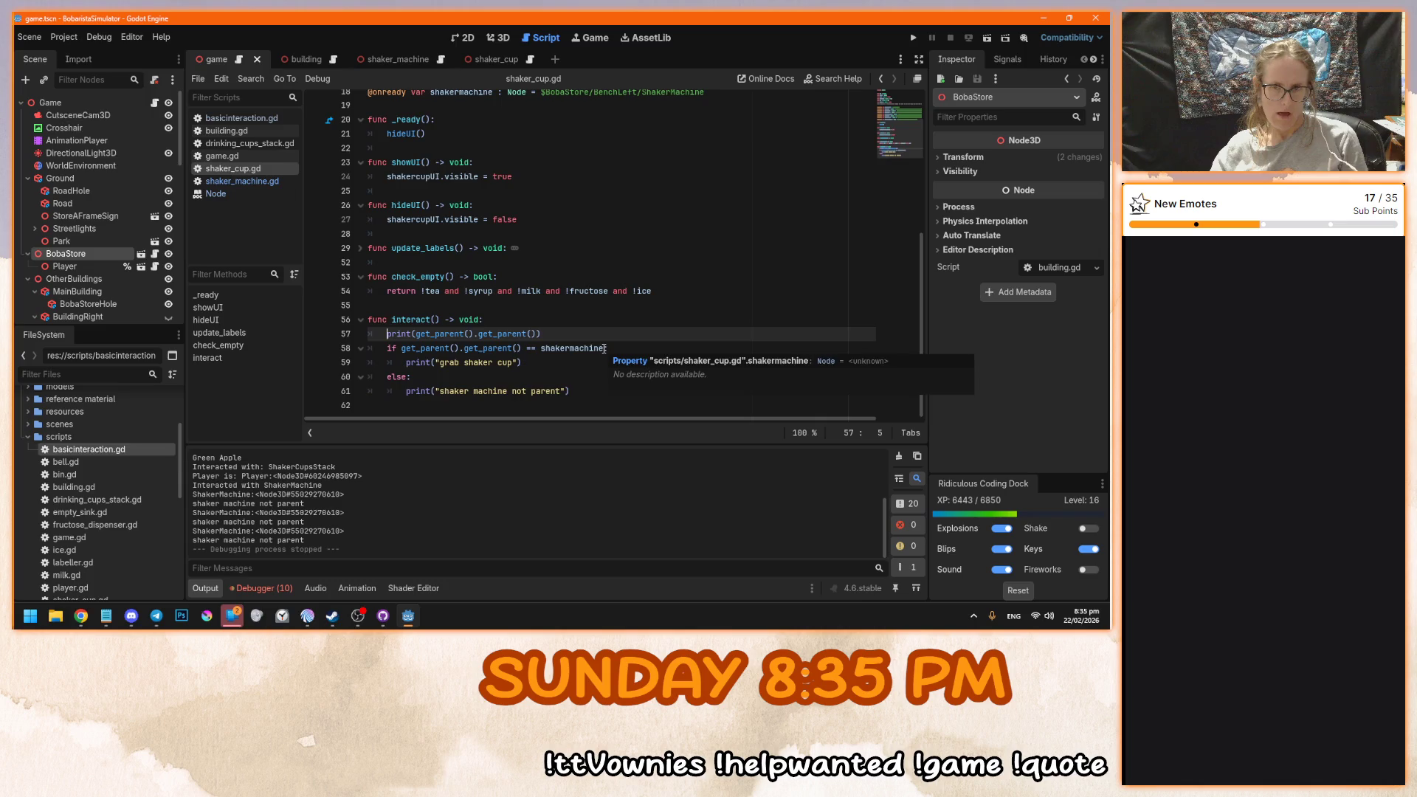
{"action": "scroll", "coordinate": [605, 348], "scroll_direction": "up", "scroll_amount": 1}
{"action": "scroll", "coordinate": [604, 349], "scroll_direction": "down", "scroll_amount": 1}
{"action": "double_click", "coordinate": [591, 348]}
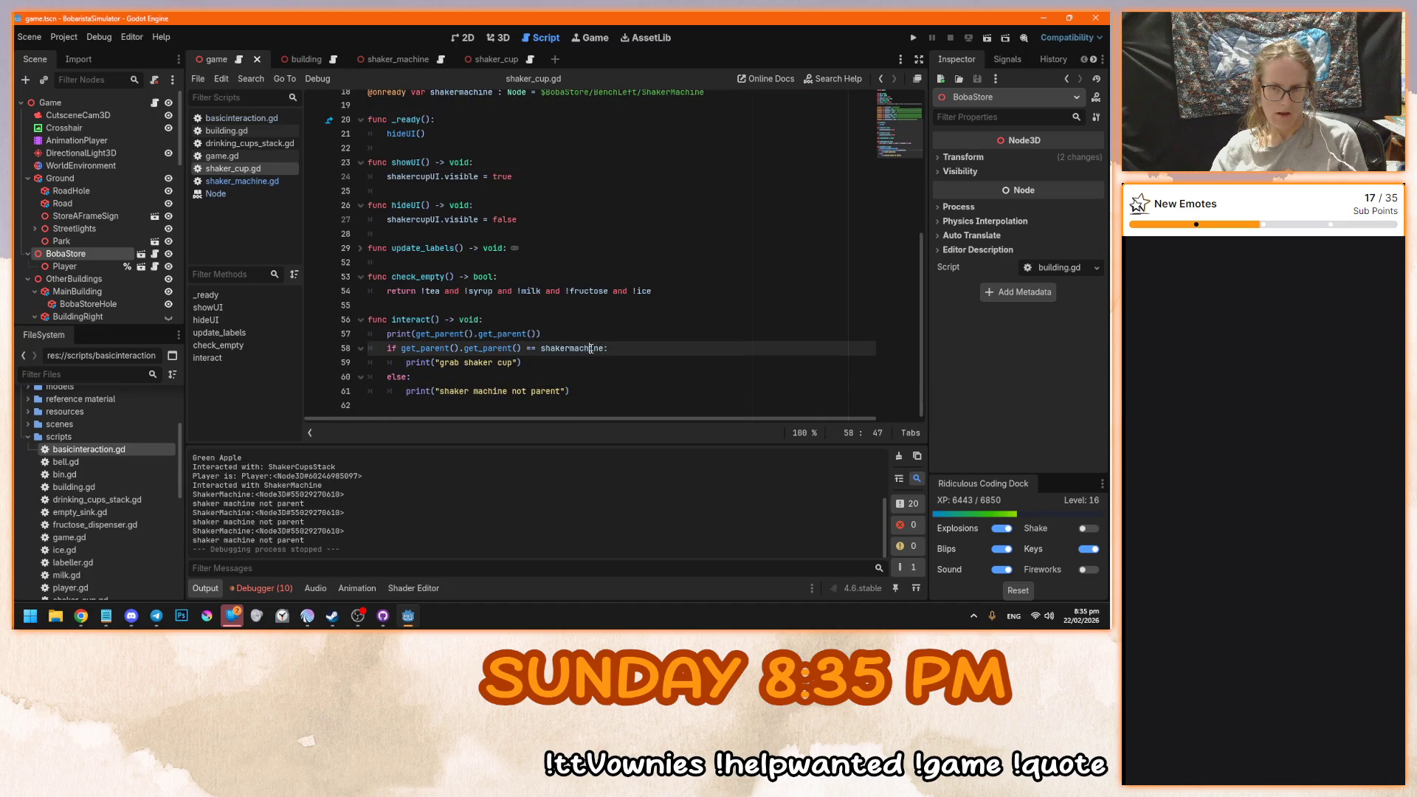
{"action": "type", "text": "$ShakerMachine"}
{"action": "left_click", "coordinate": [640, 393]}
- Save and run the game, put a cup in the shaker machine, then stop
{"action": "key", "text": "F5"}
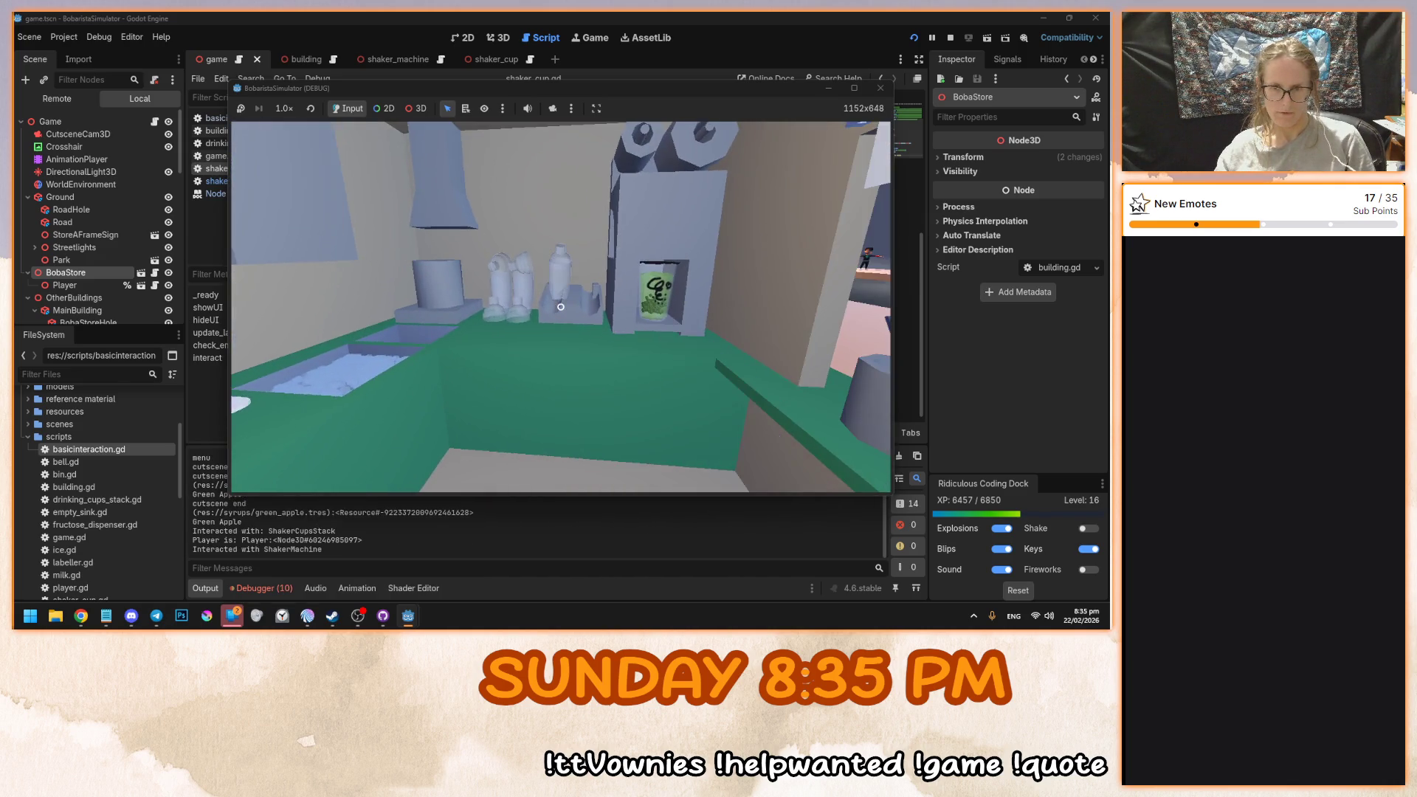
{"action": "left_click", "coordinate": [561, 307]}
{"action": "left_click", "coordinate": [561, 307]}
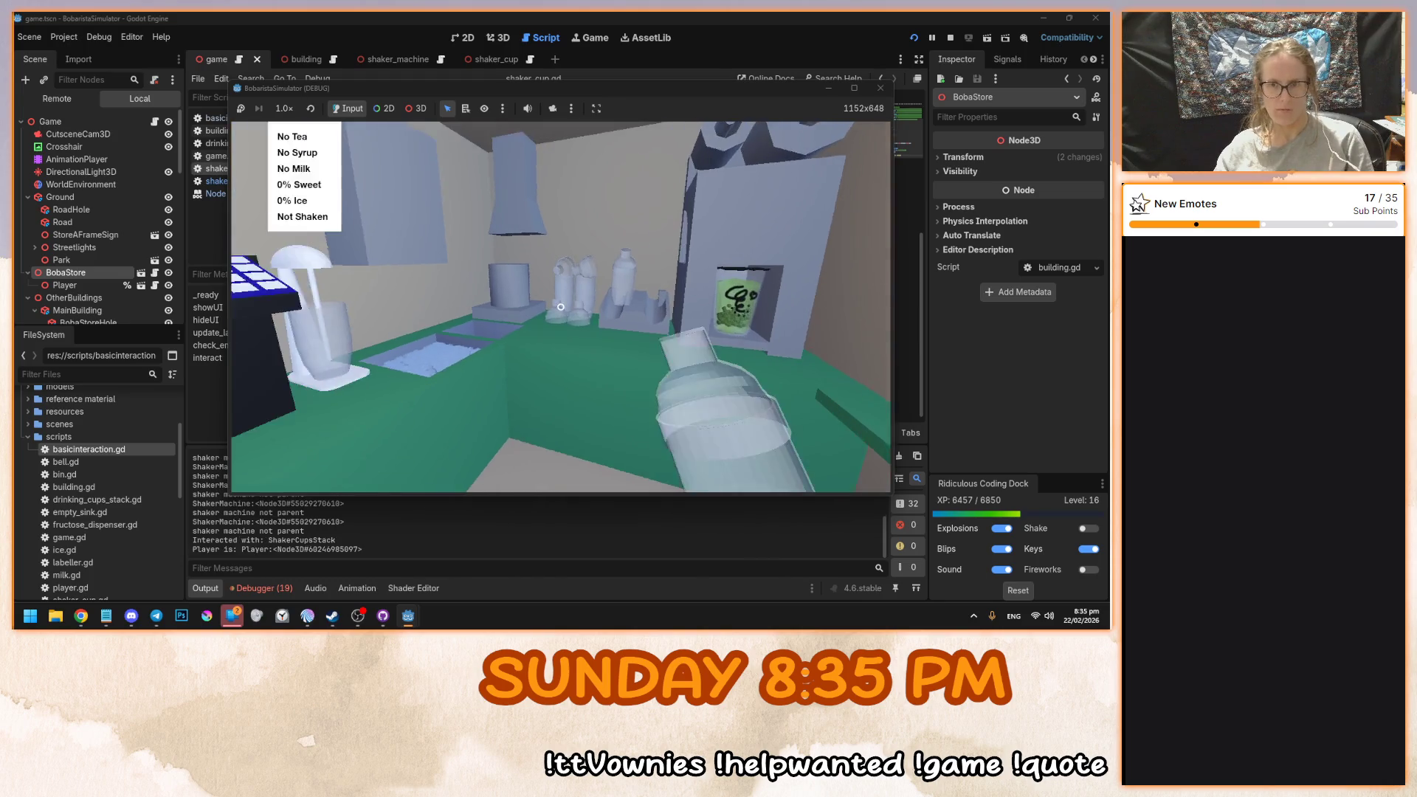
{"action": "left_click", "coordinate": [561, 307]}
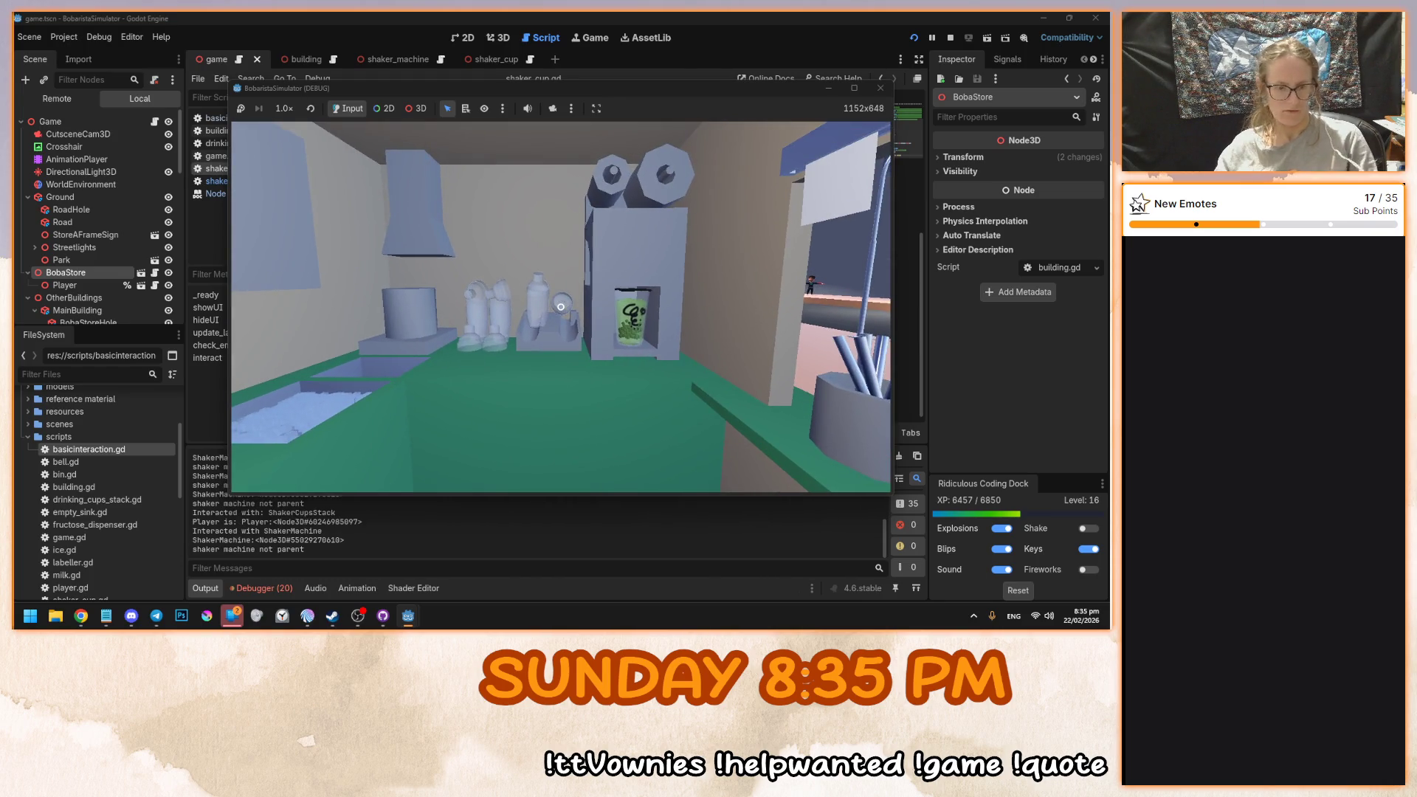
{"action": "key", "text": "F8"}
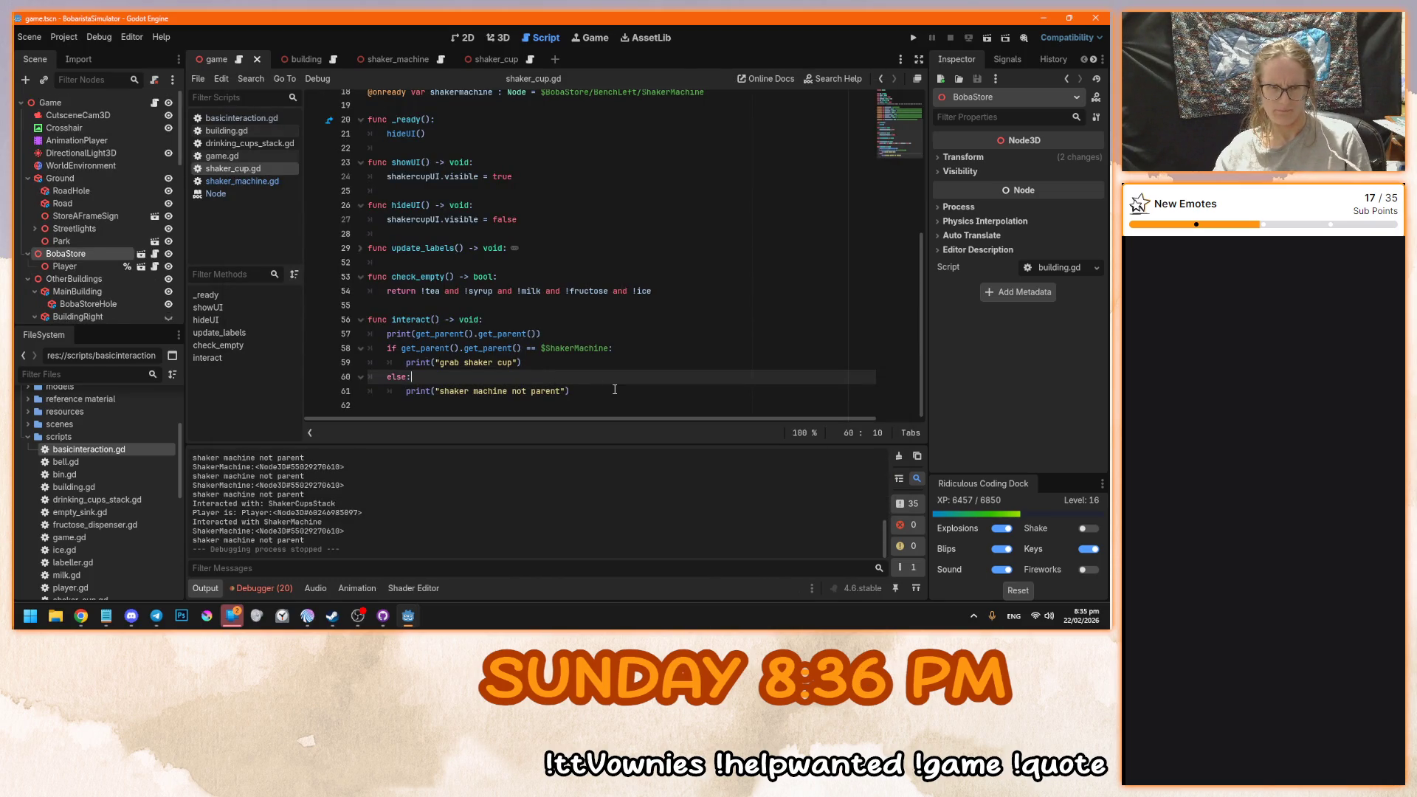
- Open the shaker_machine scene, then return to shaker_cup.gd and scroll its variable declarations
{"action": "left_click", "coordinate": [384, 60]}
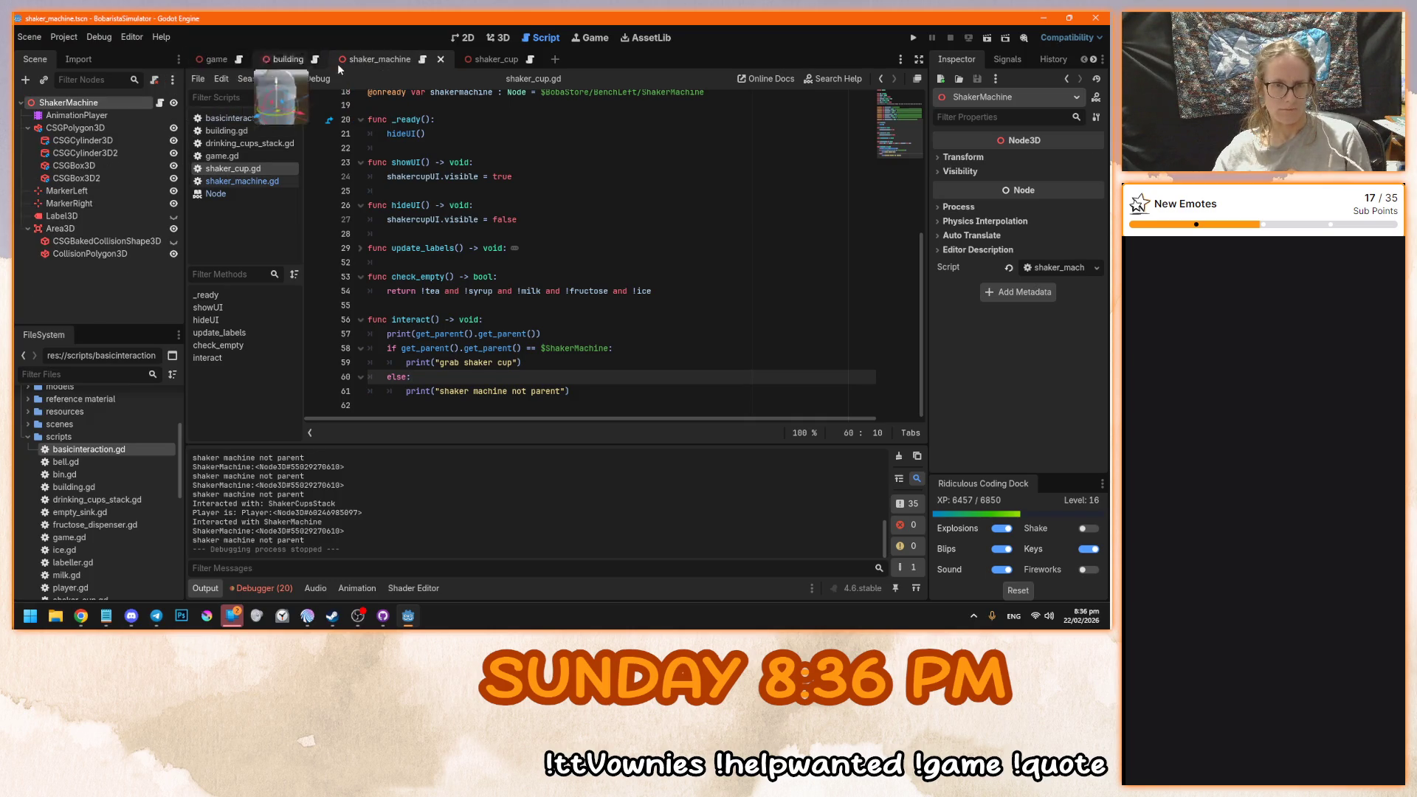
{"action": "left_click", "coordinate": [576, 376]}
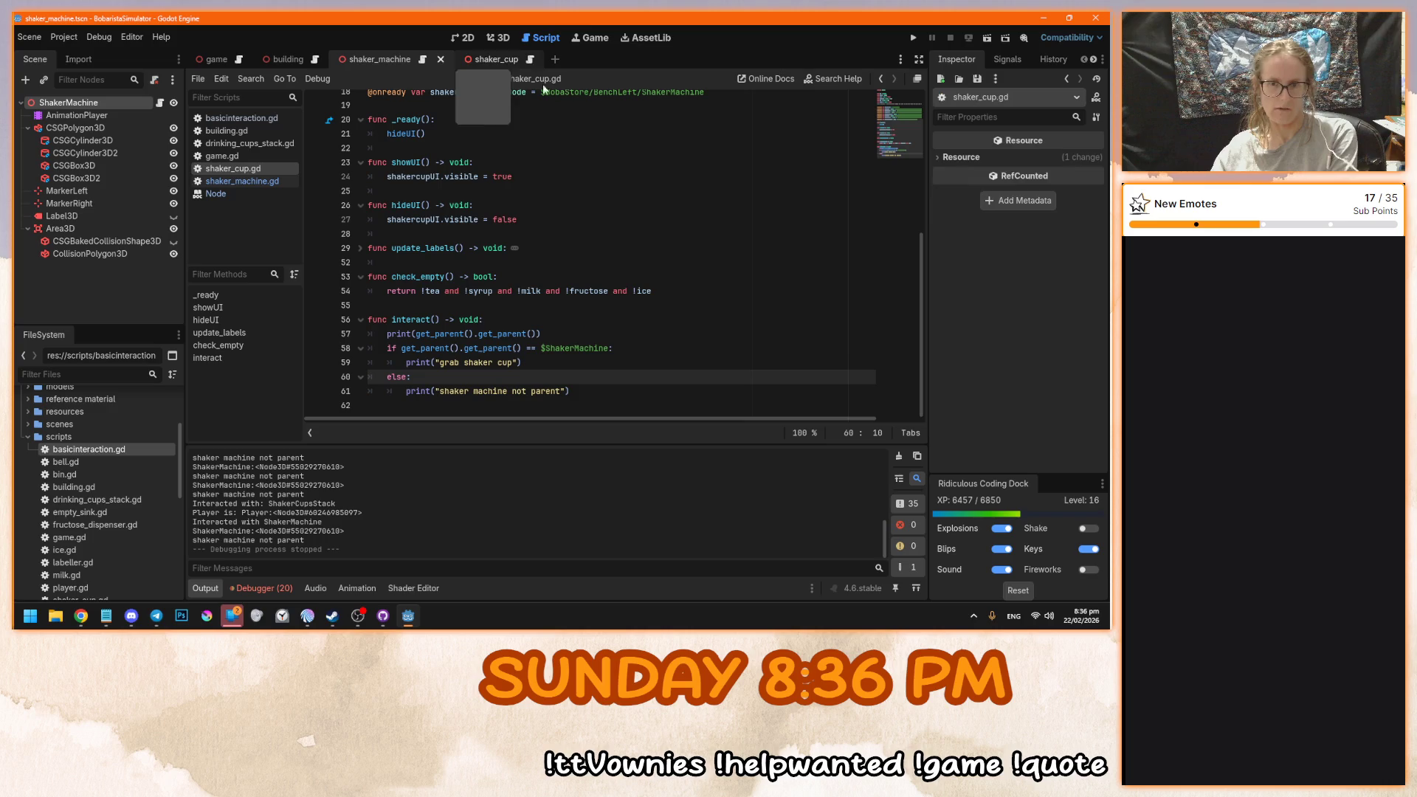
{"action": "left_click", "coordinate": [636, 364]}
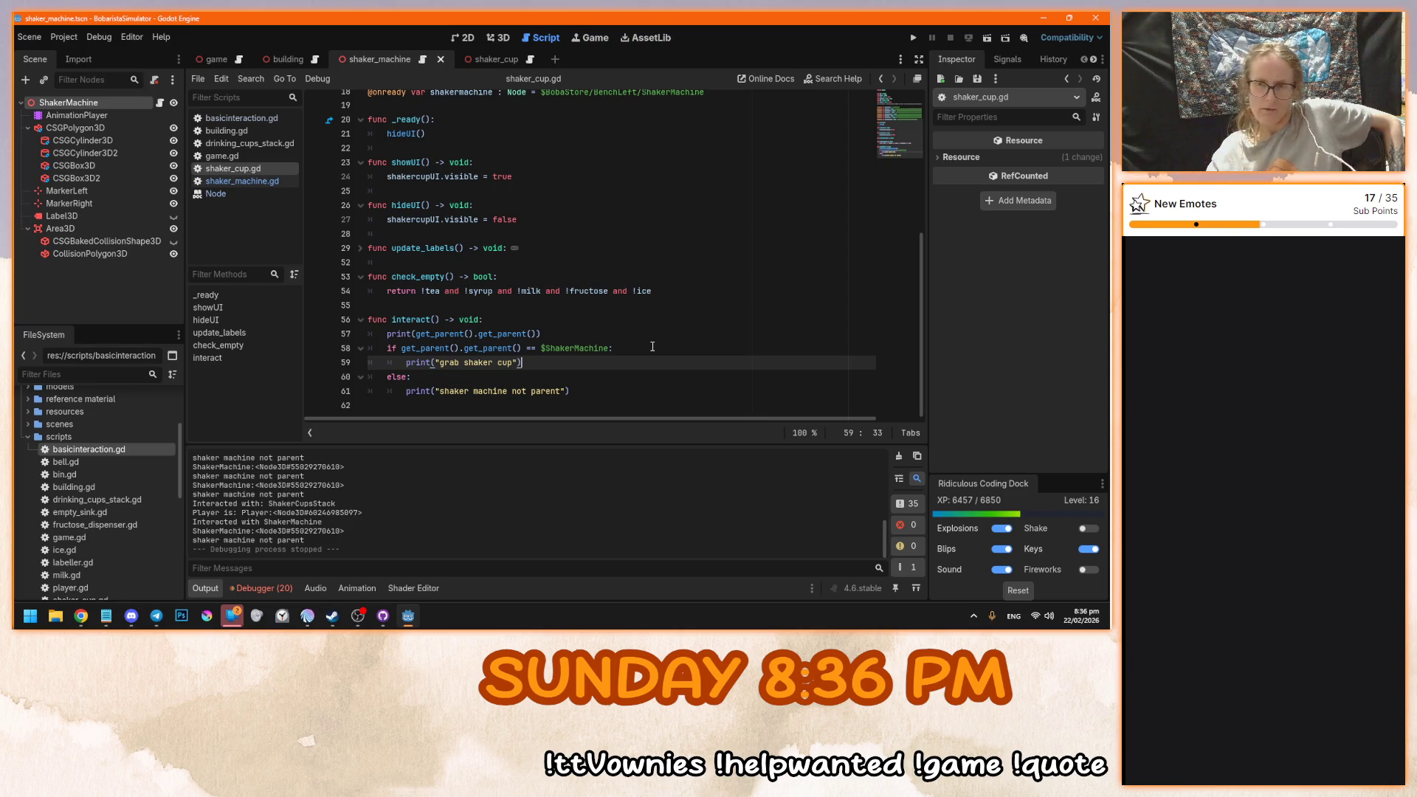
{"action": "scroll", "coordinate": [652, 346], "scroll_direction": "up", "scroll_amount": 3}
{"action": "scroll", "coordinate": [653, 347], "scroll_direction": "up", "scroll_amount": 2}
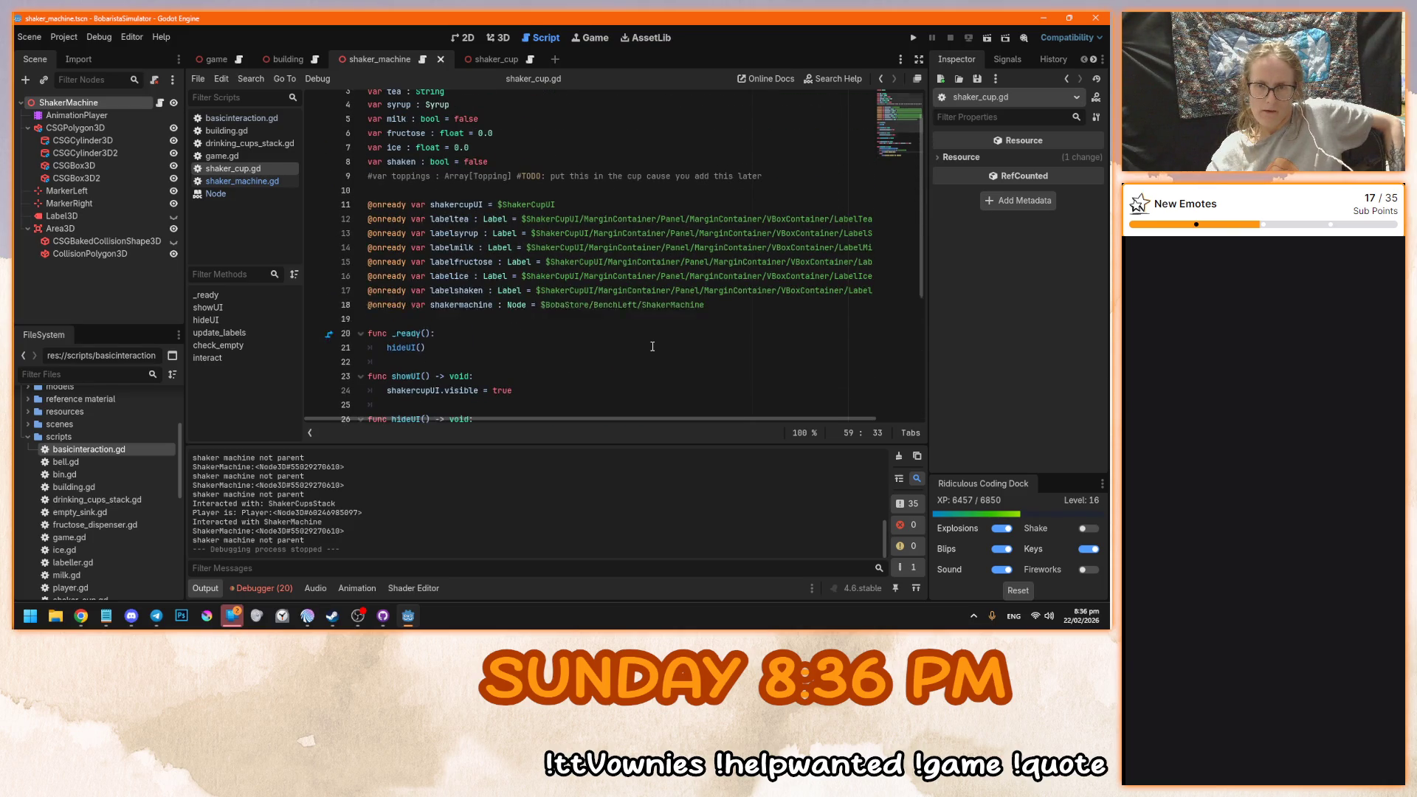
{"action": "scroll", "coordinate": [652, 346], "scroll_direction": "down", "scroll_amount": 5}
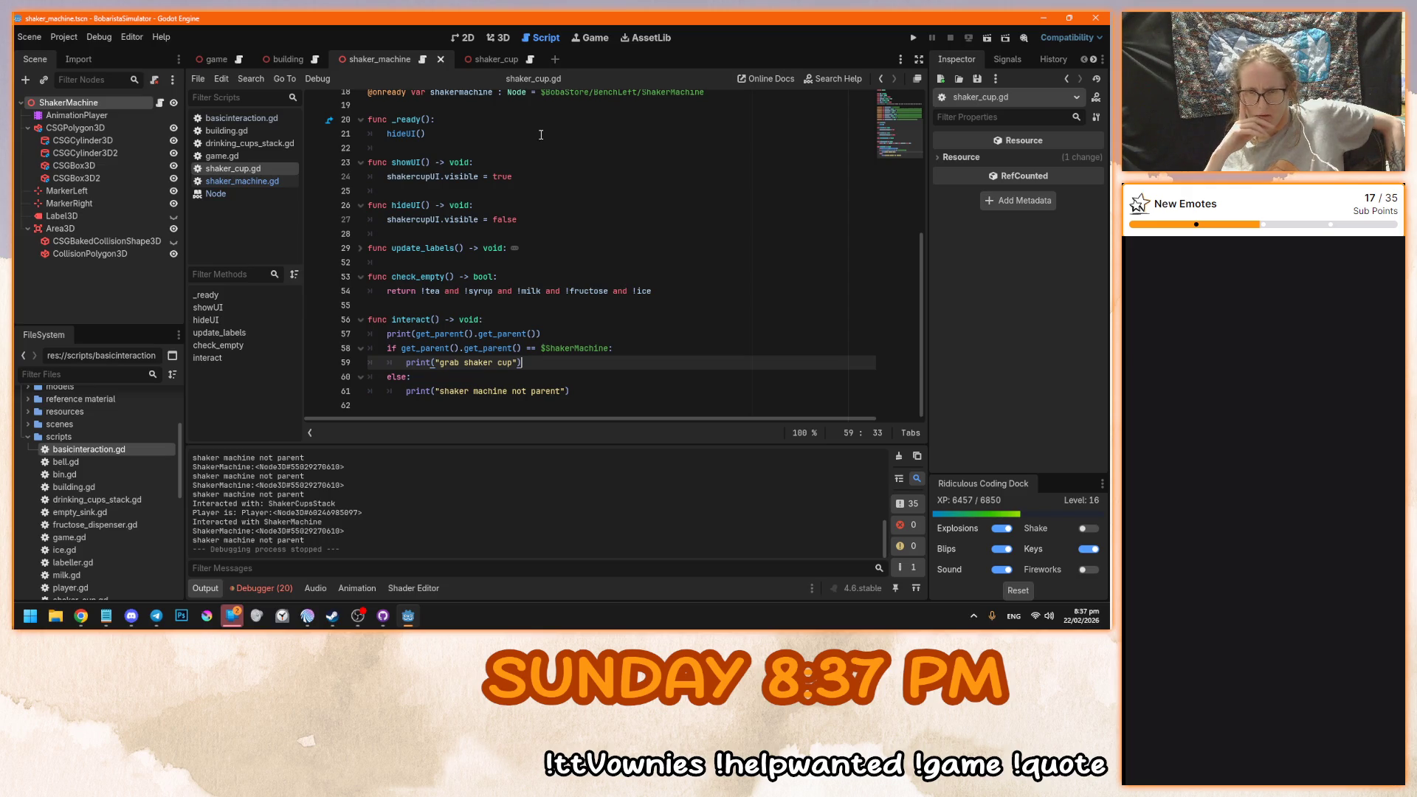
- Delete one '=' from line 58's comparison and run the game
{"action": "left_click", "coordinate": [531, 348]}
{"action": "key", "text": "BackSpace"}
{"action": "key", "text": "F5"}
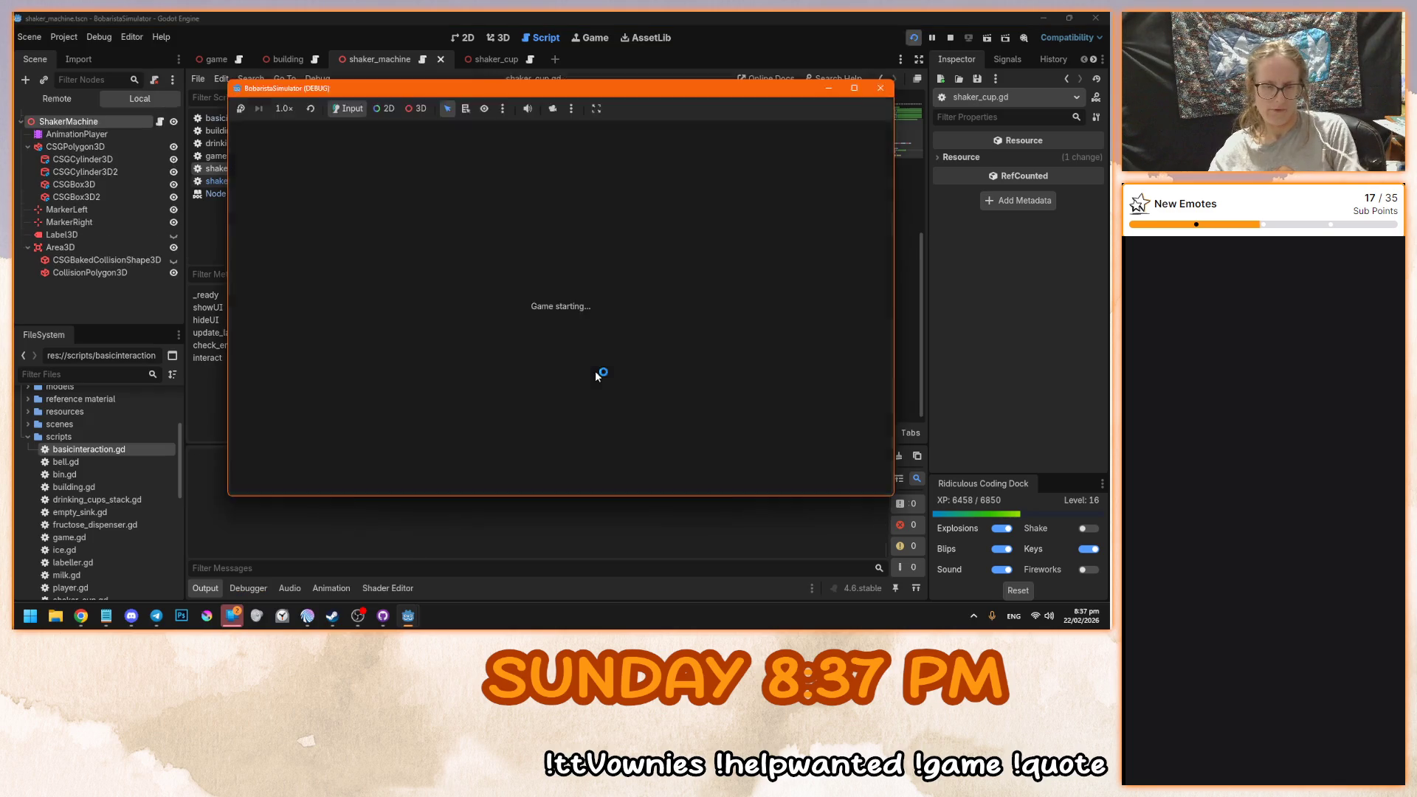
- Retype the '=' on line 58 and save shaker_cup.gd
{"action": "left_click", "coordinate": [529, 335]}
{"action": "type", "text": "== $ShakerMachine:"}
{"action": "left_click", "coordinate": [678, 381]}
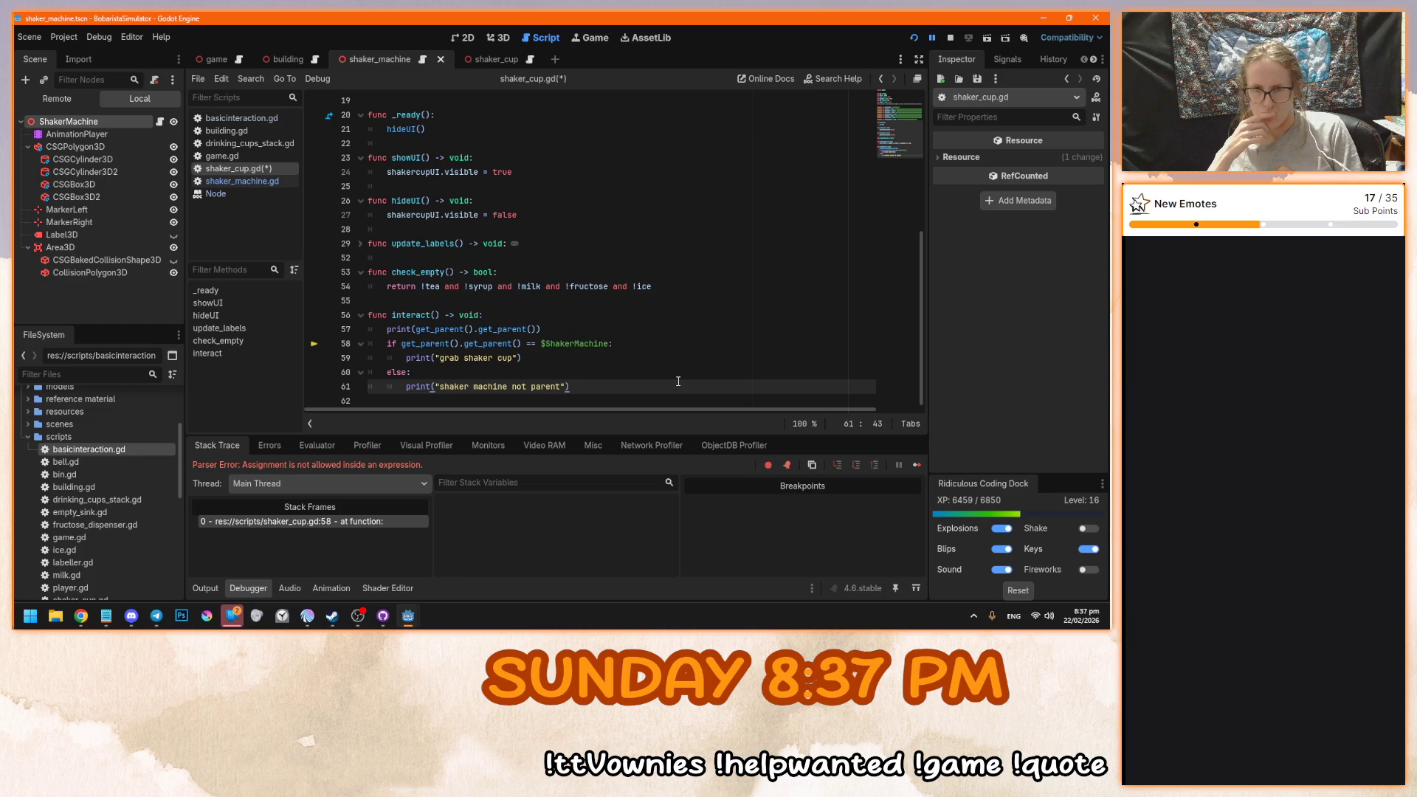
{"action": "left_click", "coordinate": [568, 354]}
{"action": "key", "text": "ctrl+s"}
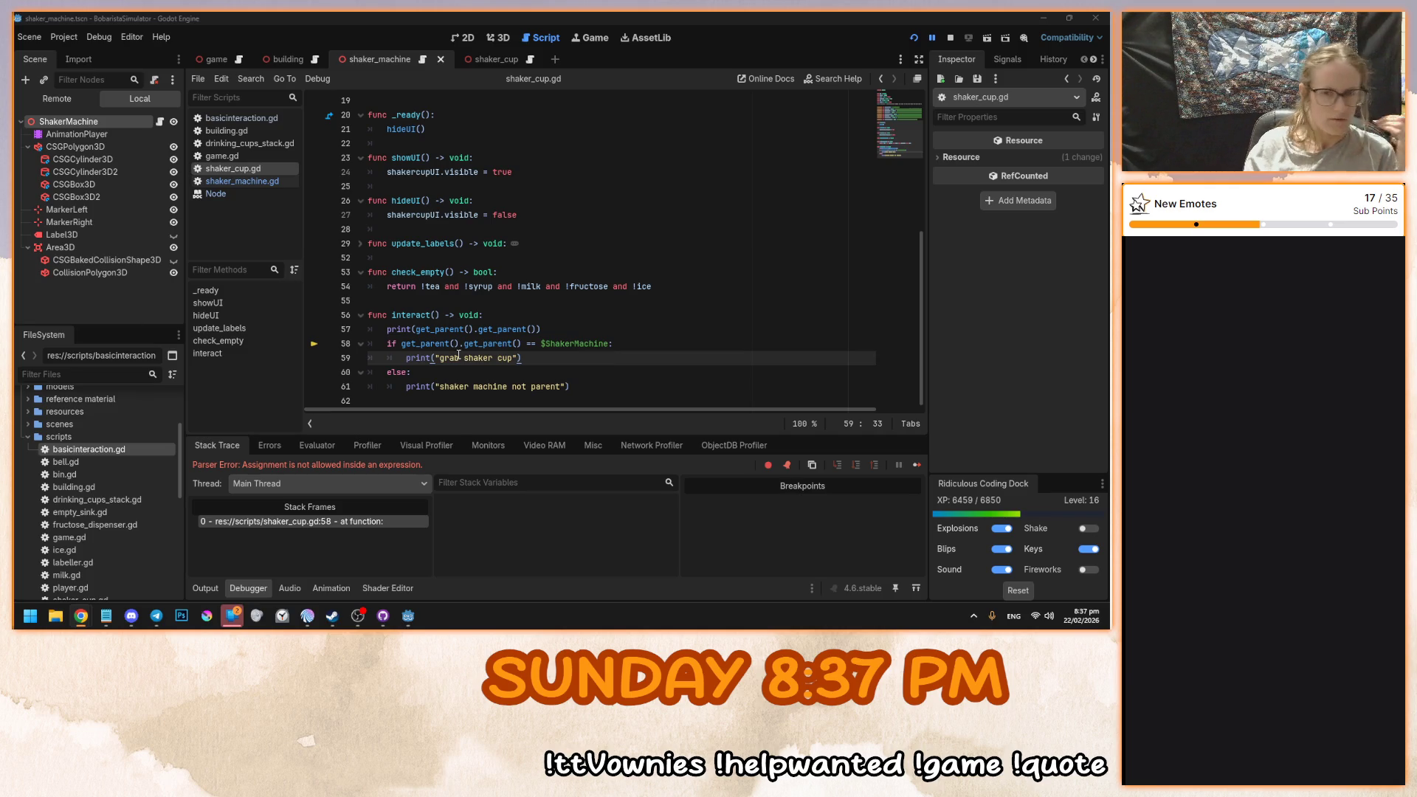
- Try 'is' instead of '==' on line 58, then undo back to '=='
{"action": "left_click", "coordinate": [527, 343]}
{"action": "type", "text": "="}
{"action": "left_click_drag", "start_coordinate": [534, 344], "coordinate": [527, 344]}
{"action": "type", "text": "is"}
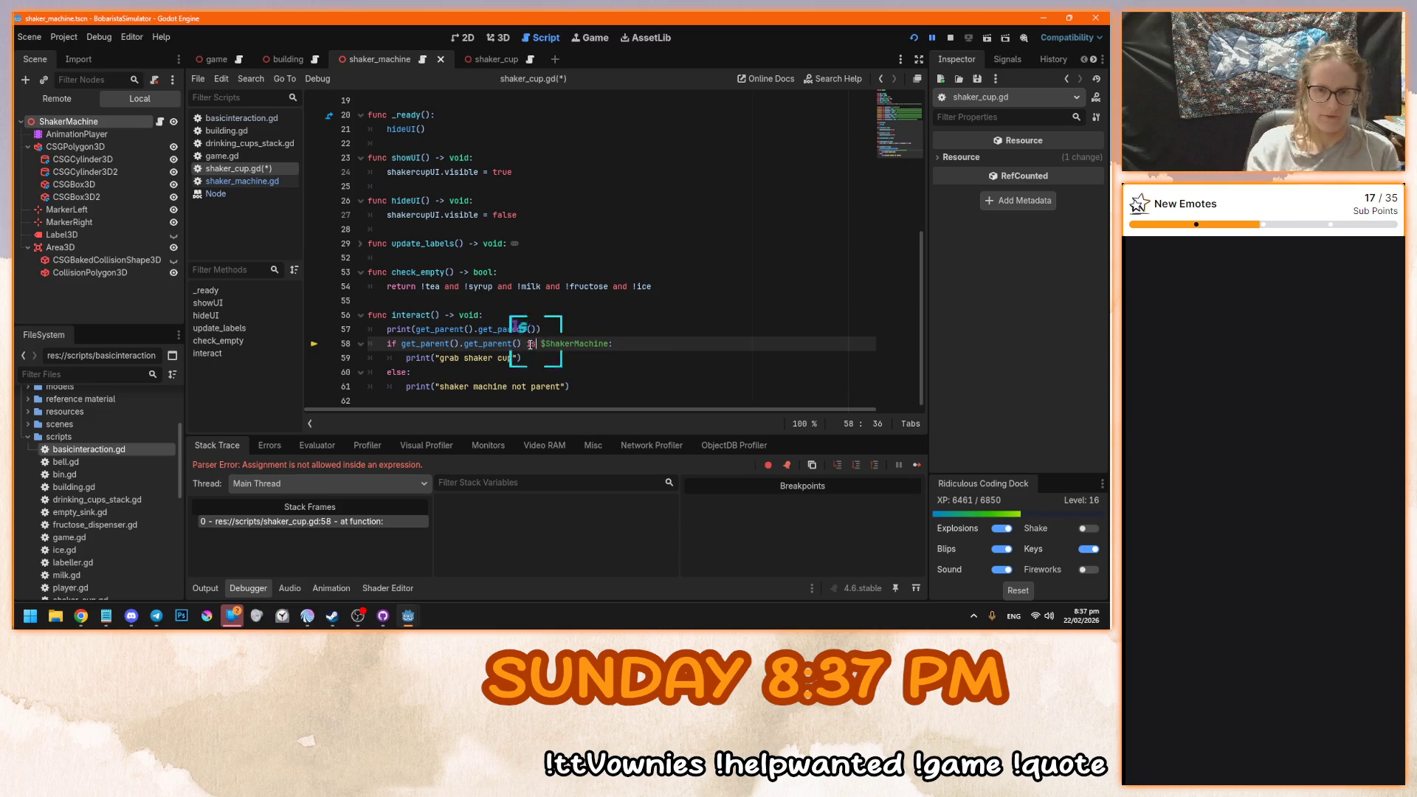
{"action": "left_click_drag", "start_coordinate": [369, 344], "coordinate": [664, 389]}
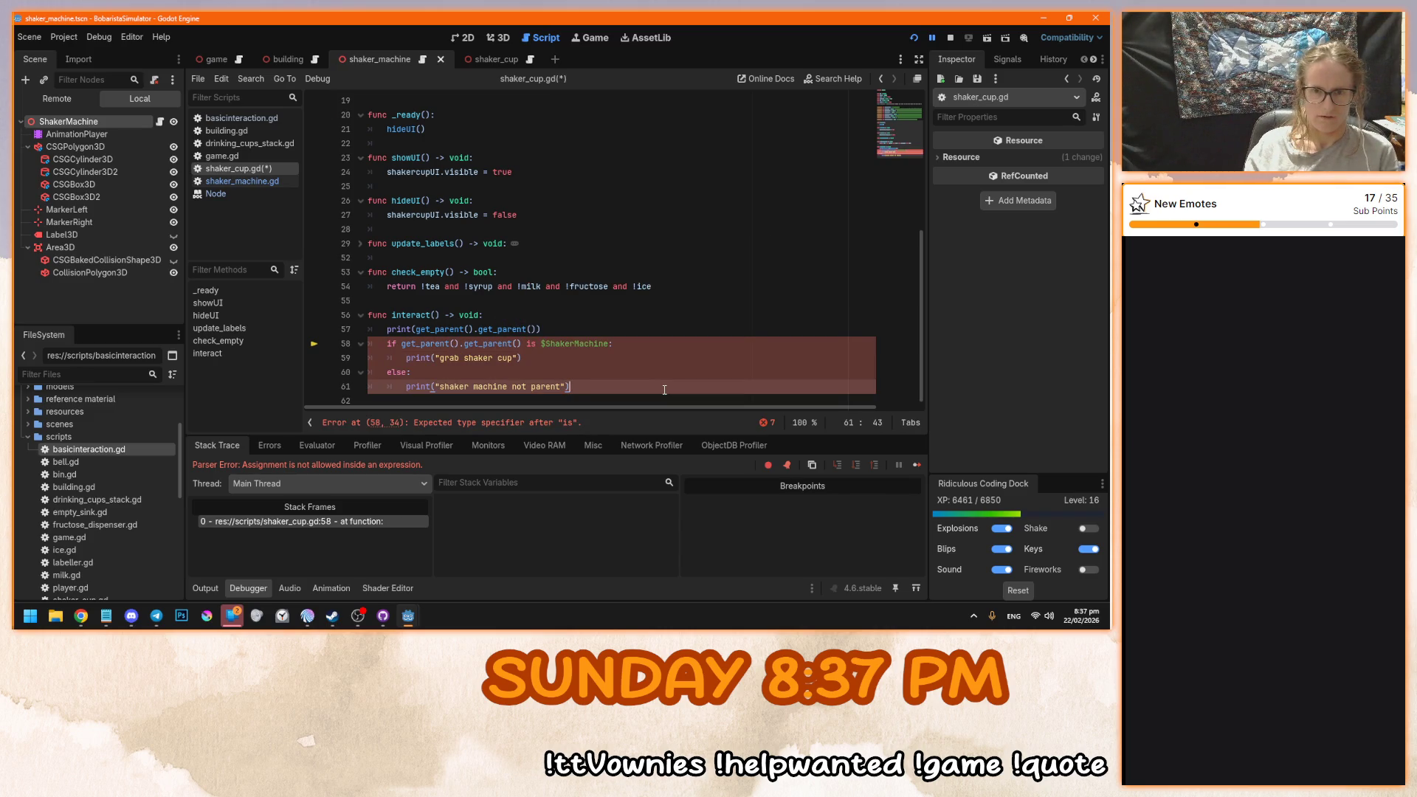
{"action": "key", "text": "ctrl+z"}
{"action": "key", "text": "ctrl+z"}
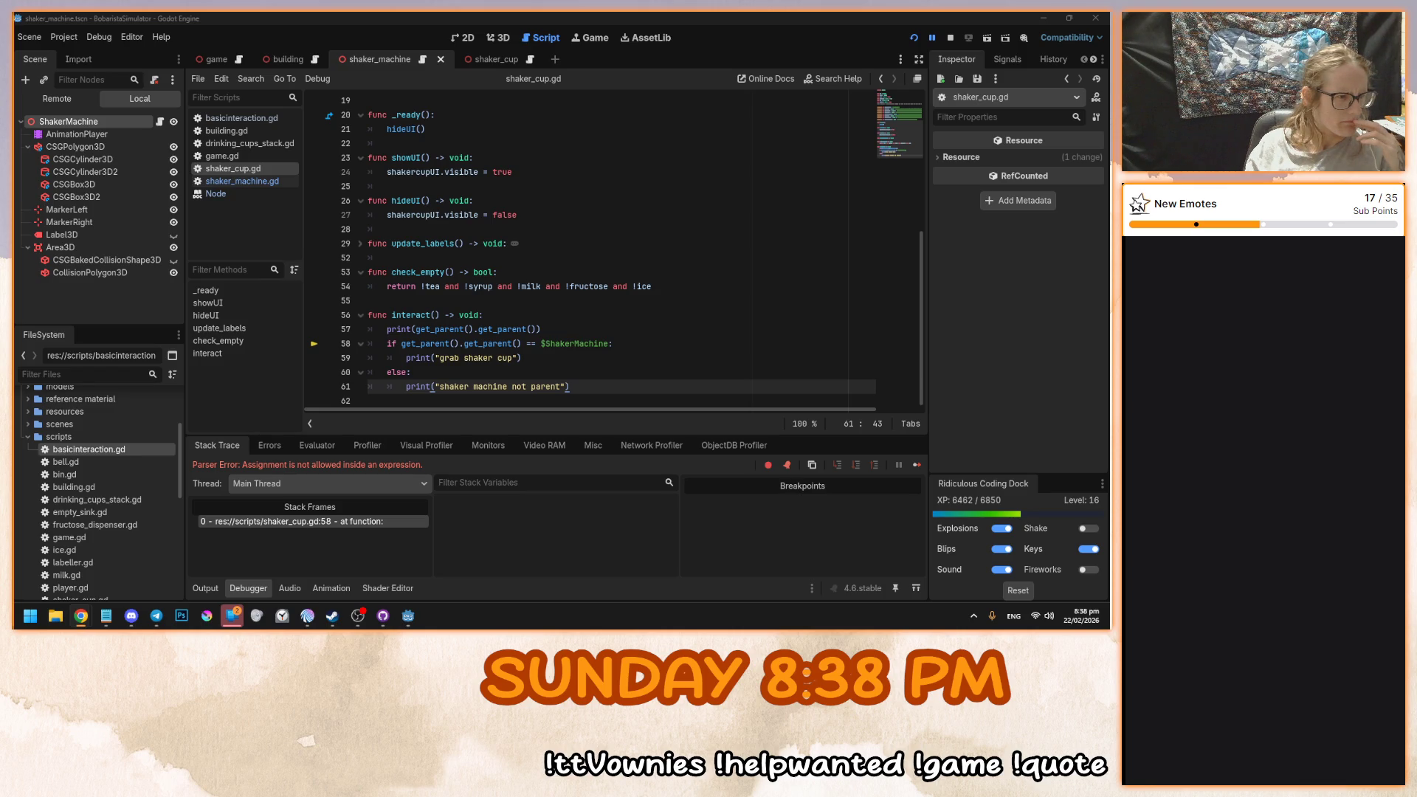
{"action": "left_click", "coordinate": [588, 383]}
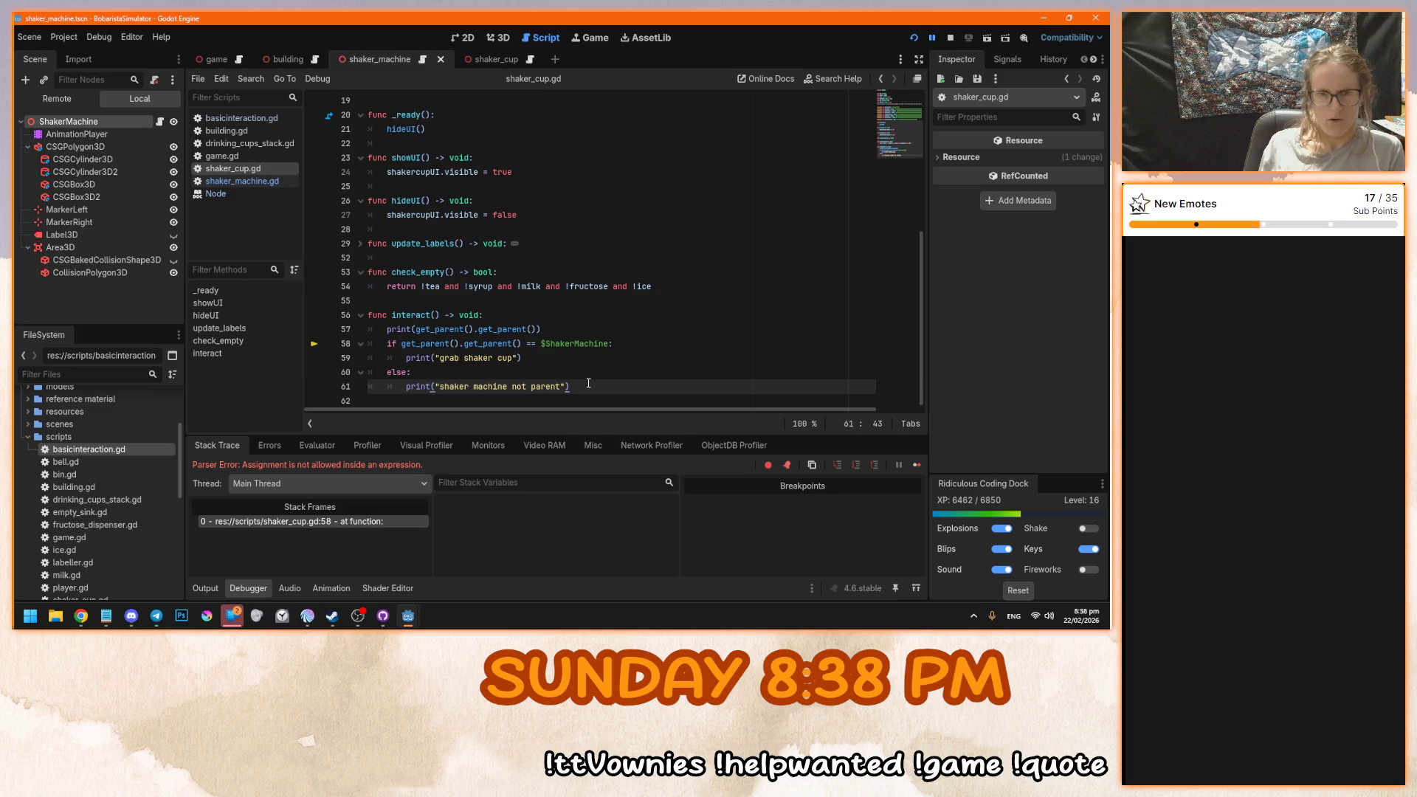
{"action": "left_click", "coordinate": [573, 300]}
{"action": "scroll", "coordinate": [573, 359], "scroll_direction": "up", "scroll_amount": 6}
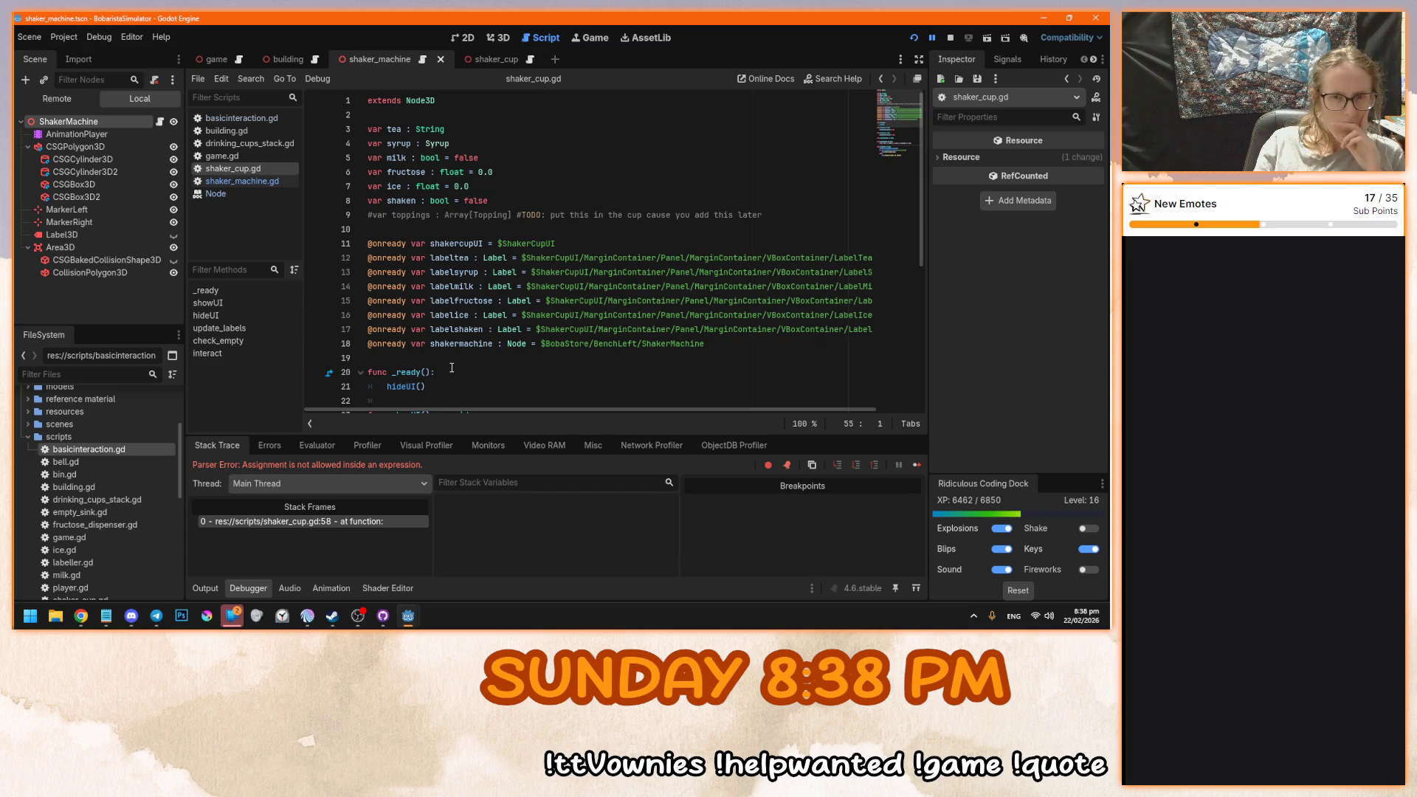
{"action": "scroll", "coordinate": [451, 367], "scroll_direction": "down", "scroll_amount": 6}
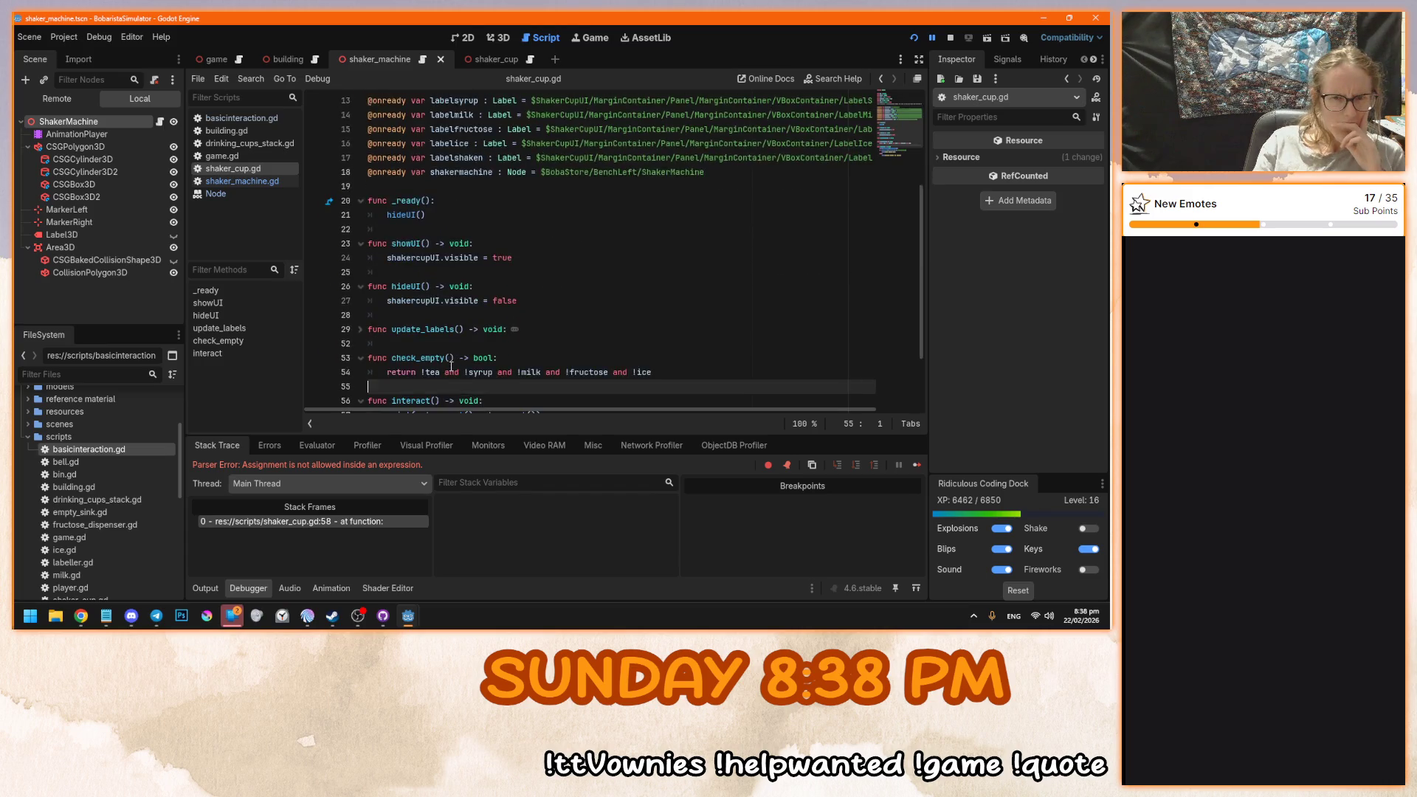
{"action": "scroll", "coordinate": [449, 364], "scroll_direction": "up", "scroll_amount": 6}
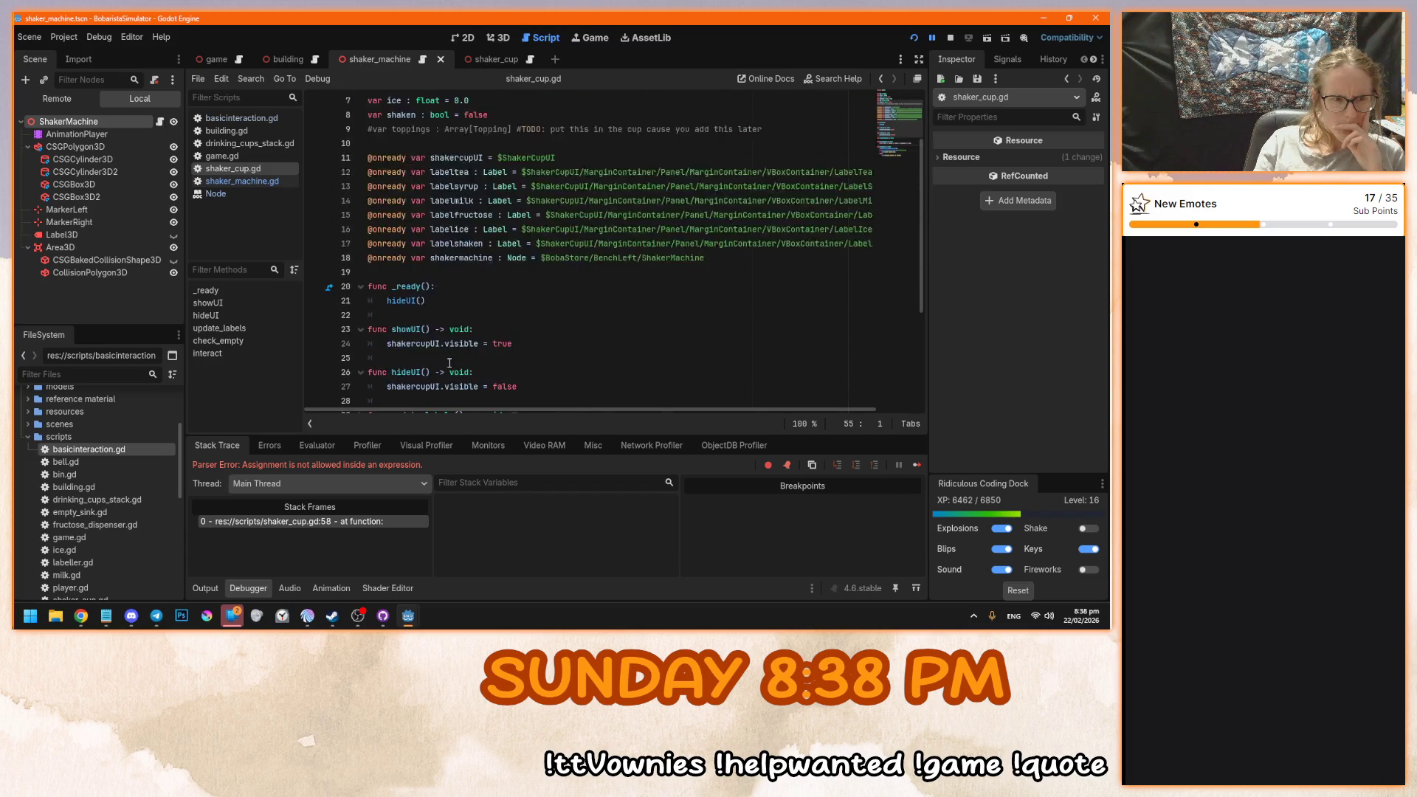
{"action": "left_click", "coordinate": [476, 214]}
{"action": "left_click", "coordinate": [793, 214]}
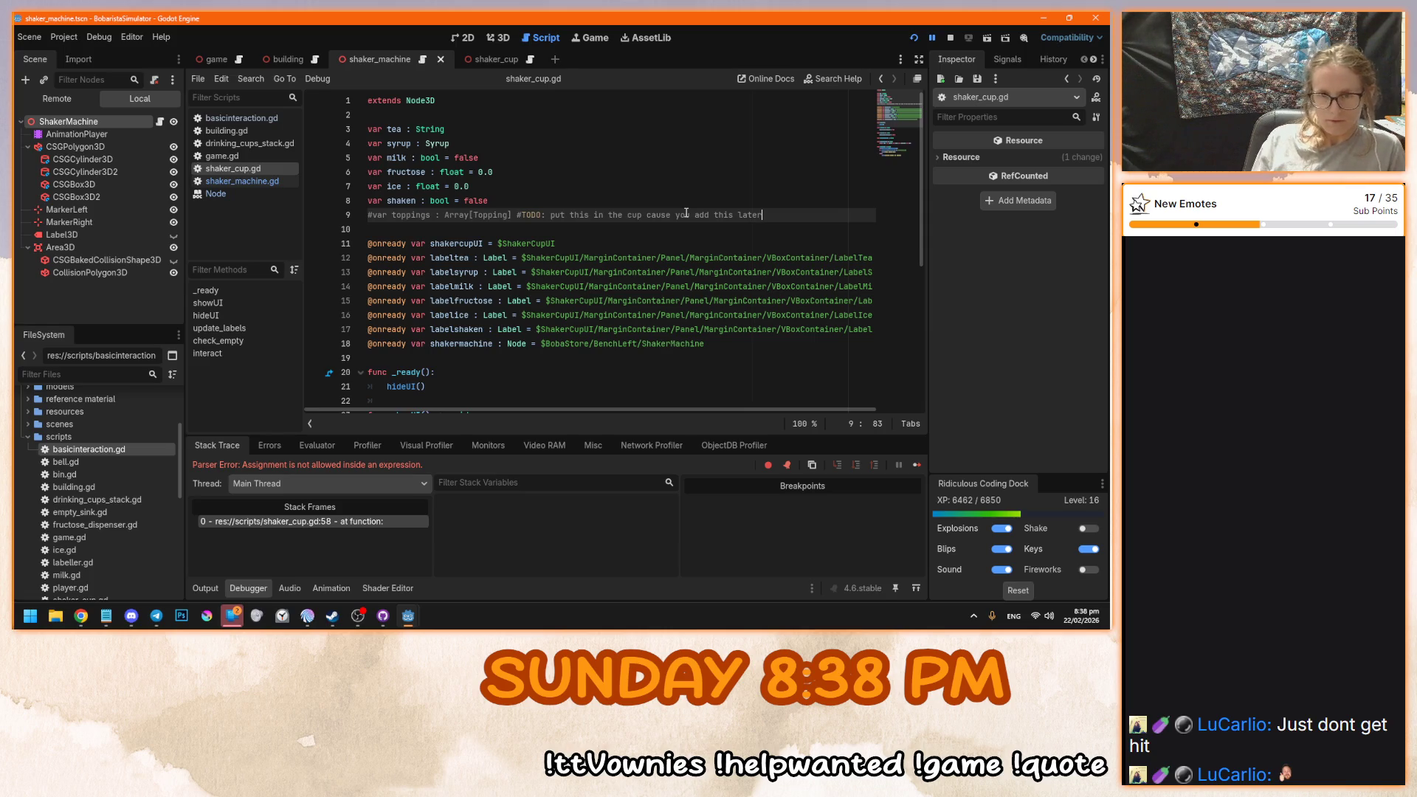
{"action": "left_click_drag", "start_coordinate": [707, 344], "coordinate": [385, 344]}
{"action": "scroll", "coordinate": [811, 347], "scroll_direction": "down", "scroll_amount": 4}
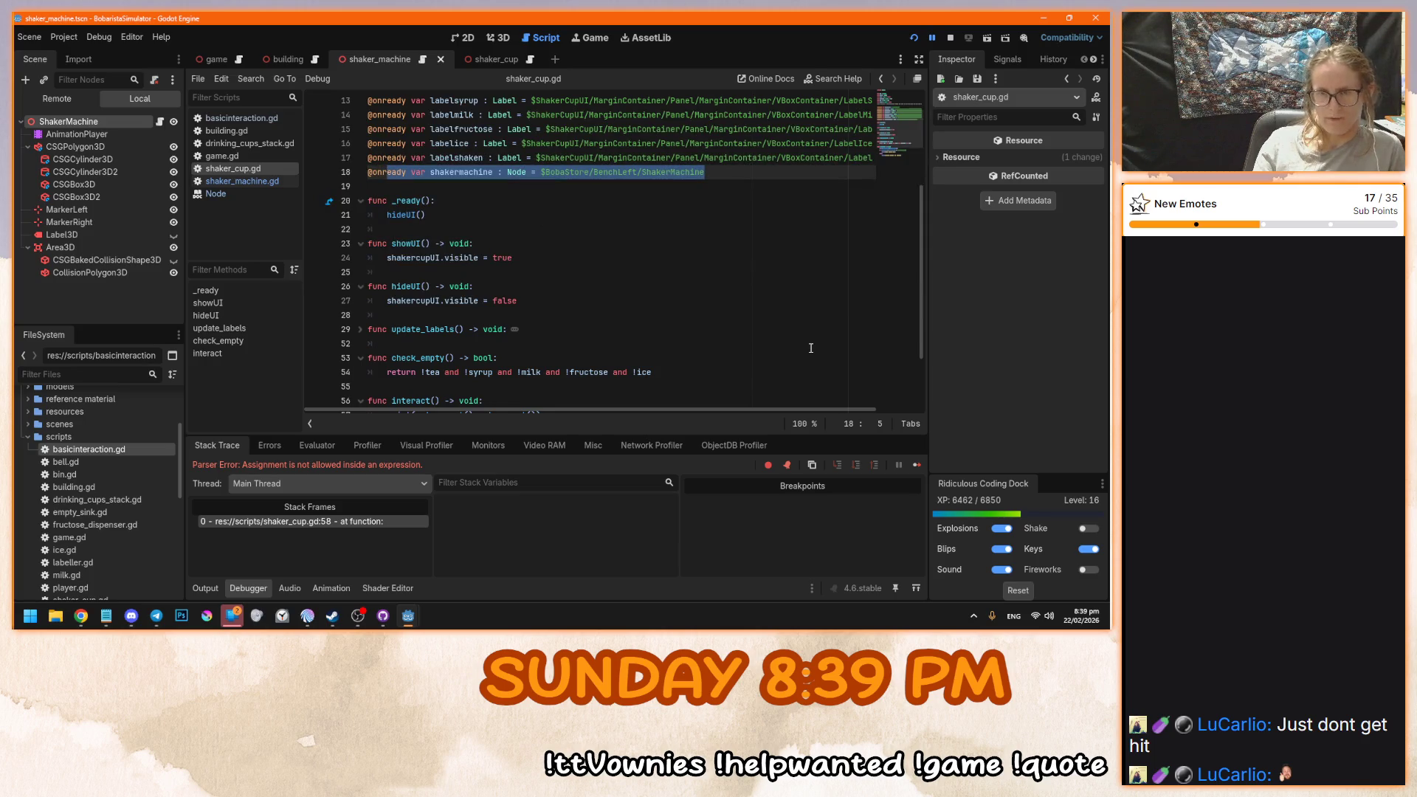
{"action": "left_click_drag", "start_coordinate": [704, 172], "coordinate": [546, 172]}
{"action": "left_click", "coordinate": [545, 172]}
{"action": "scroll", "coordinate": [553, 176], "scroll_direction": "down", "scroll_amount": 2}
{"action": "scroll", "coordinate": [567, 179], "scroll_direction": "up", "scroll_amount": 5}
{"action": "scroll", "coordinate": [566, 180], "scroll_direction": "down", "scroll_amount": 5}
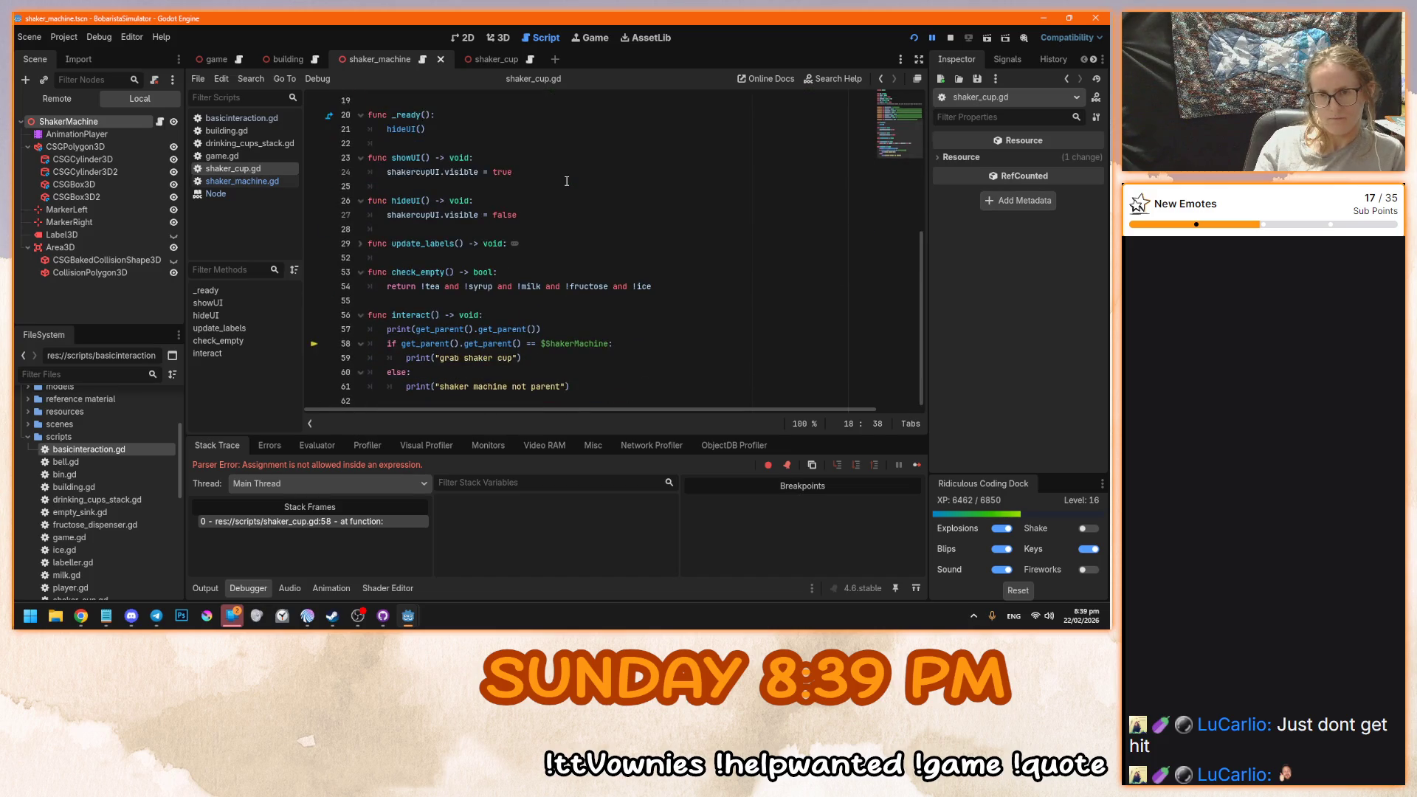
{"action": "scroll", "coordinate": [566, 181], "scroll_direction": "up", "scroll_amount": 1}
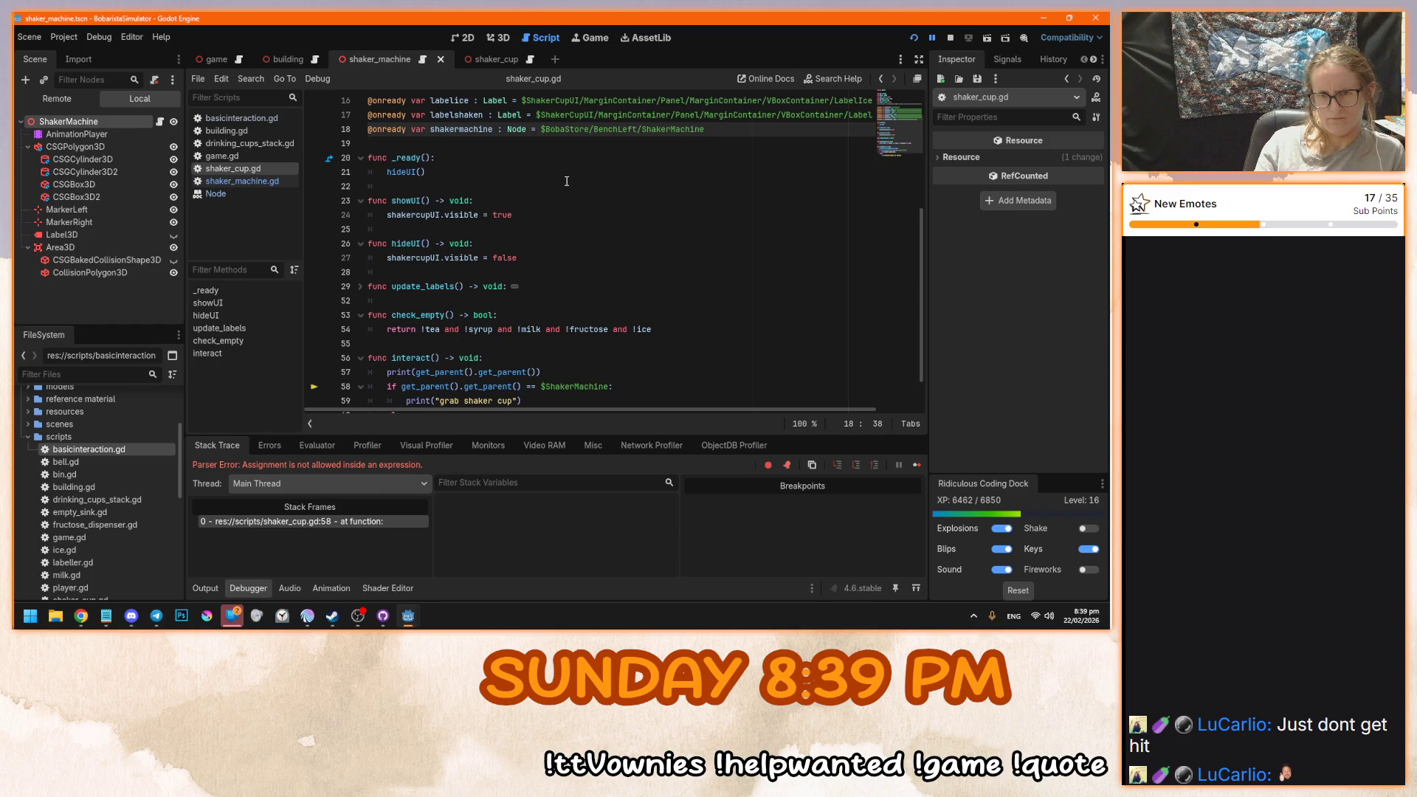
{"action": "scroll", "coordinate": [643, 194], "scroll_direction": "down", "scroll_amount": 1}
- Add print(shakermachine) as the first line of interact()
{"action": "left_click", "coordinate": [579, 327]}
{"action": "left_click", "coordinate": [575, 316]}
{"action": "key", "text": "KP_Enter"}
{"action": "type", "text": "print(sha"}
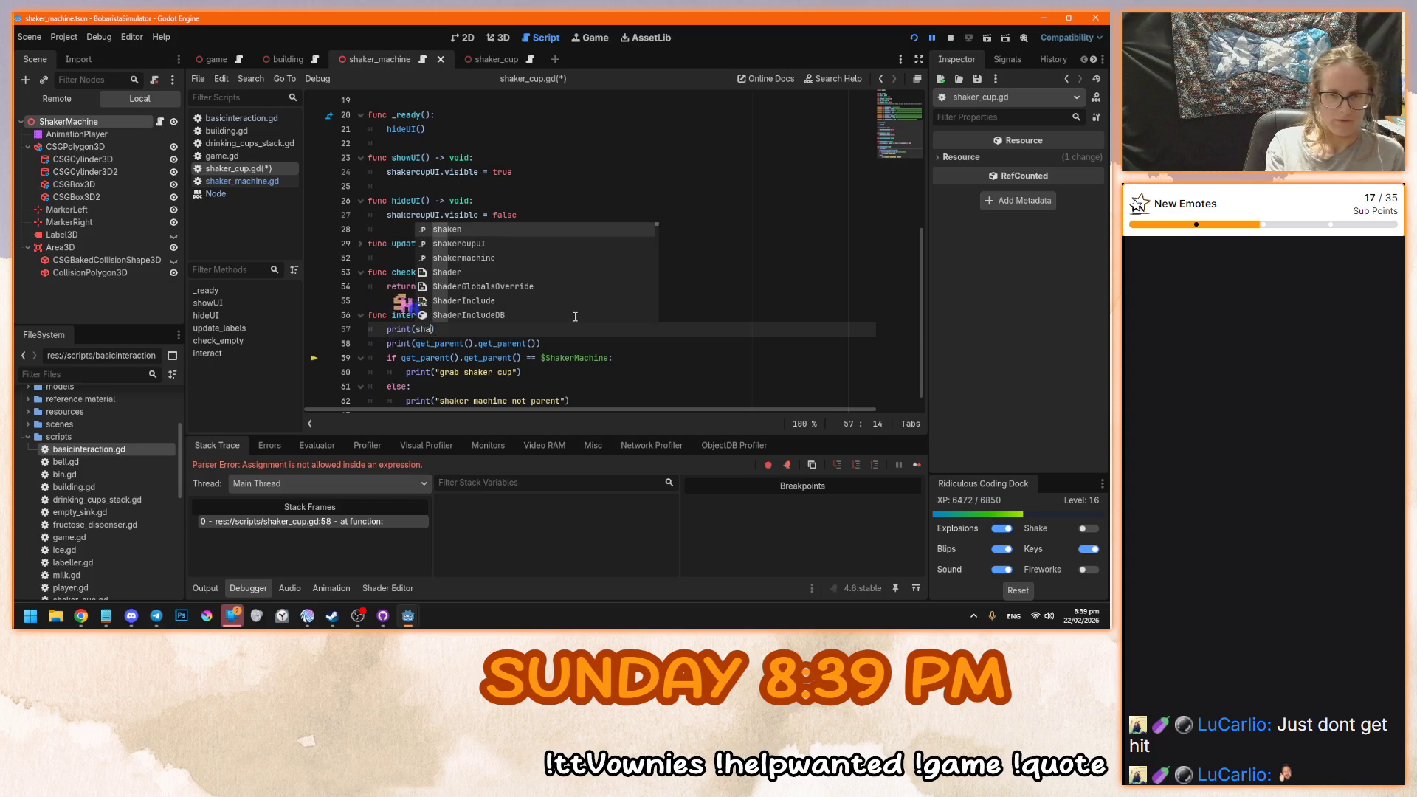
{"action": "key", "text": "Down"}
{"action": "key", "text": "Down"}
{"action": "key", "text": "Tab"}
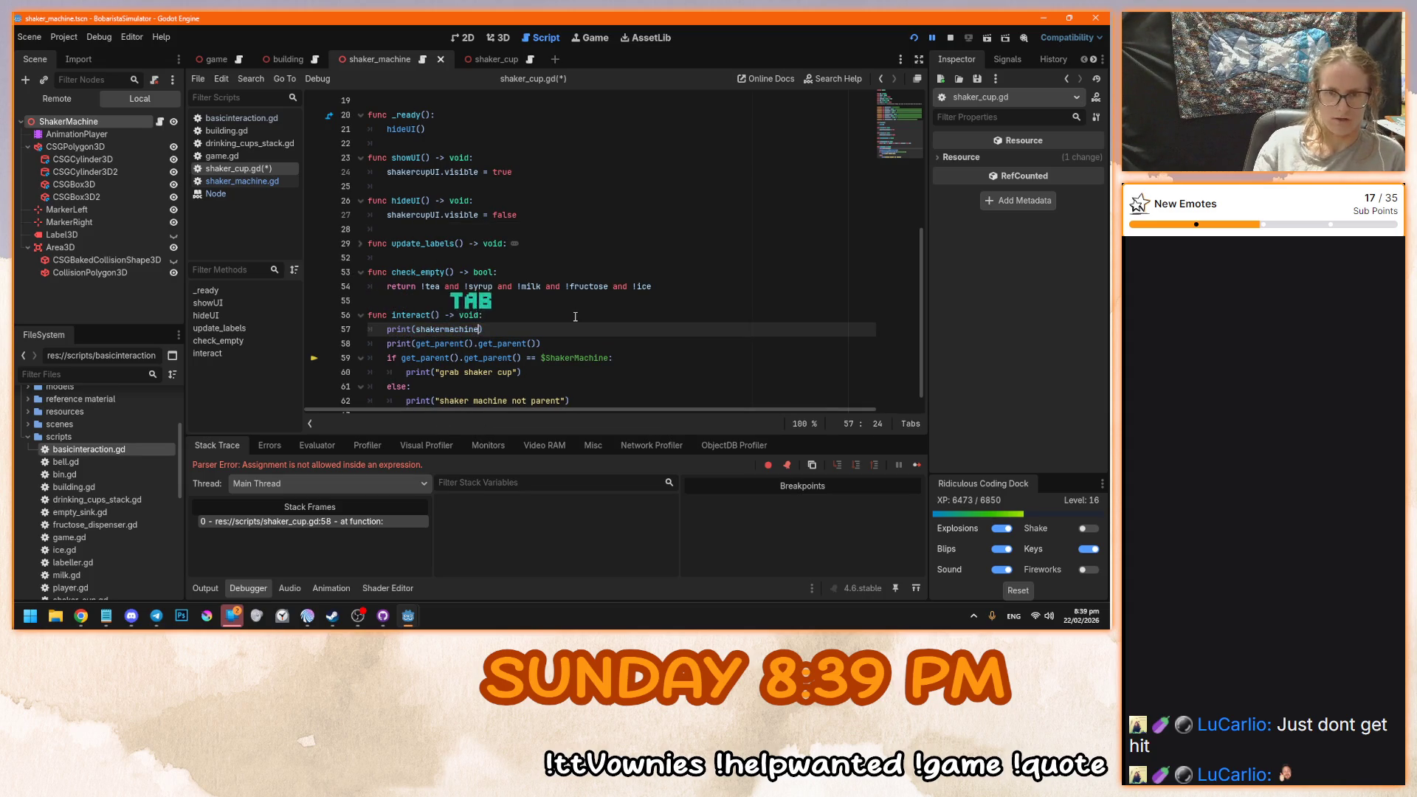
- Save and run the game, interact with the cup at the machine, then stop
{"action": "key", "text": "F5"}
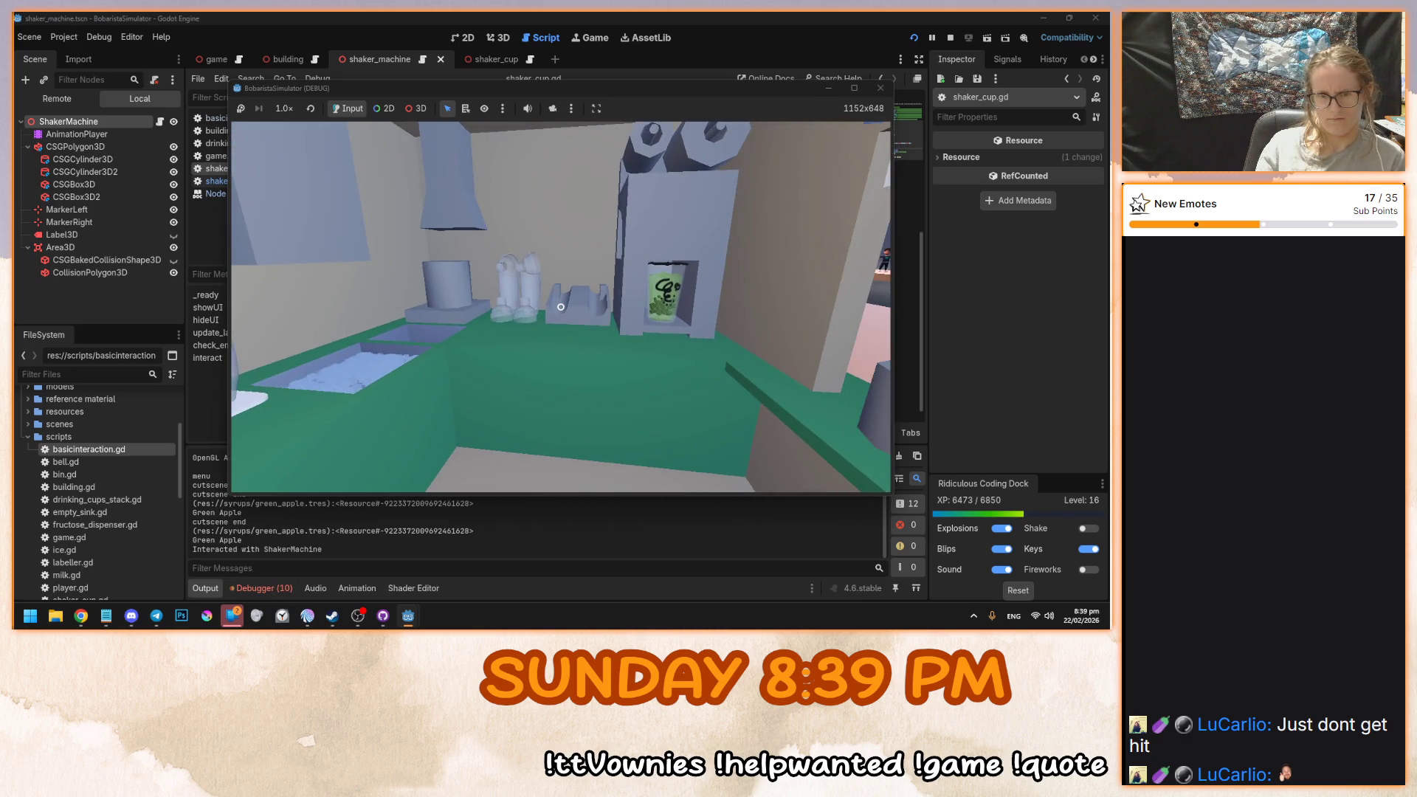
{"action": "key", "text": "e"}
{"action": "key", "text": "e"}
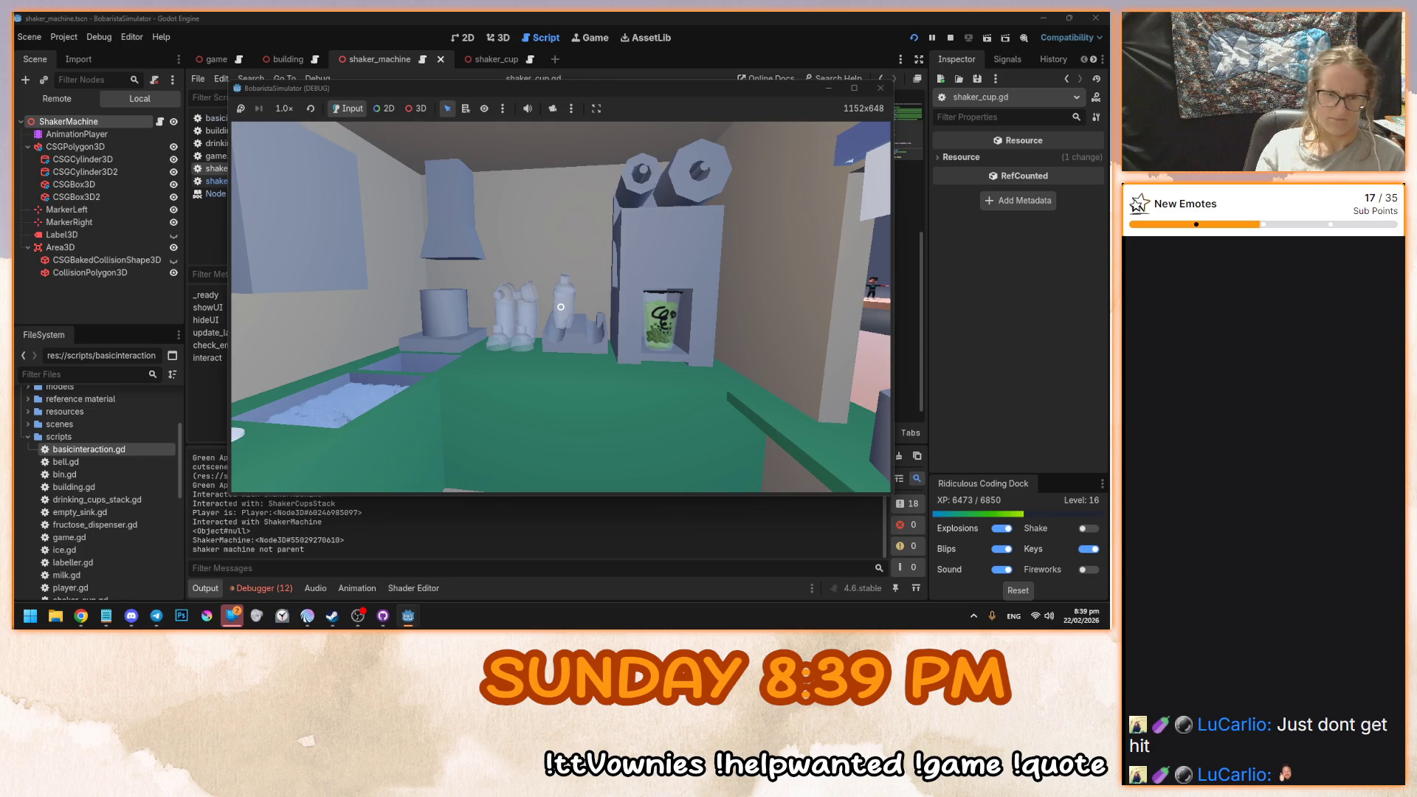
{"action": "key", "text": "F8"}
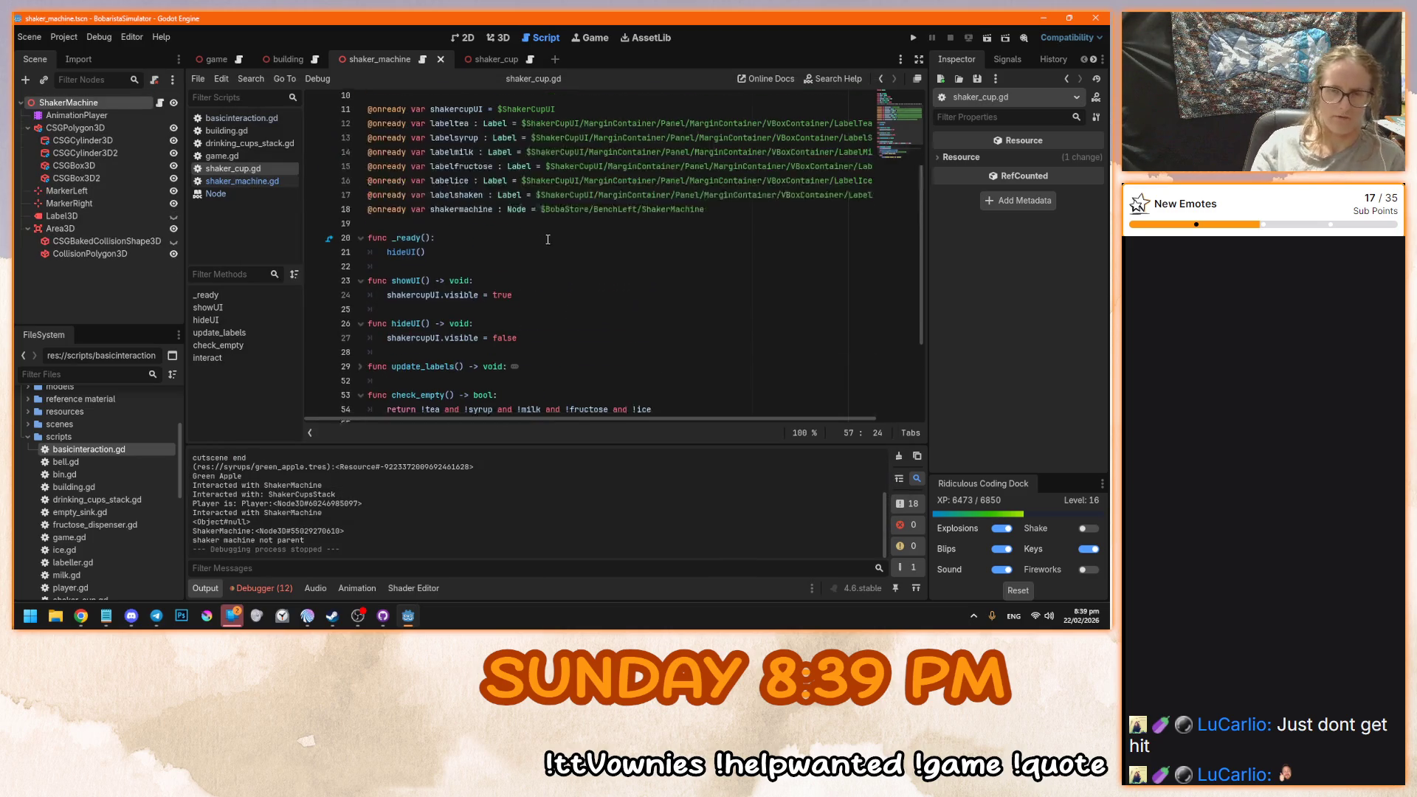
{"action": "left_click", "coordinate": [725, 214]}
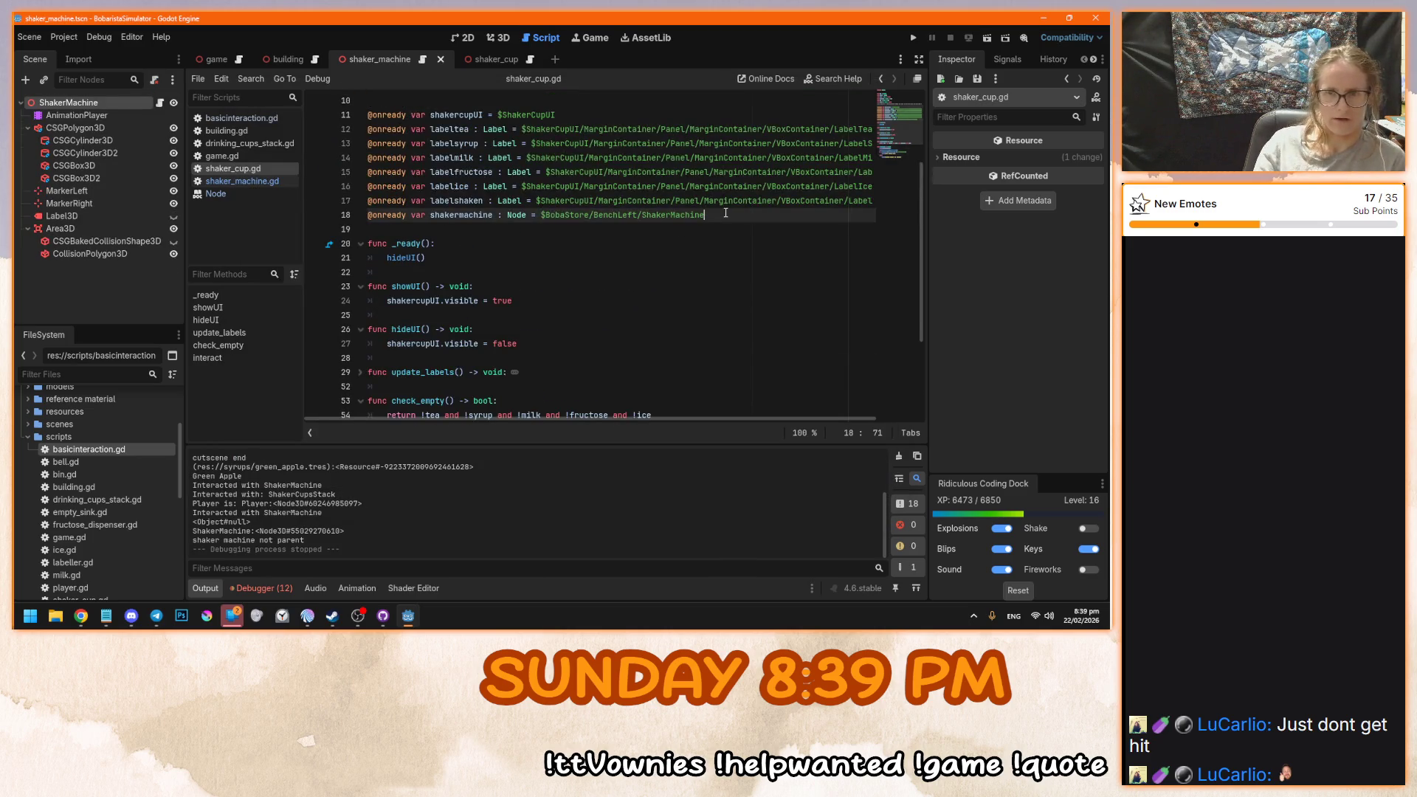
- Try dropping the Player node from the game scene into the script, then undo it
{"action": "left_click", "coordinate": [206, 58]}
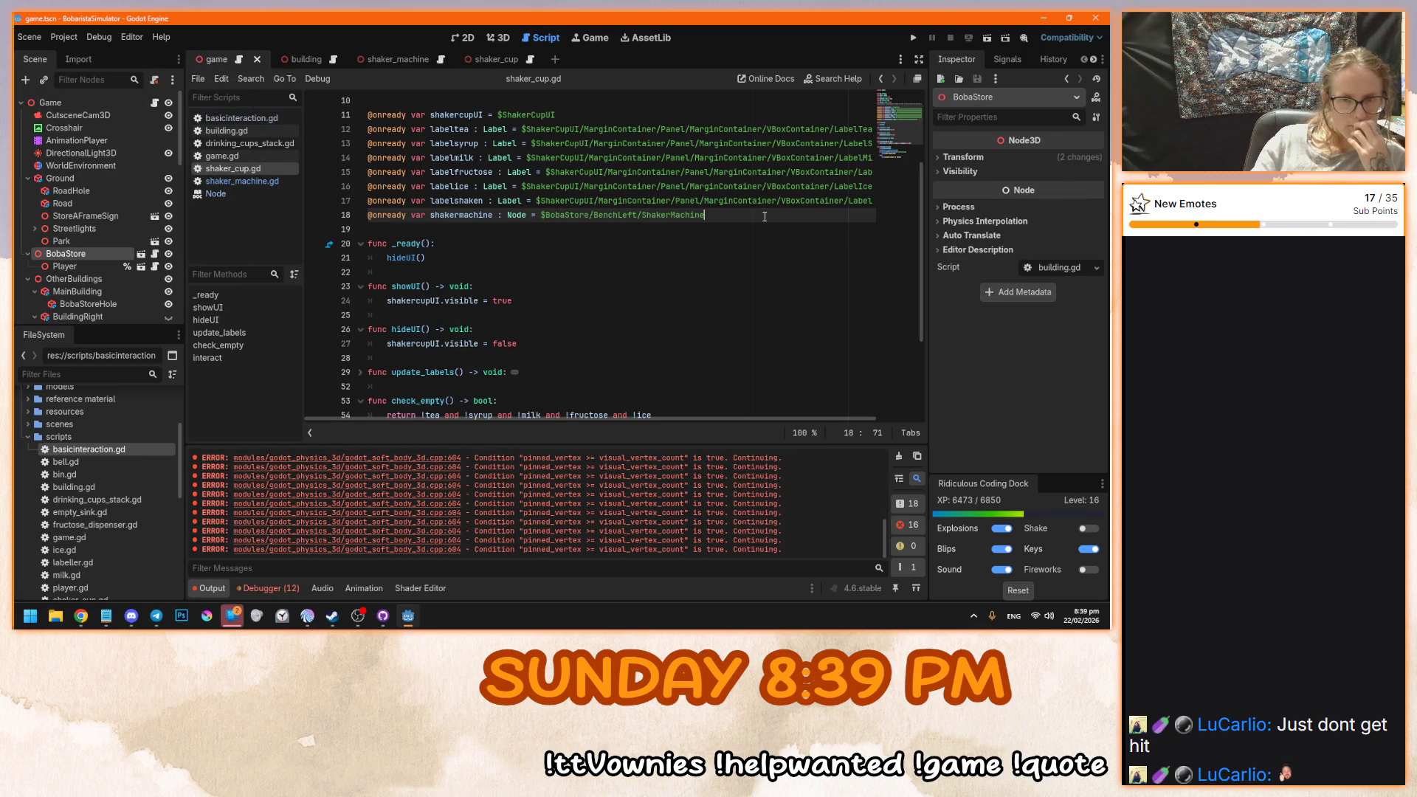
{"action": "key", "text": "Return"}
{"action": "mouse_move", "coordinate": [65, 266]}
{"action": "left_mouse_down"}
{"action": "mouse_move", "coordinate": [443, 257]}
{"action": "mouse_move", "coordinate": [463, 242]}
{"action": "left_mouse_up"}
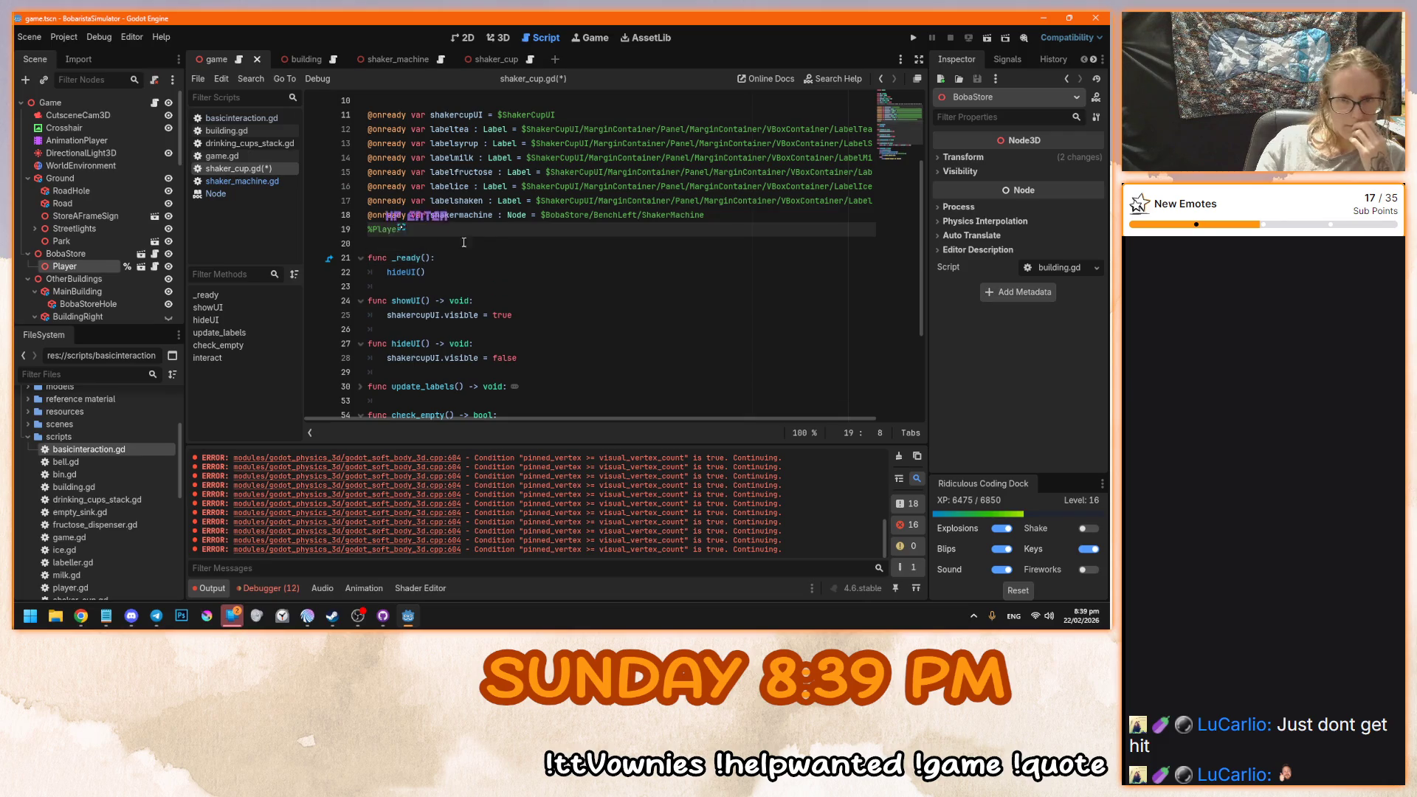
{"action": "key", "text": "ctrl+z"}
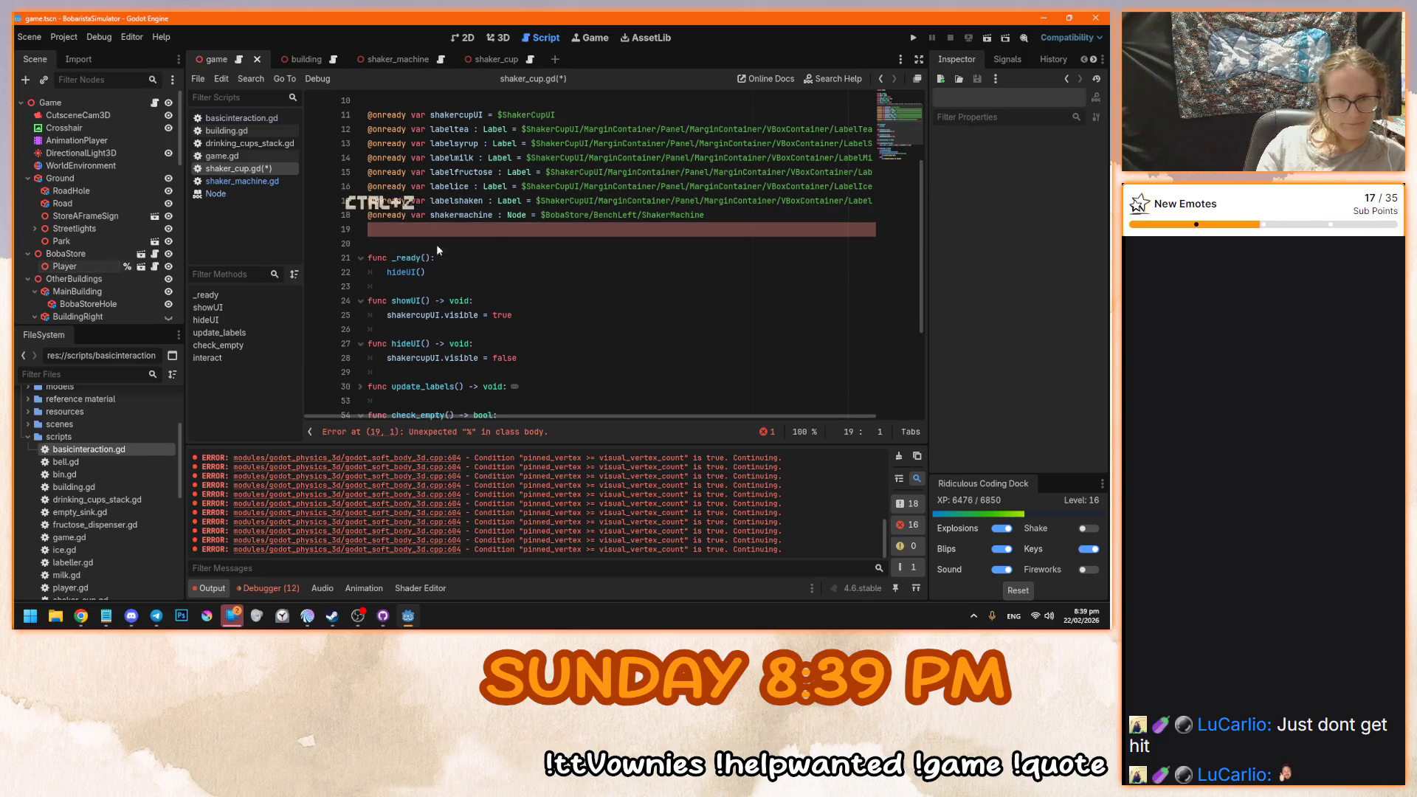
{"action": "left_click_drag", "start_coordinate": [64, 266], "coordinate": [483, 235]}
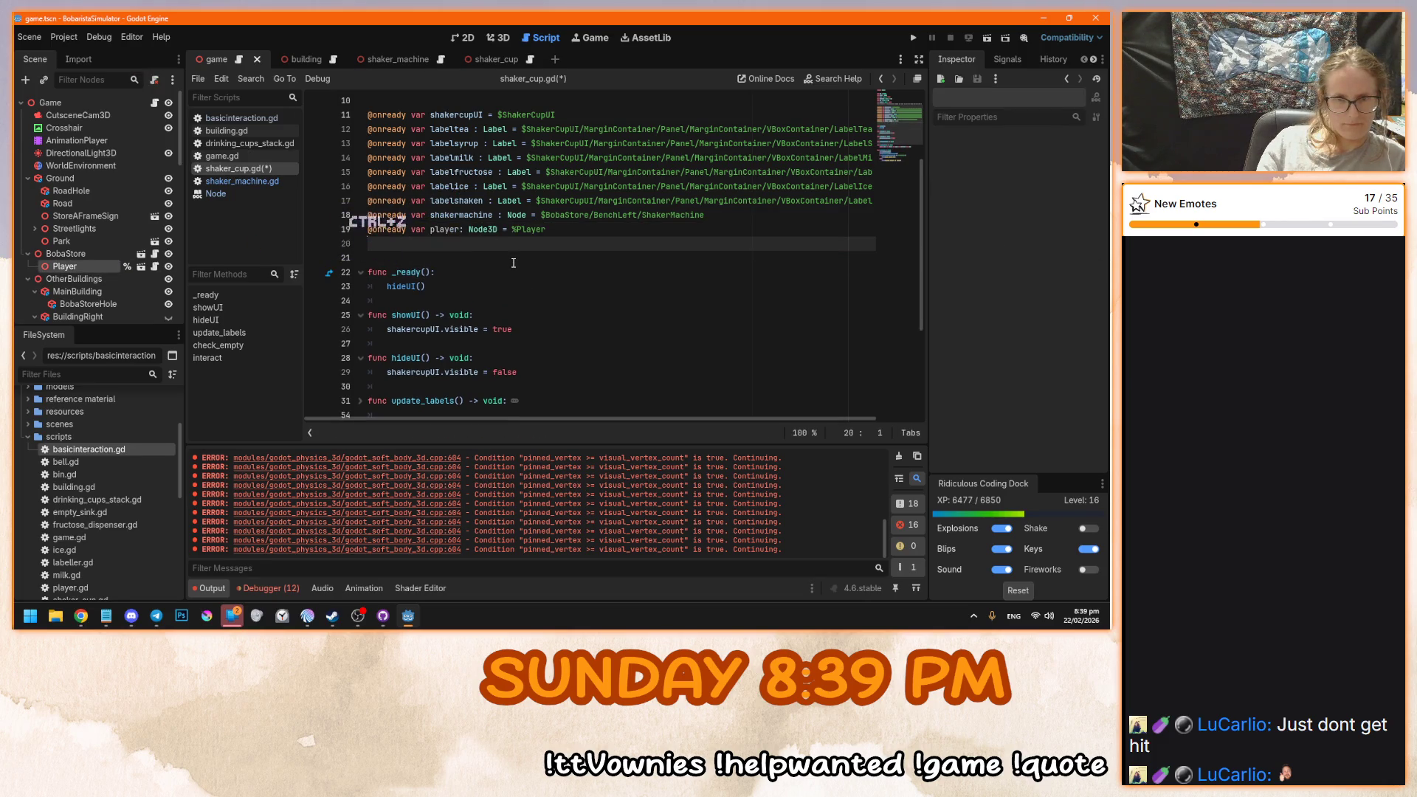
{"action": "key", "text": "ctrl+z"}
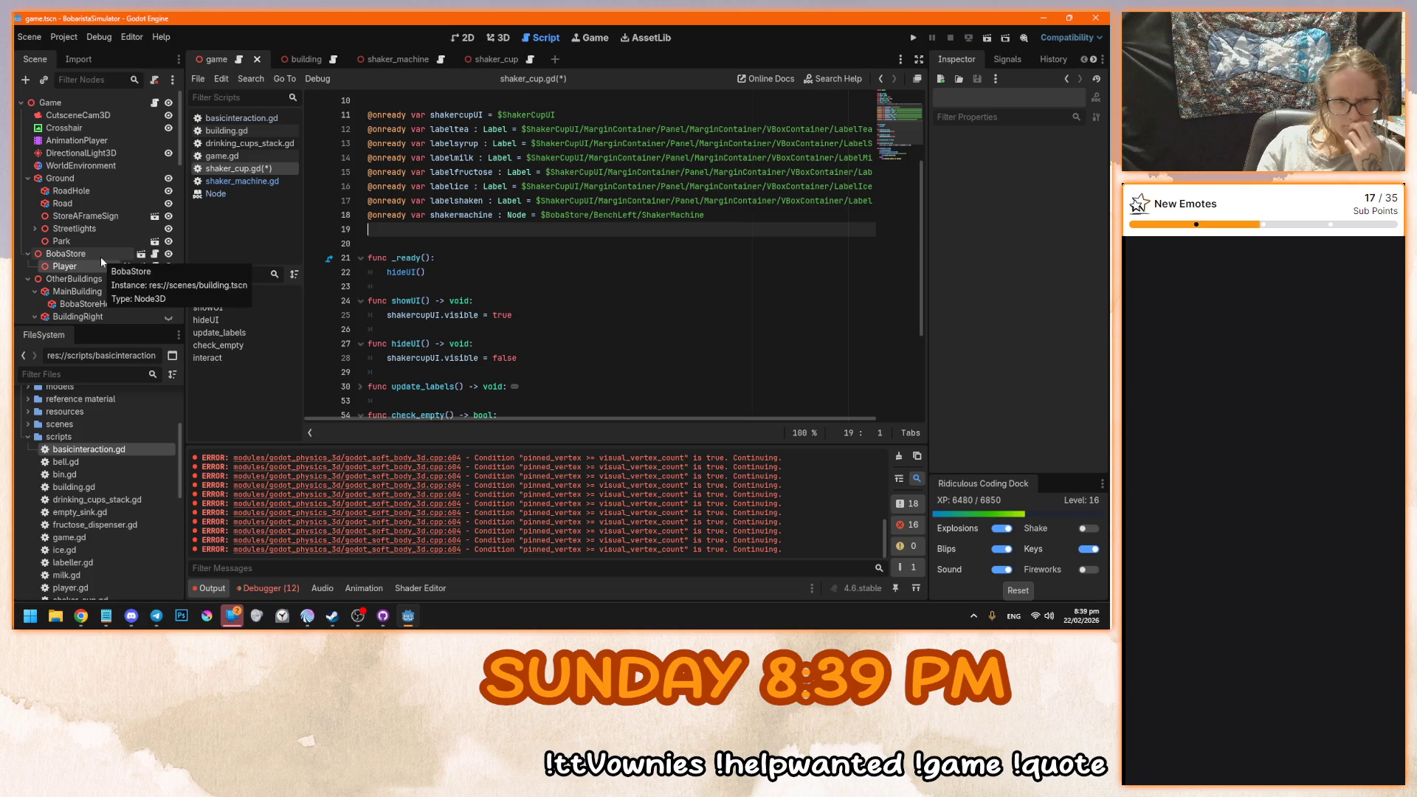
- Try an onready BuildingLeftBalcony reference, remove it, and save the script
{"action": "scroll", "coordinate": [101, 258], "scroll_direction": "down", "scroll_amount": 4}
{"action": "left_click", "coordinate": [99, 217]}
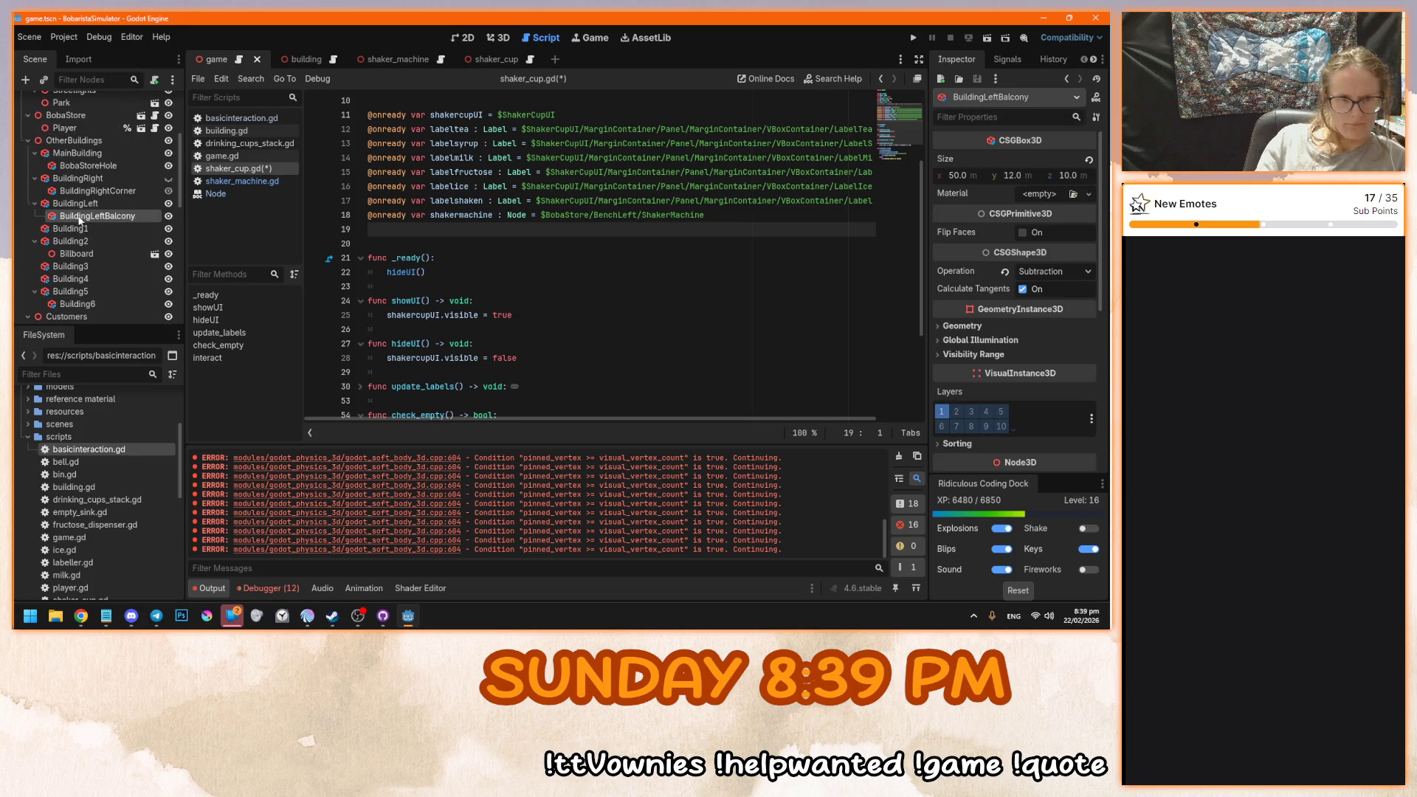
{"action": "left_click_drag", "start_coordinate": [69, 219], "coordinate": [419, 231]}
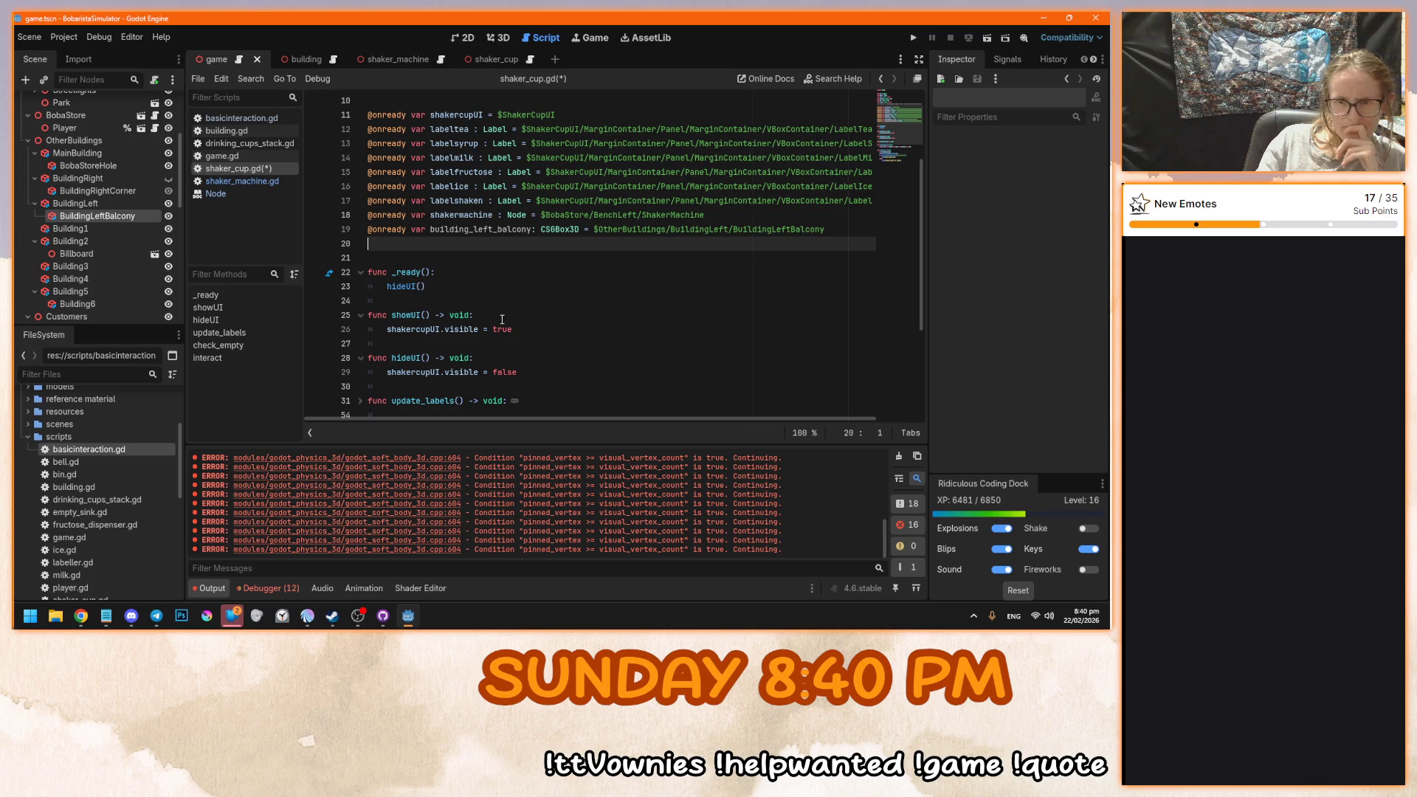
{"action": "right_click", "coordinate": [594, 264]}
{"action": "key", "text": "Escape"}
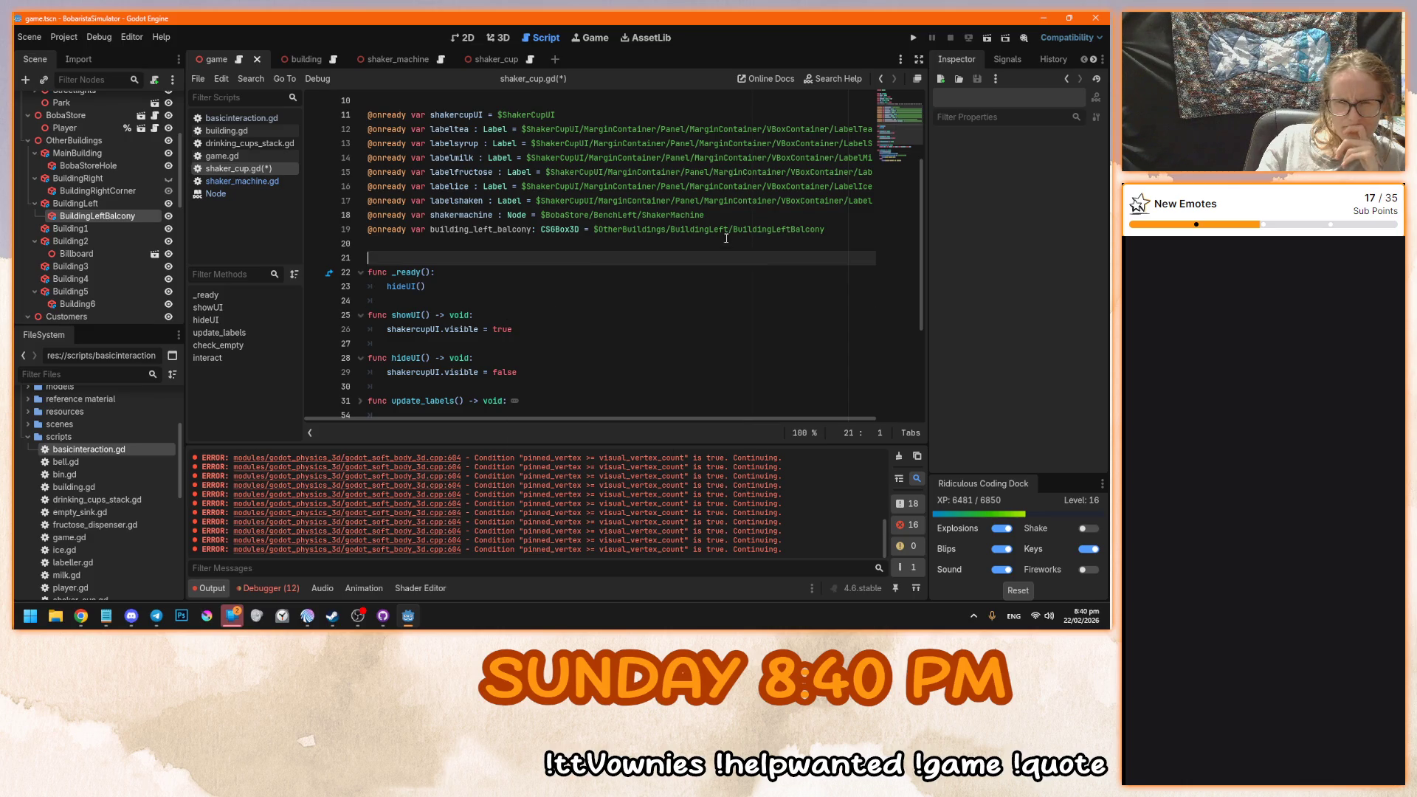
{"action": "key", "text": "ctrl+z"}
{"action": "key", "text": "ctrl+s"}
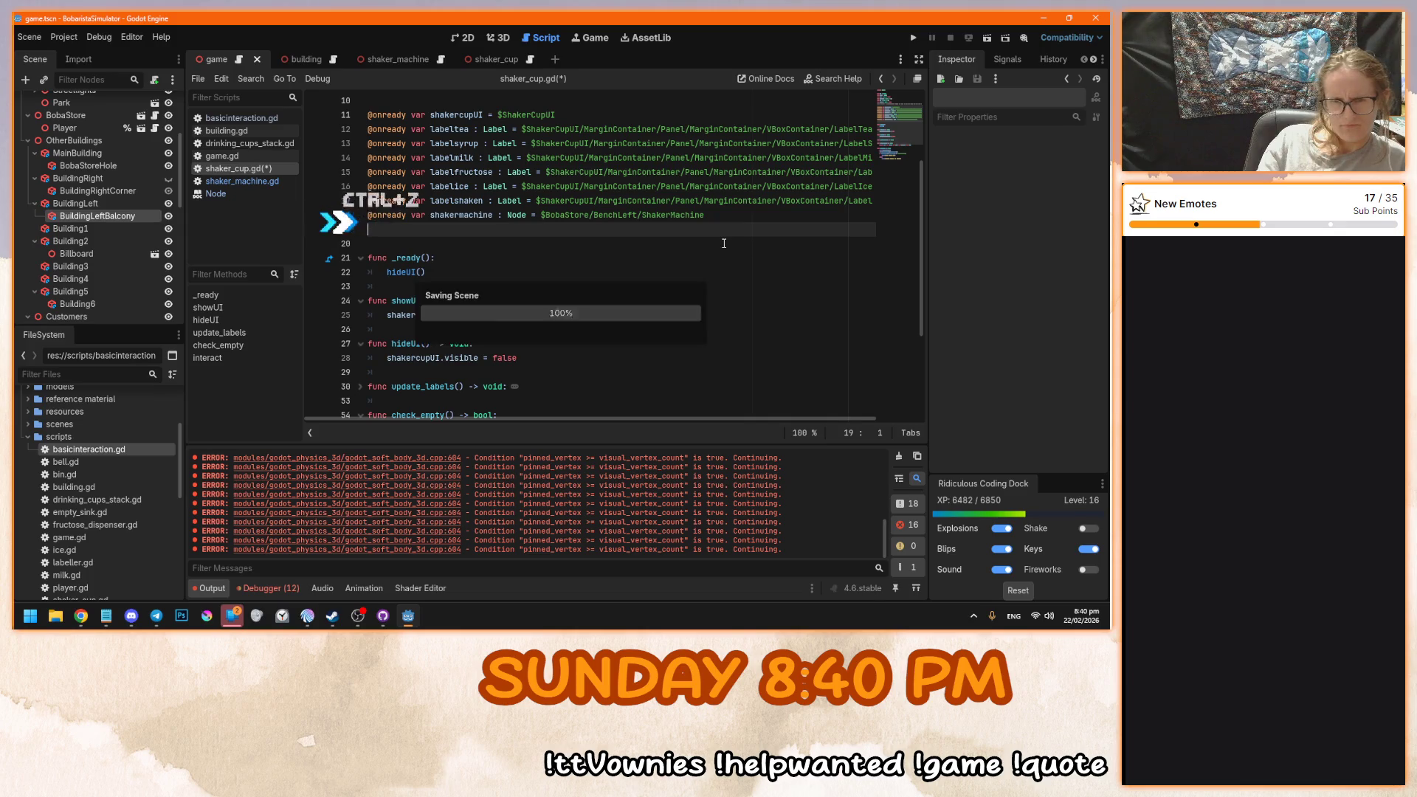
- Retype the ': Node' type on line 18 and save
{"action": "double_click", "coordinate": [523, 214]}
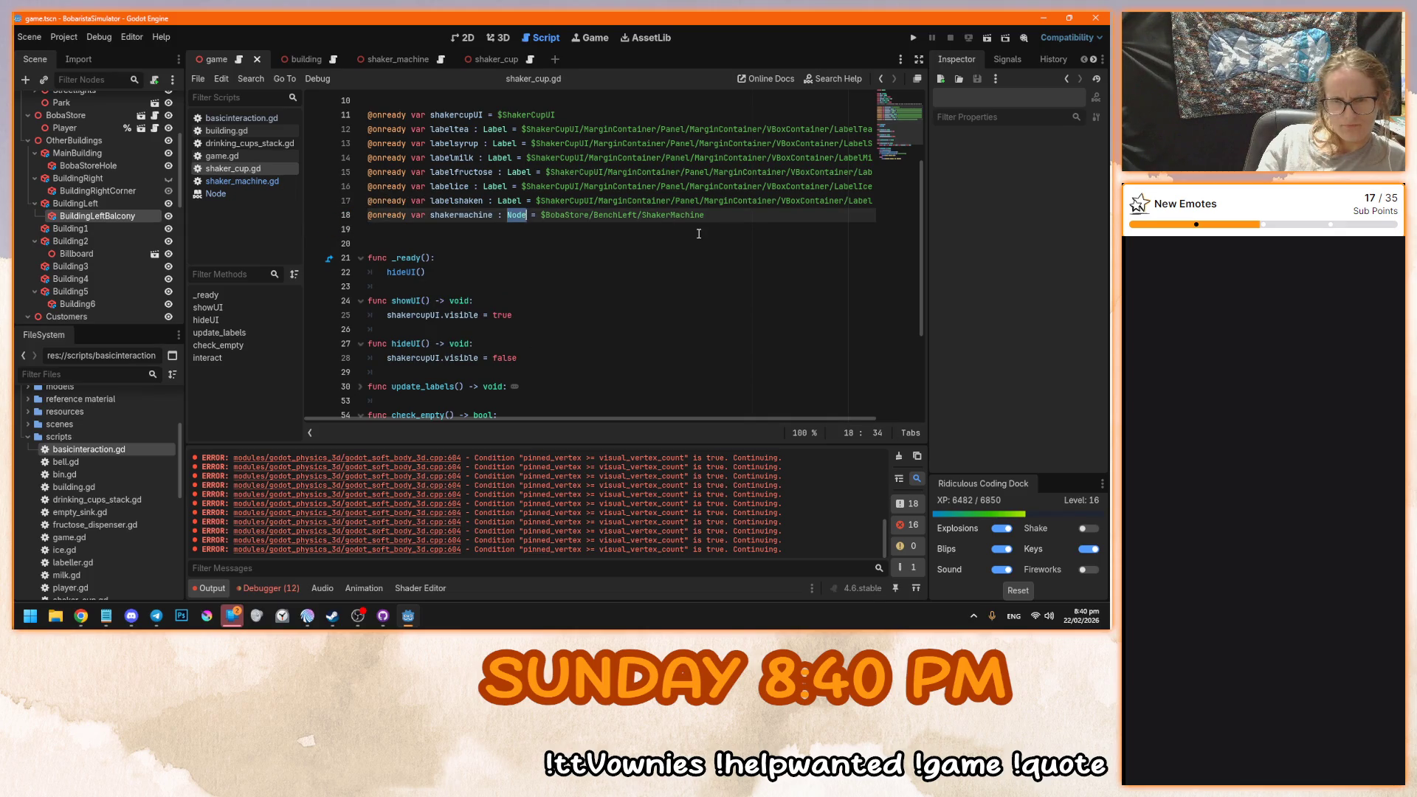
{"action": "key", "text": "BackSpace"}
{"action": "type", "text": ": Node"}
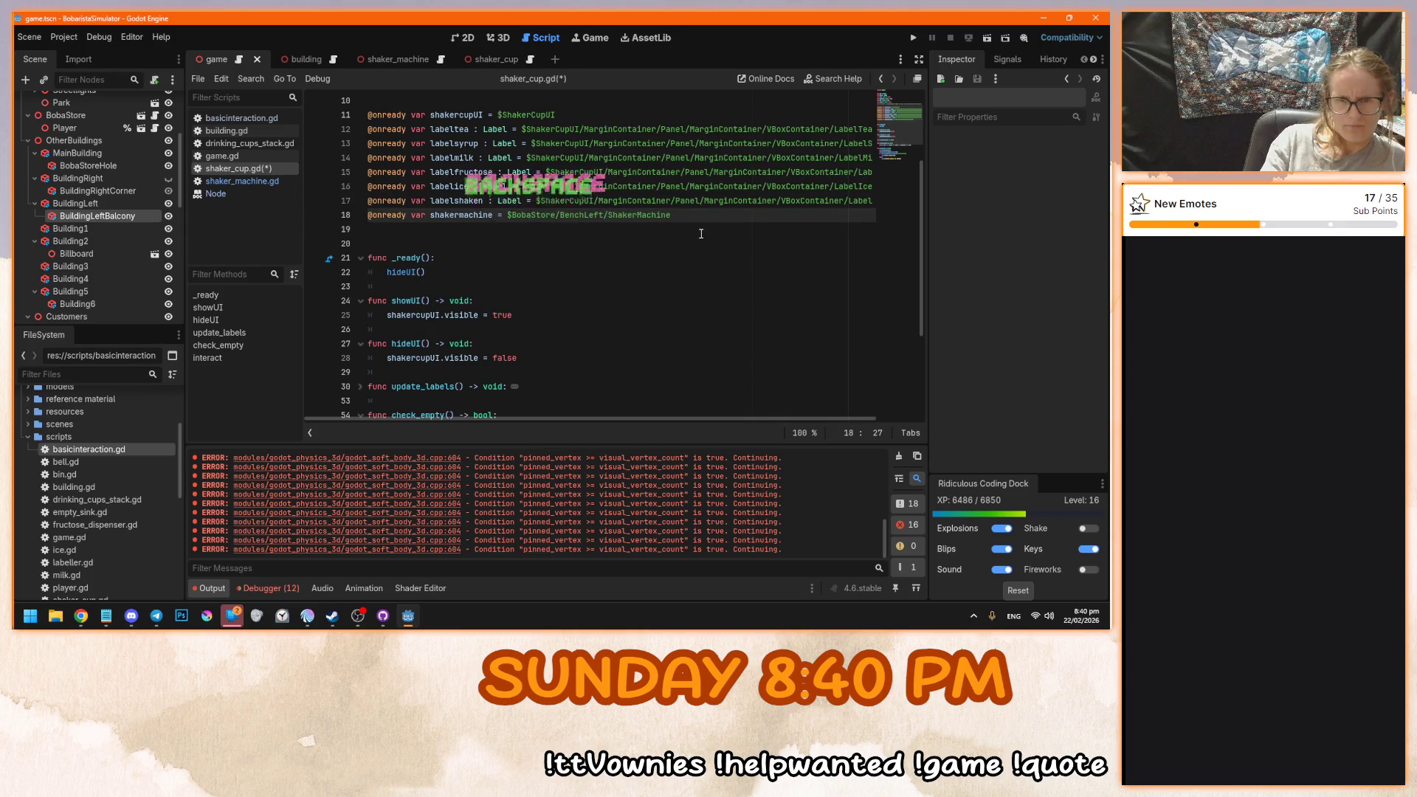
{"action": "left_click", "coordinate": [694, 233]}
{"action": "key", "text": "ctrl+s"}
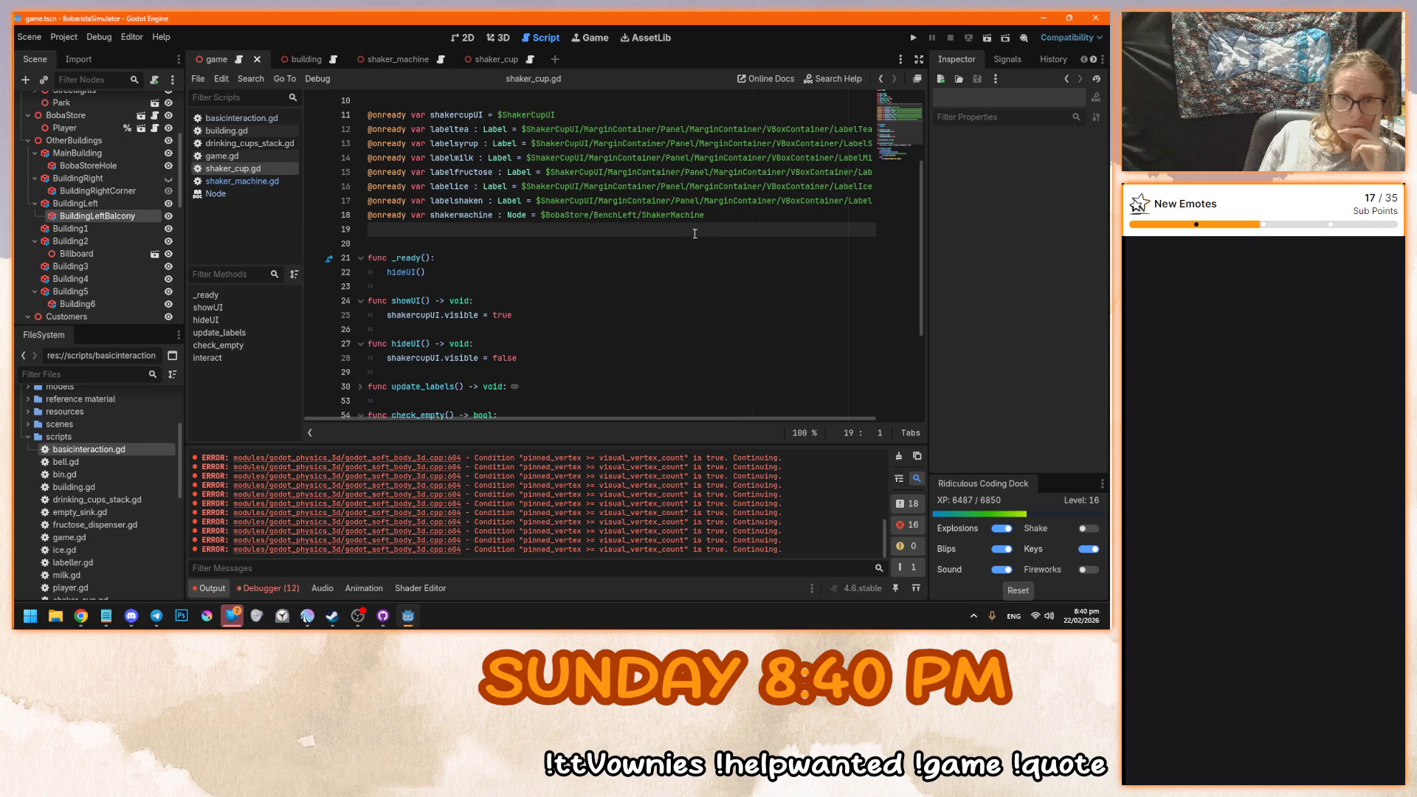
- Change line 18's path to $root/BobaStore/BenchLeft/ShakerMachine and run the game
{"action": "left_click", "coordinate": [544, 215]}
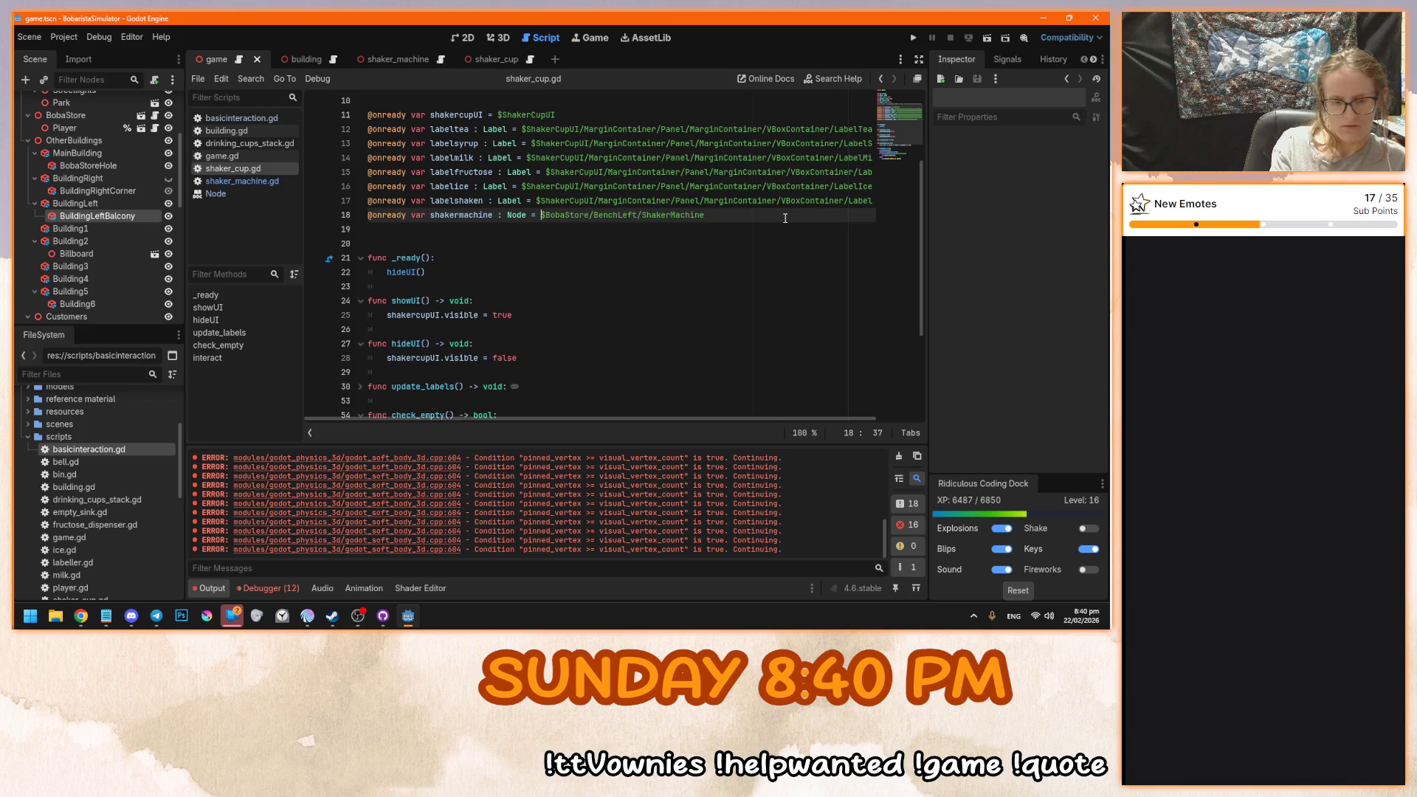
{"action": "type", "text": "$./"}
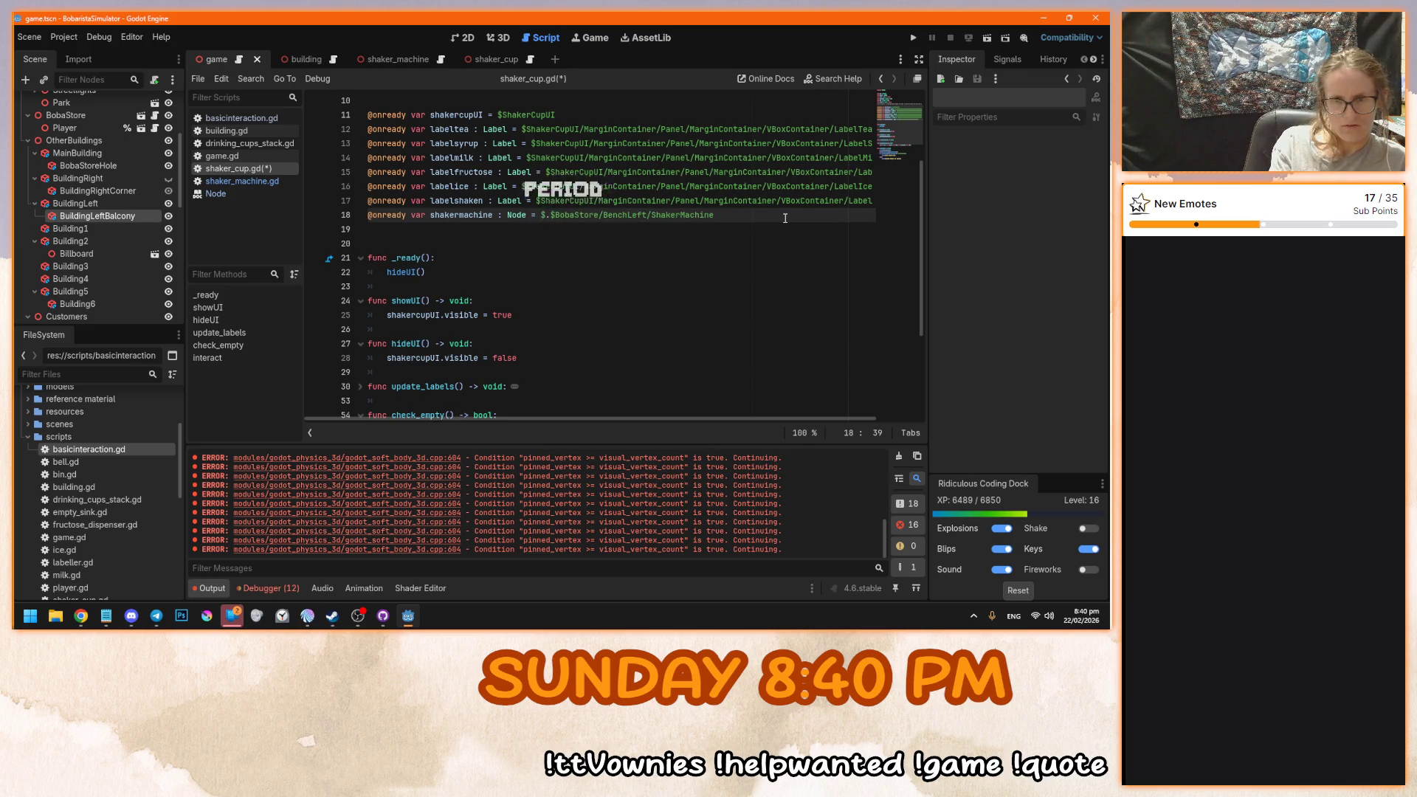
{"action": "key", "text": "Delete"}
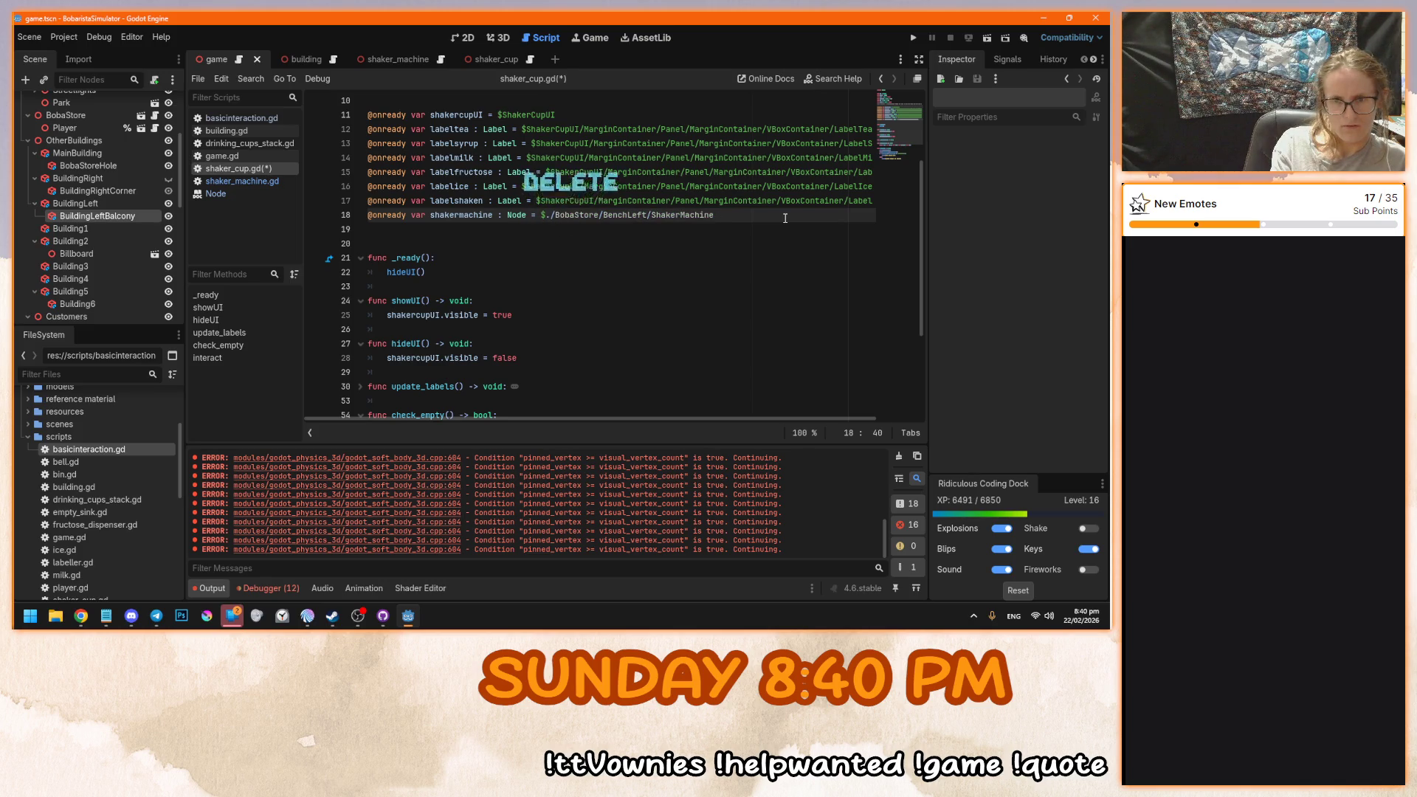
{"action": "type", "text": "."}
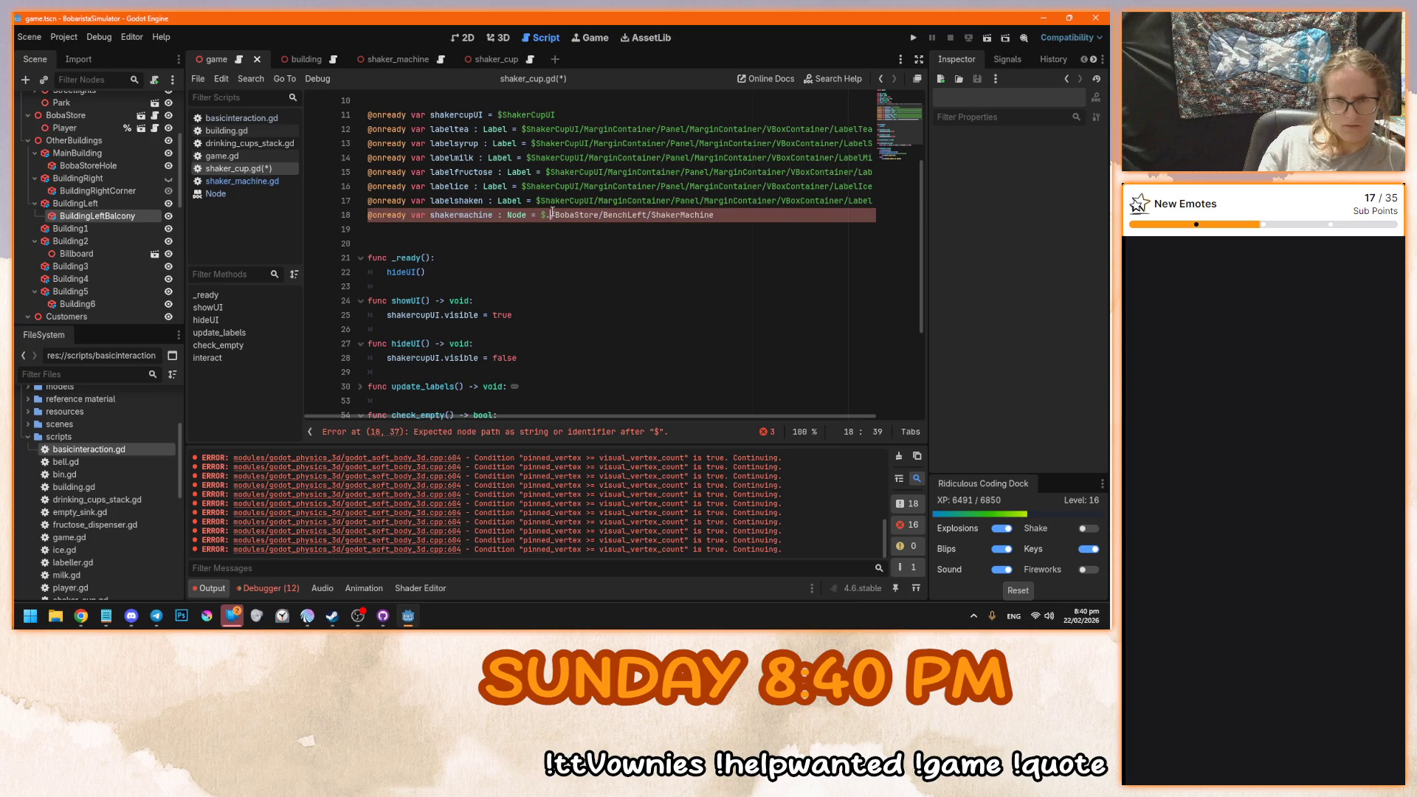
{"action": "key", "text": "BackSpace"}
{"action": "key", "text": "BackSpace"}
{"action": "key", "text": "BackSpace"}
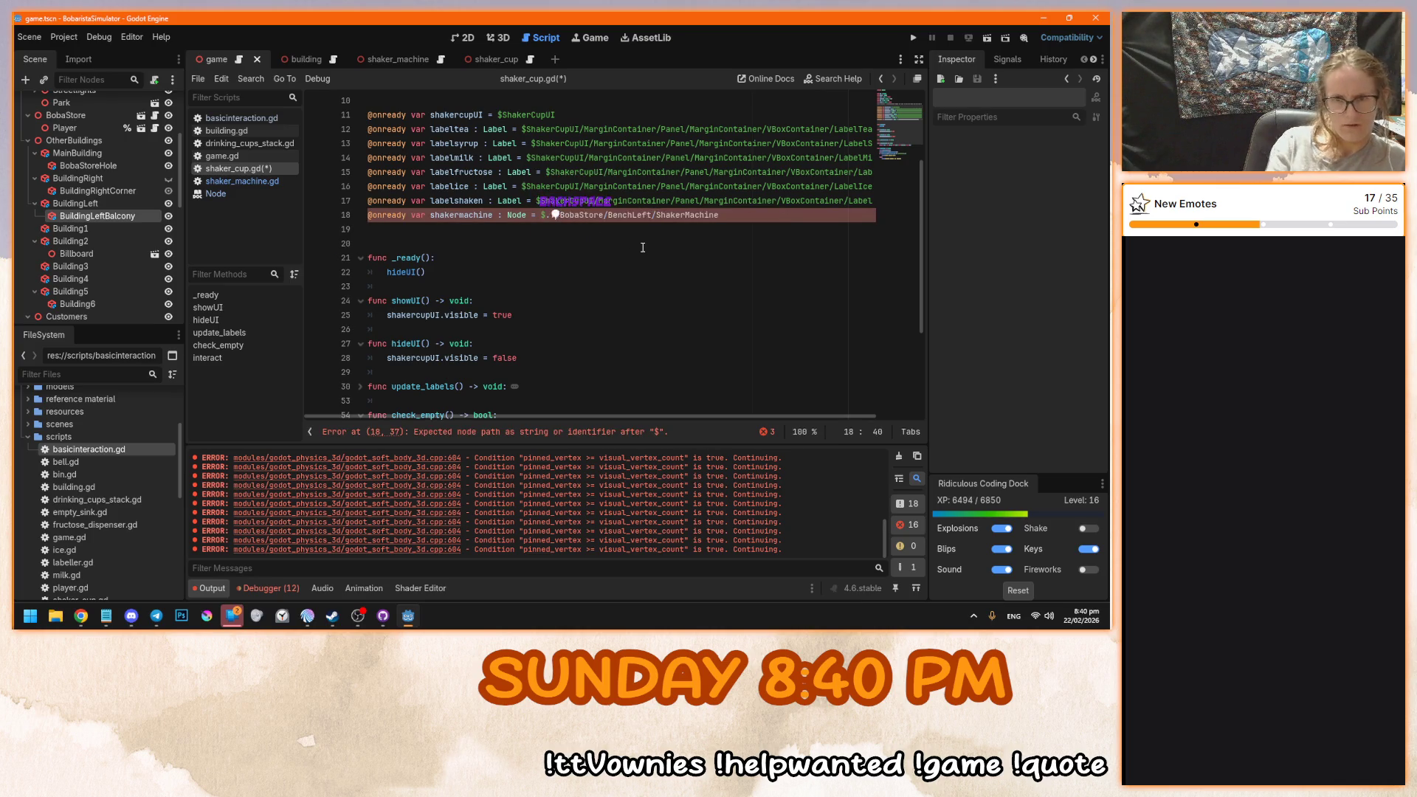
{"action": "type", "text": "root"}
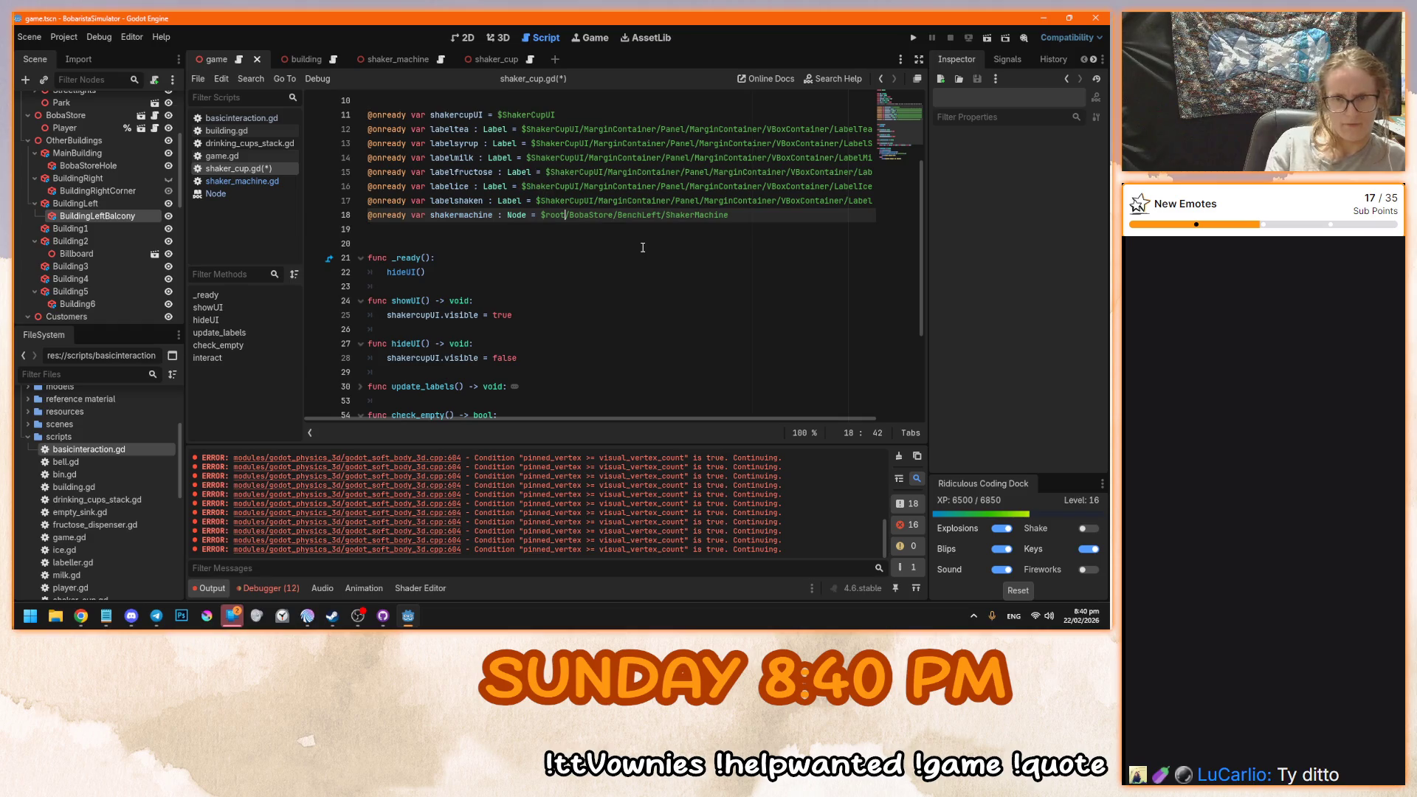
{"action": "left_click", "coordinate": [643, 247]}
{"action": "key", "text": "F5"}
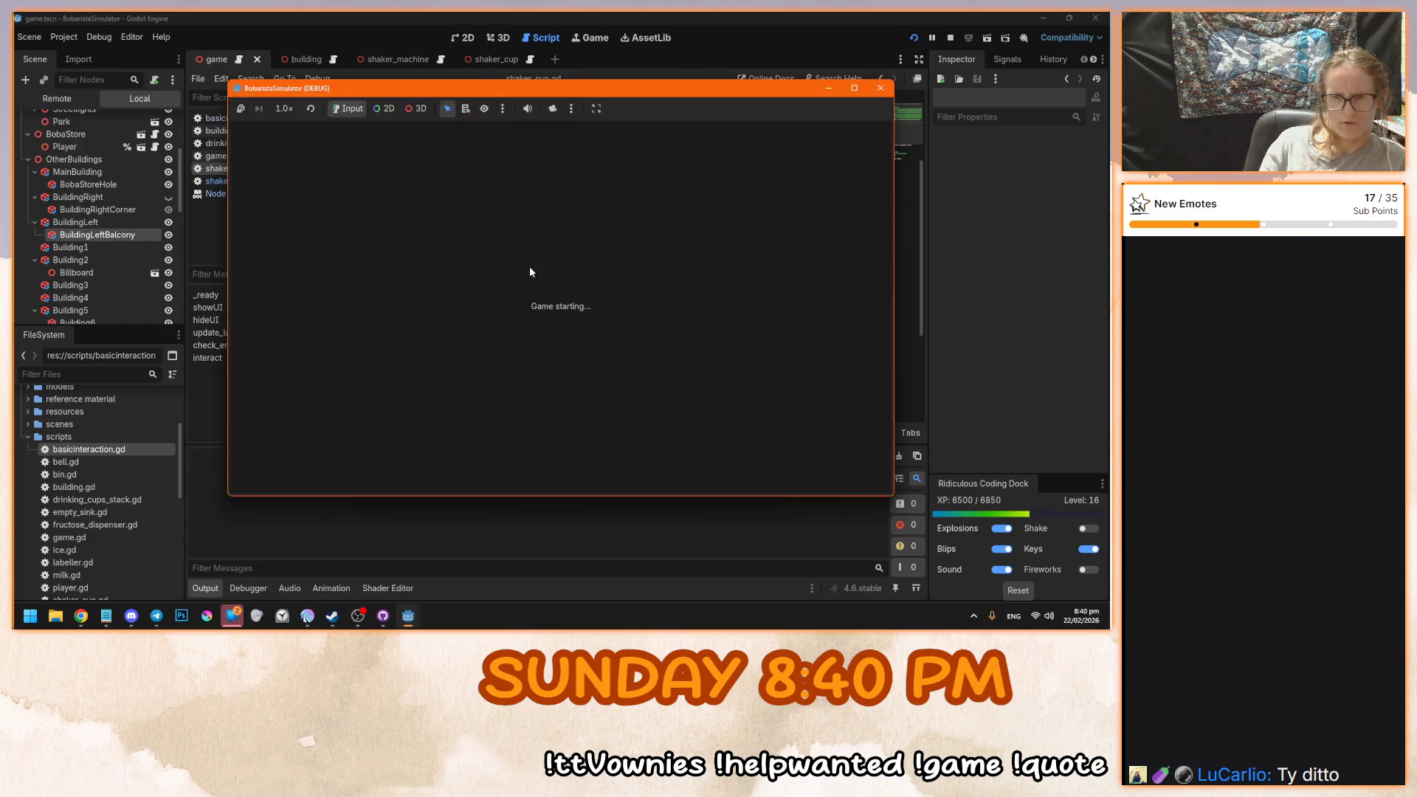
- Test the cup in the shaker machine, stop the game, and undo the root edit on line 18
{"action": "left_click", "coordinate": [526, 292]}
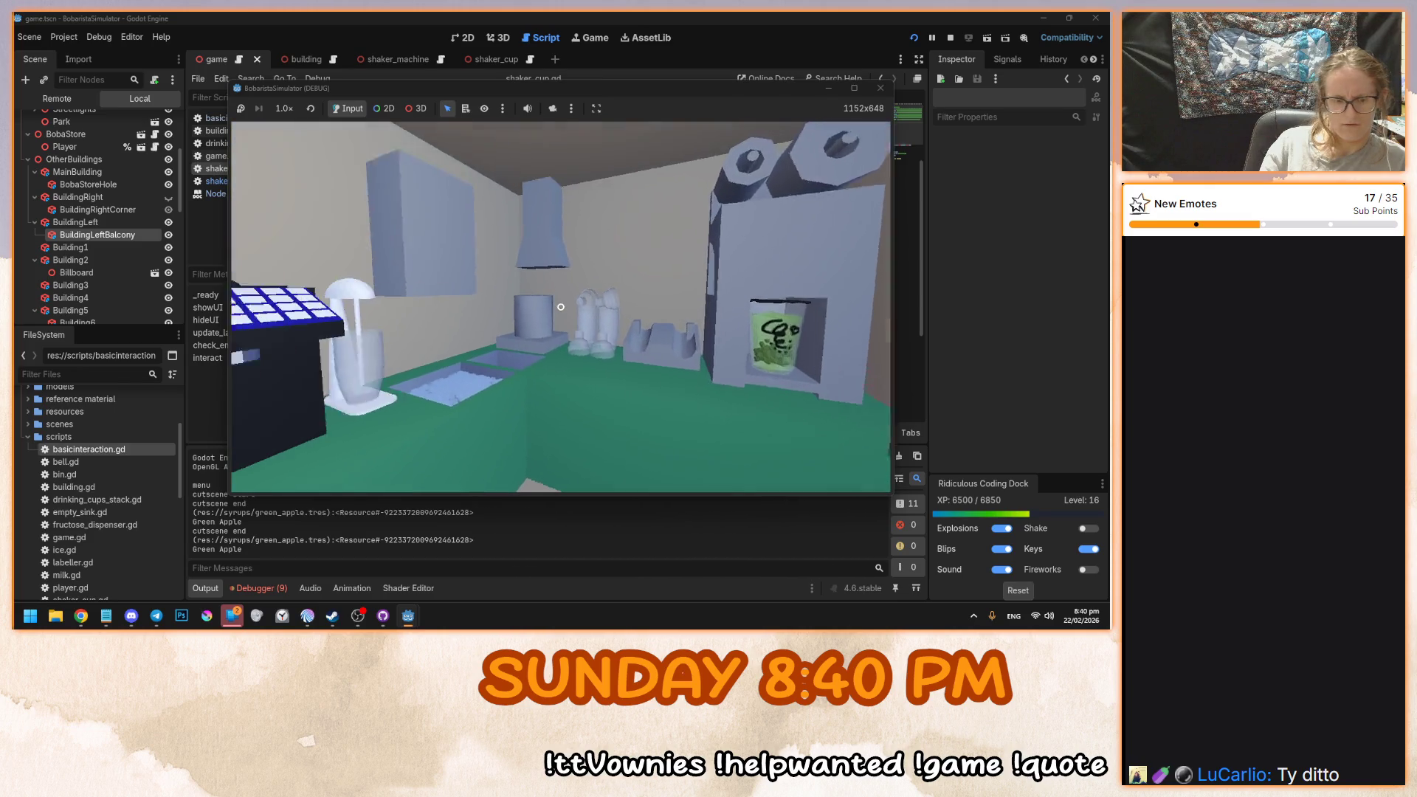
{"action": "left_click", "coordinate": [561, 306]}
{"action": "left_click", "coordinate": [561, 306]}
{"action": "left_click", "coordinate": [561, 307]}
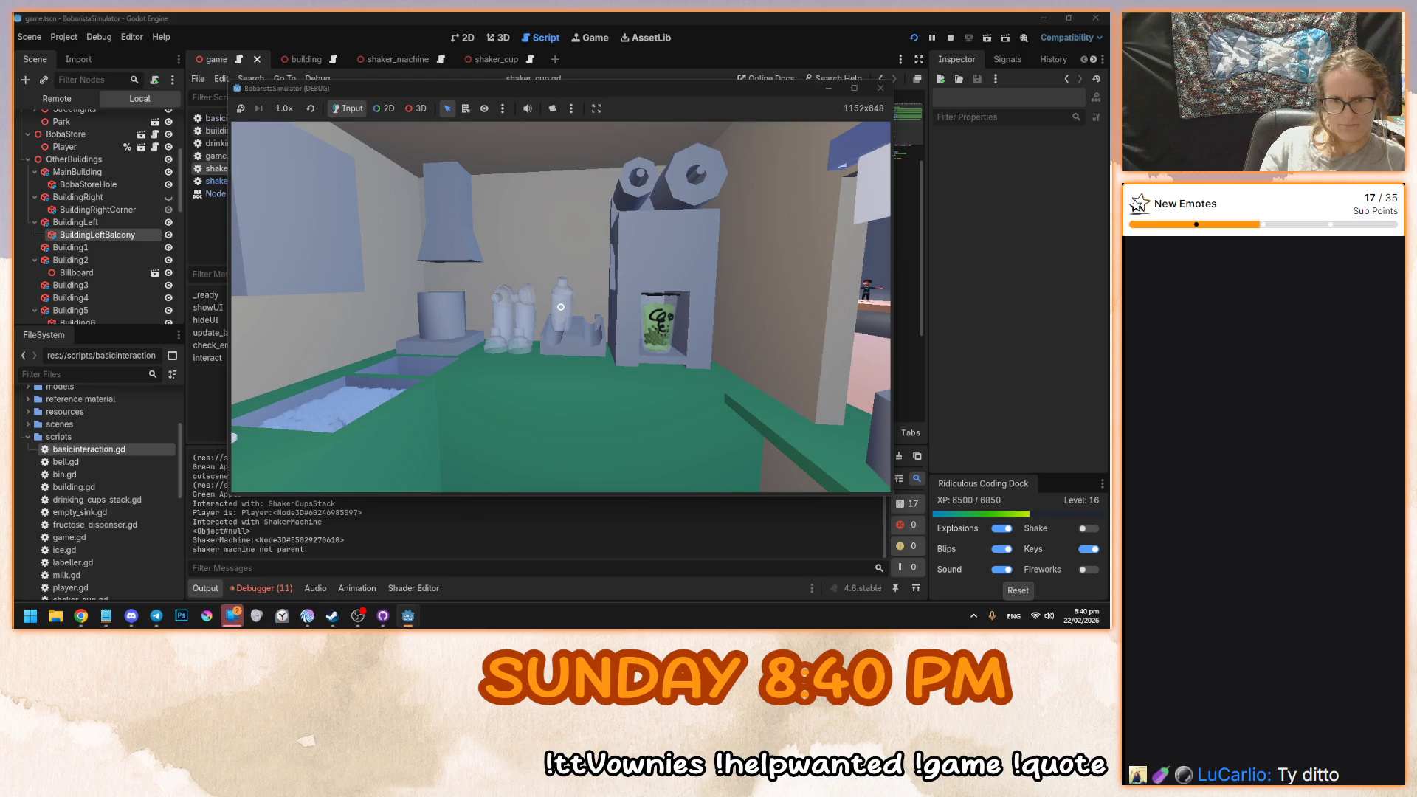
{"action": "key", "text": "F8"}
{"action": "key", "text": "ctrl+z"}
{"action": "key", "text": "ctrl+z"}
{"action": "key", "text": "ctrl+z"}
{"action": "key", "text": "ctrl+z"}
{"action": "left_click", "coordinate": [570, 214]}
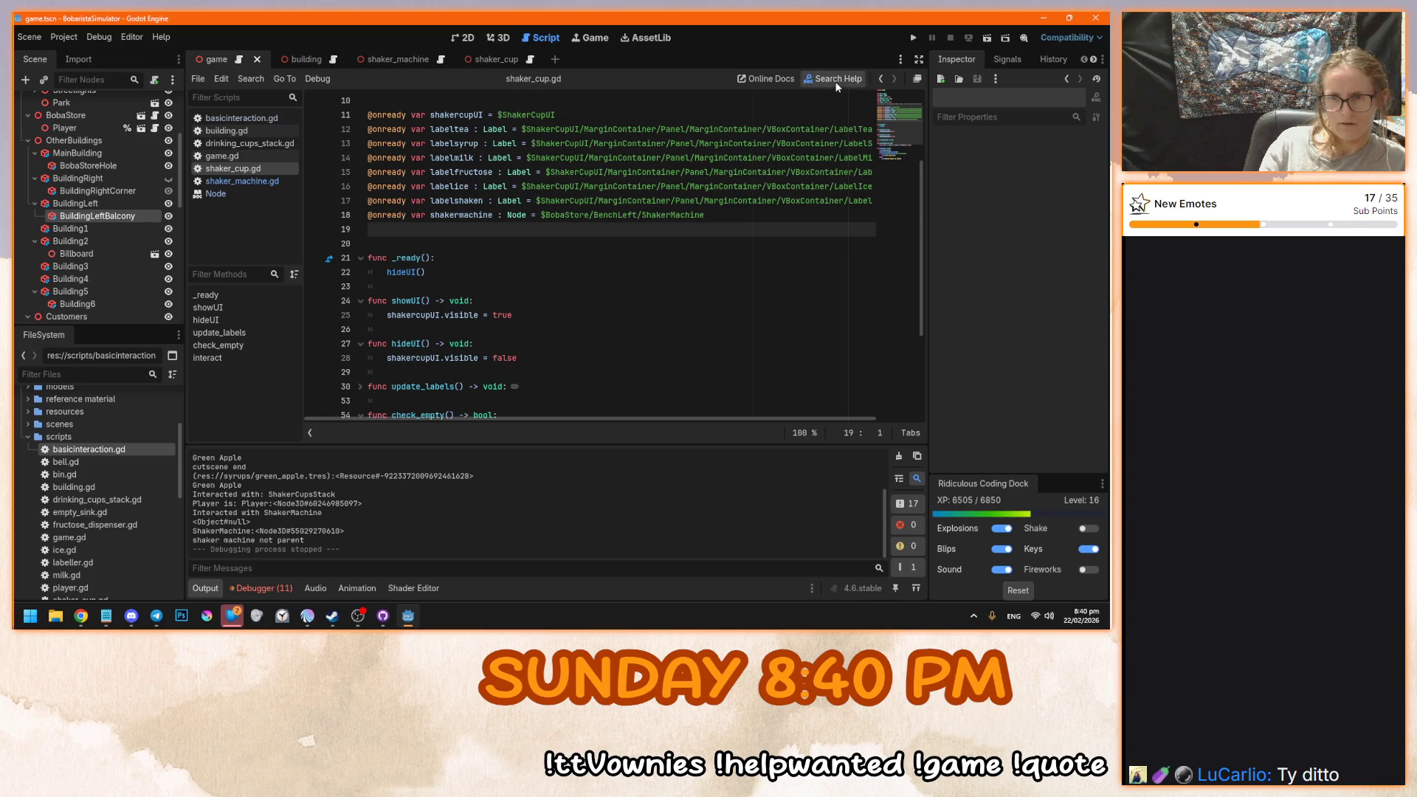
- Search the help for 'root' and read the SceneTree root property docs
{"action": "left_click", "coordinate": [833, 79]}
{"action": "type", "text": "root"}
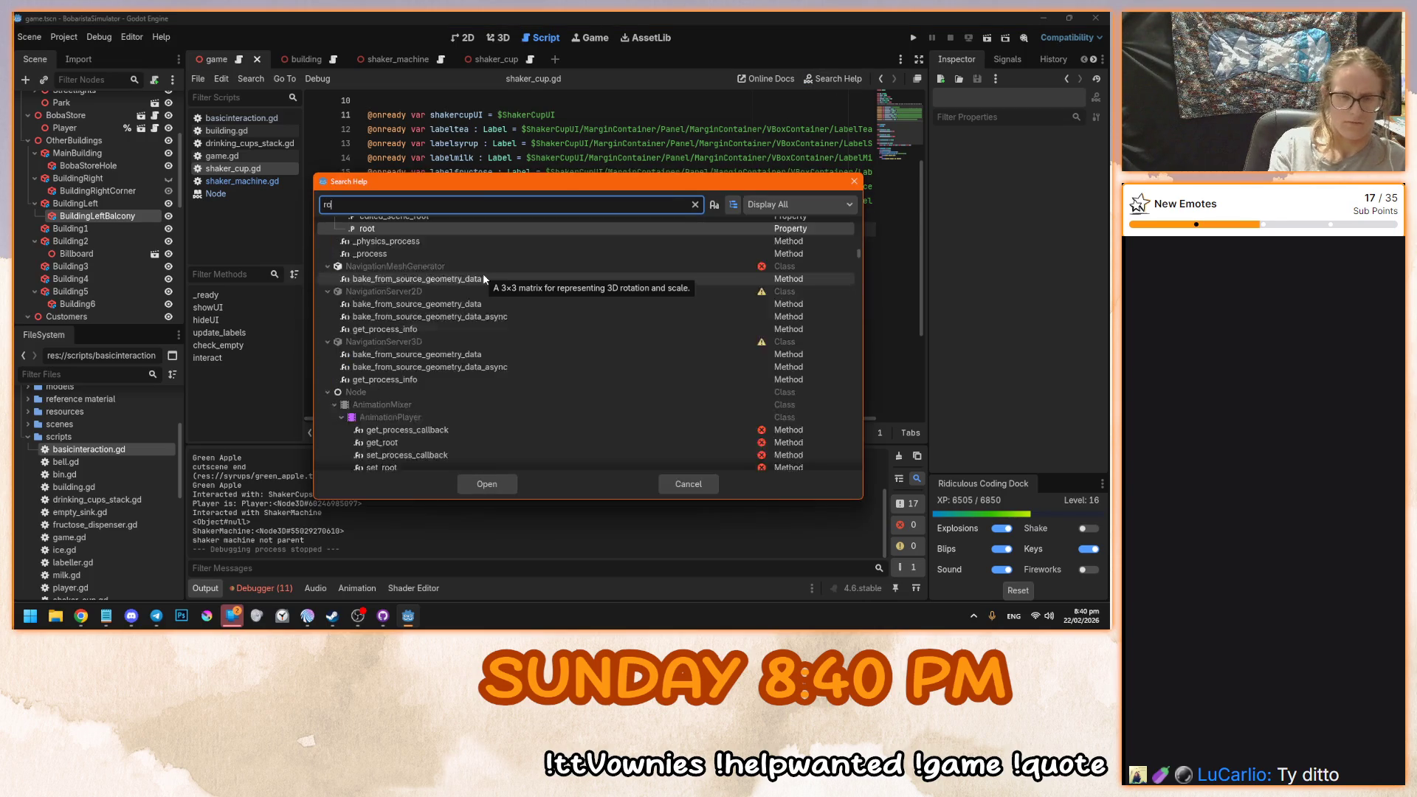
{"action": "scroll", "coordinate": [382, 286], "scroll_direction": "up", "scroll_amount": 3}
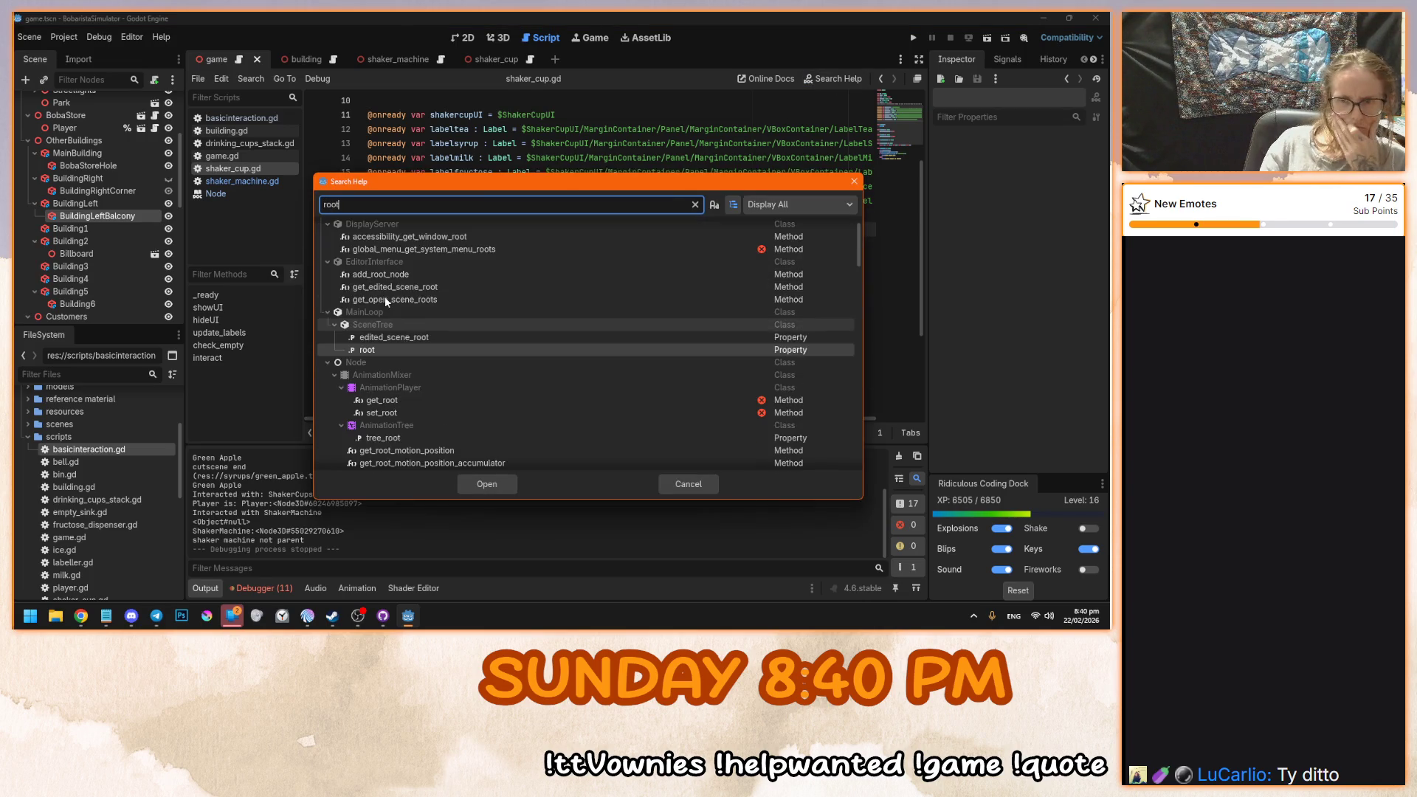
{"action": "double_click", "coordinate": [409, 352]}
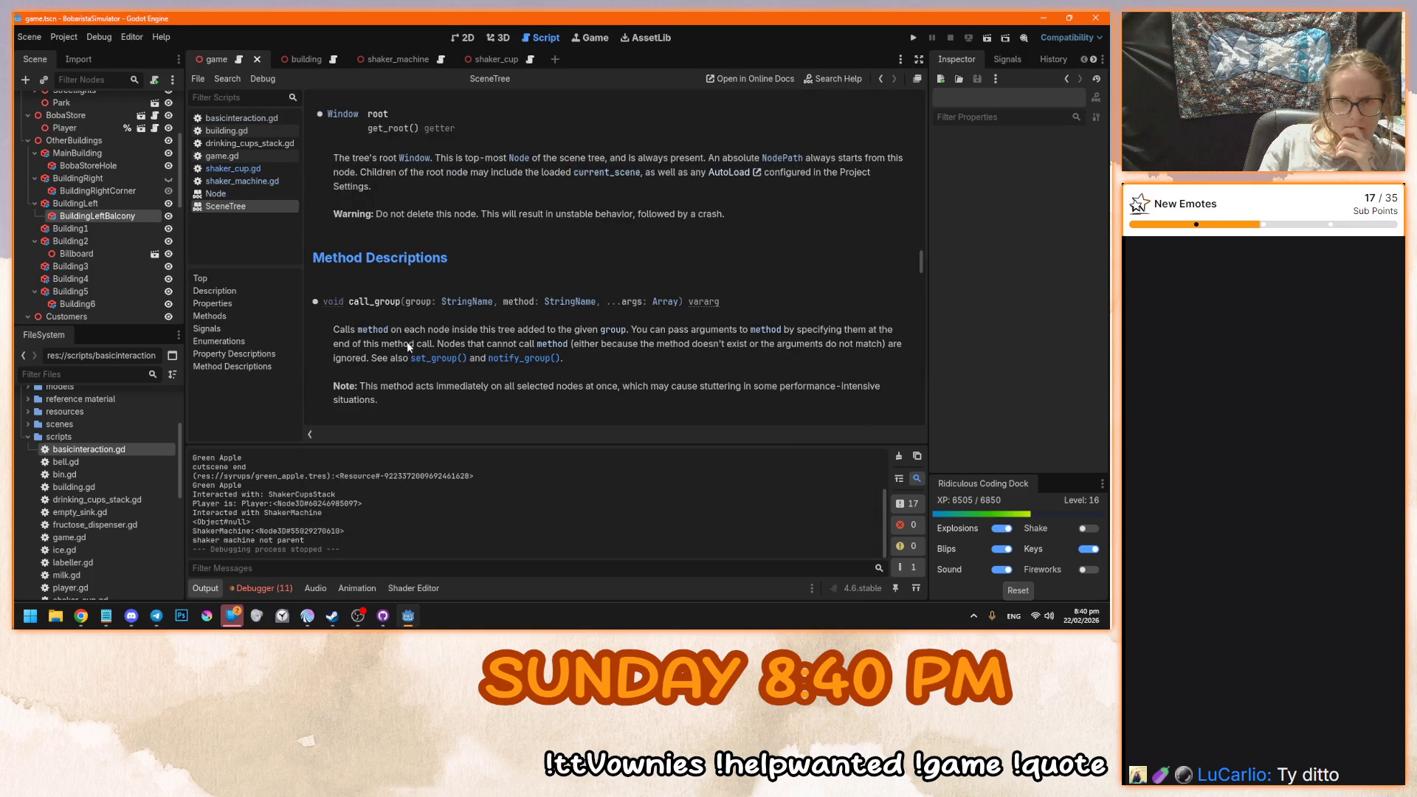
{"action": "scroll", "coordinate": [407, 345], "scroll_direction": "down", "scroll_amount": 8}
{"action": "scroll", "coordinate": [408, 345], "scroll_direction": "down", "scroll_amount": 10}
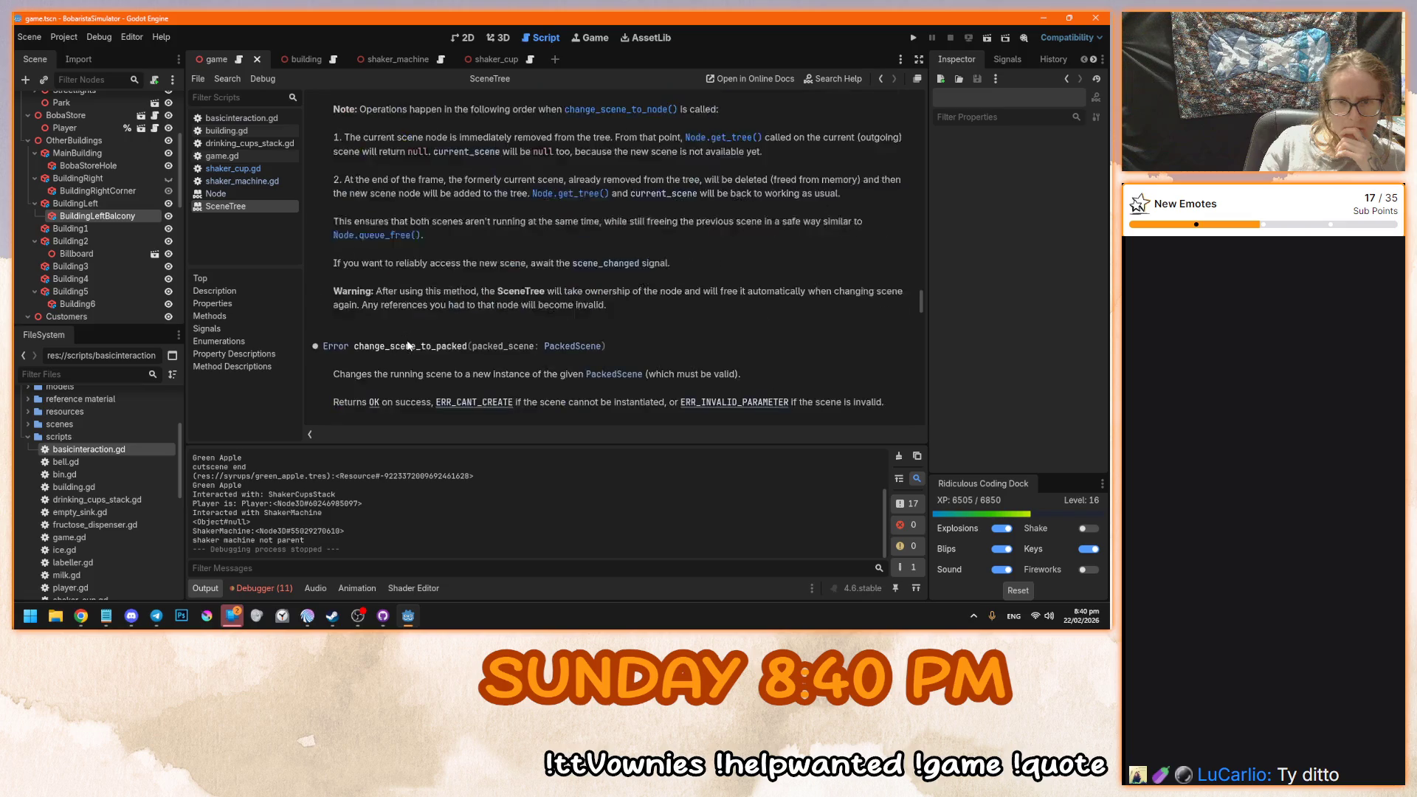
{"action": "scroll", "coordinate": [407, 345], "scroll_direction": "up", "scroll_amount": 4}
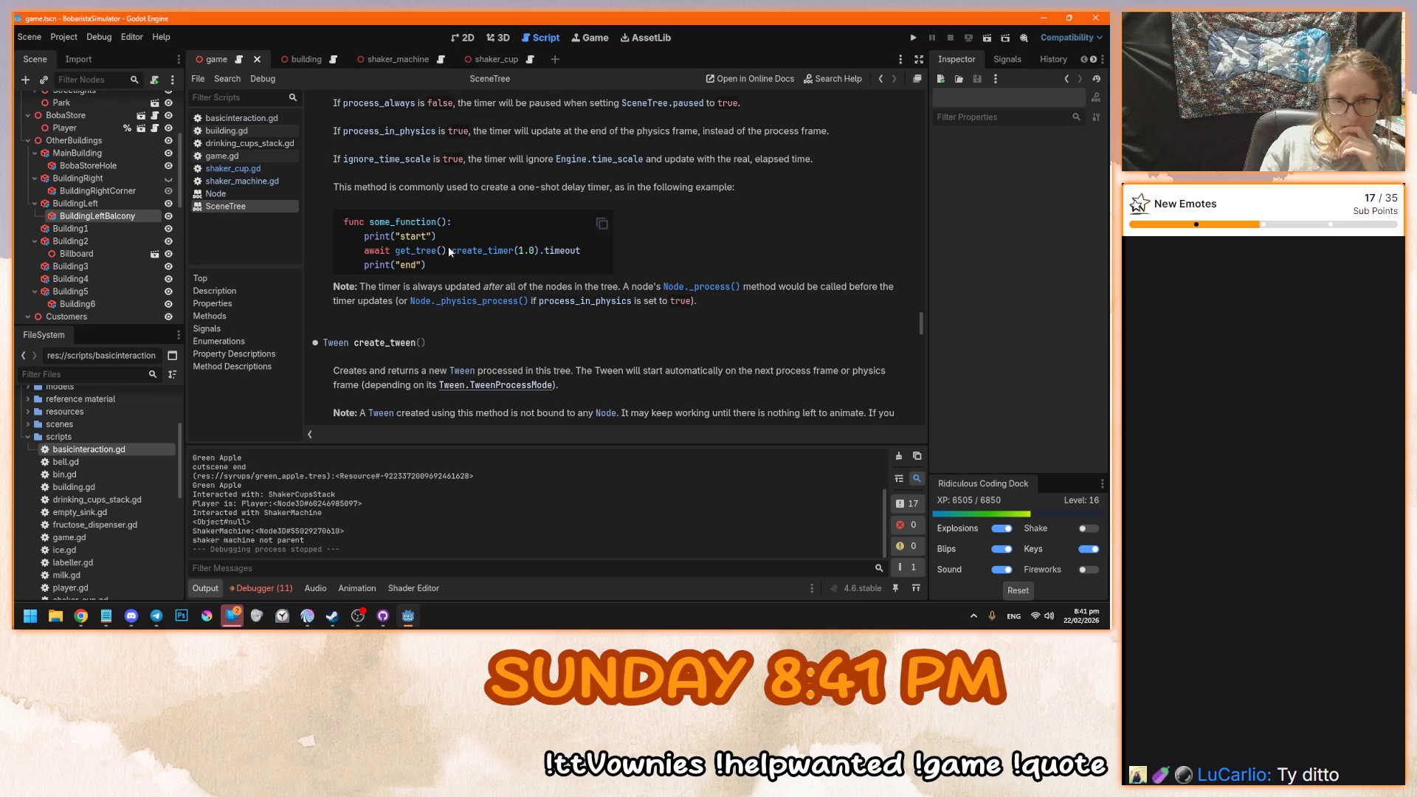
- Search the help for get_tree and open the Node get_tree() docs
{"action": "left_click", "coordinate": [832, 81]}
{"action": "type", "text": "get"}
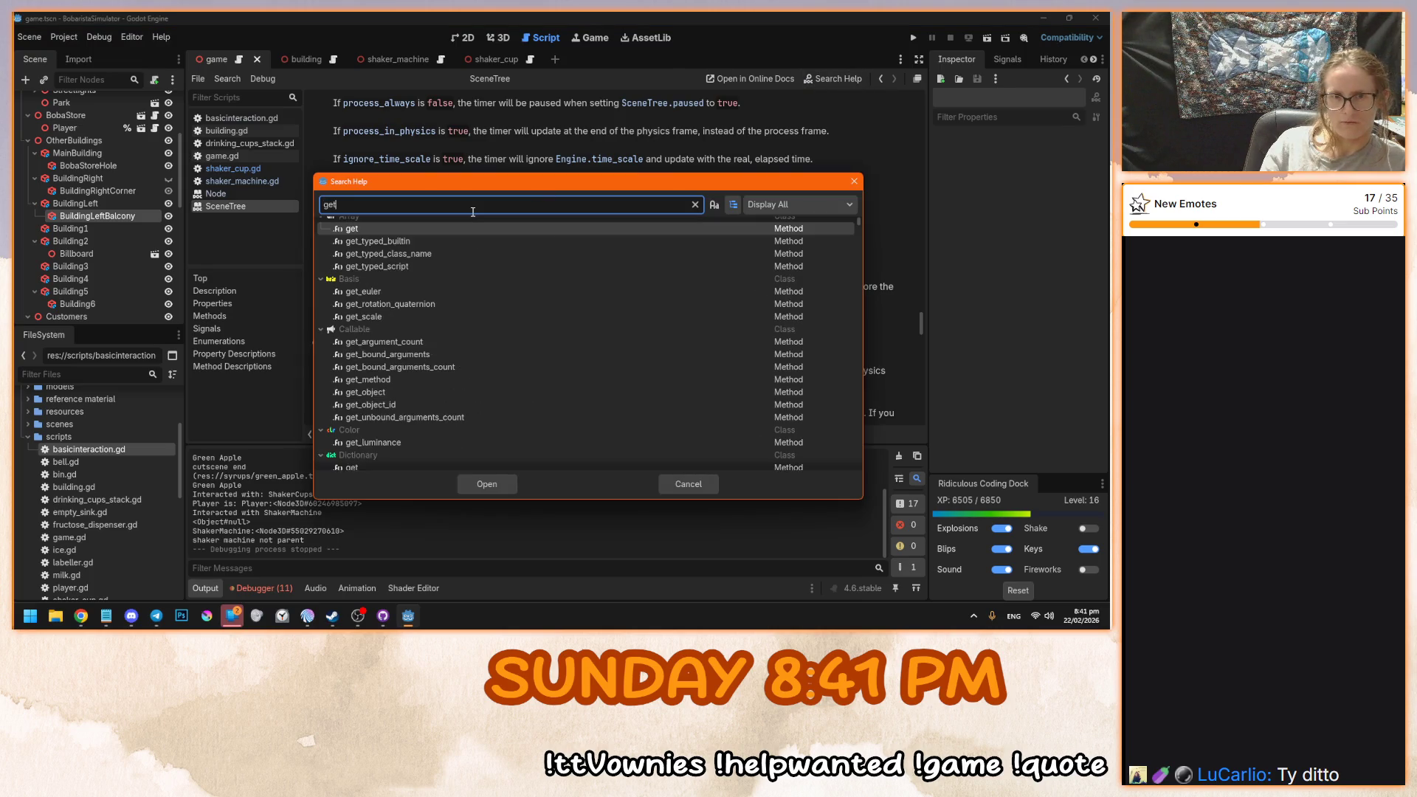
{"action": "type", "text": "_tree"}
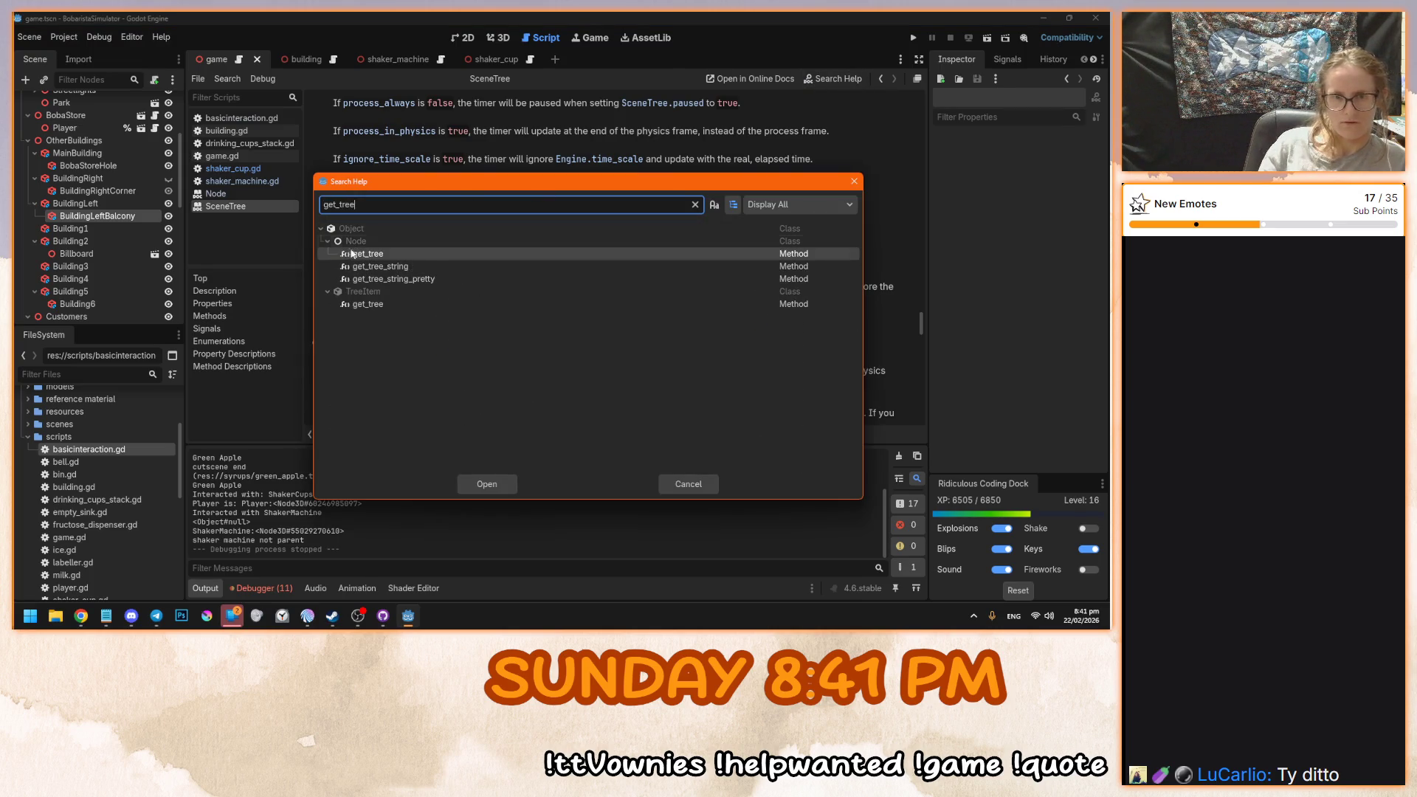
{"action": "double_click", "coordinate": [385, 255]}
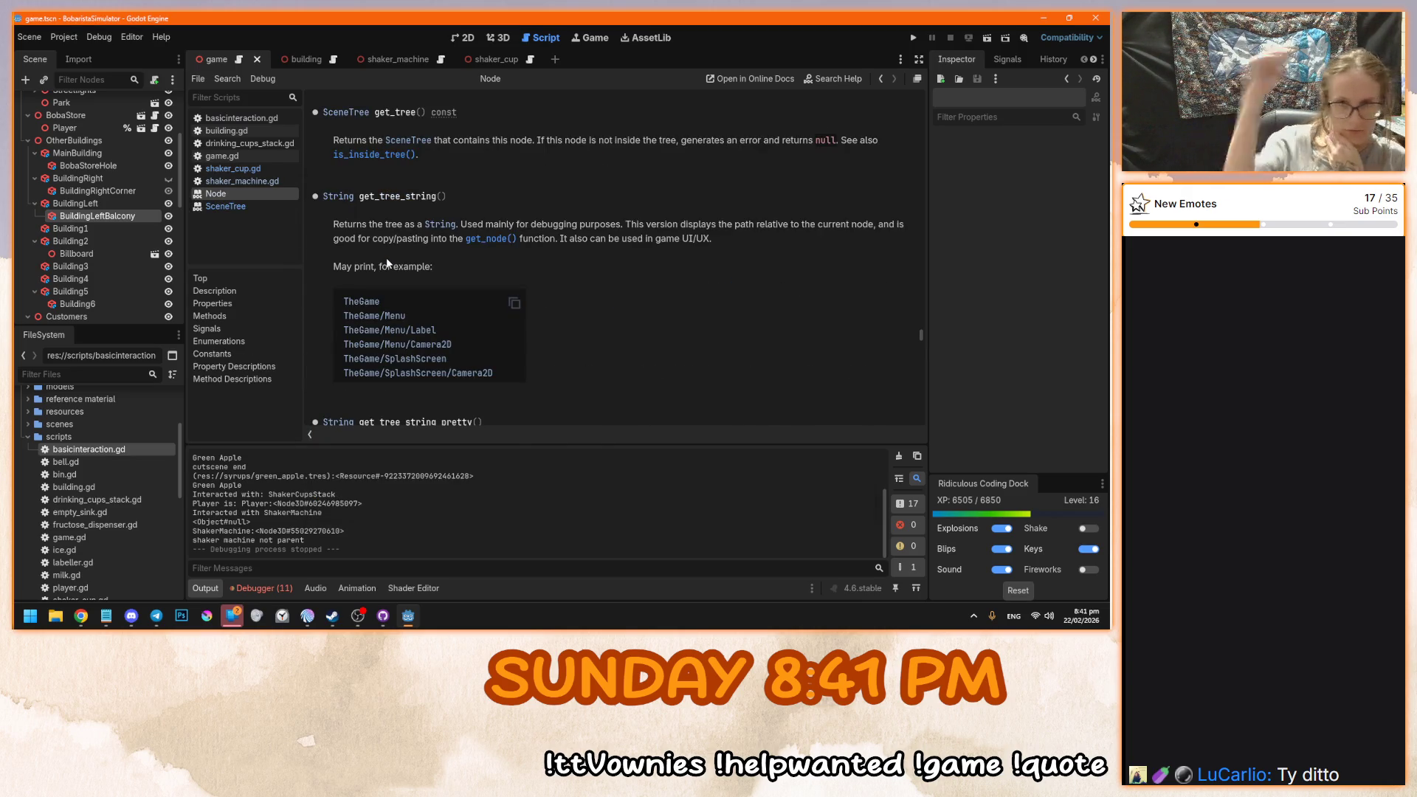
- In shaker_cup.gd, insert get_tree() before the node path on line 18
{"action": "left_click", "coordinate": [530, 60]}
{"action": "type", "text": "get_tree().$BobaStore/BenchLeft/ShakerMachine"}
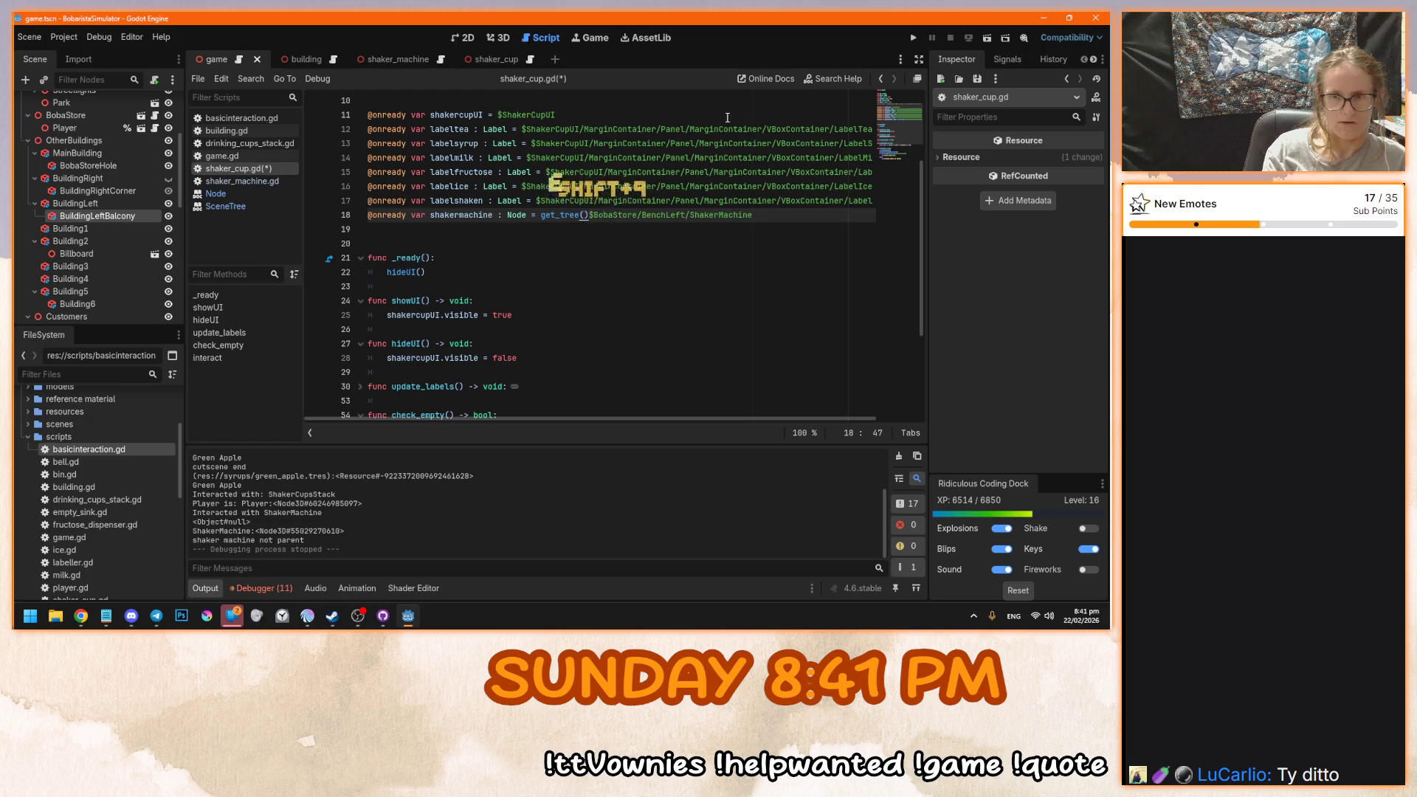
{"action": "type", "text": "/"}
{"action": "key", "text": "BackSpace"}
{"action": "type", "text": "."}
{"action": "left_click", "coordinate": [591, 317]}
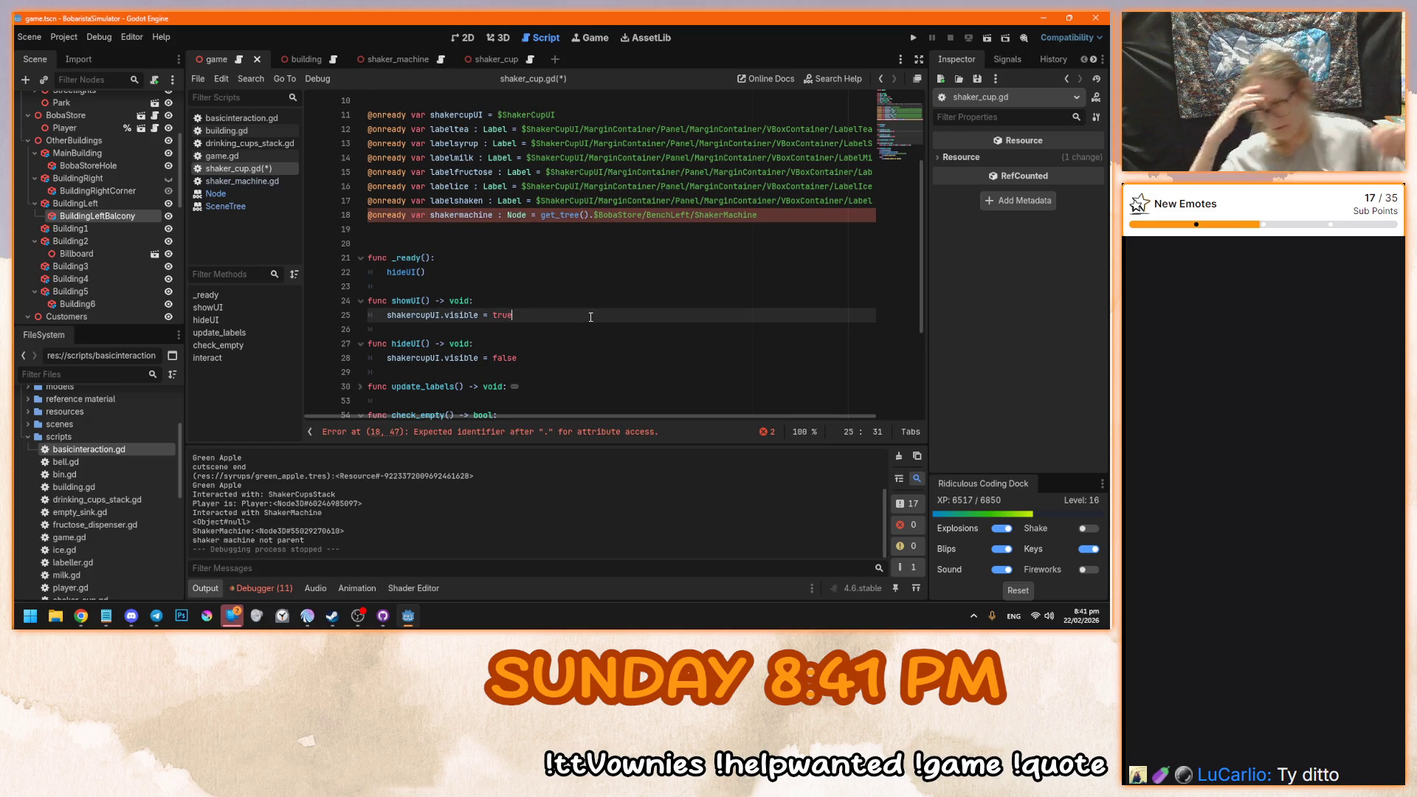
{"action": "left_click", "coordinate": [593, 214]}
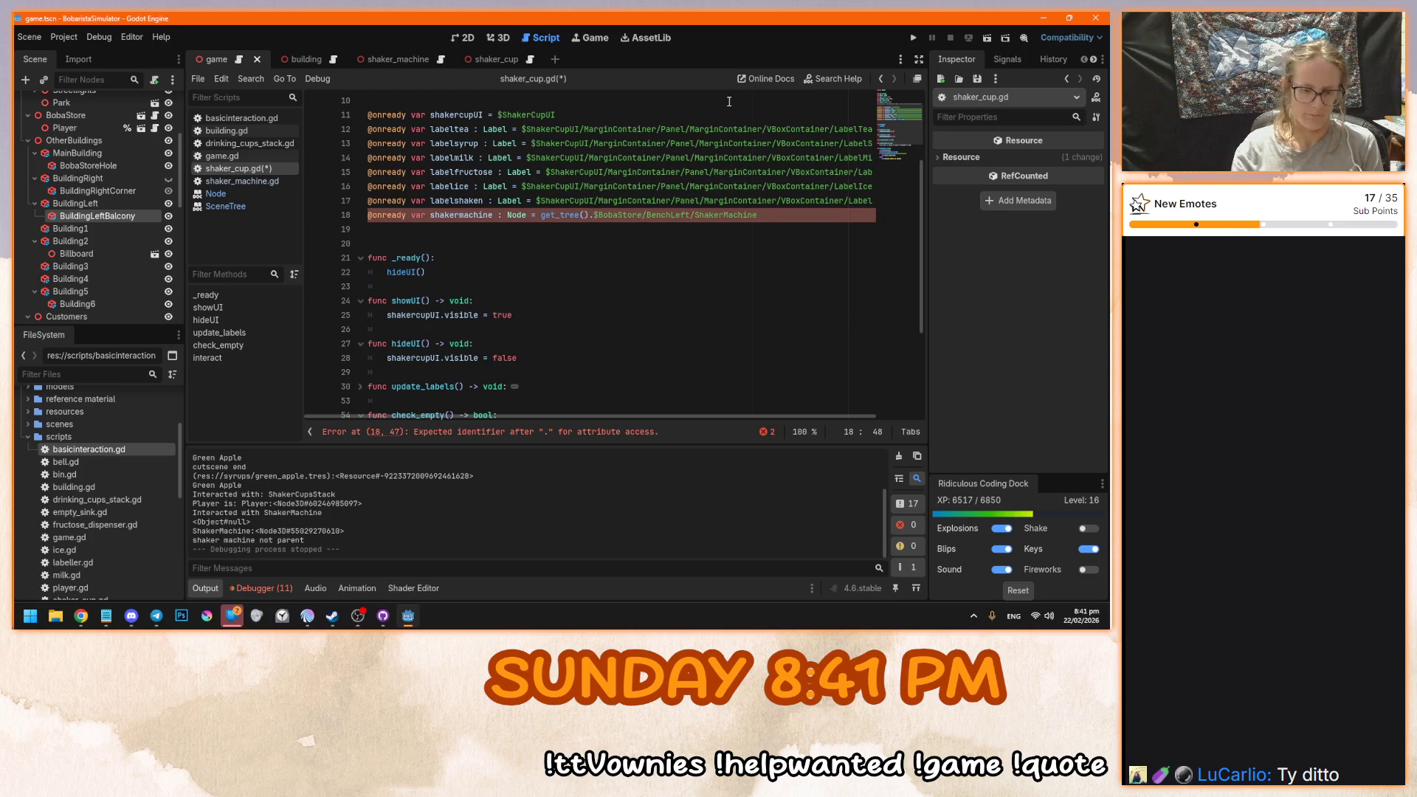
{"action": "key", "text": "BackSpace"}
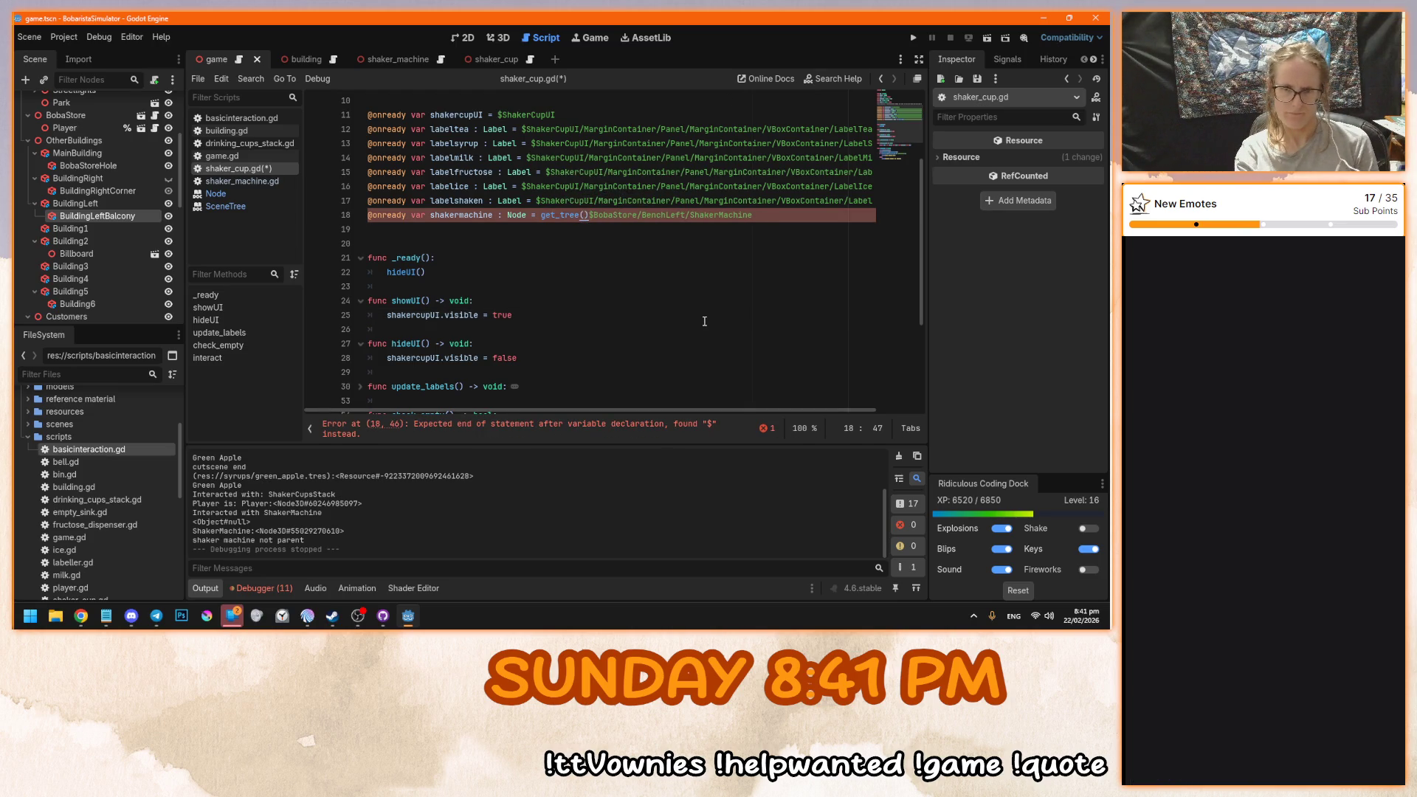
- Replace the $BobaStore node path with .find_child(" and start its string argument
{"action": "left_click_drag", "start_coordinate": [769, 220], "coordinate": [595, 215]}
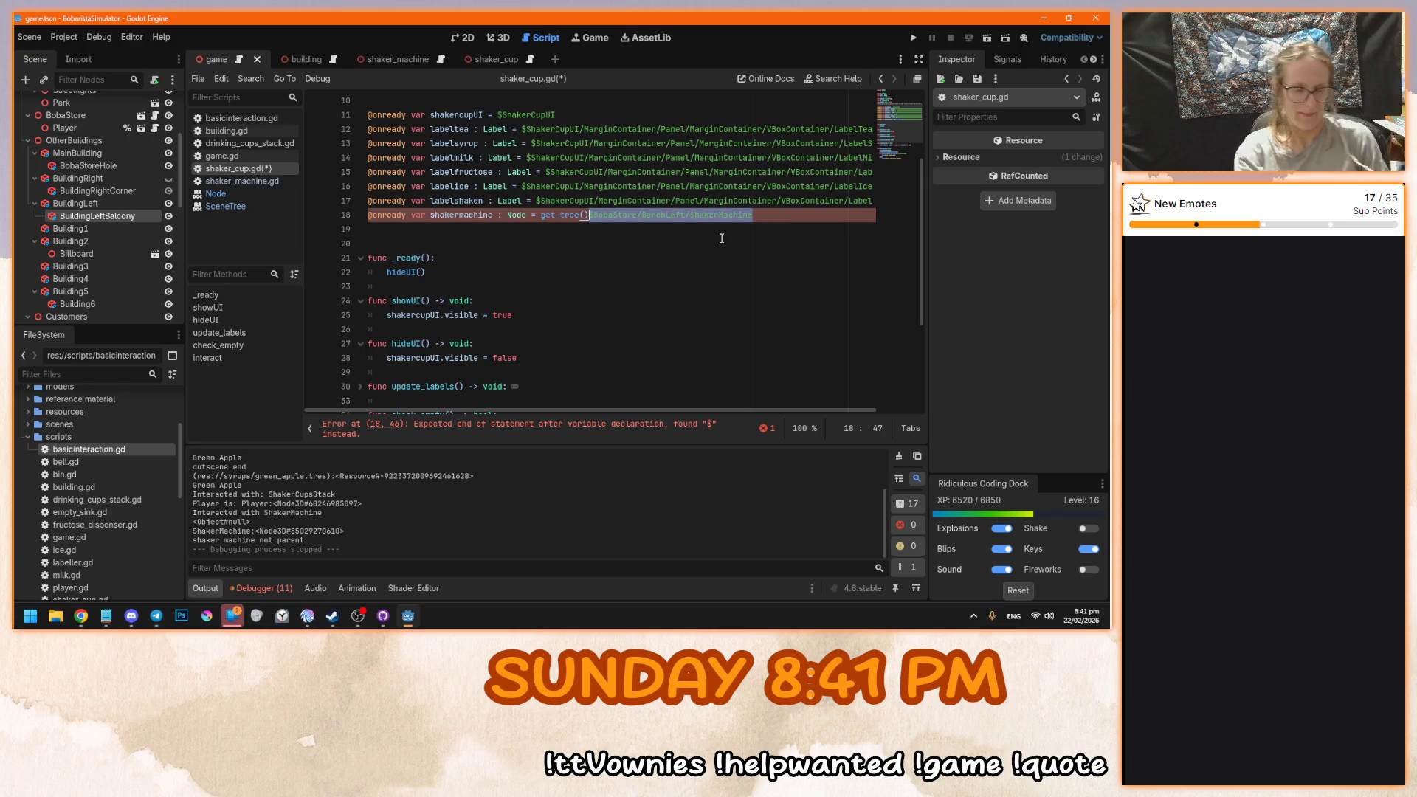
{"action": "key", "text": "ctrl+BackSpace"}
{"action": "type", "text": "."}
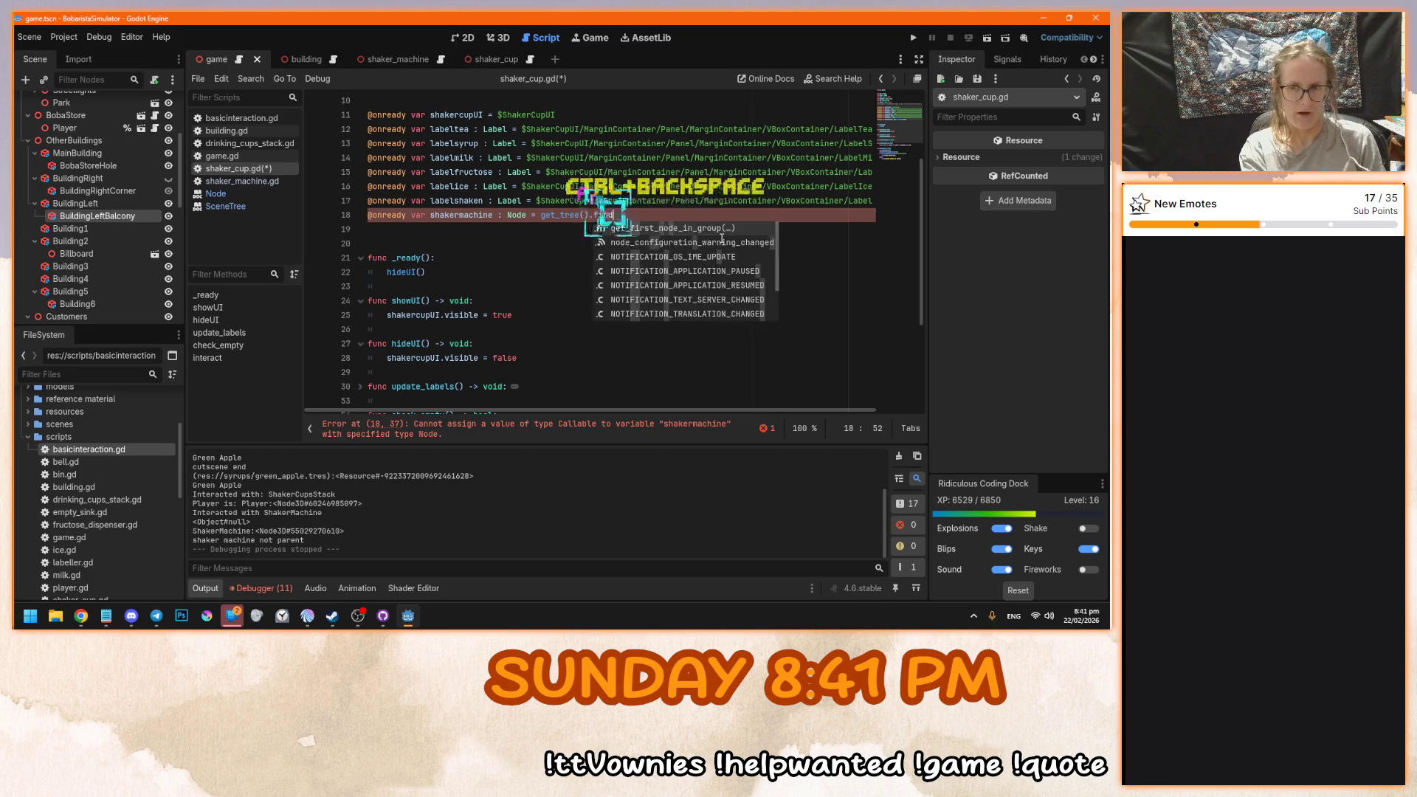
{"action": "type", "text": "find_c"}
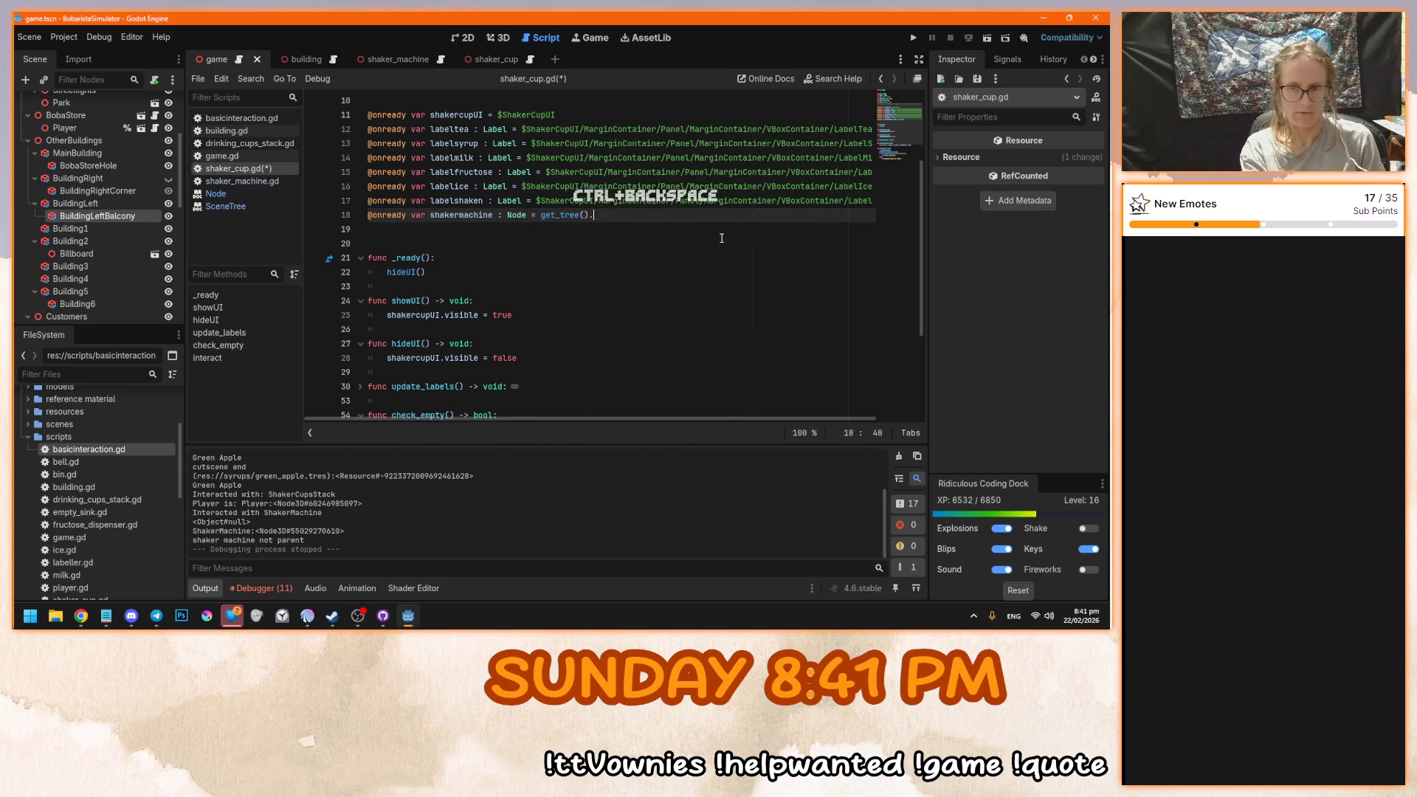
{"action": "type", "text": "get_ch"}
{"action": "key", "text": "ctrl+BackSpace"}
{"action": "type", "text": "find_child("}
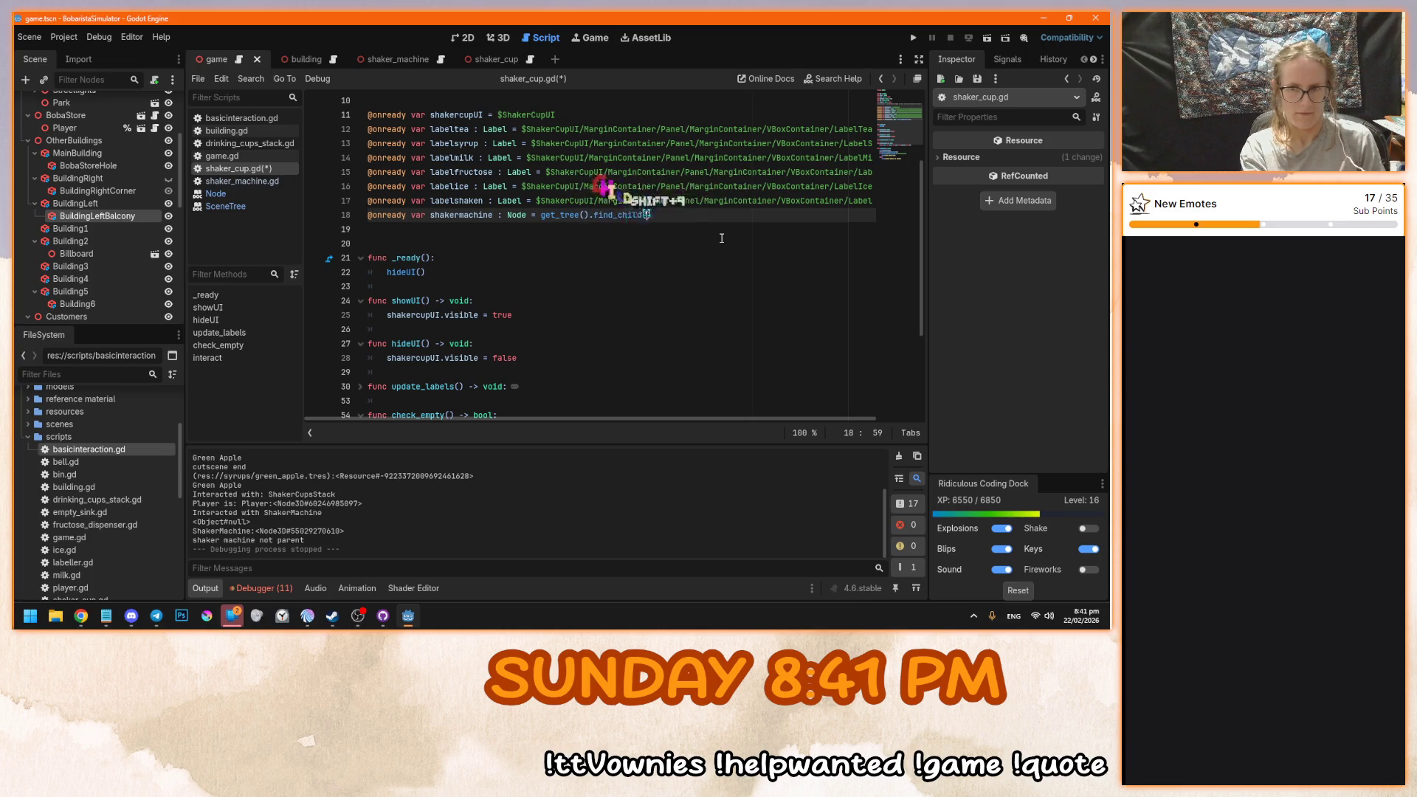
{"action": "key", "text": "BackSpace"}
{"action": "type", "text": "\"\""}
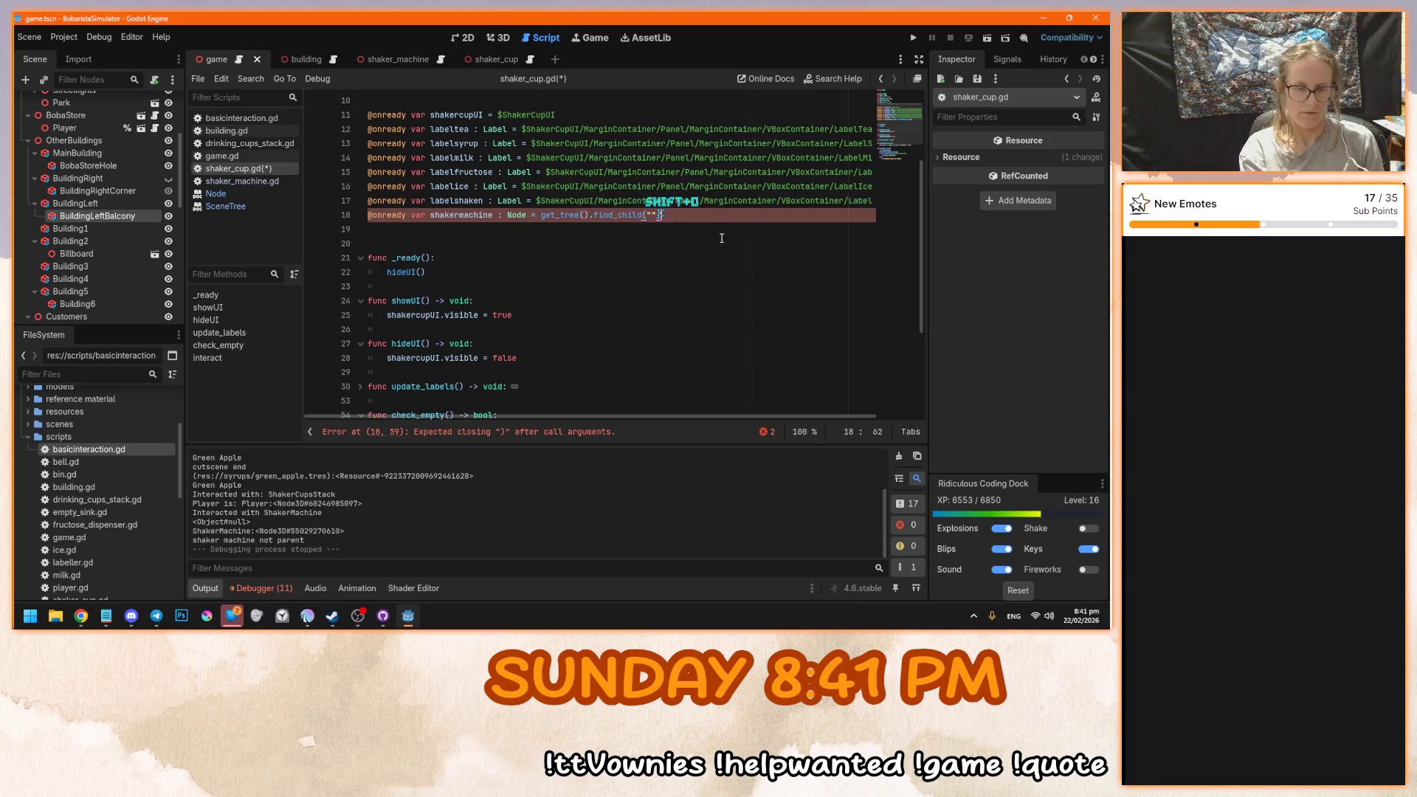